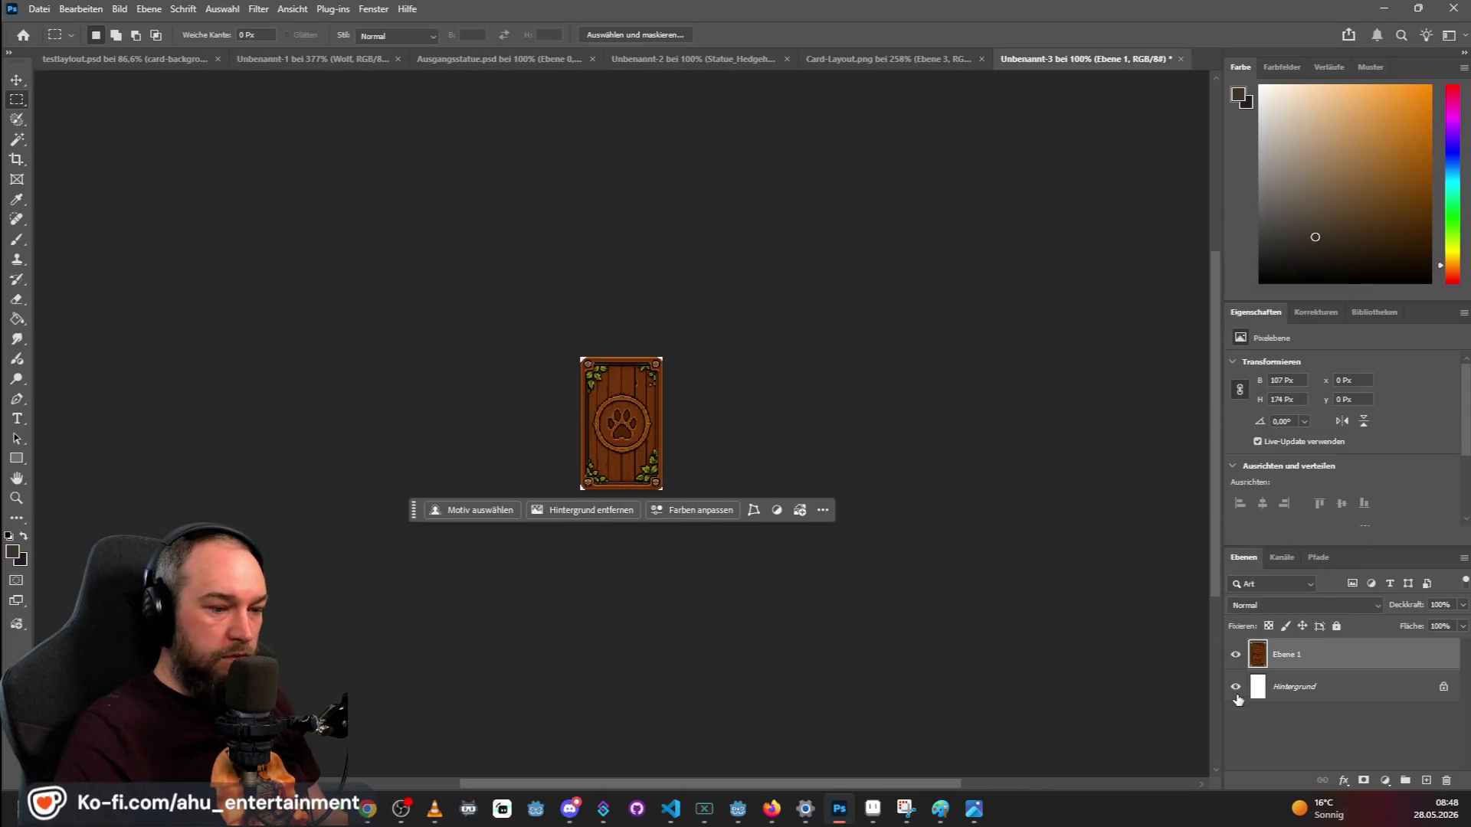
Unlock and hide the white Hintergrund layer, then flip the card canvas horizontally.
click(1443, 686)
click(1274, 667)
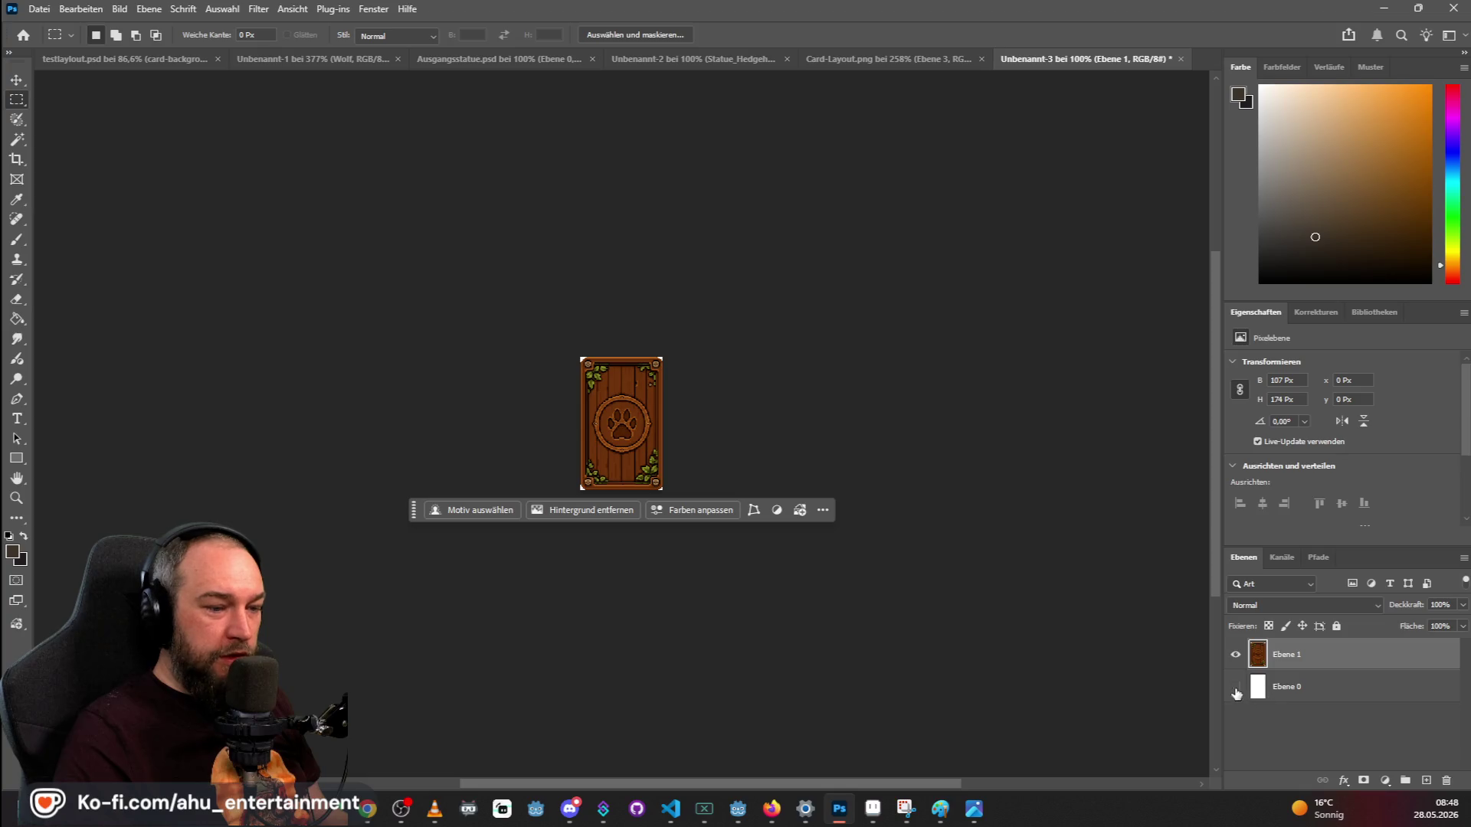
click(98, 9)
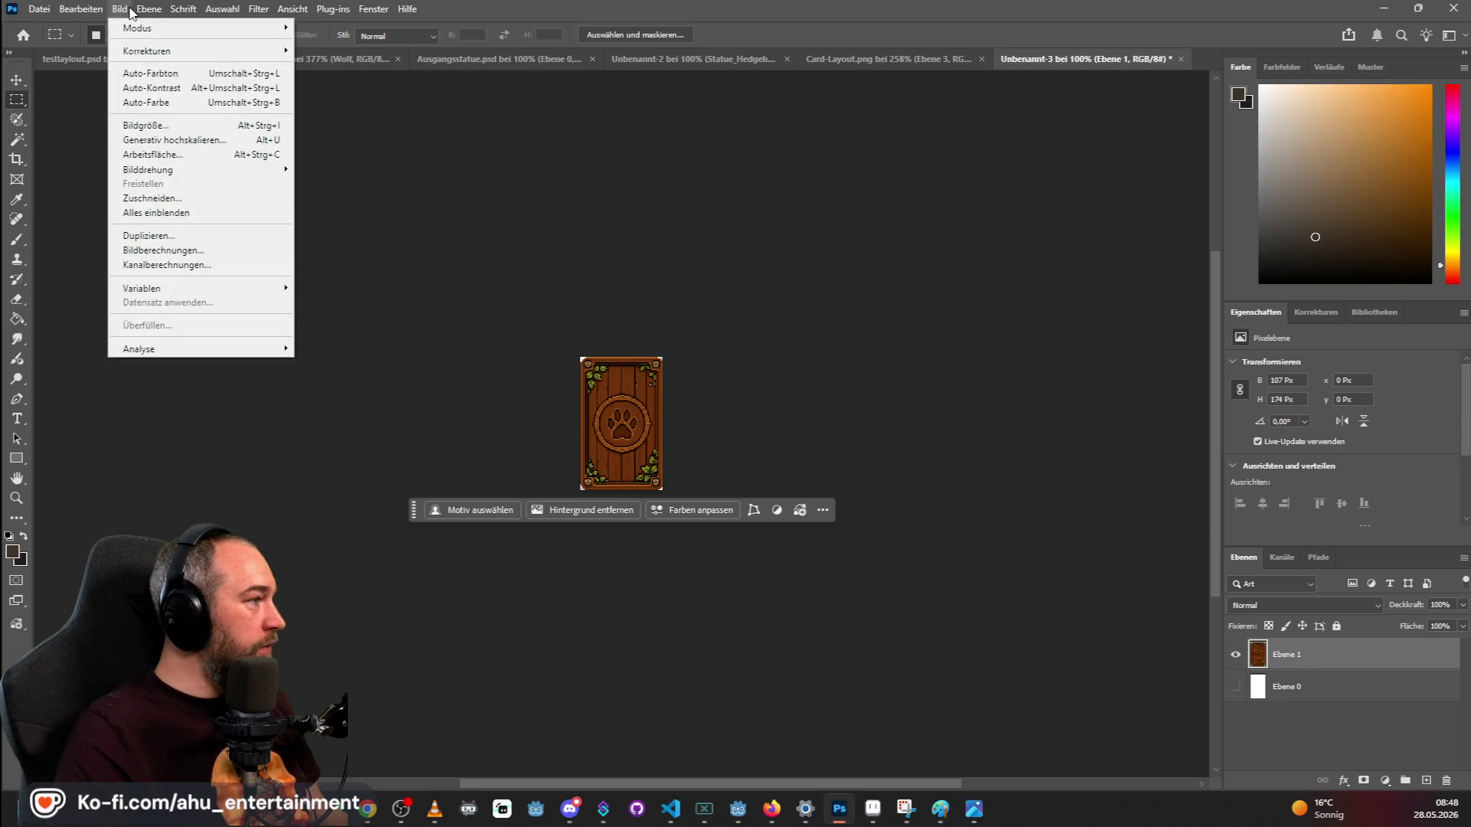
mouse_move(230, 169)
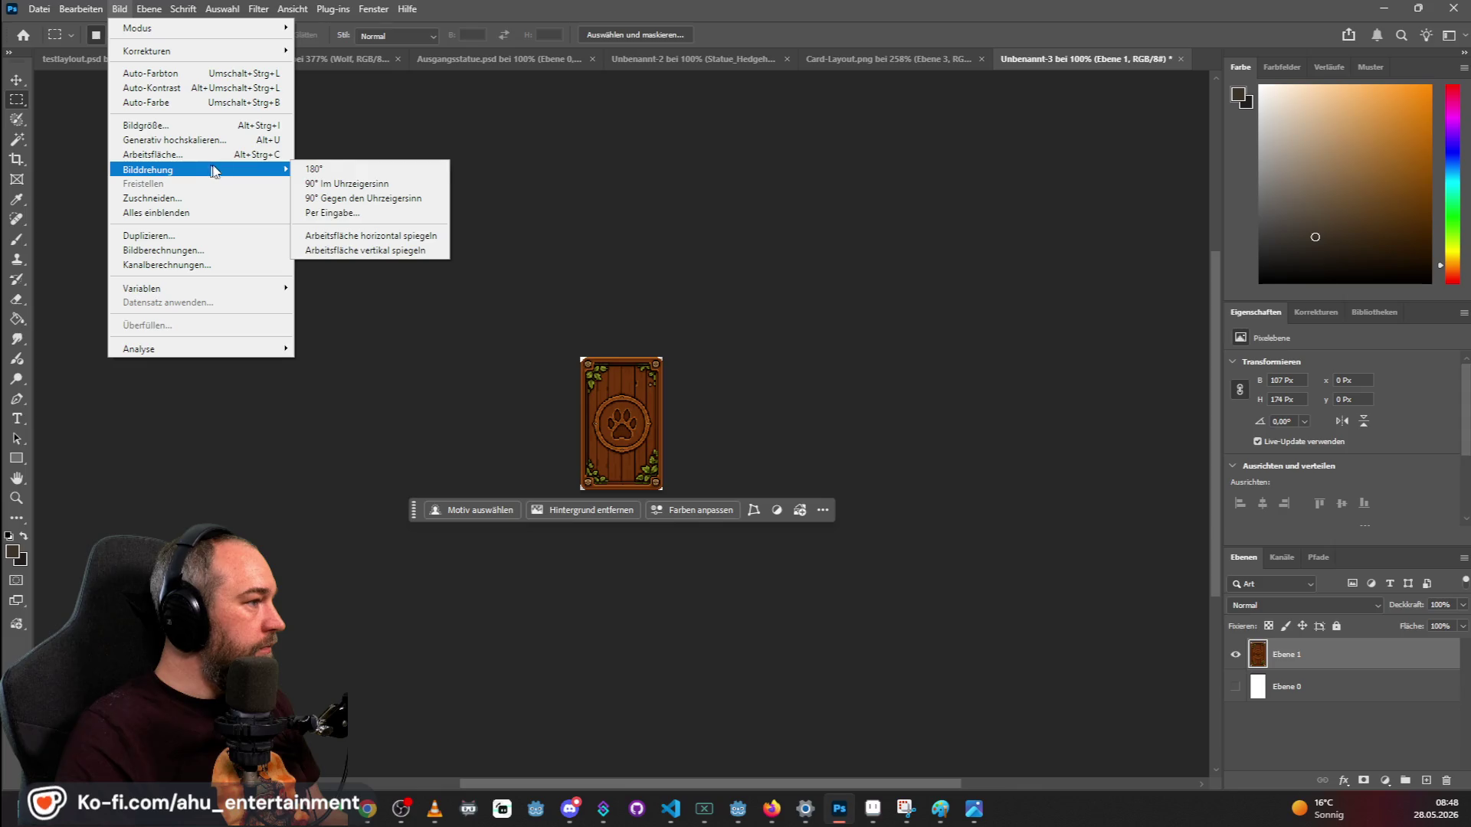
click(375, 239)
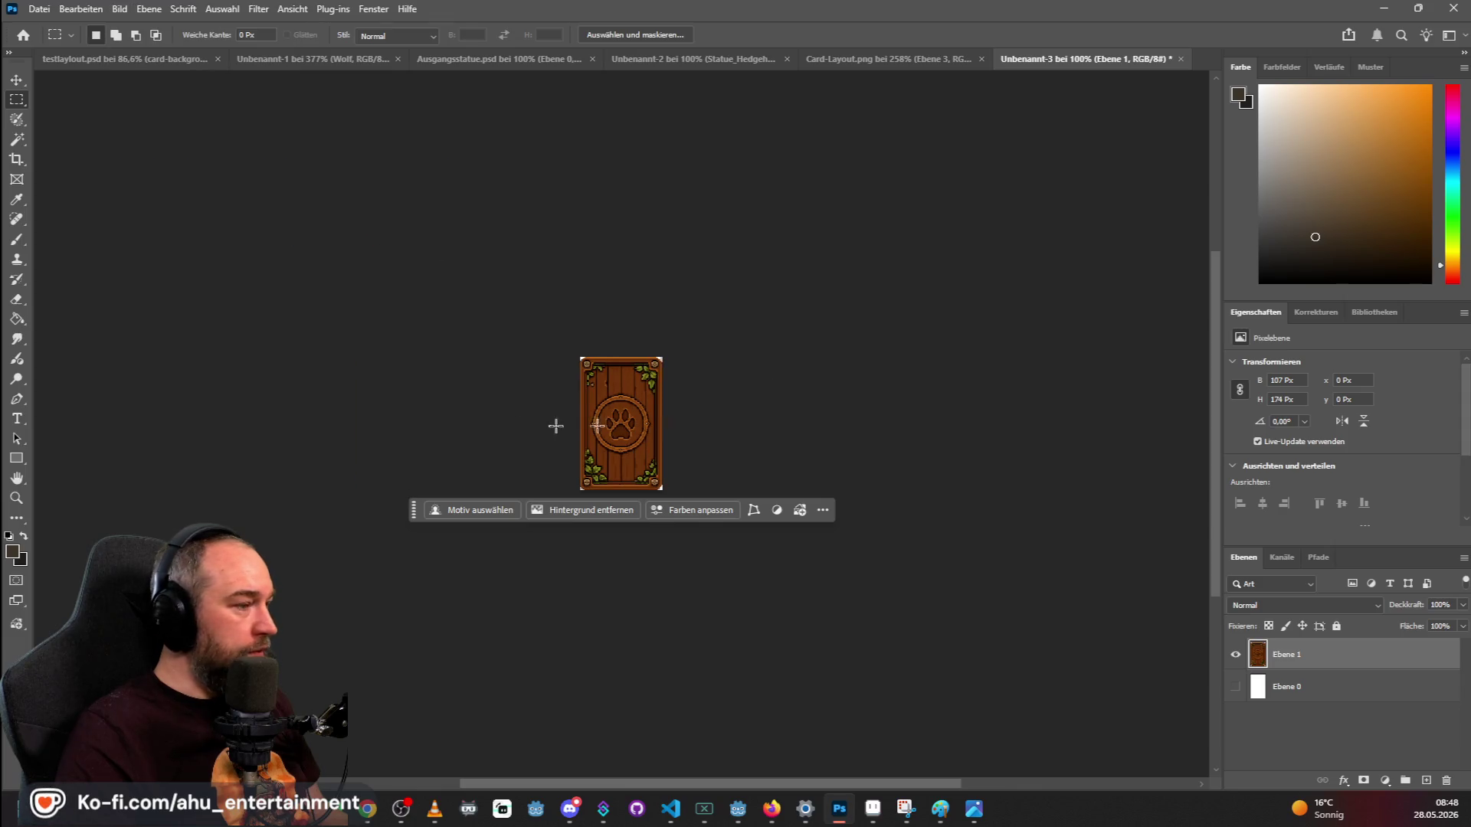
Pick the Move tool and bring up the testlayout.psd board document.
scroll(460, 418, up, 5)
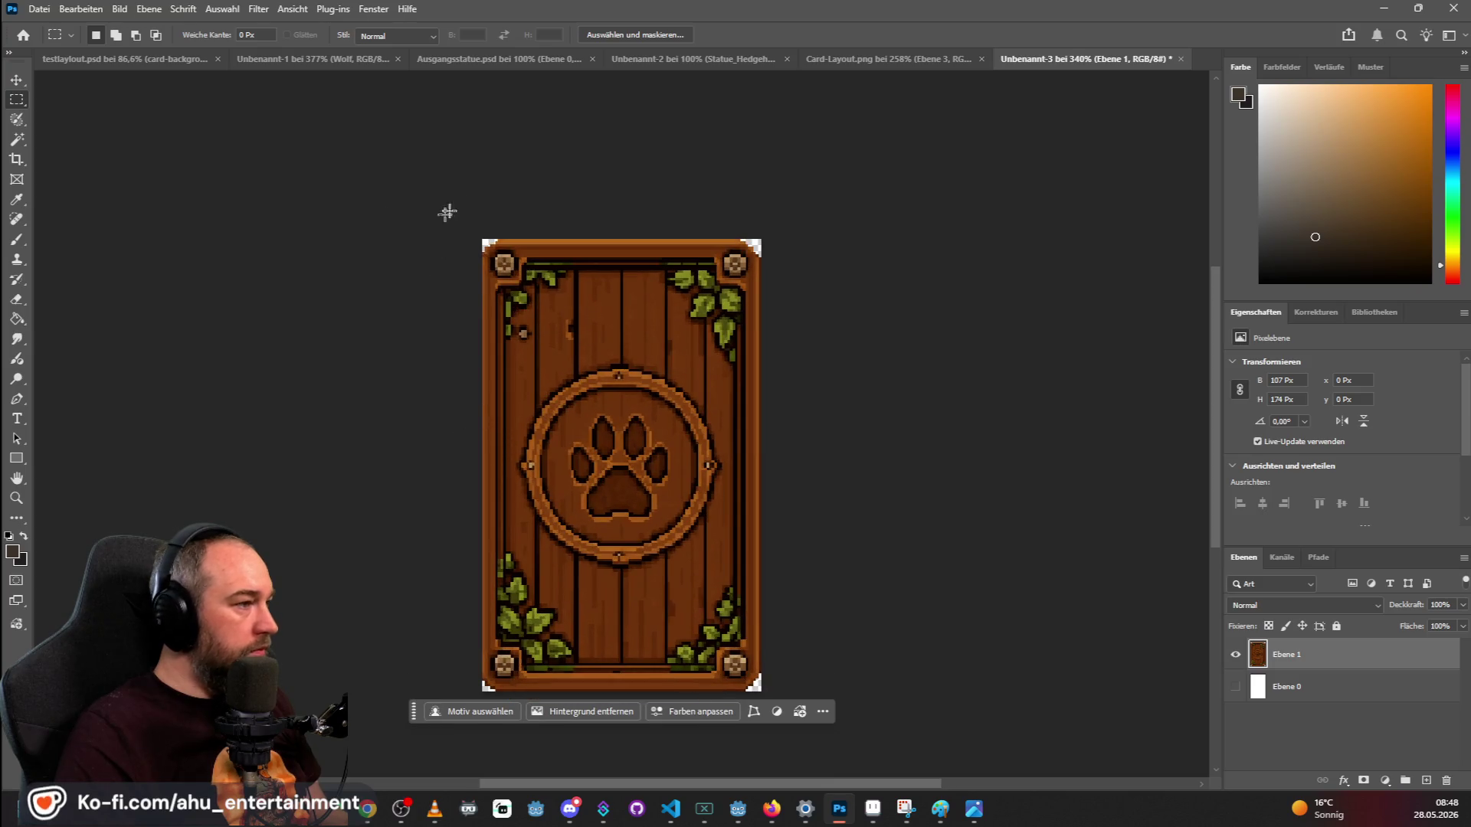
click(16, 78)
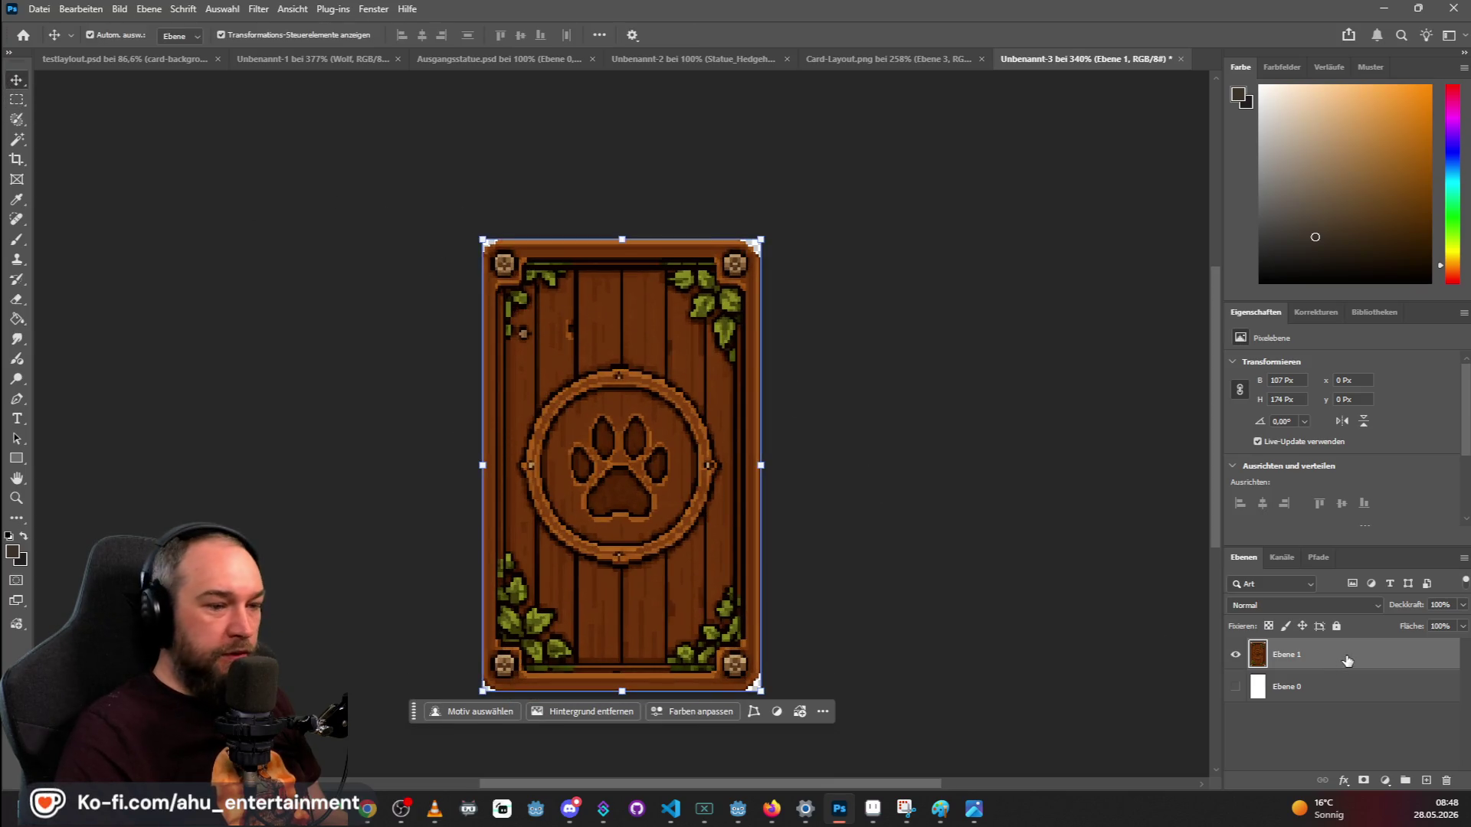
click(145, 59)
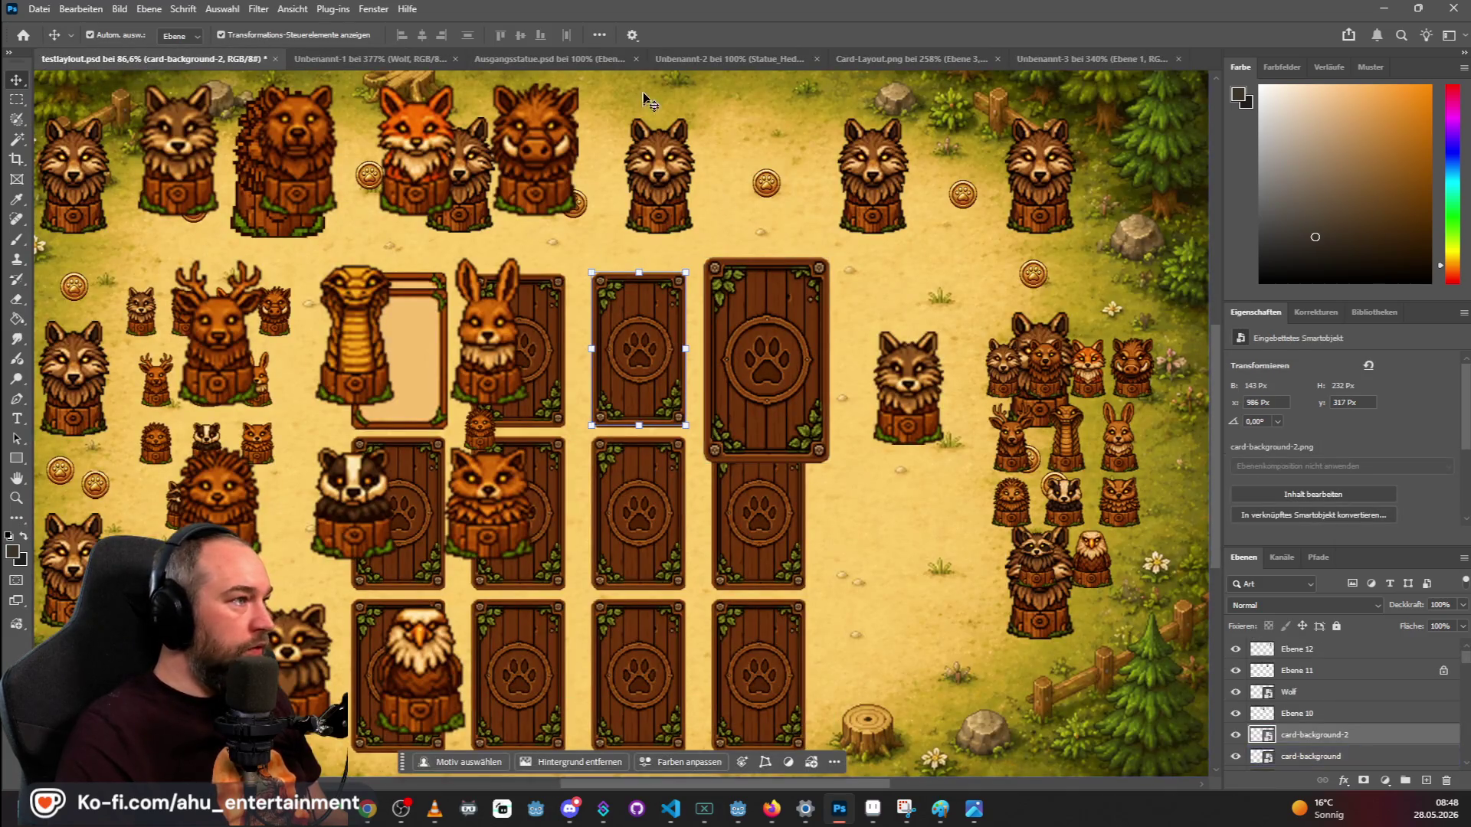
In Card-Layout.png, paste the new card variant and delete the old copy layer Ebene 3.
click(909, 60)
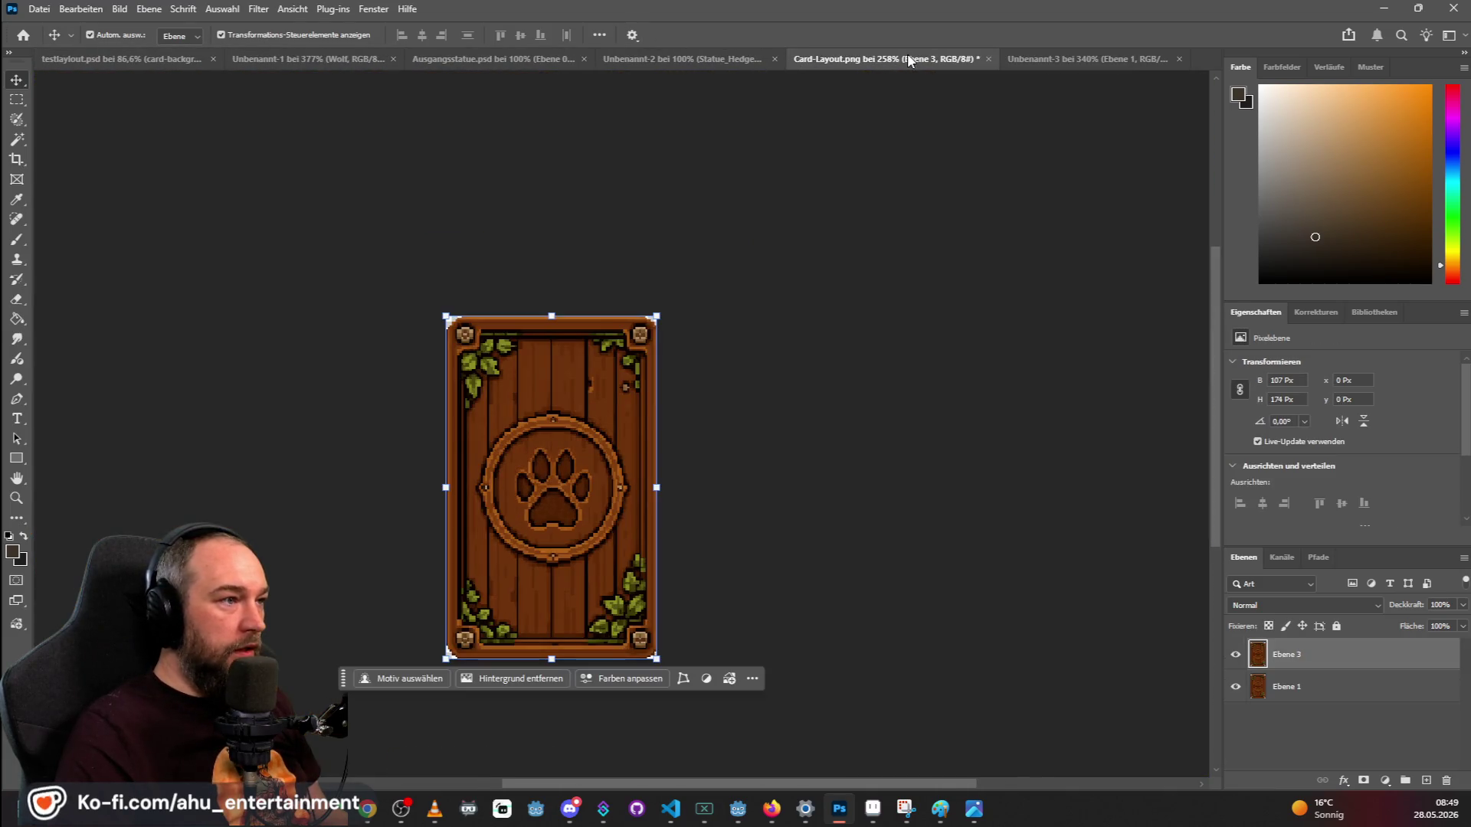
key(ctrl+v)
click(1294, 687)
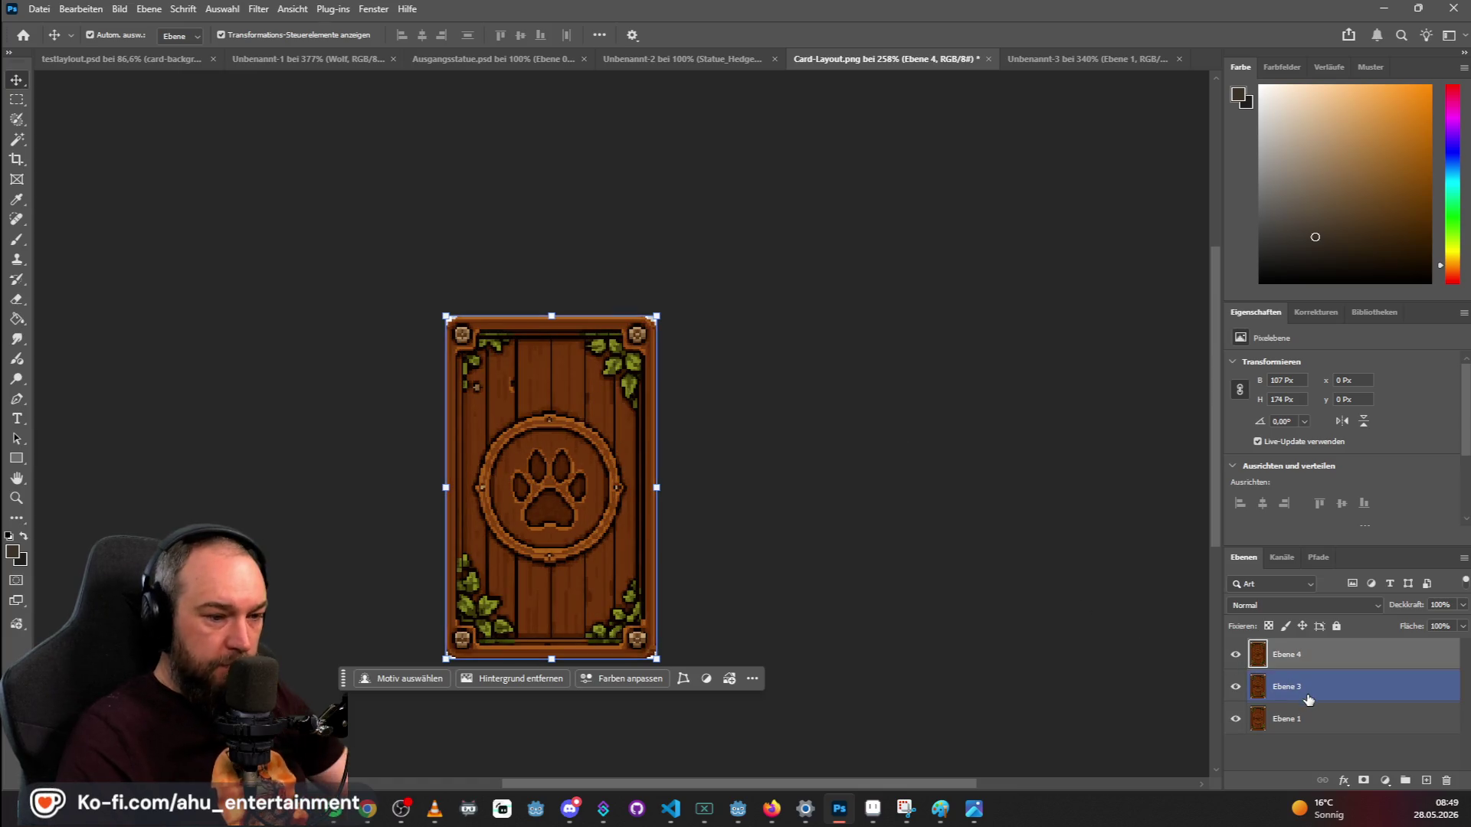
key(Delete)
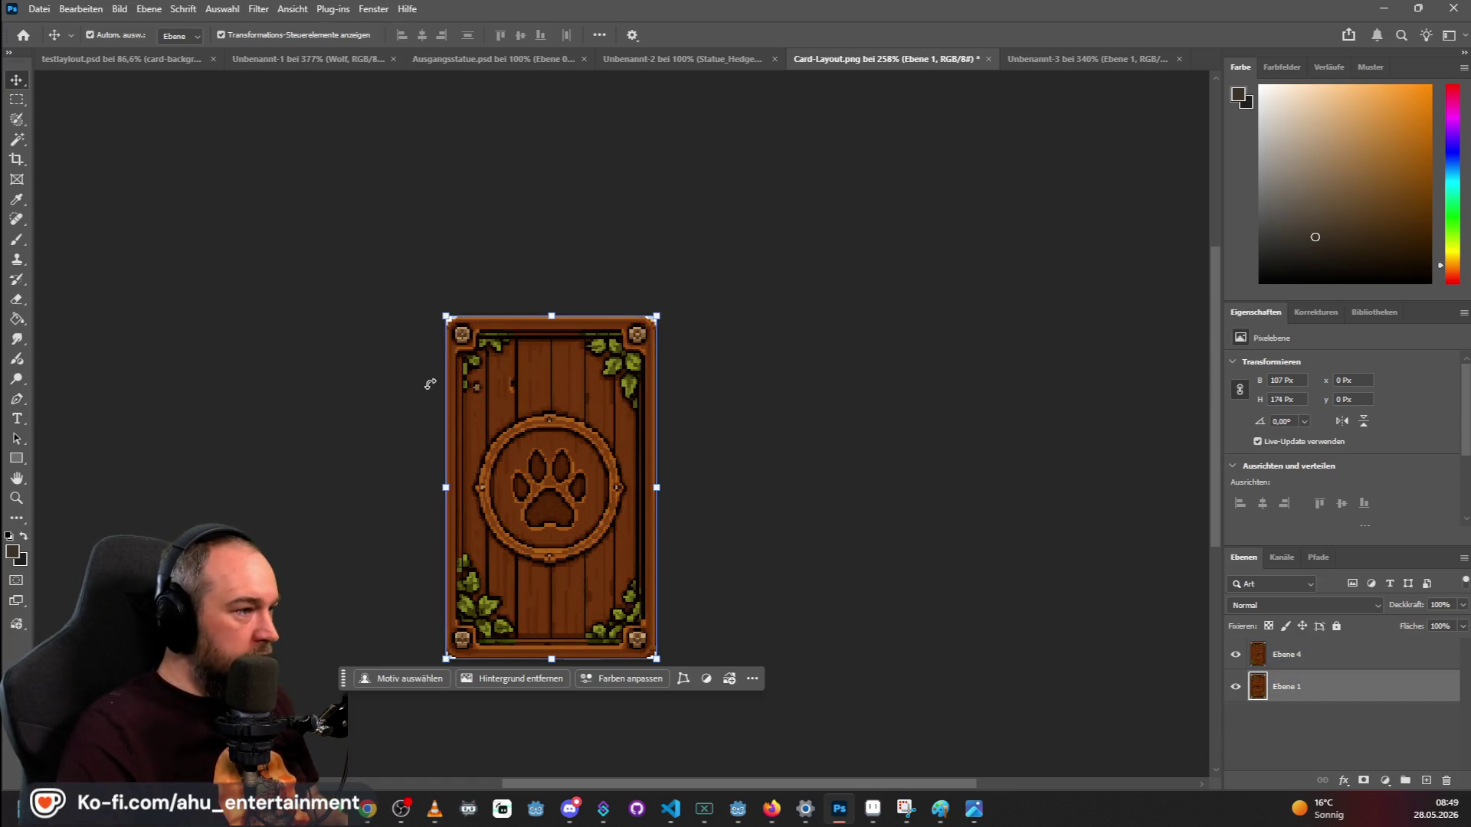
scroll(427, 384, up, 3)
click(426, 422)
Toggle Ebene 4's visibility repeatedly to compare the new card with the original.
click(1294, 686)
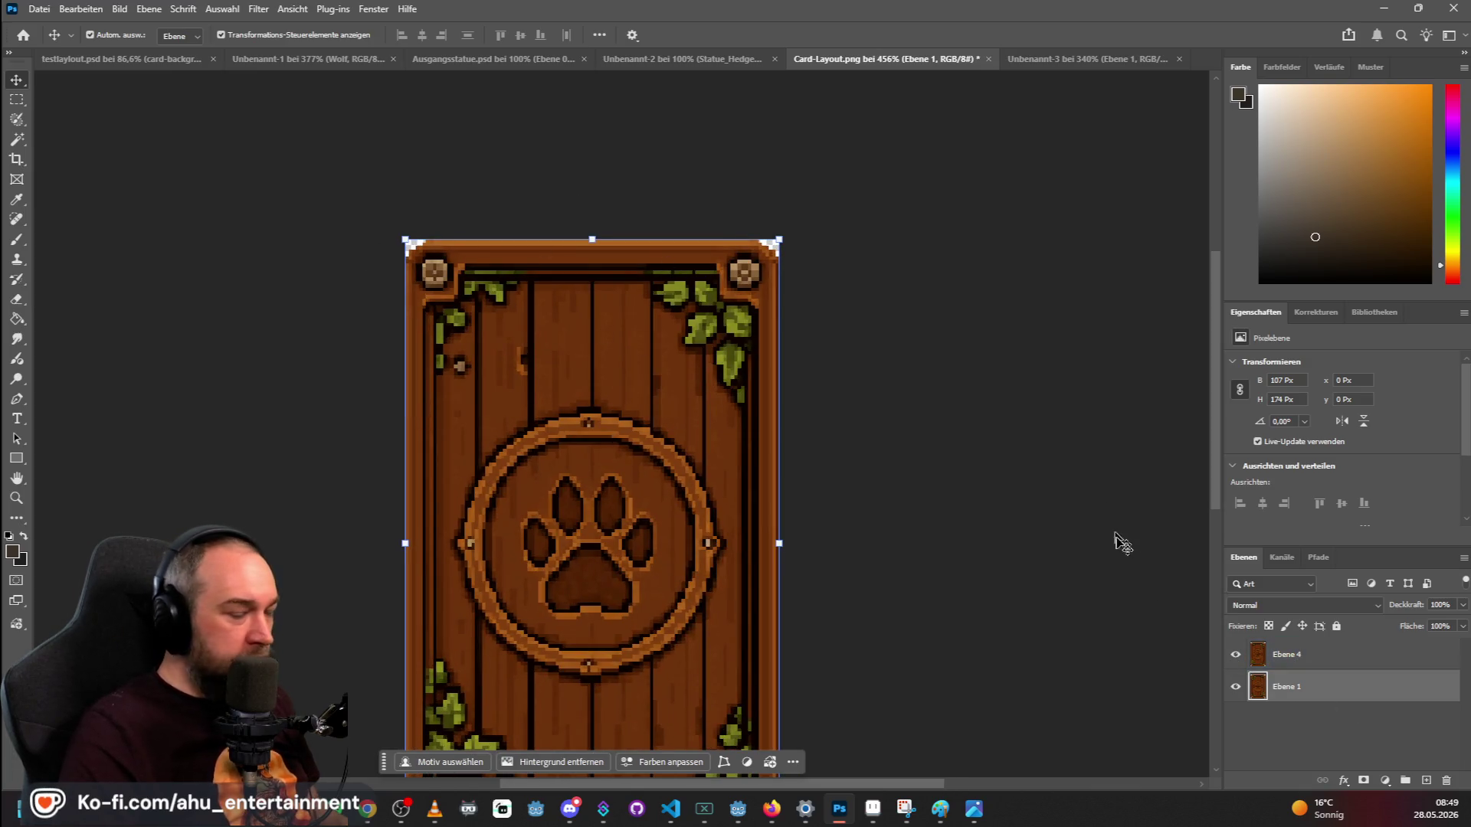
click(1299, 659)
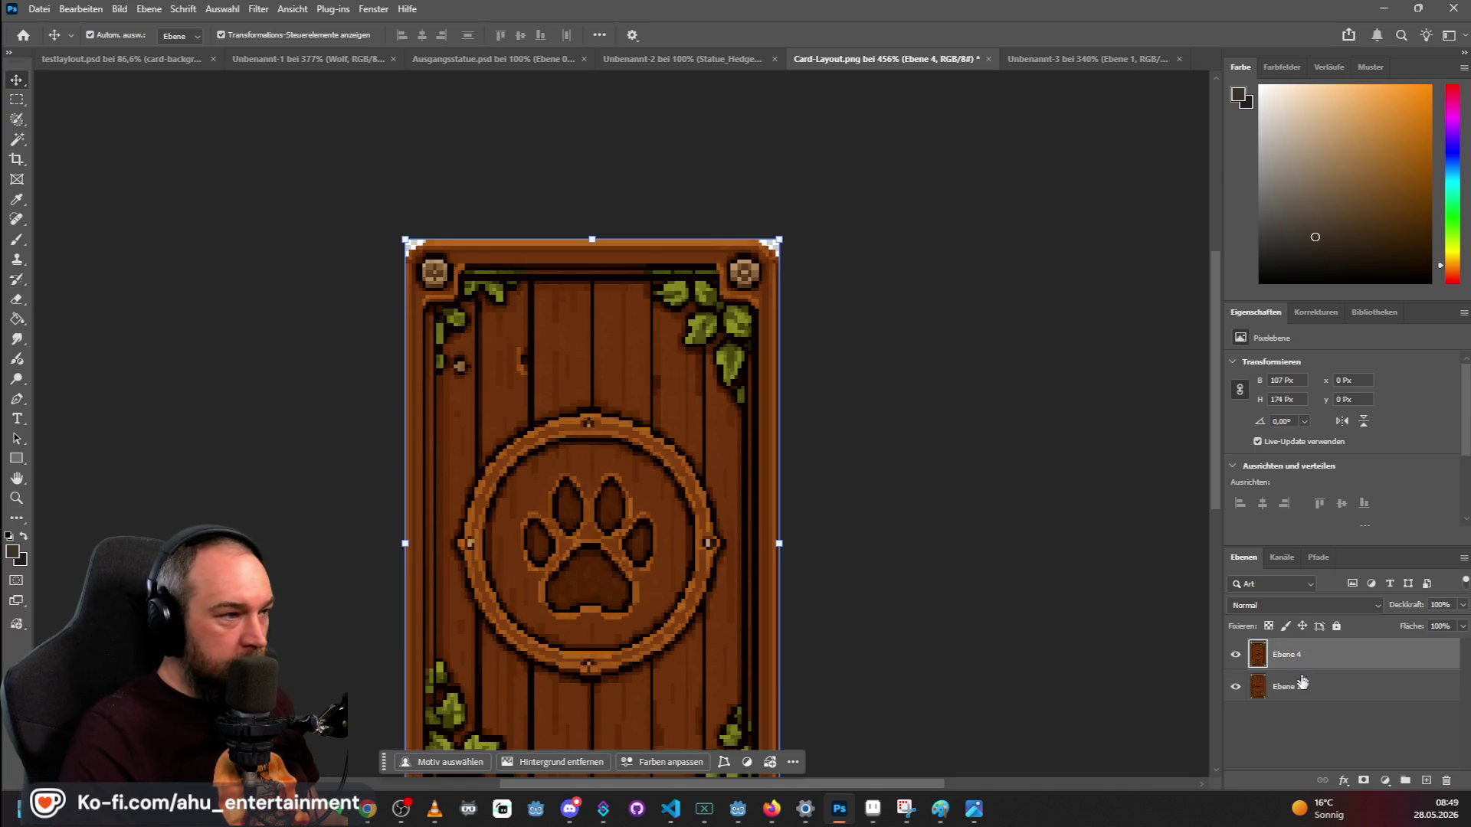
click(1236, 656)
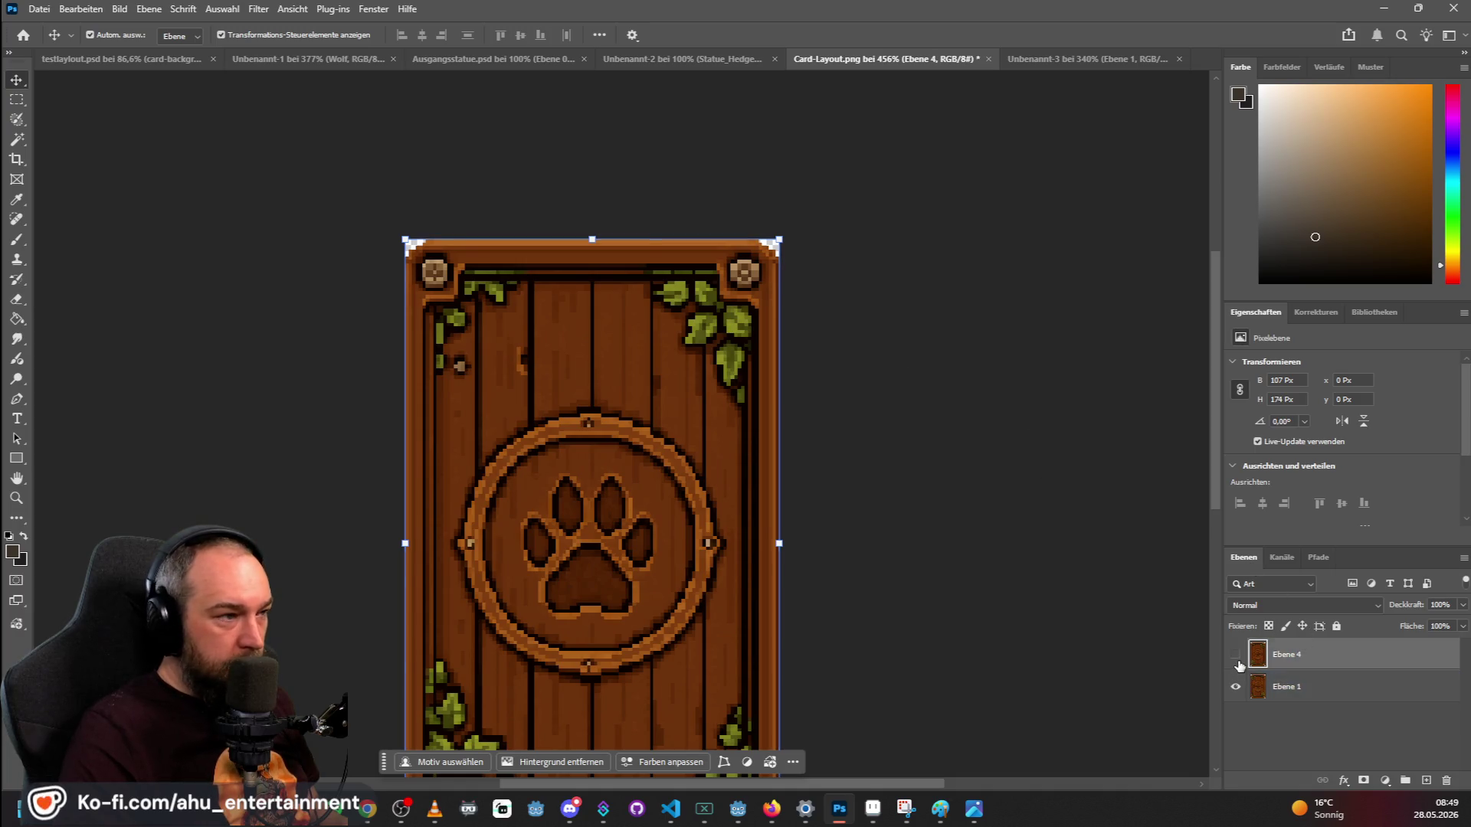
click(1235, 655)
click(1235, 655)
click(1235, 655)
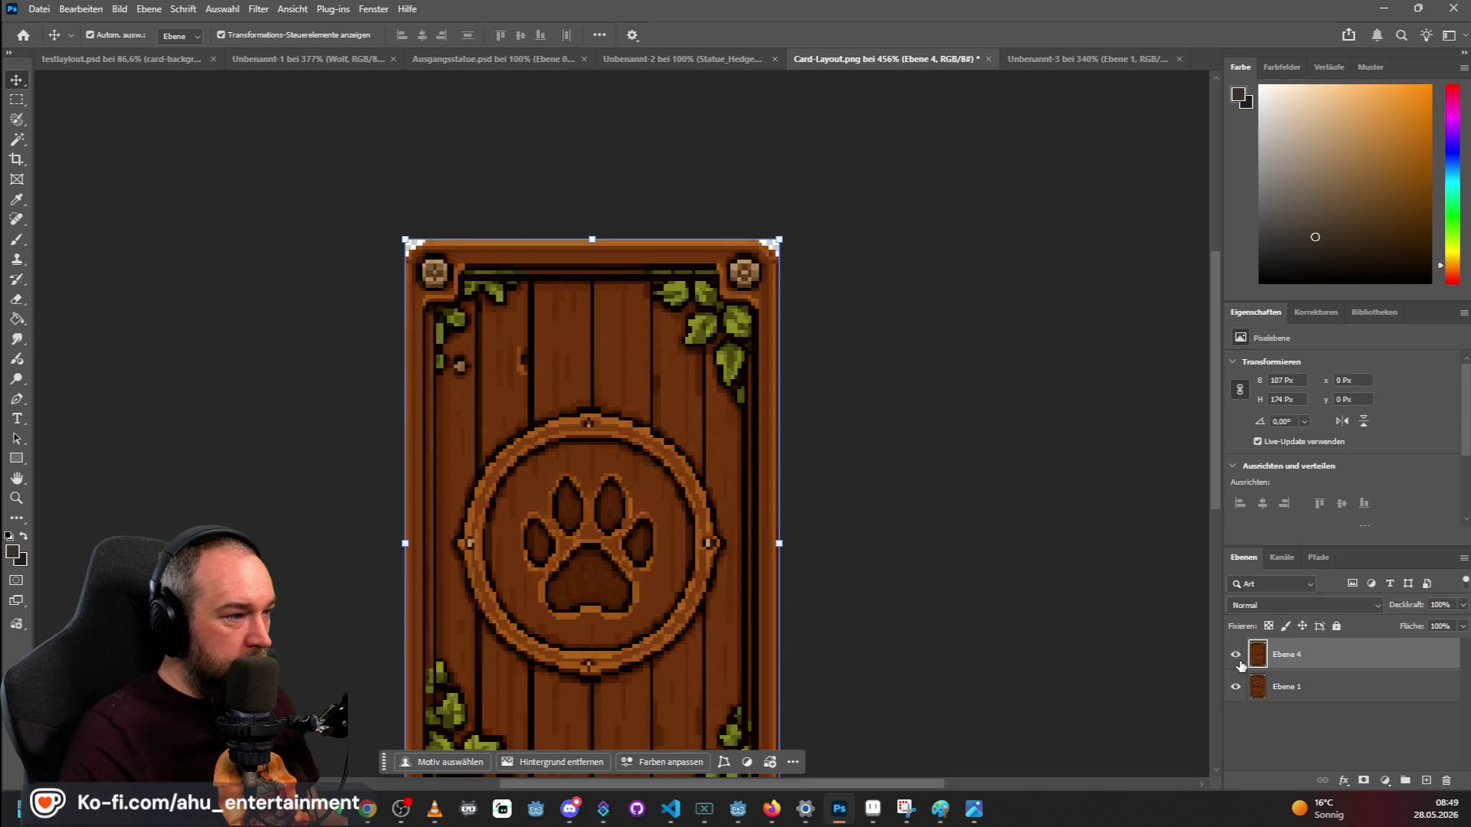
click(1236, 656)
click(1236, 657)
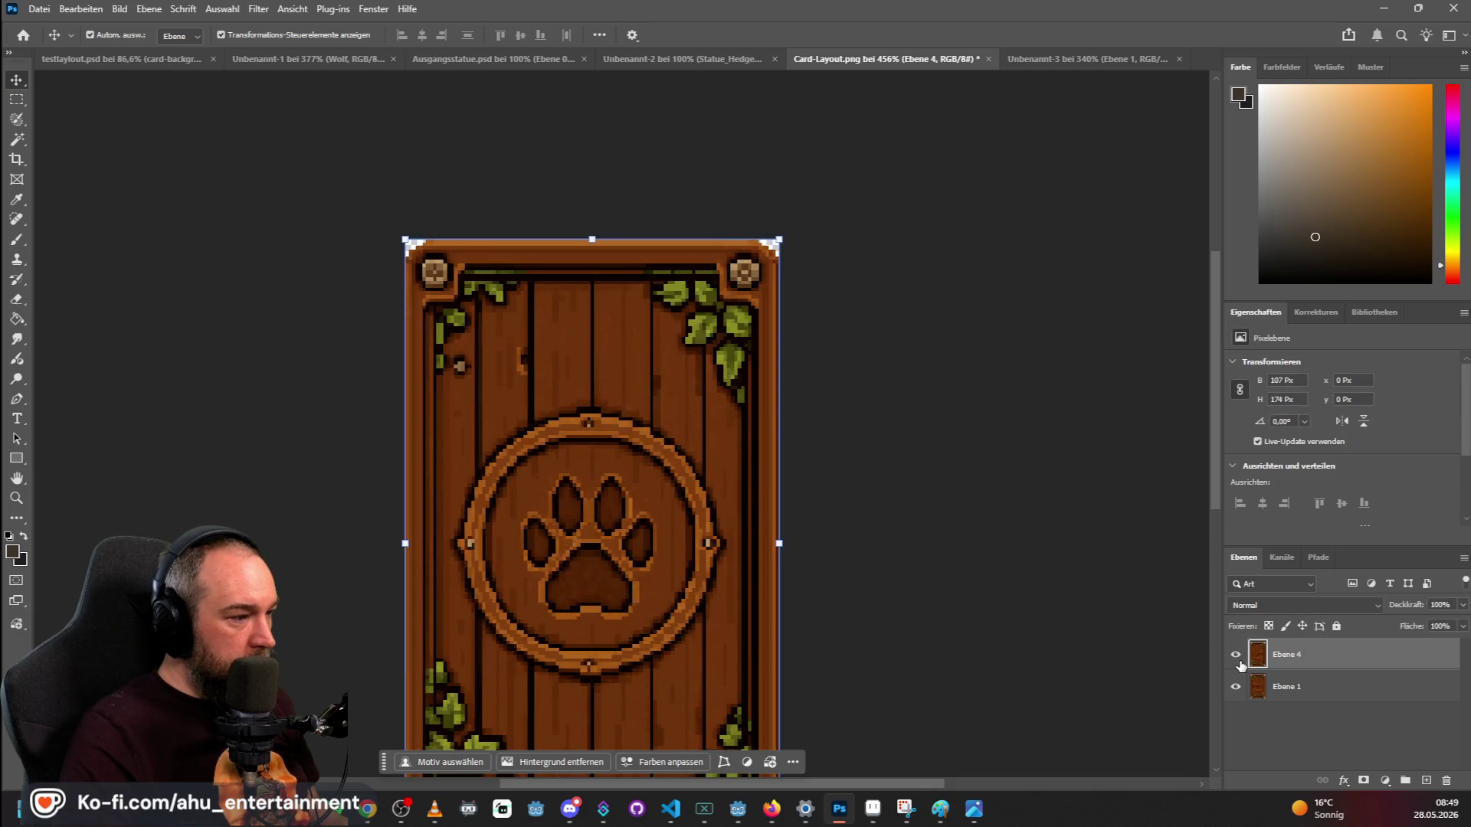
click(1236, 657)
click(1236, 656)
click(1237, 656)
click(1243, 687)
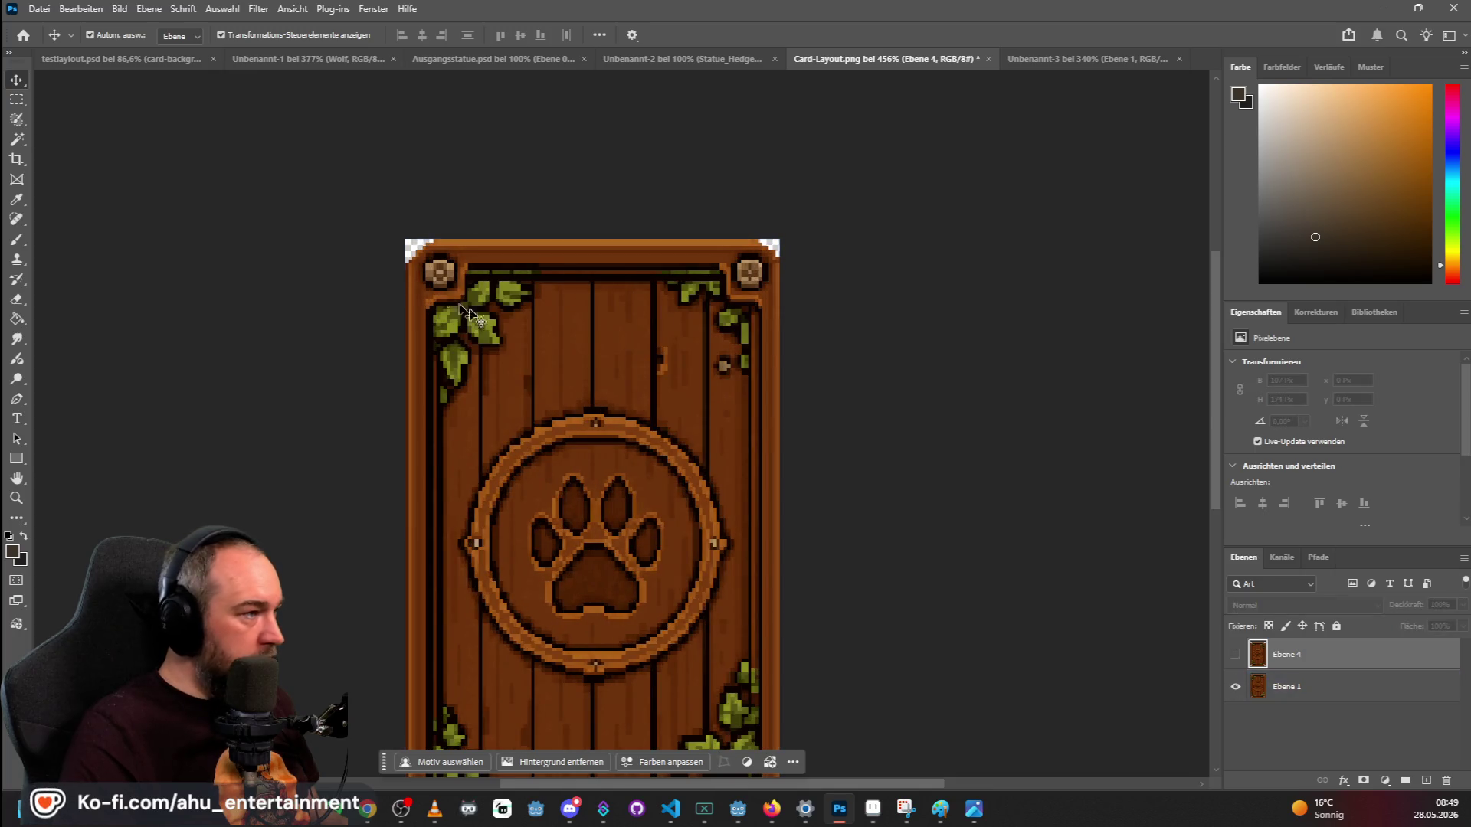
Show Ebene 4 at 50% opacity, after trying 20%, and marquee the card's upper part.
click(850, 460)
scroll(903, 459, down, 3)
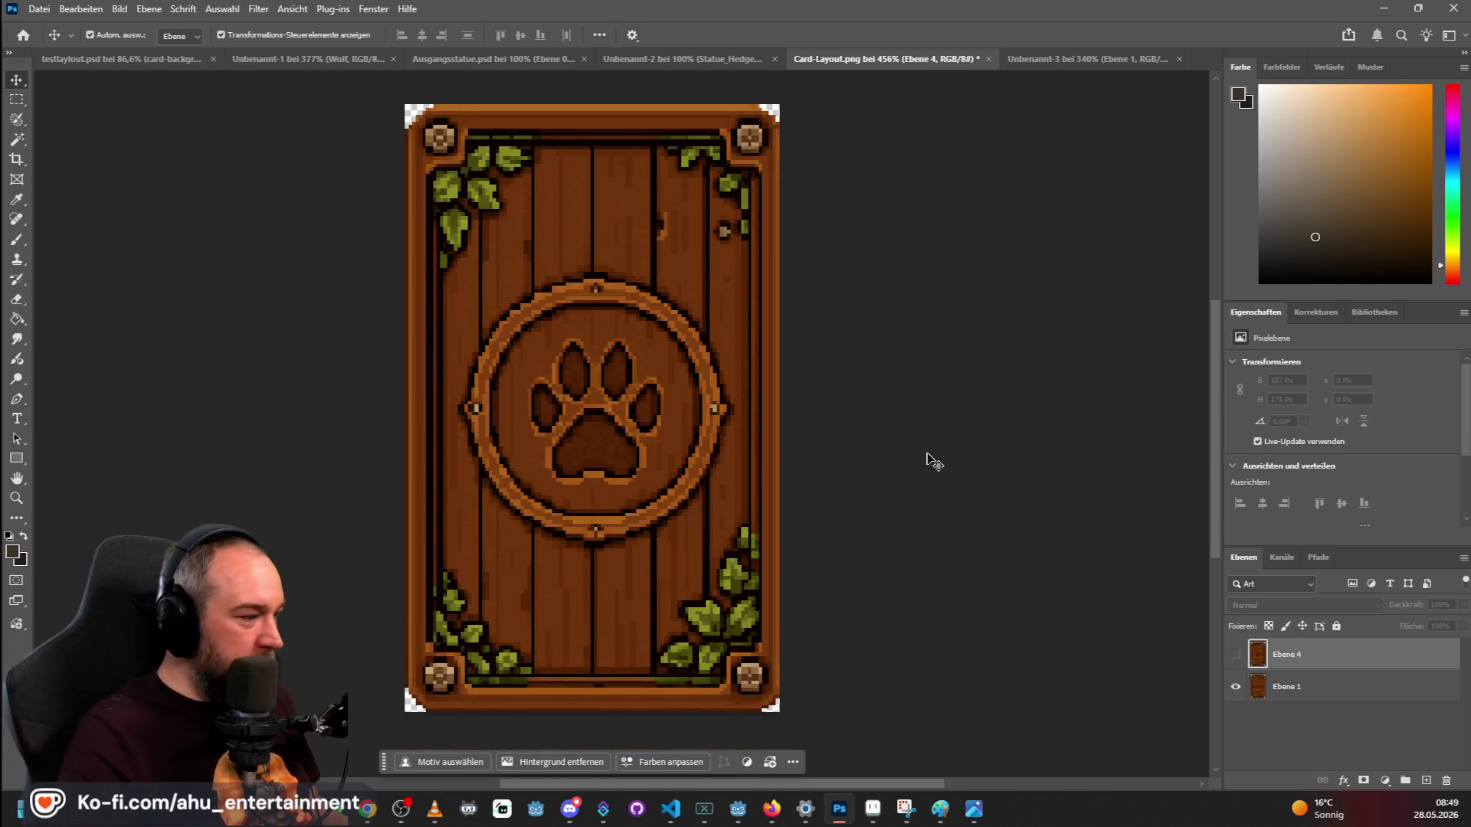
scroll(980, 444, up, 2)
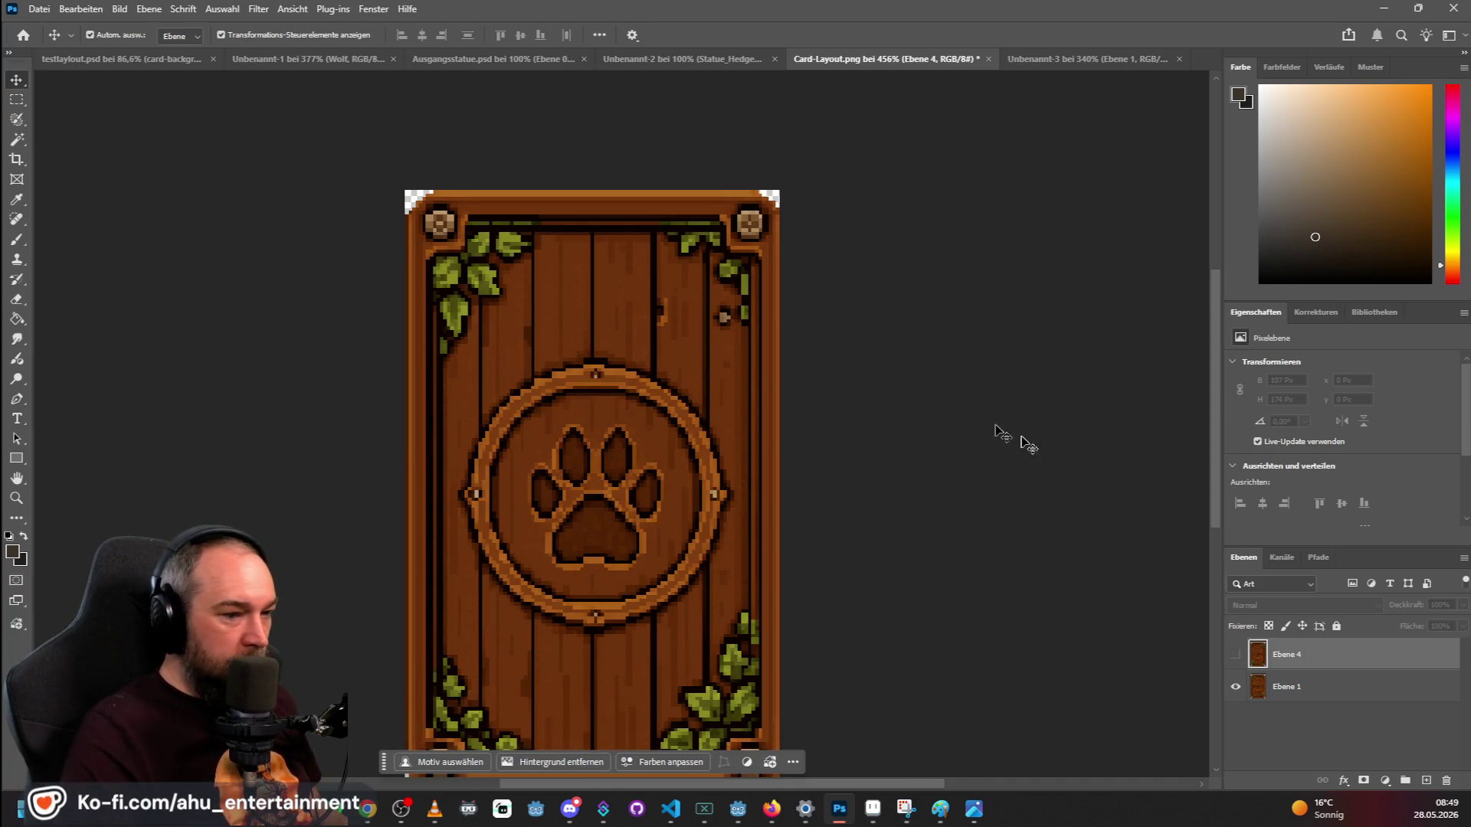
click(1235, 654)
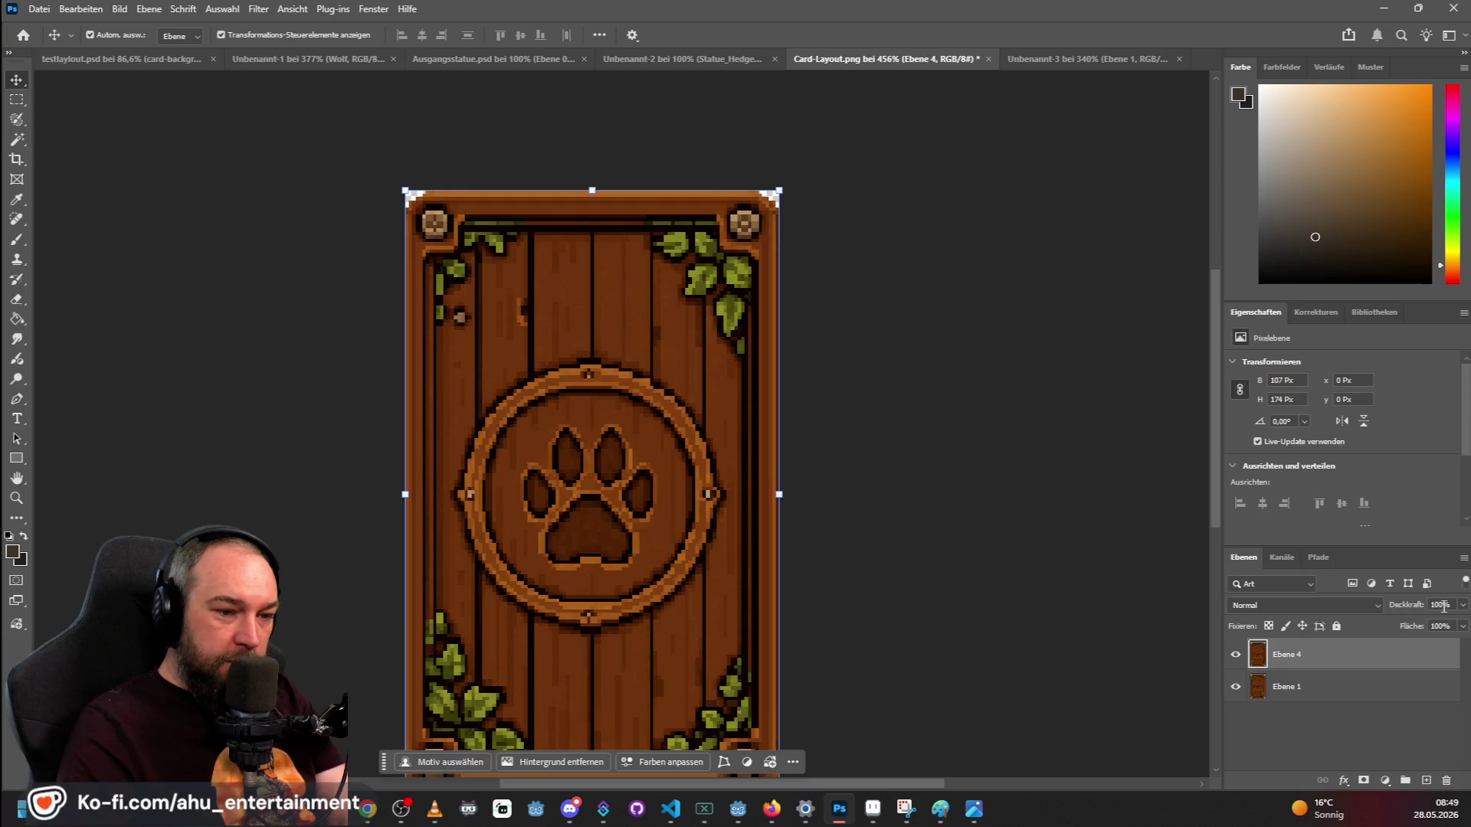
text(50)
key(Return)
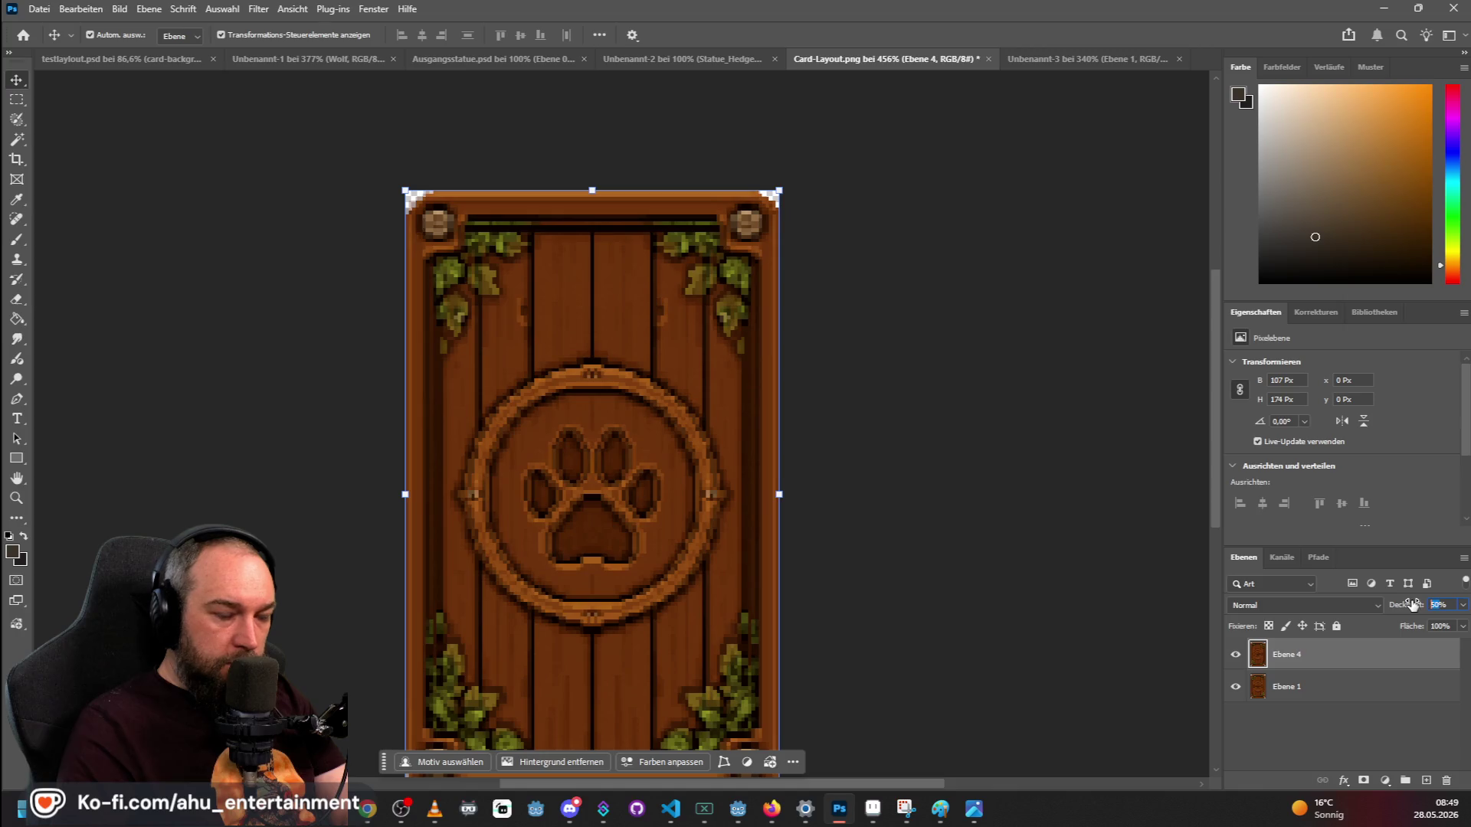
text(20)
key(Return)
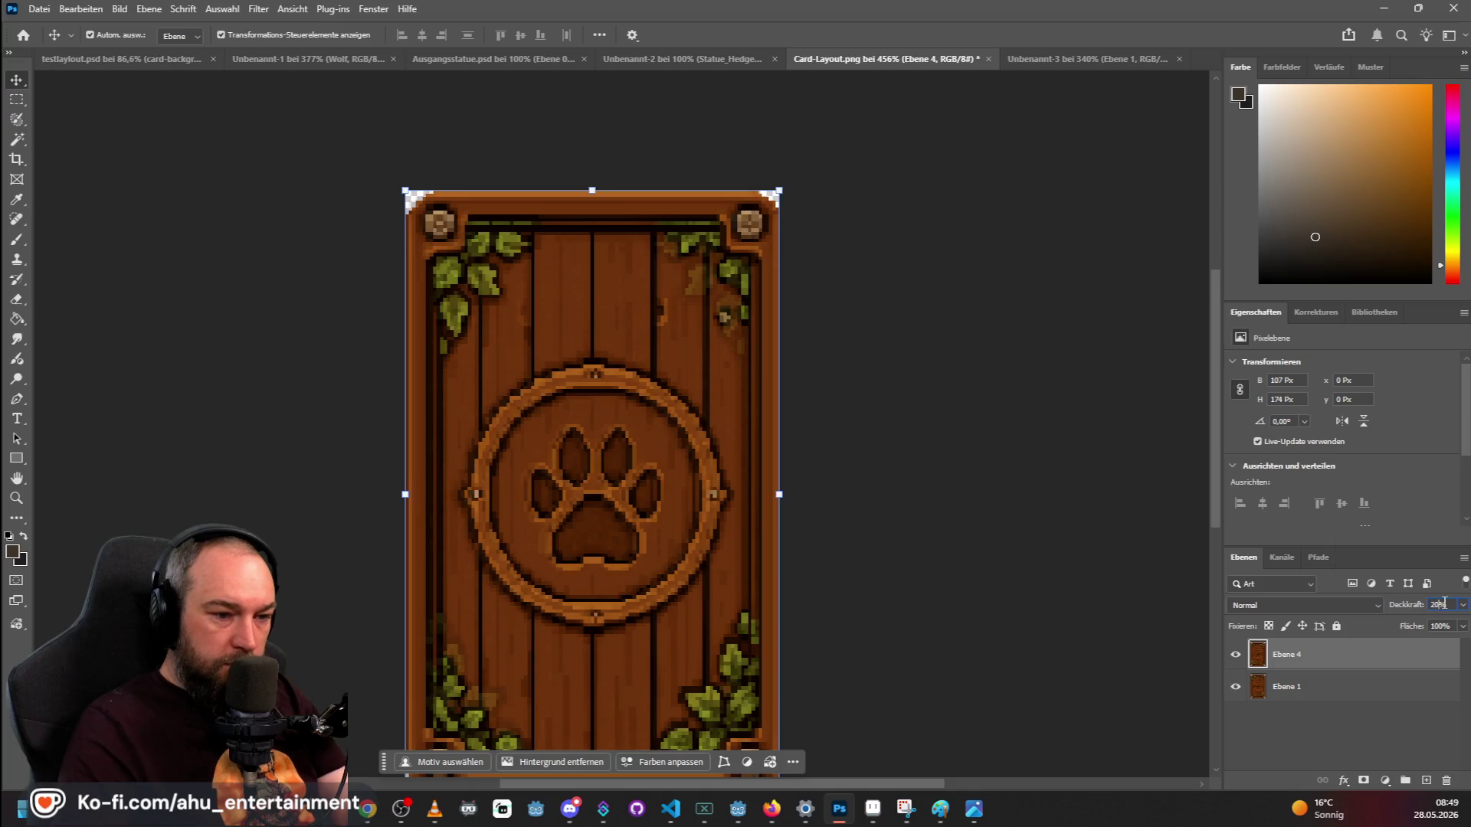
text(50)
key(Return)
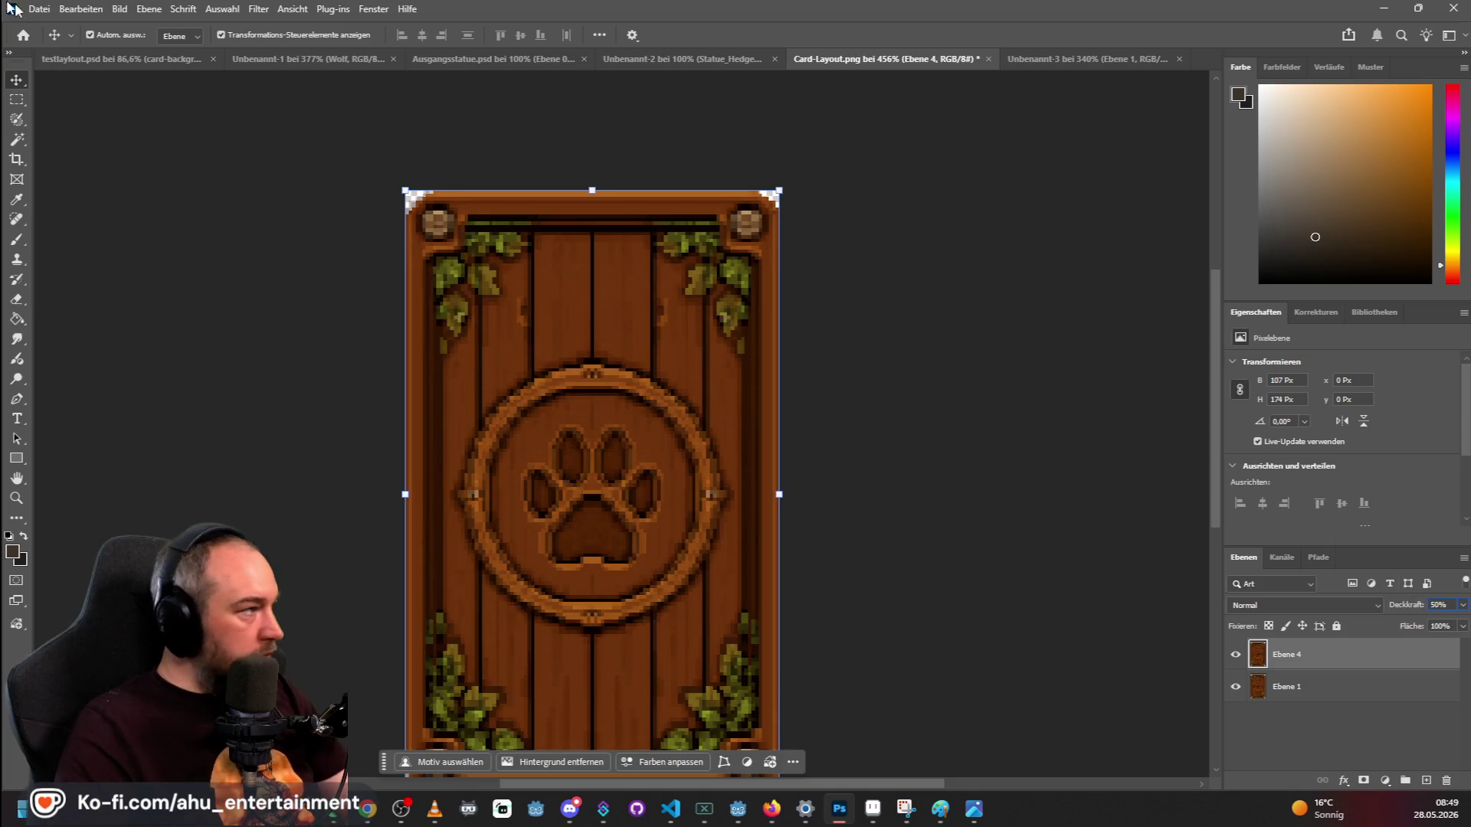
key(m)
mouse_move(390, 250)
mouse_down()
mouse_move(919, 624)
mouse_move(923, 738)
mouse_move(926, 724)
mouse_up()
Delete Ebene 4's pixels in the upper selection, then try selecting a strip along the top edge.
key(Delete)
key(ctrl+d)
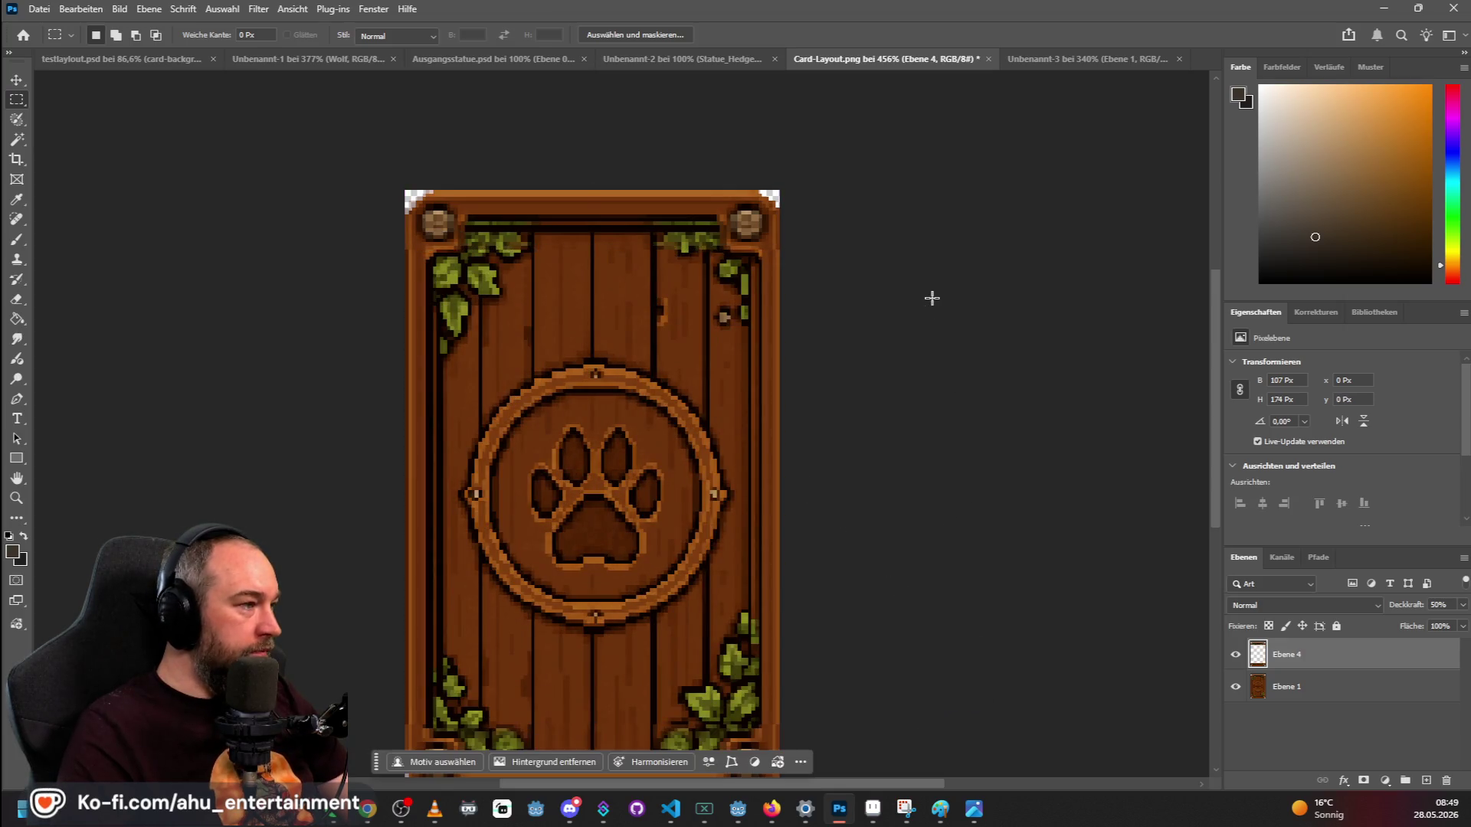
scroll(365, 223, up, 3)
drag(469, 337, 745, 244)
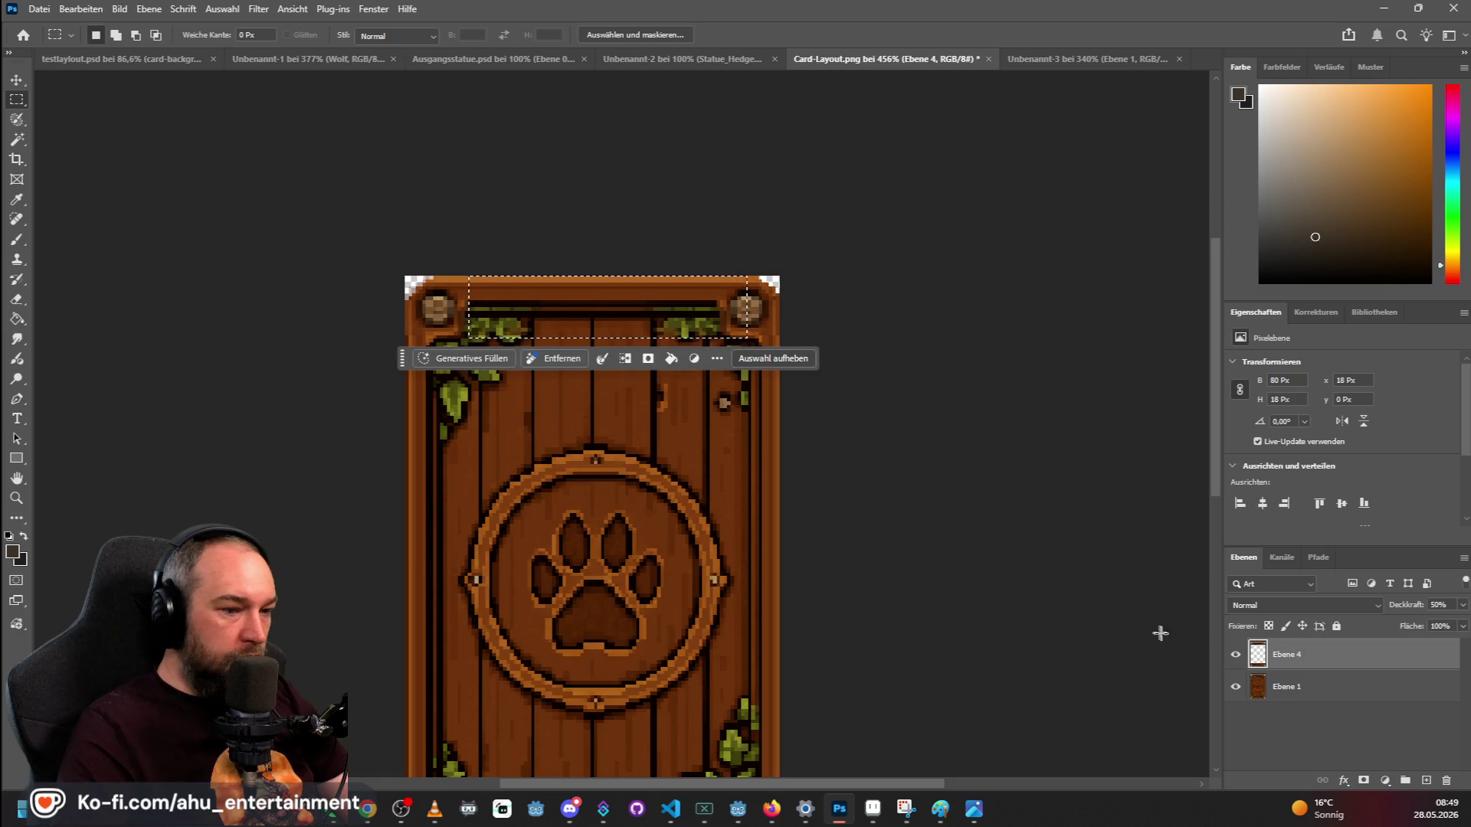
click(1036, 586)
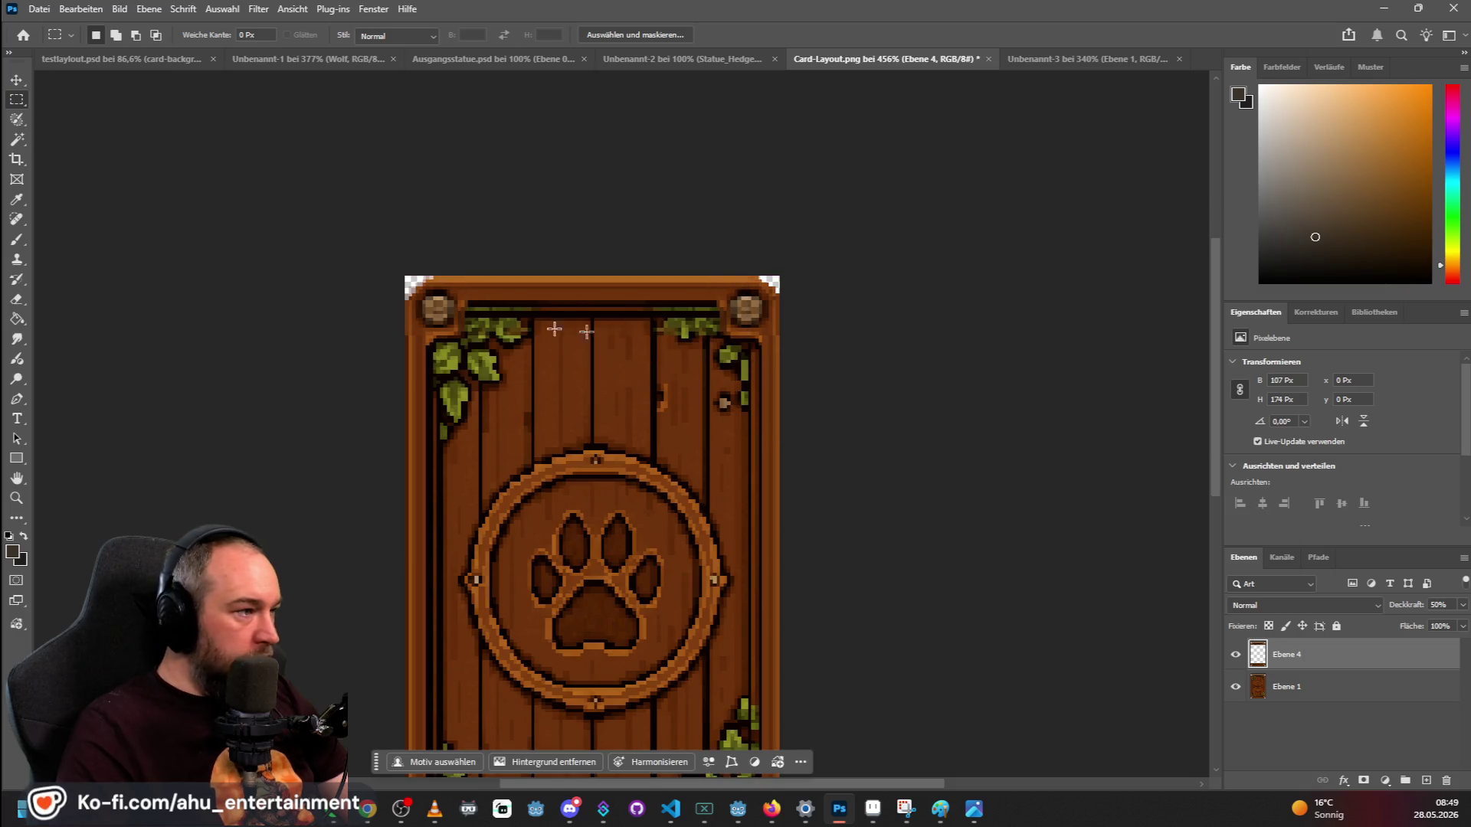
drag(470, 346, 1024, 233)
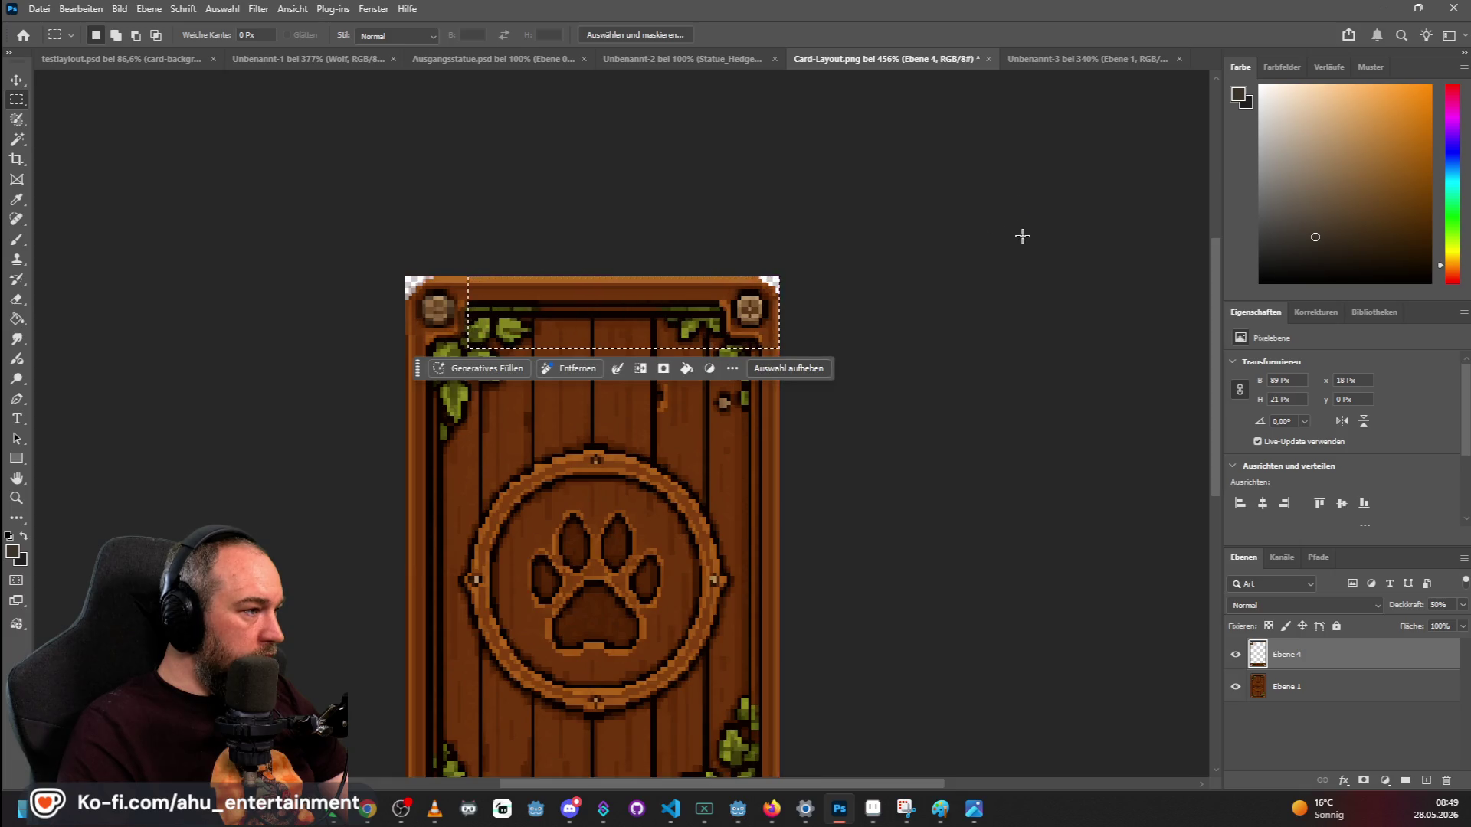
click(804, 373)
scroll(953, 478, down, 6)
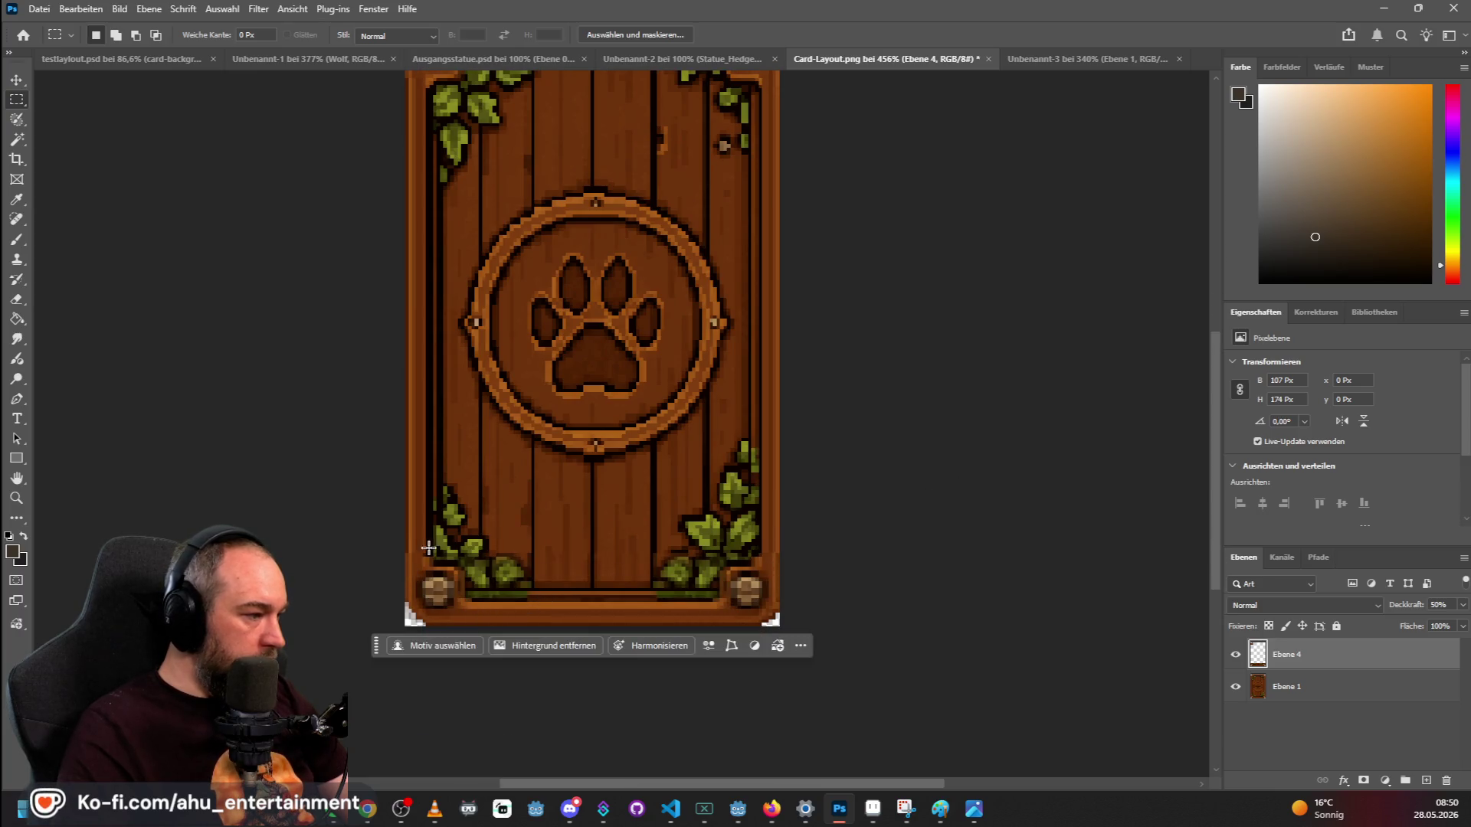
Select a strip along the card's bottom, restore Ebene 4 to 100% opacity and deselect.
mouse_move(469, 544)
mouse_down()
mouse_move(957, 674)
mouse_move(1110, 742)
mouse_move(1072, 689)
mouse_up()
scroll(871, 419, up, 5)
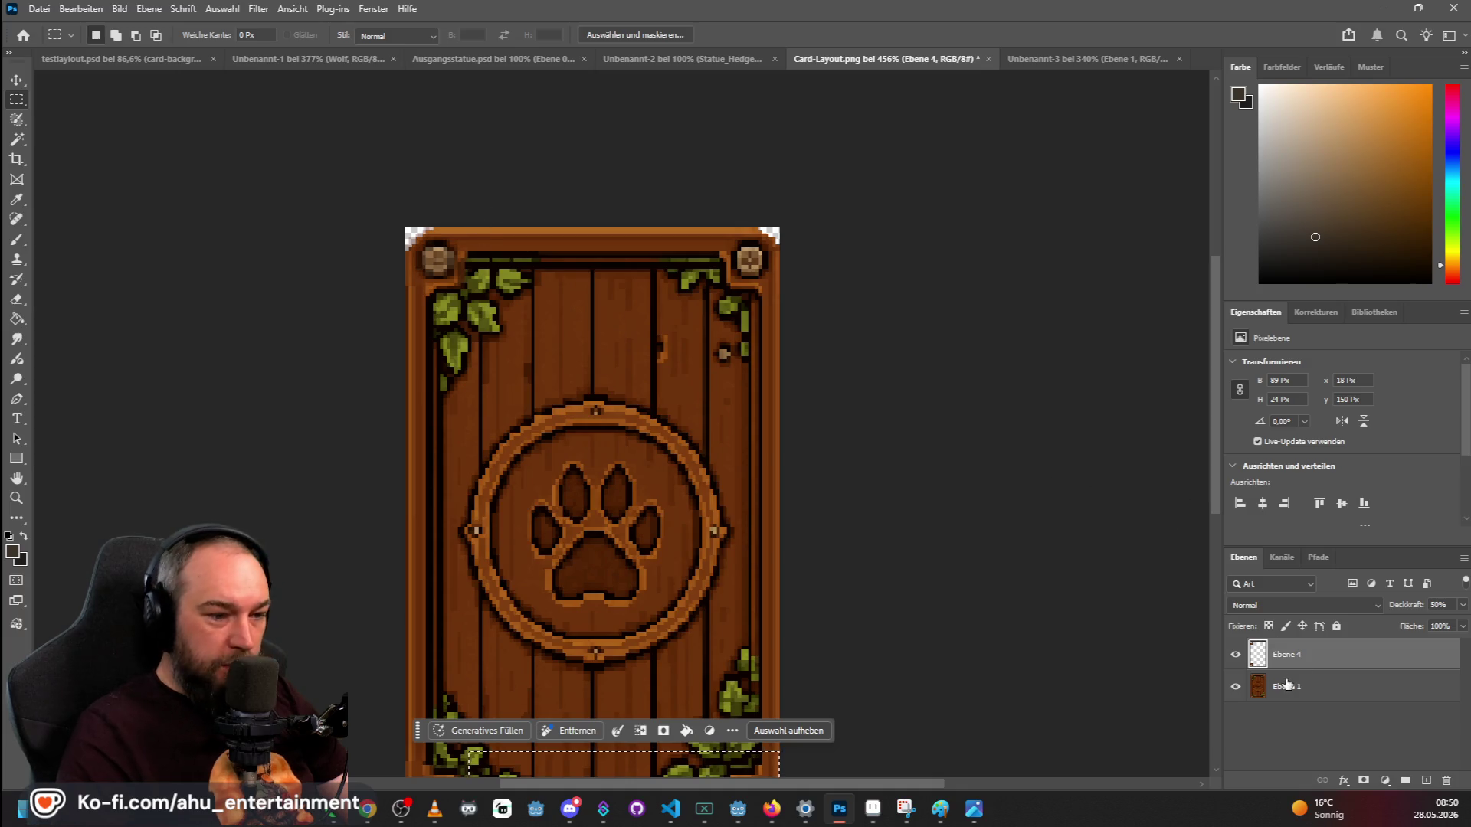
text(100)
key(Return)
key(ctrl+d)
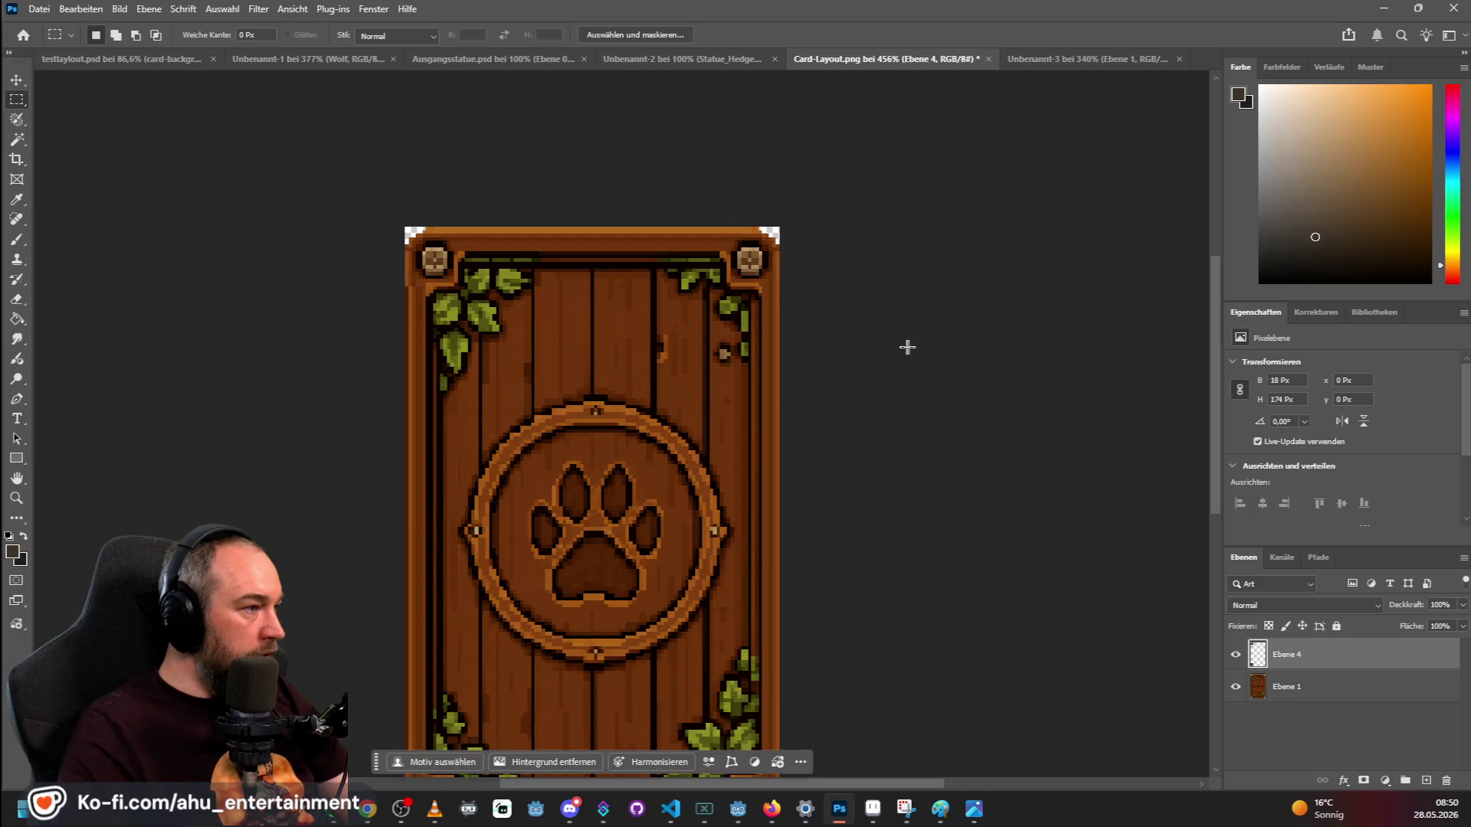
scroll(397, 258, up, 5)
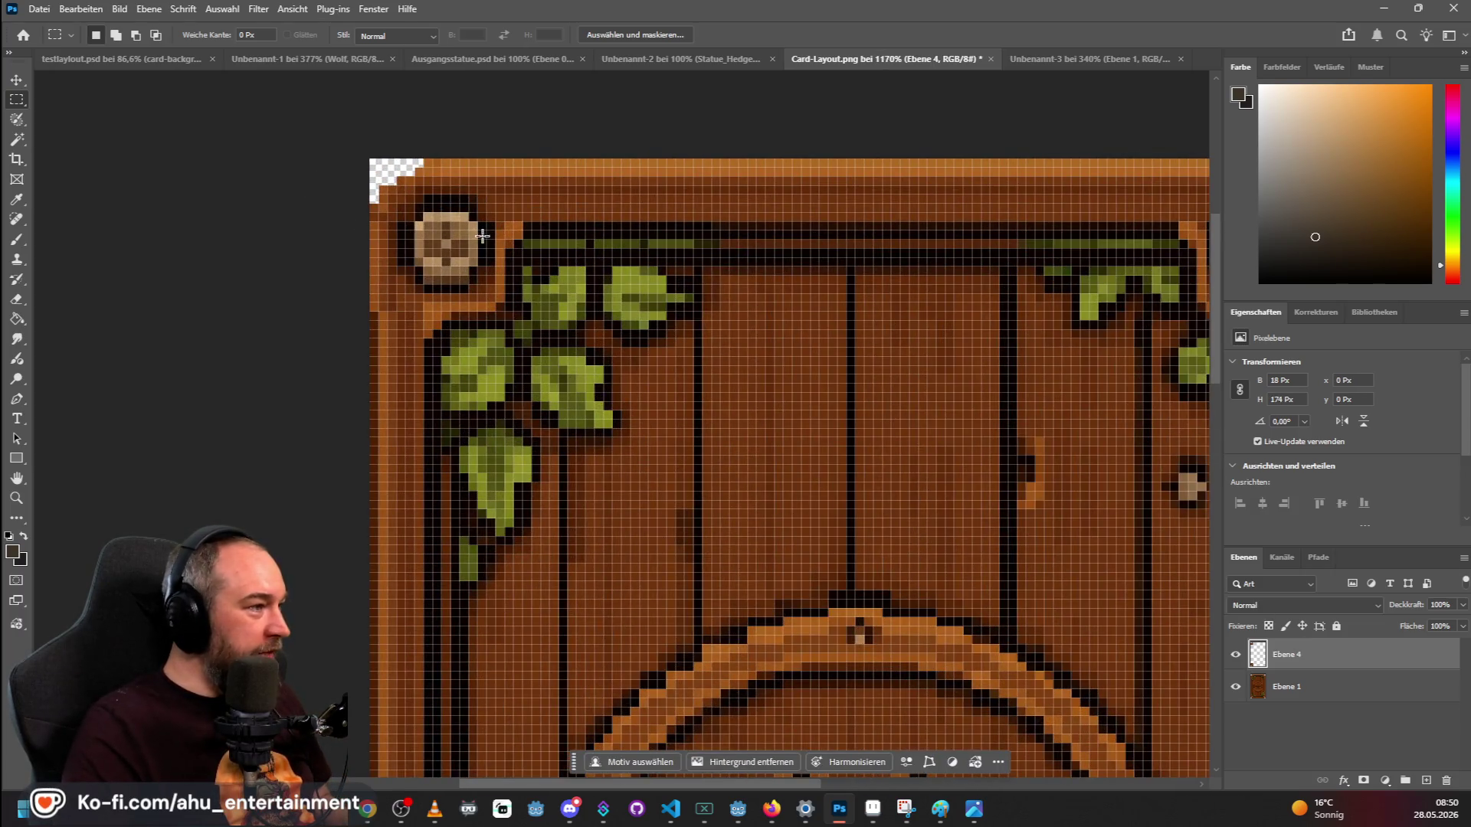
Zoom in and sample the dark brown at the card's left edge with the Eyedropper, then pick the Brush.
scroll(381, 304, down, 3)
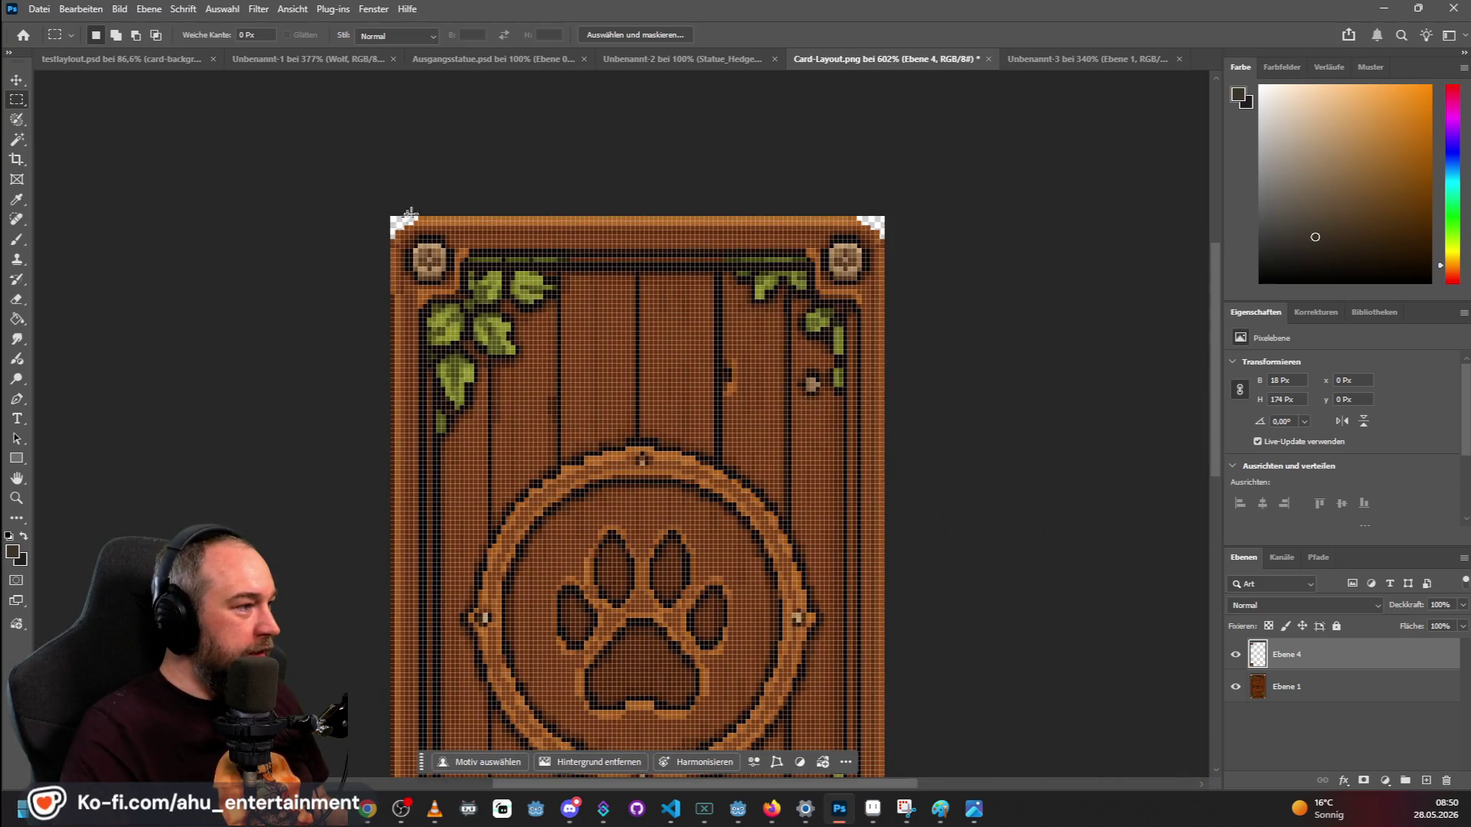
key(ctrl+plus)
key(ctrl+plus)
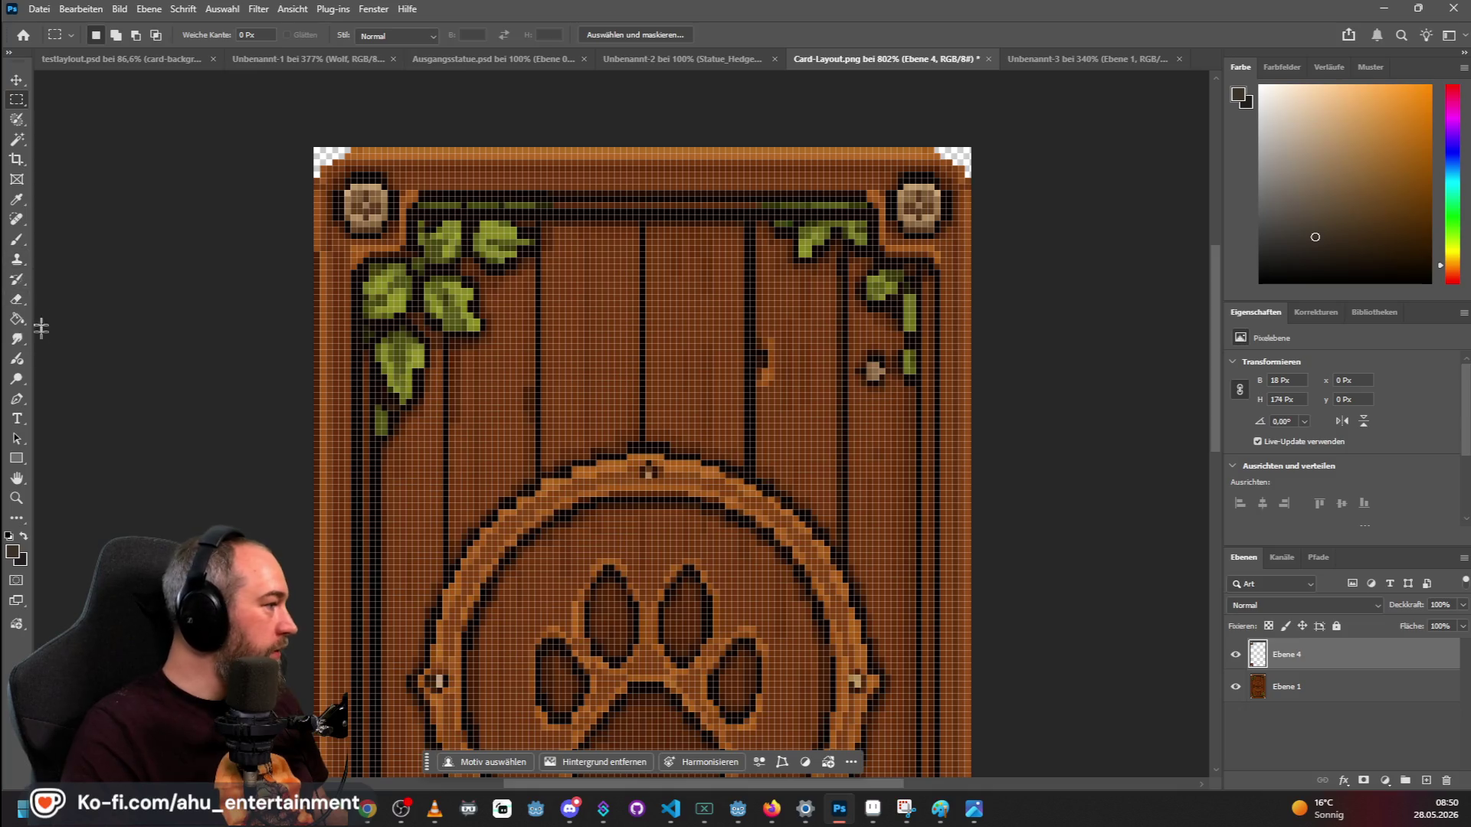
key(ctrl+plus)
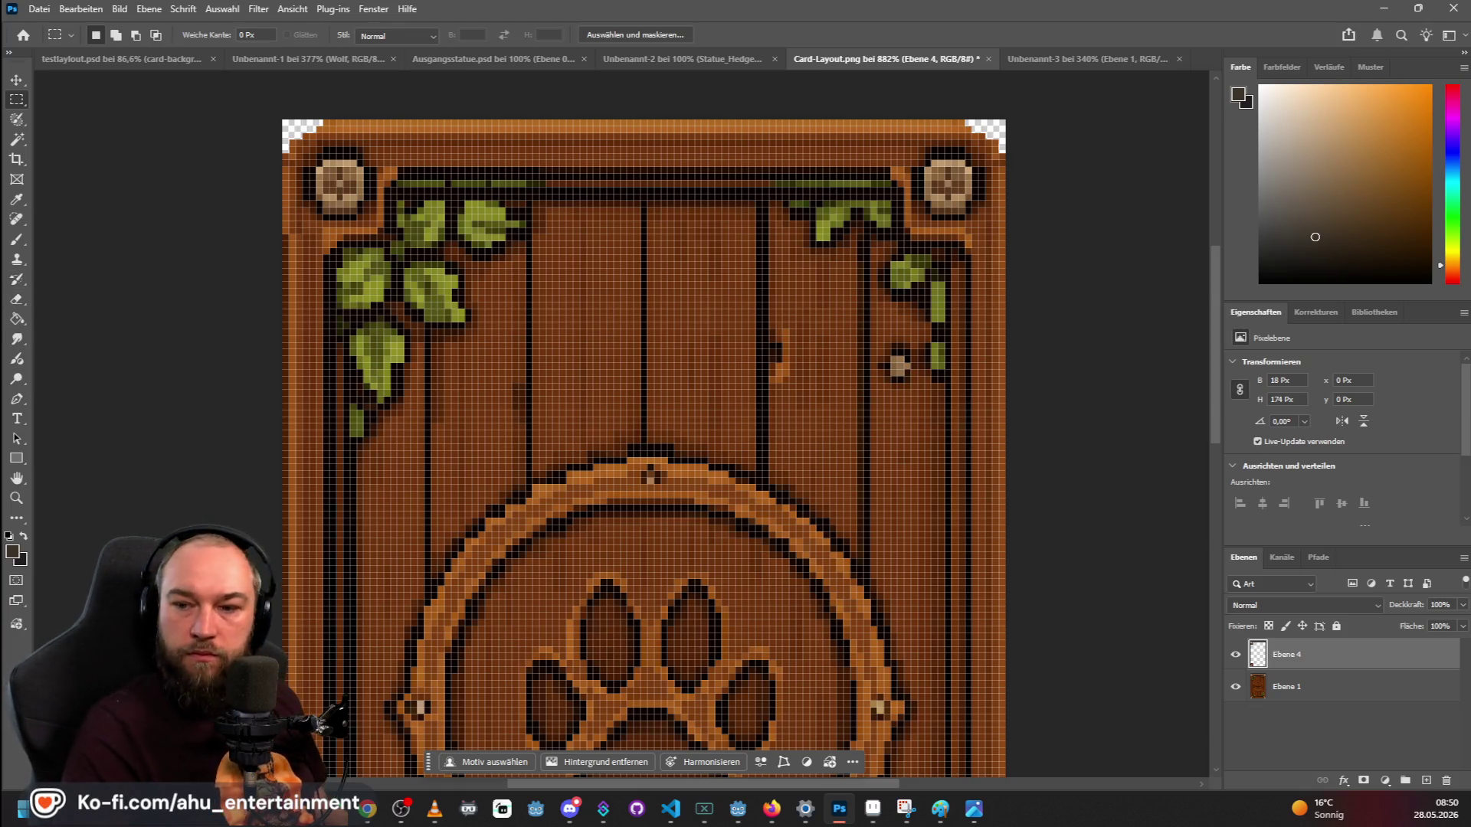
click(16, 200)
click(291, 243)
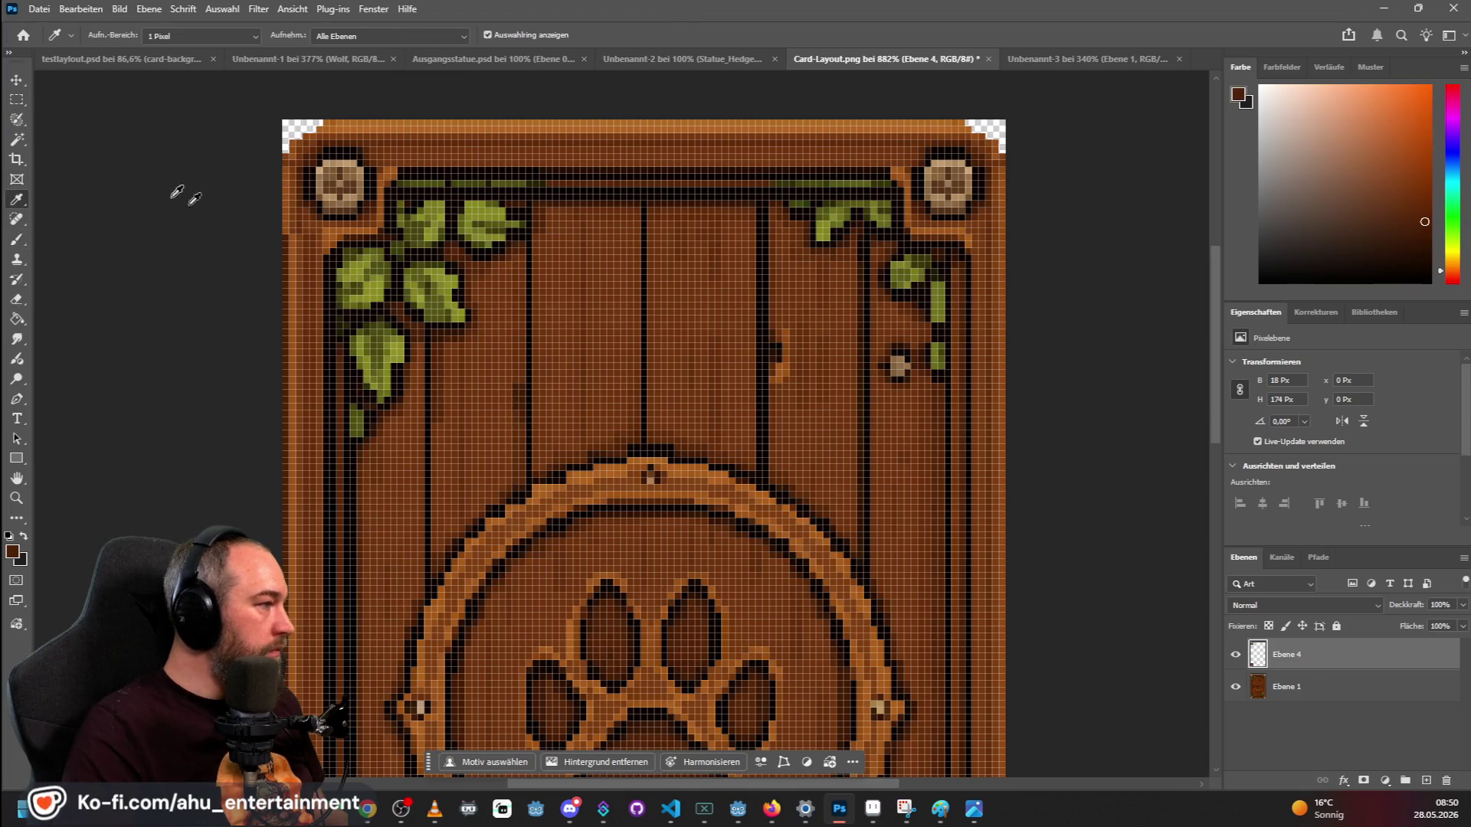
click(17, 242)
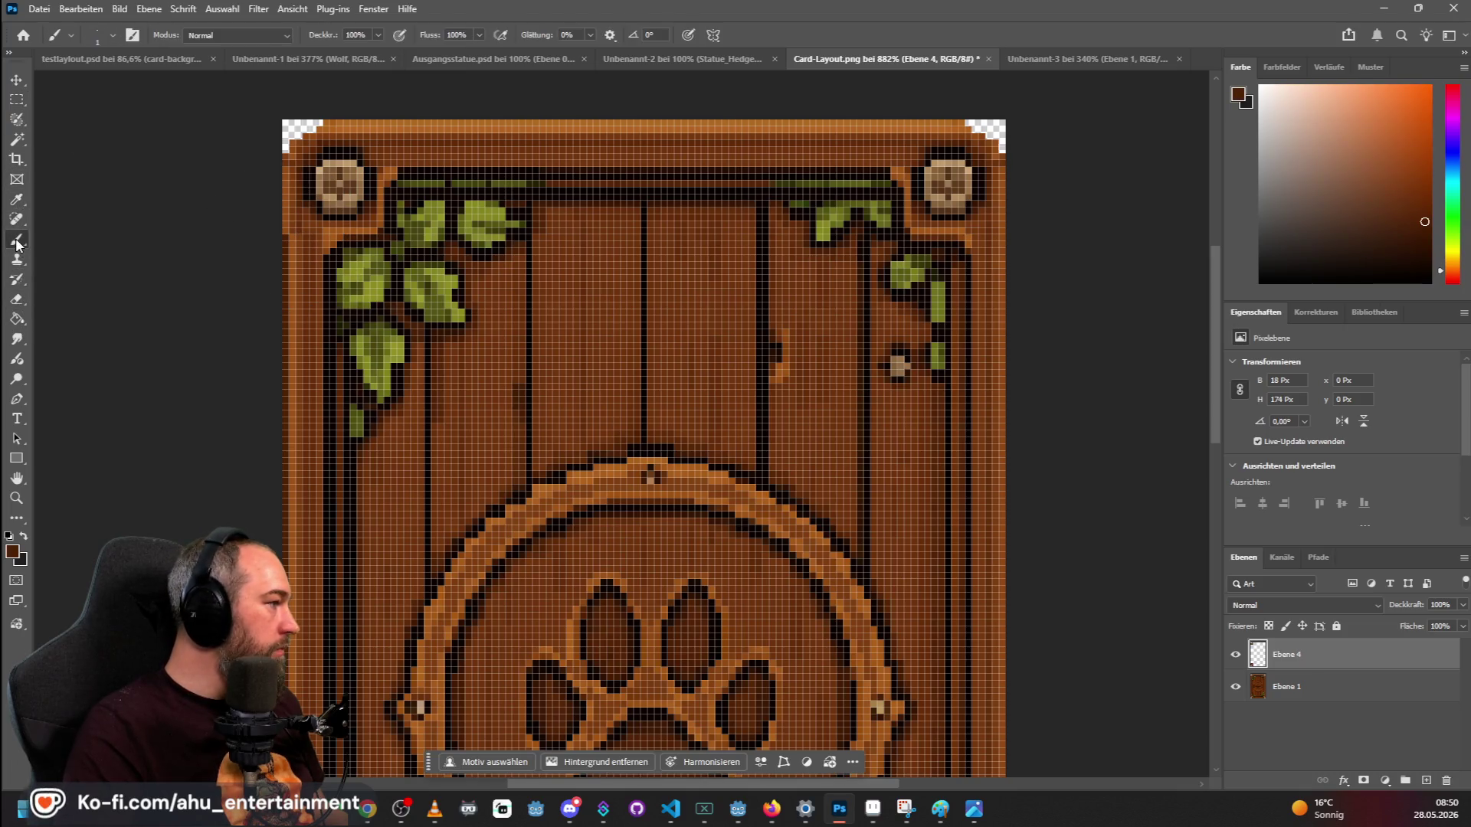
Scroll around the zoomed card's frame and switch to the Rectangular Marquee.
scroll(287, 187, up, 2)
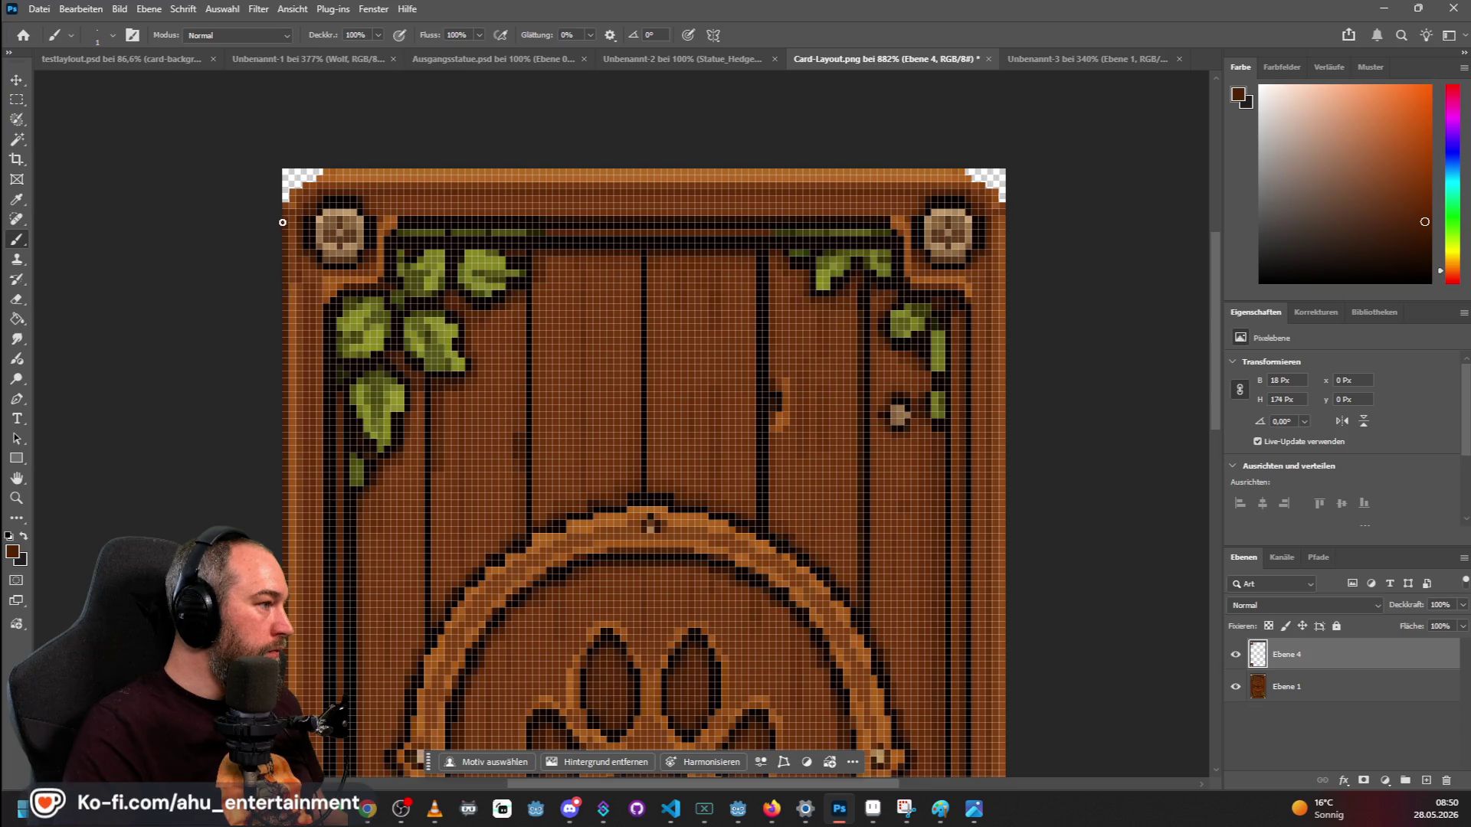
scroll(192, 259, down, 10)
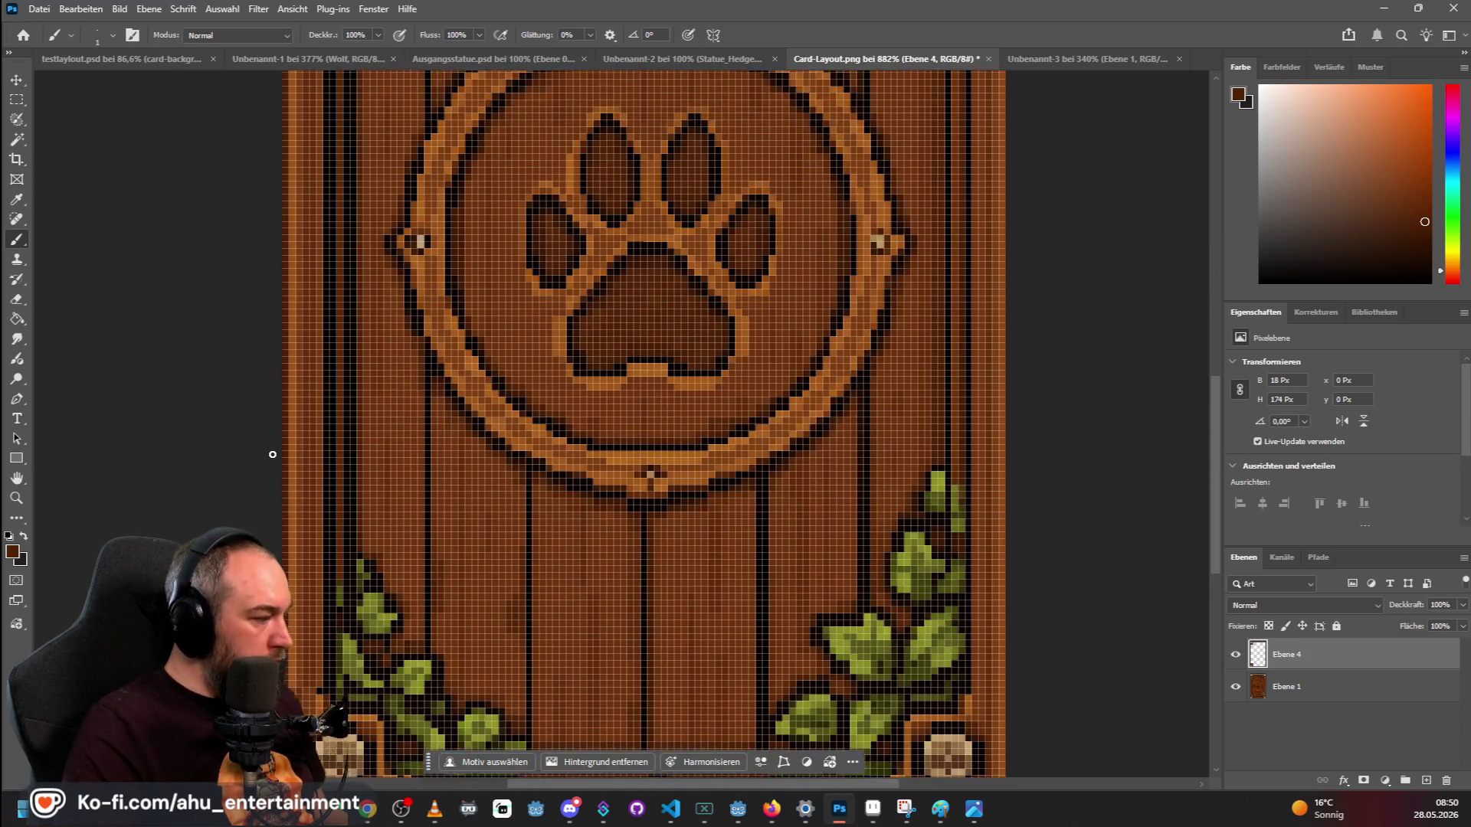
scroll(270, 441, down, 5)
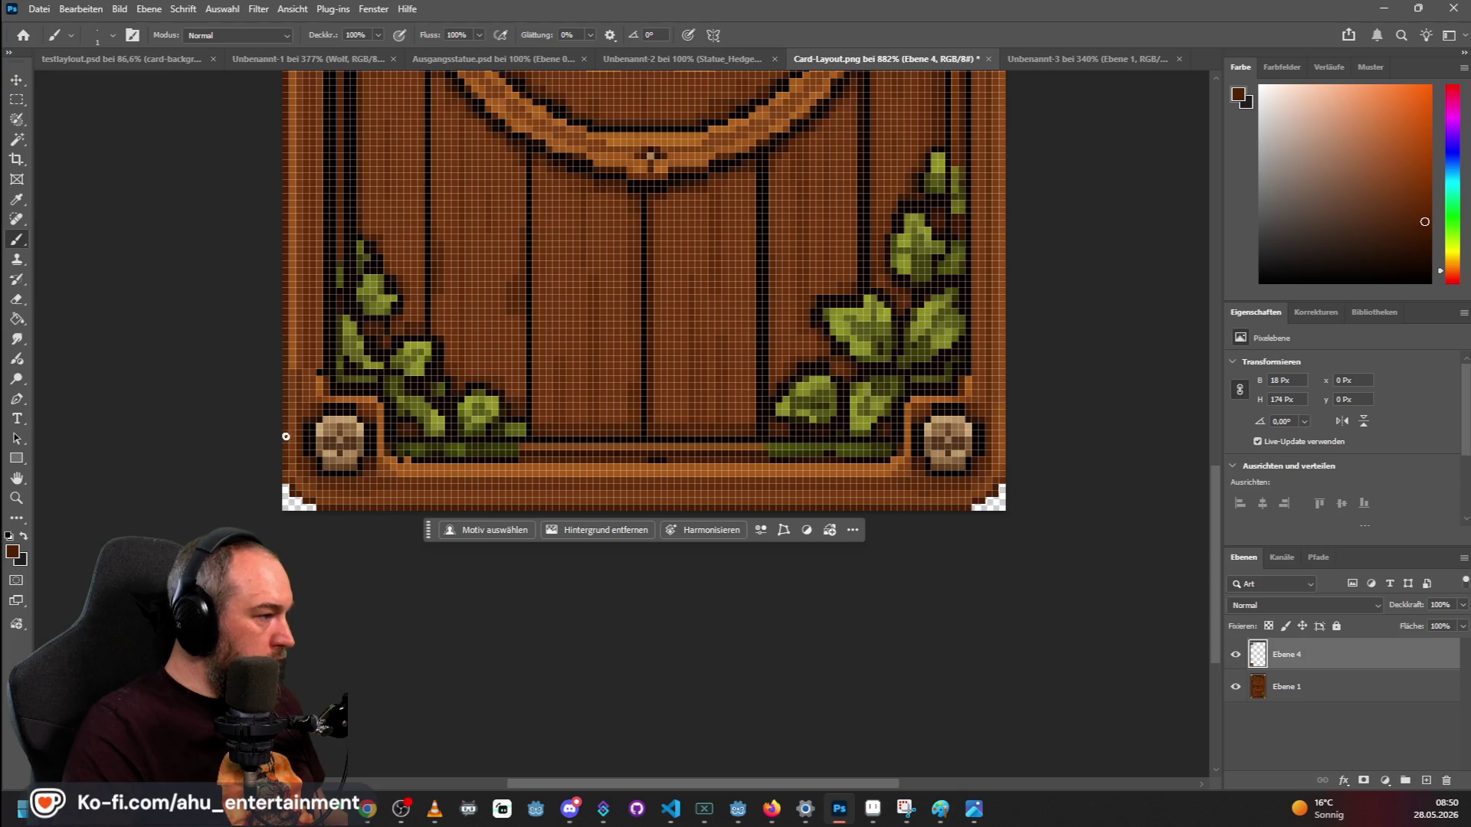
scroll(231, 314, down, 4)
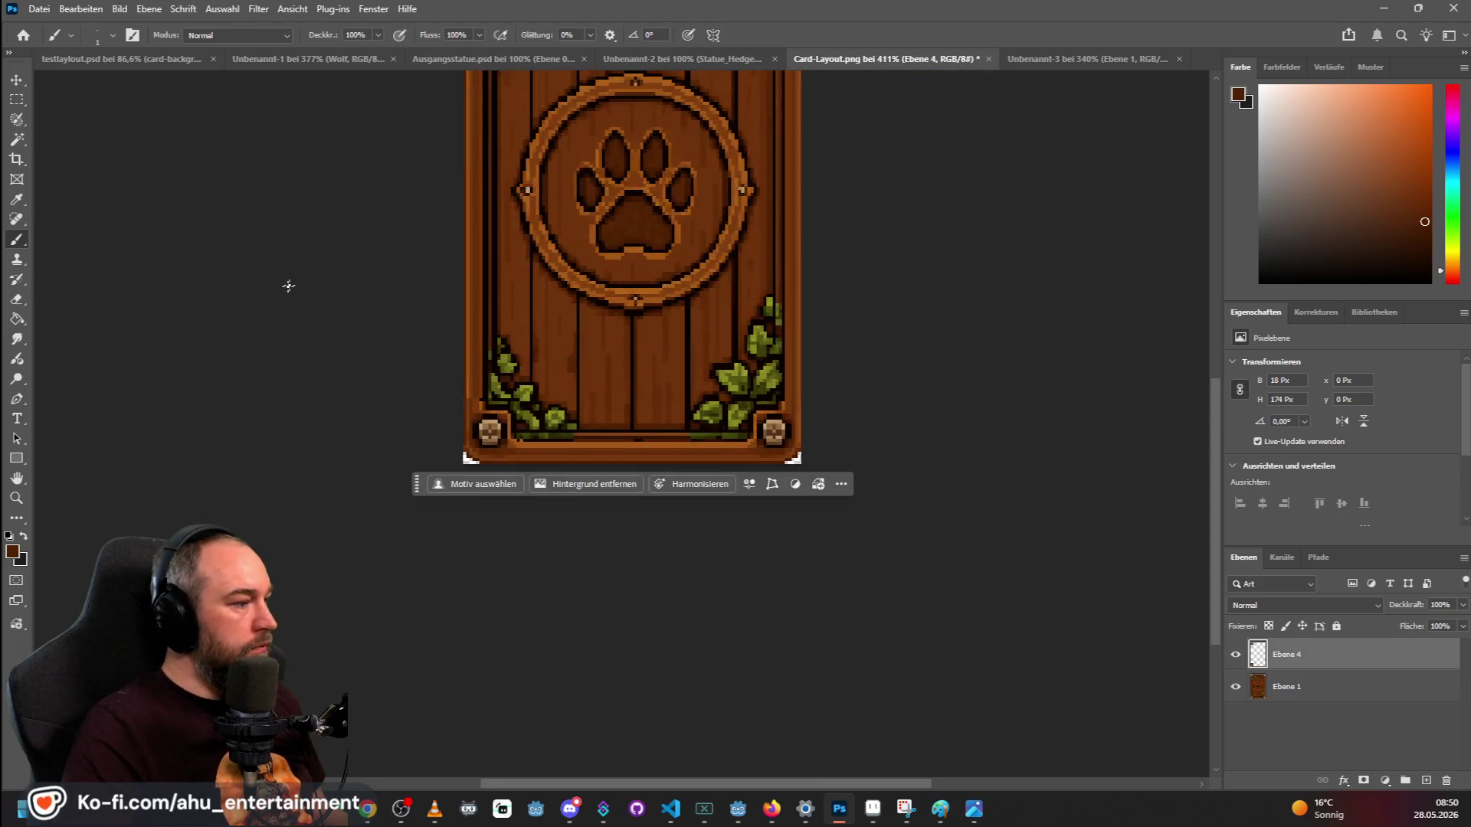
scroll(367, 413, up, 3)
scroll(318, 302, down, 1)
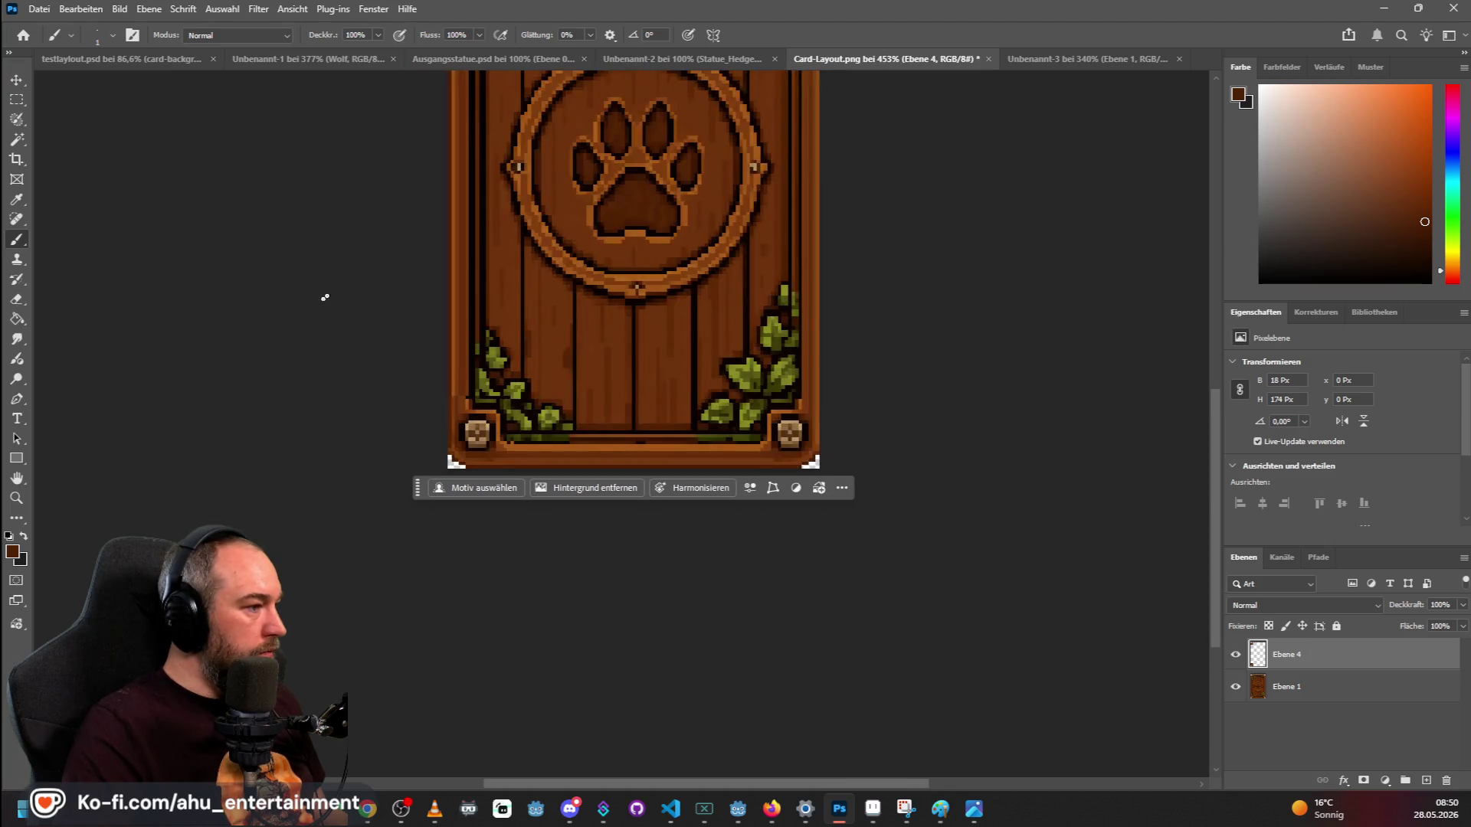
scroll(318, 265, up, 3)
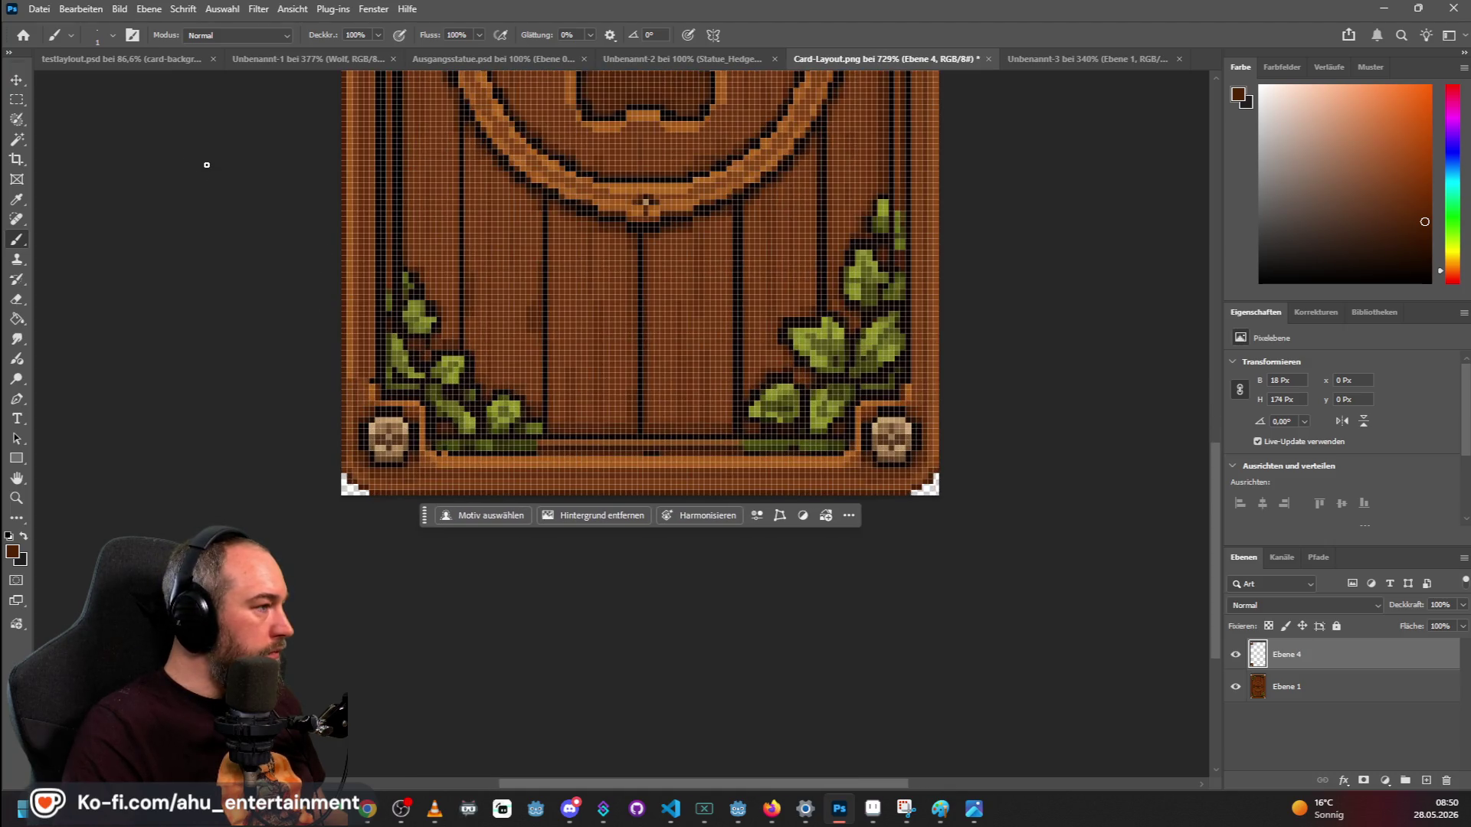
scroll(205, 262, up, 1)
click(16, 100)
scroll(253, 318, up, 1)
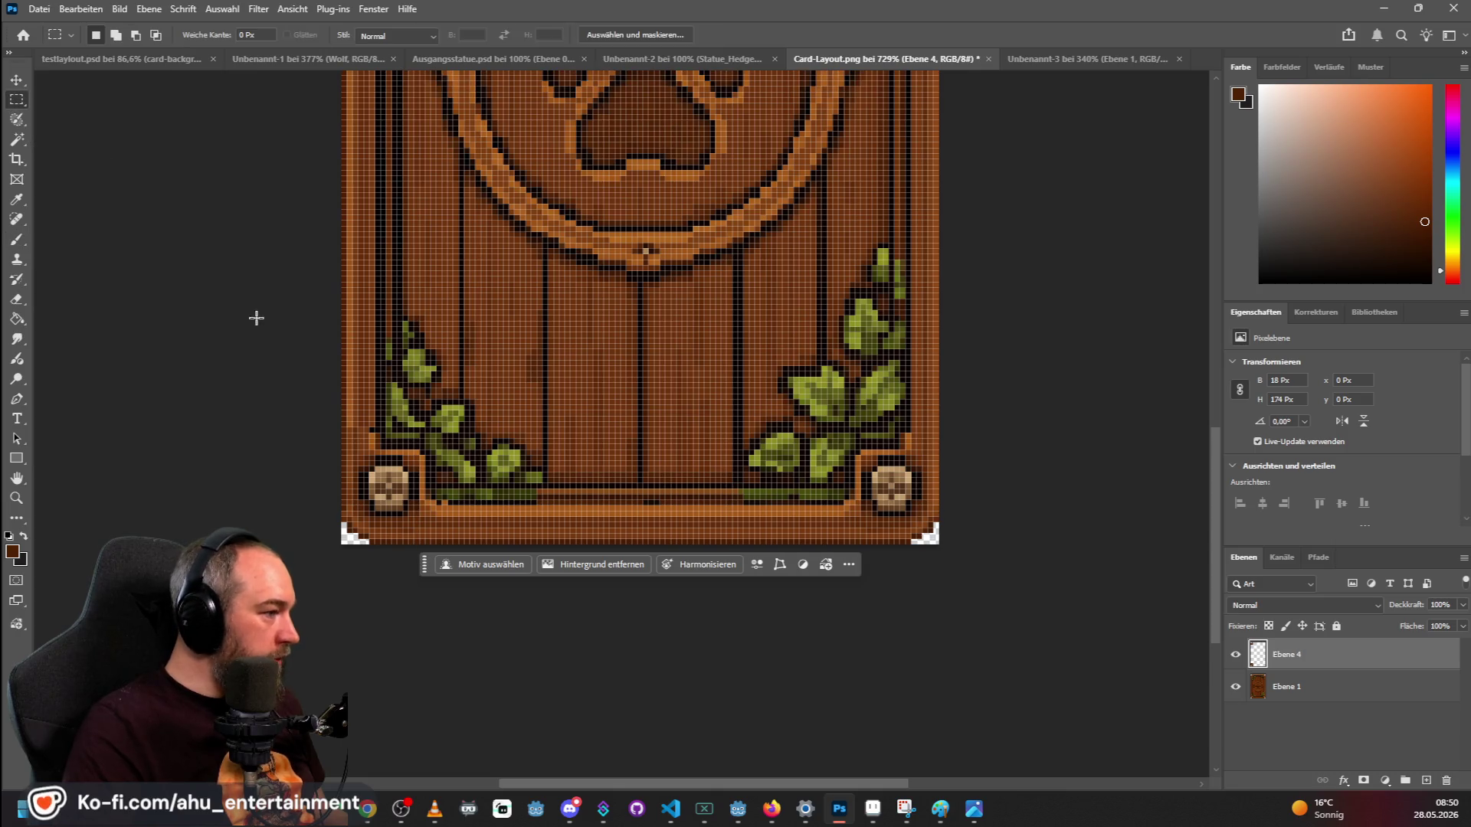
Select a thin strip of the left border, try copying it to a new layer, then undo.
mouse_move(343, 425)
mouse_down()
mouse_move(345, 226)
mouse_move(346, 352)
mouse_up()
key(ctrl+shift+alt+n)
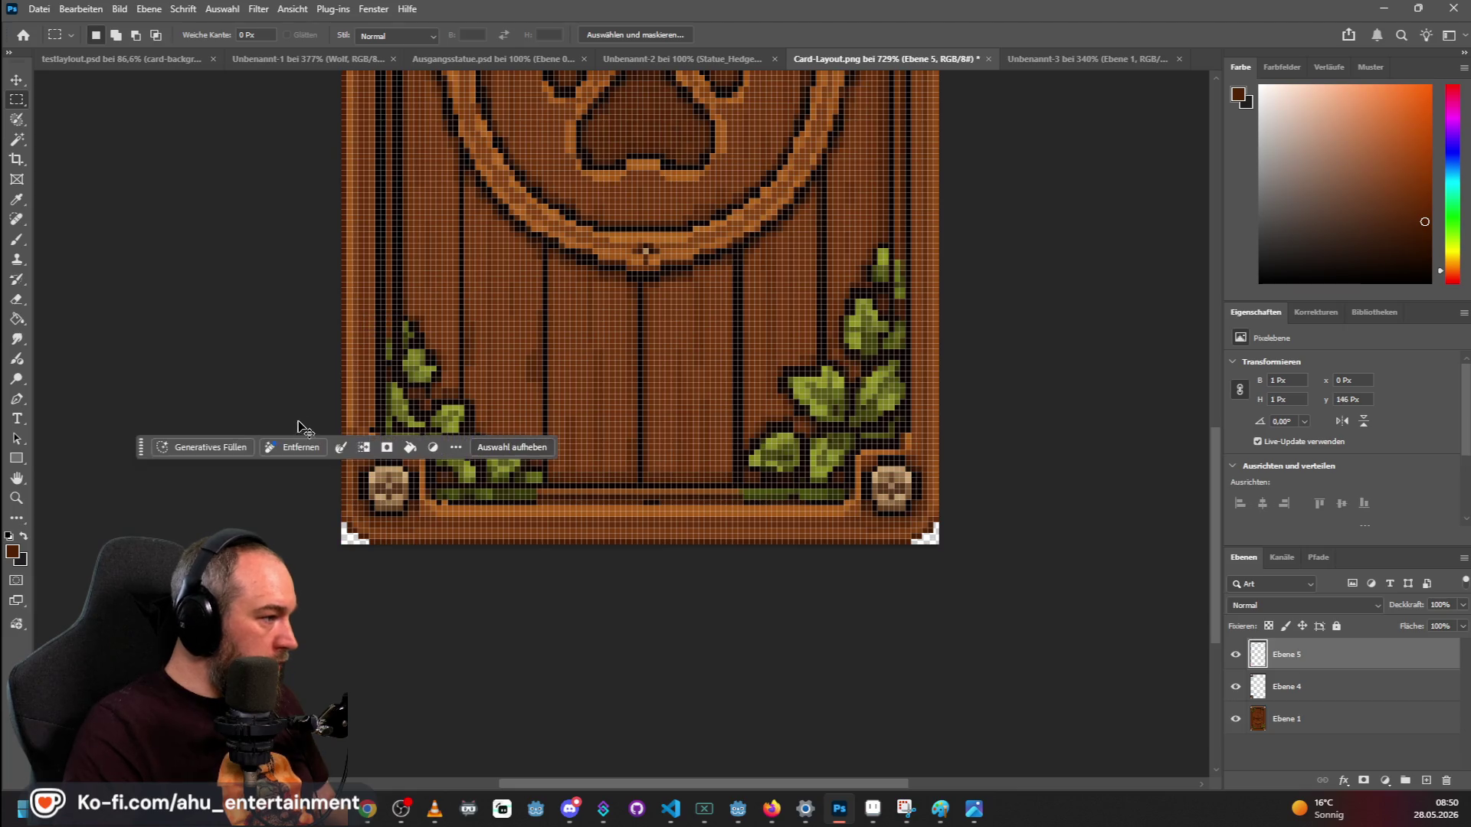
key(ctrl+d)
click(16, 80)
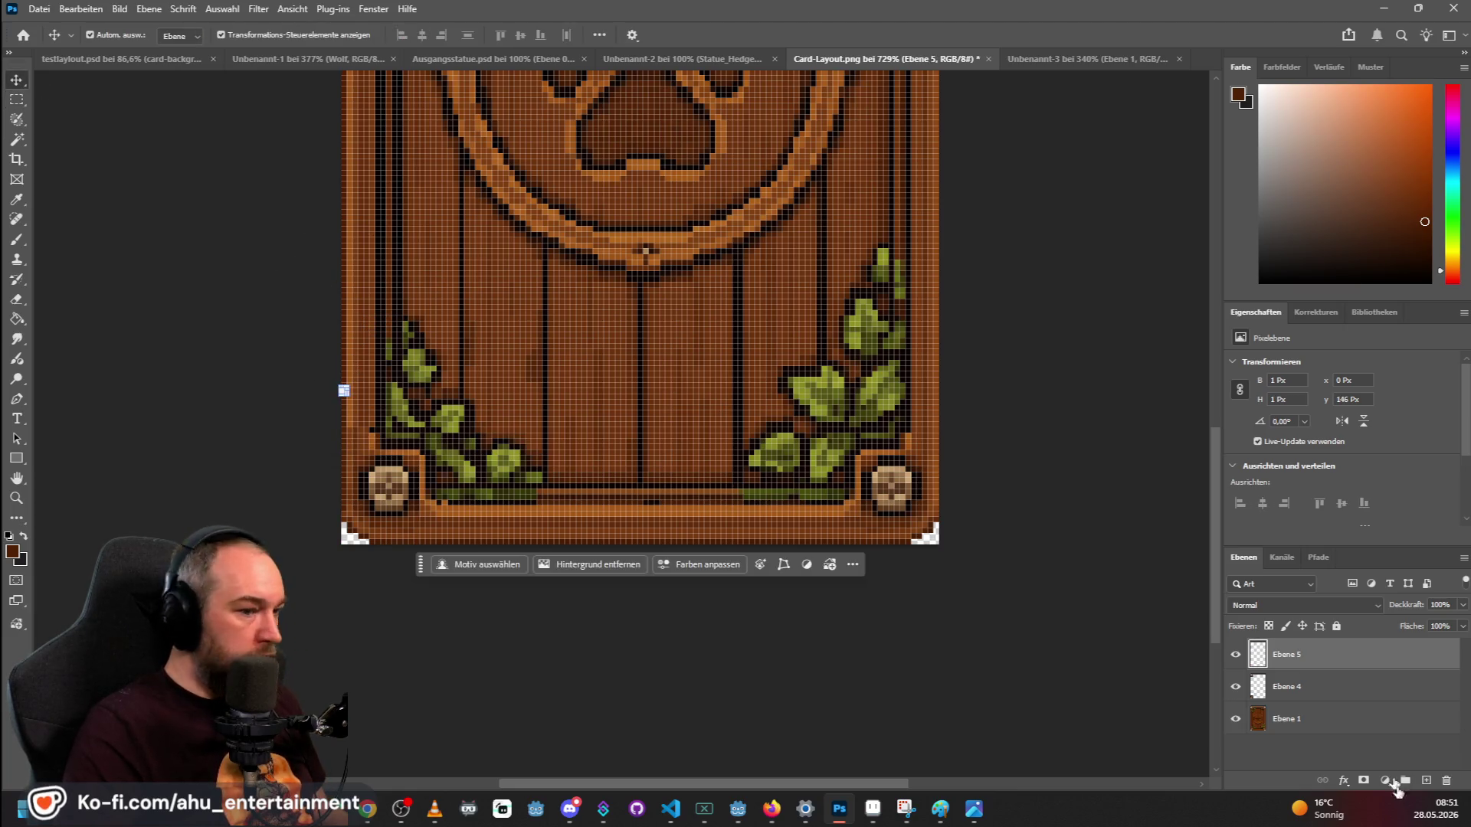
click(470, 465)
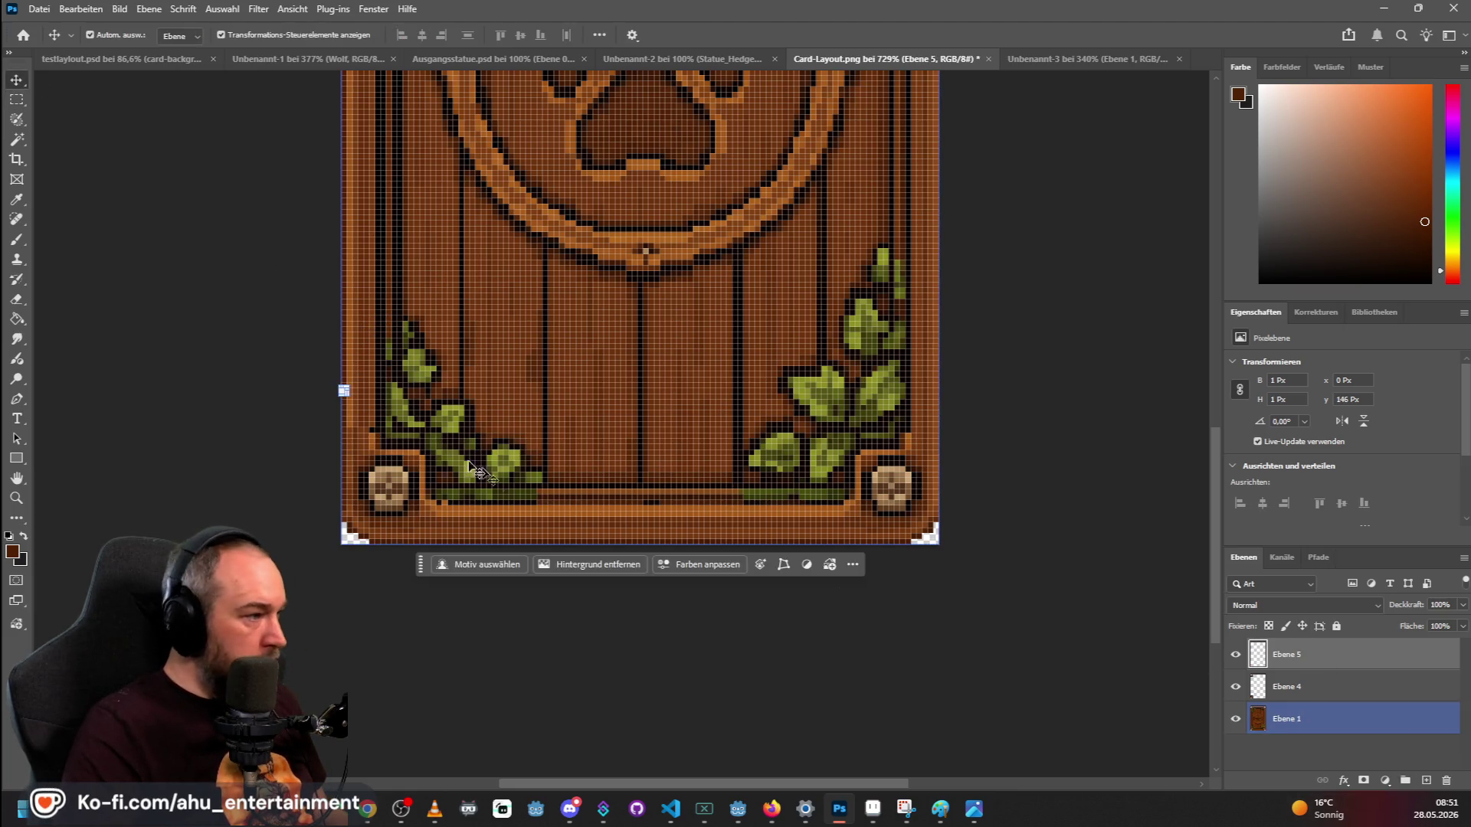
click(349, 411)
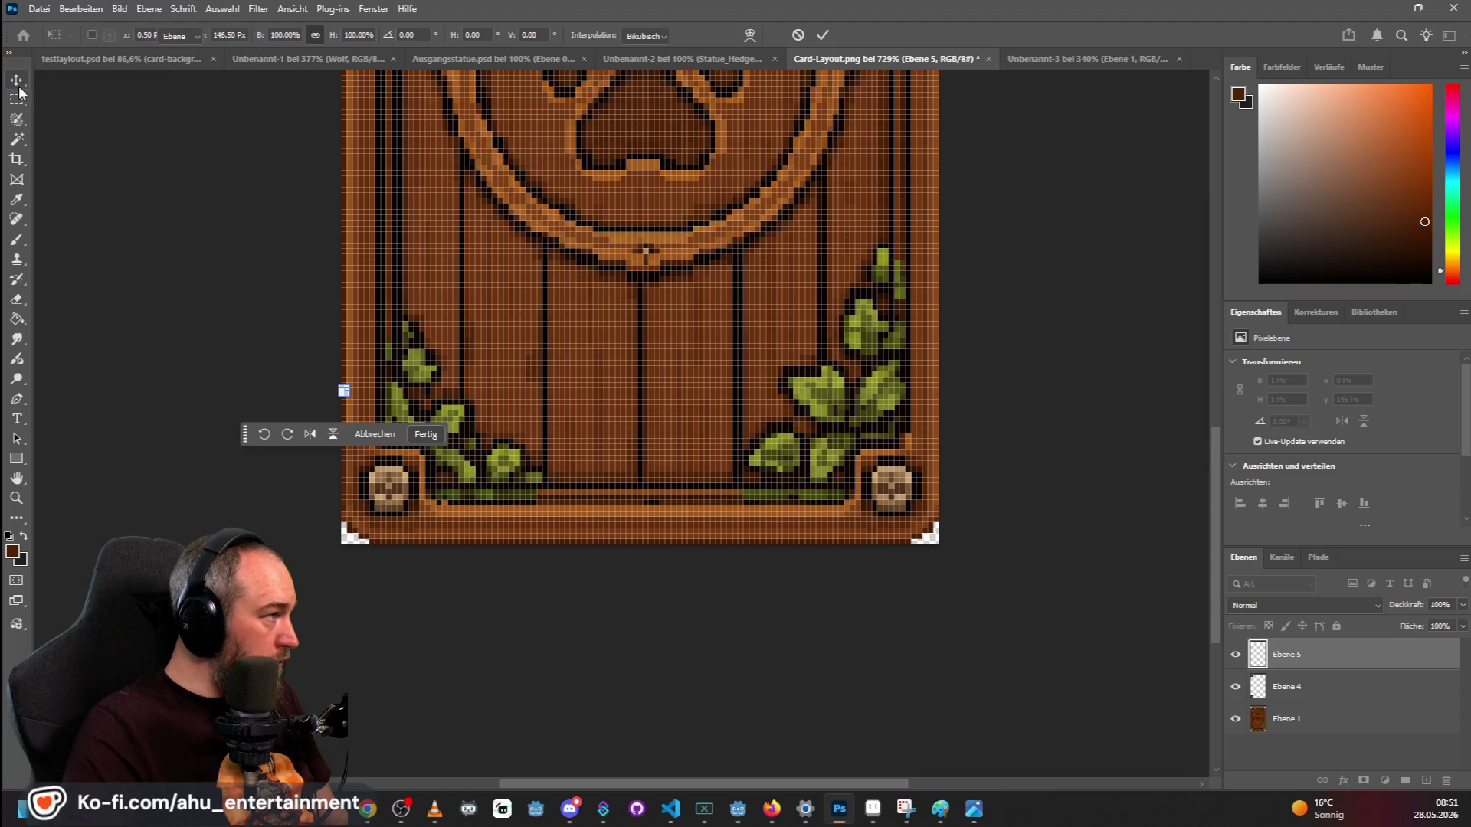
click(383, 434)
click(289, 413)
scroll(283, 381, up, 3)
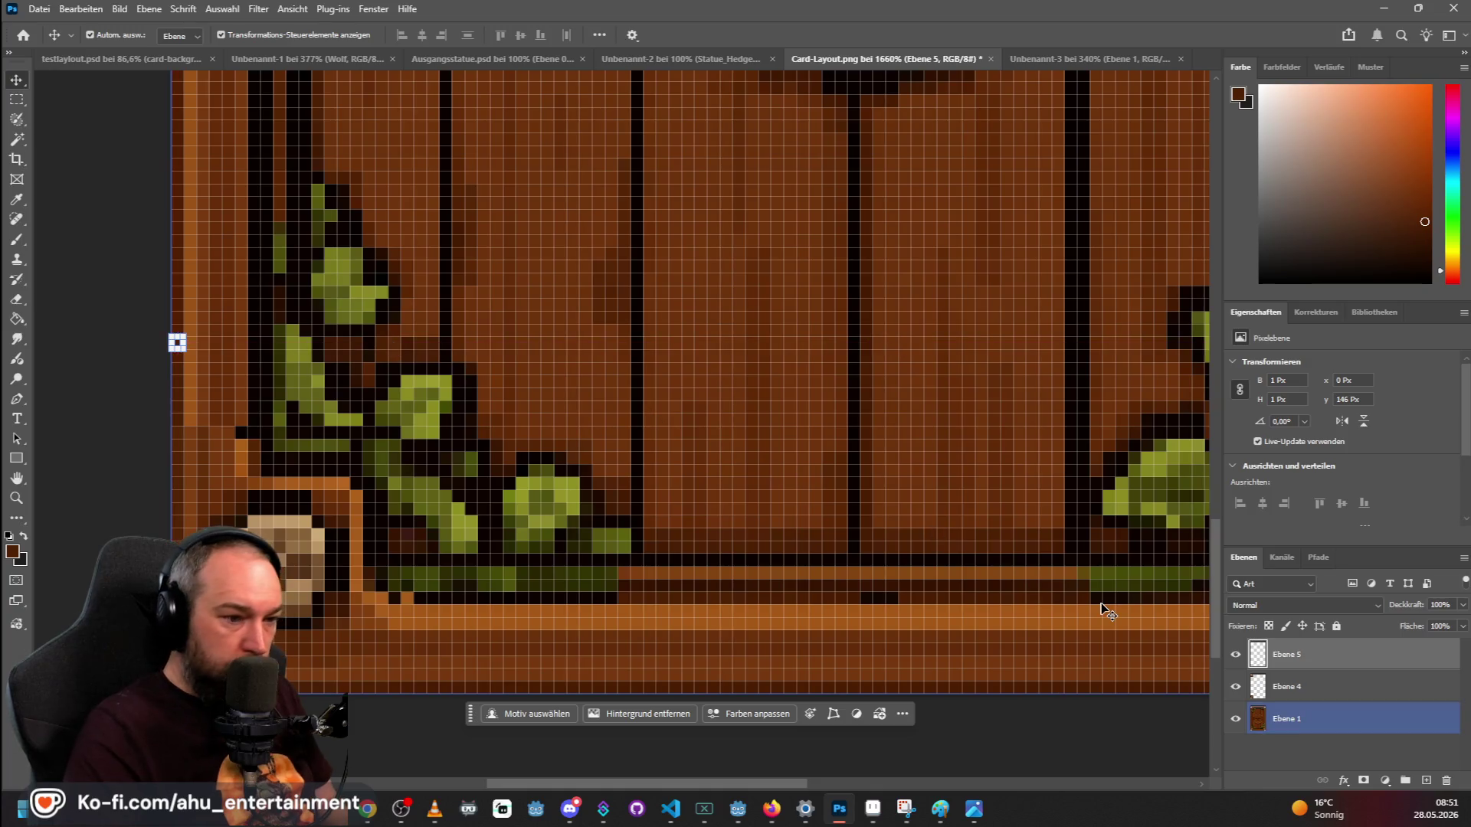
key(ctrl+z)
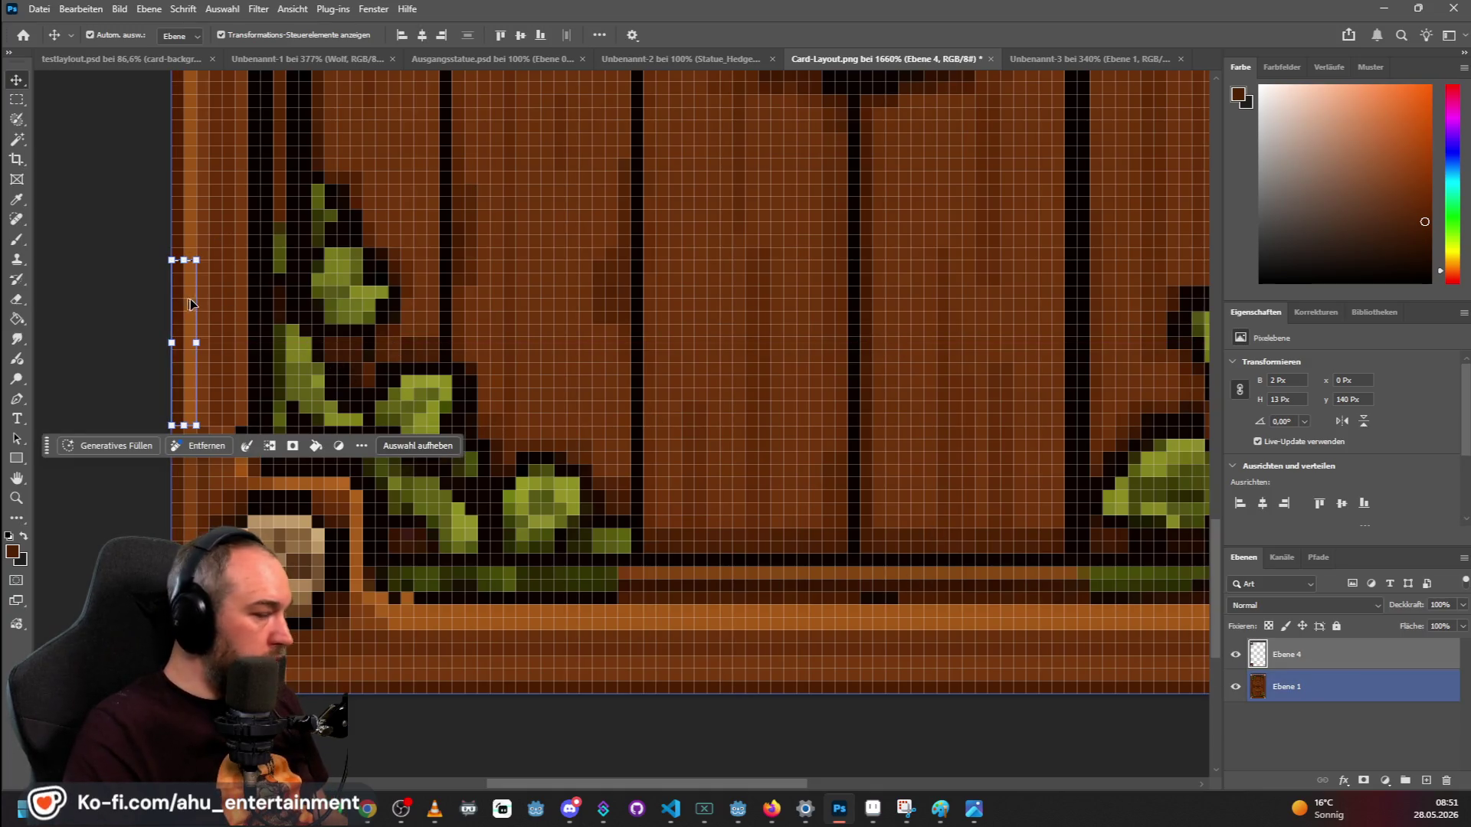
Copy the border strip from the base layer onto a new layer, move it down, and bring it to the top.
click(1299, 655)
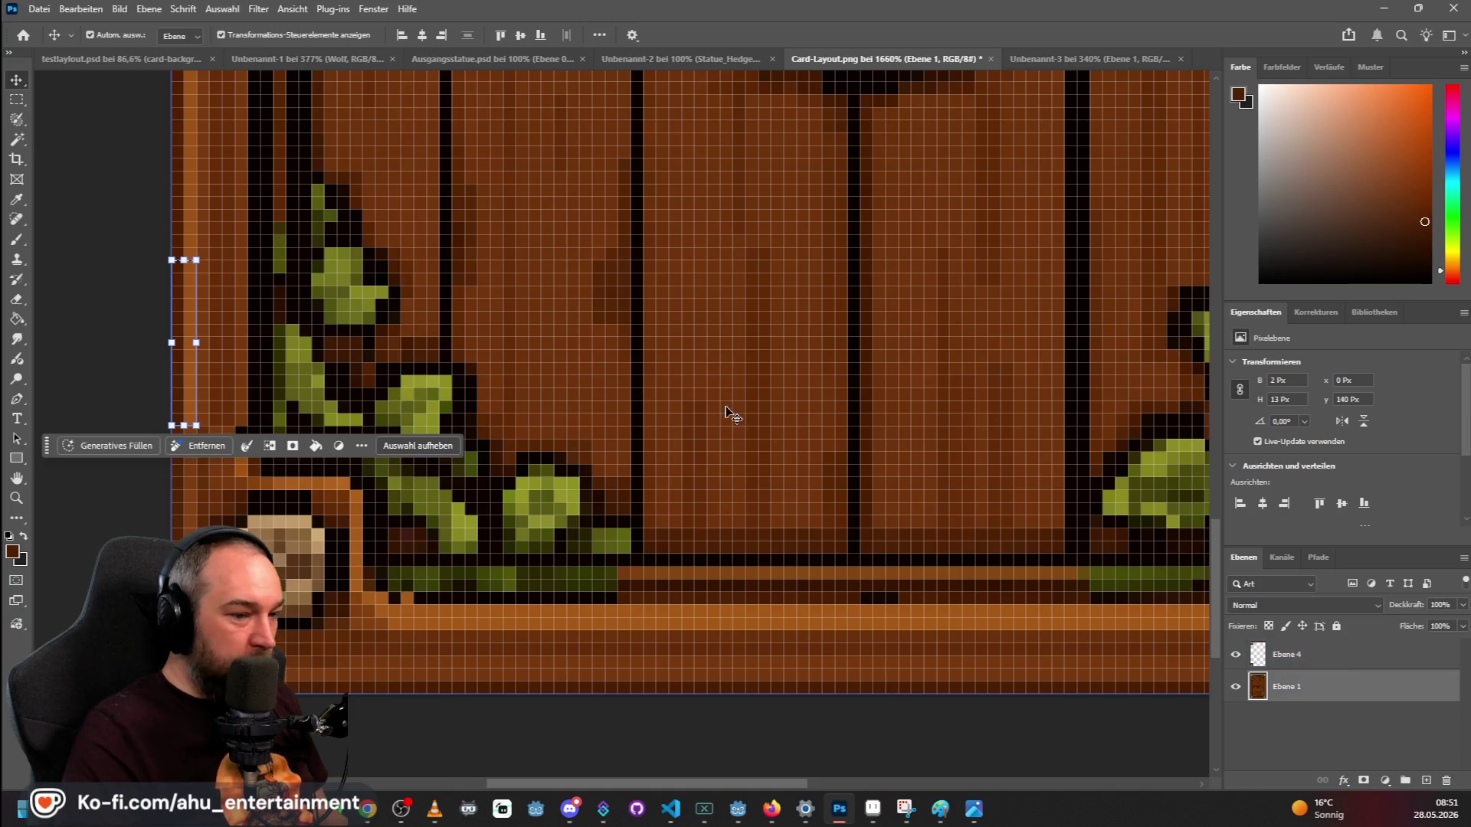
scroll(613, 321, down, 2)
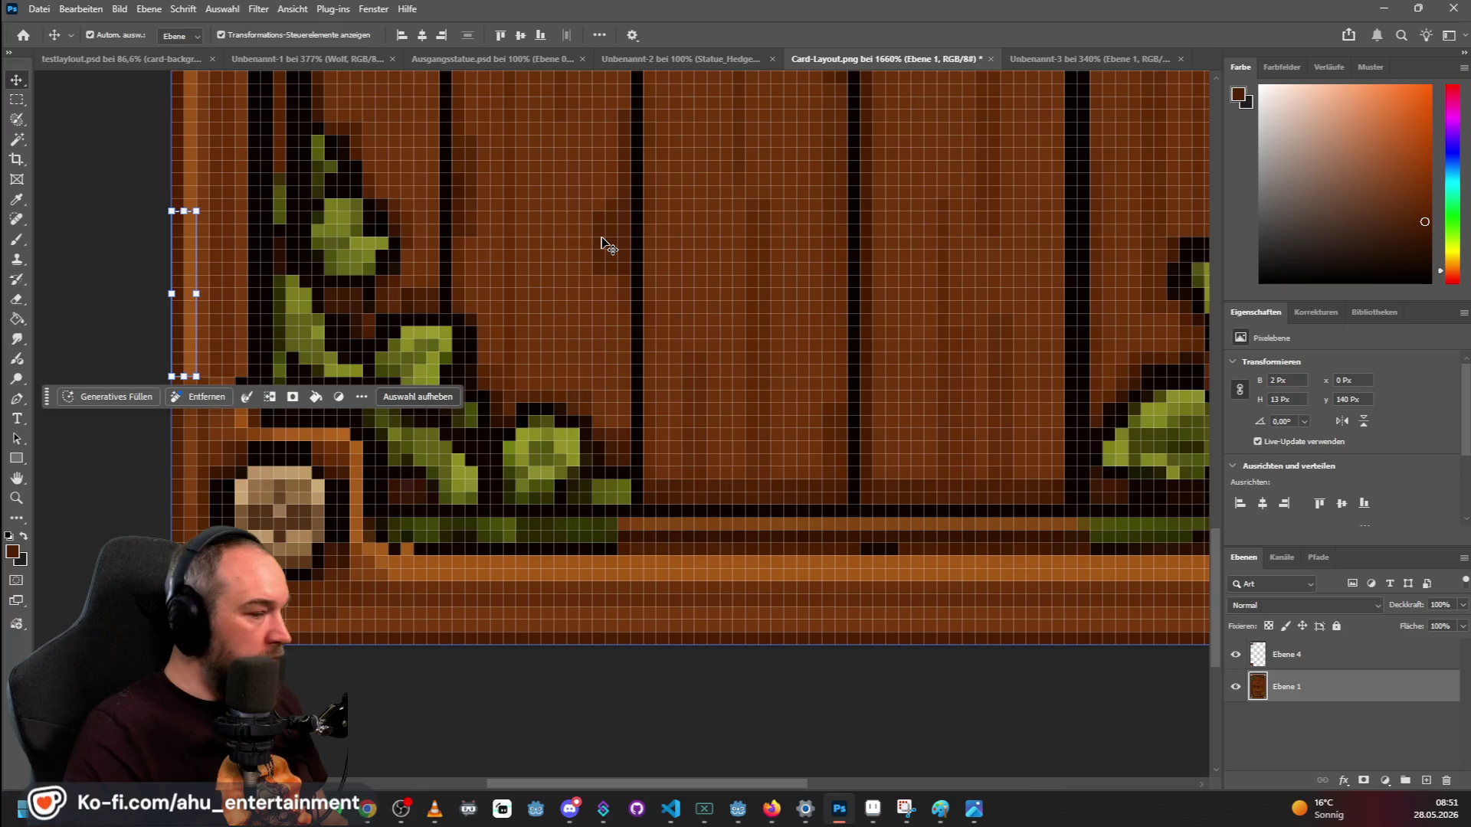
key(ctrl+j)
key(ctrl+d)
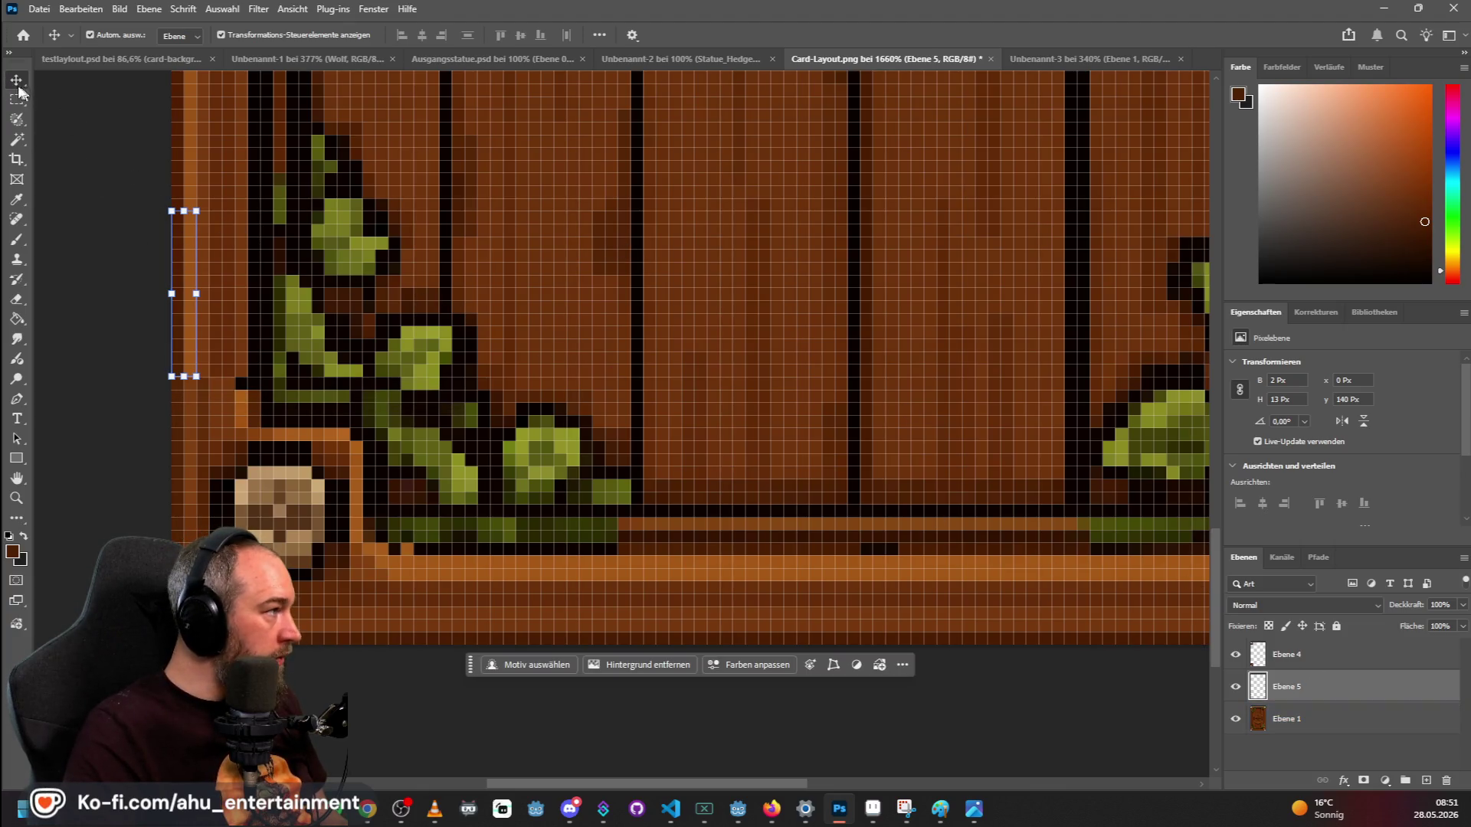
mouse_move(187, 250)
mouse_down()
mouse_move(189, 437)
mouse_move(253, 429)
mouse_move(162, 437)
mouse_move(201, 444)
mouse_up()
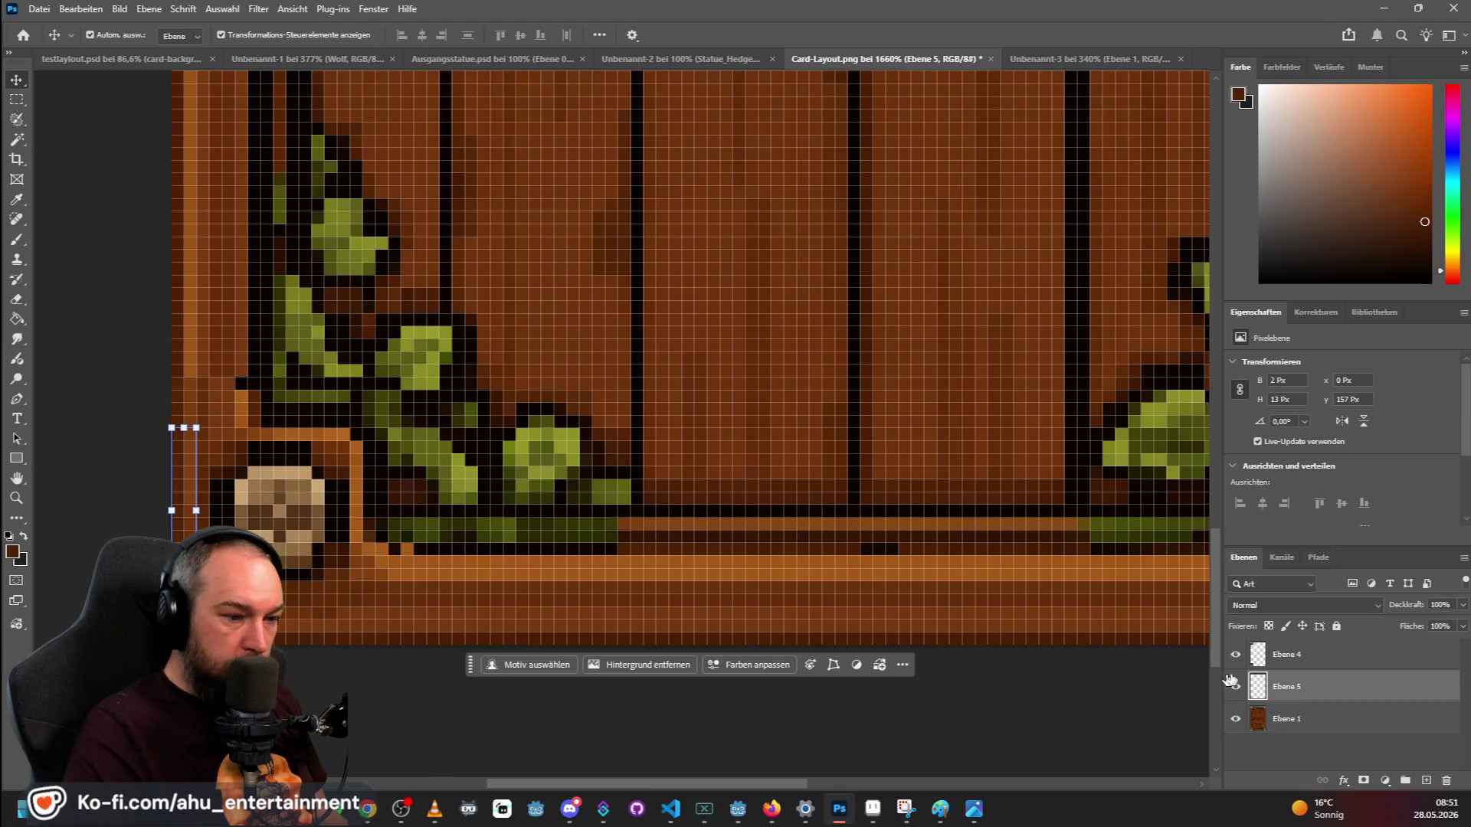
key(ctrl+bracketright)
drag(190, 470, 195, 421)
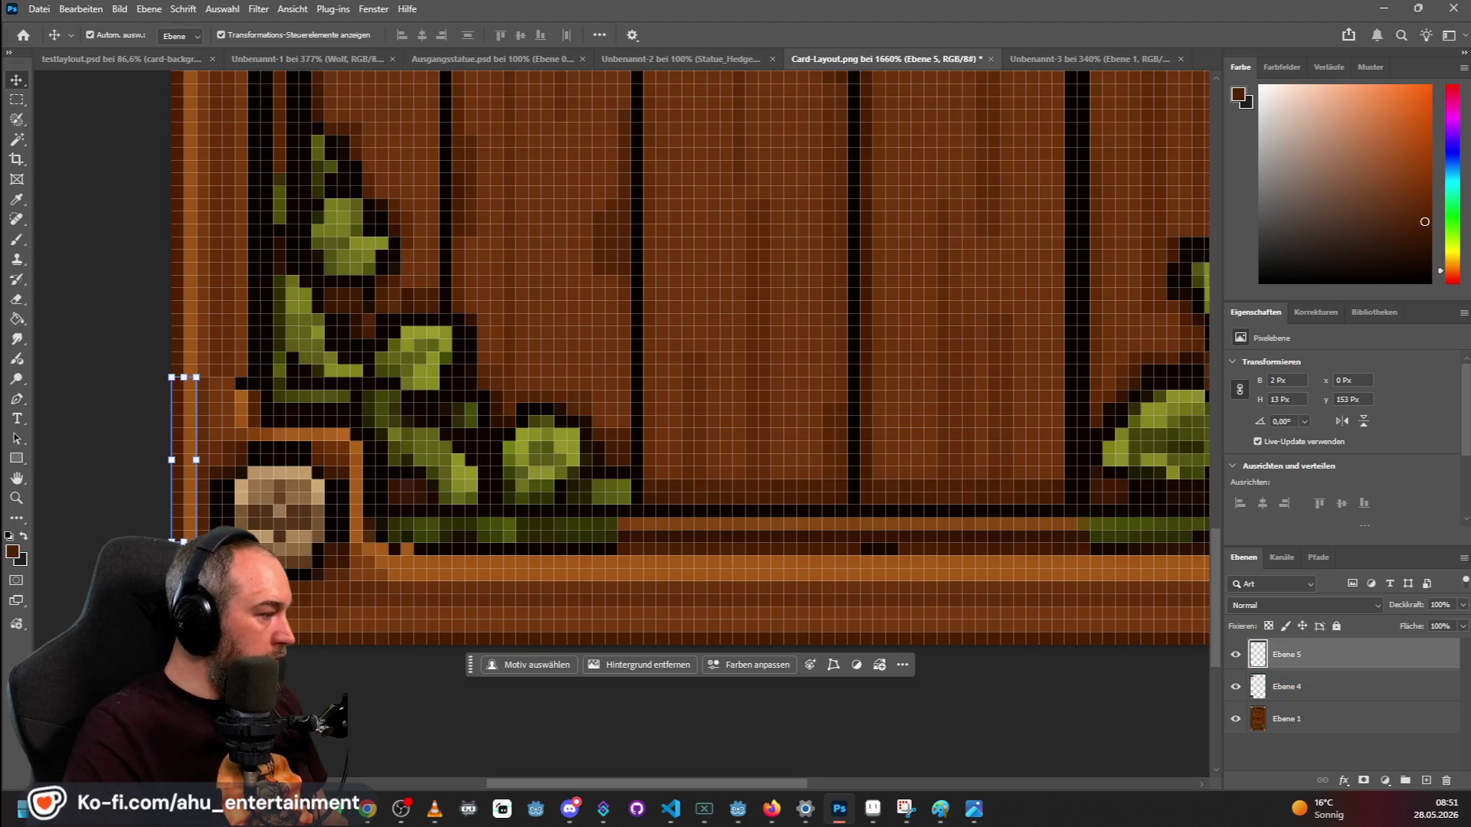
Stretch strip Ebene 5 to 2×15 px beside the lower-left corner stud.
key(ctrl+t)
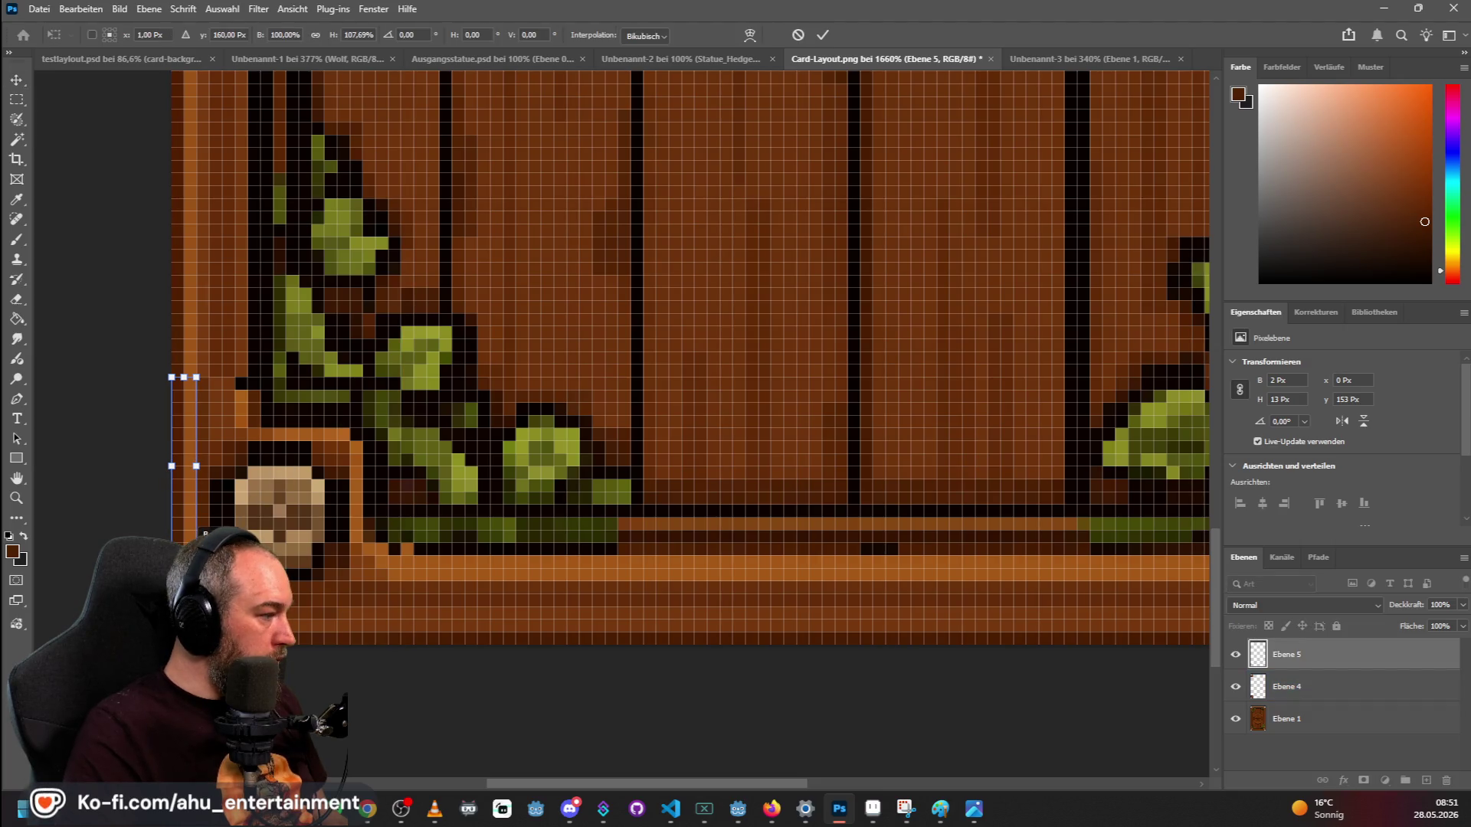
scroll(619, 282, down, 5)
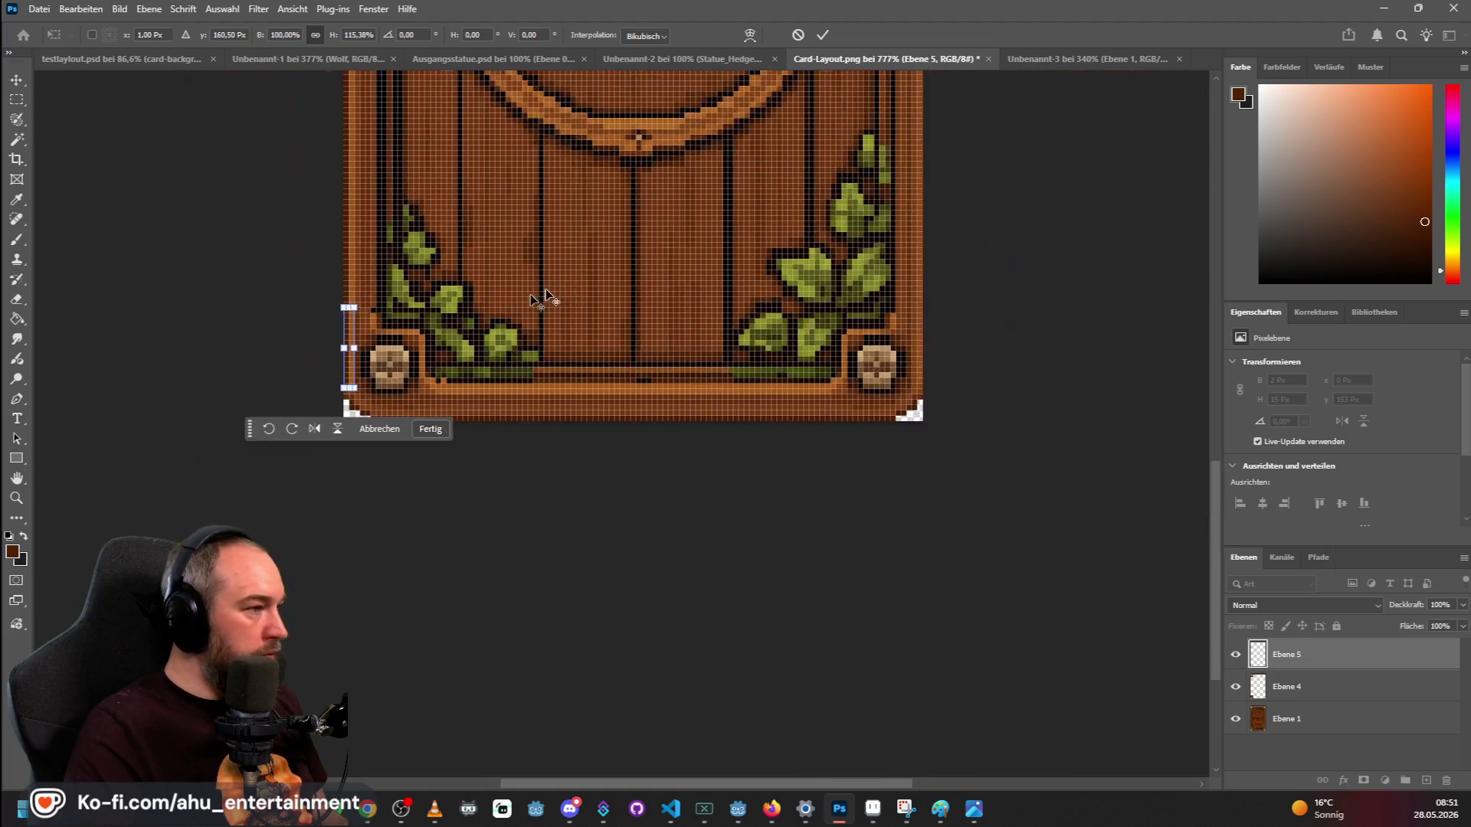
scroll(619, 280, down, 1)
key(Return)
key(m)
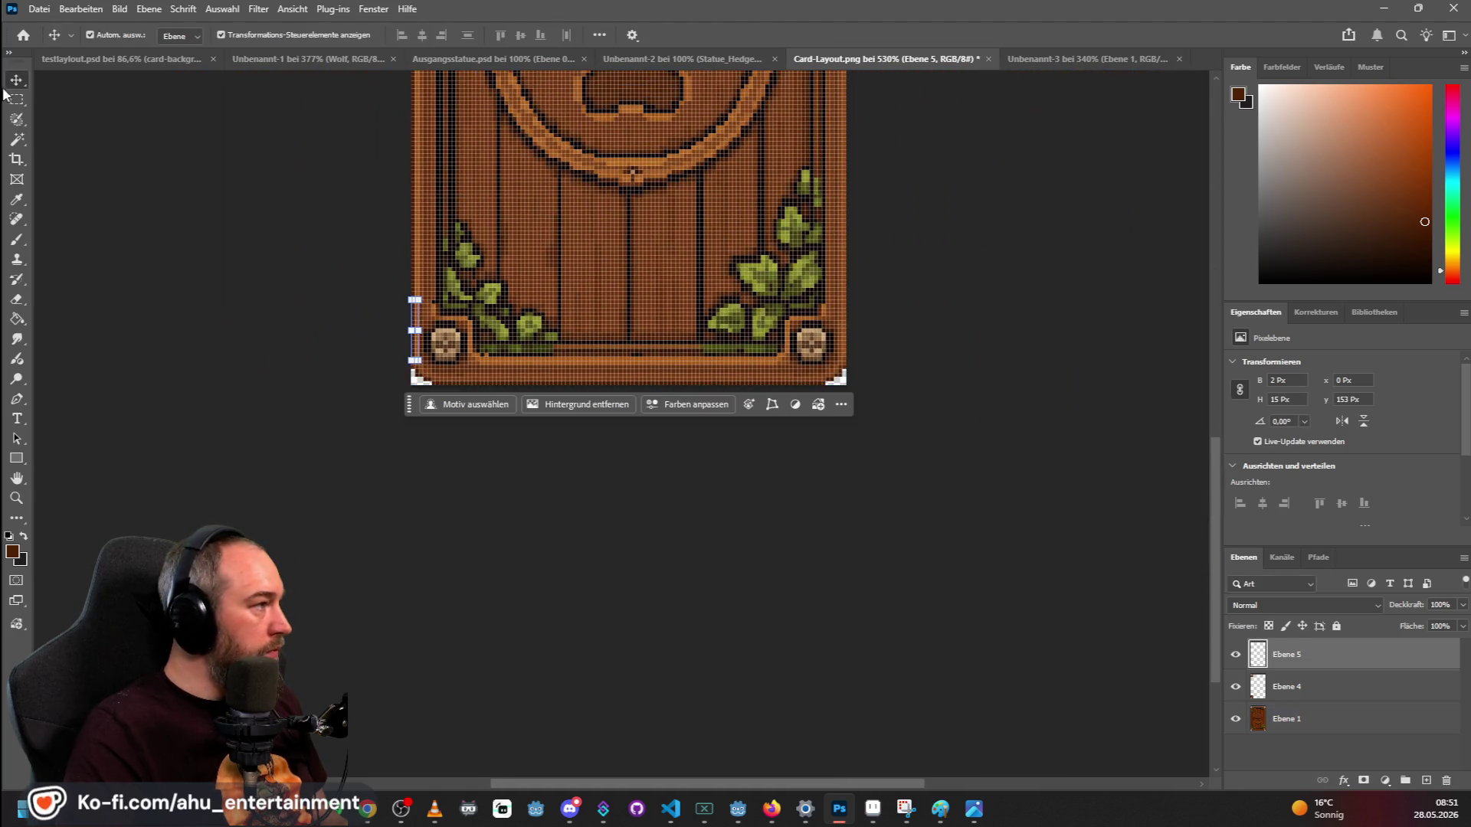
scroll(535, 146, down, 2)
scroll(618, 276, up, 1)
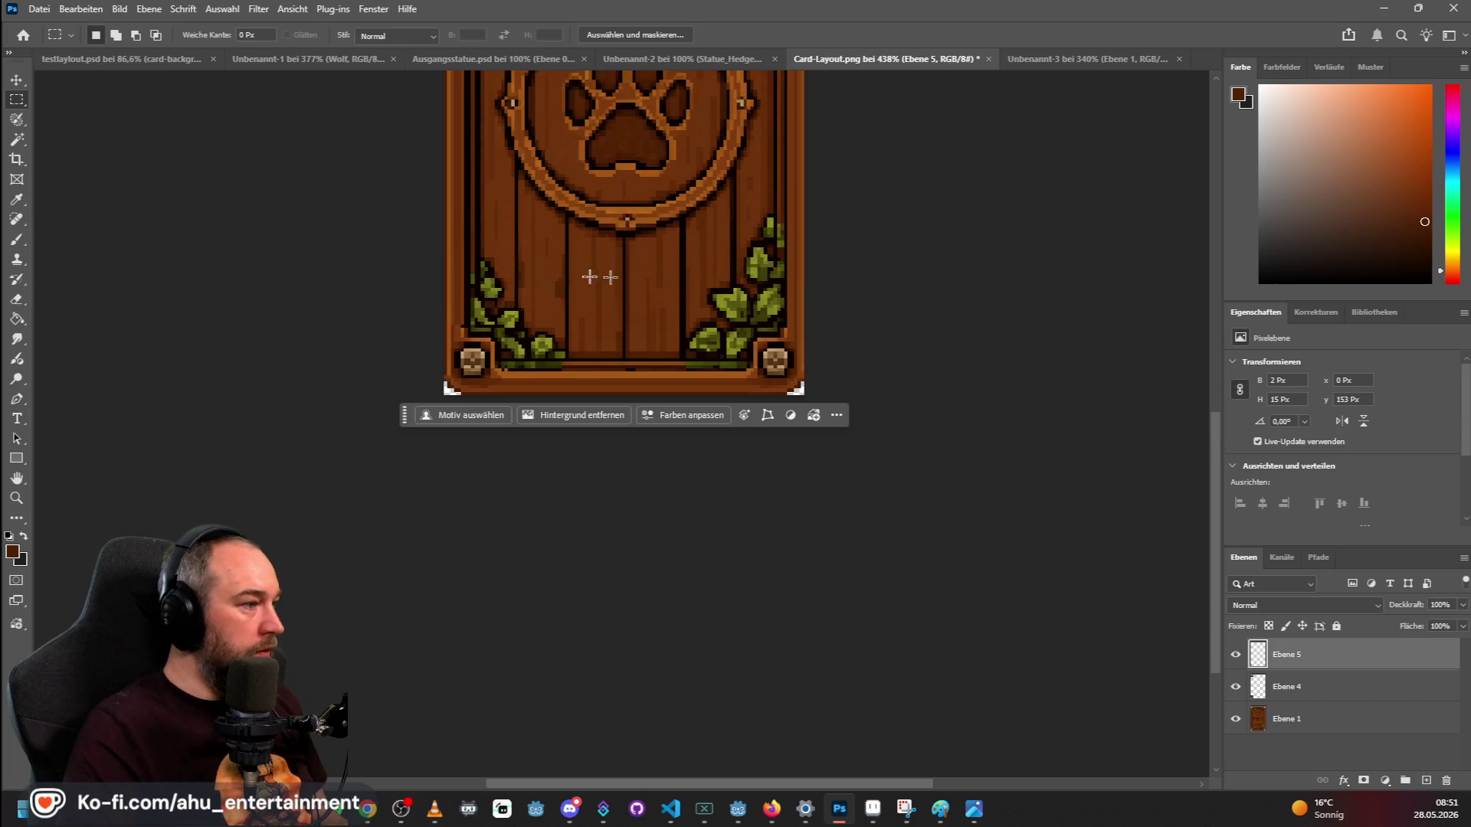
On the base layer, stretch a narrow strip of the left frame taller and deselect.
scroll(431, 305, up, 6)
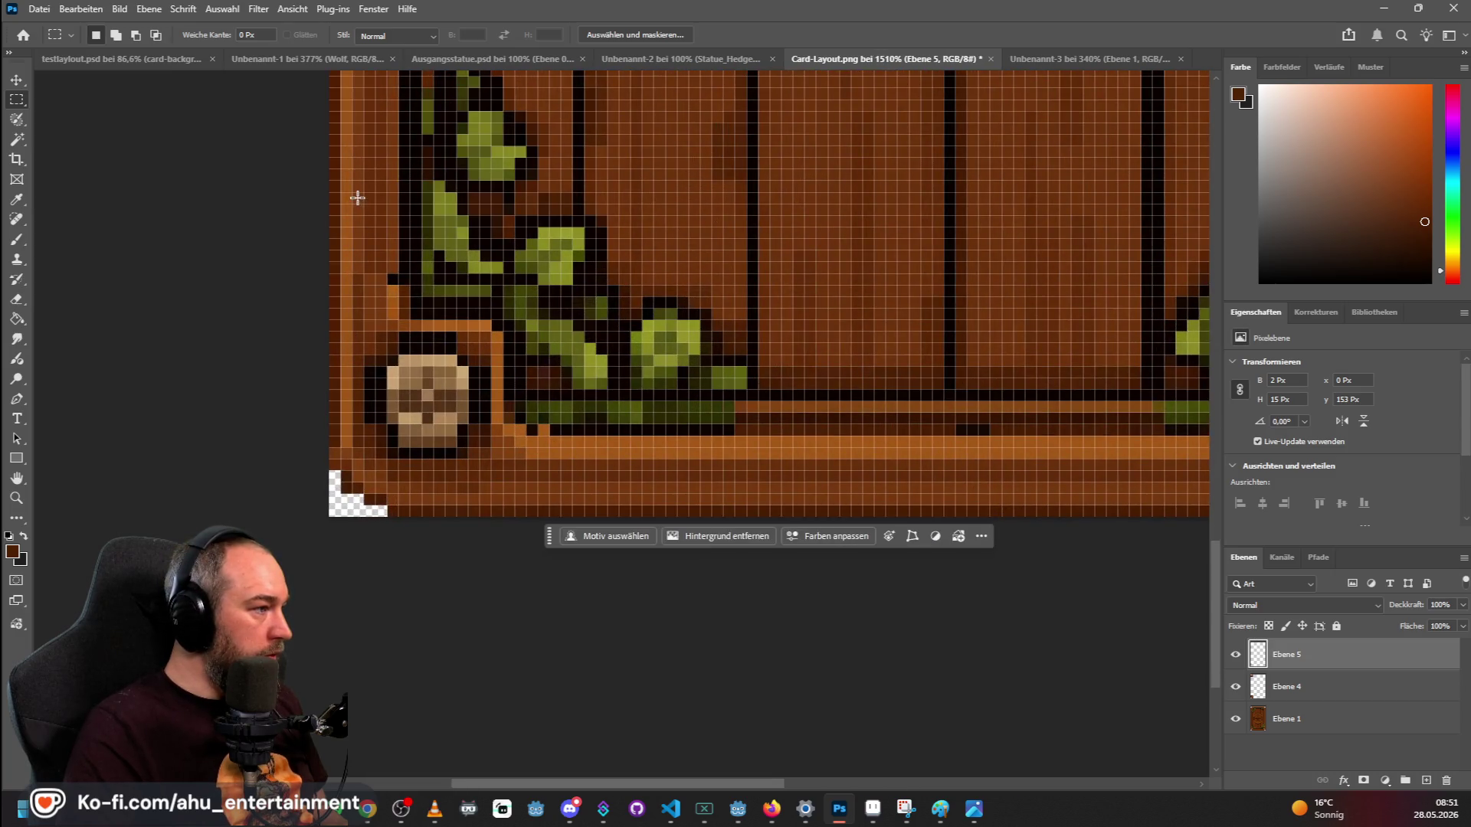
click(1295, 718)
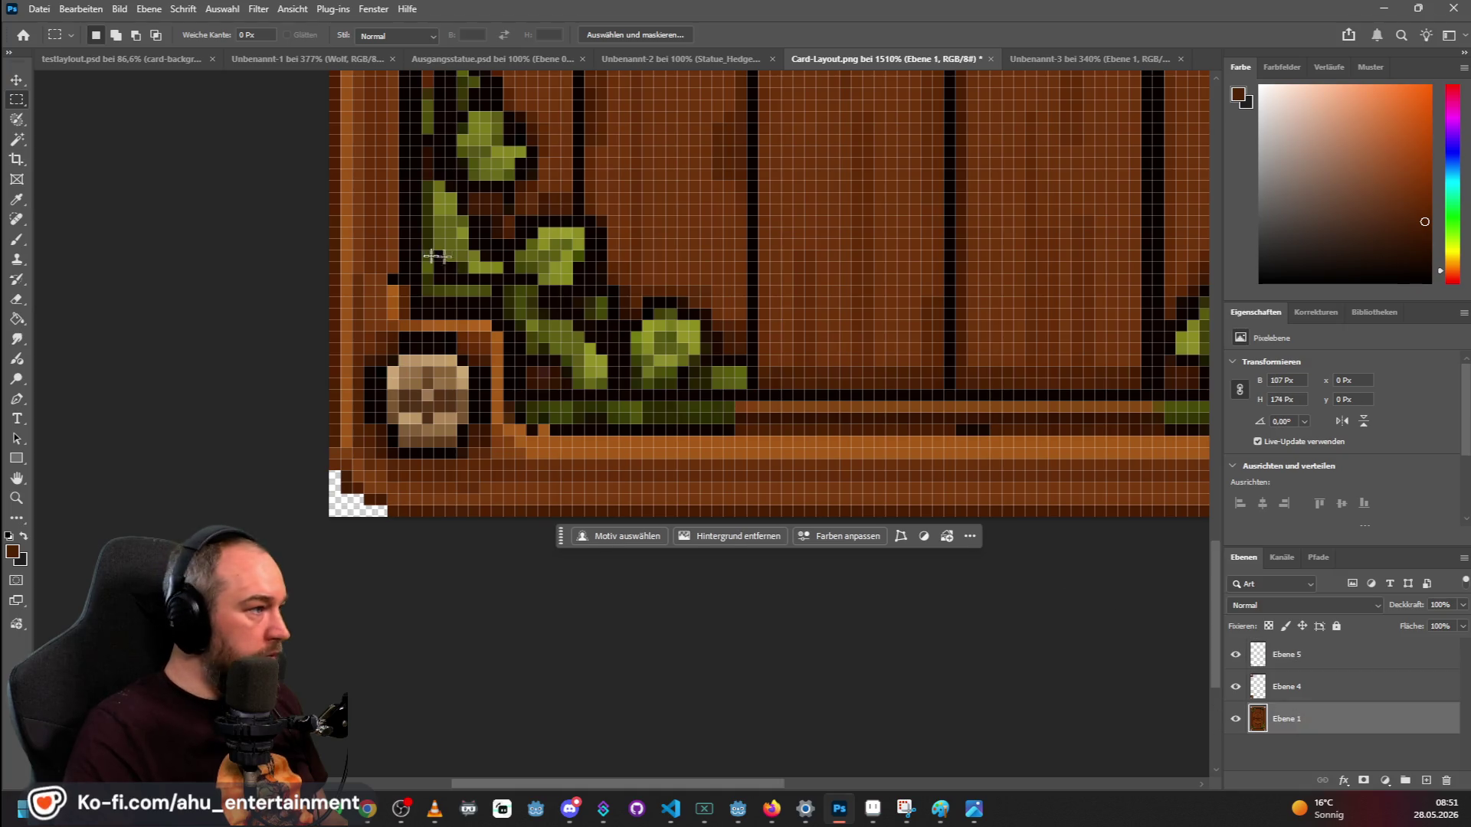
mouse_move(354, 159)
mouse_down()
mouse_move(417, 246)
mouse_move(387, 262)
mouse_up()
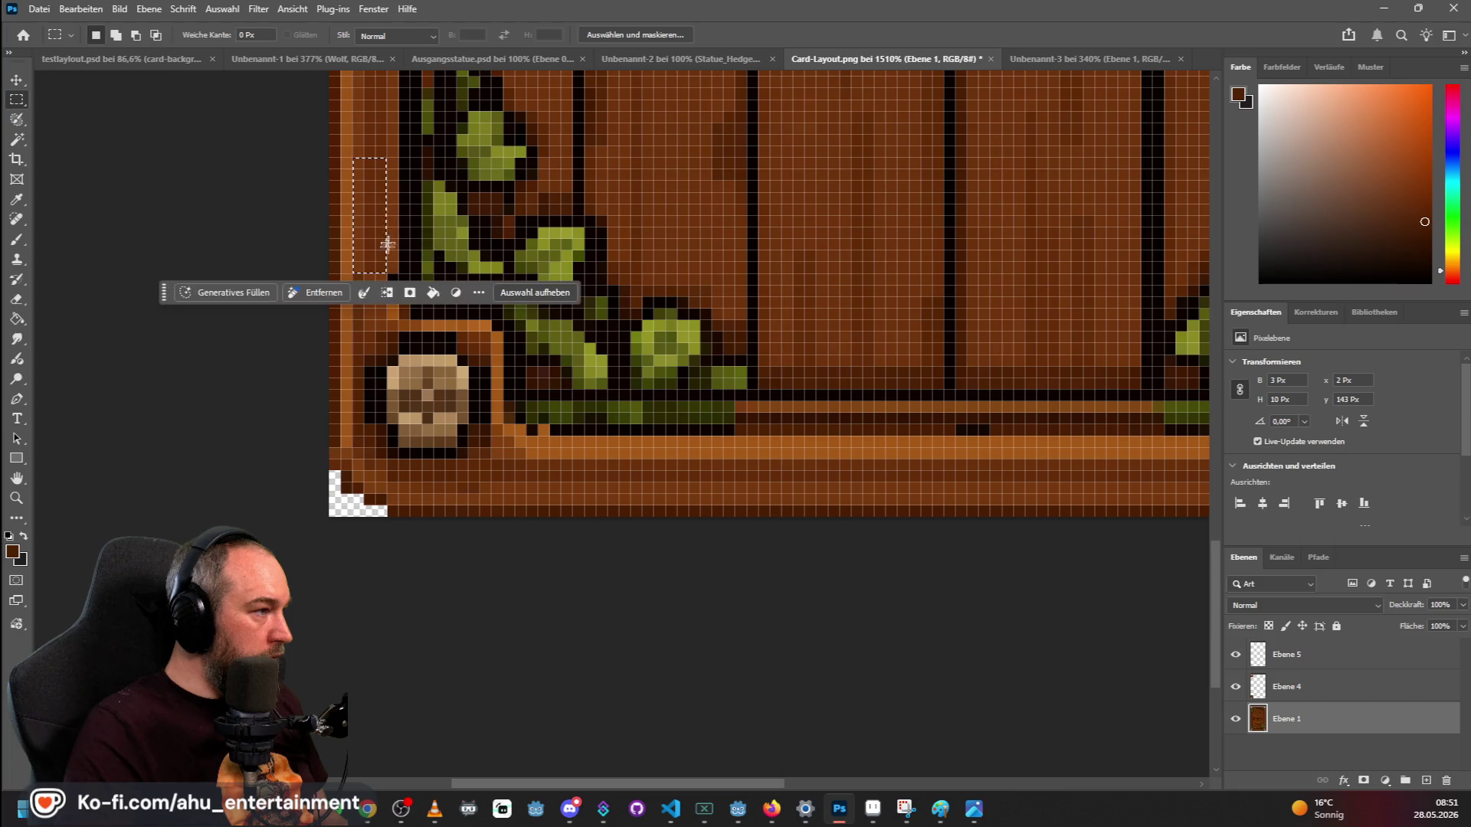
key(ctrl+t)
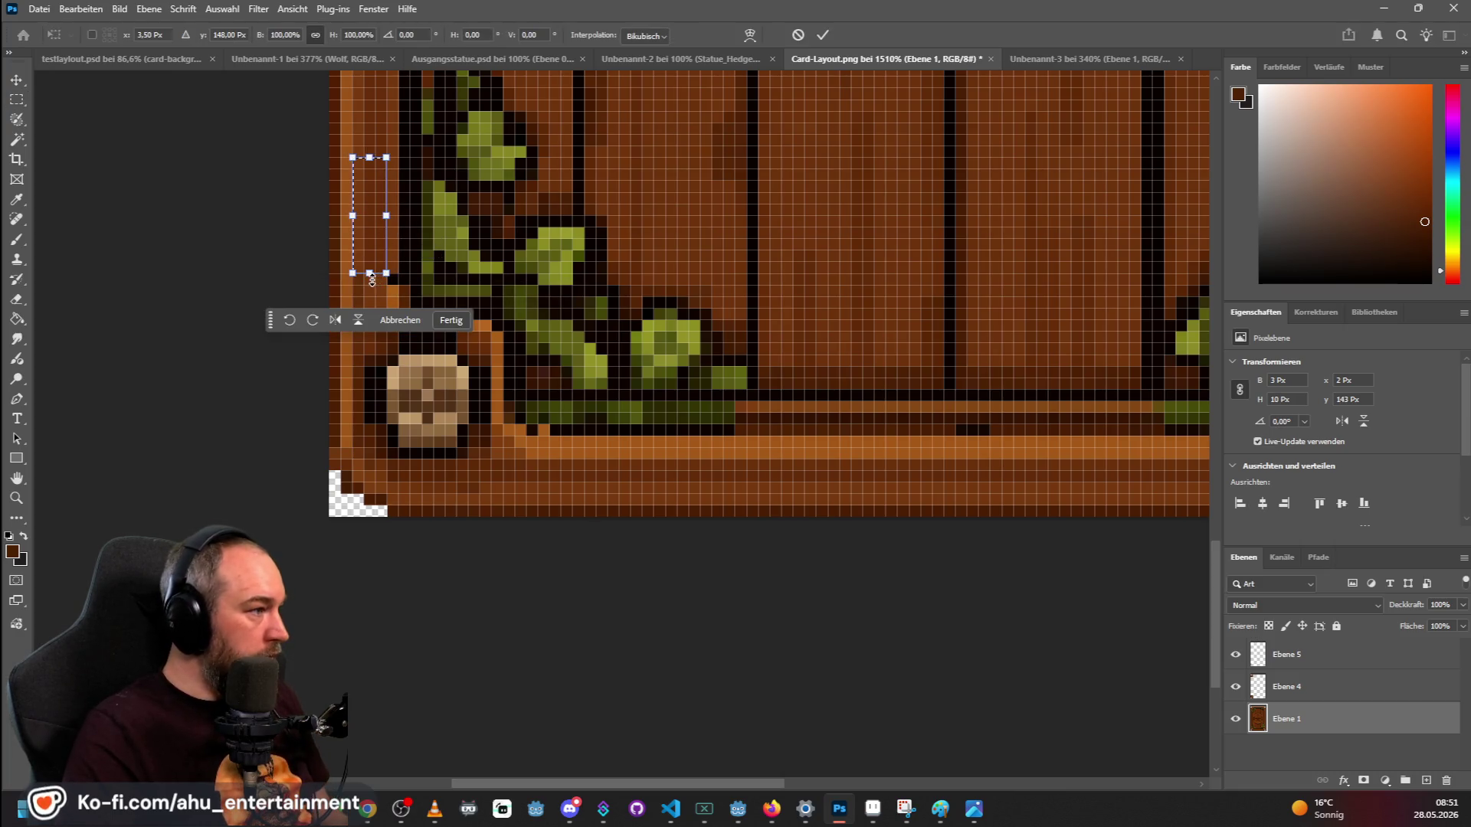
drag(372, 280, 368, 333)
scroll(518, 269, up, 3)
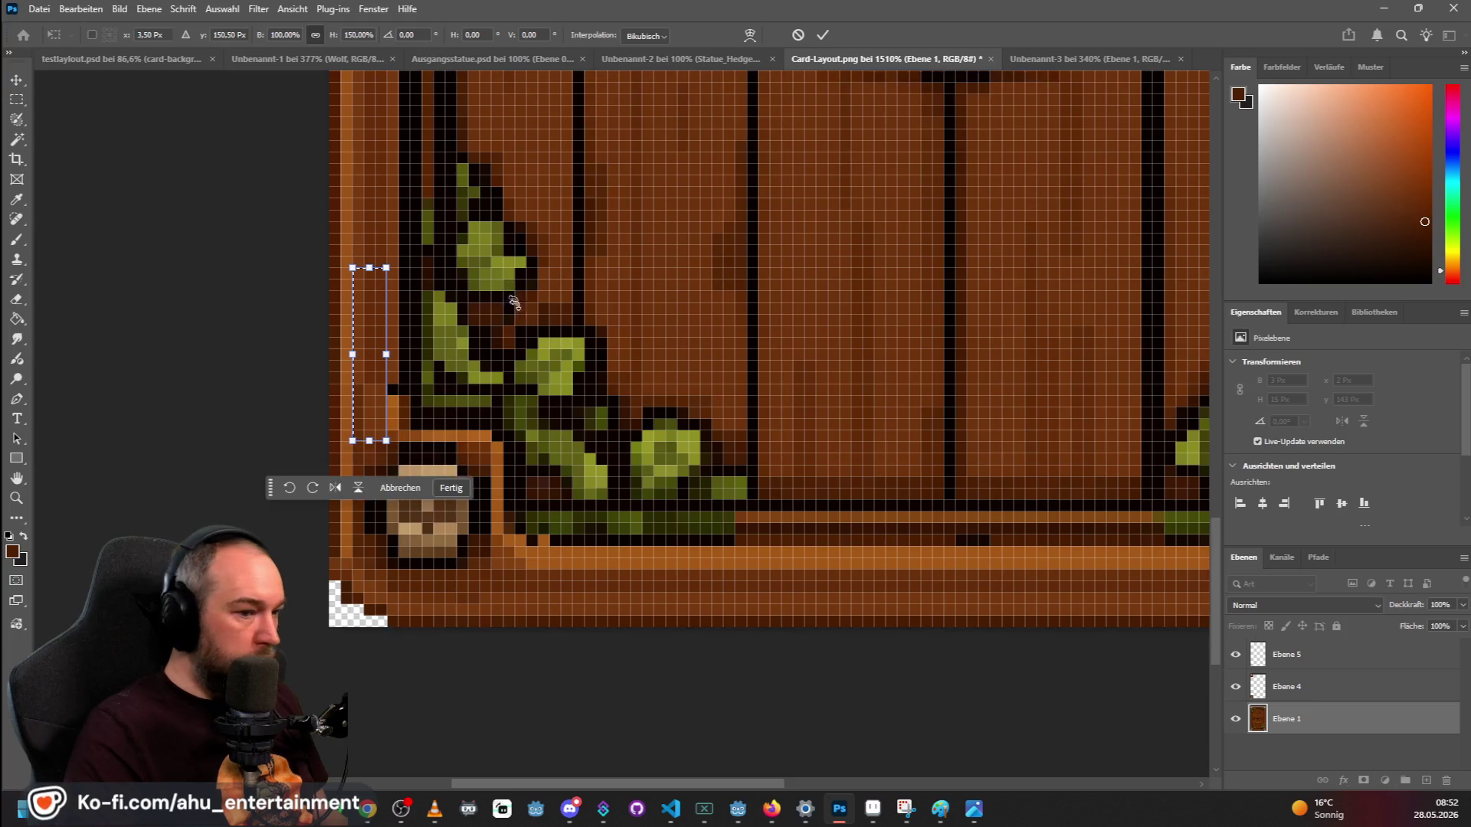
key(Return)
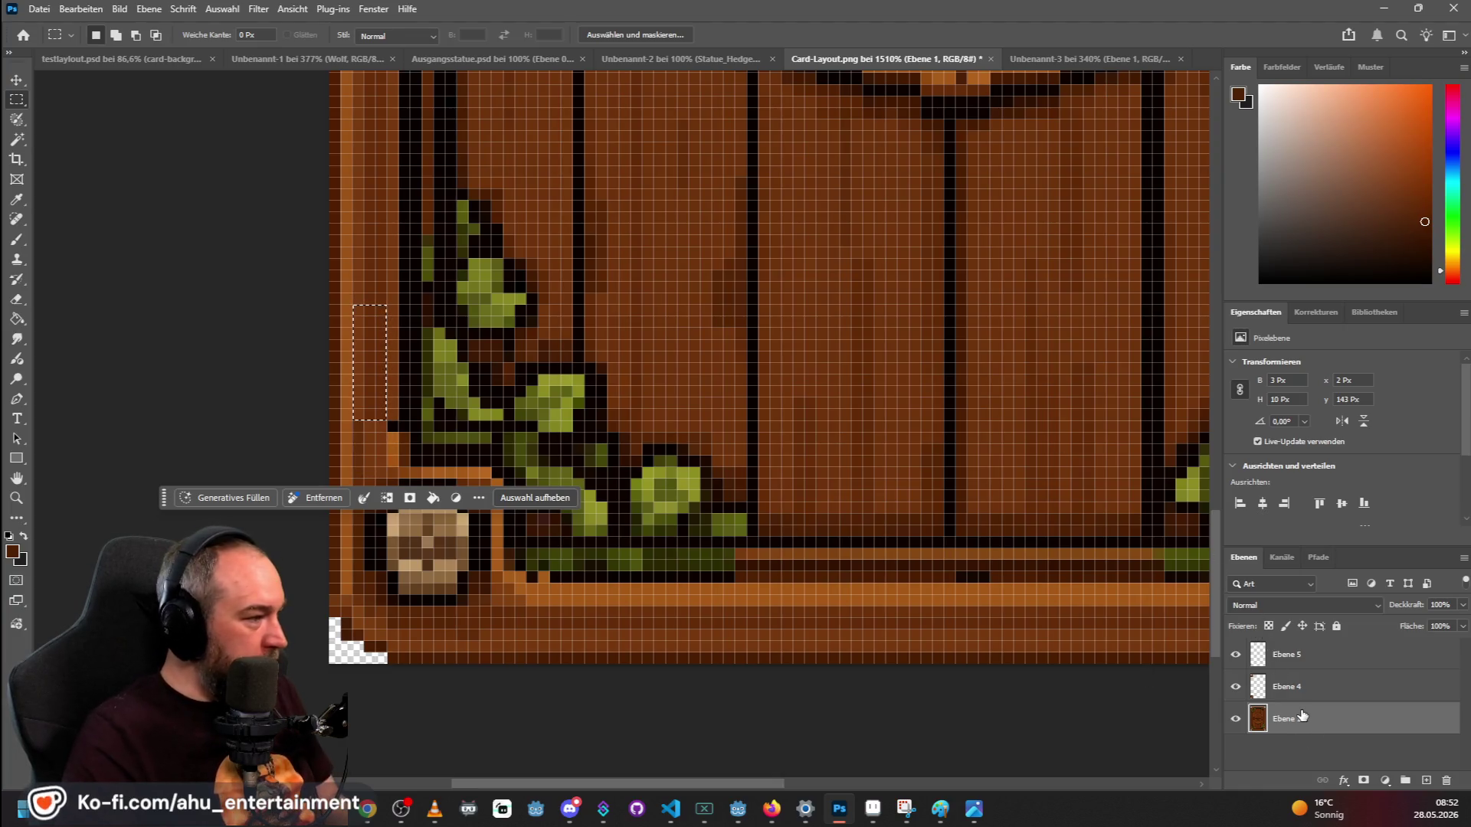
click(364, 288)
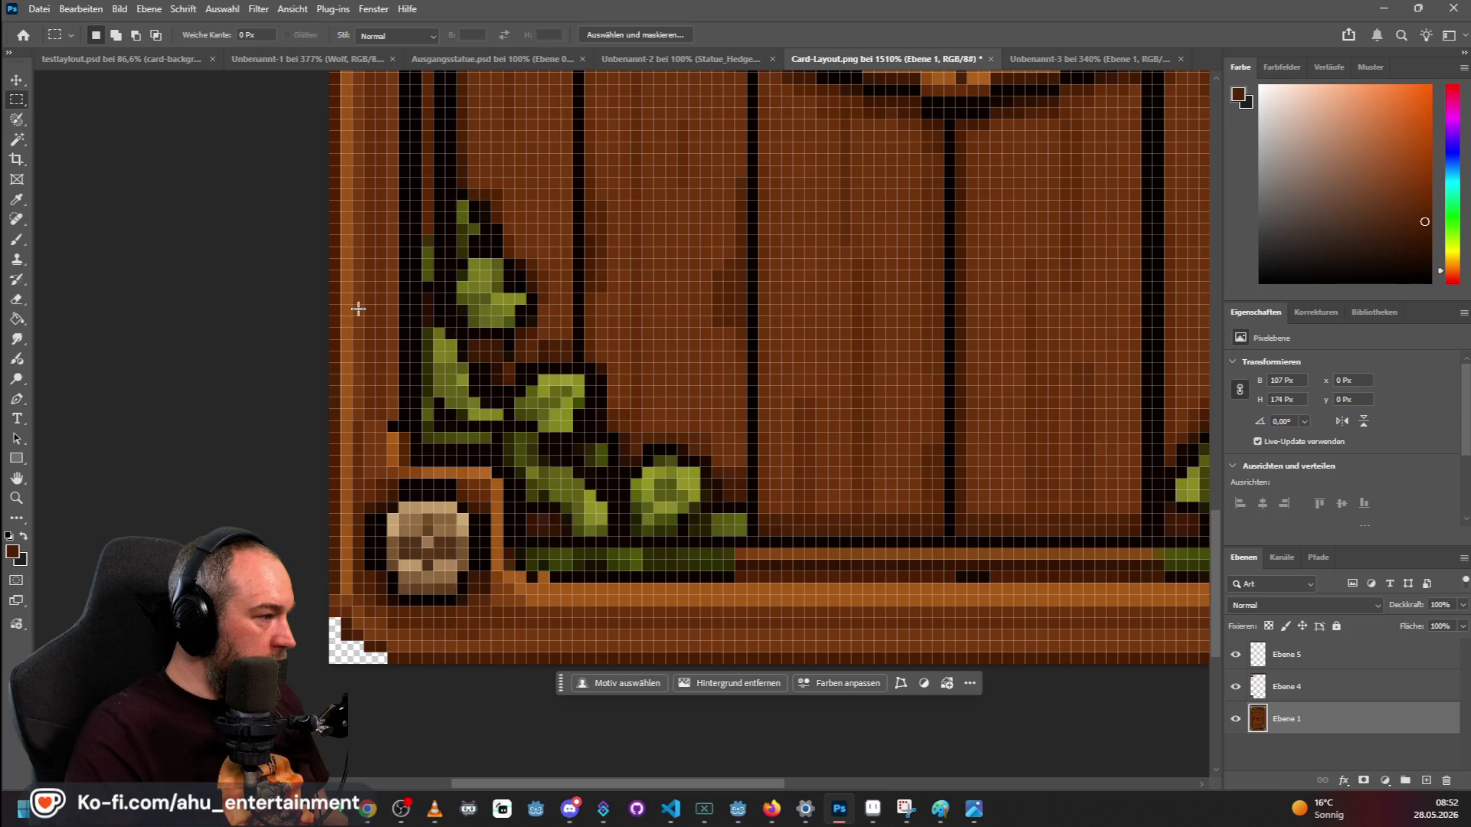
Copy a 3×8 px frame piece to new layer Ebene 6 and move it 6 px down to x 2, y 151.
drag(354, 328, 381, 415)
key(ctrl+j)
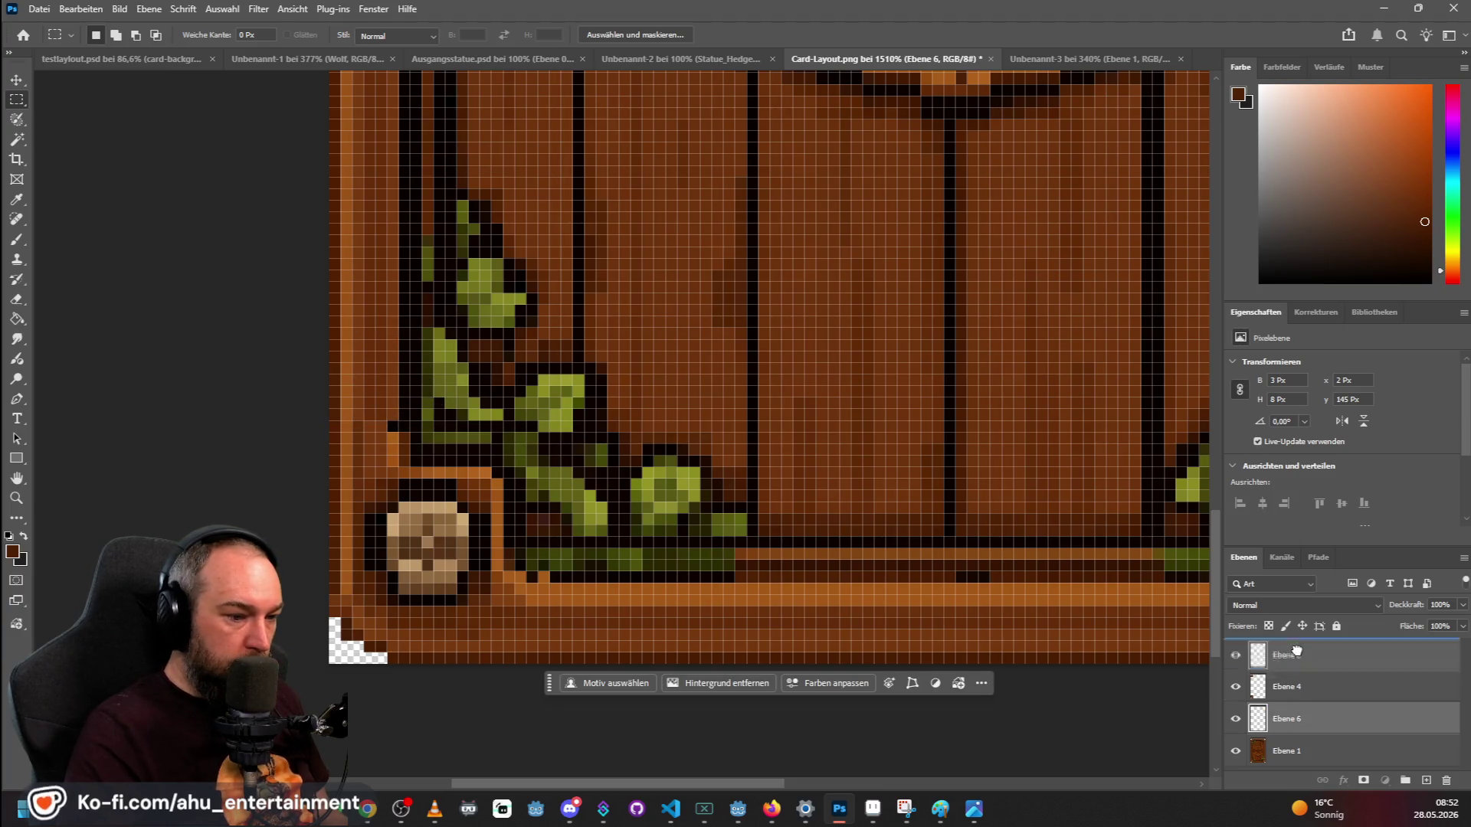
click(17, 80)
drag(373, 383, 375, 452)
click(674, 328)
scroll(674, 327, down, 5)
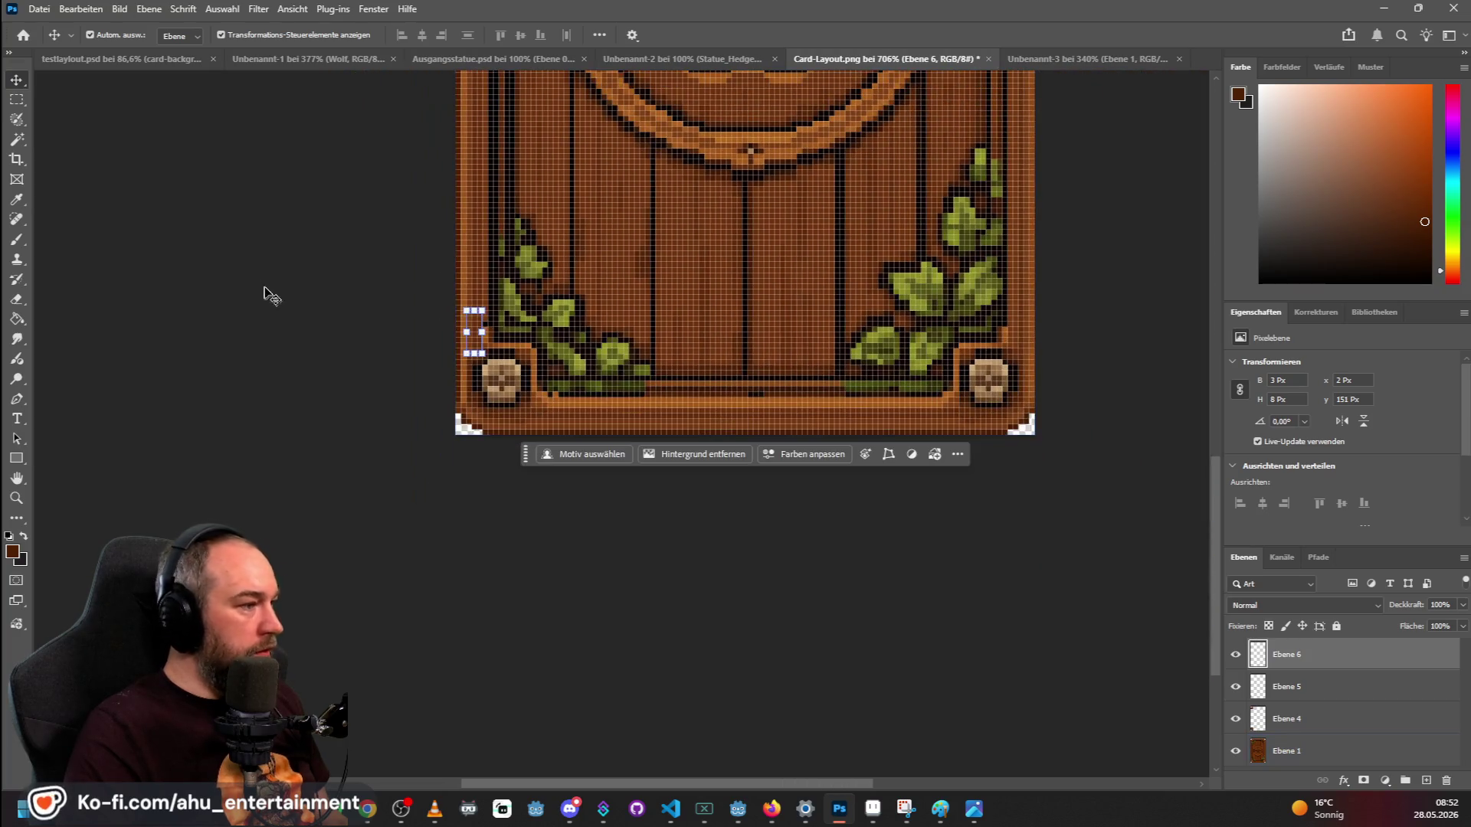
click(321, 275)
scroll(330, 276, up, 5)
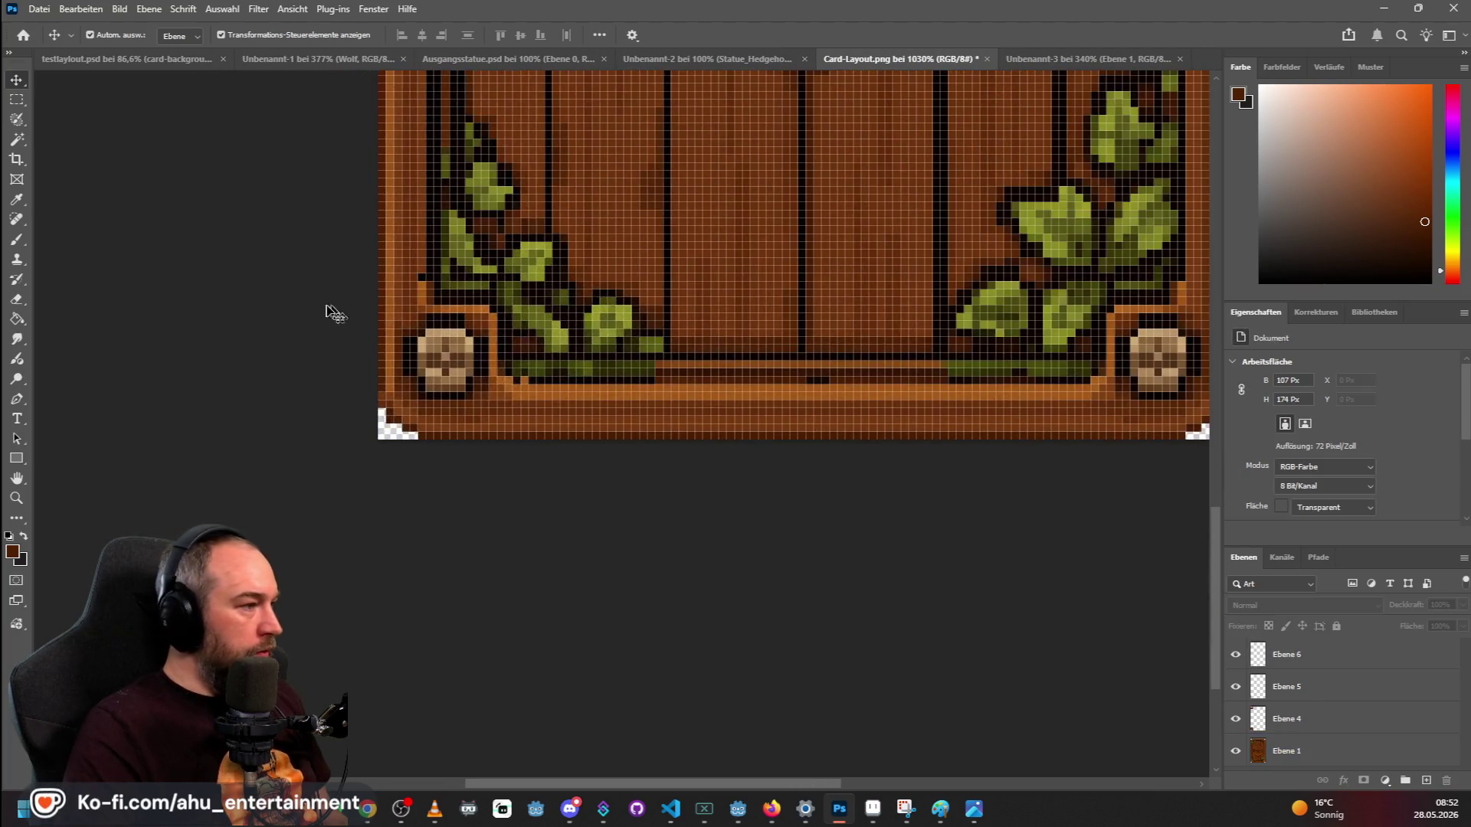
Sample the frame's light brown with the Eyedropper, choose the Brush, and make Ebene 4 active.
scroll(222, 197, up, 3)
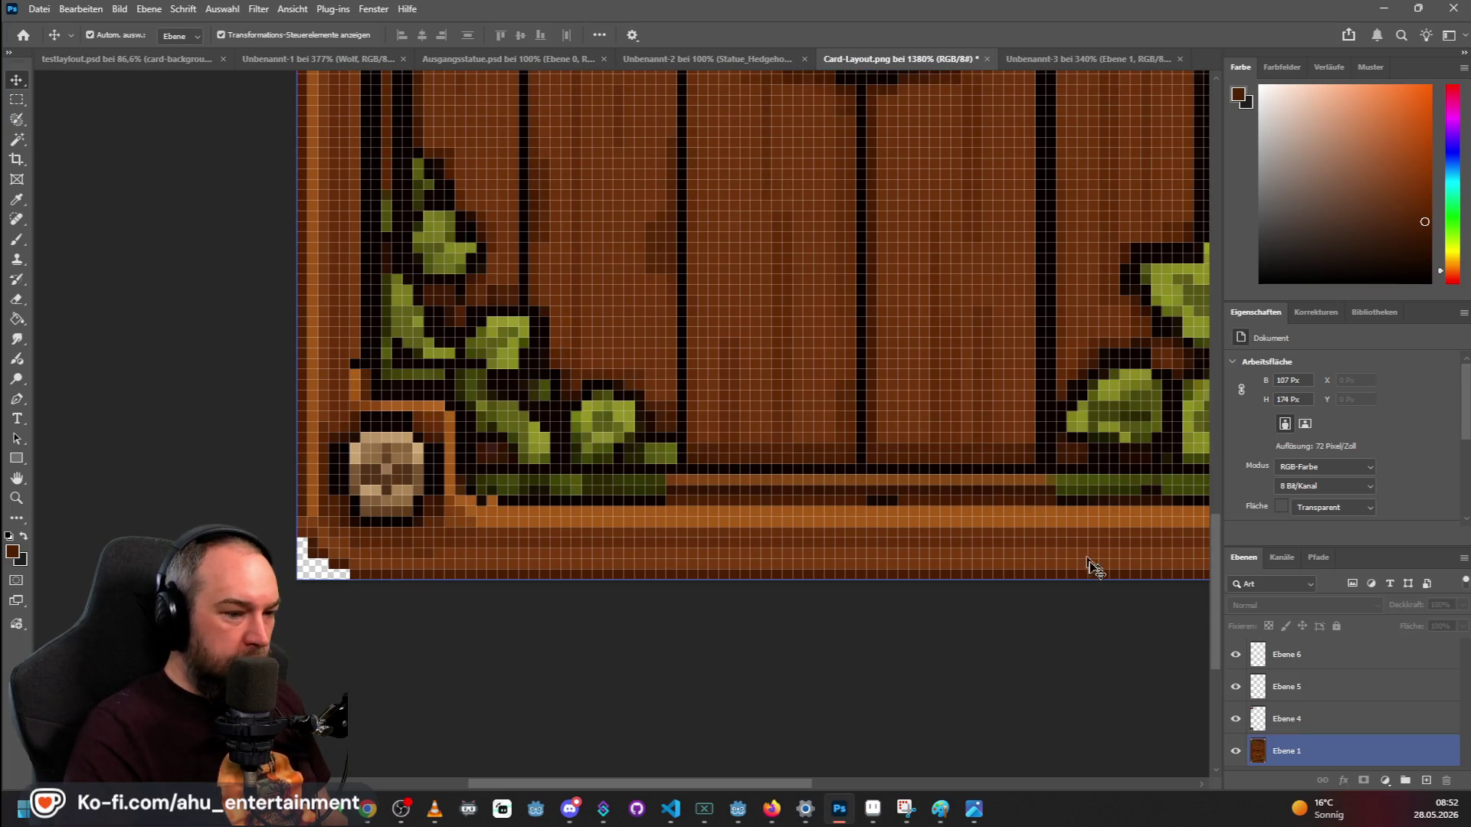
drag(1286, 749, 1291, 728)
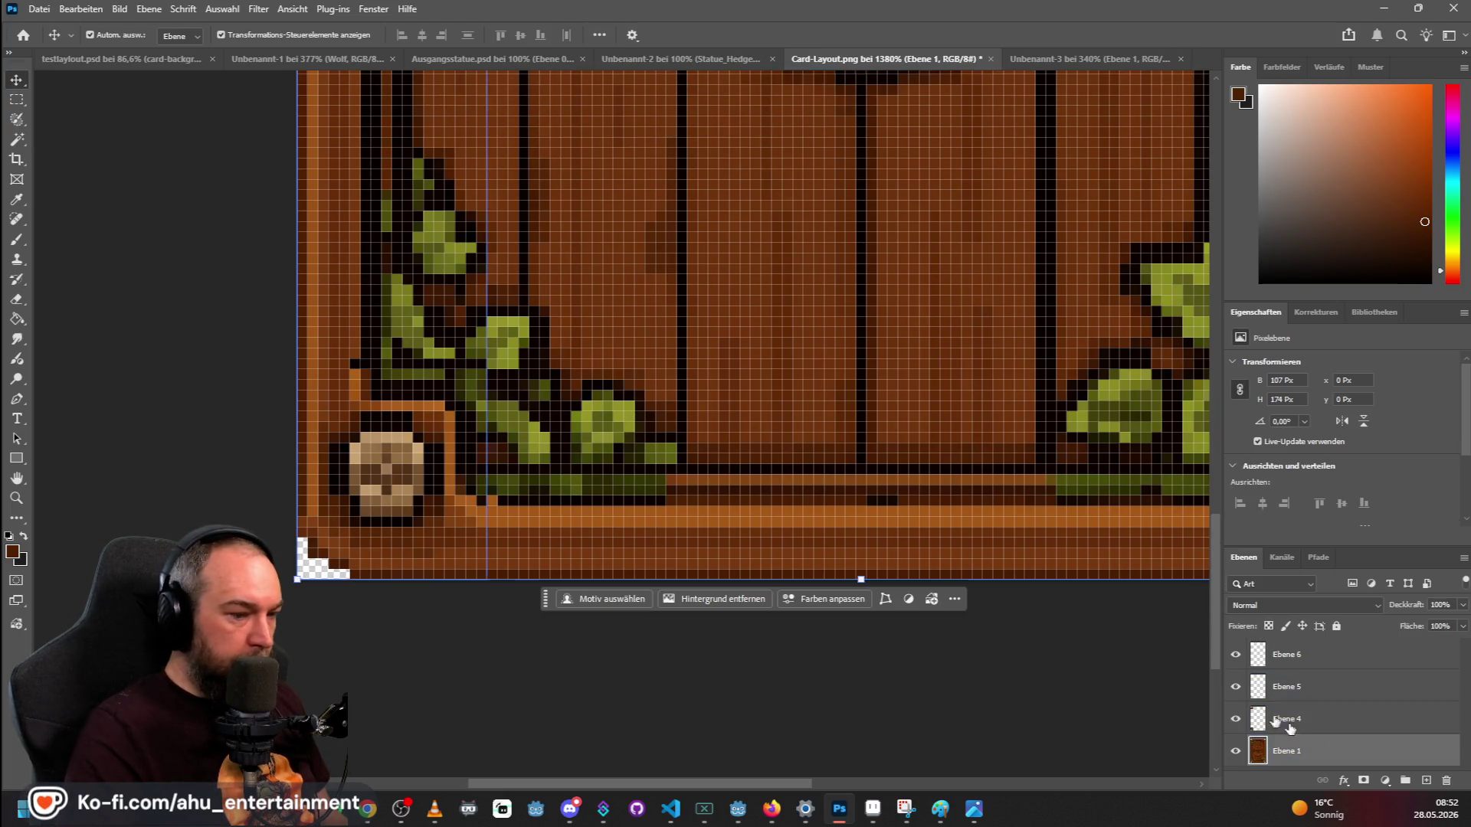
click(17, 199)
click(360, 353)
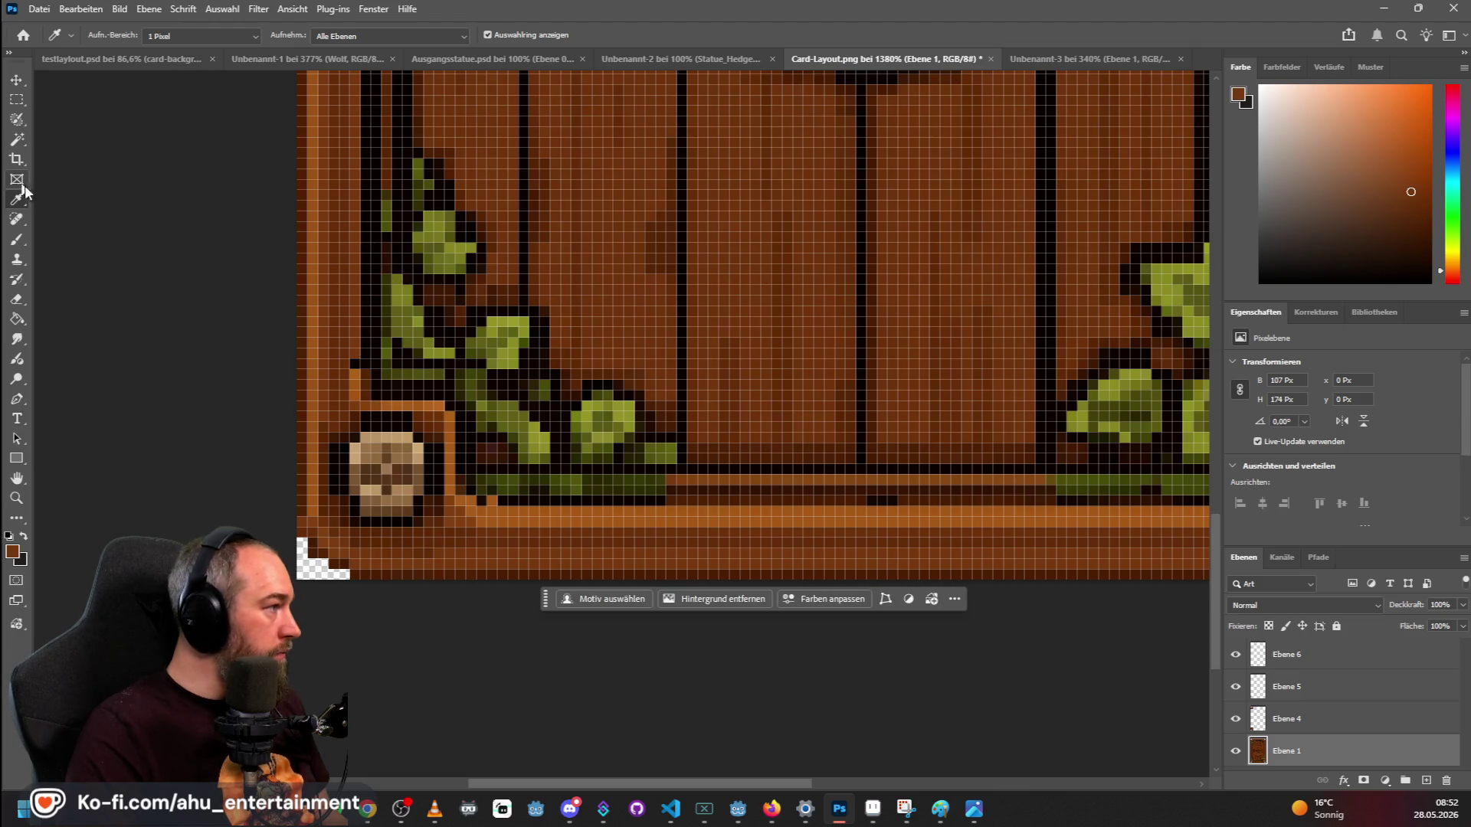
click(16, 240)
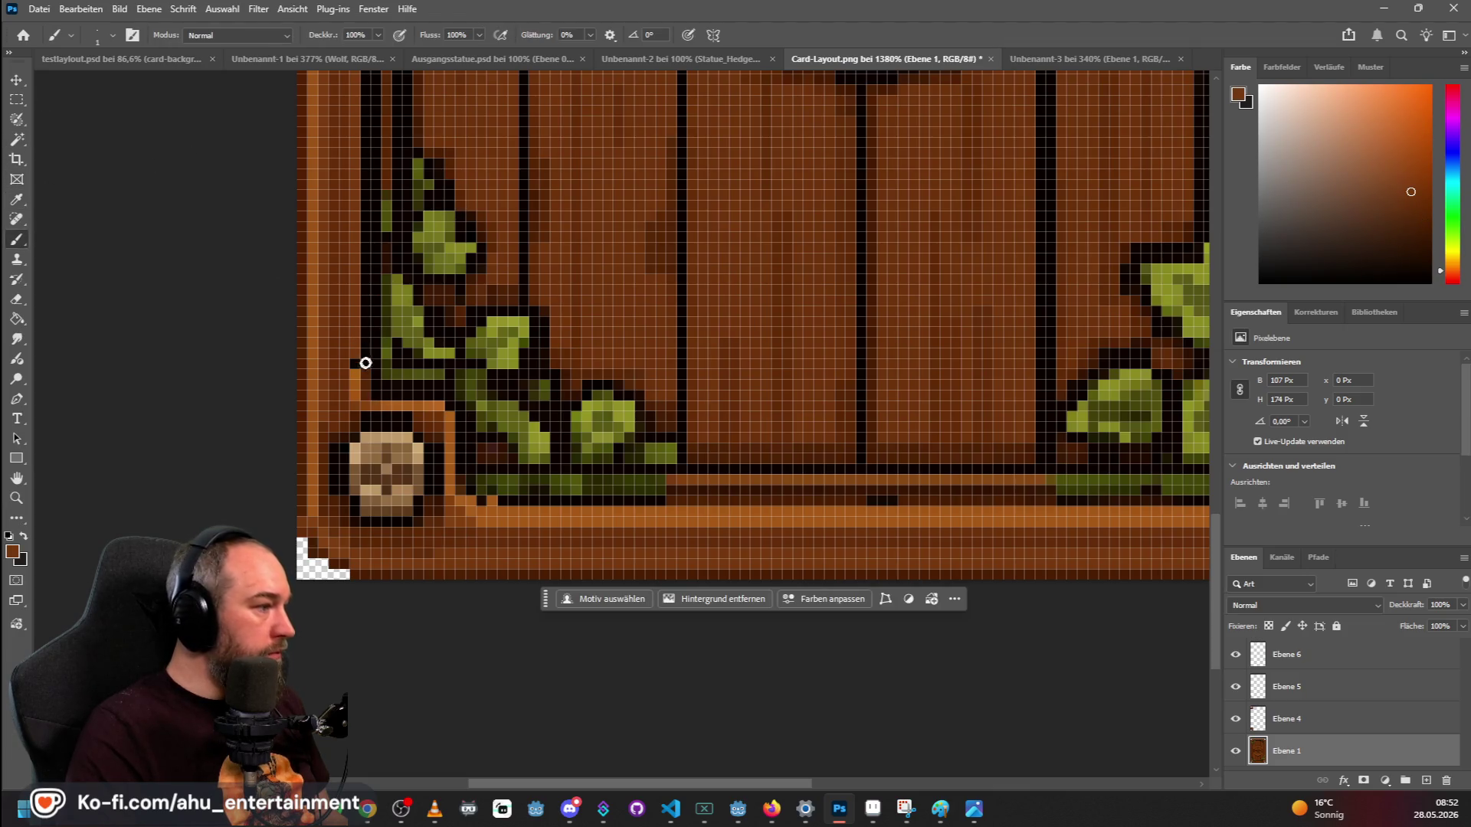
scroll(360, 367, up, 1)
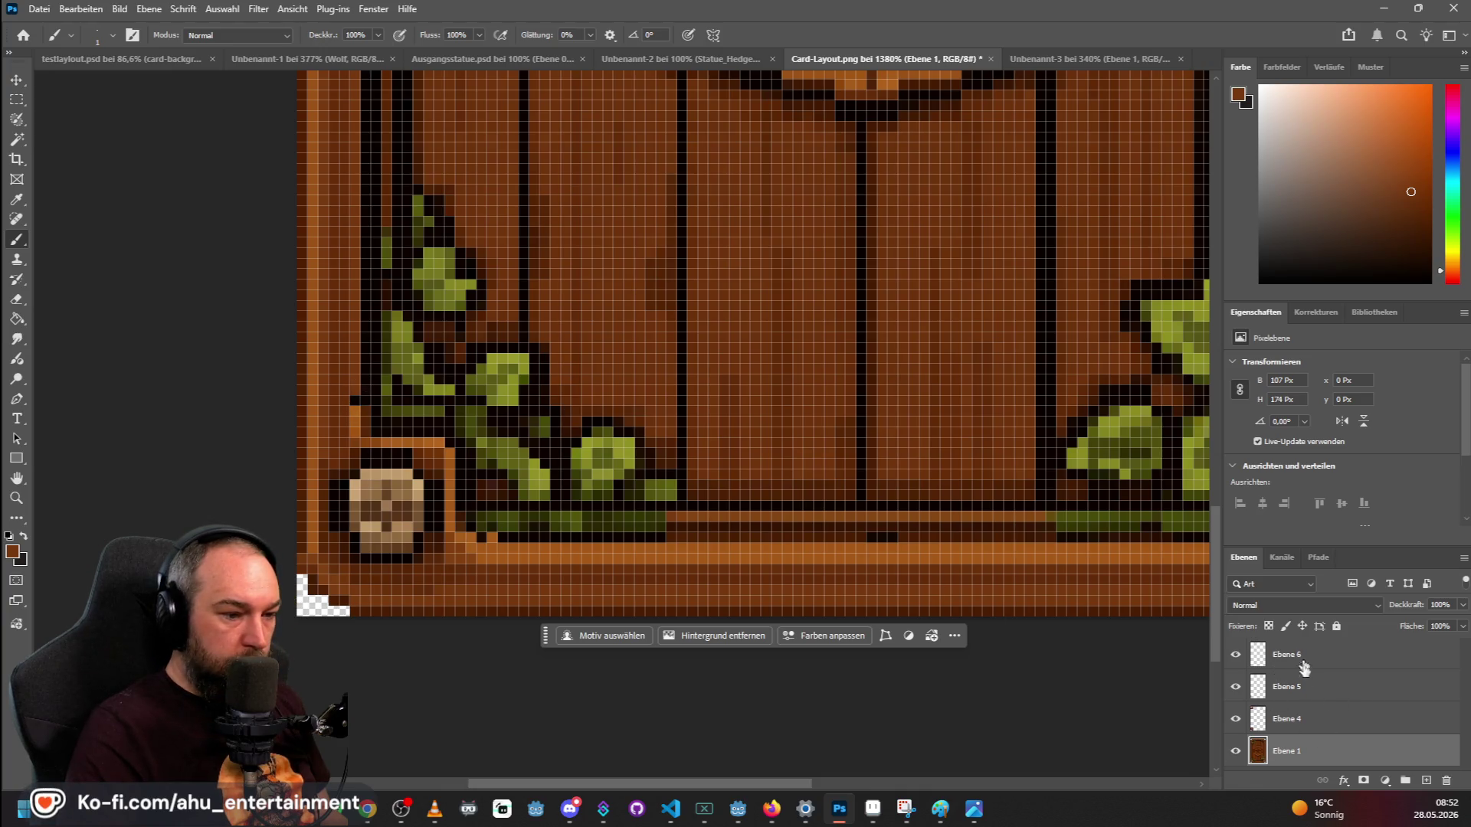
click(1301, 720)
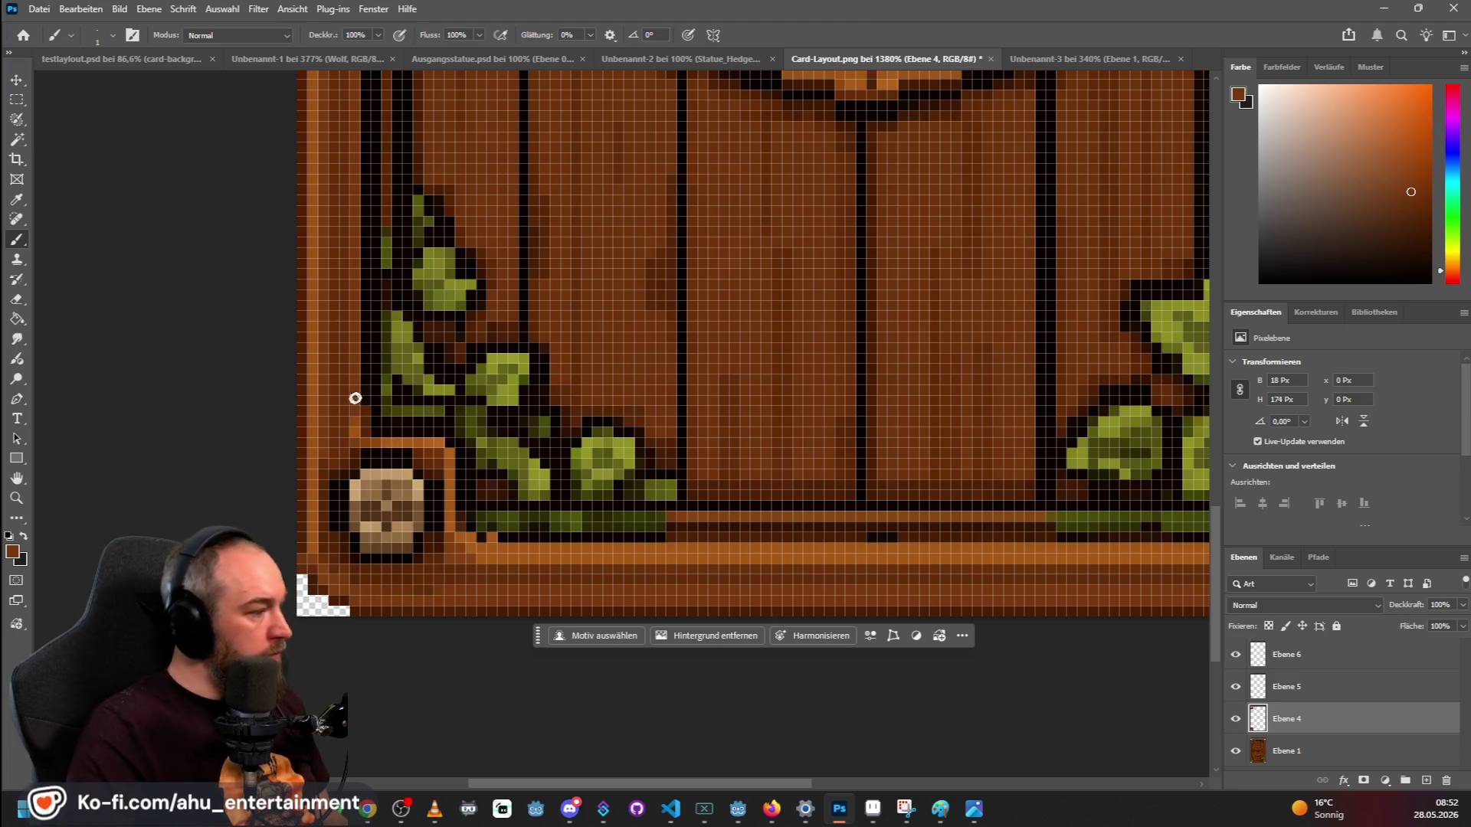
scroll(353, 399, down, 5)
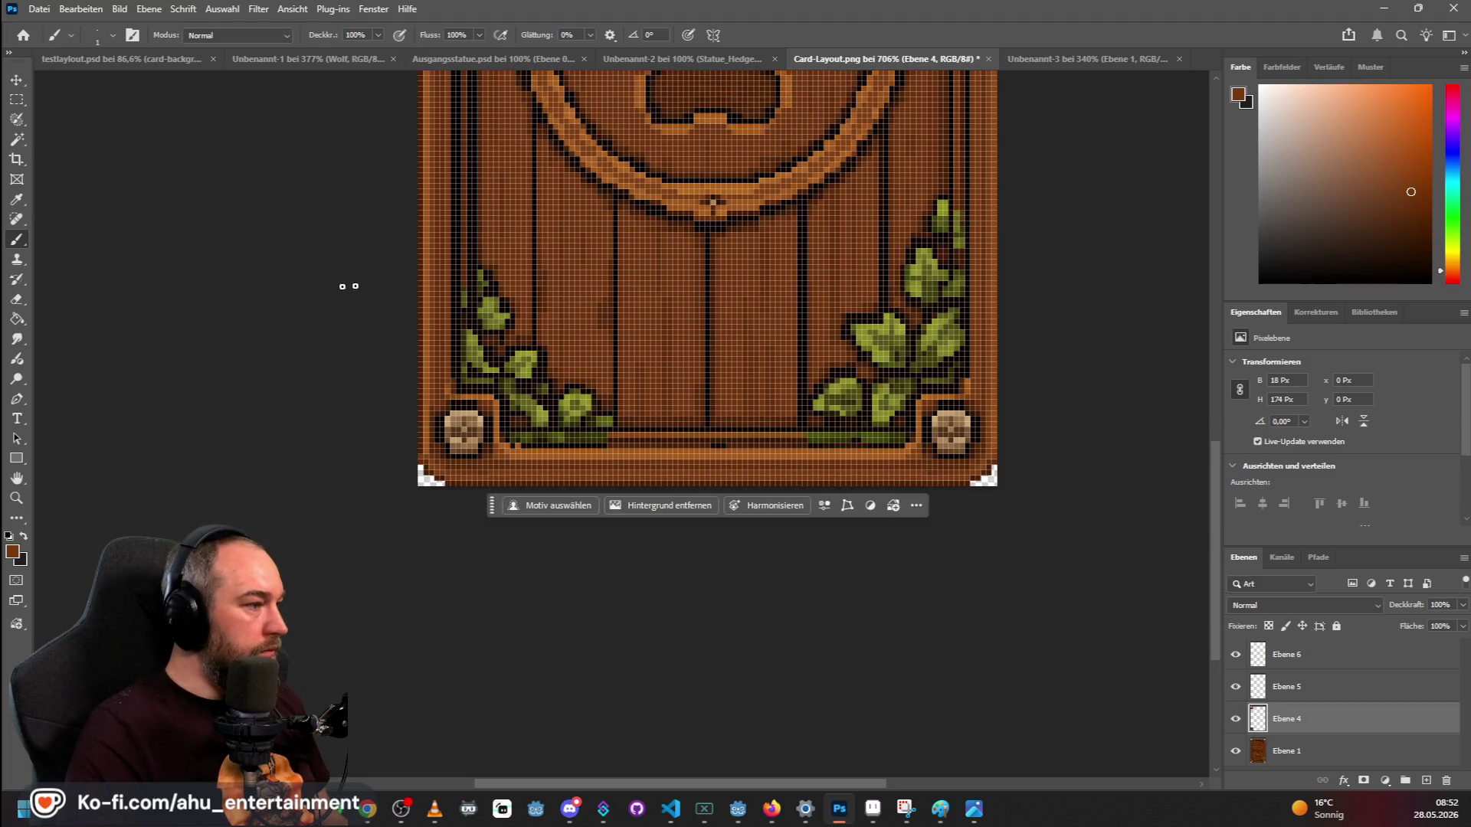
scroll(453, 294, up, 10)
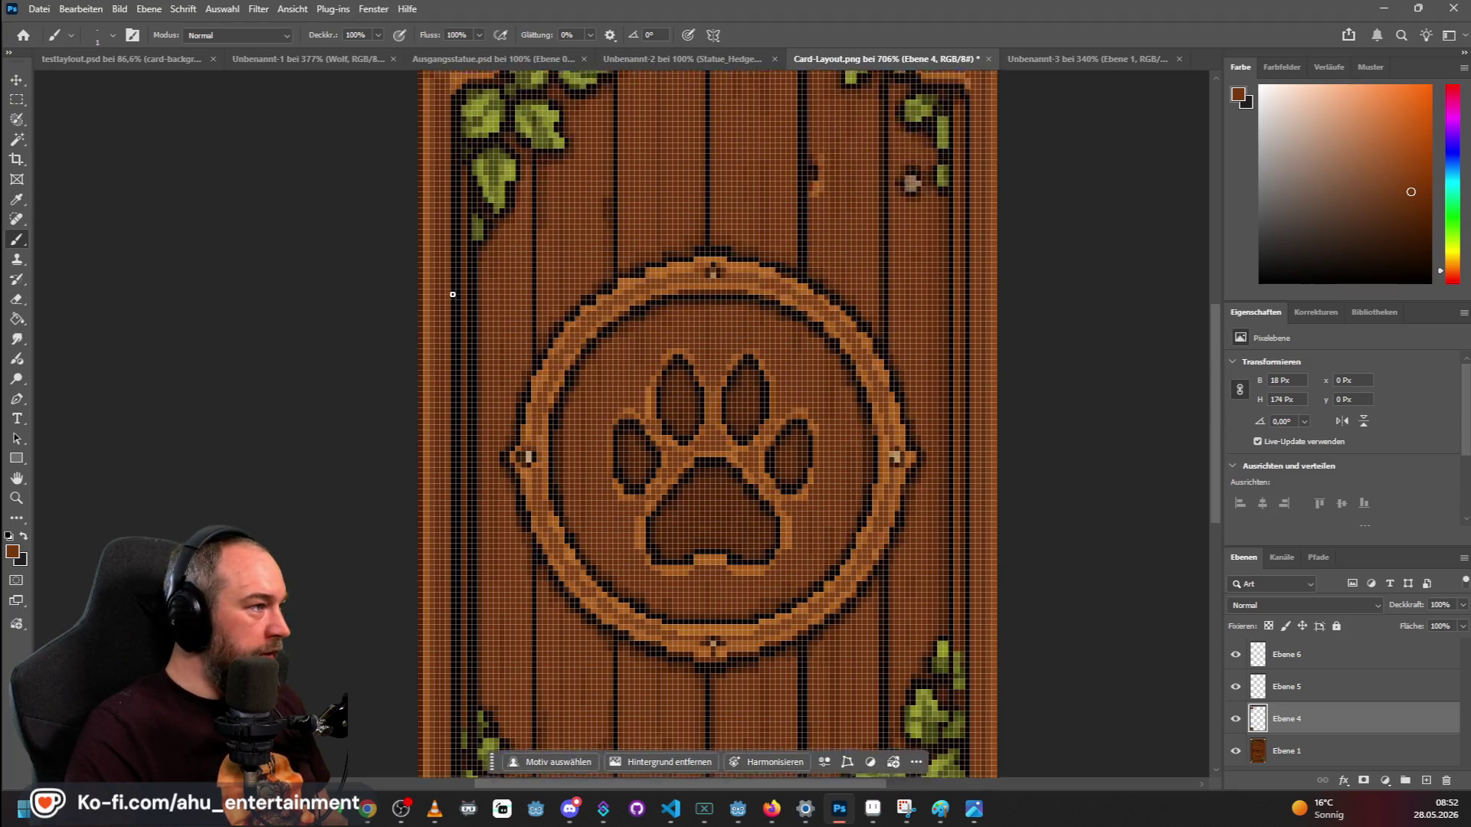
scroll(452, 294, up, 6)
scroll(450, 289, up, 4)
scroll(519, 280, down, 8)
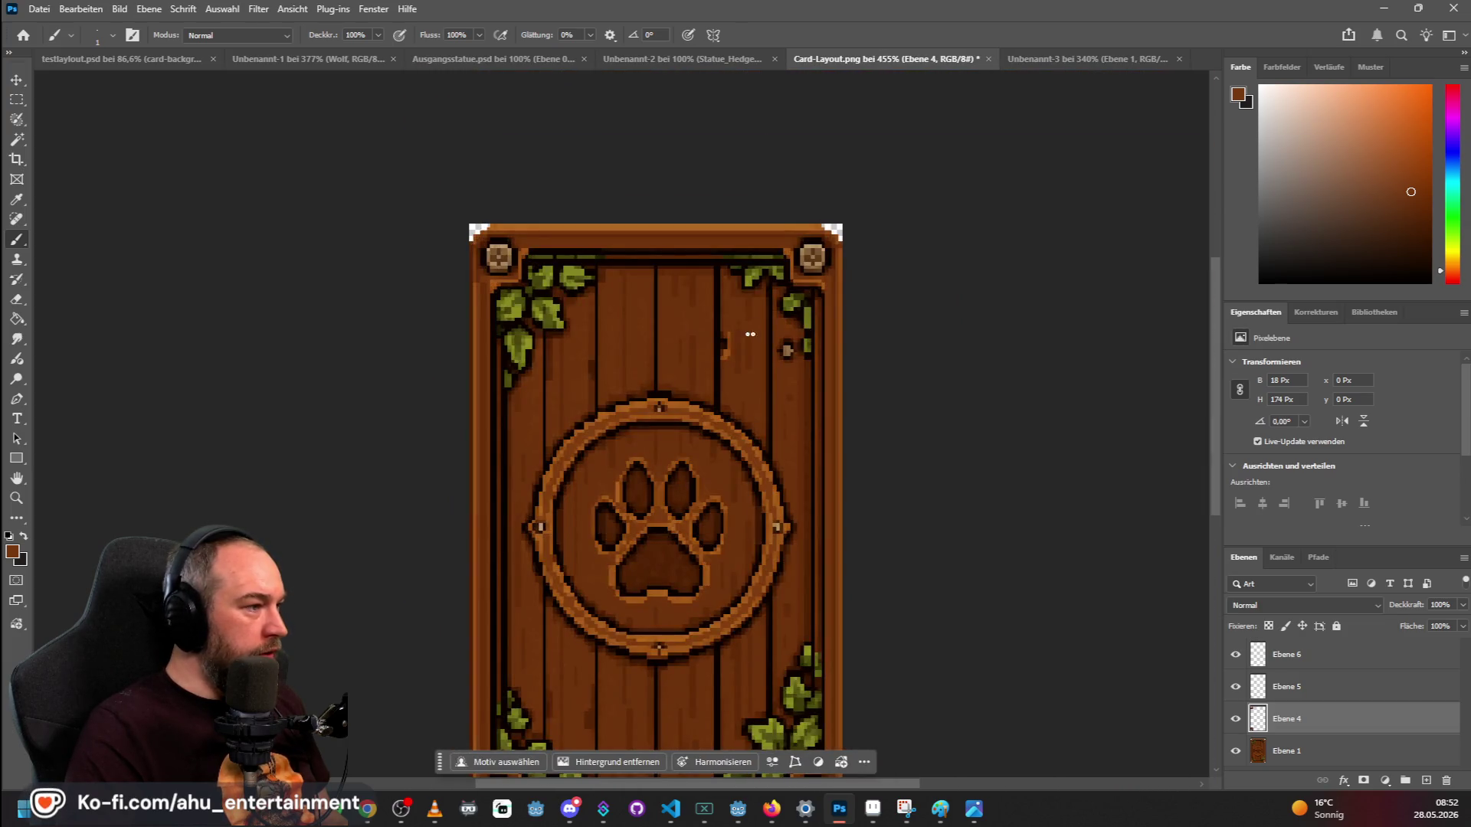
Zoom into the top-left corner and sample the frame brown beside the bolt for the Brush.
scroll(471, 293, up, 7)
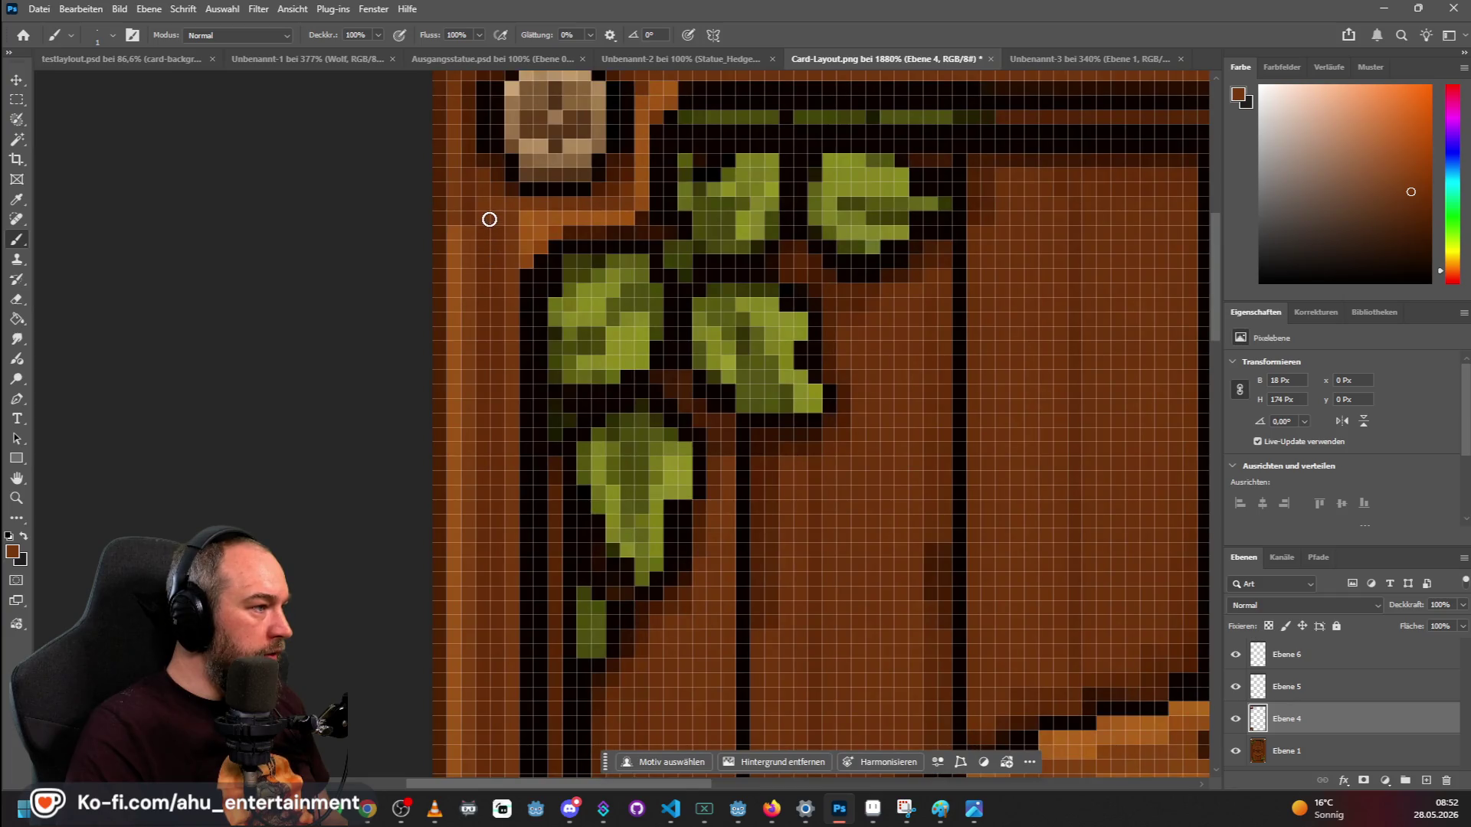
scroll(481, 243, down, 1)
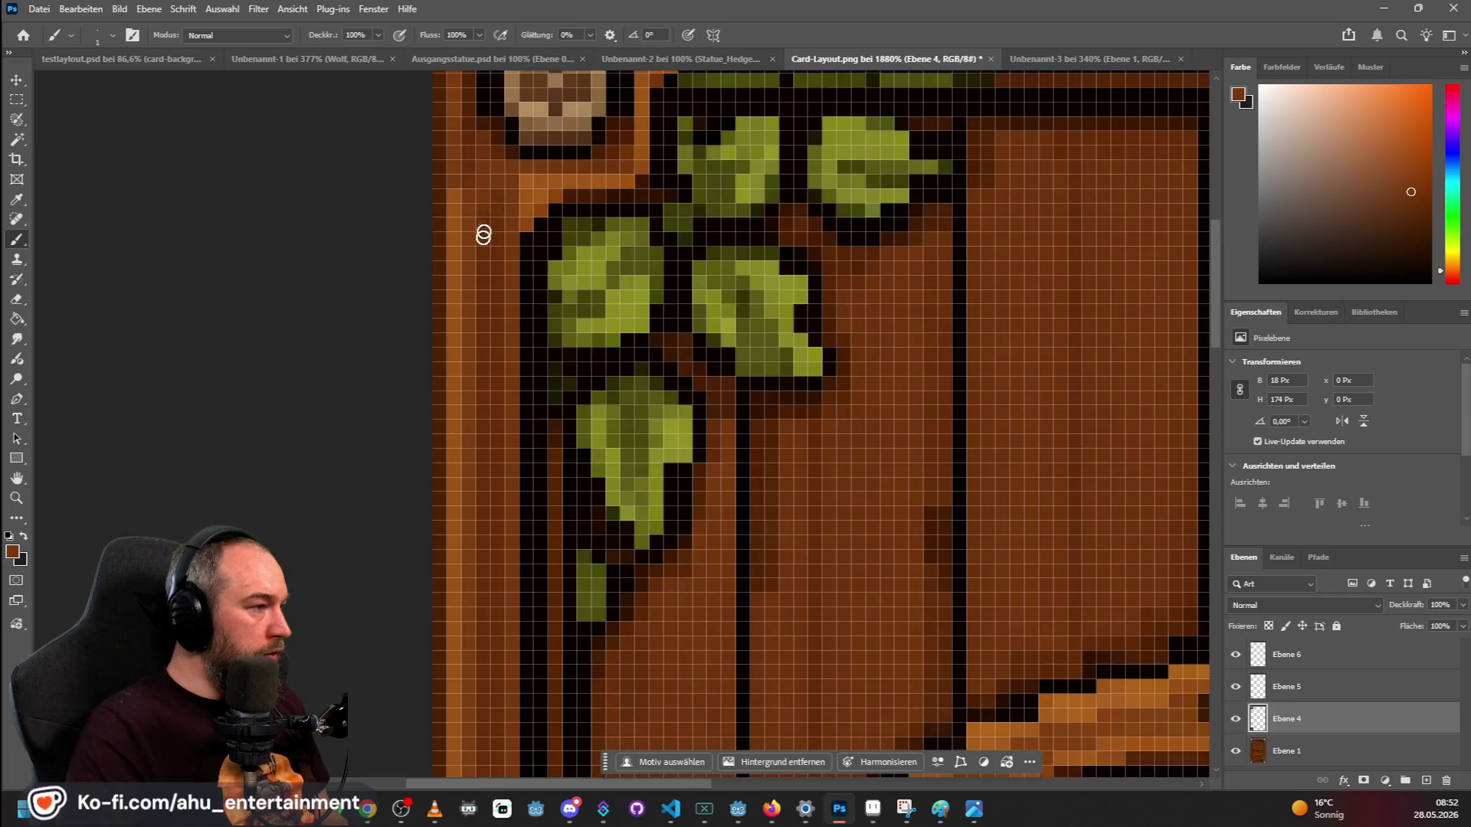
scroll(481, 243, up, 4)
scroll(493, 293, up, 4)
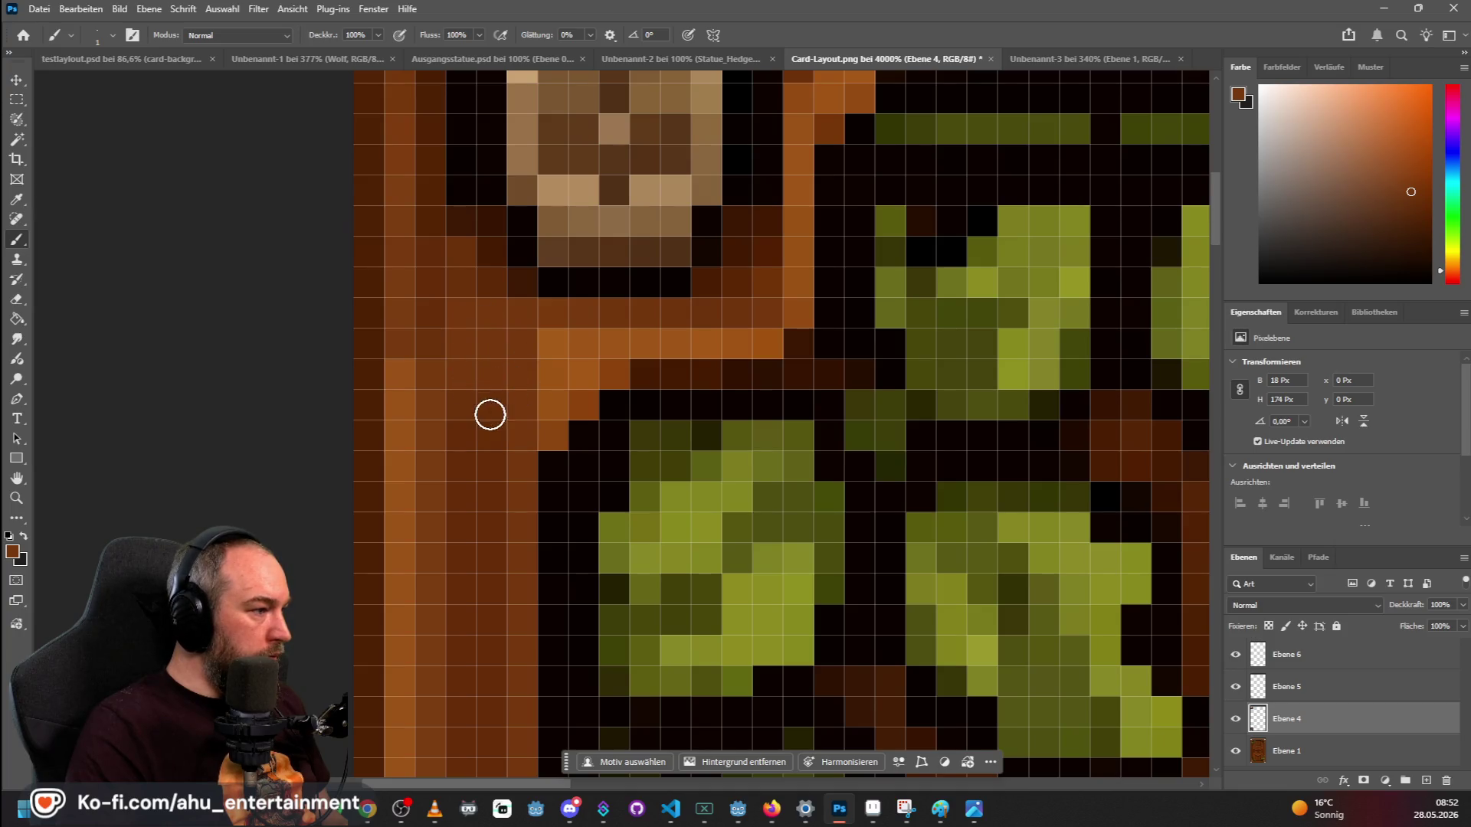
scroll(478, 347, down, 1)
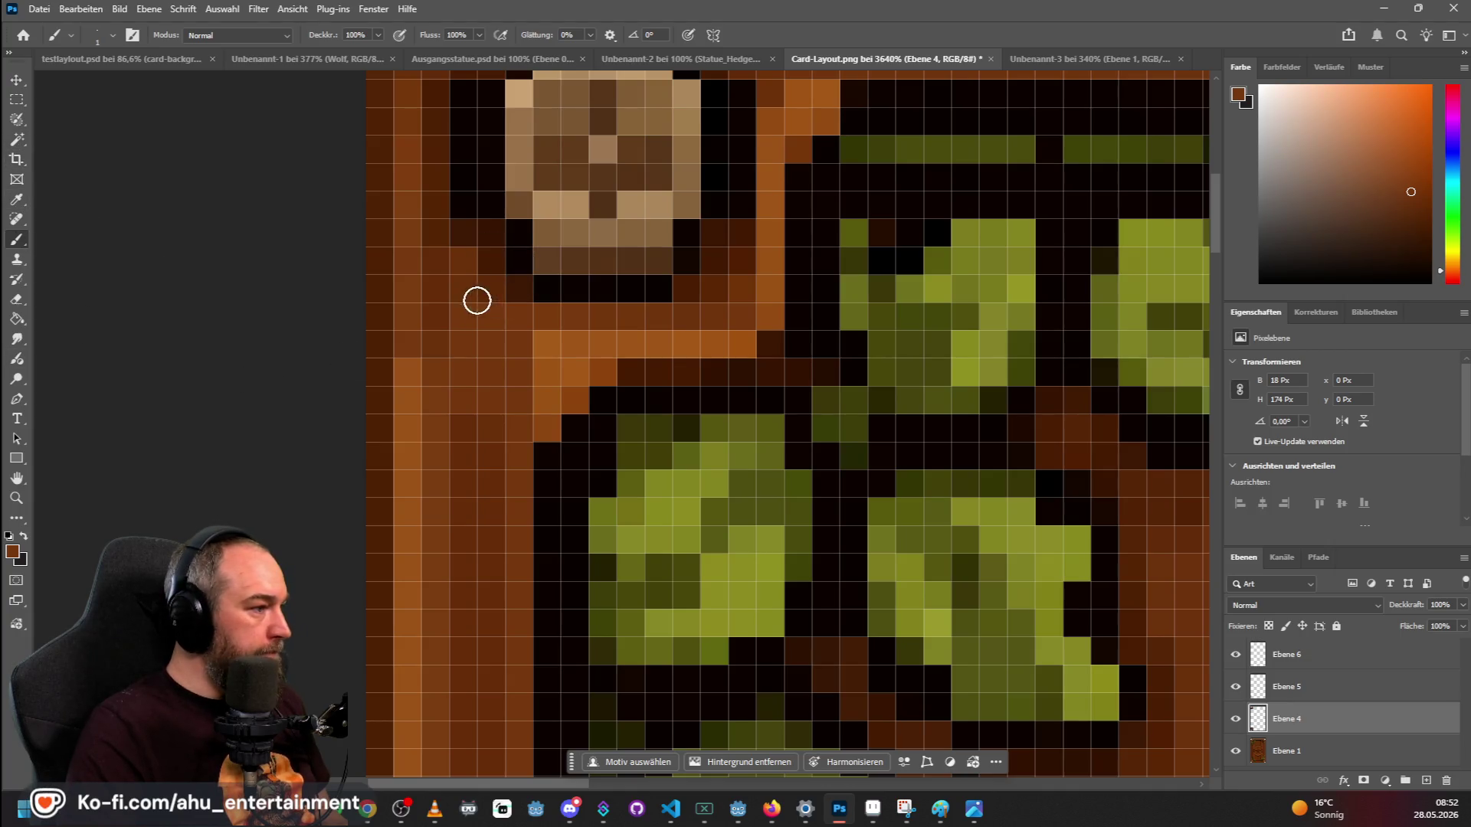
scroll(478, 300, down, 3)
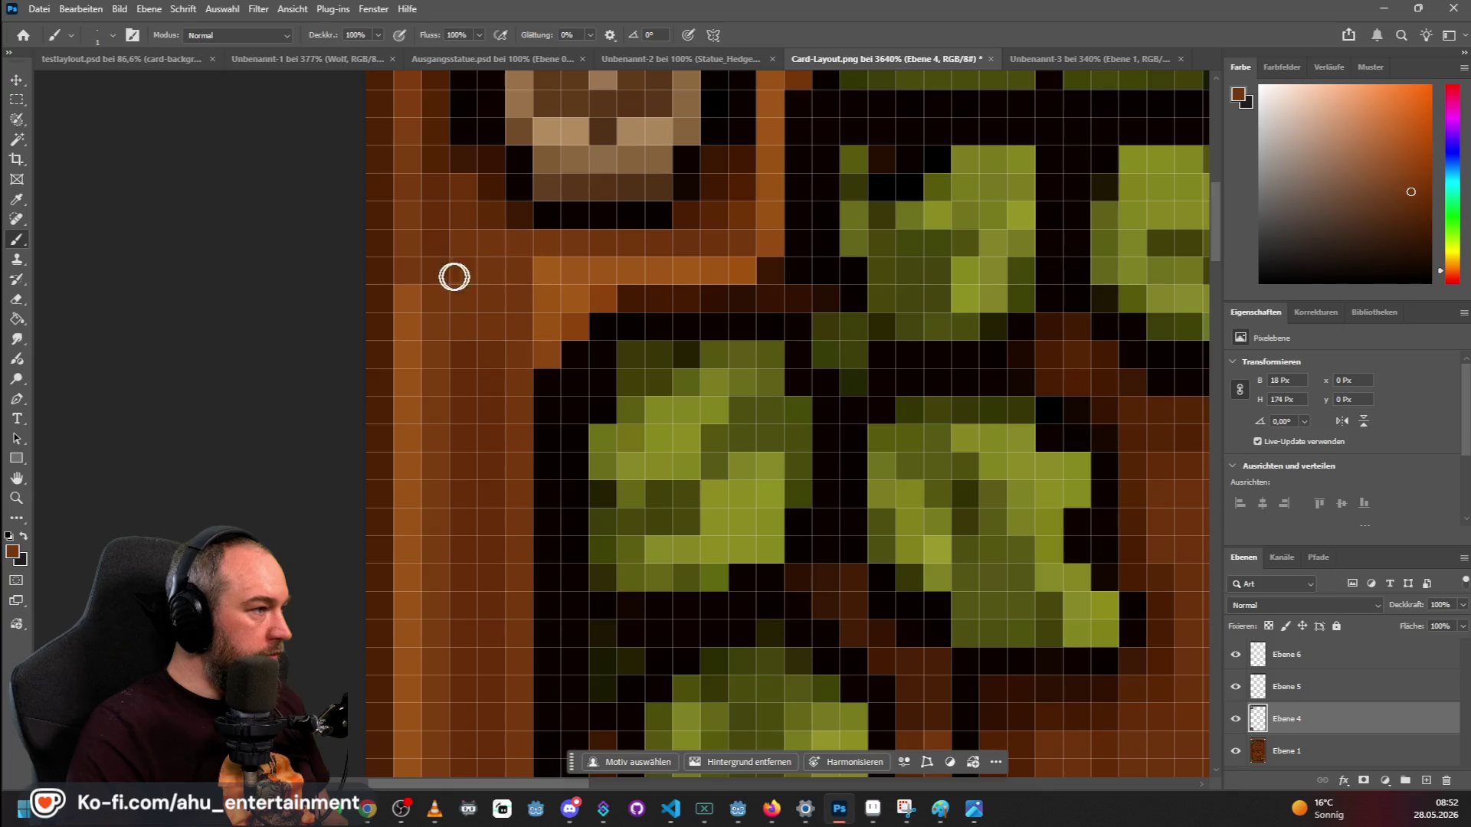
click(16, 200)
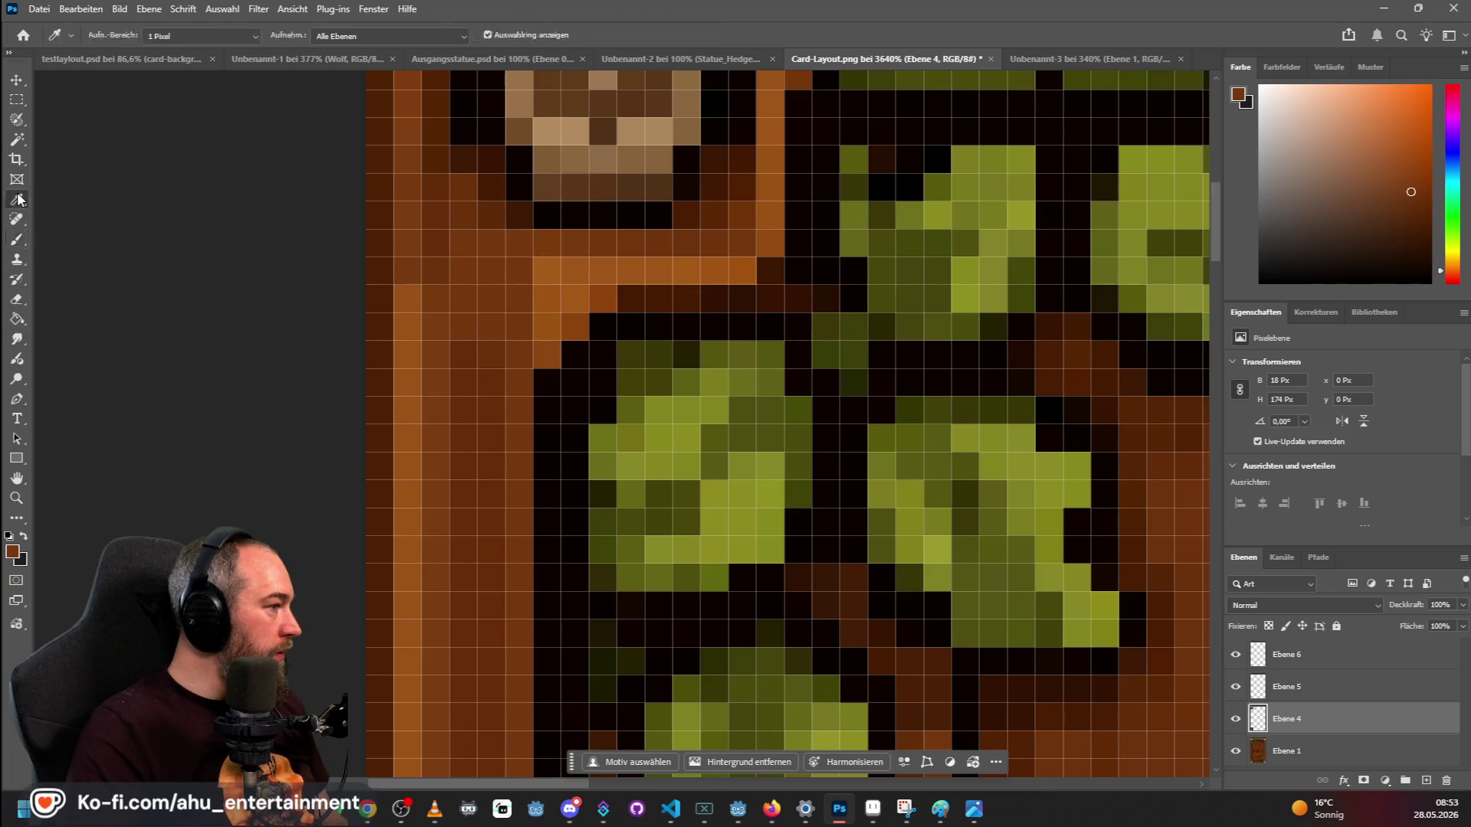
click(460, 350)
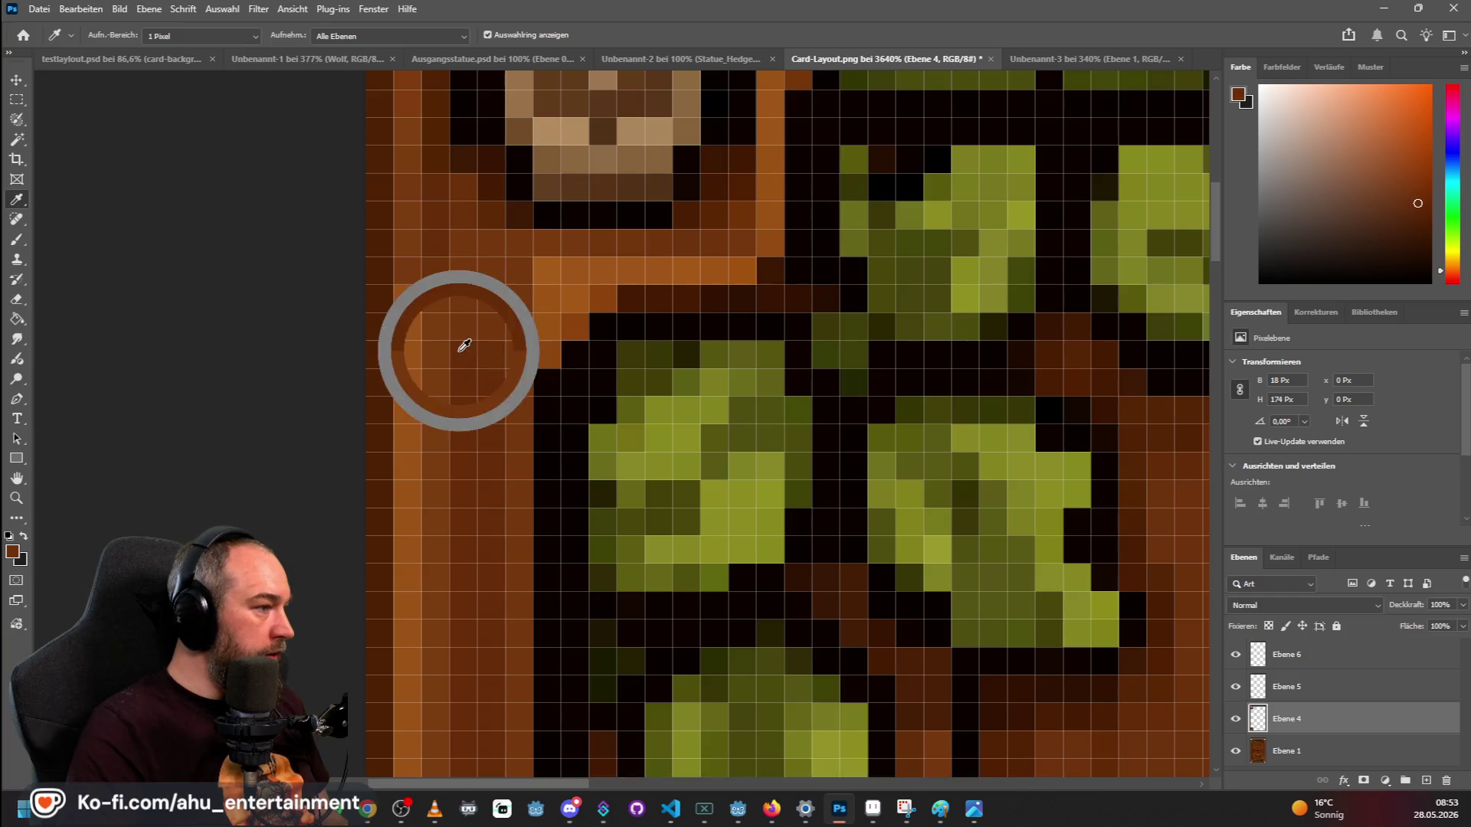
click(17, 240)
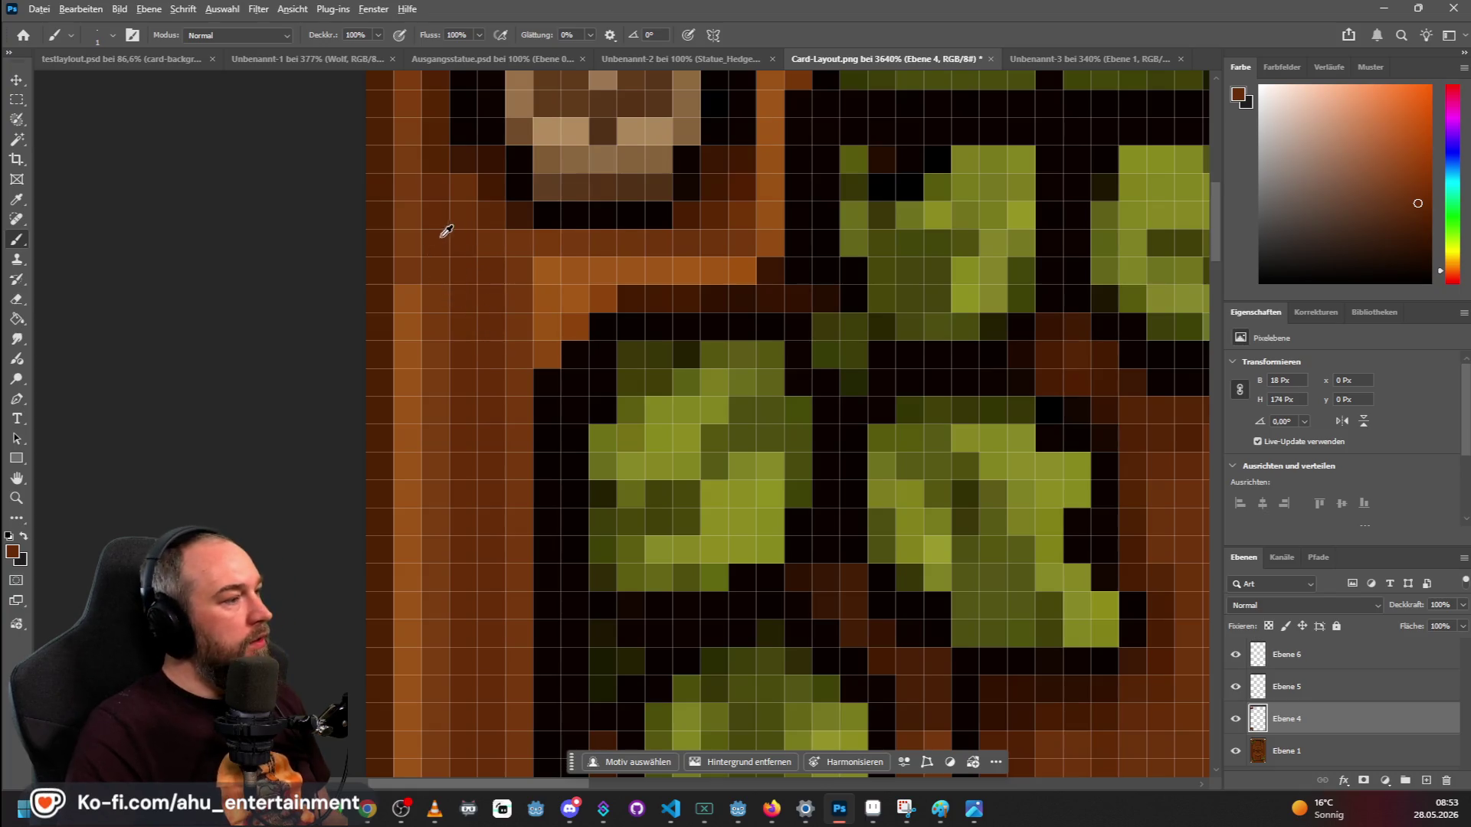
Pick up the lighter orange-brown, make Ebene 5 the paint layer, and zoom back out.
scroll(444, 232, down, 5)
scroll(423, 130, up, 3)
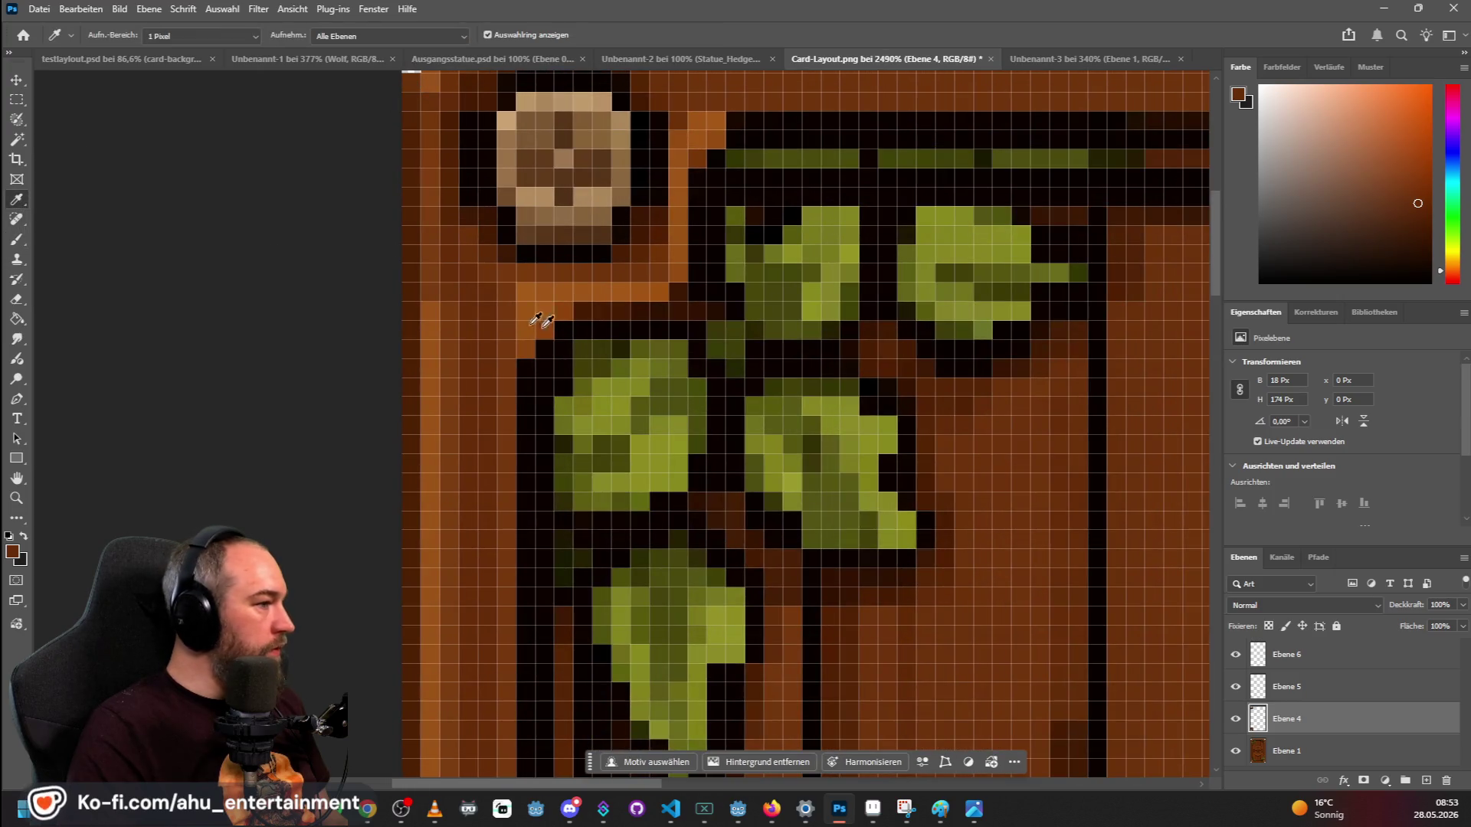
click(440, 306)
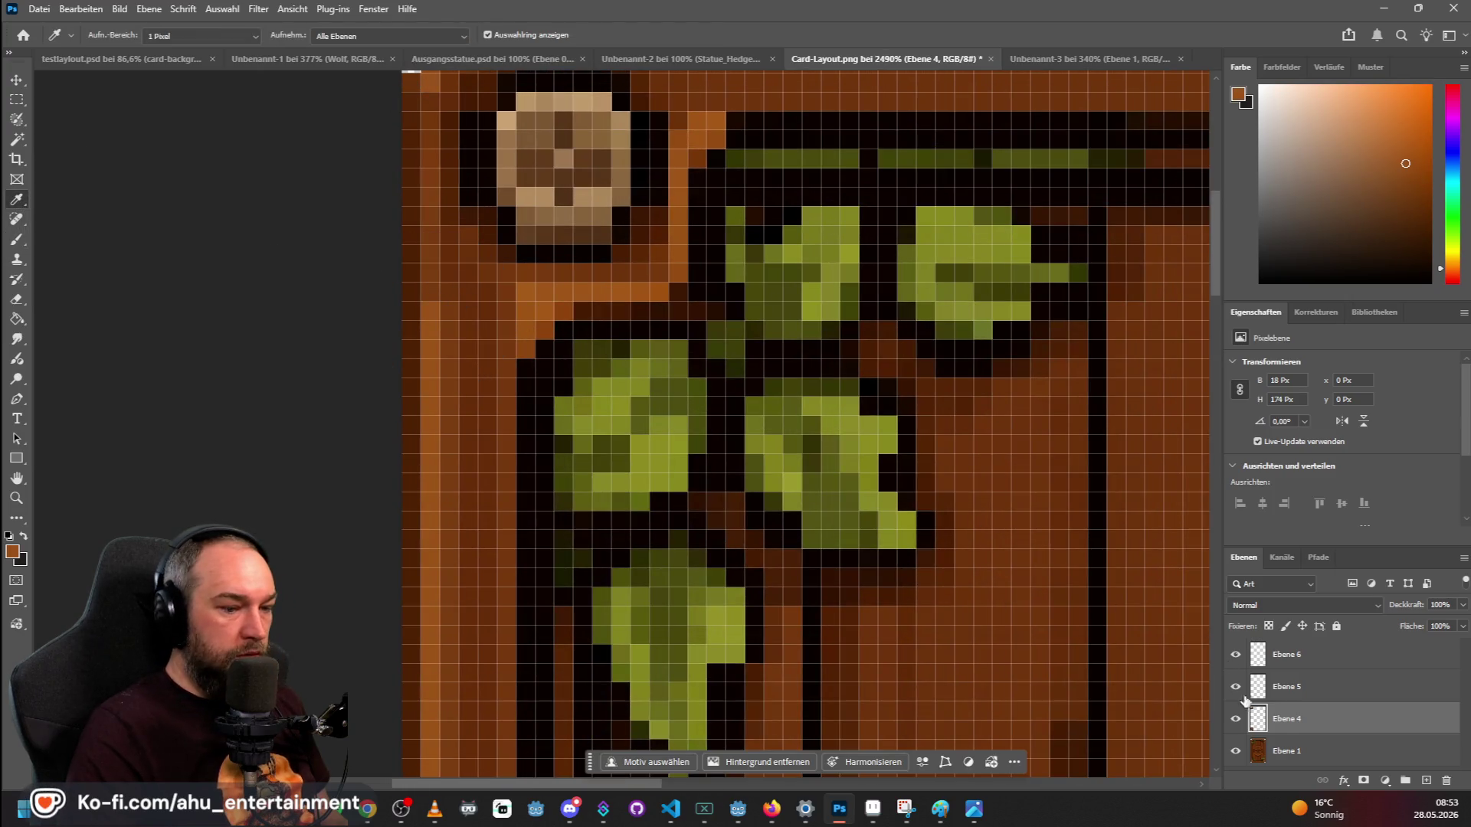
click(1286, 747)
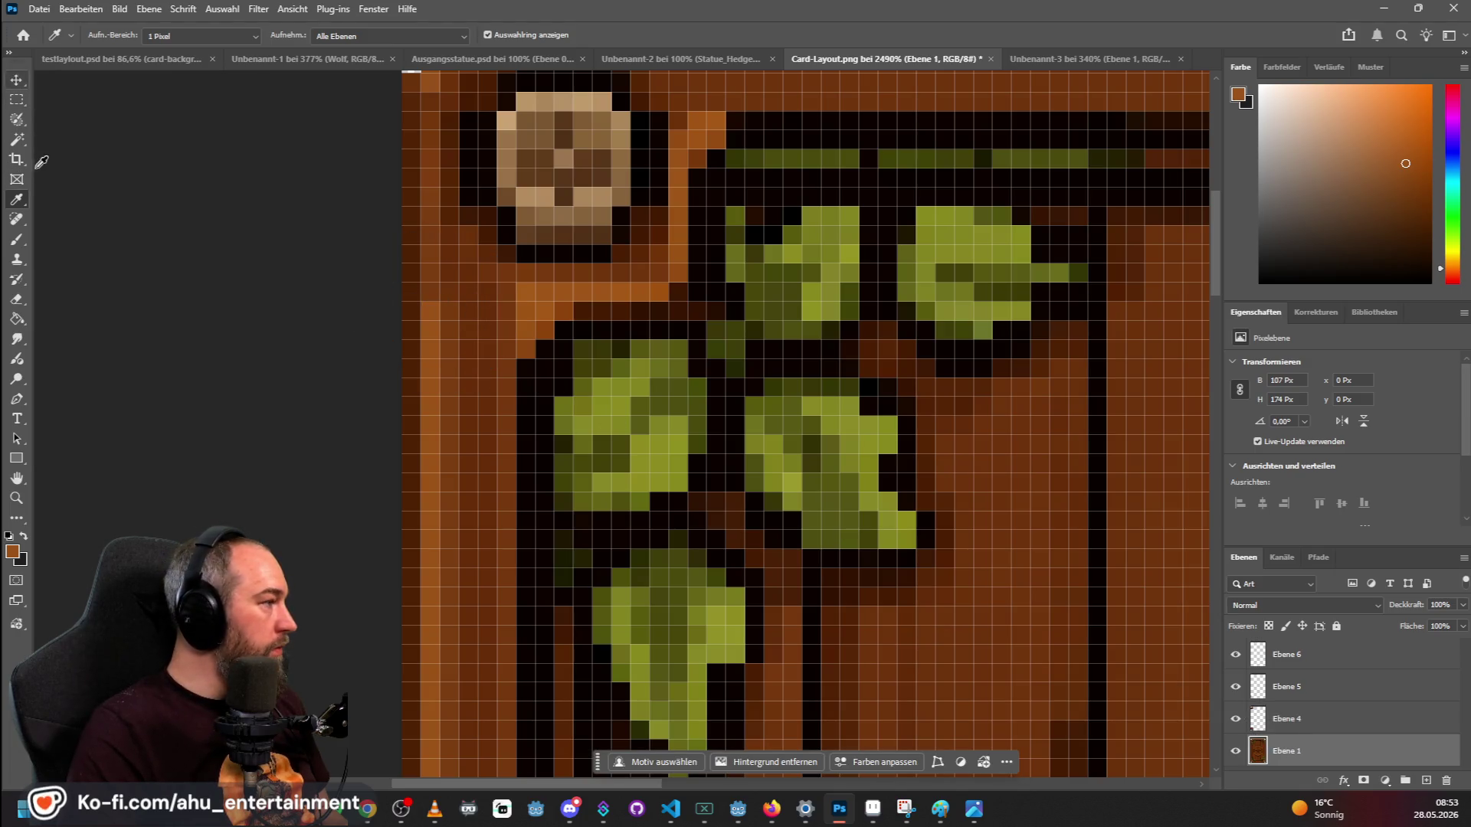
click(17, 238)
click(1289, 687)
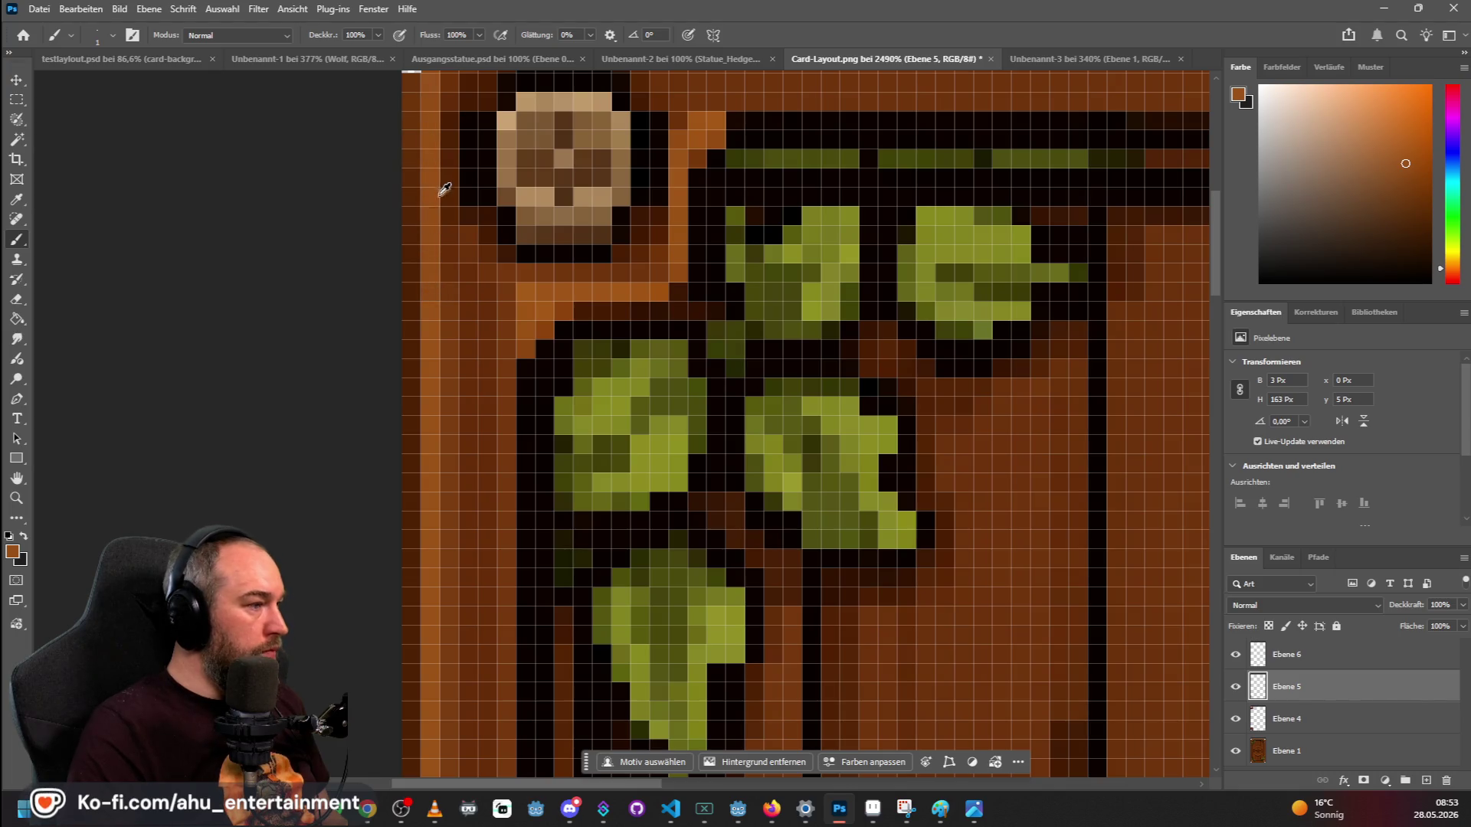
scroll(437, 200, down, 3)
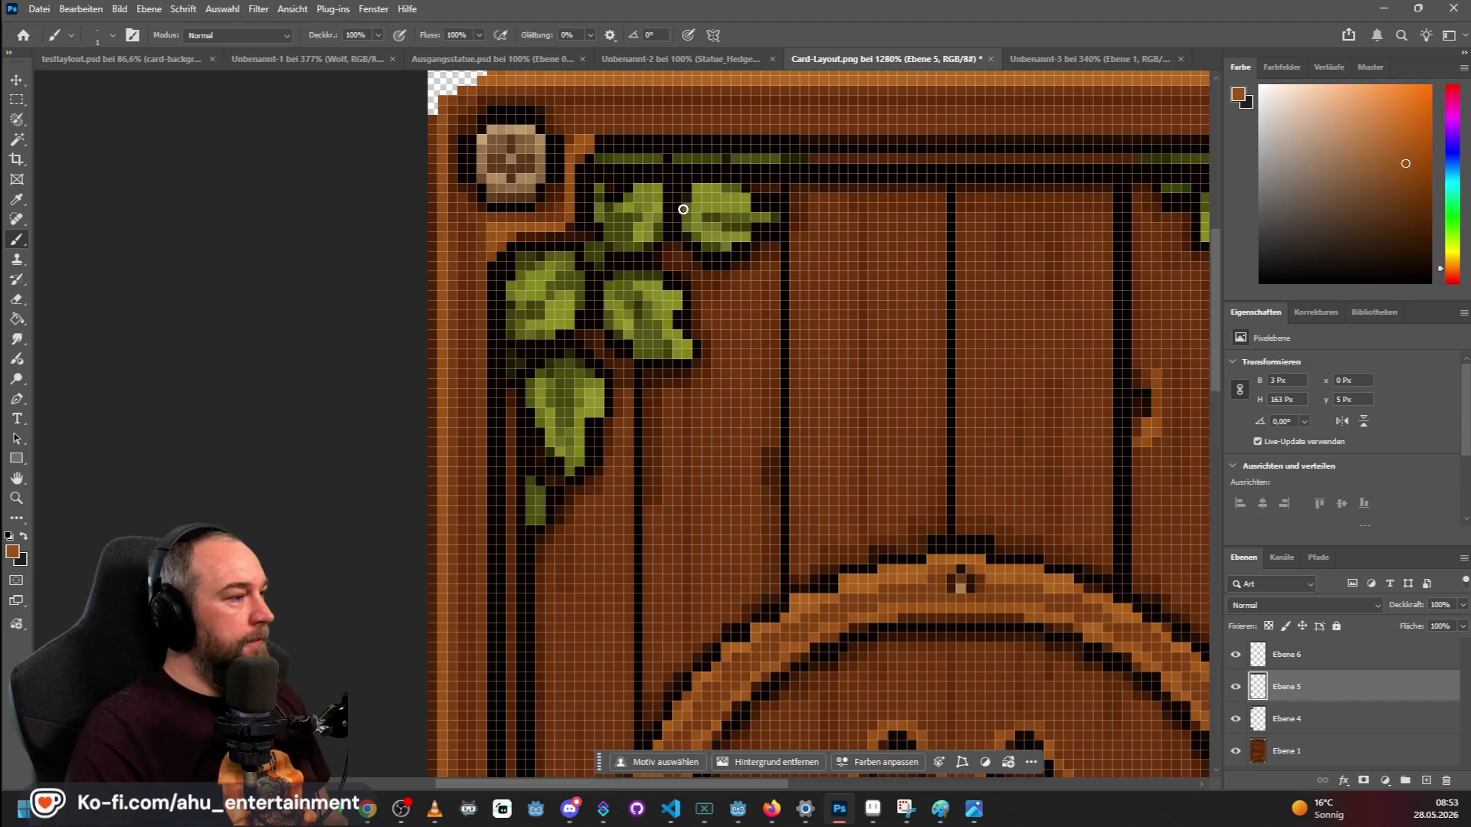
scroll(846, 207, down, 5)
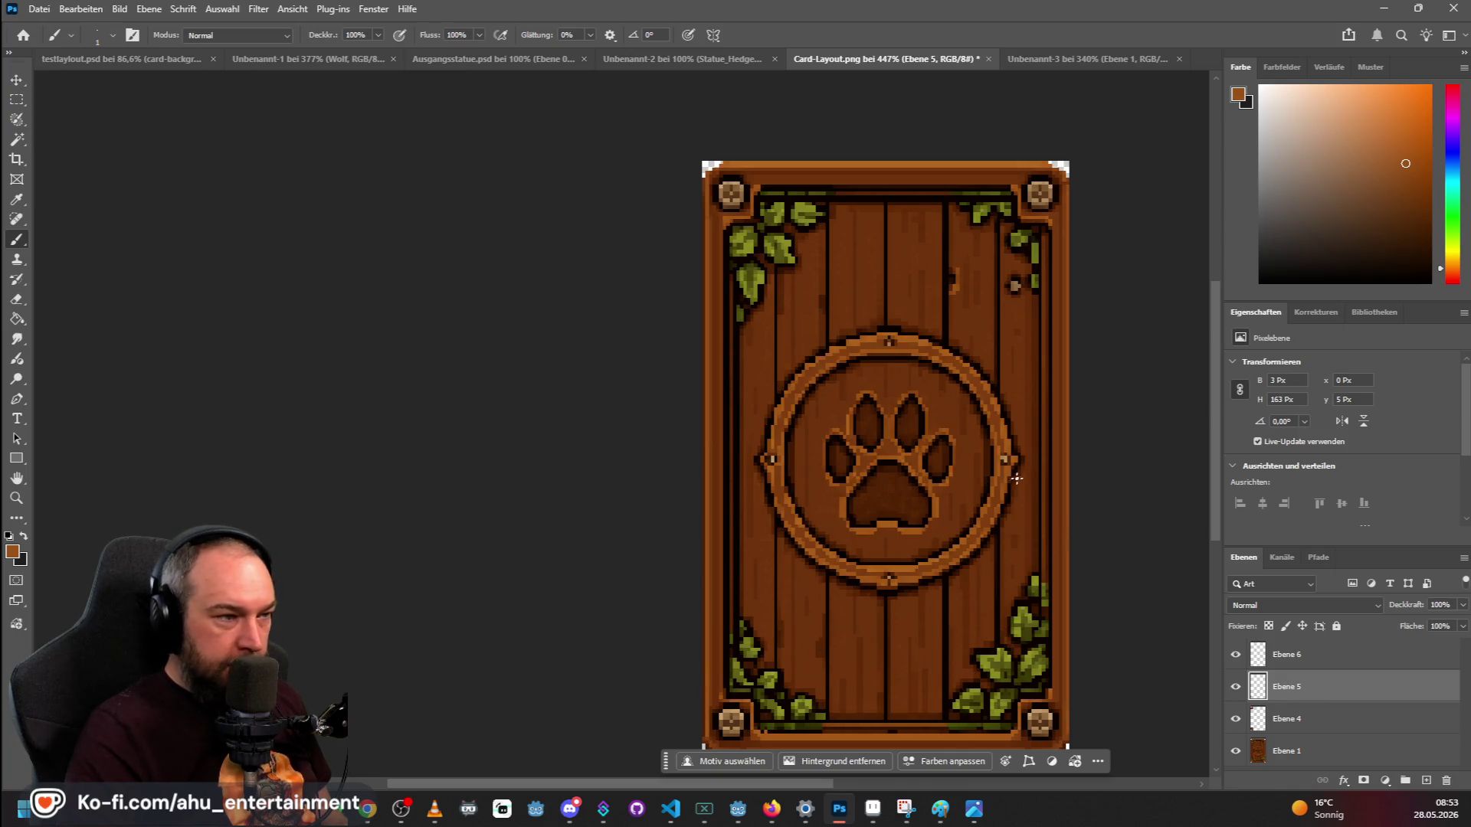
Merge layers Ebene 6 through Ebene 1 into one layer with Auf eine Ebene reduzieren.
click(1300, 652)
shift+click(1312, 743)
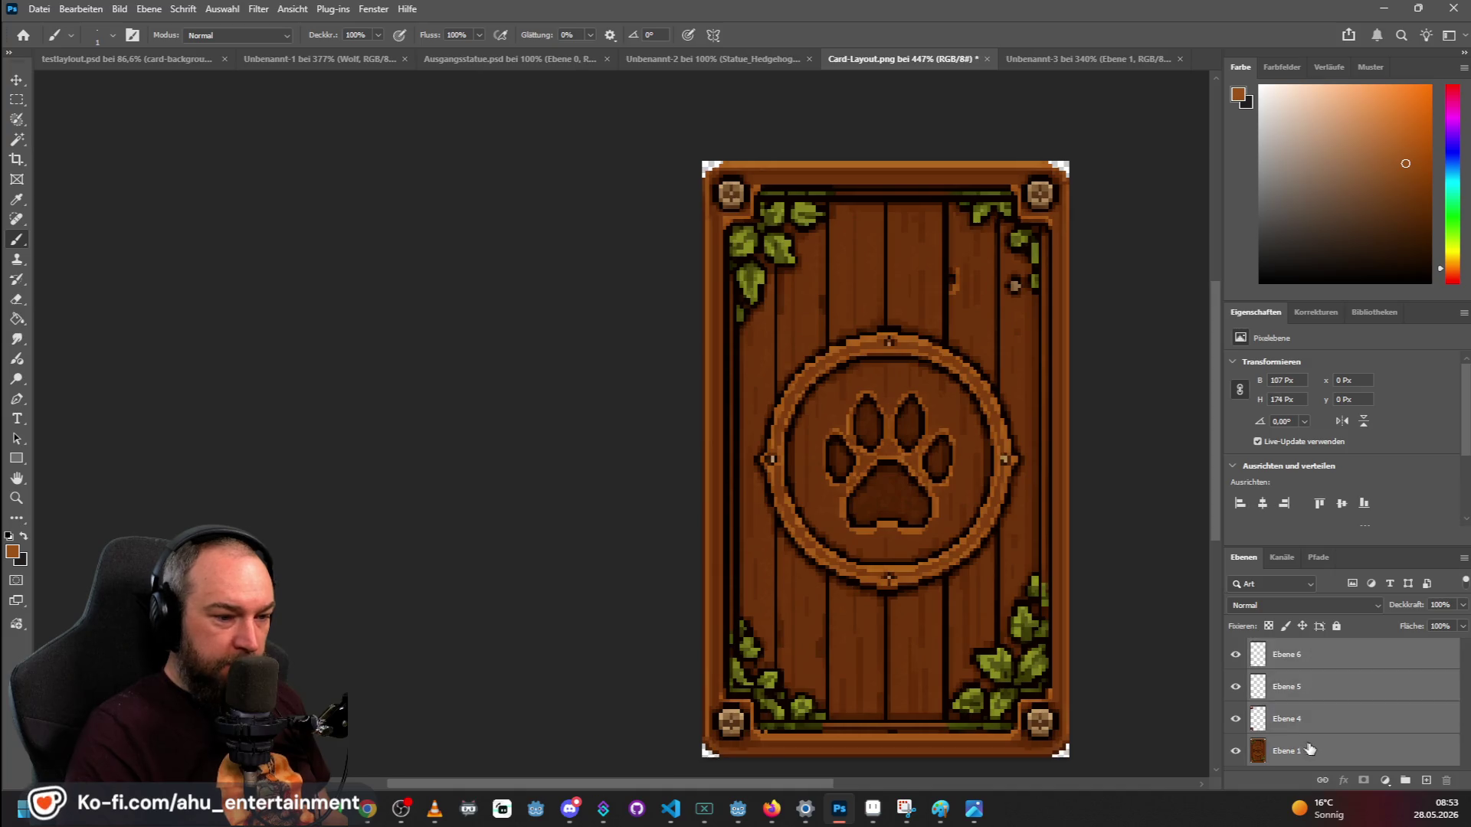
right_click(1311, 742)
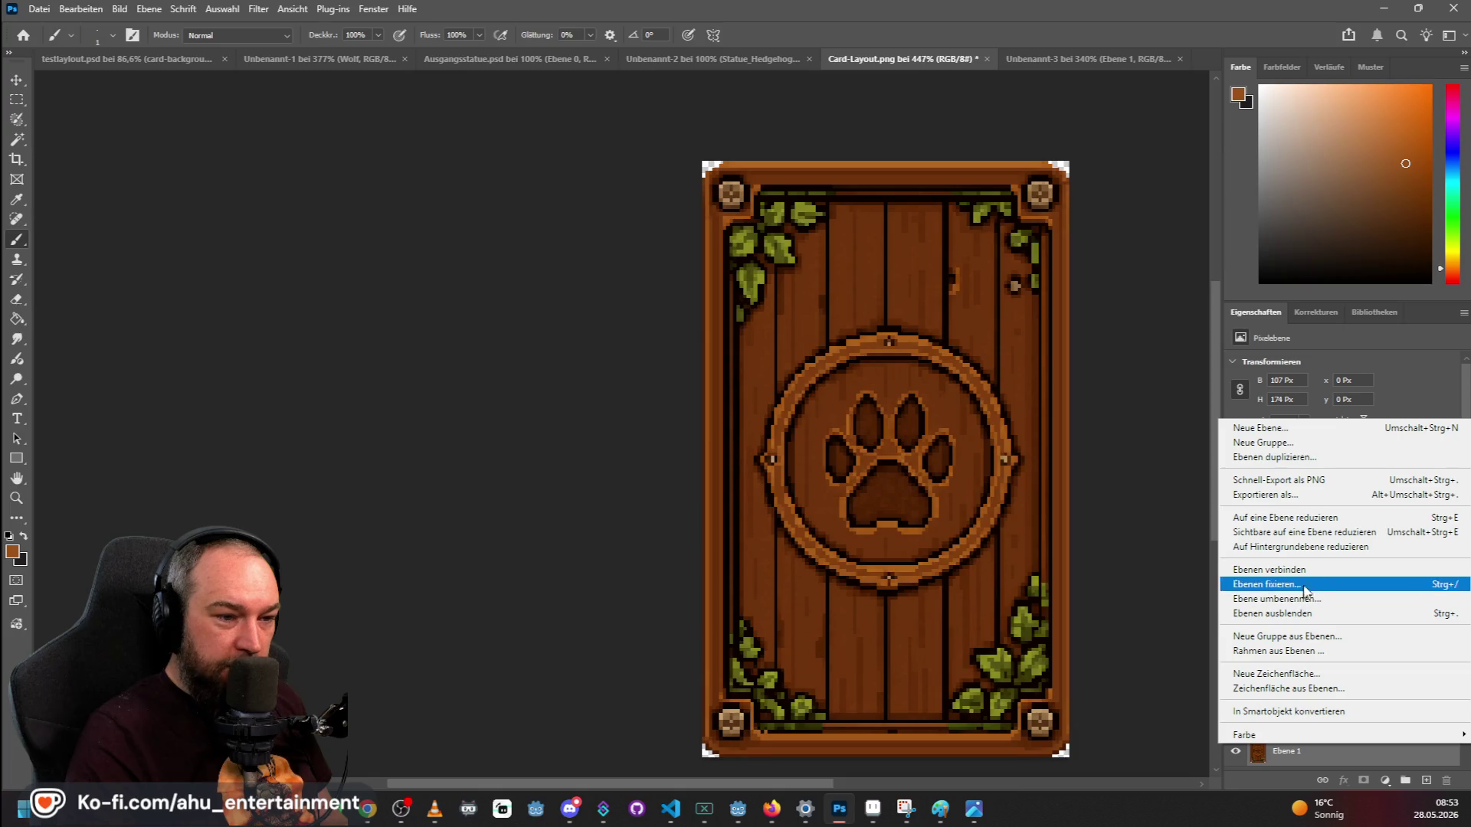
click(1318, 519)
scroll(1039, 305, down, 2)
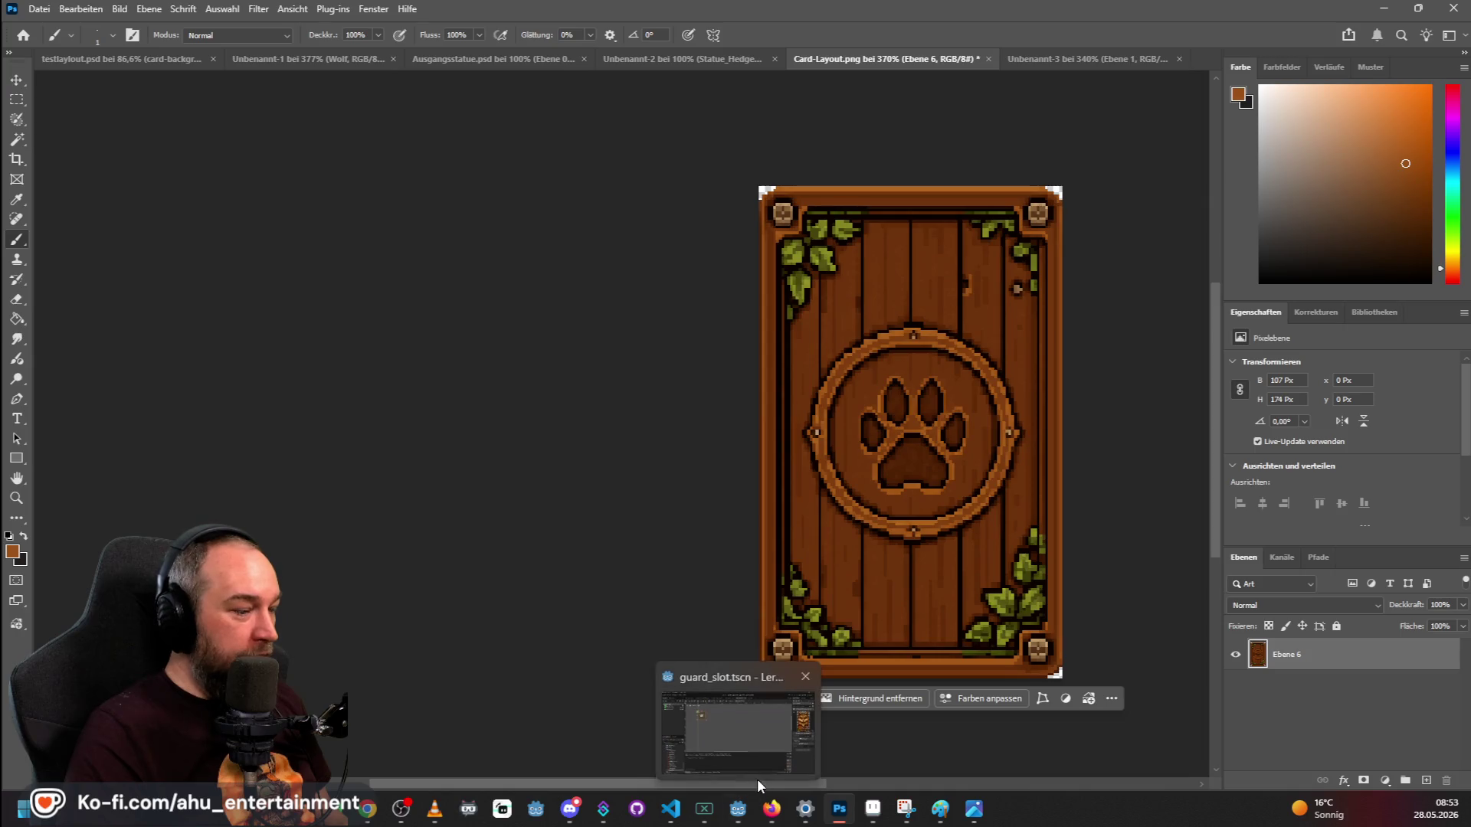
drag(541, 783, 626, 784)
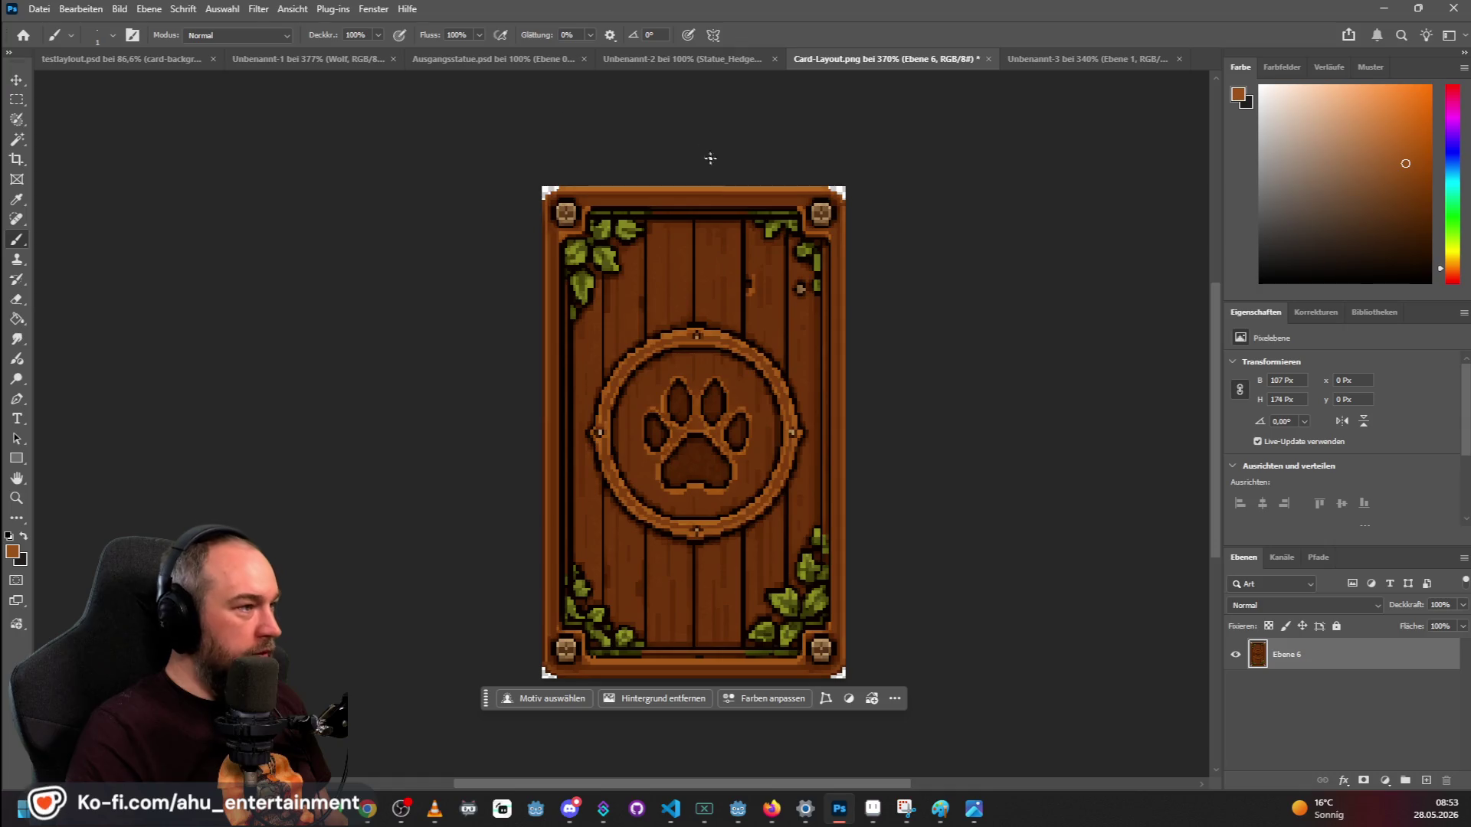
Zoom out on the canvas and save Card-Layout.png with its merged Ebene 6 card.
scroll(673, 284, up, 2)
scroll(673, 284, down, 2)
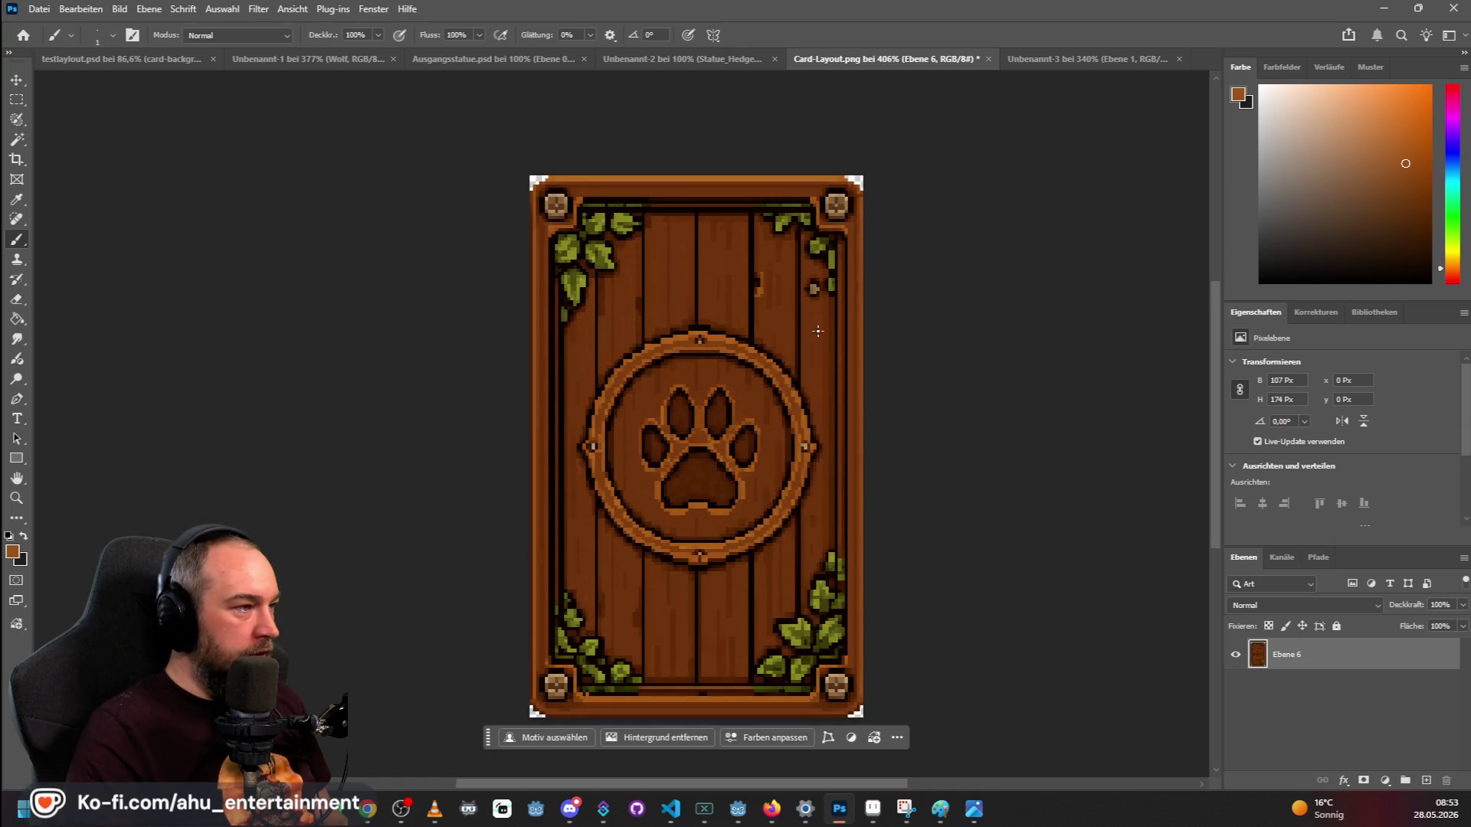
scroll(817, 331, down, 1)
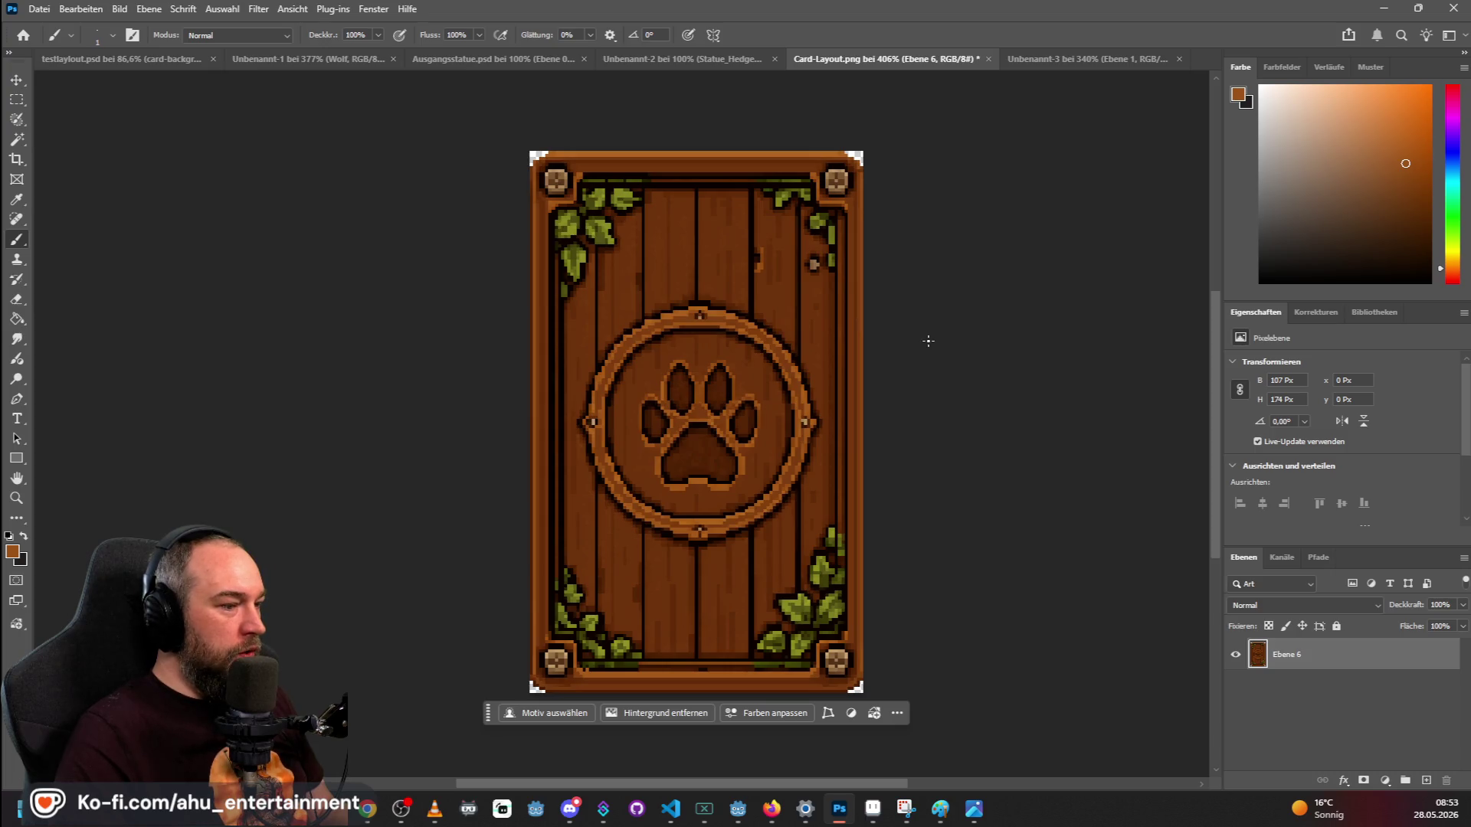
scroll(497, 238, down, 4)
key(ctrl+s)
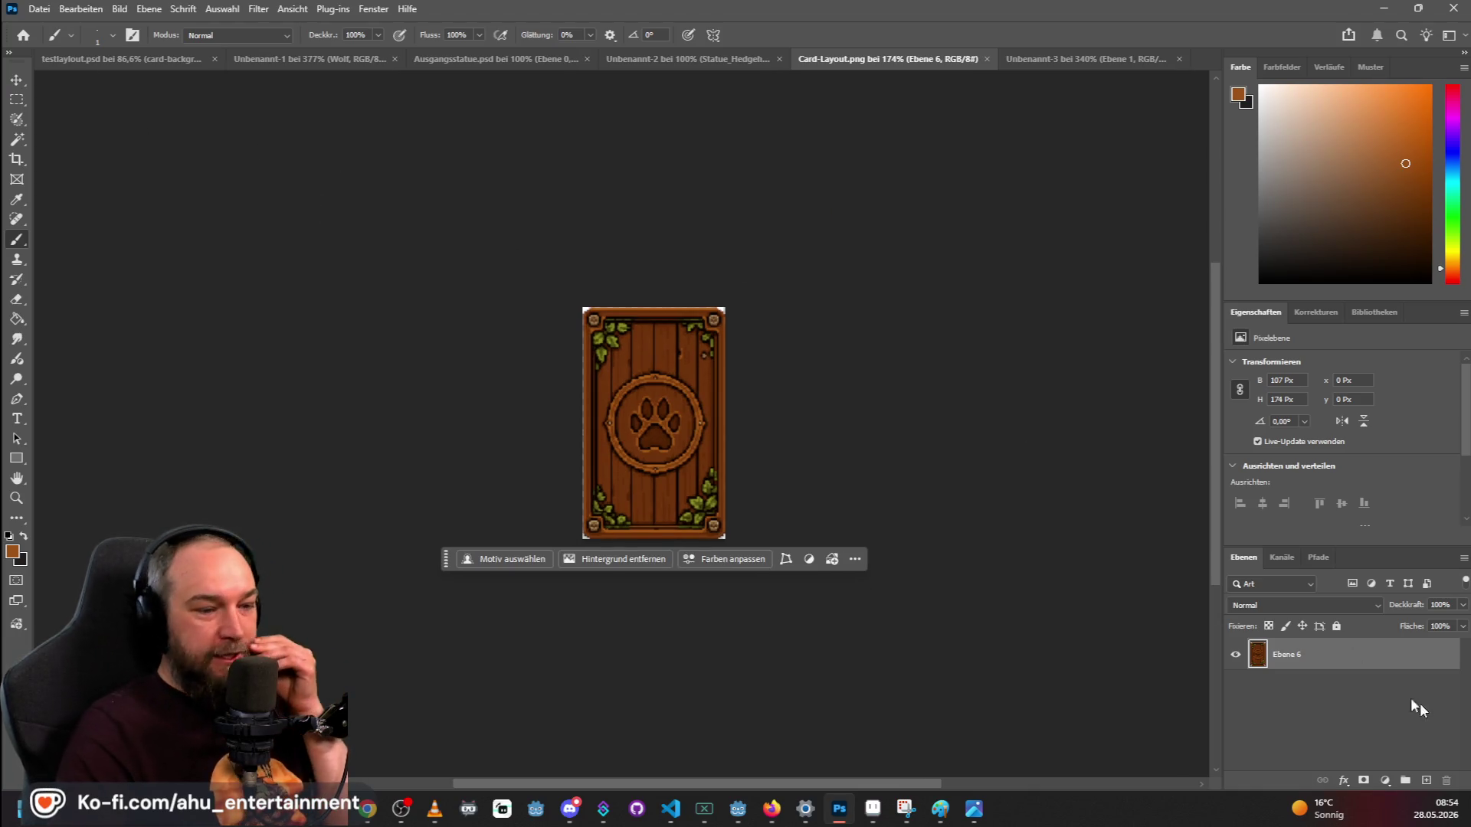
Rename layer Ebene 6 to Background and save Card-Layout.png again.
double_click(1296, 653)
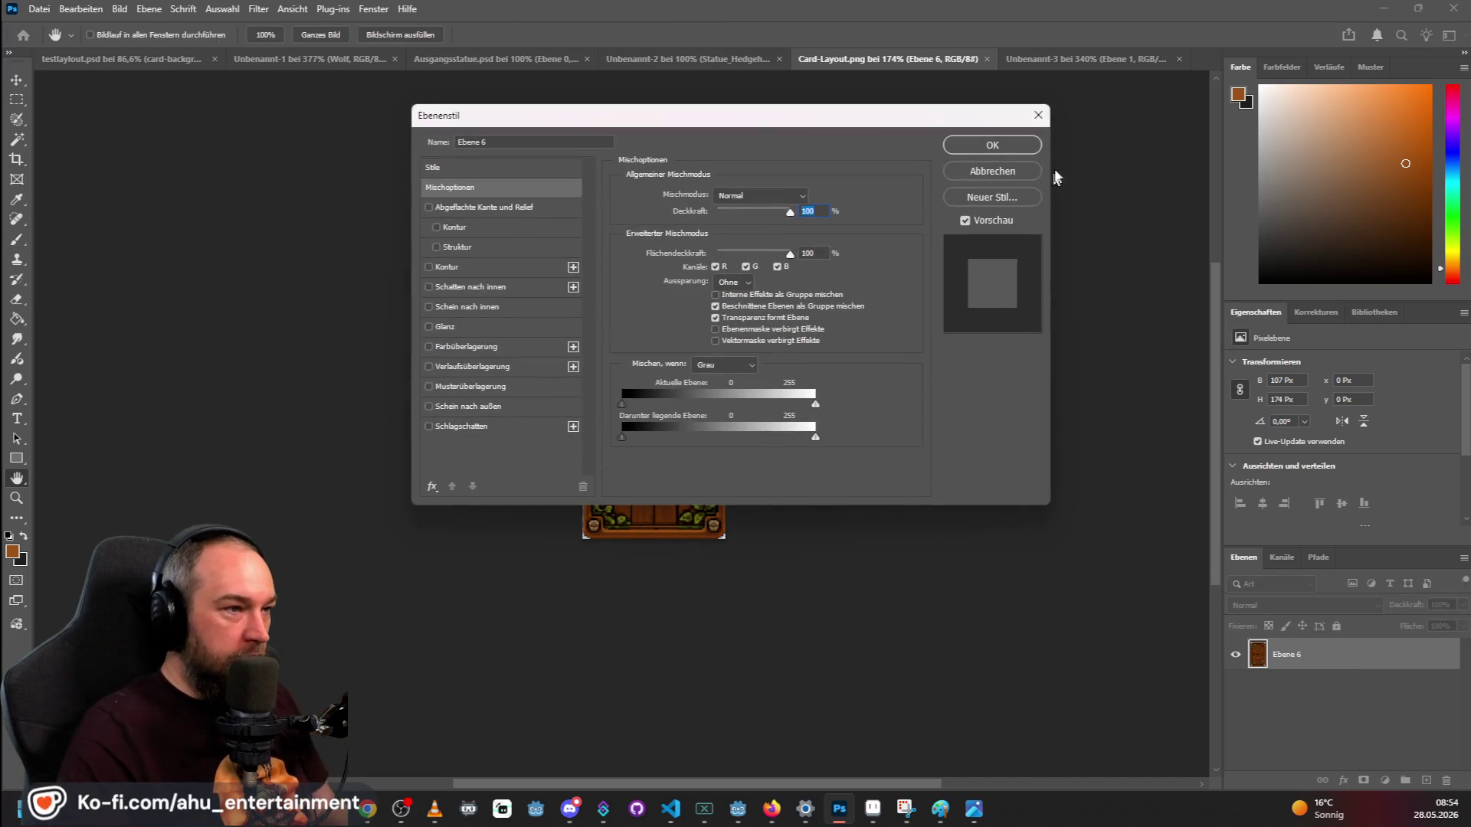
click(1039, 116)
right_click(1325, 660)
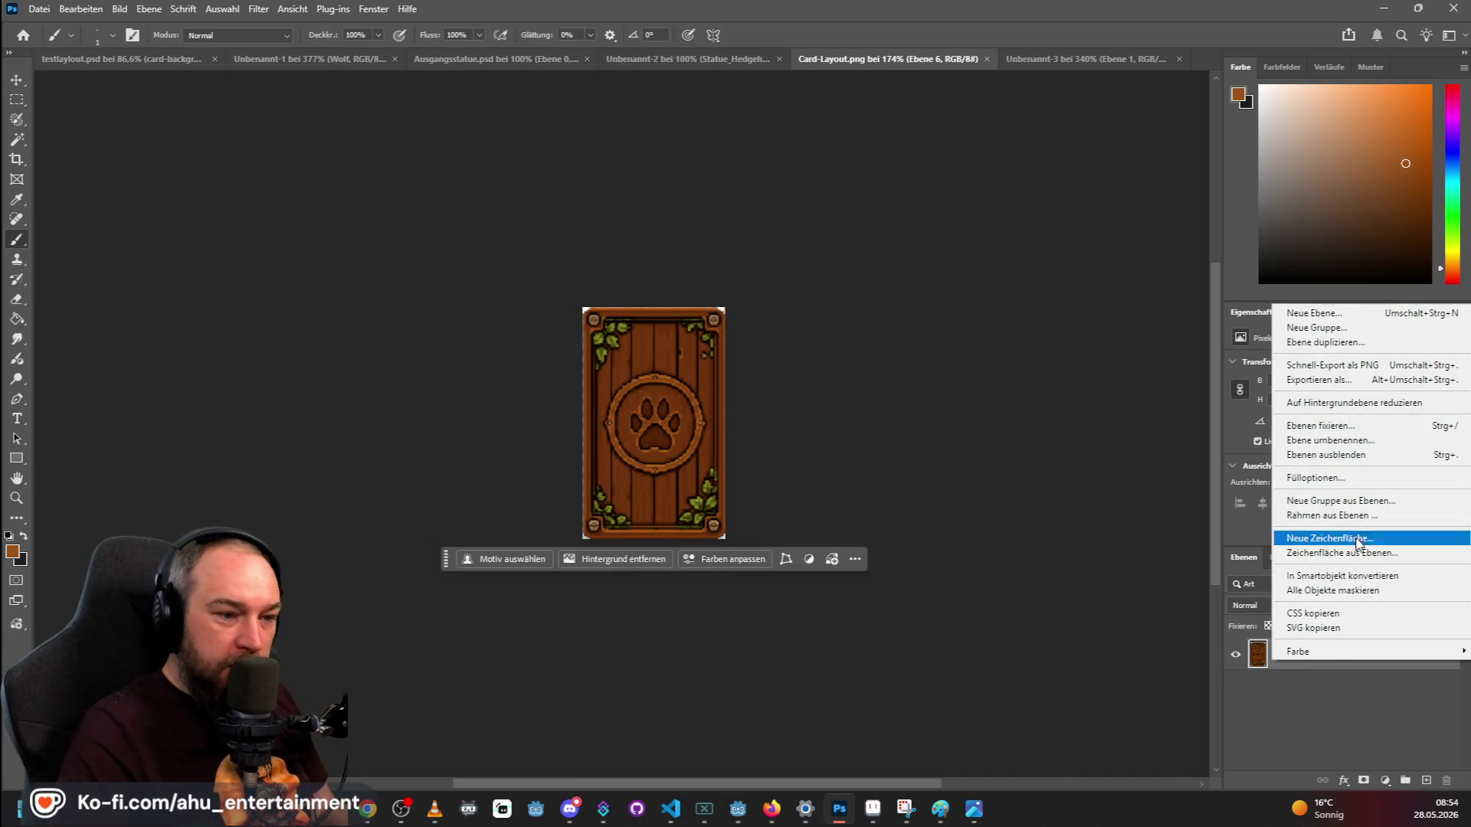
click(1353, 440)
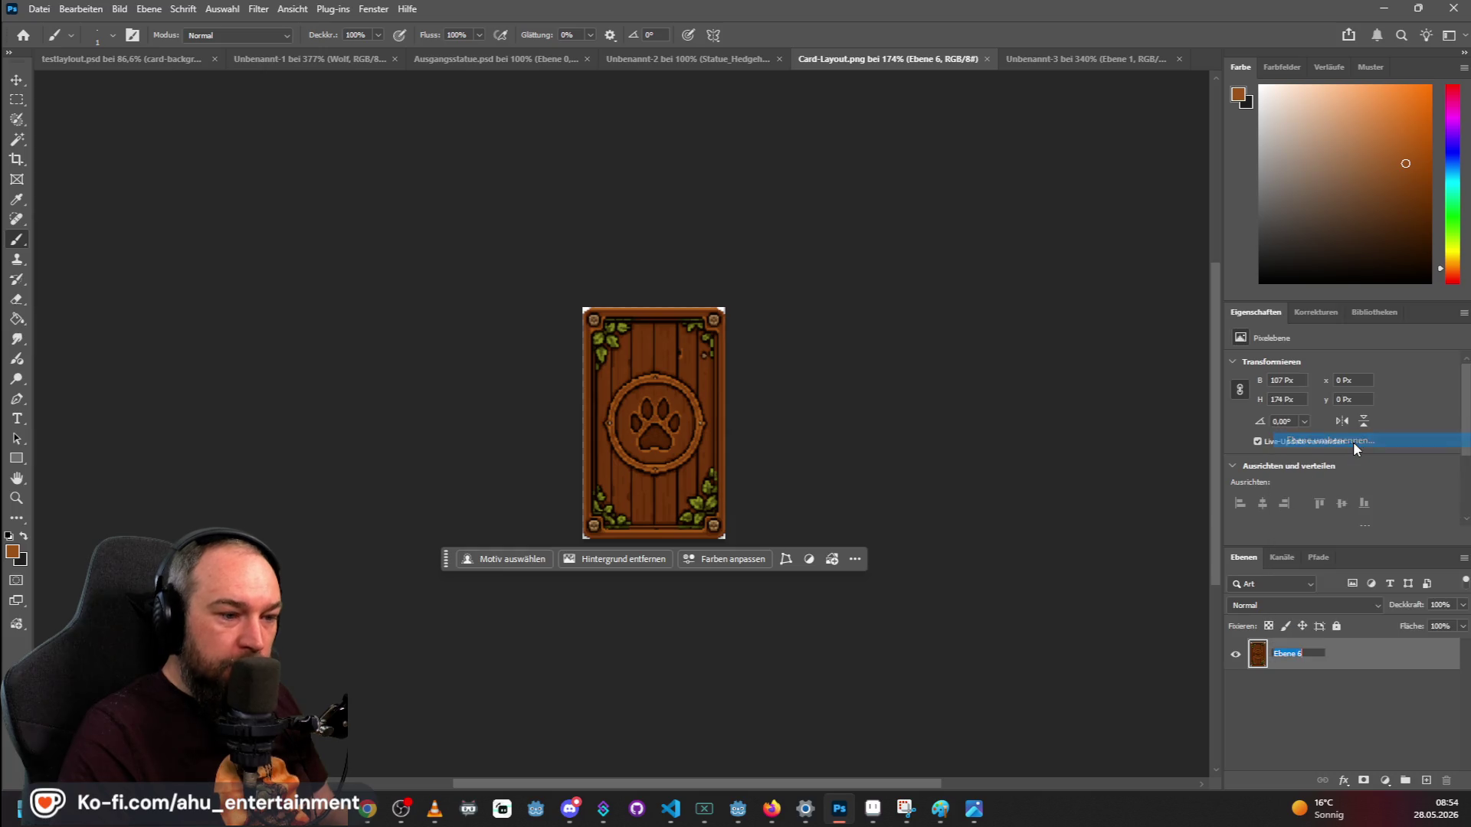
text(B)
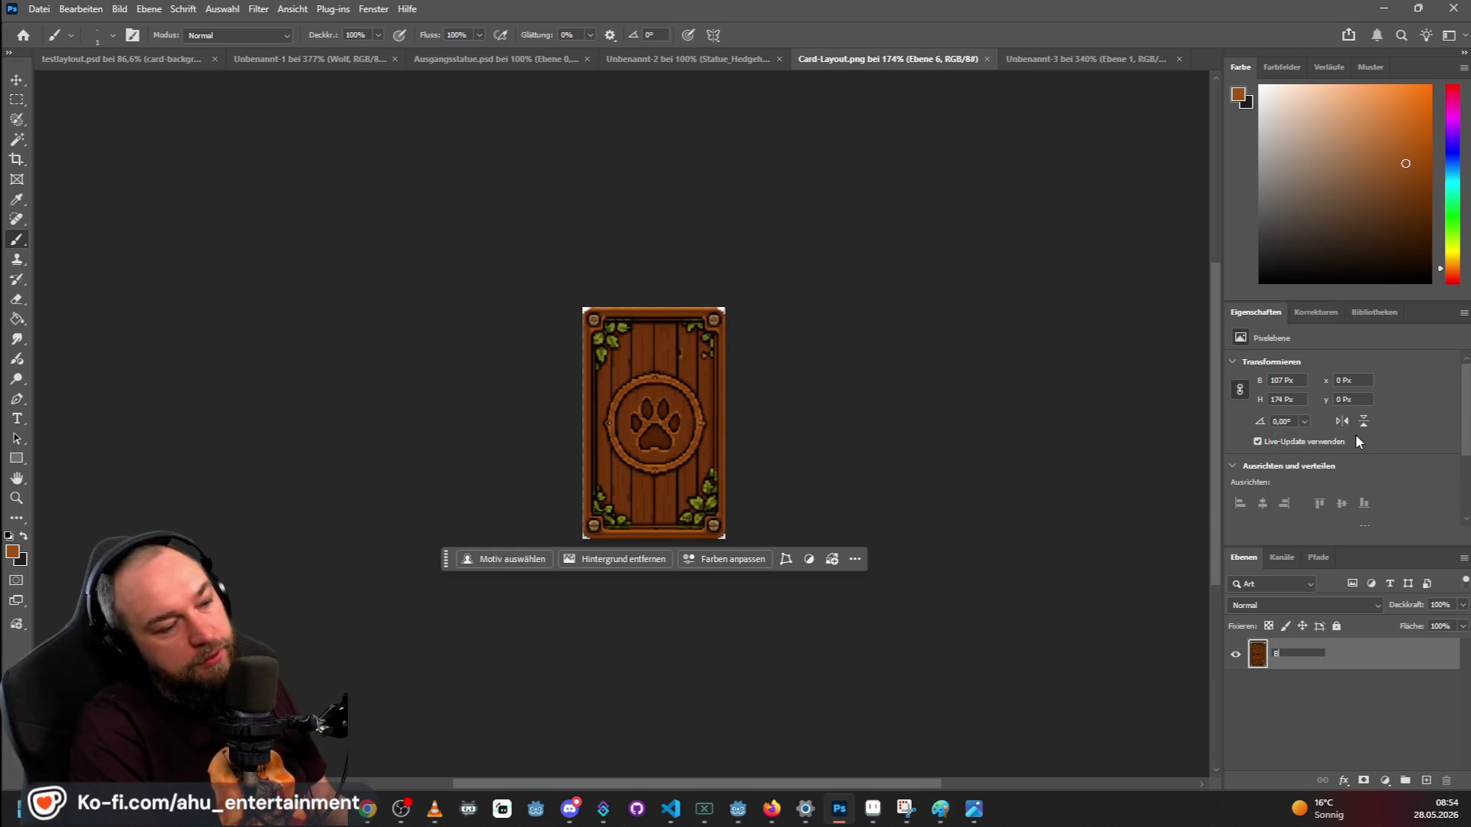
text(ackground)
key(Return)
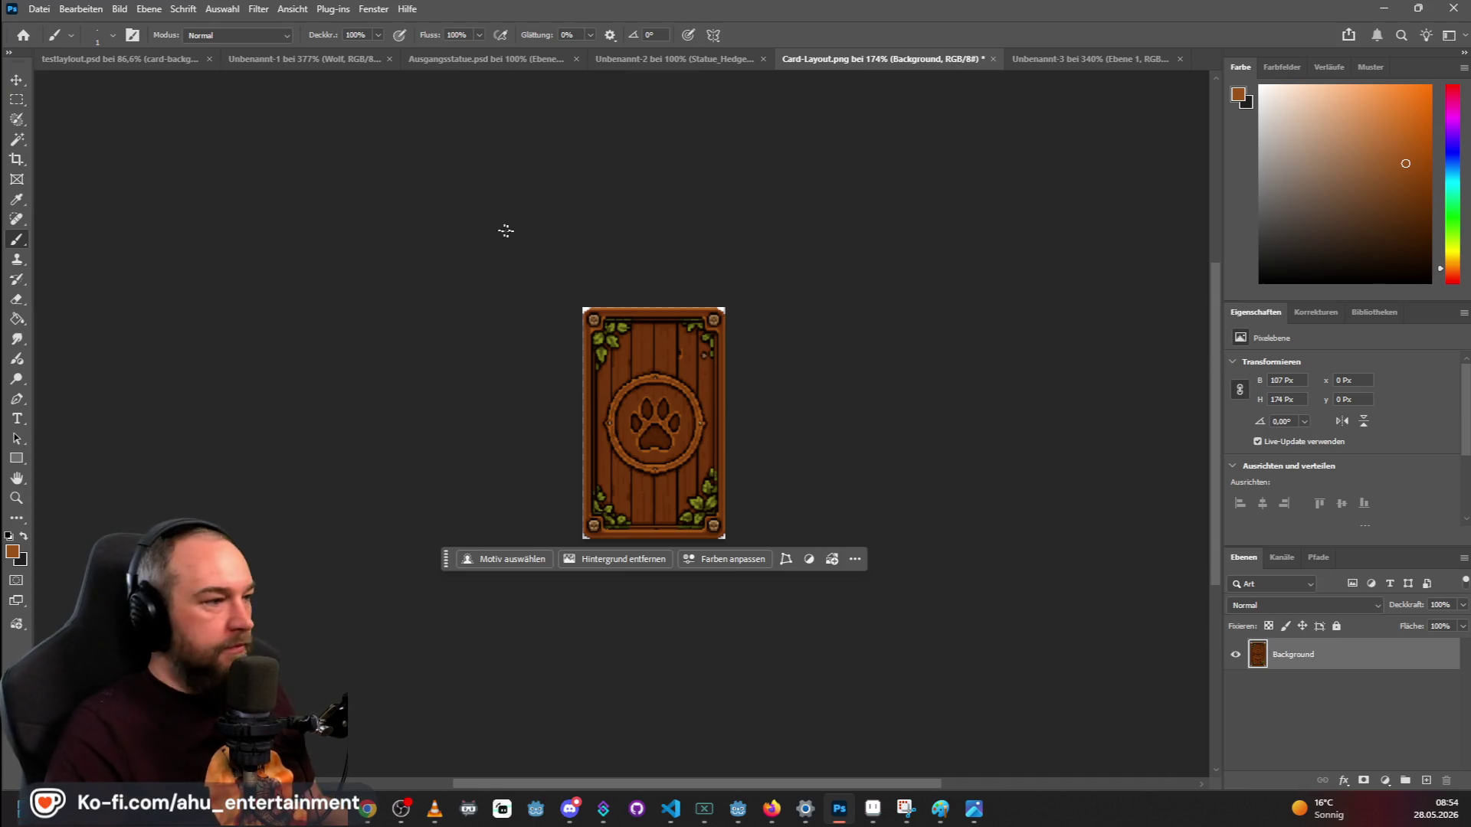
key(ctrl+s)
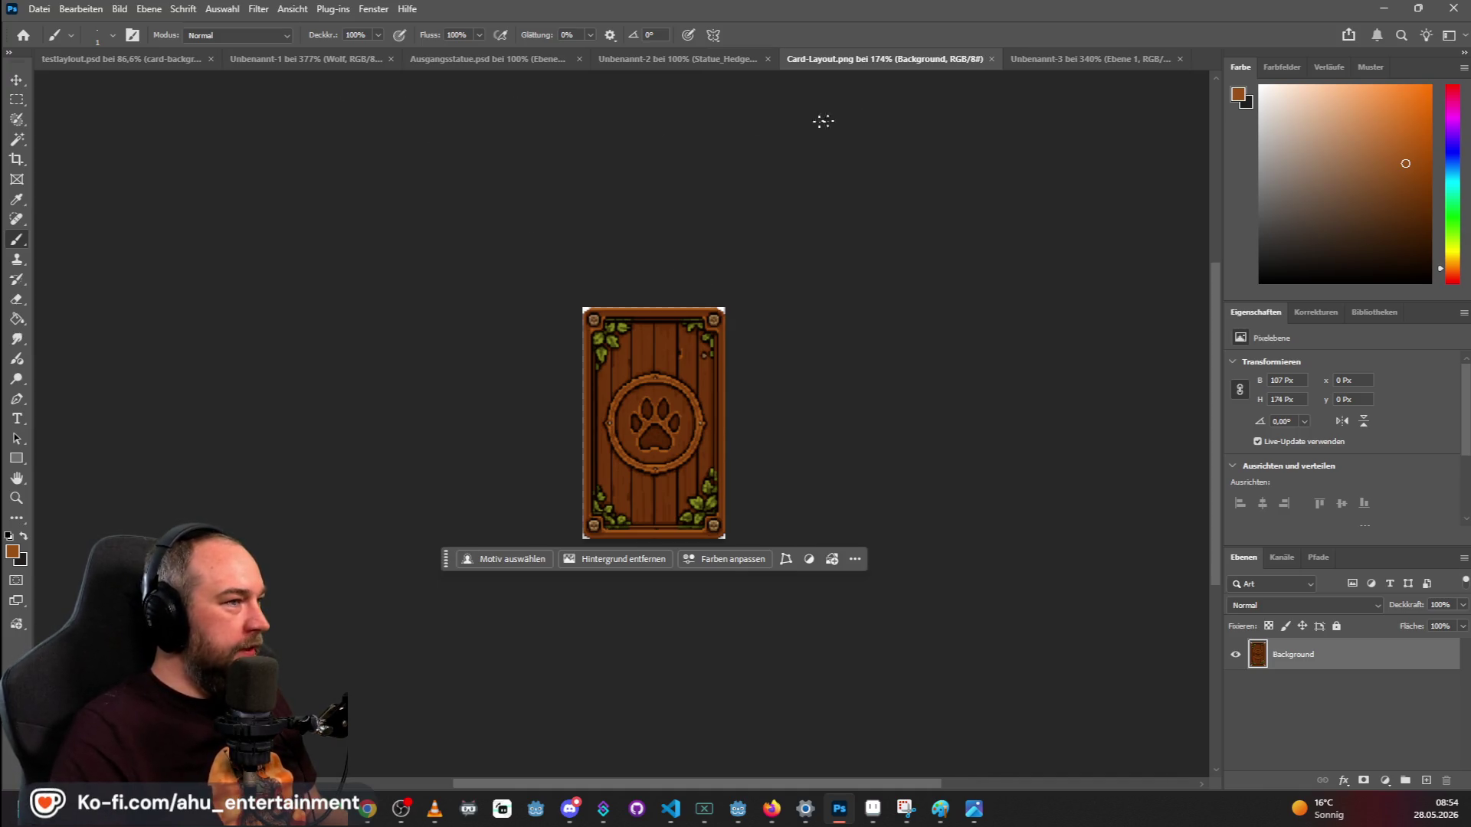
click(1053, 61)
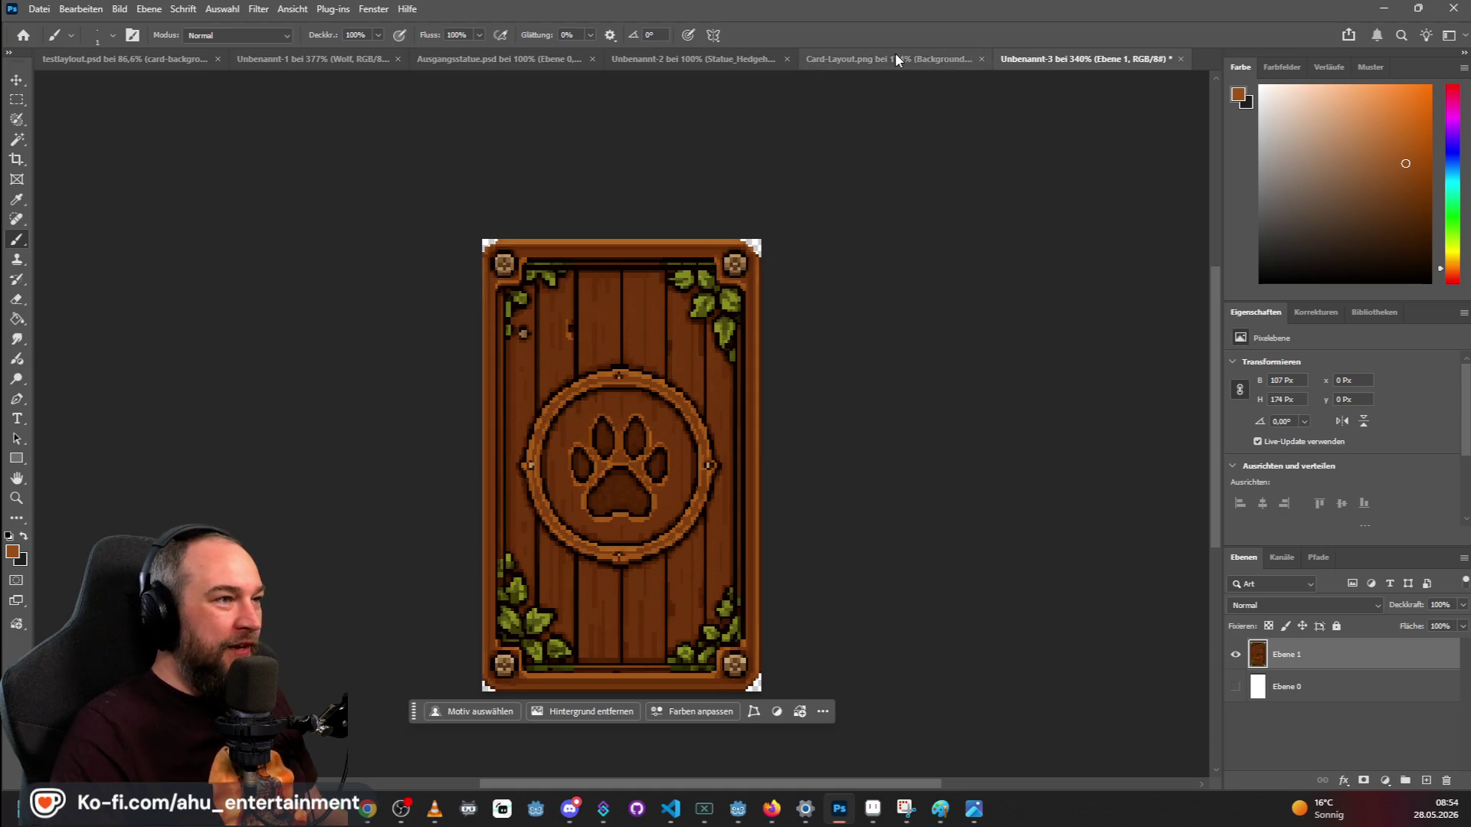
click(895, 58)
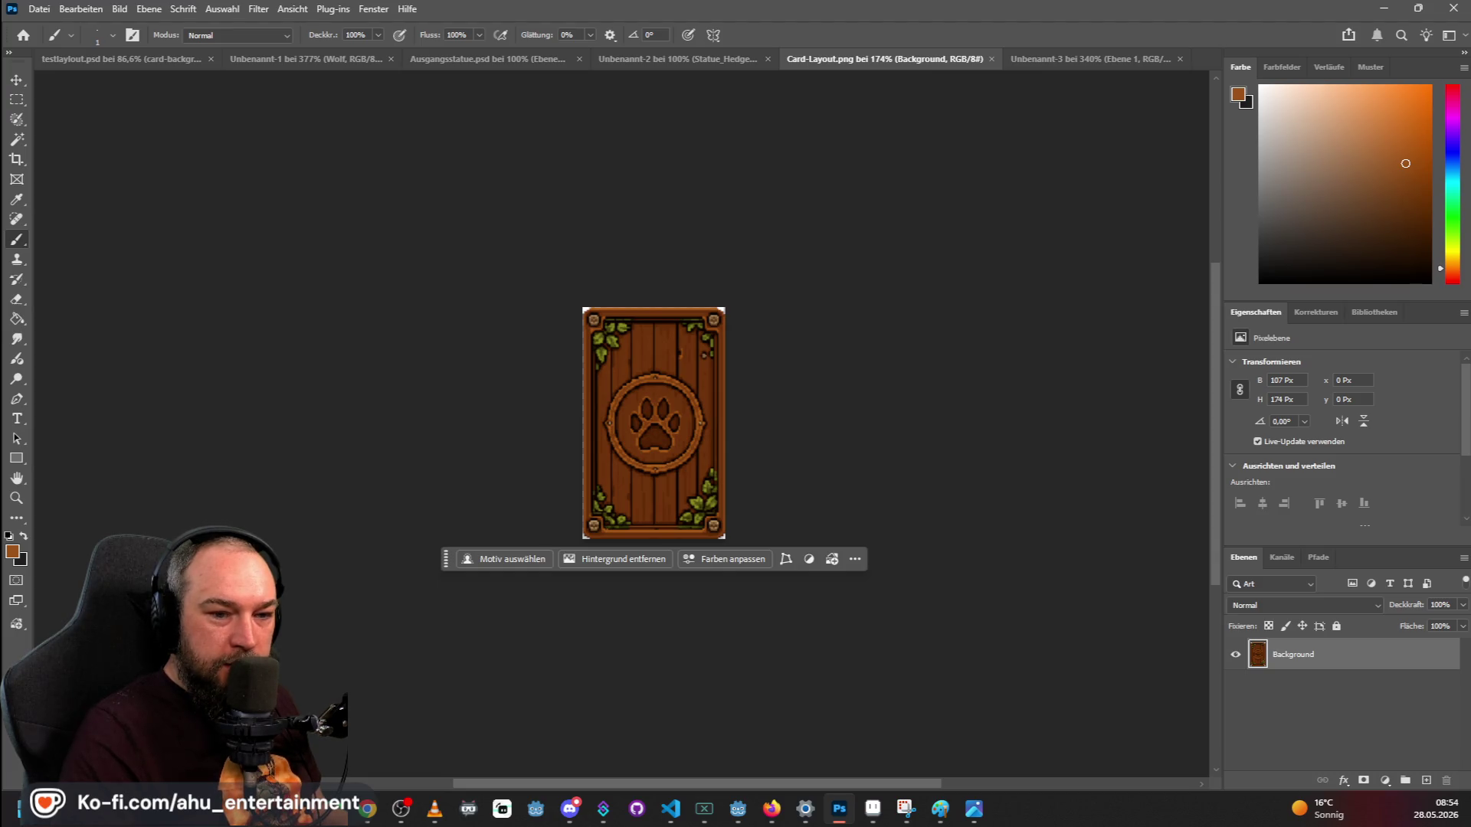
mouse_move(1470, 333)
mouse_down()
mouse_move(1215, 333)
mouse_move(1000, 161)
mouse_up()
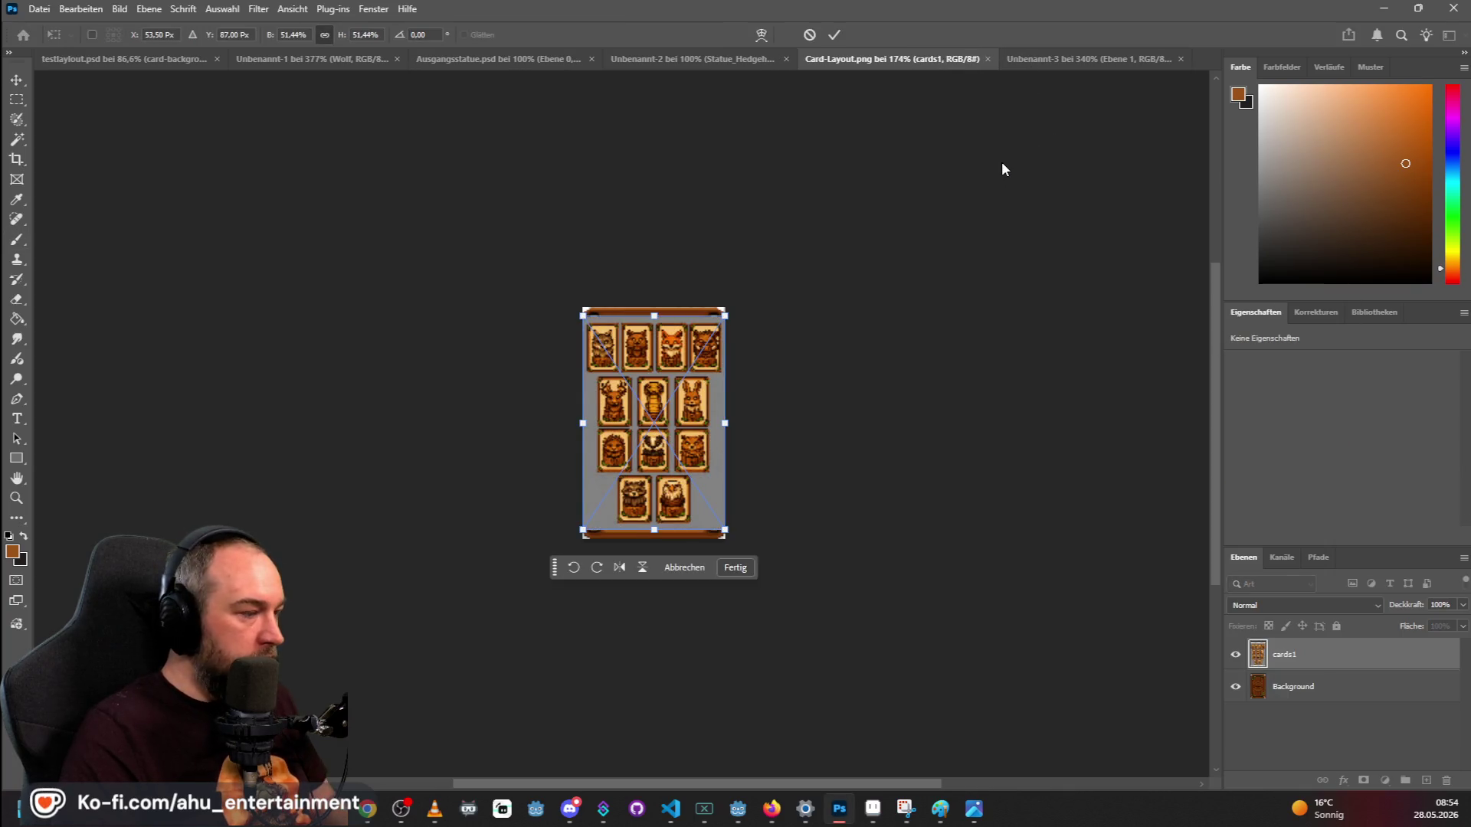
click(16, 99)
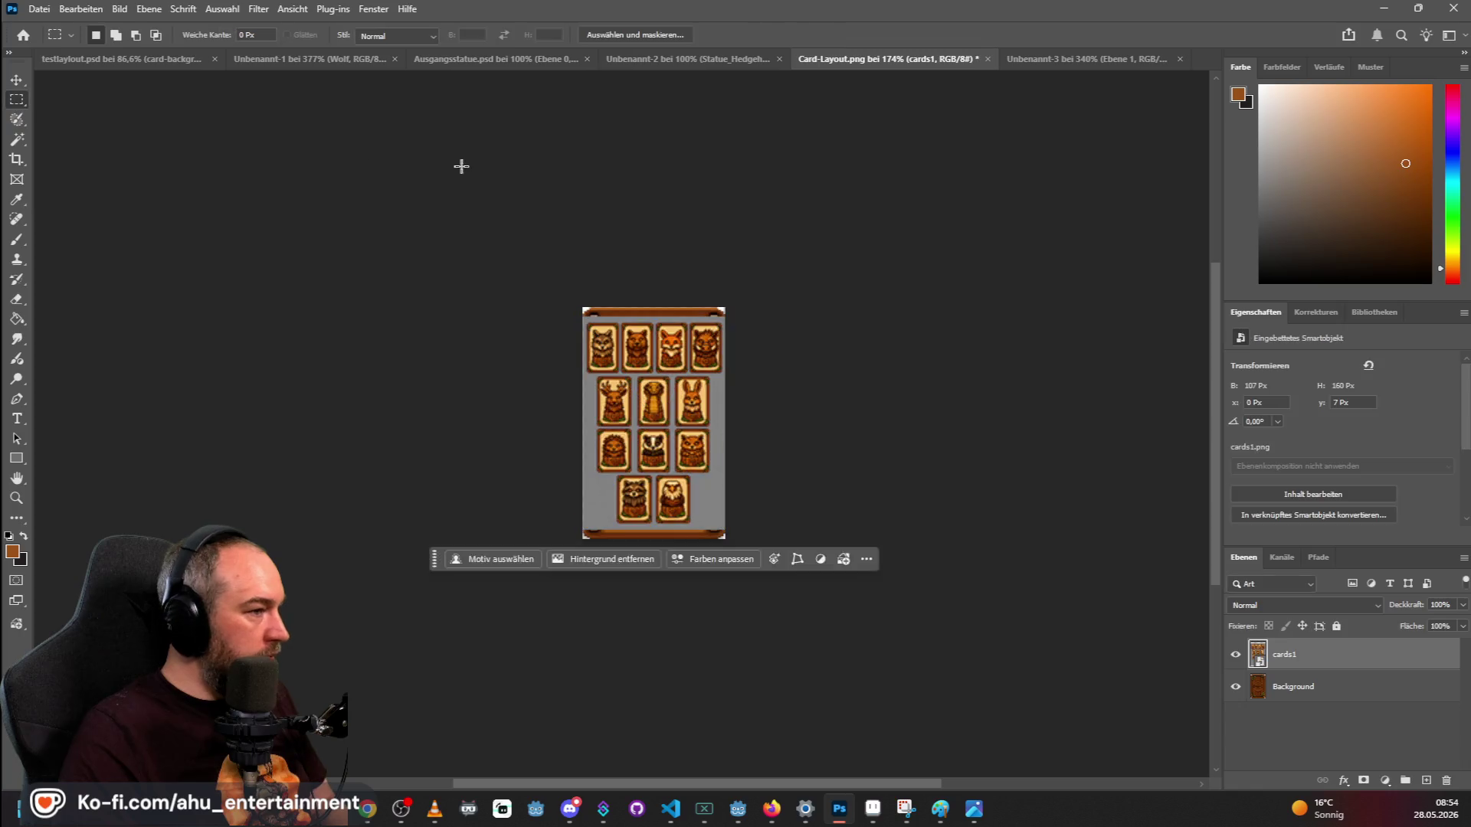
key(Delete)
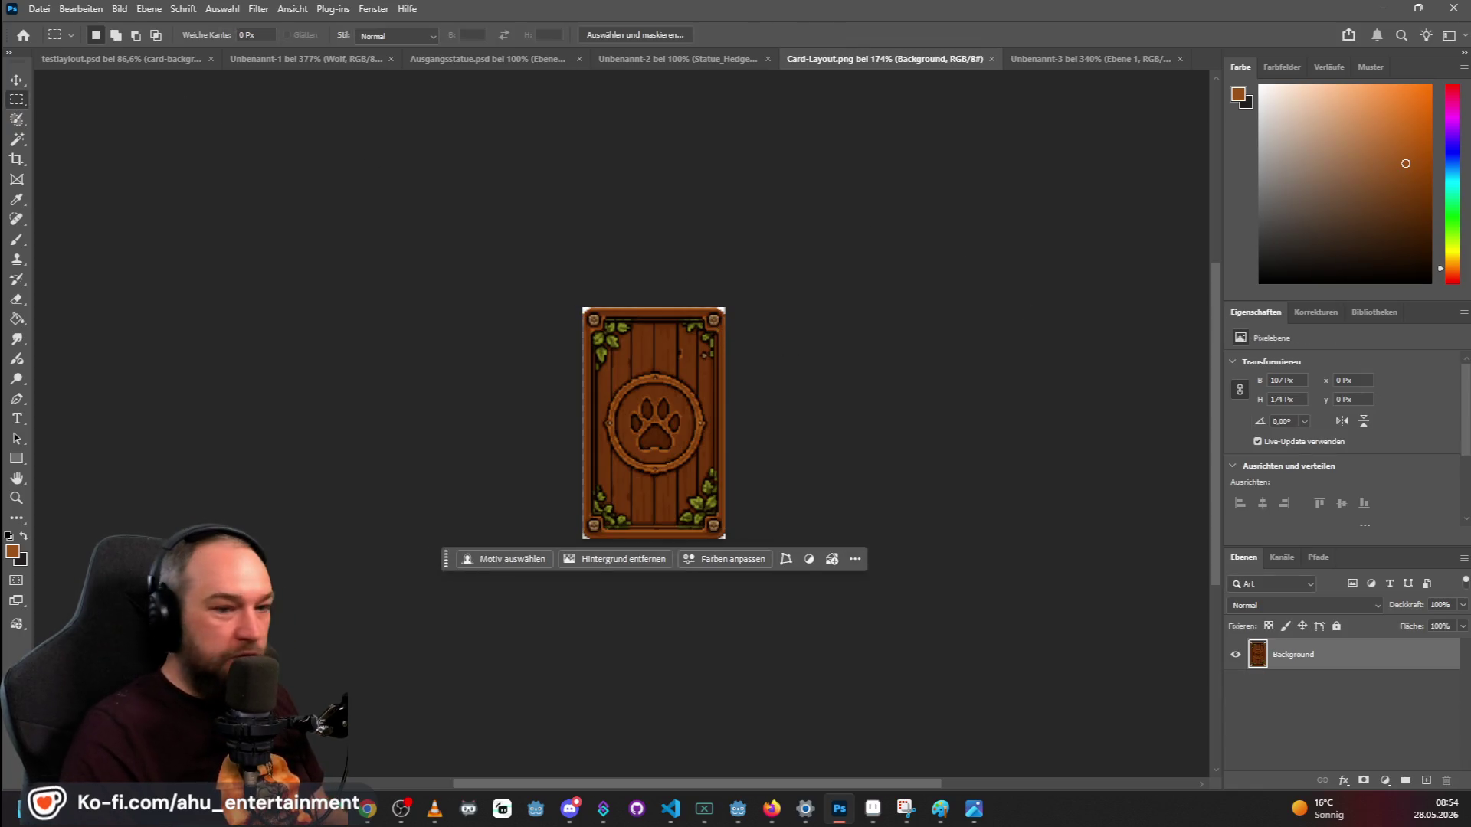
mouse_move(1470, 307)
mouse_down()
mouse_move(1039, 260)
mouse_move(1029, 111)
mouse_move(1198, 56)
mouse_up()
Compare the Unbenannt-3 card back with the cards1.png animal card sheet.
scroll(523, 362, up, 6)
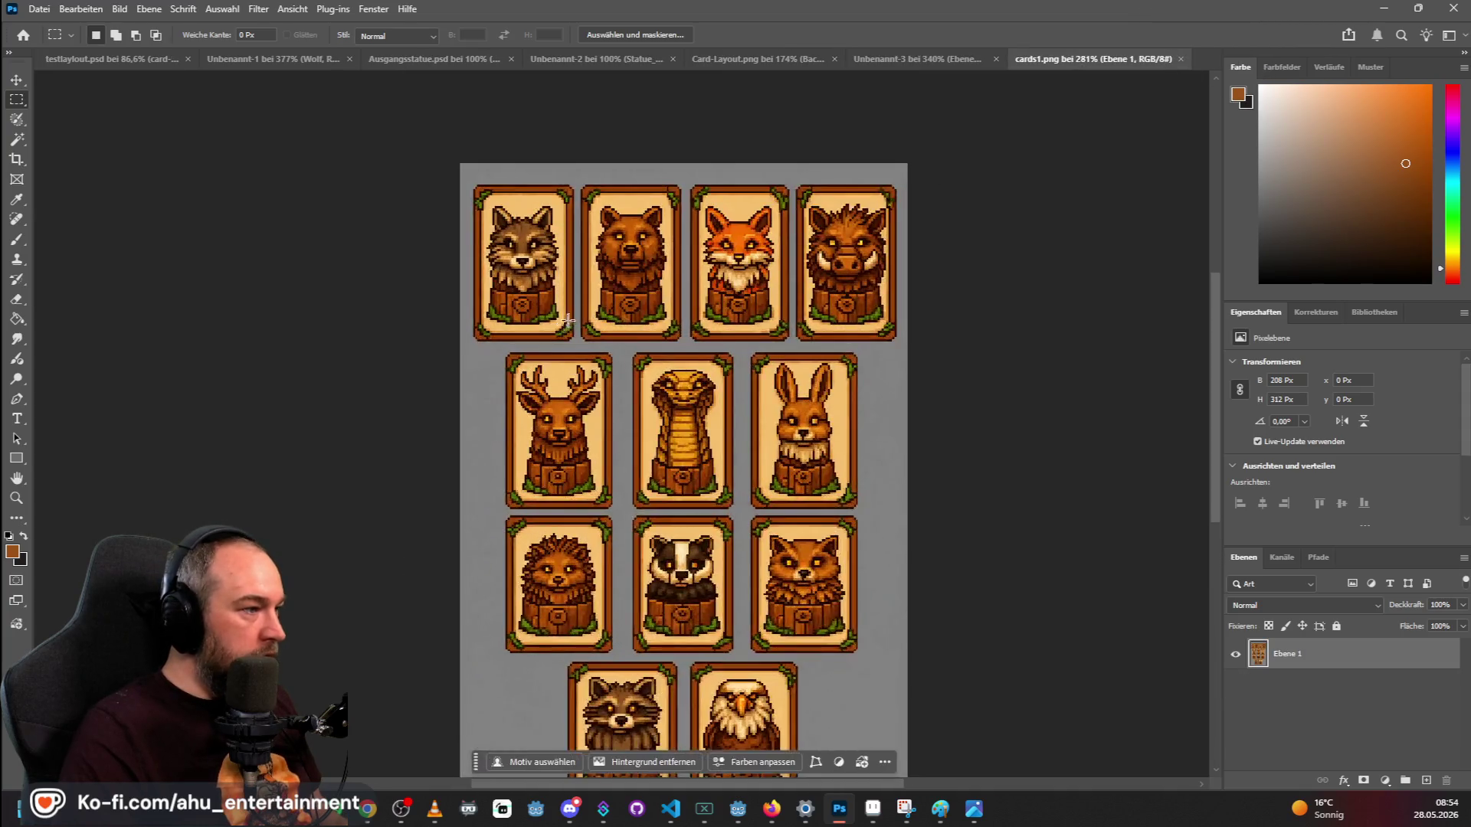
scroll(605, 254, down, 3)
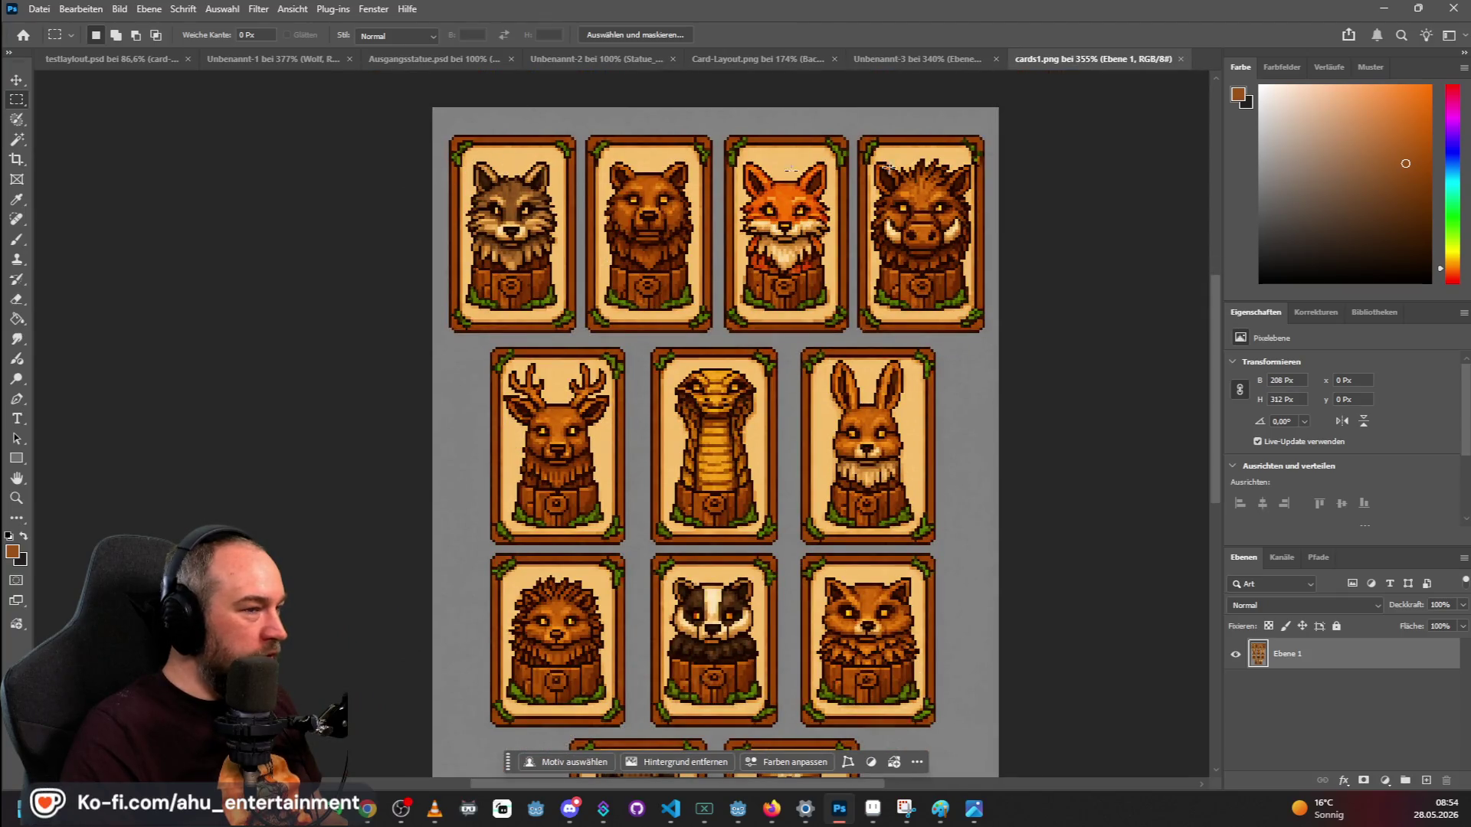
click(901, 59)
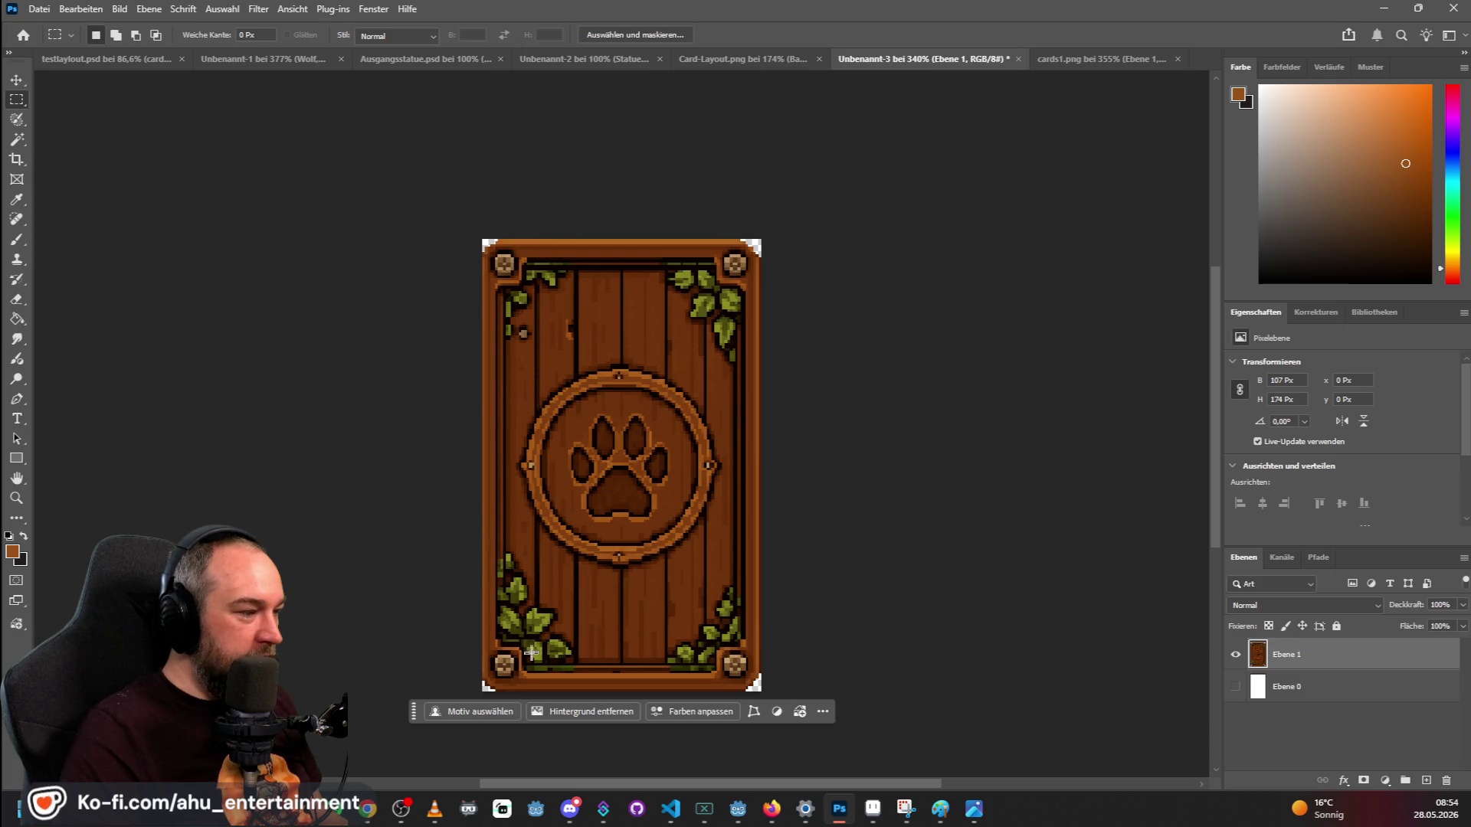
click(1061, 60)
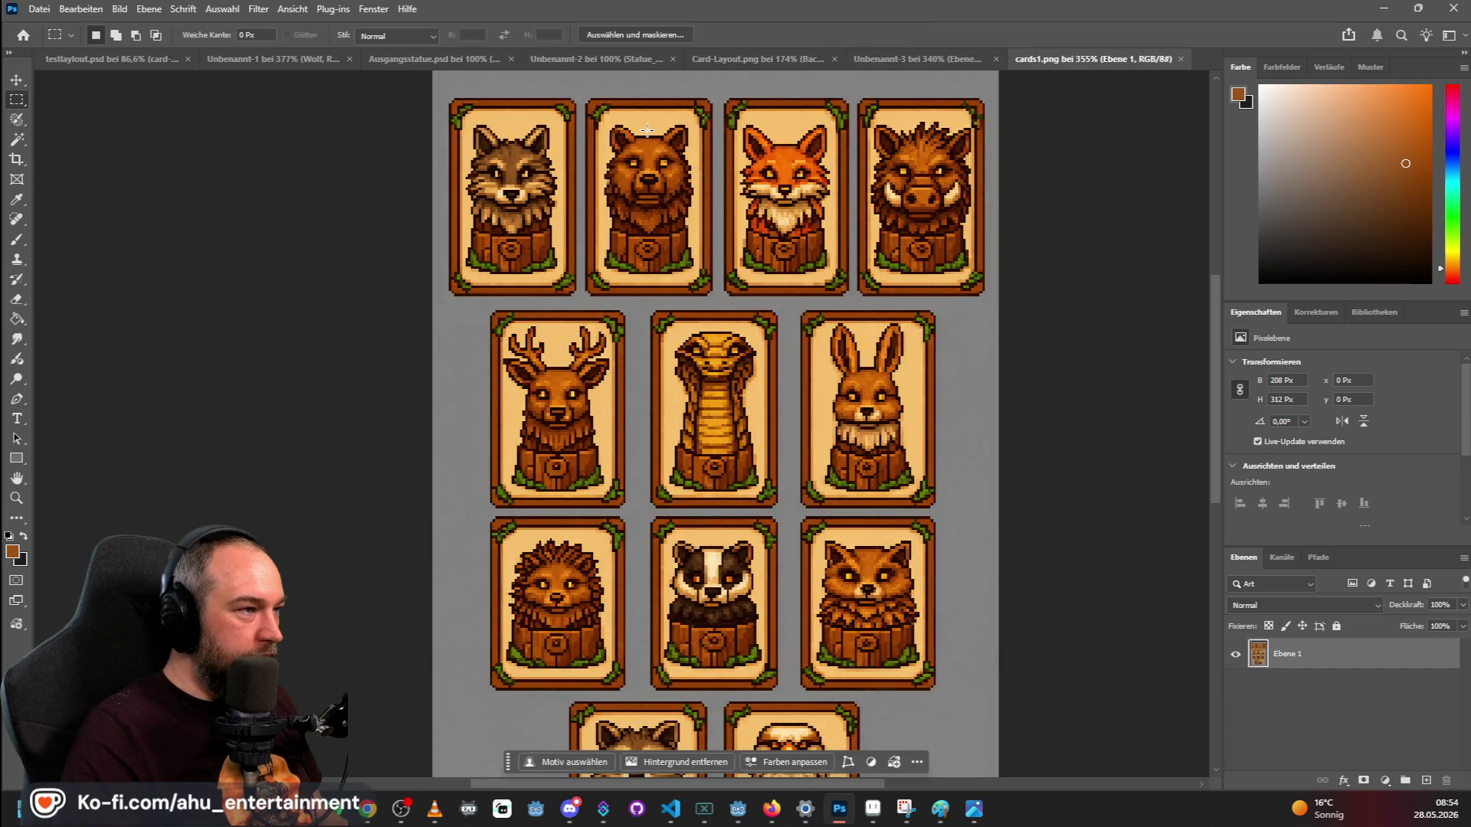
click(925, 57)
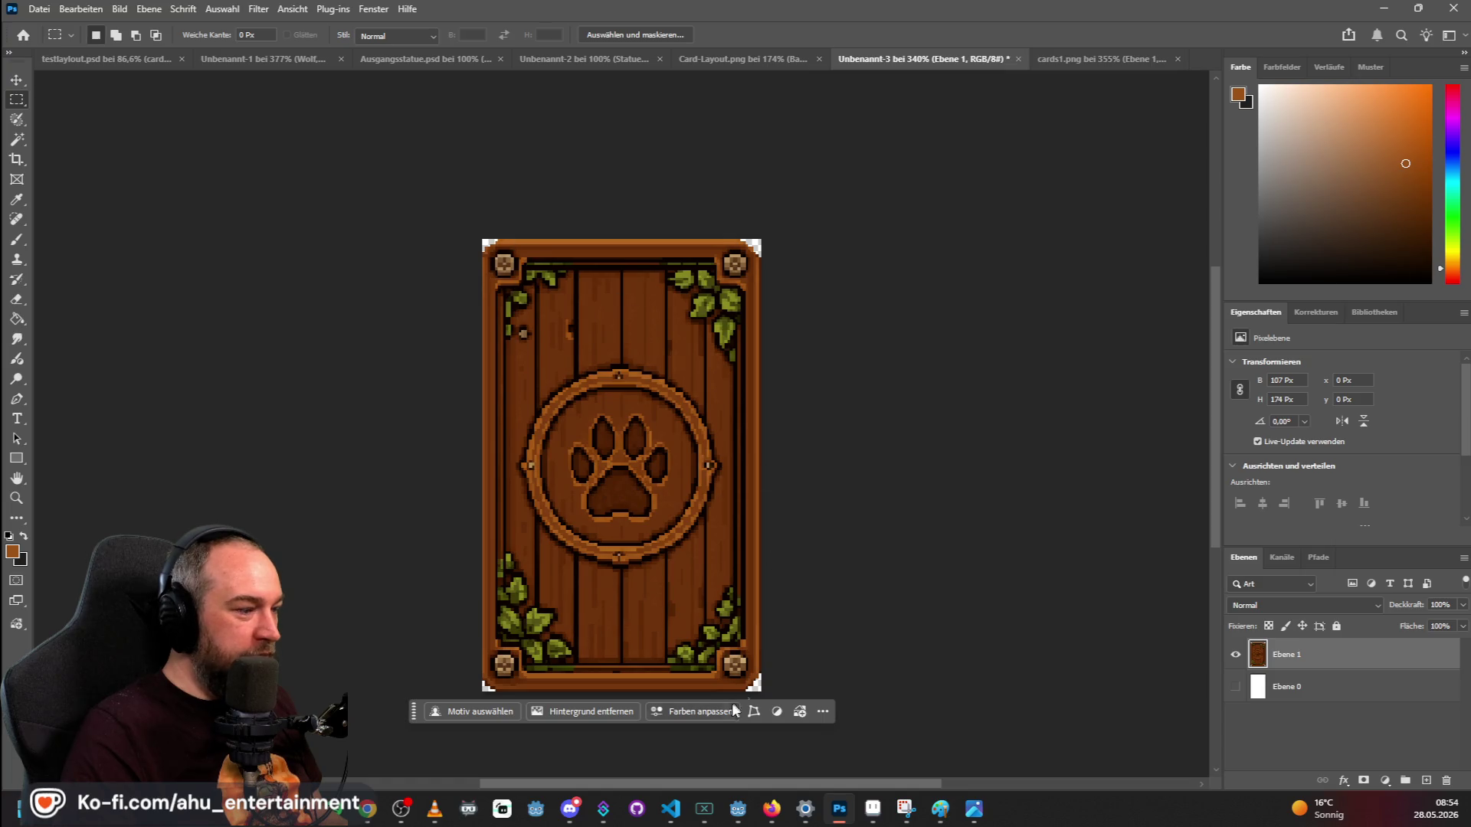
click(1107, 59)
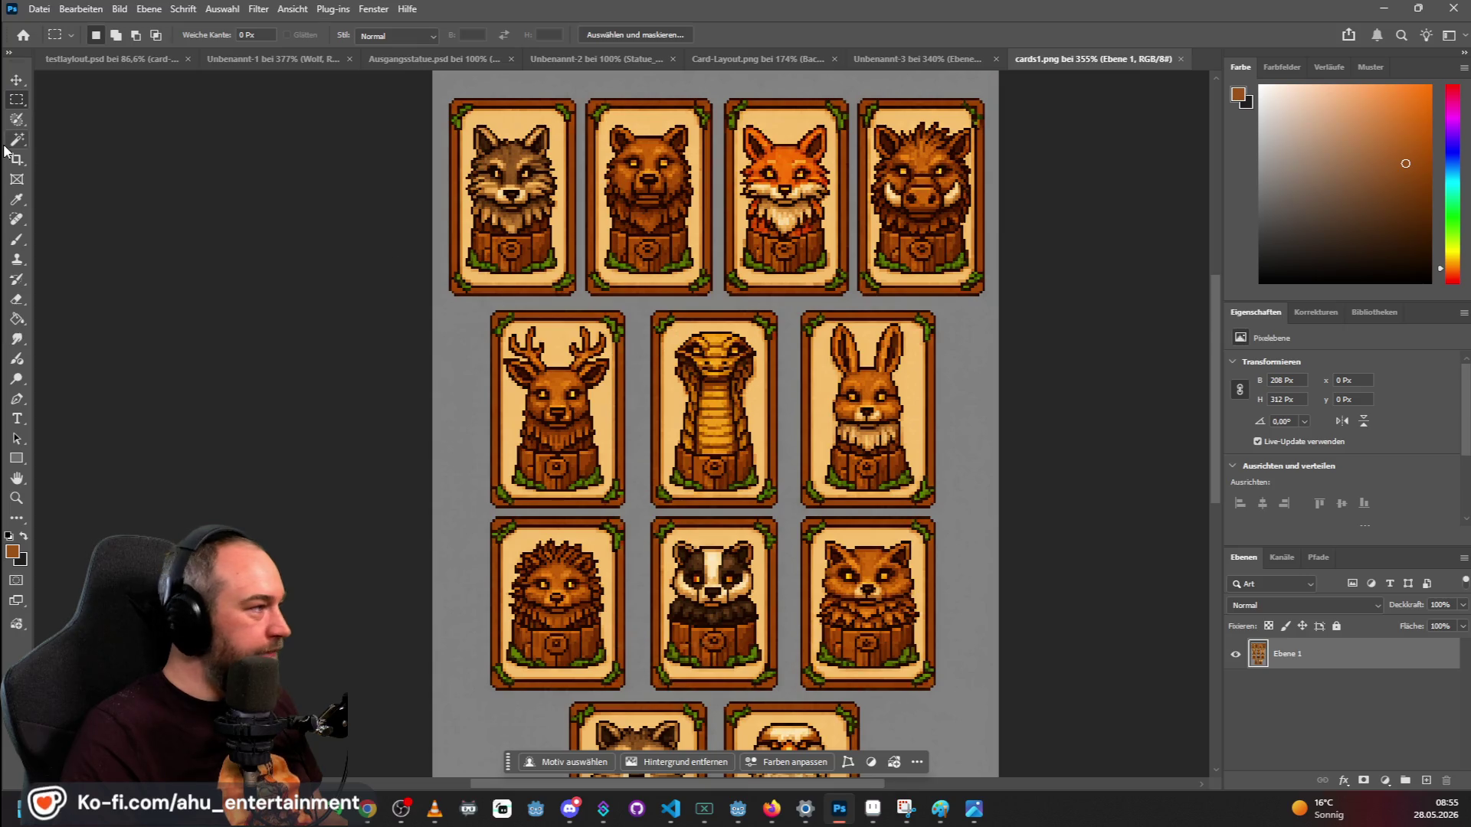
Sample the deer card's light cream border as the foreground colour with the Eyedropper.
scroll(613, 341, up, 5)
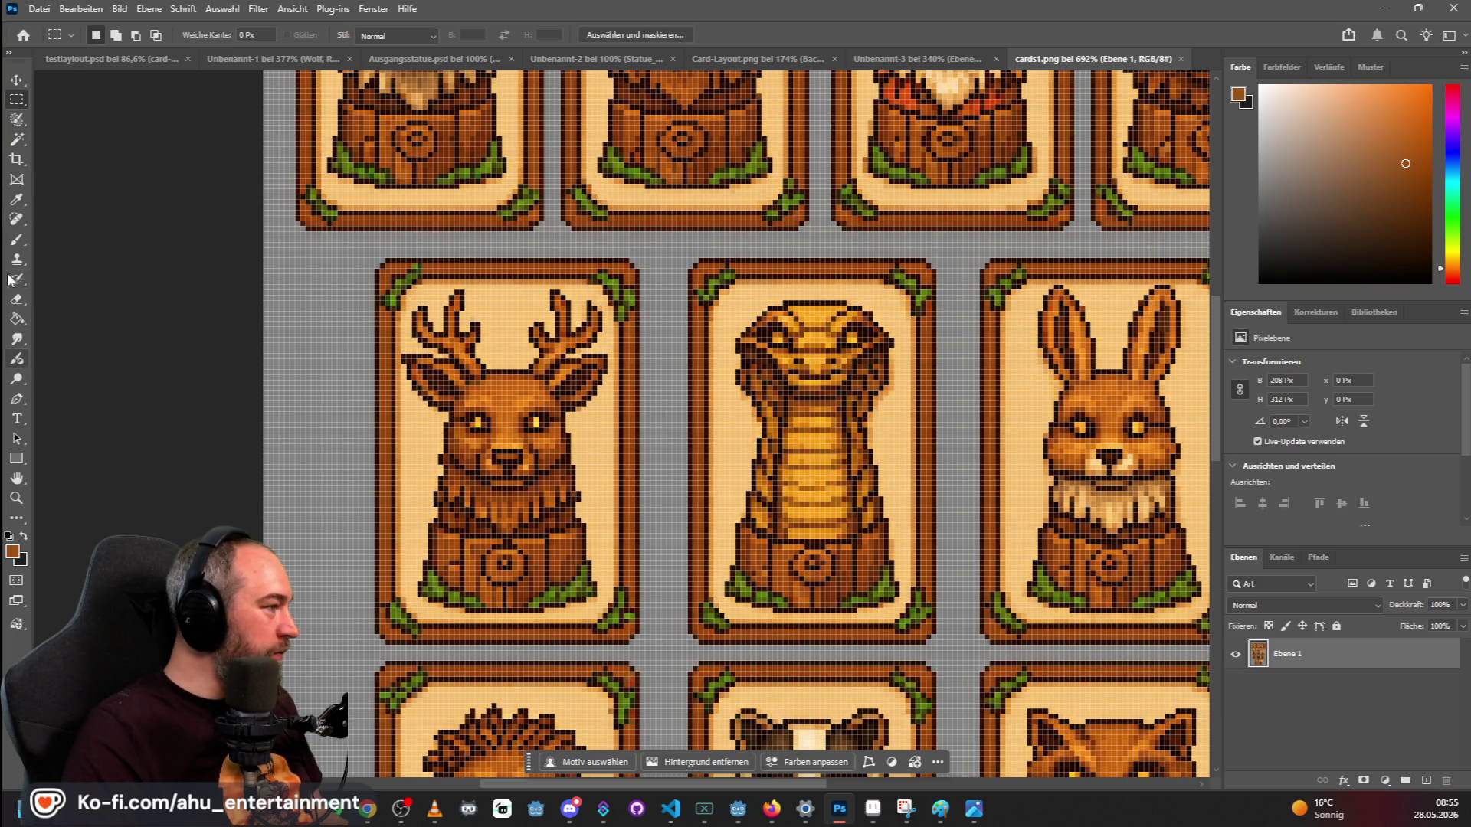
click(19, 202)
click(518, 319)
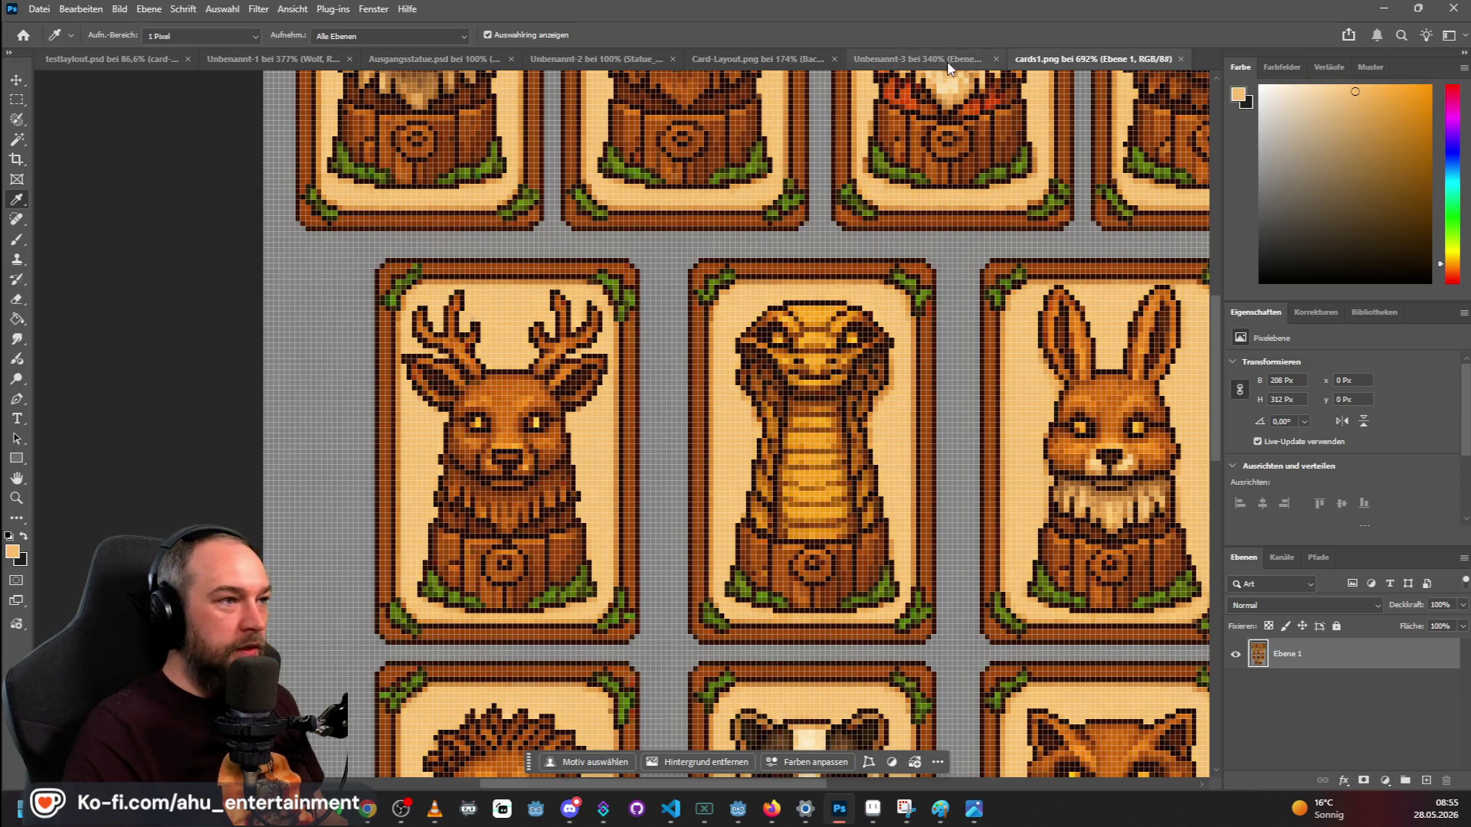
click(945, 58)
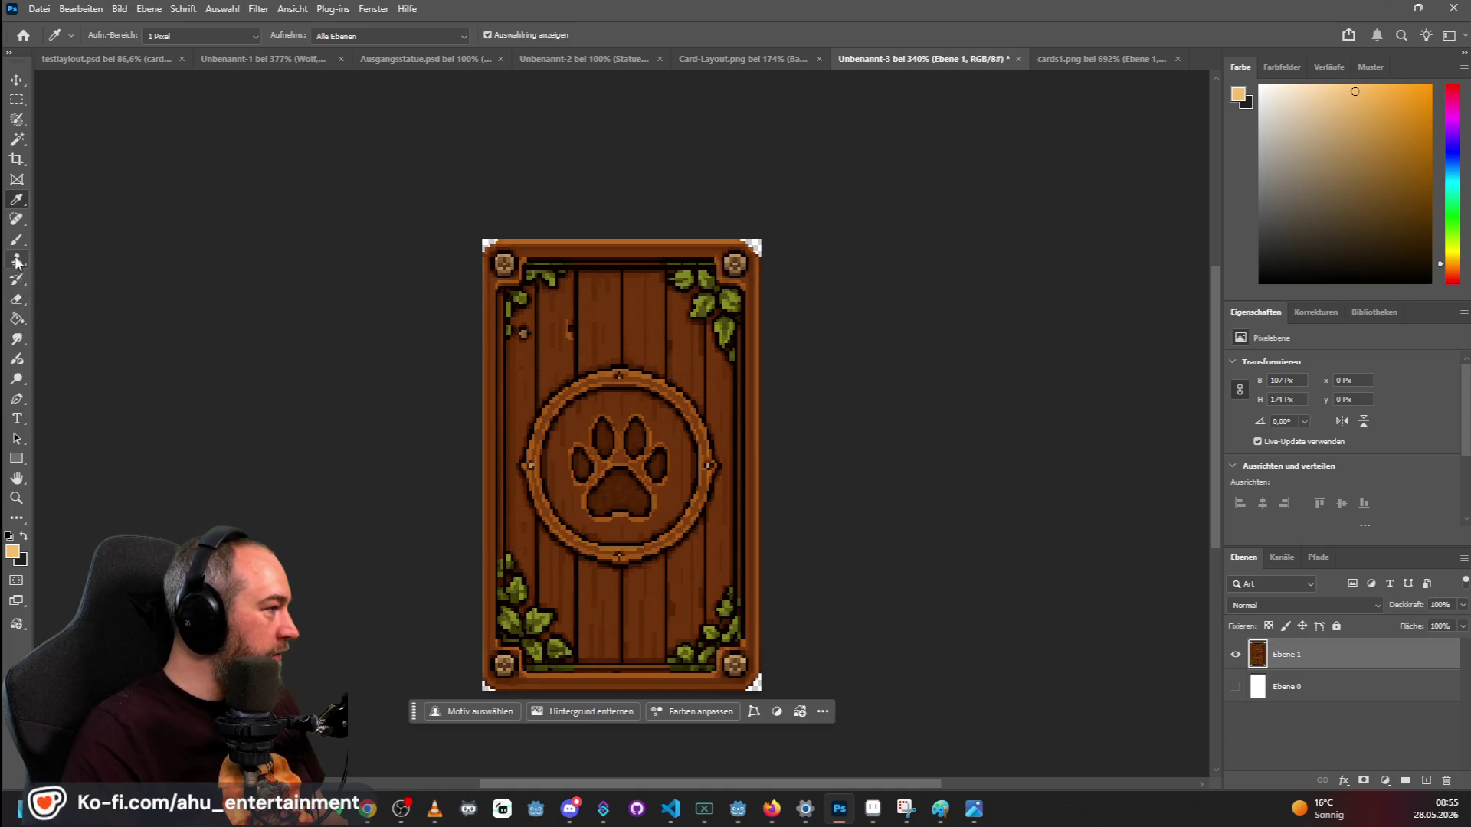
click(16, 458)
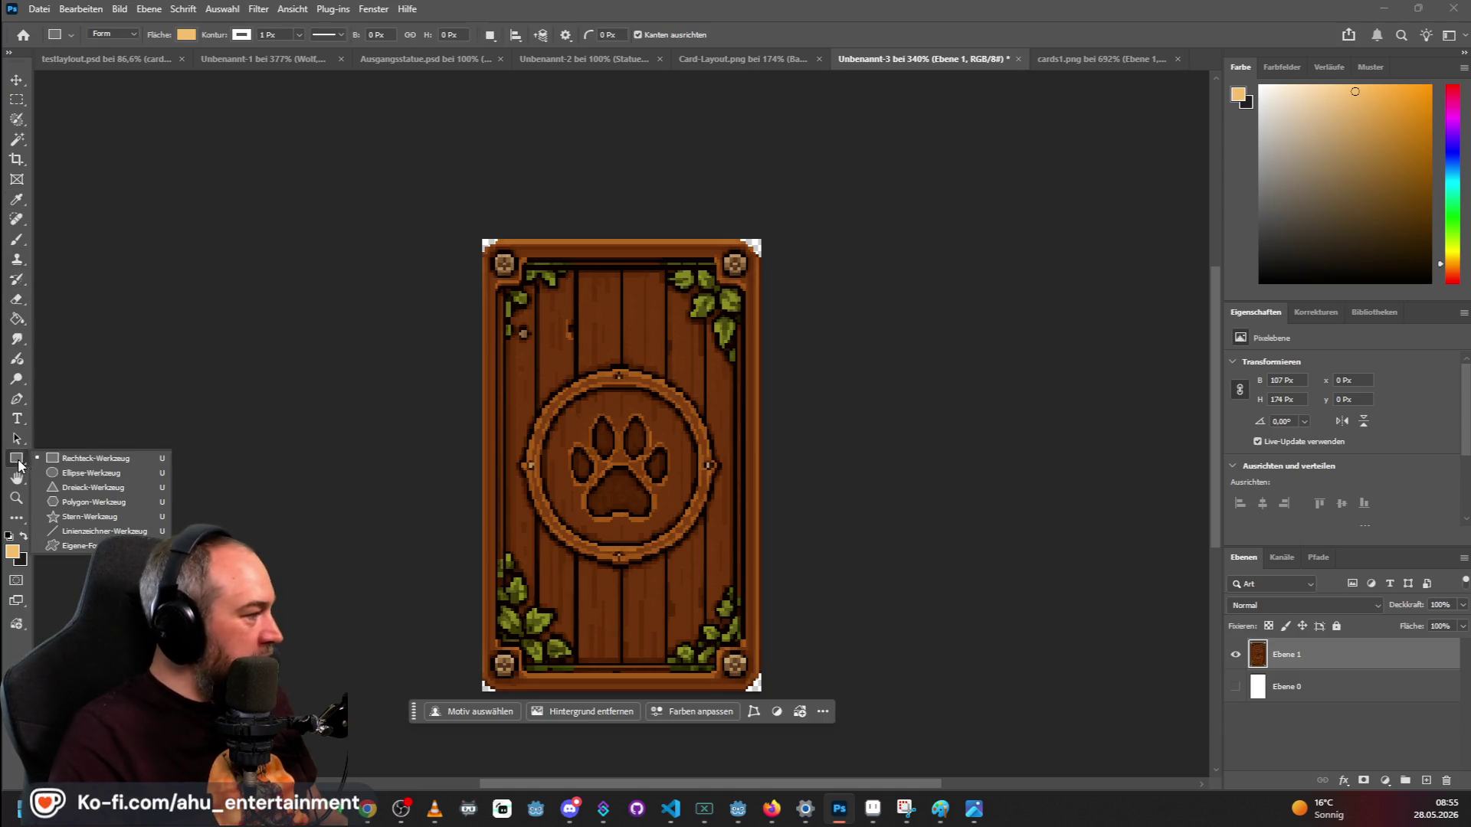
click(75, 460)
click(186, 35)
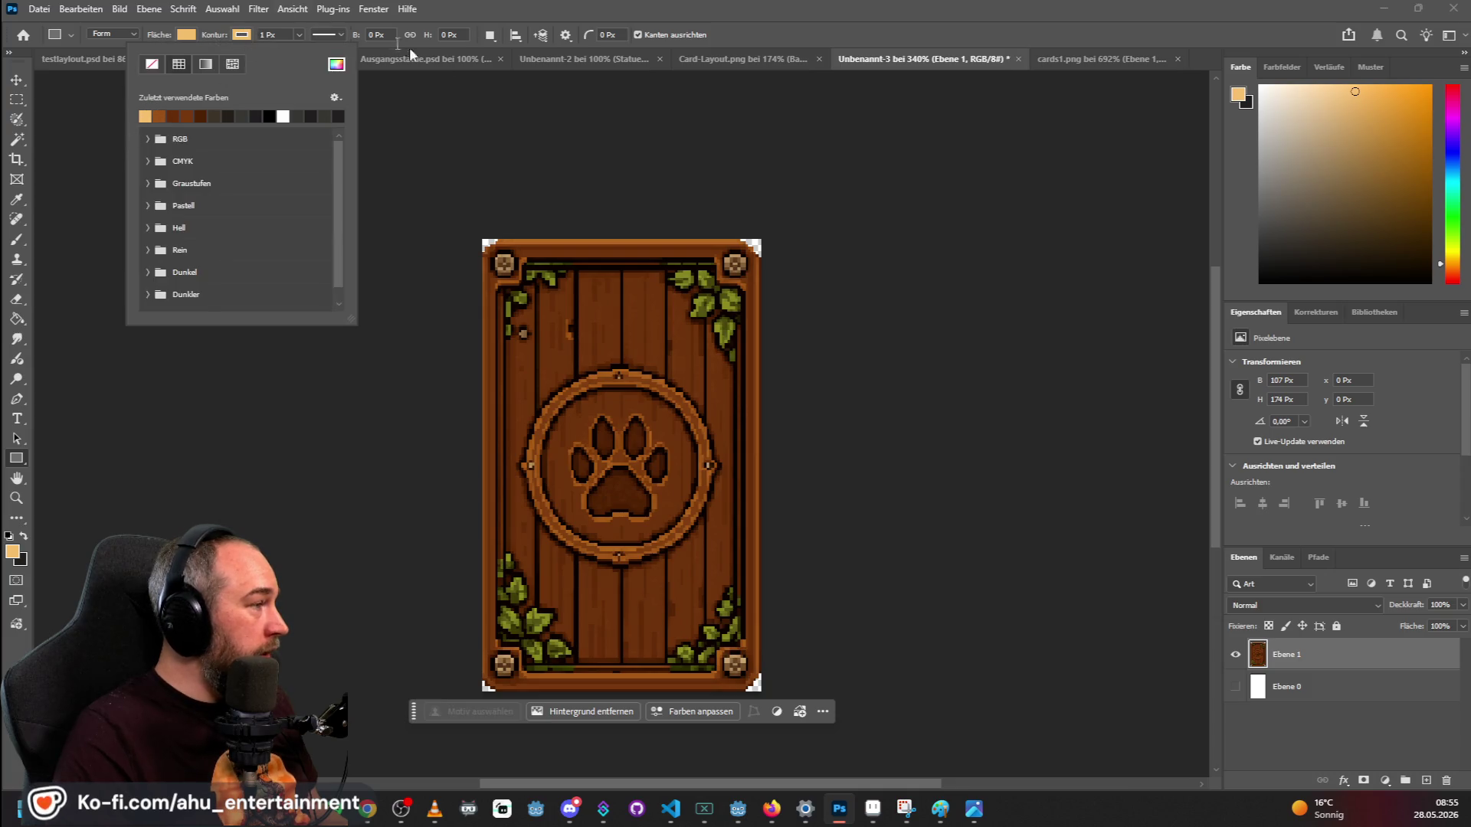
click(482, 8)
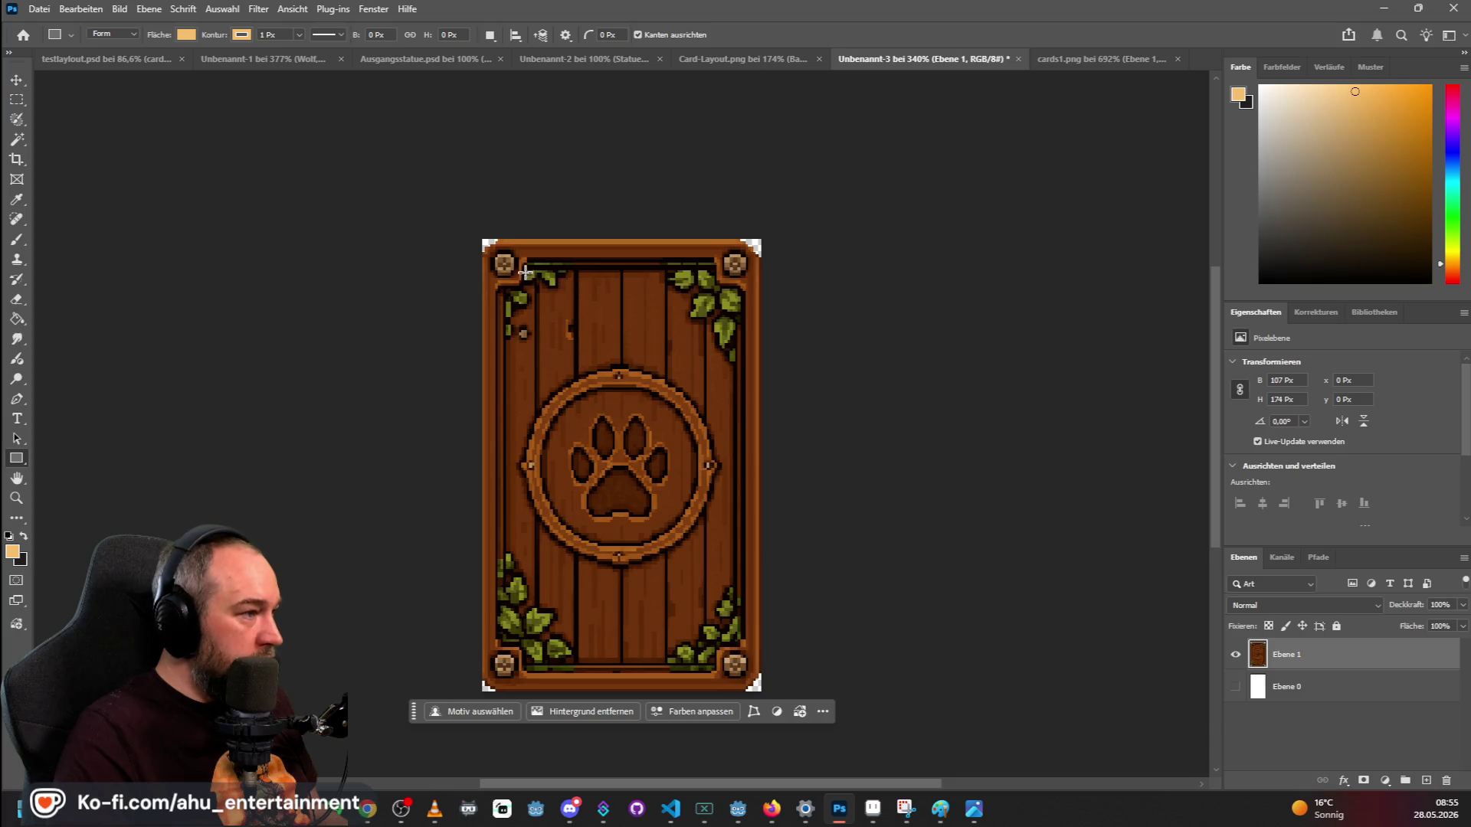
mouse_move(526, 301)
mouse_down()
mouse_move(534, 353)
mouse_move(716, 597)
mouse_move(716, 662)
mouse_up()
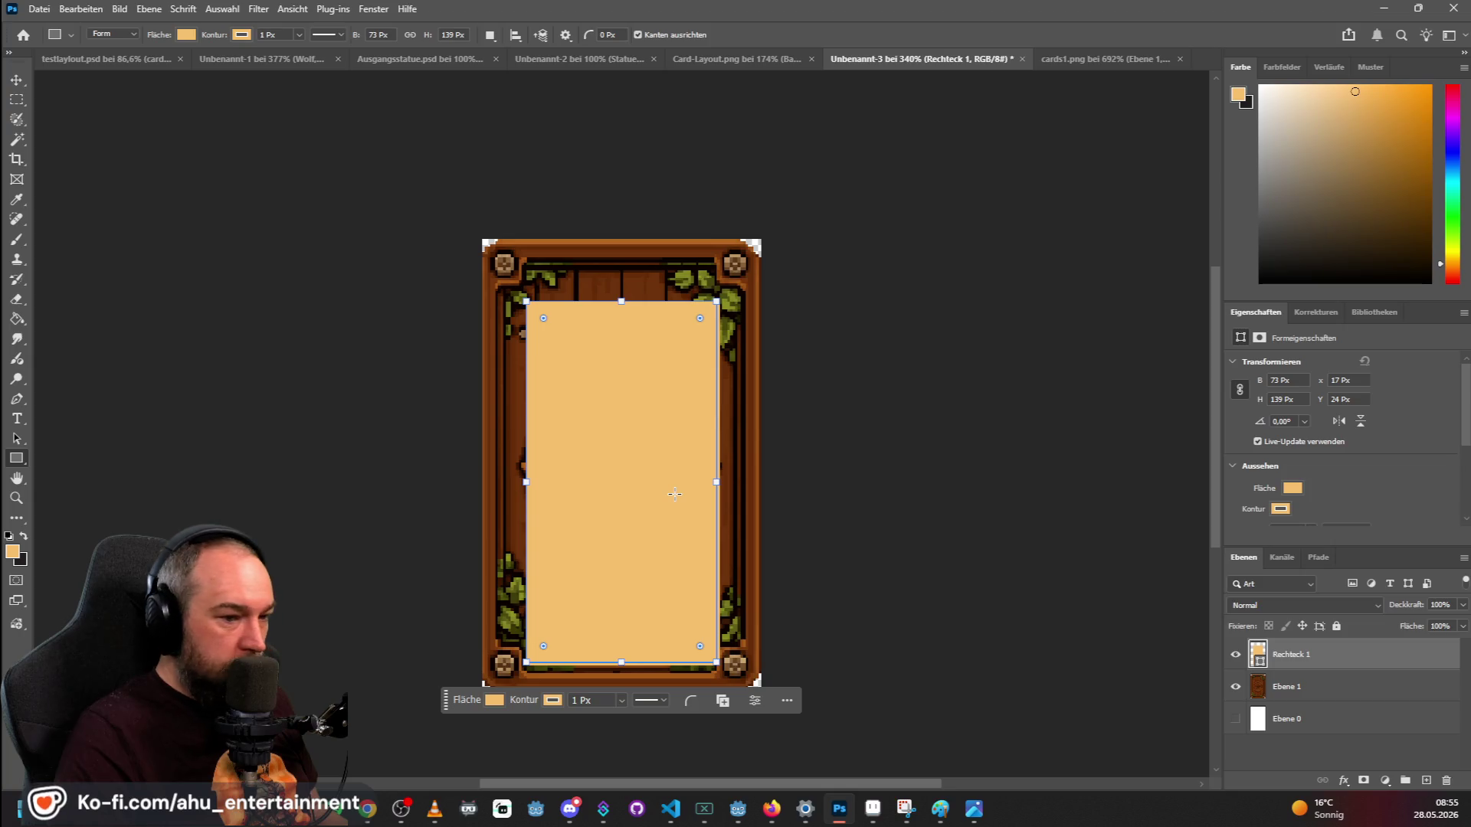
key(ctrl+z)
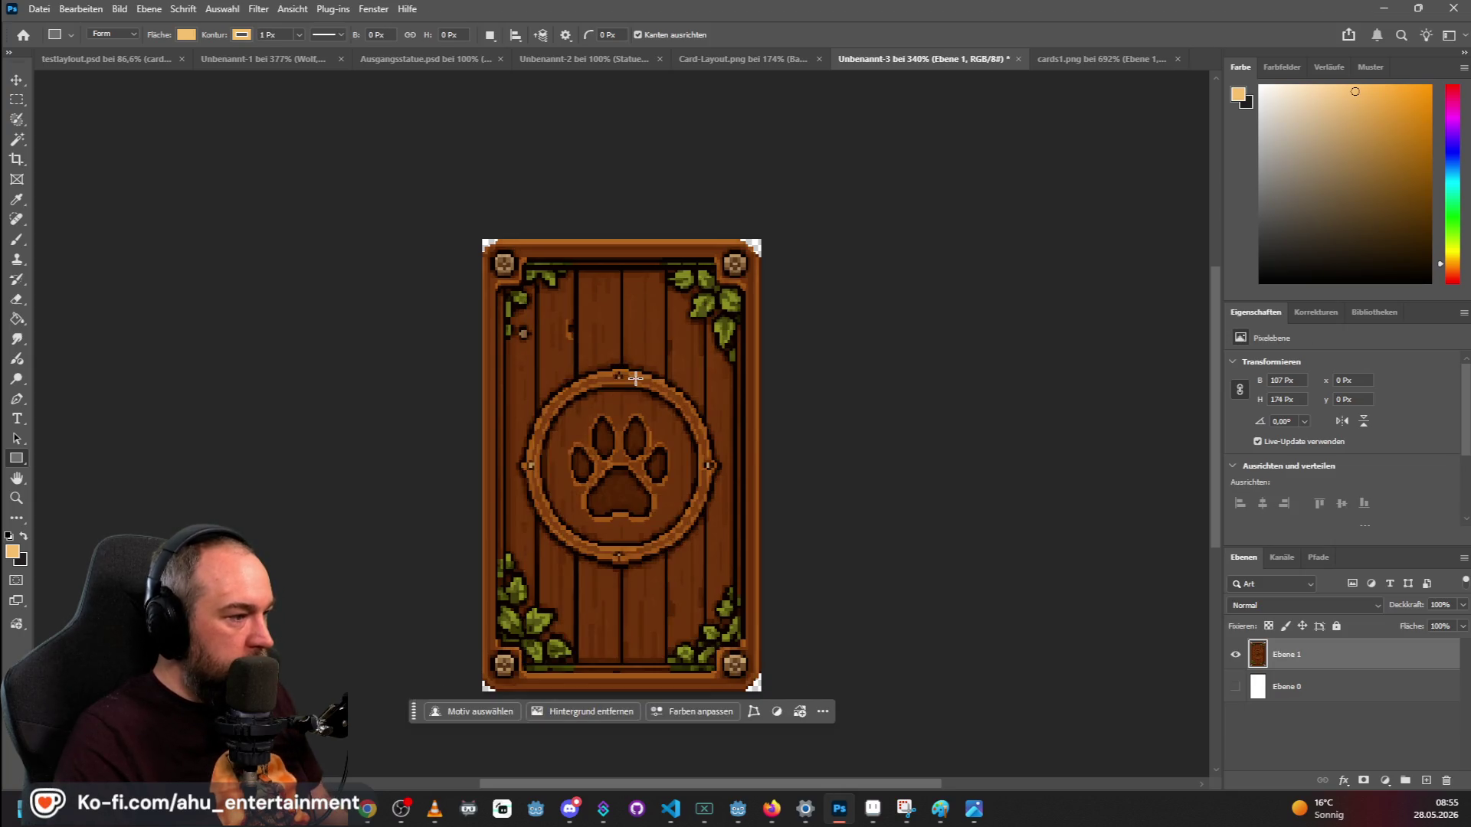
scroll(554, 366, up, 1)
scroll(554, 366, up, 2)
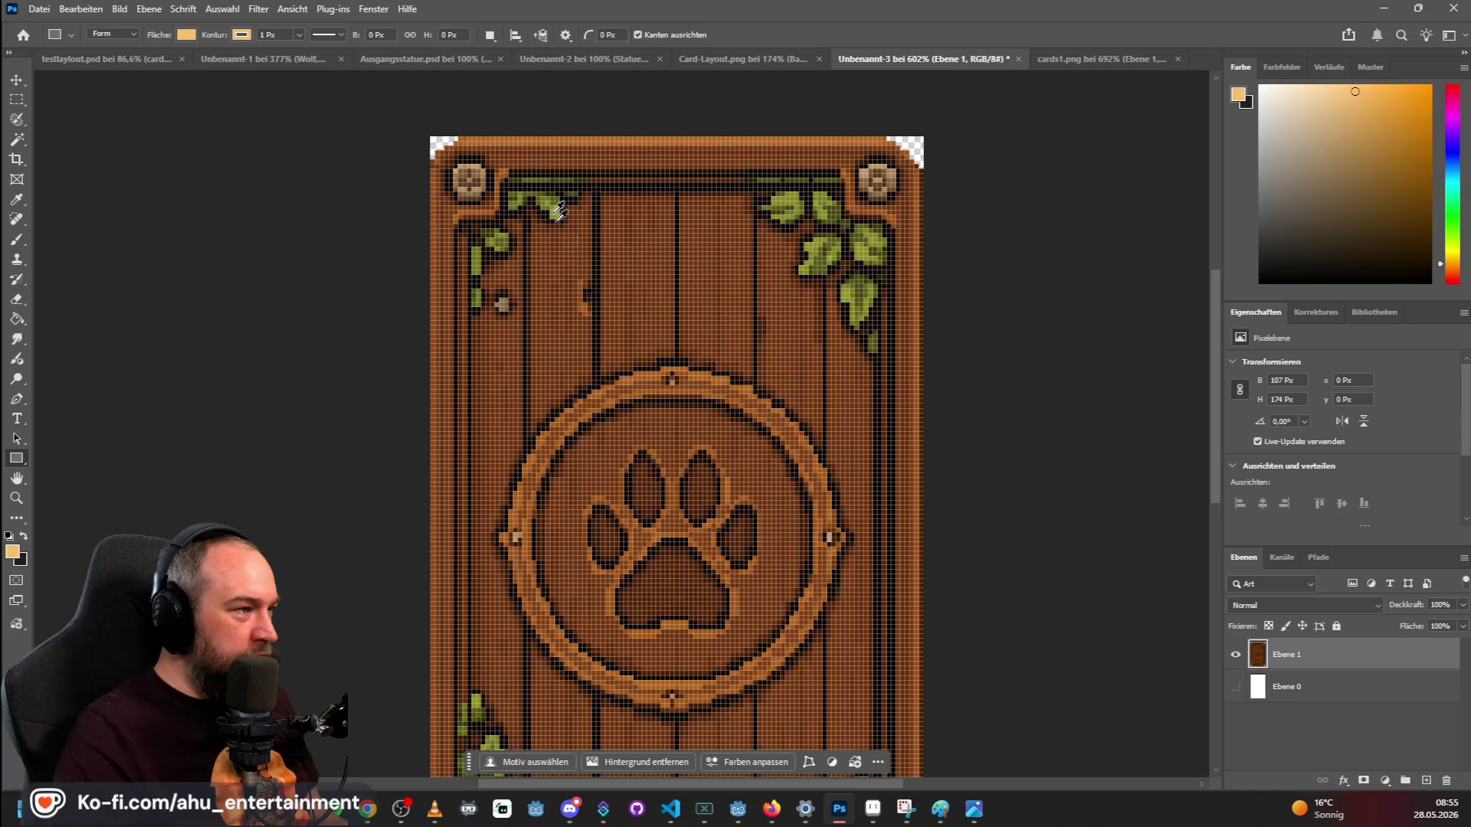
scroll(569, 238, down, 4)
key(ctrl+alt+a)
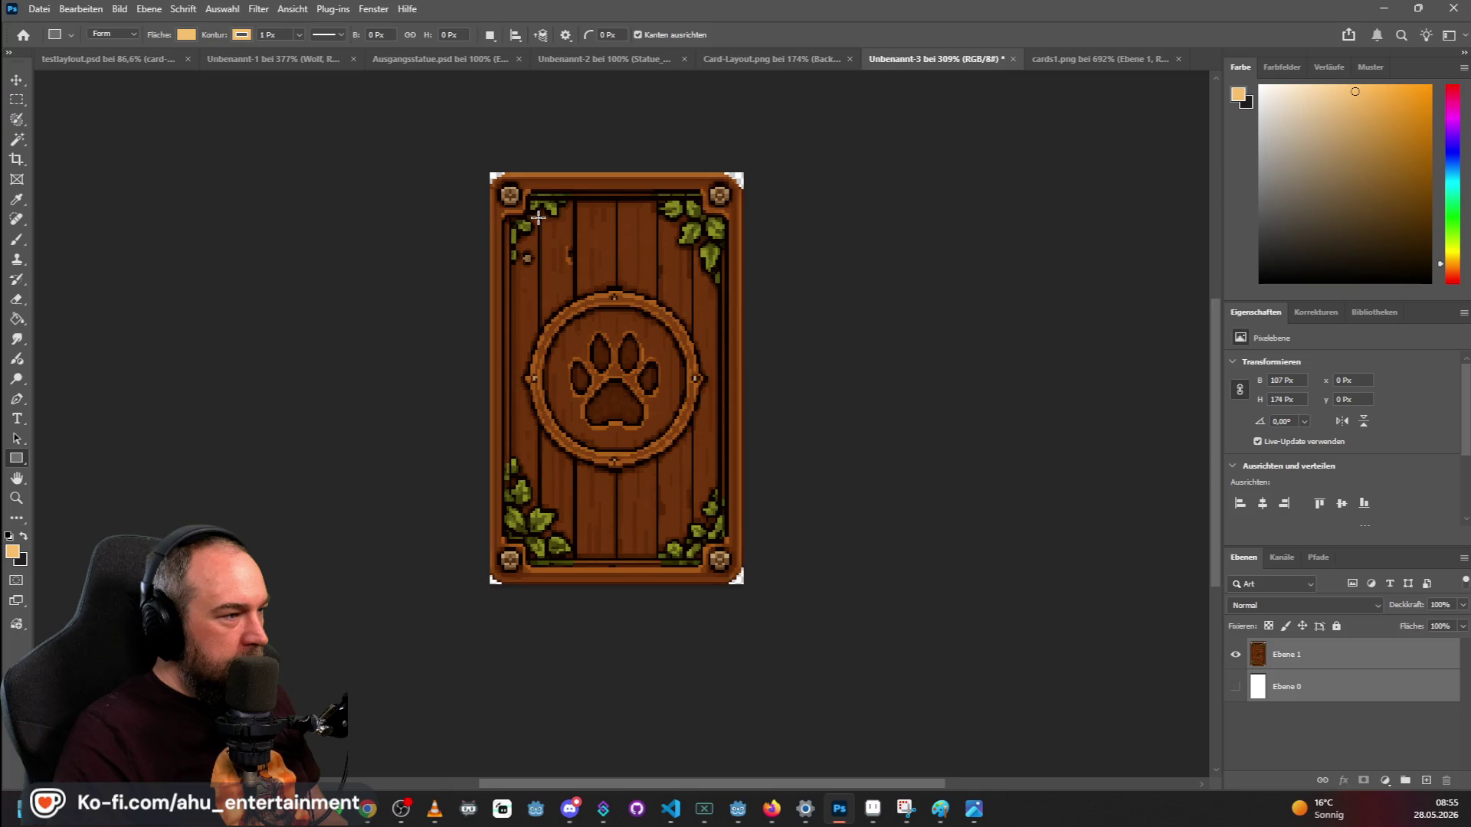
scroll(539, 217, up, 1)
scroll(606, 187, down, 4)
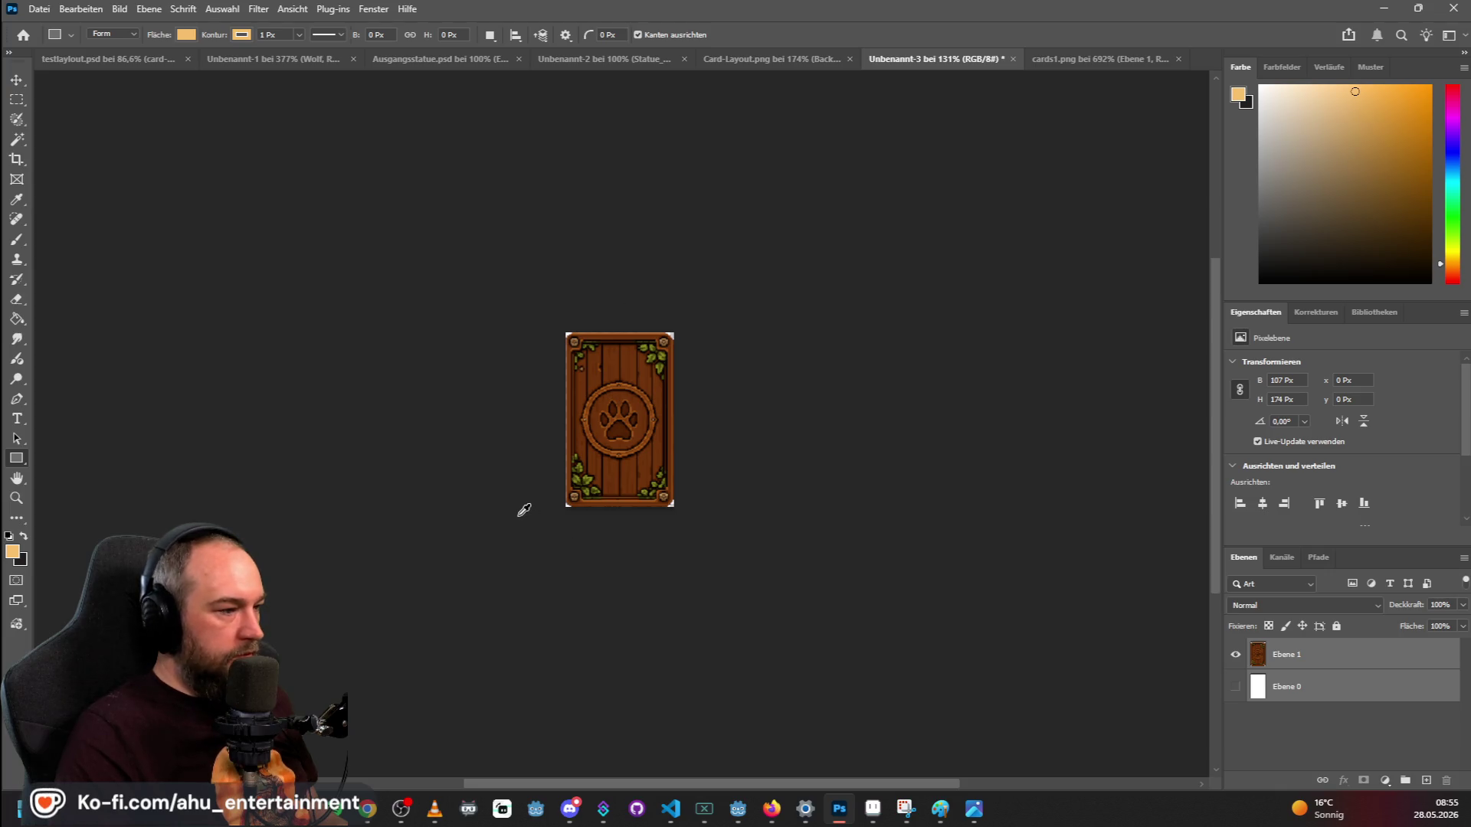
scroll(636, 391, up, 4)
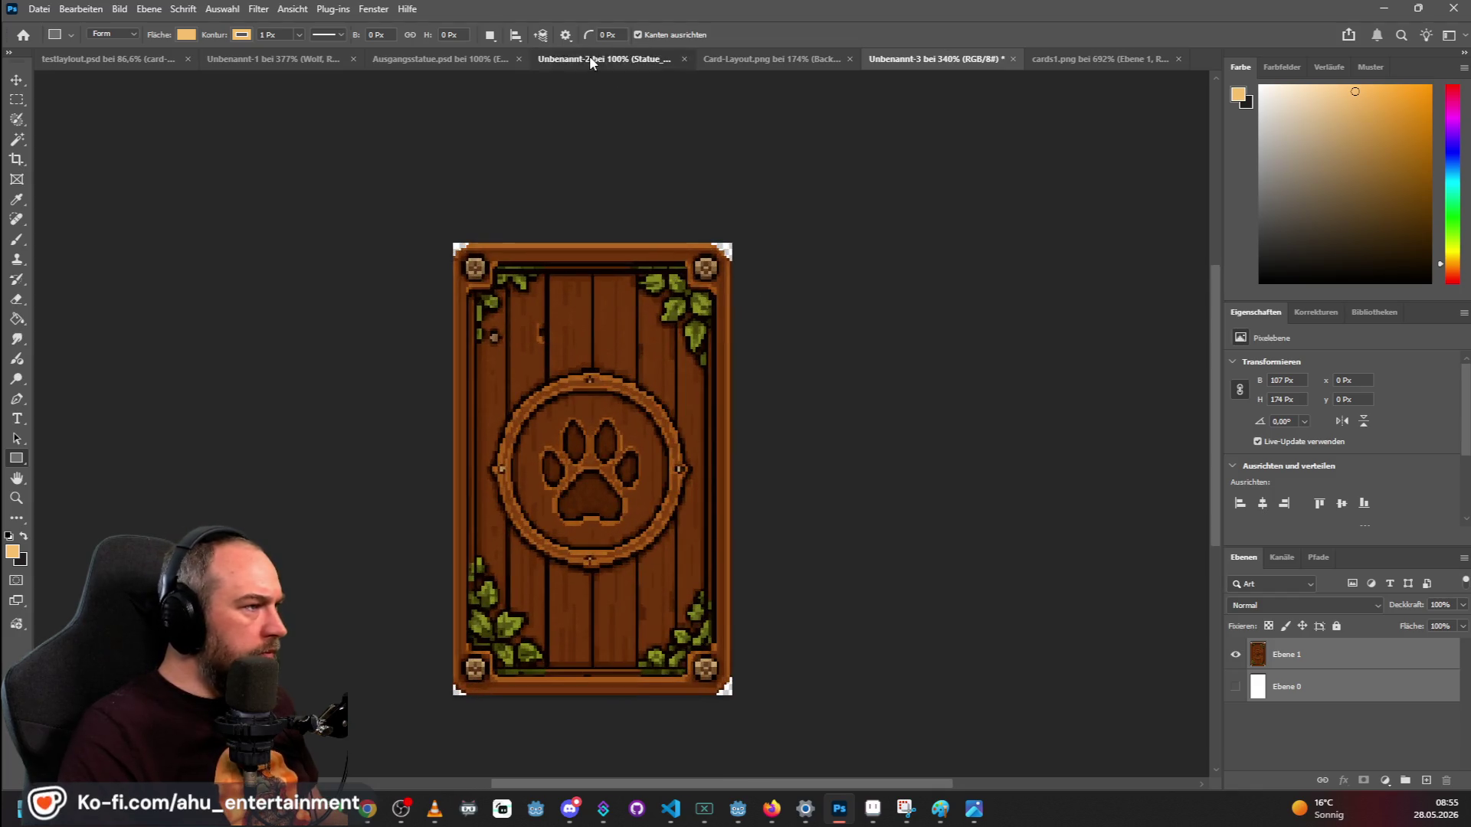
click(589, 59)
click(372, 55)
click(67, 58)
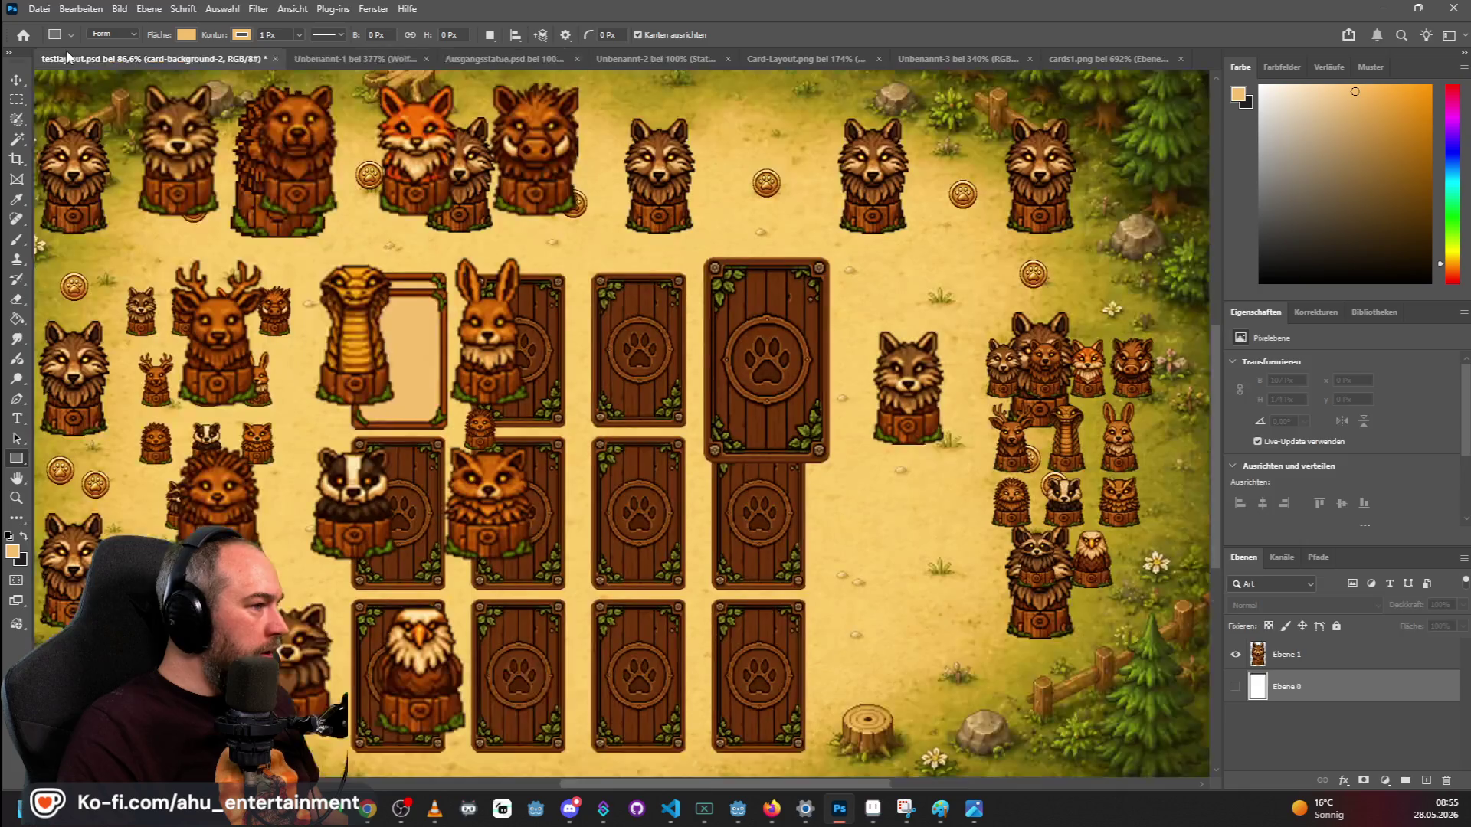
scroll(700, 272, up, 4)
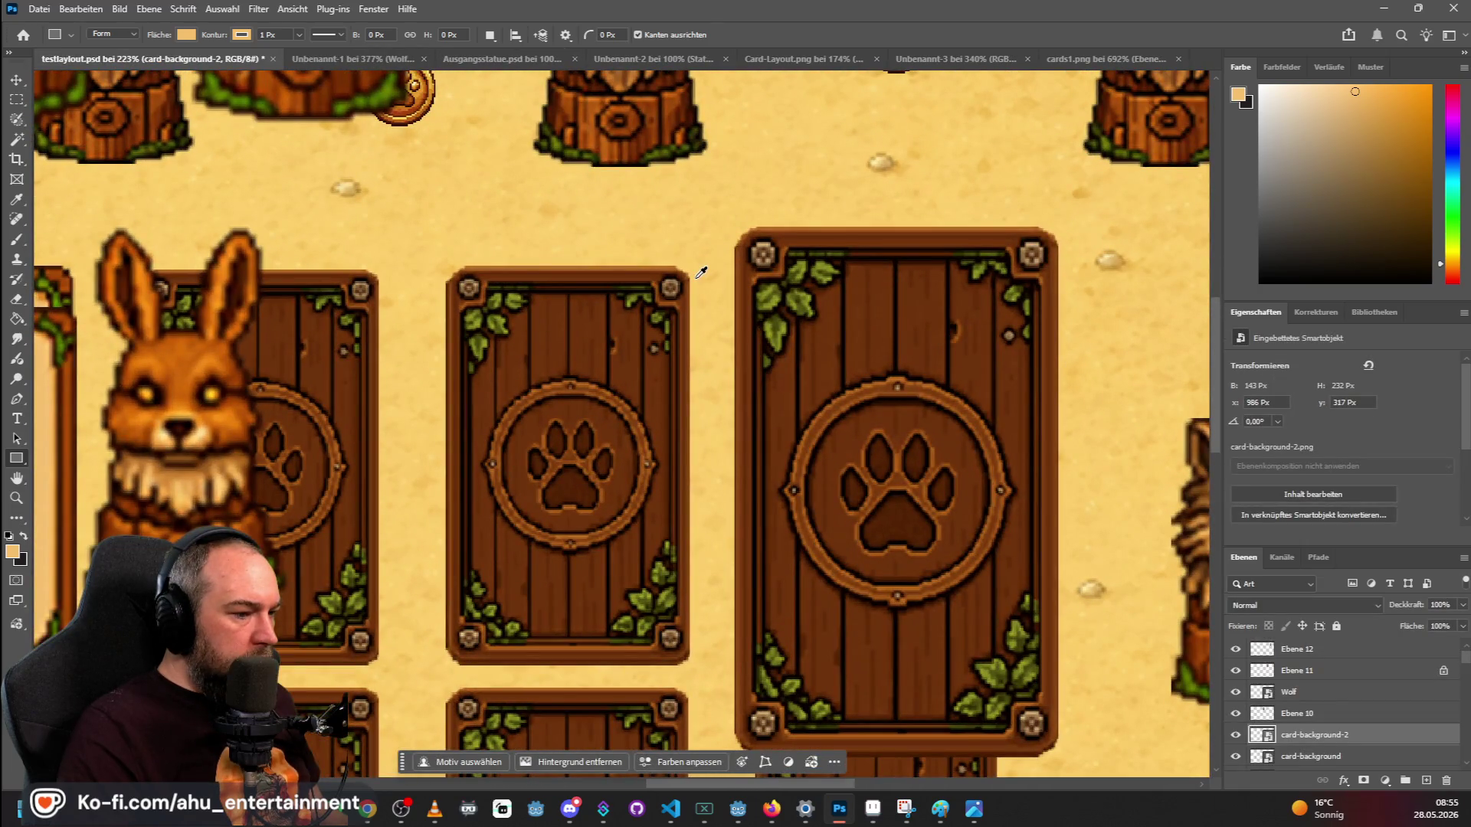
scroll(700, 273, down, 3)
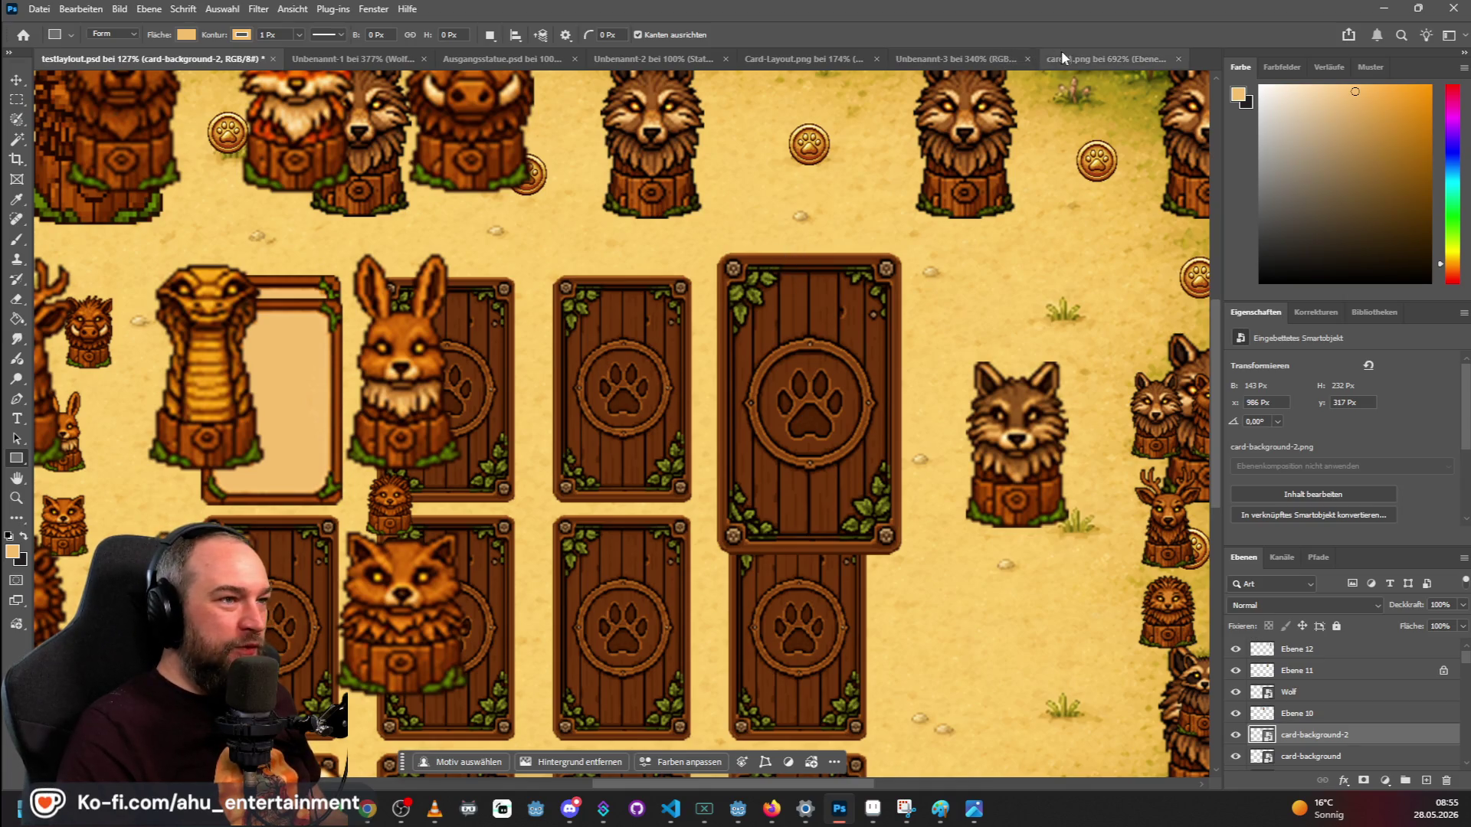
click(1103, 59)
scroll(721, 337, down, 1)
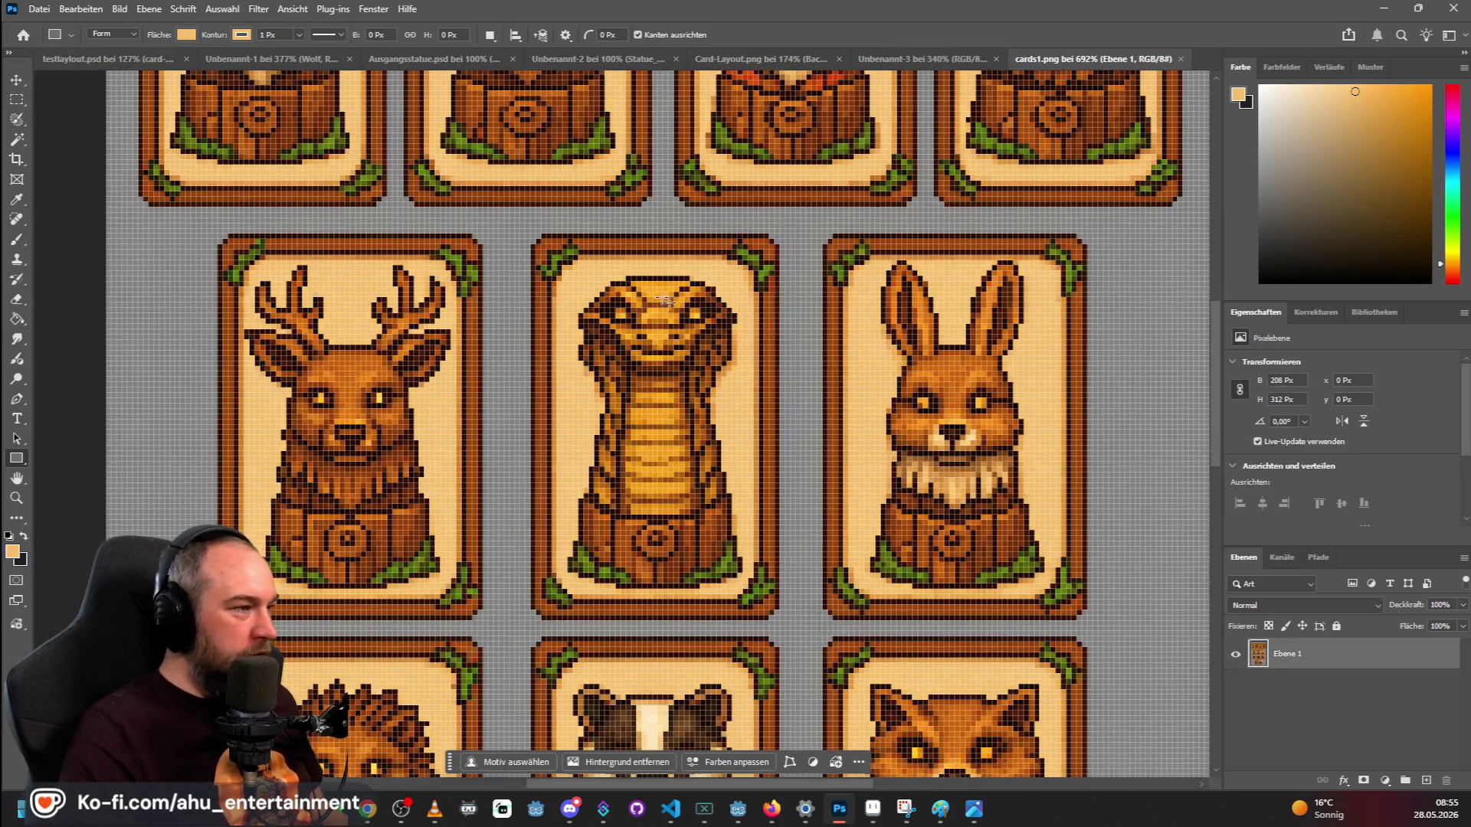
scroll(726, 292, down, 2)
scroll(727, 282, up, 3)
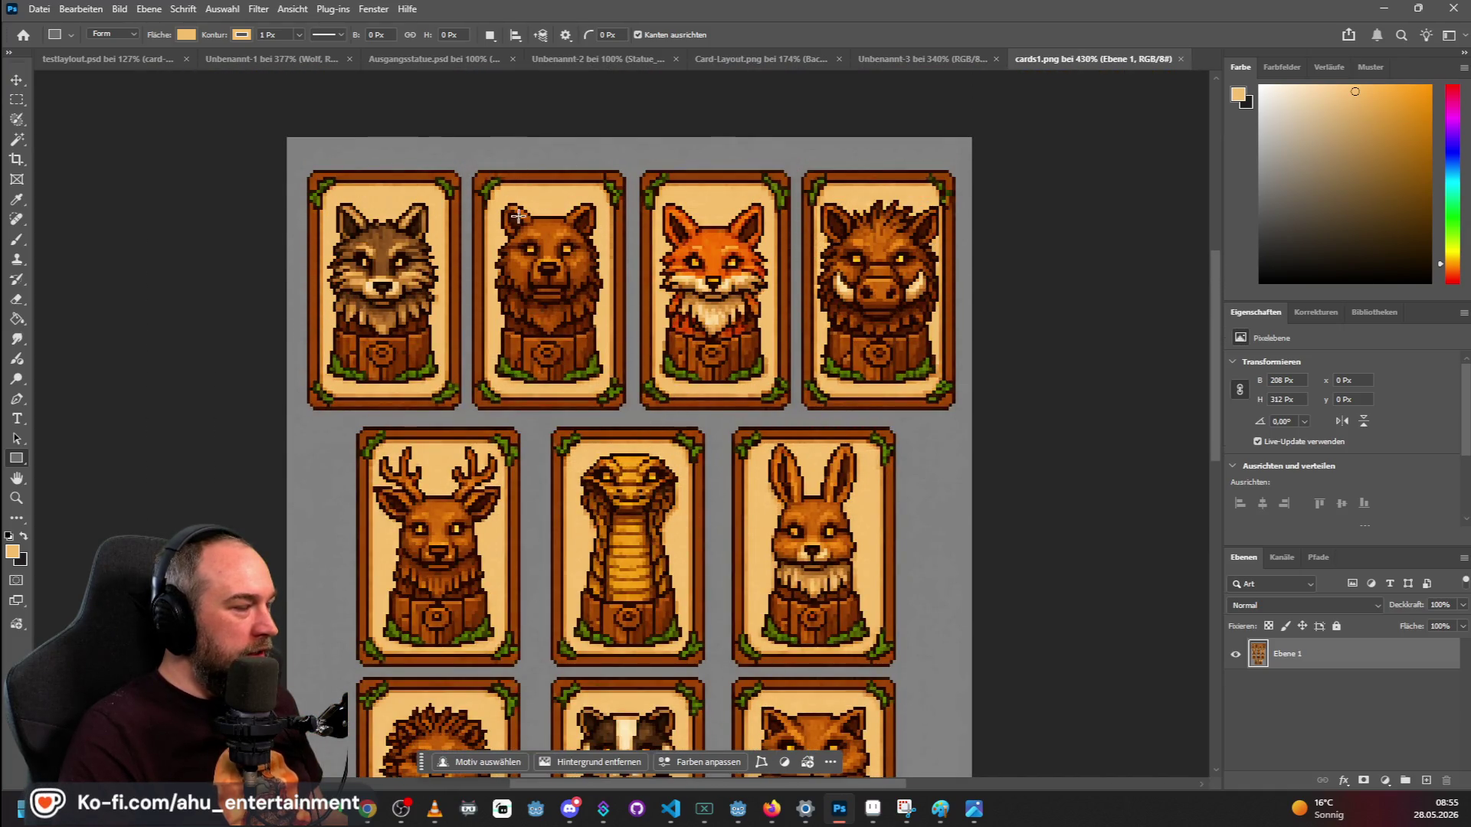
scroll(575, 183, up, 2)
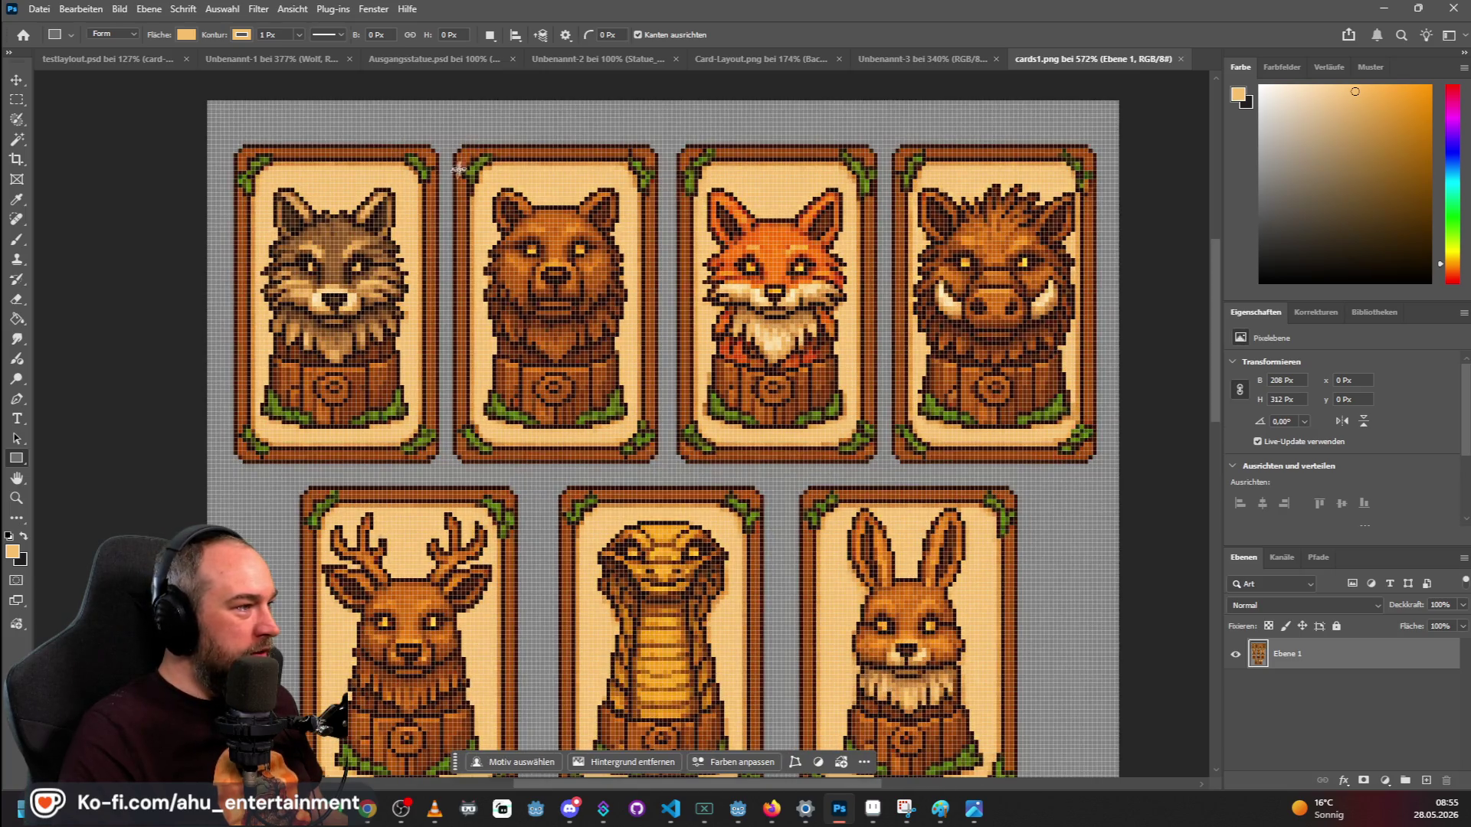
scroll(491, 174, down, 1)
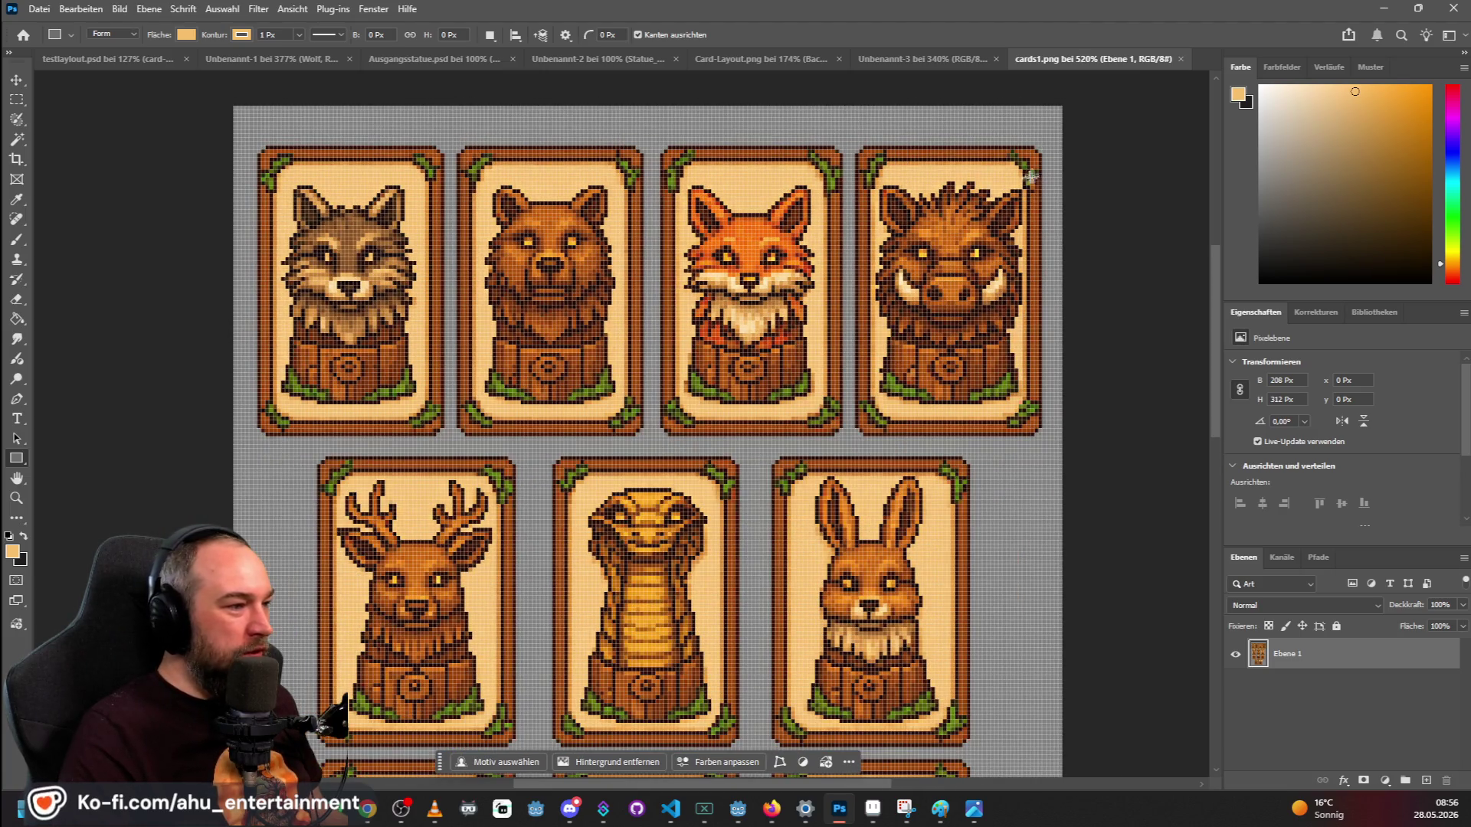
click(943, 59)
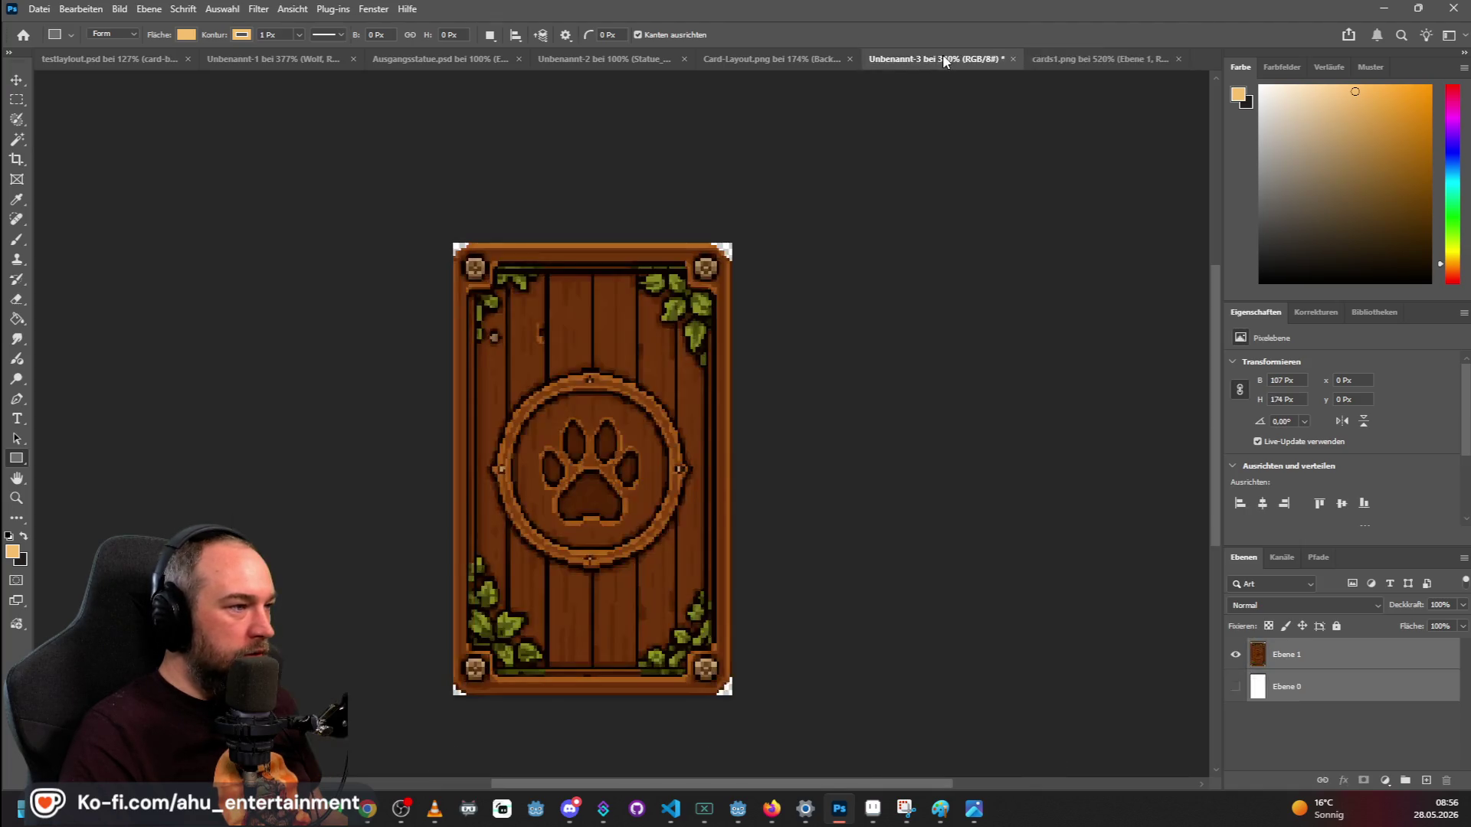
Try a rectangular selection around the wolf card on cards1.png, then clear it.
click(1072, 59)
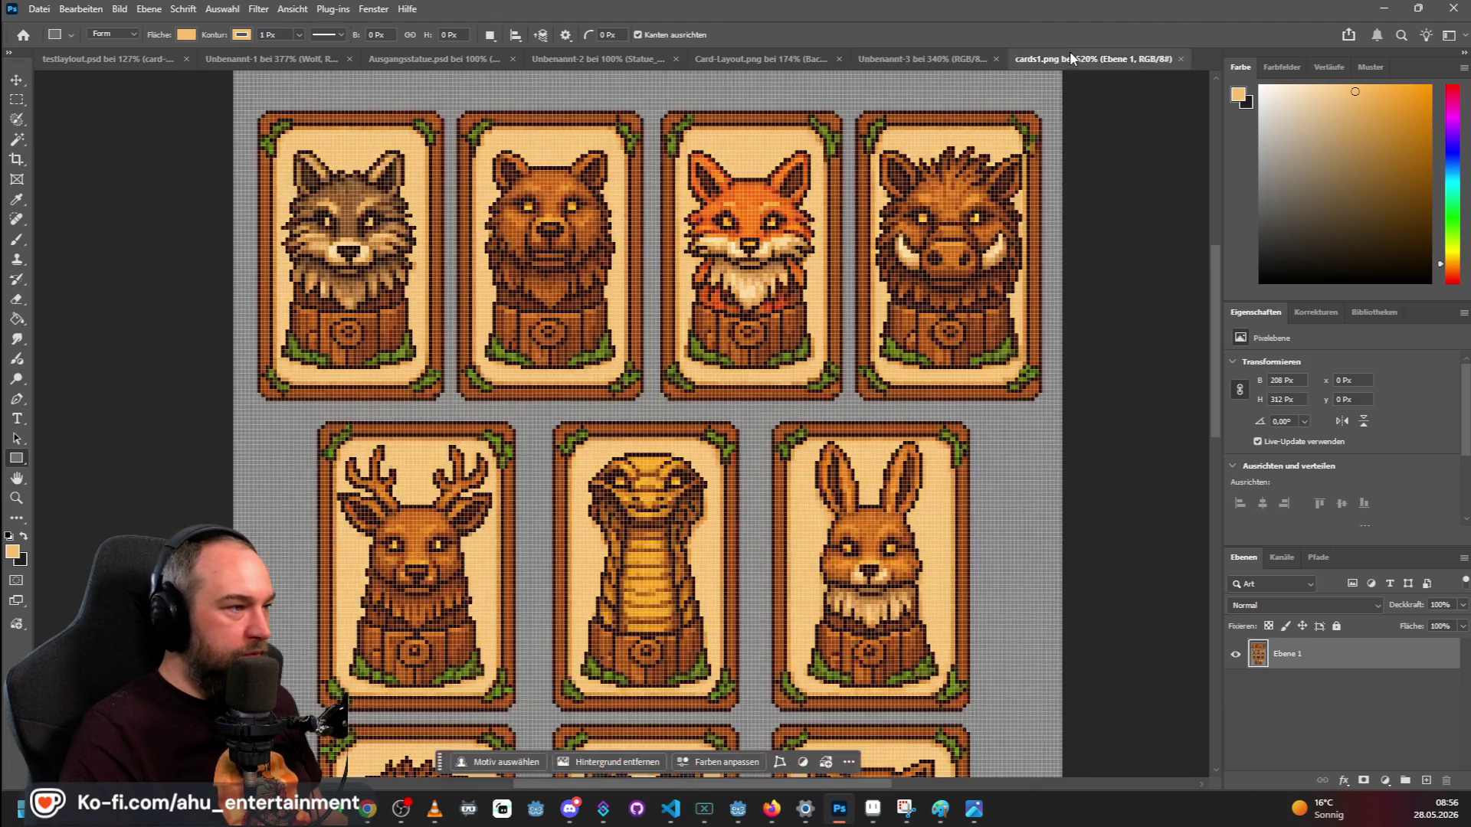
click(26, 96)
mouse_move(260, 110)
mouse_down()
mouse_move(431, 308)
mouse_move(448, 406)
mouse_up()
click(725, 203)
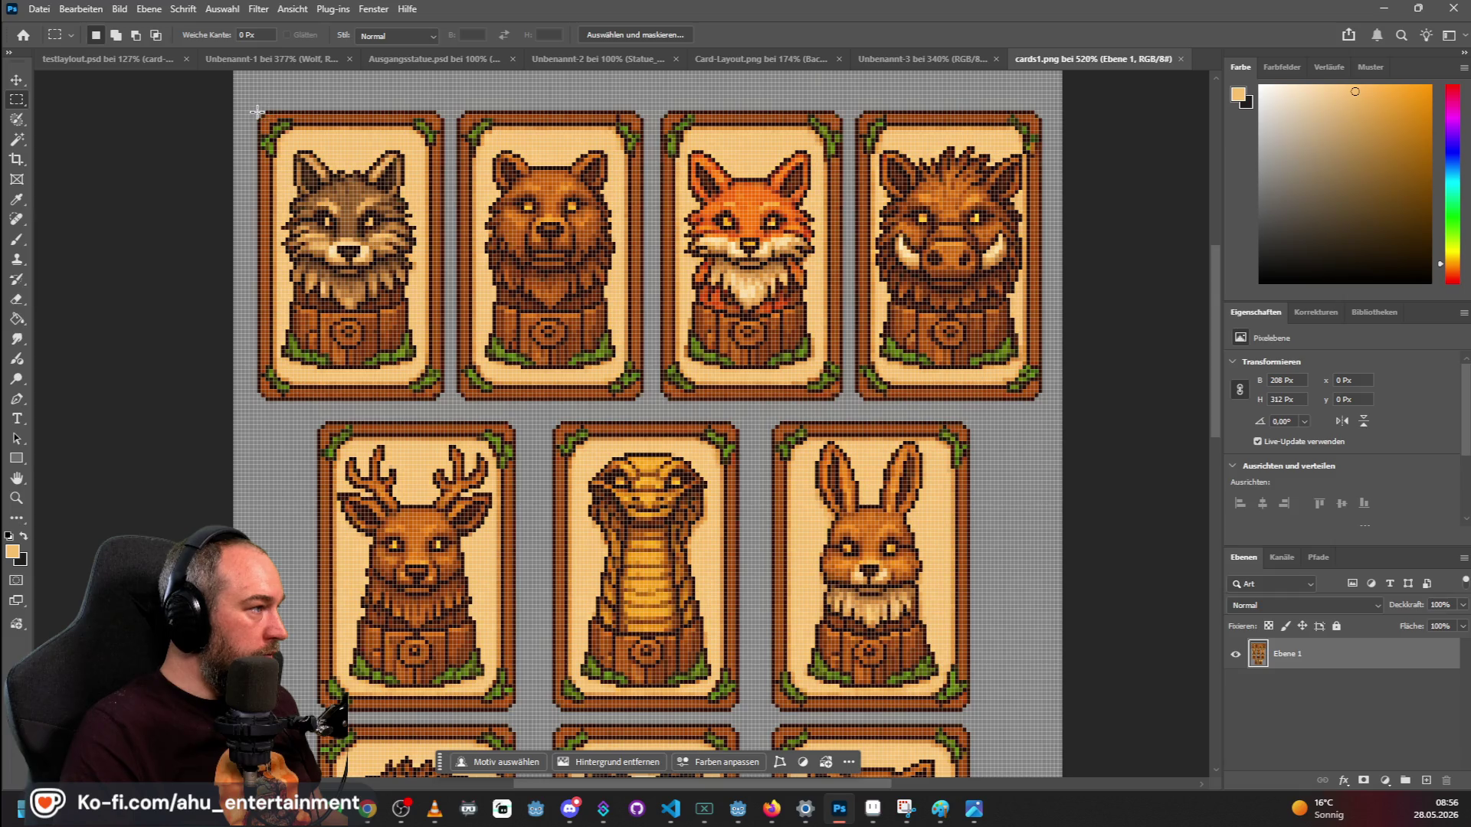
click(117, 59)
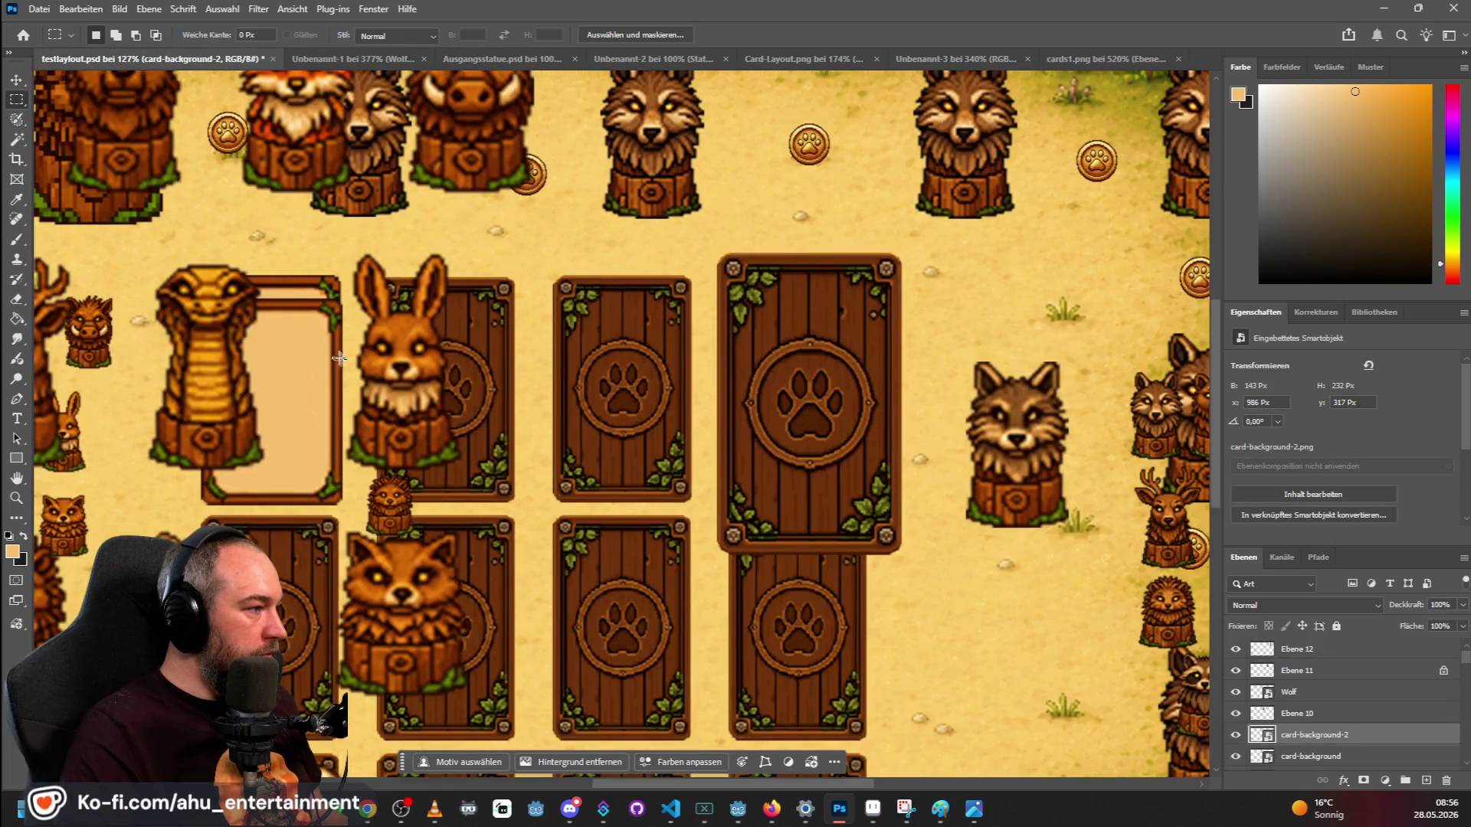
click(1076, 59)
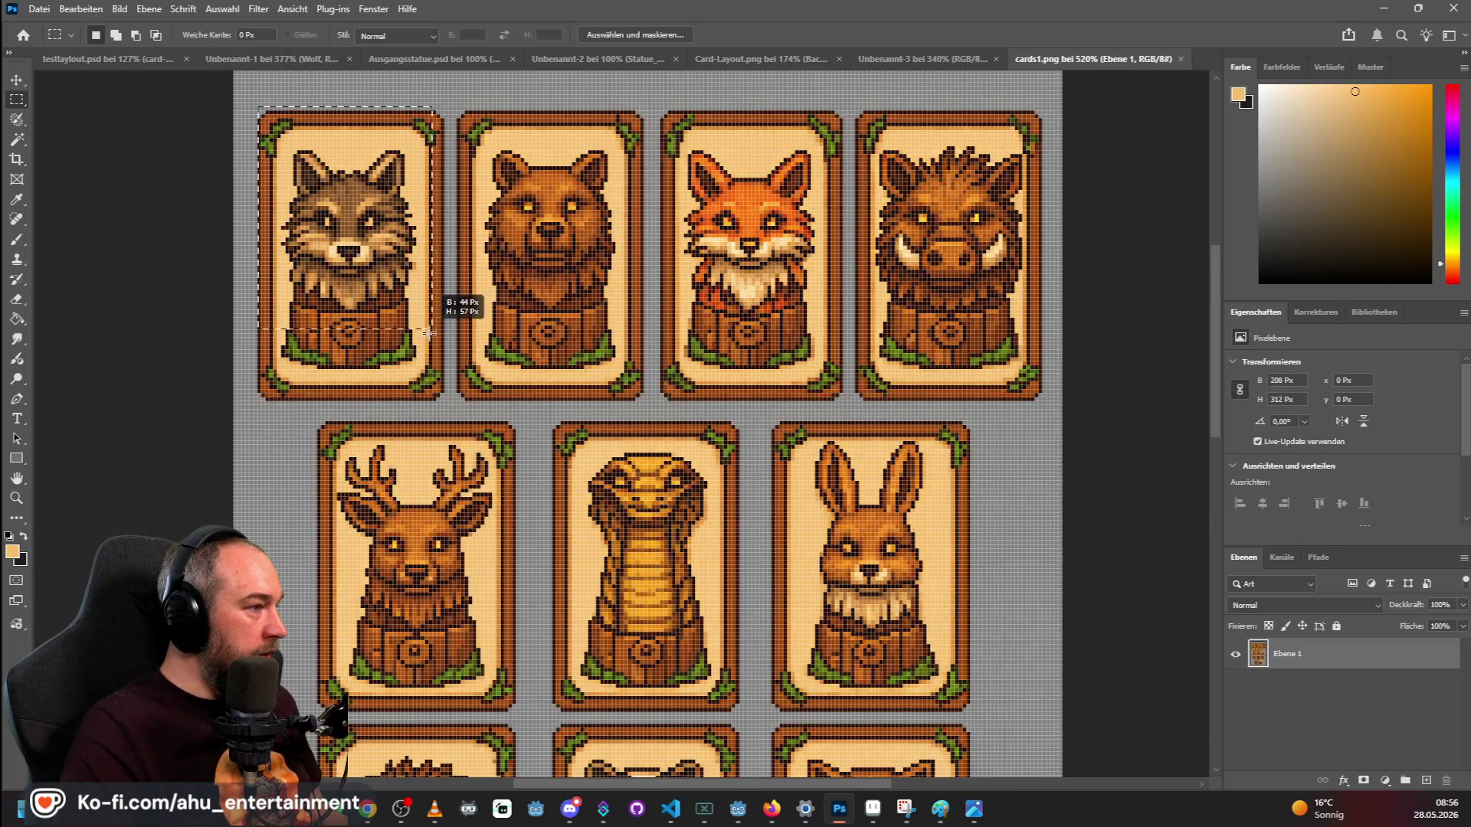
Copy the selected wolf card and paste it onto the Unbenannt-3 card back as a new layer.
mouse_move(259, 112)
mouse_down()
mouse_move(414, 259)
mouse_move(441, 398)
mouse_up()
key(ctrl+c)
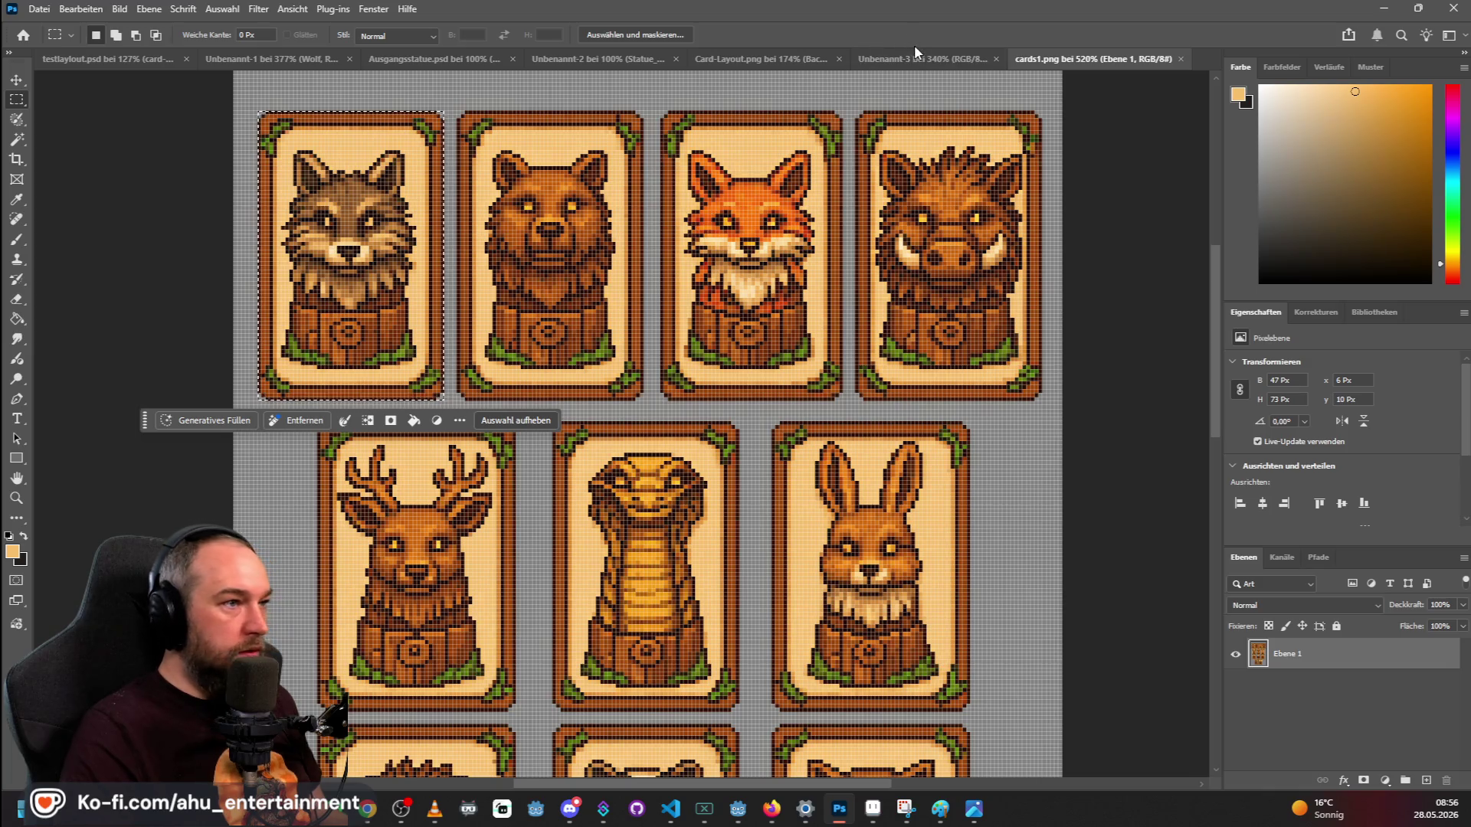
click(918, 53)
key(ctrl+v)
key(ctrl+z)
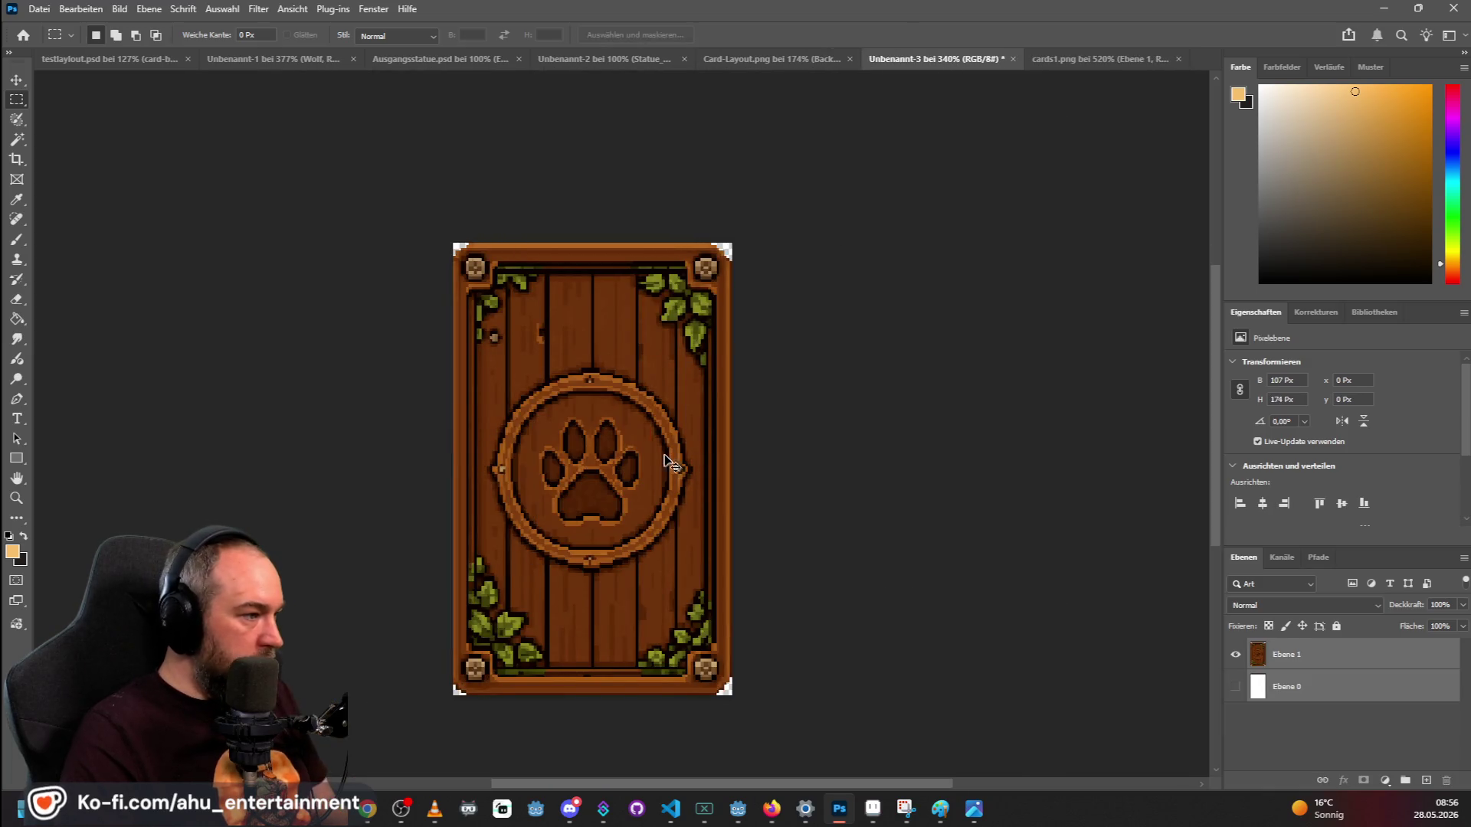
key(ctrl+shift+z)
key(ctrl+t)
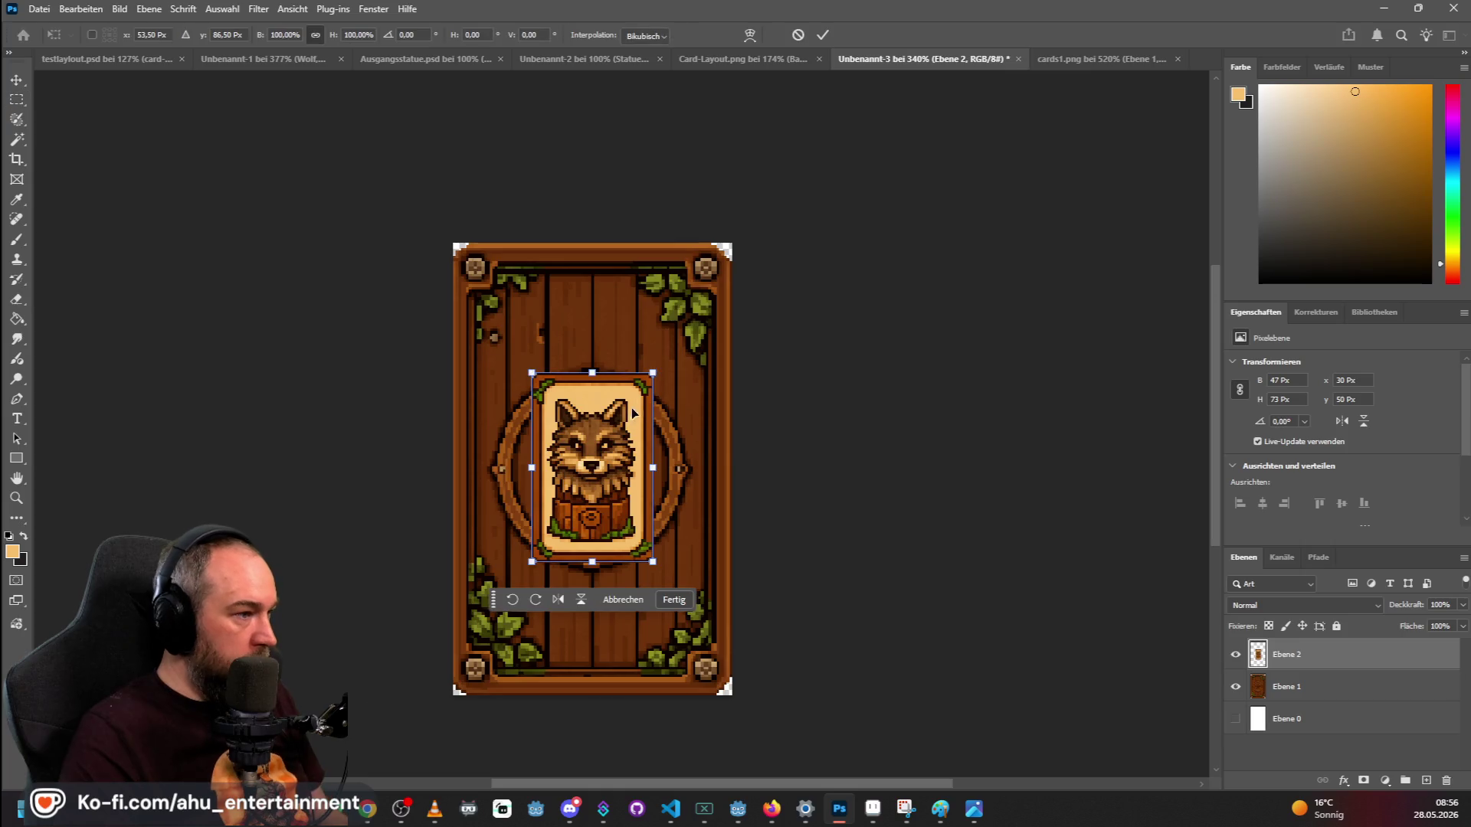
Enlarge the wolf card with Free Transform to fill the full 107×174 px card.
drag(656, 372, 718, 241)
drag(697, 328, 696, 319)
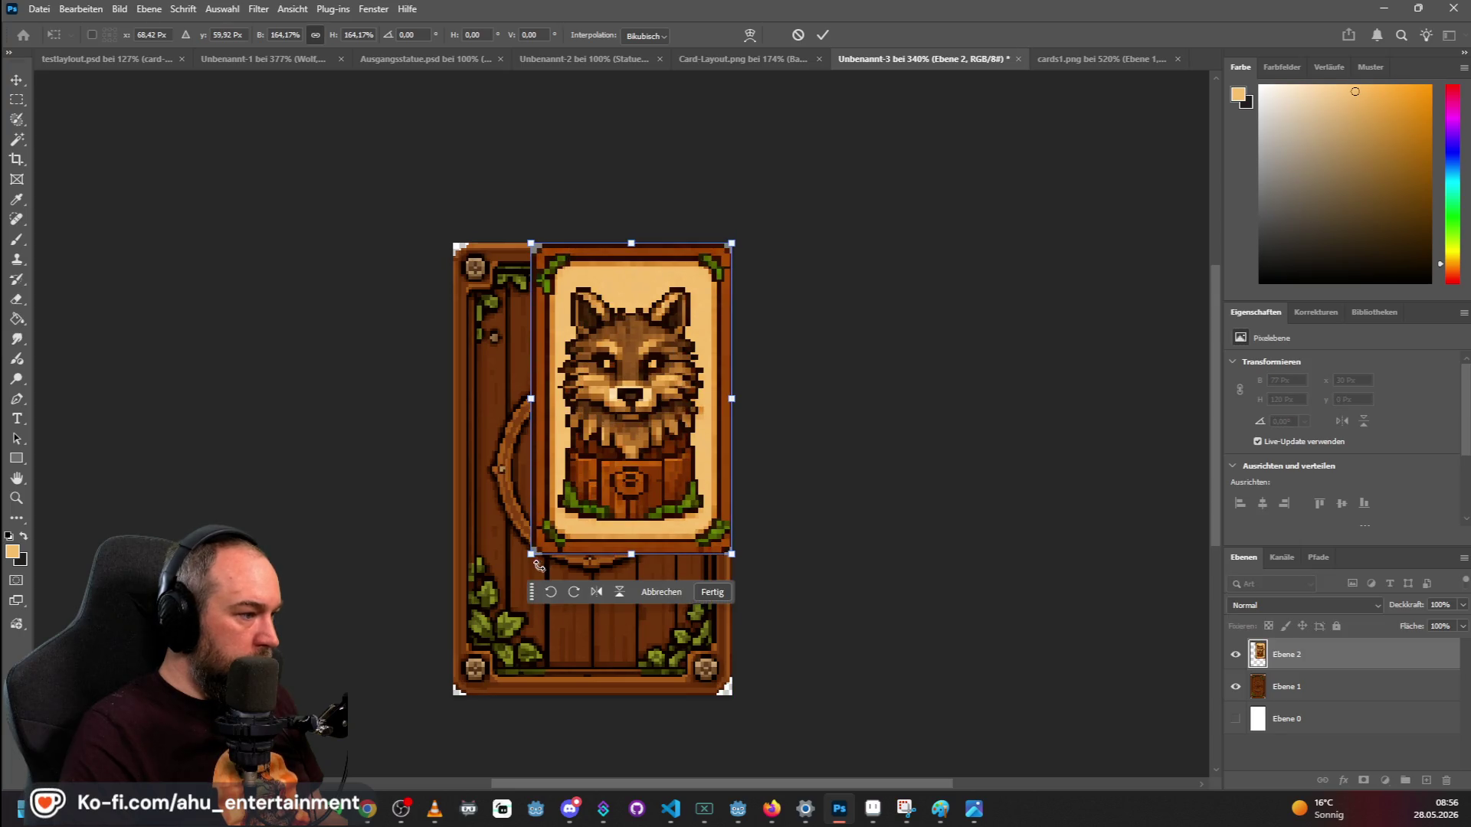
drag(532, 554, 459, 692)
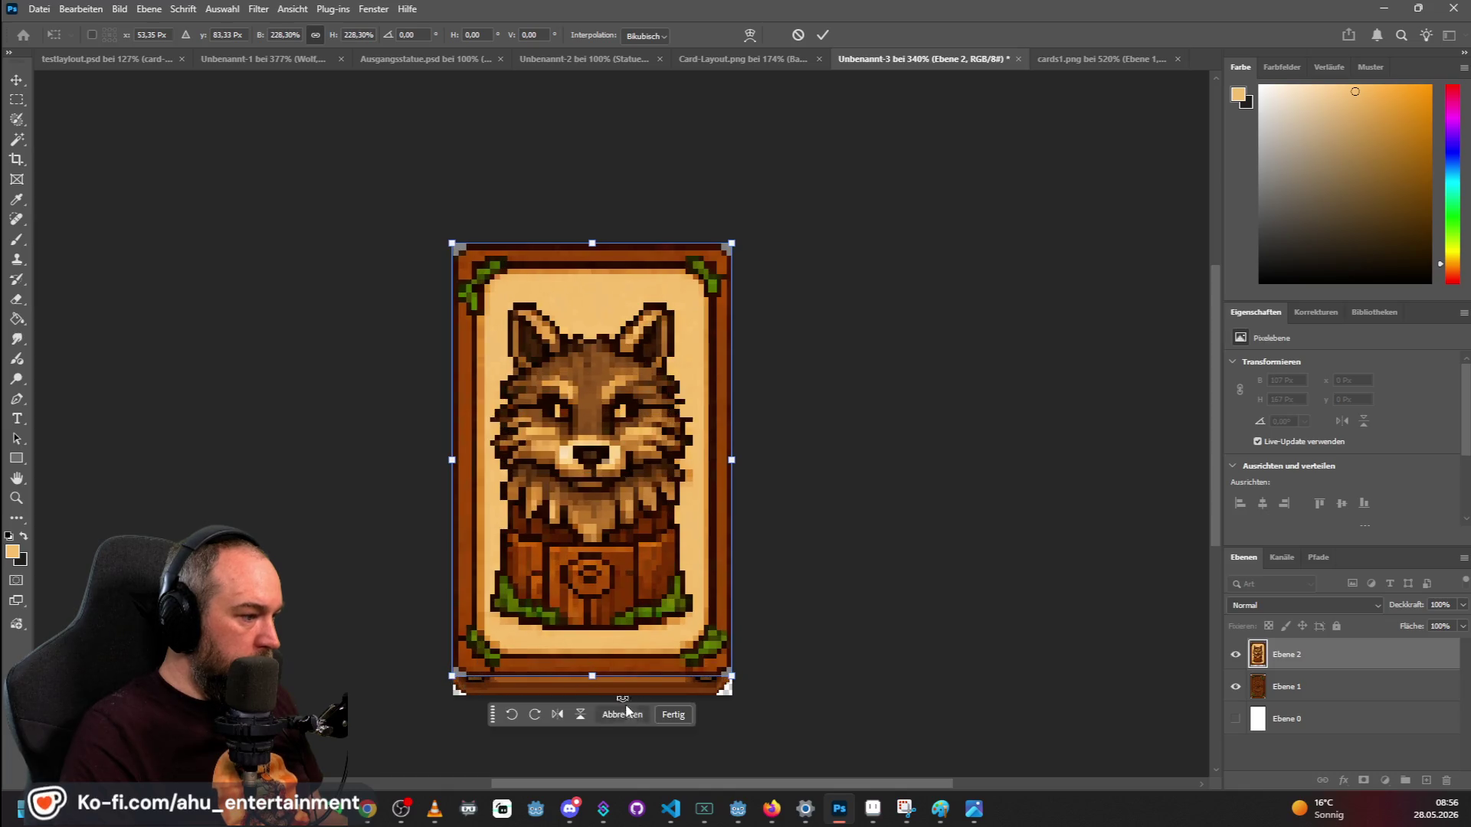
drag(592, 691, 592, 697)
click(16, 105)
Sample a colour from the enlarged wolf card with the Eyedropper.
scroll(650, 194, down, 5)
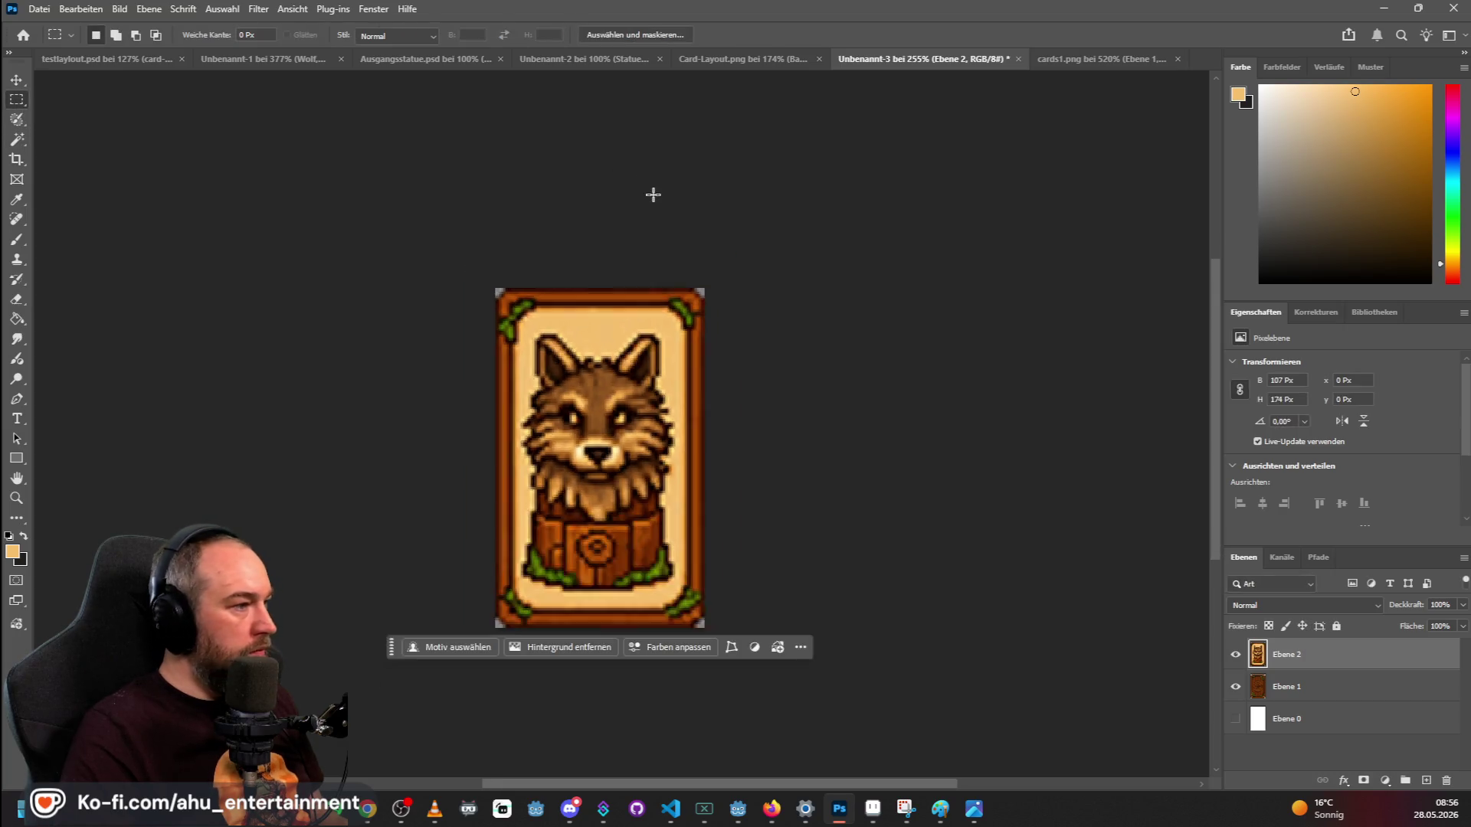
scroll(519, 454, up, 4)
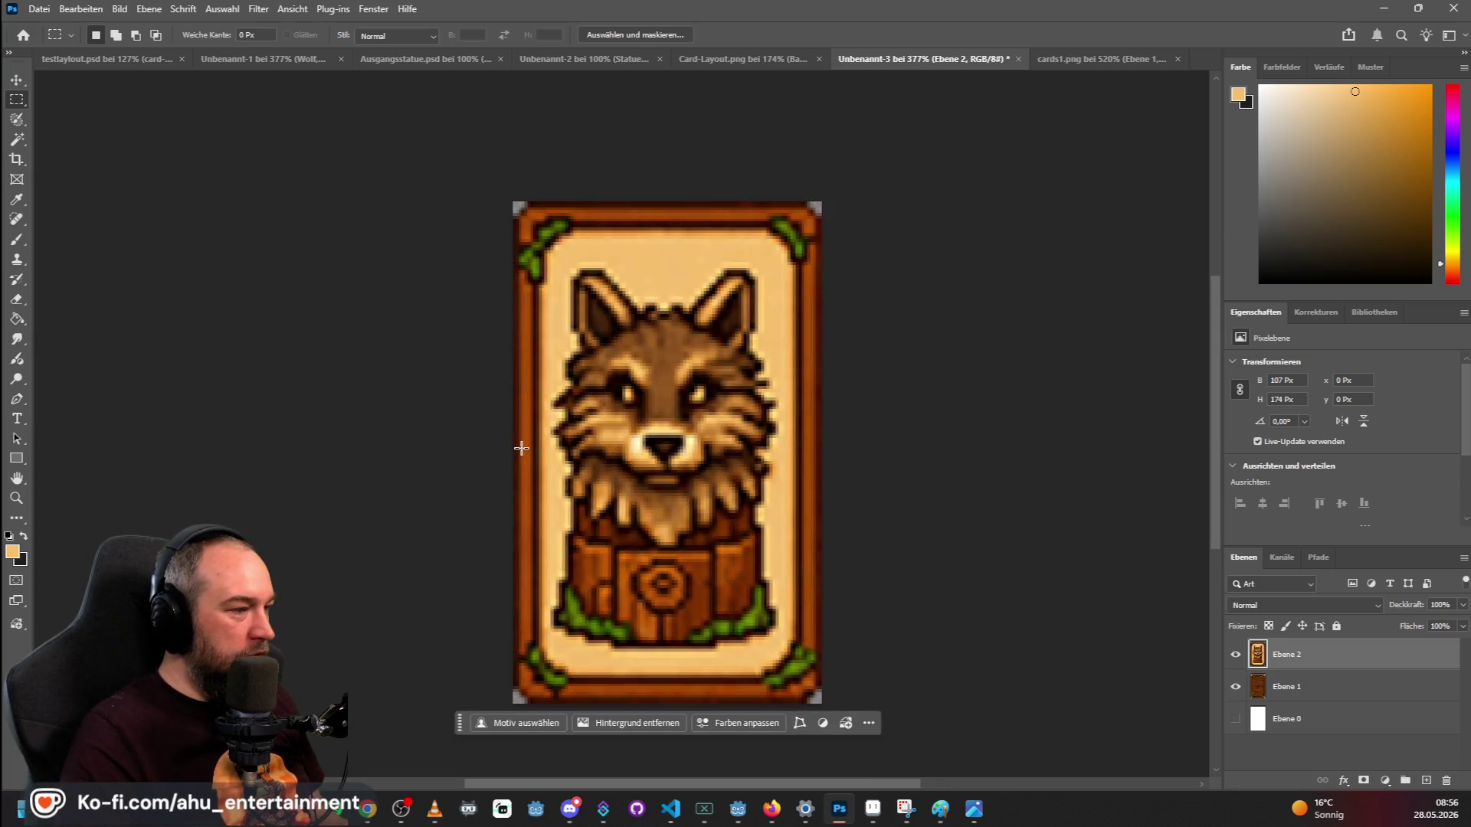
scroll(521, 449, down, 3)
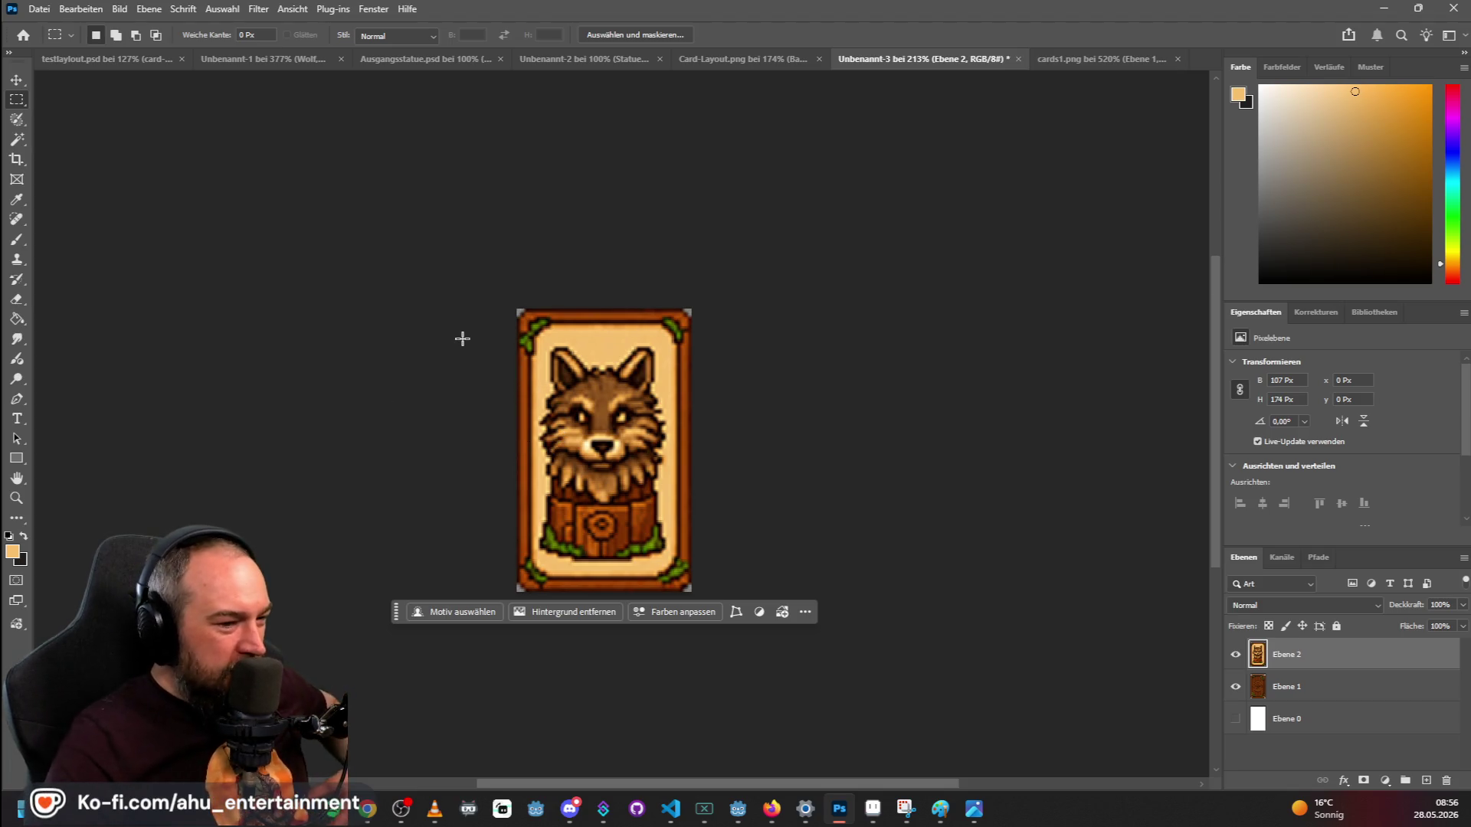
scroll(462, 337, up, 3)
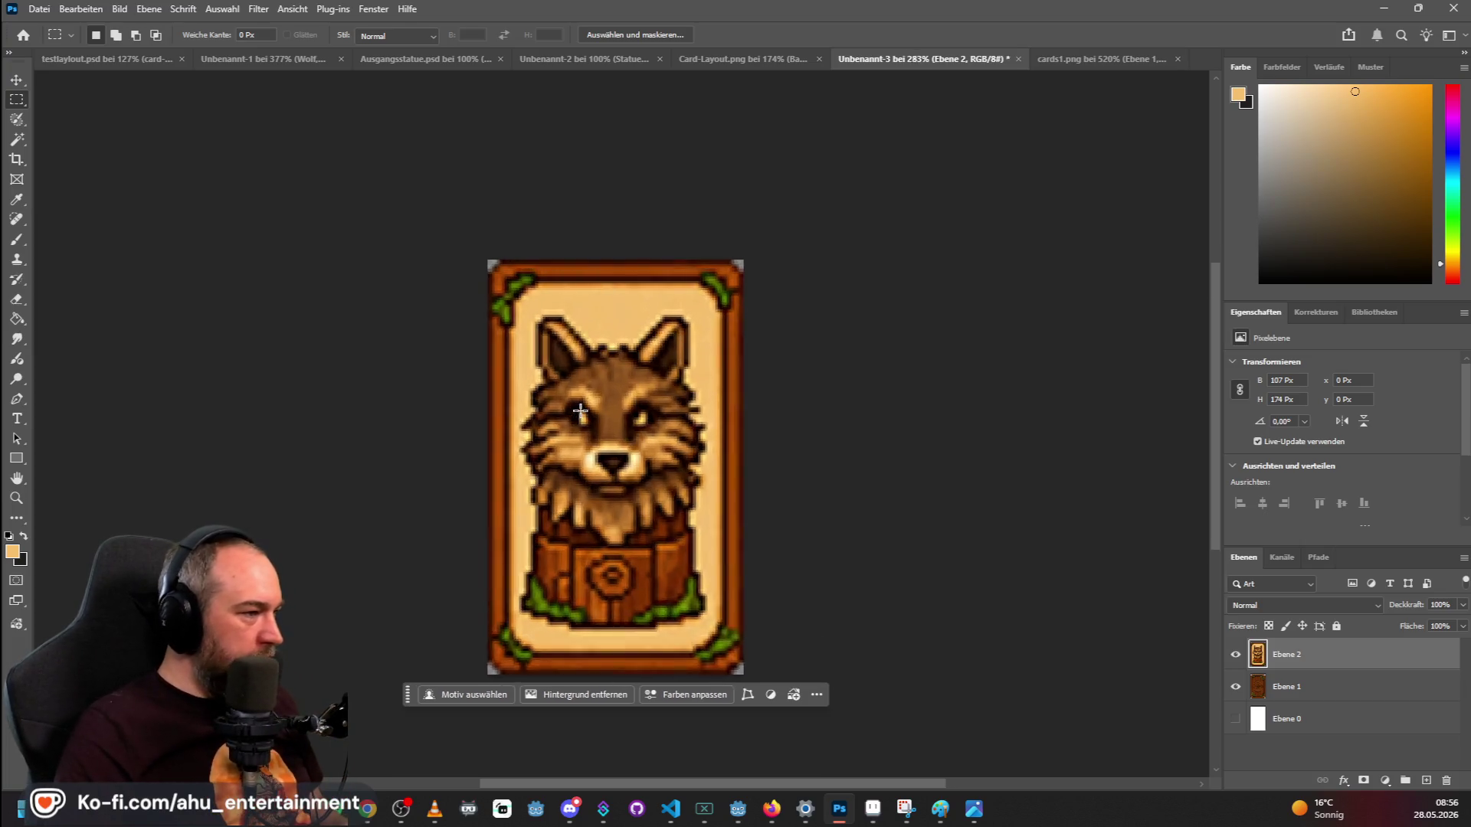
click(16, 200)
click(638, 265)
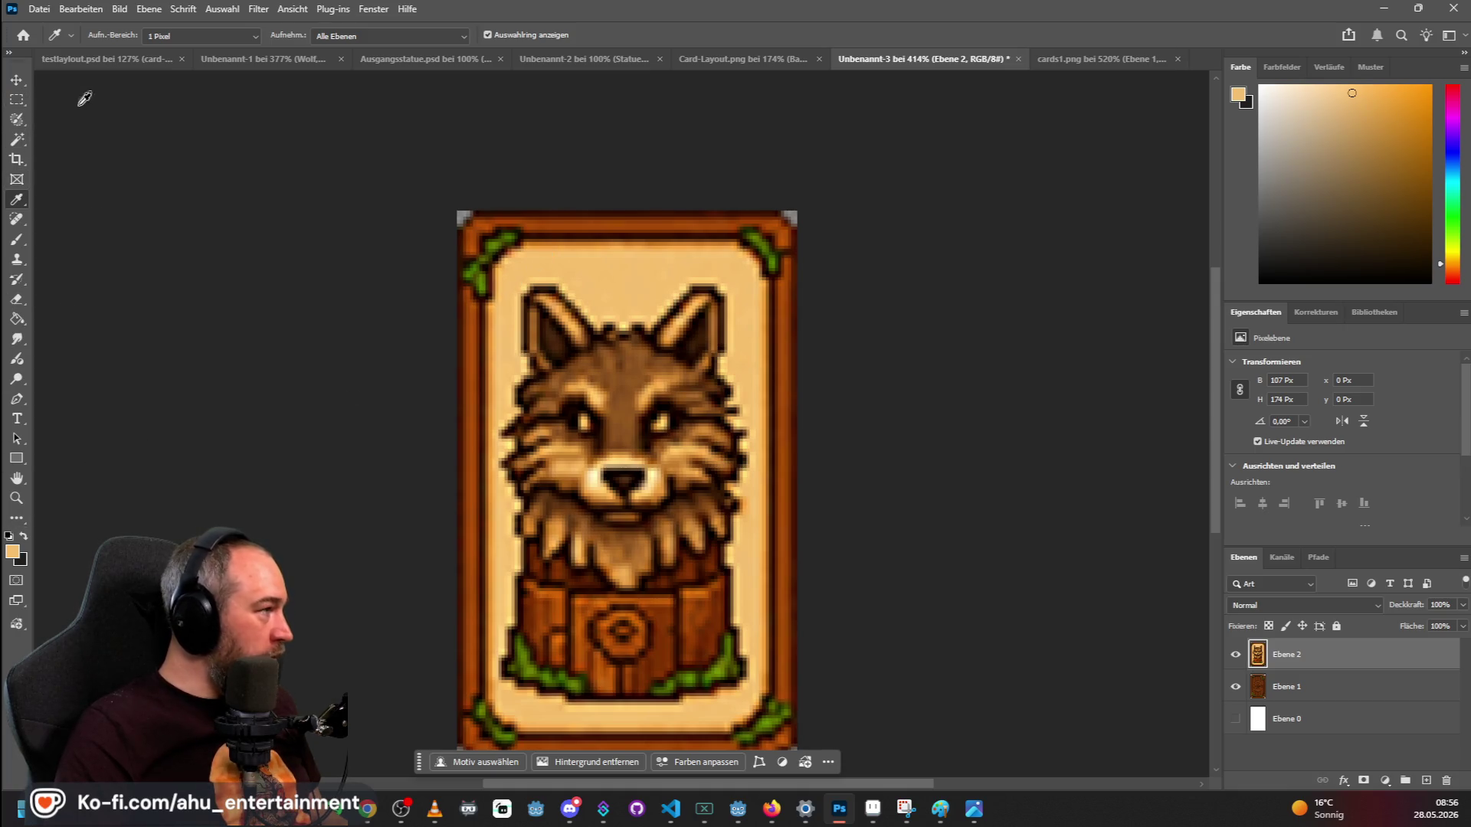
Draw a rectangle inside the wolf card's frame and mark out the light bottom strip.
click(16, 458)
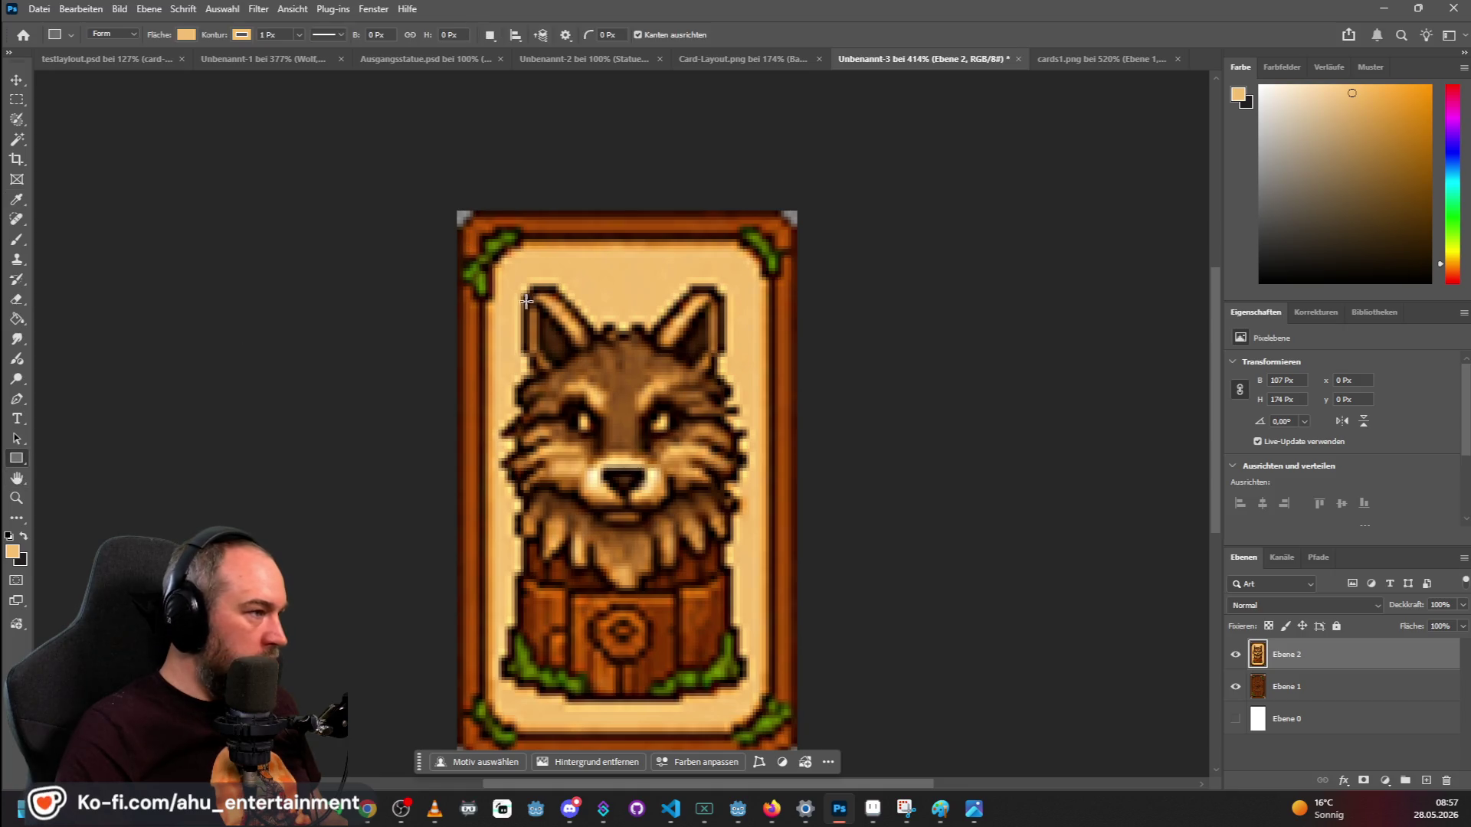
mouse_move(496, 272)
mouse_down()
mouse_move(601, 344)
mouse_move(827, 624)
mouse_move(751, 702)
mouse_up()
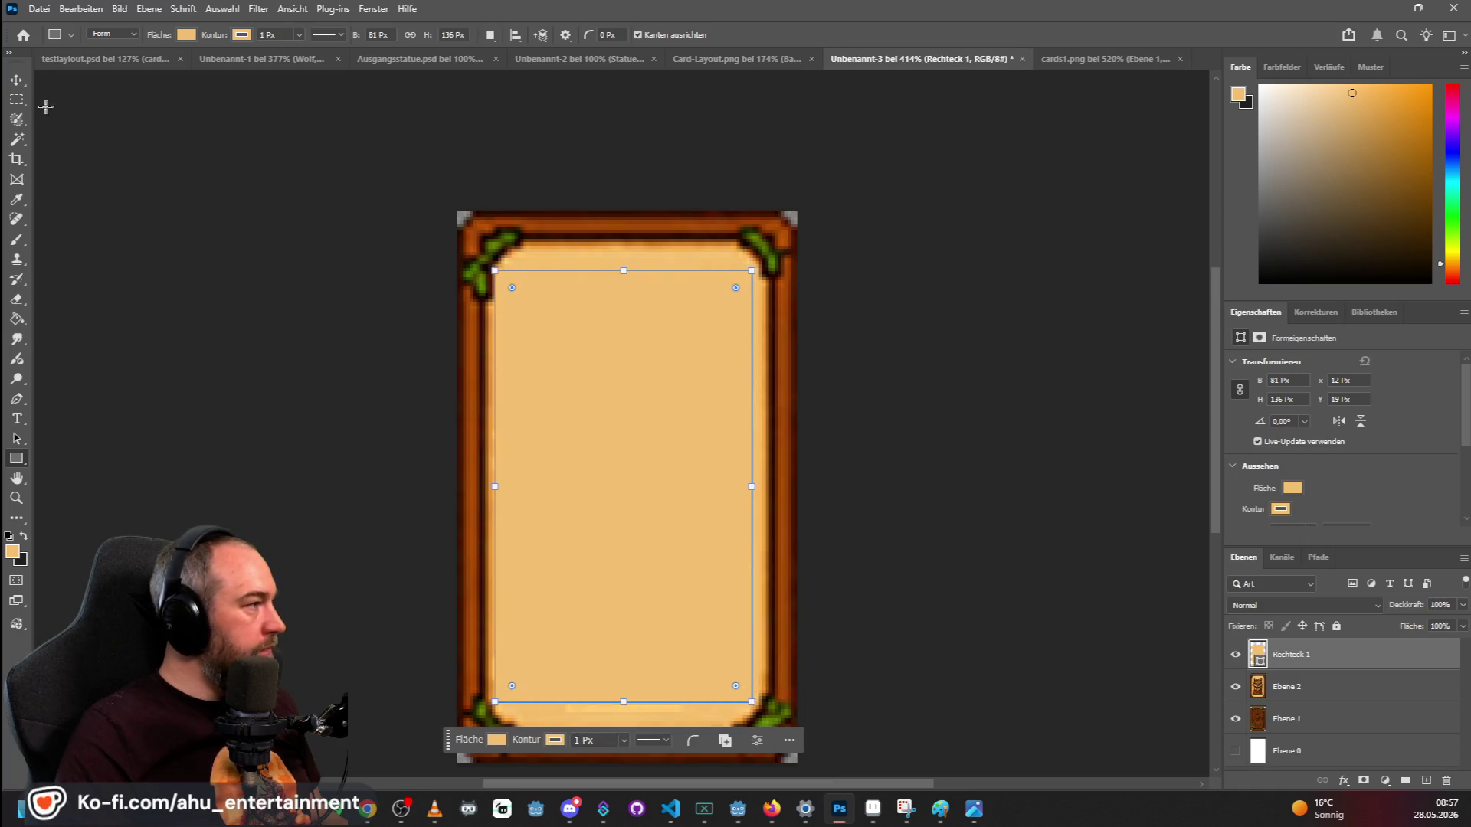
key(m)
scroll(526, 142, down, 3)
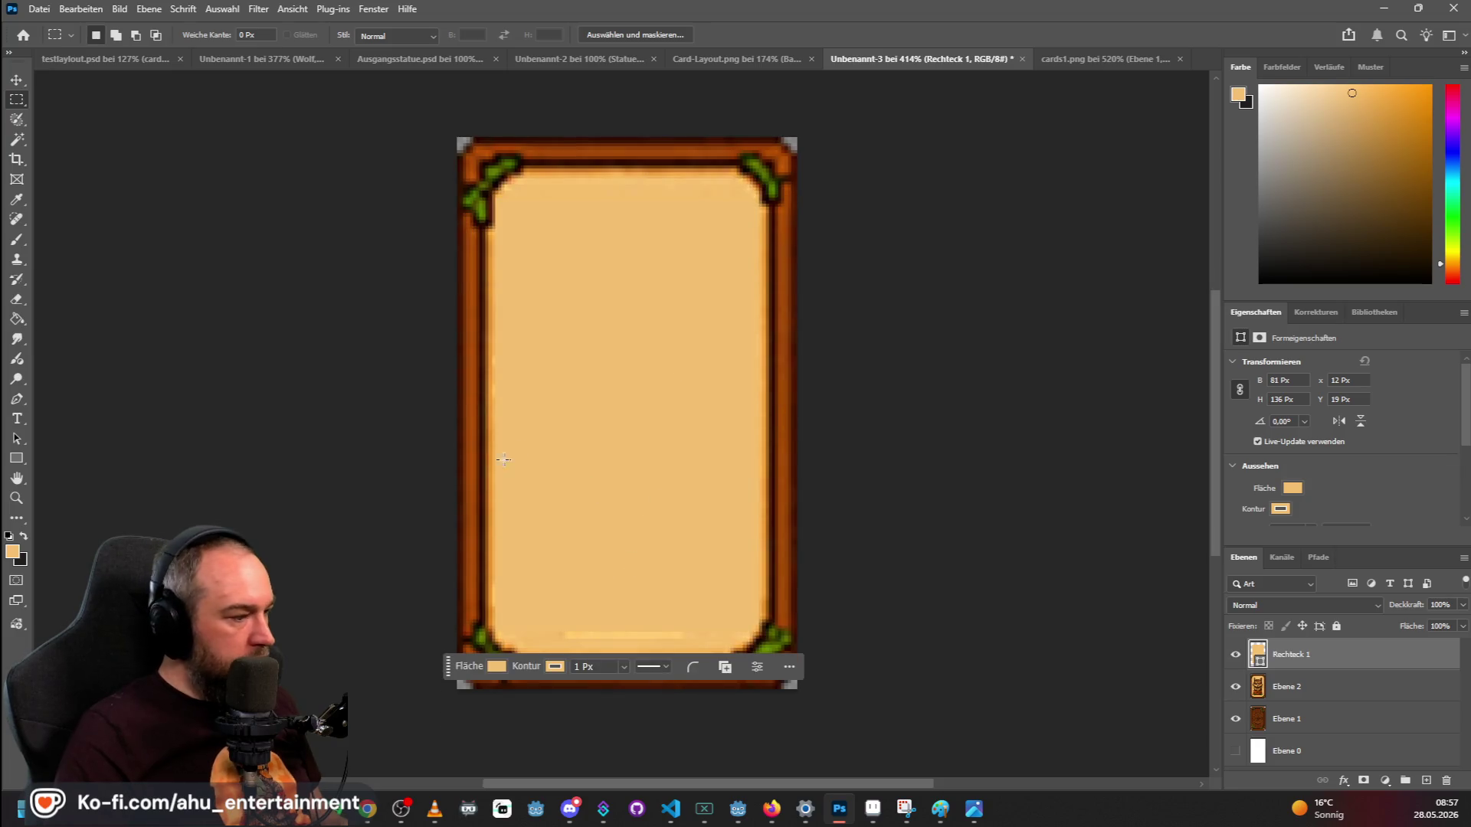
drag(559, 602, 698, 622)
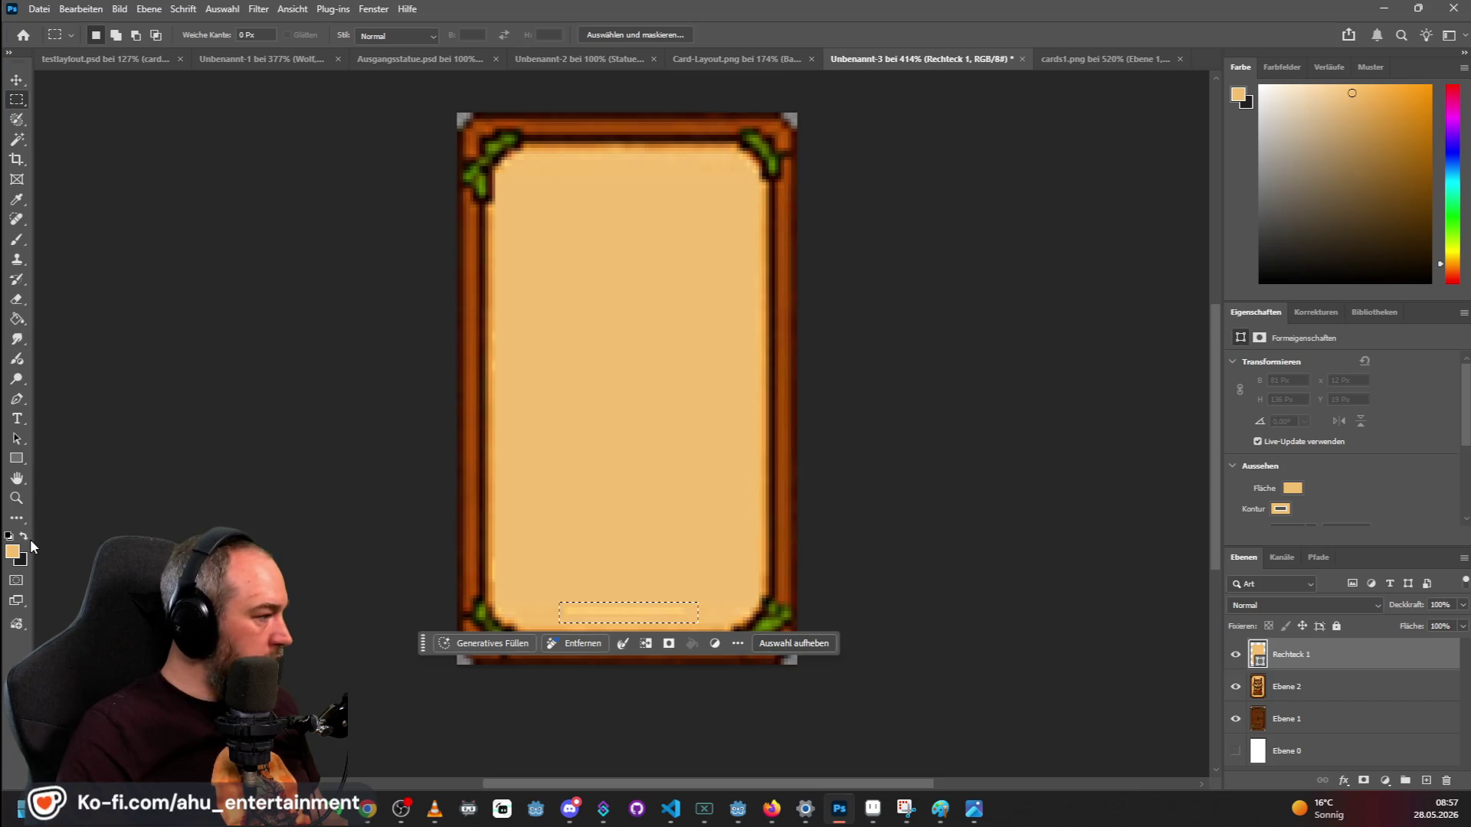
click(17, 475)
click(16, 459)
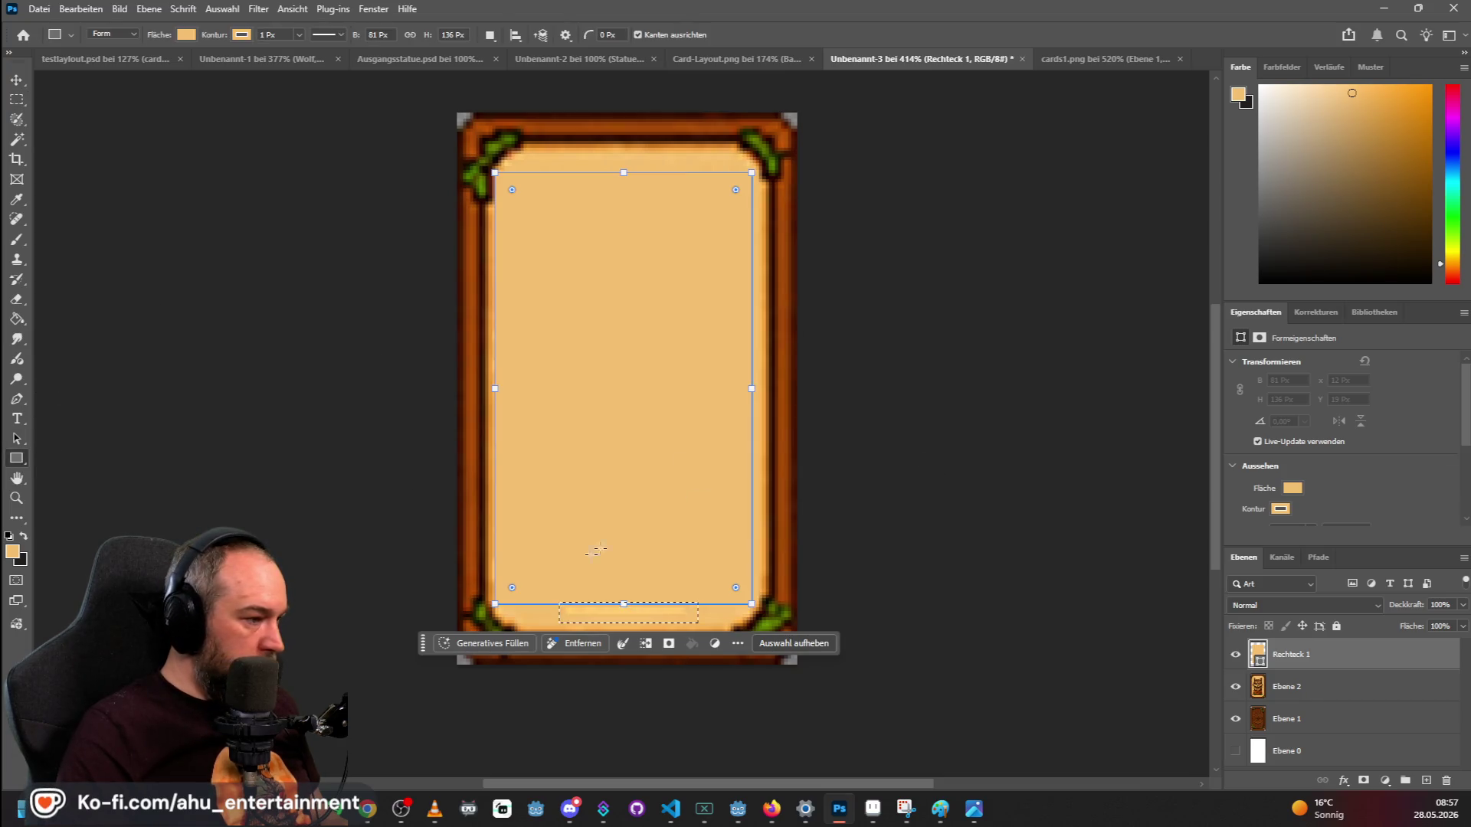
key(ctrl+d)
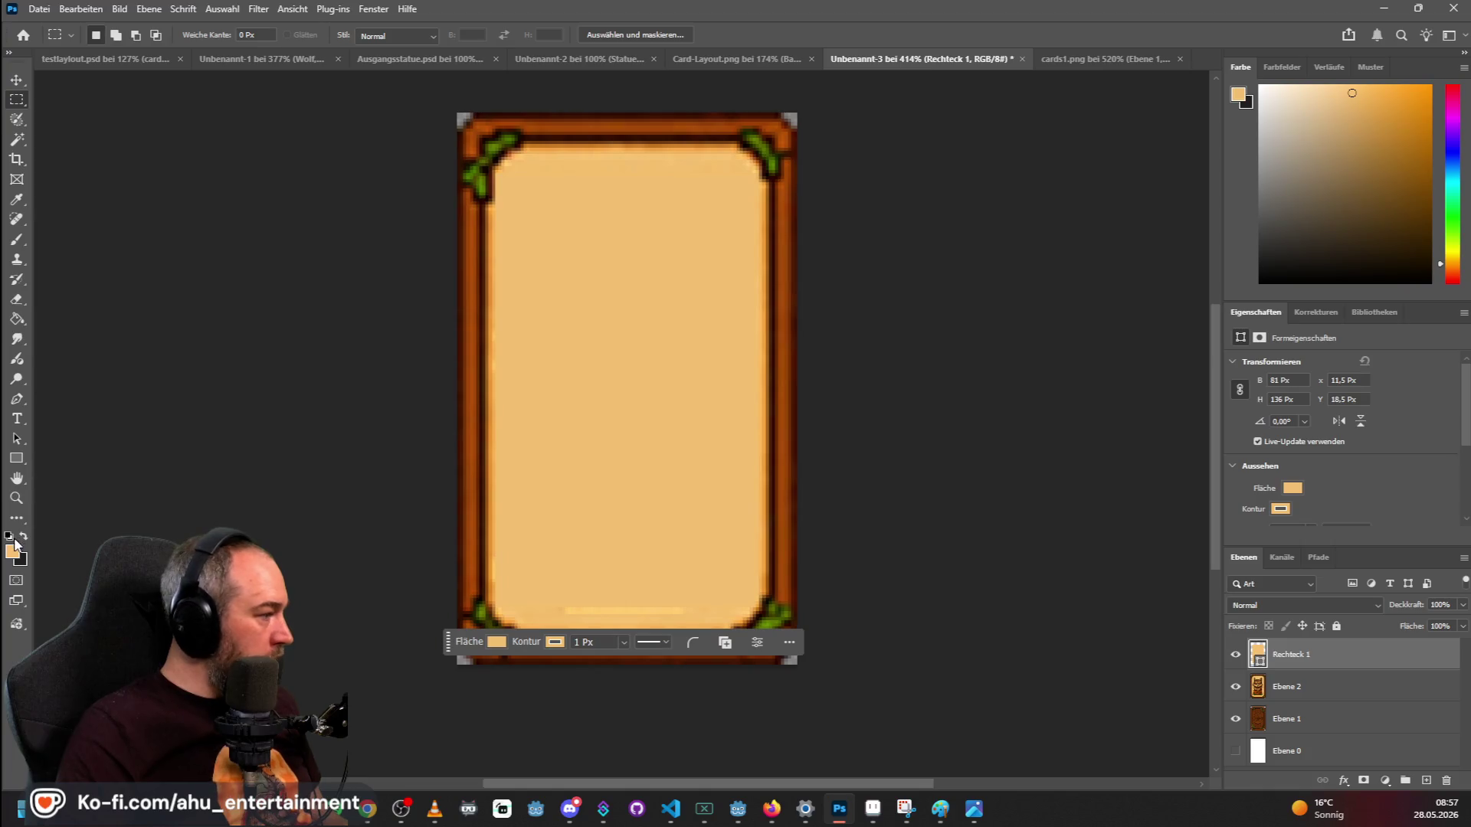
Draw a beige rectangle over the card's light bottom strip.
click(537, 609)
click(742, 350)
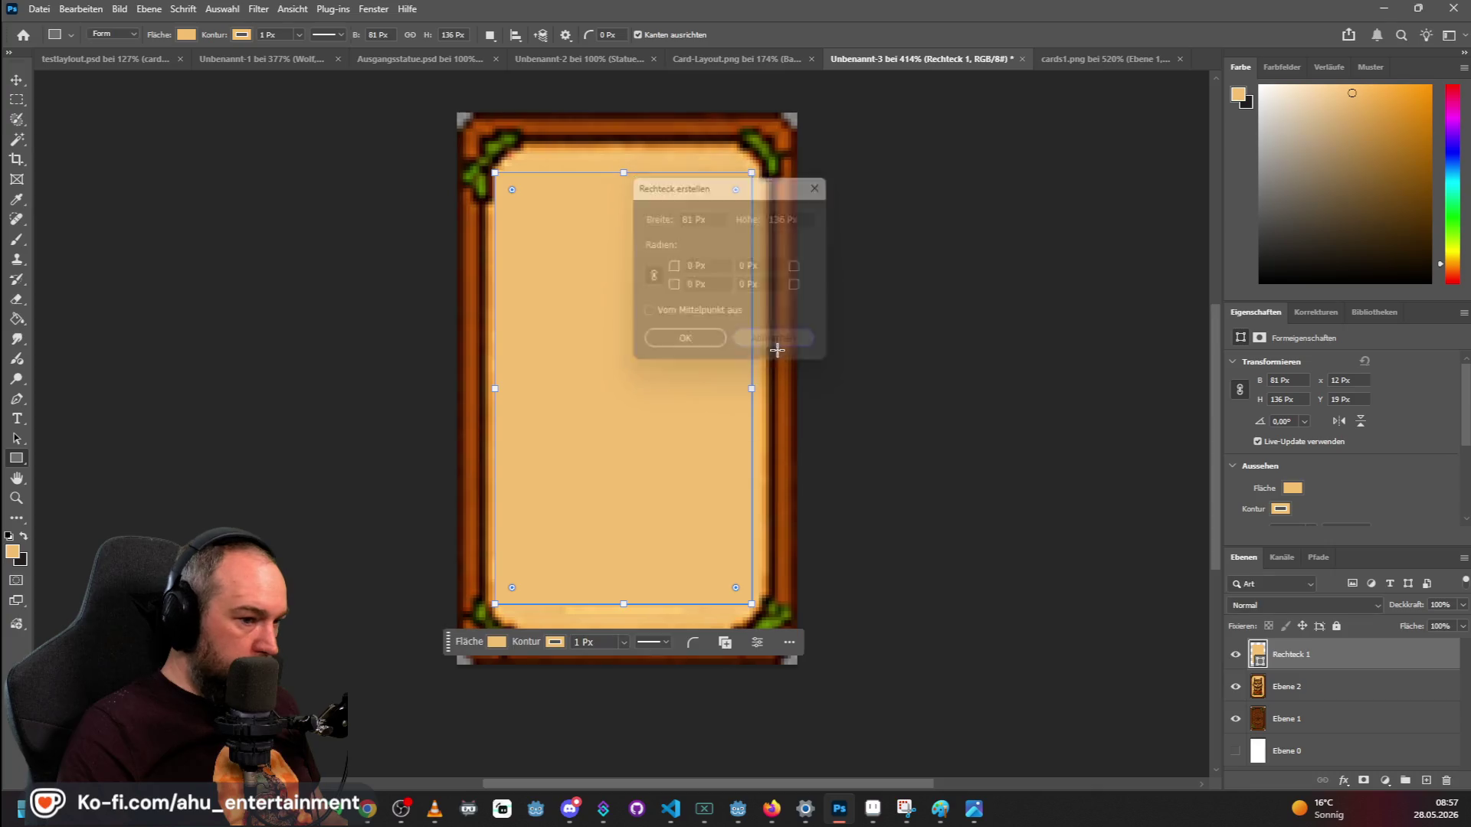
scroll(562, 526, down, 2)
drag(527, 552, 720, 495)
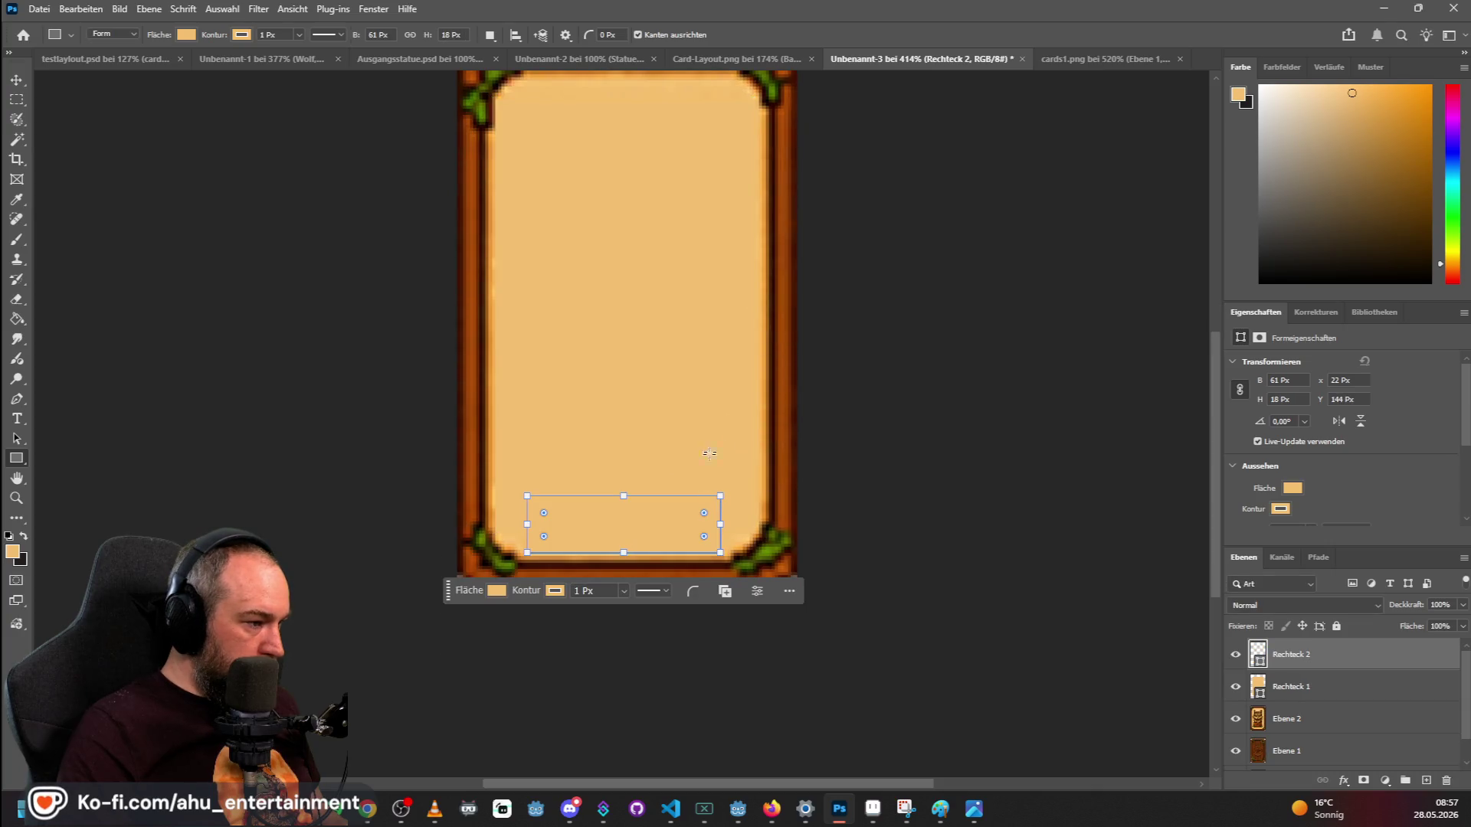
Merge the visible card layers into one with Sichtbare auf eine Ebene reduzieren.
shift+click(1311, 716)
right_click(1311, 716)
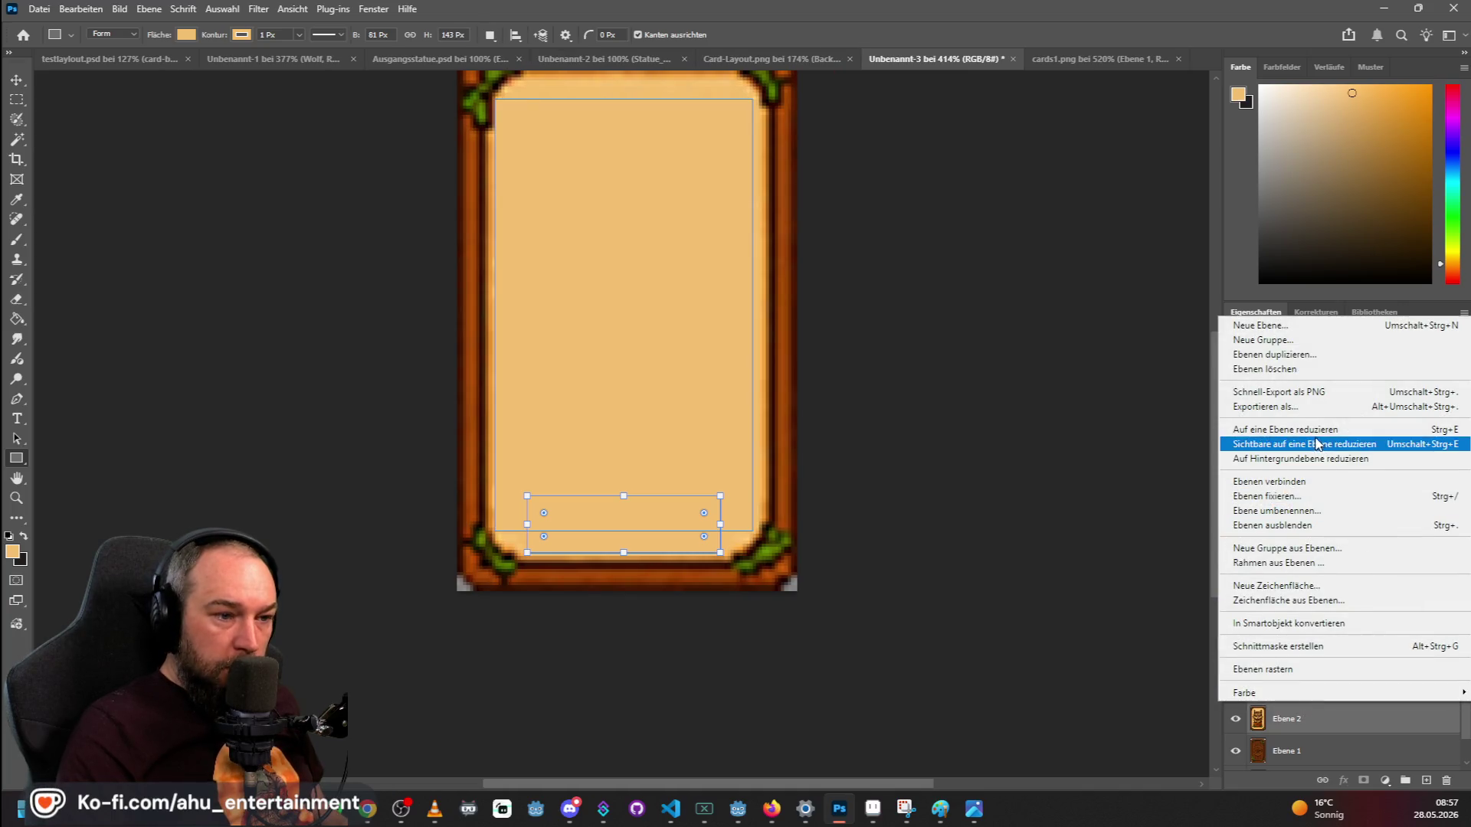
click(1287, 429)
scroll(663, 171, up, 2)
scroll(654, 192, down, 3)
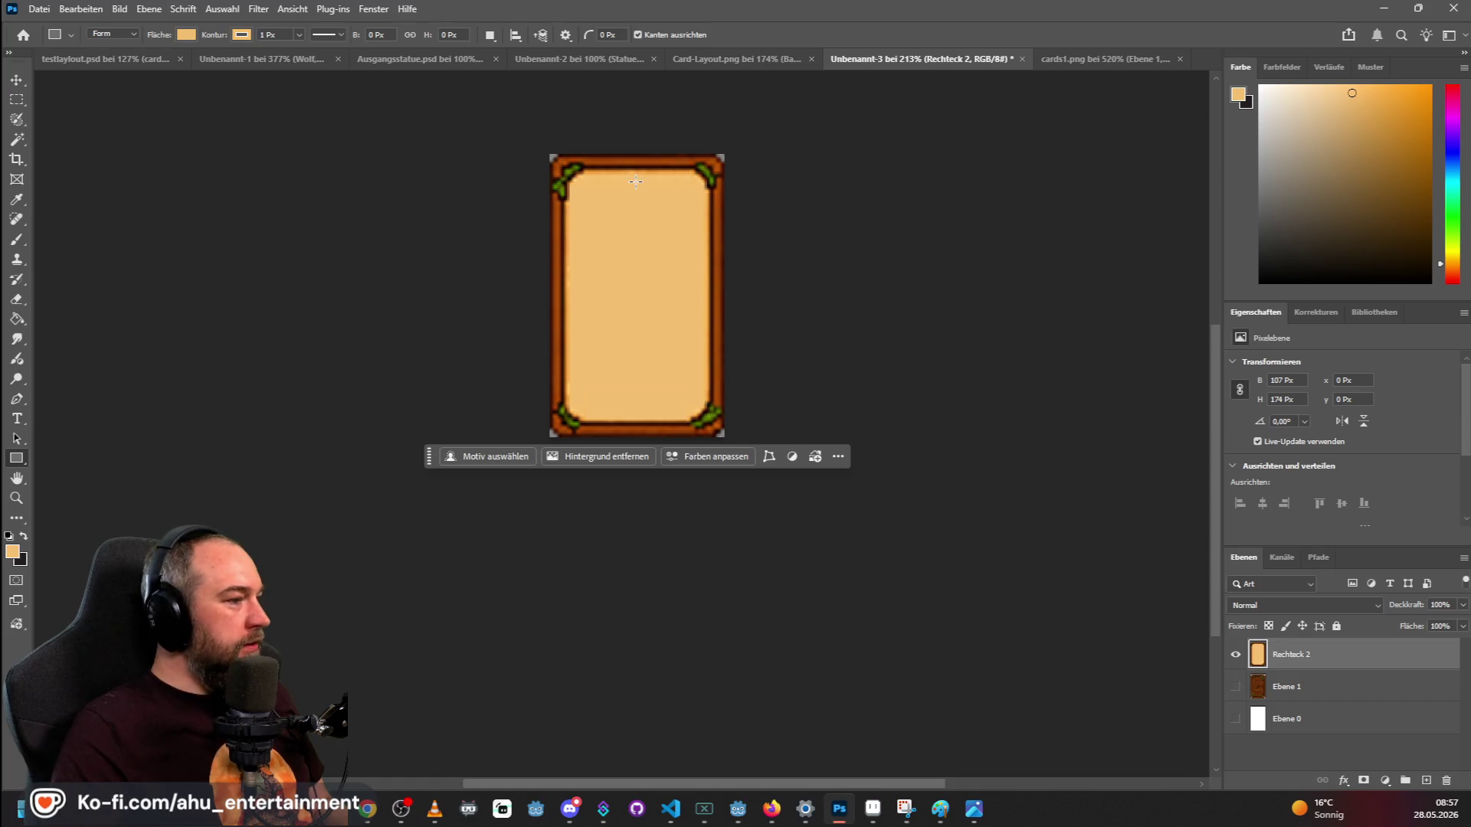
click(46, 13)
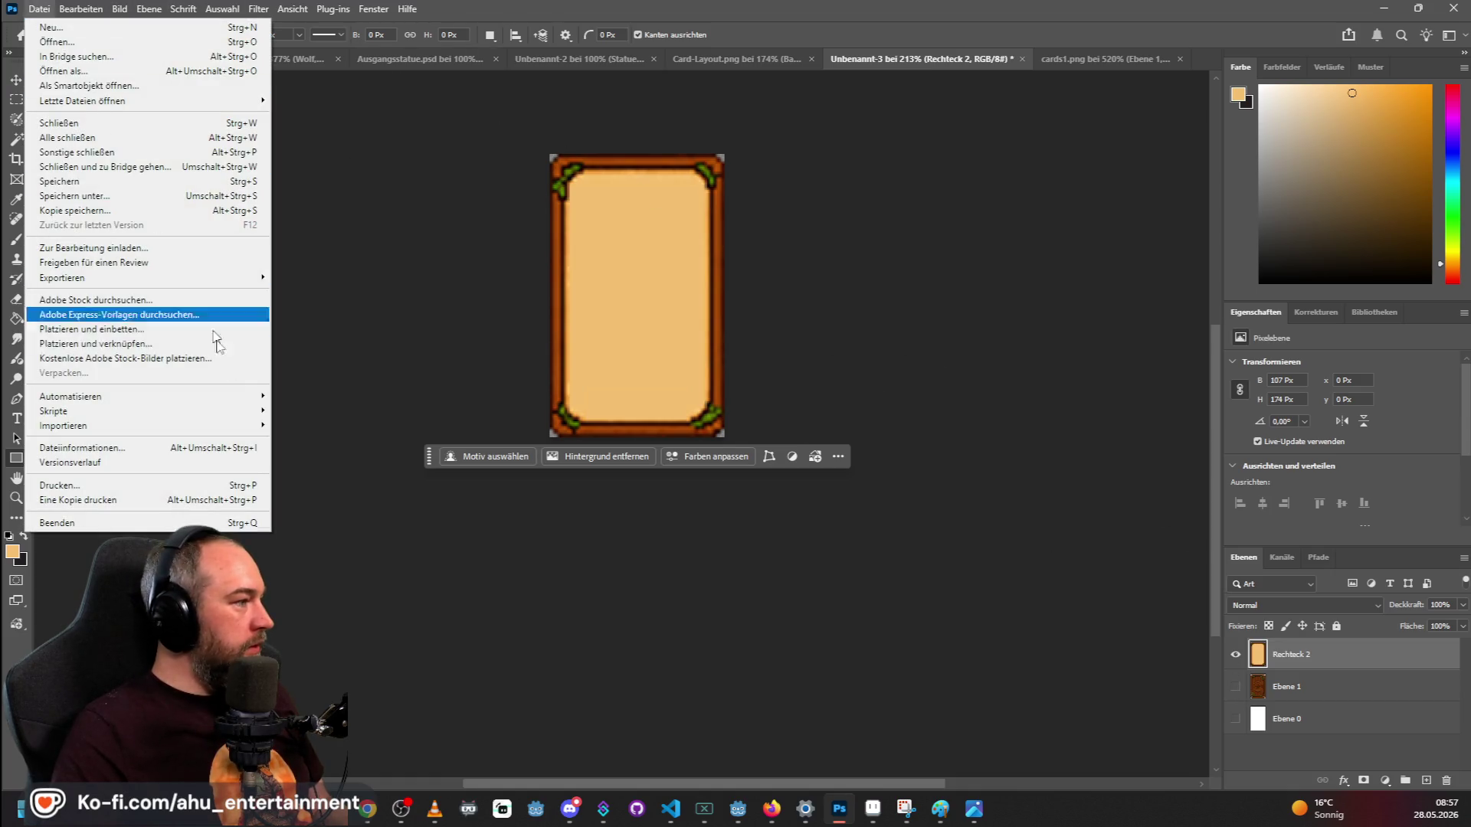
Quick-export the card as a PNG named card-clean-vorne.
click(299, 277)
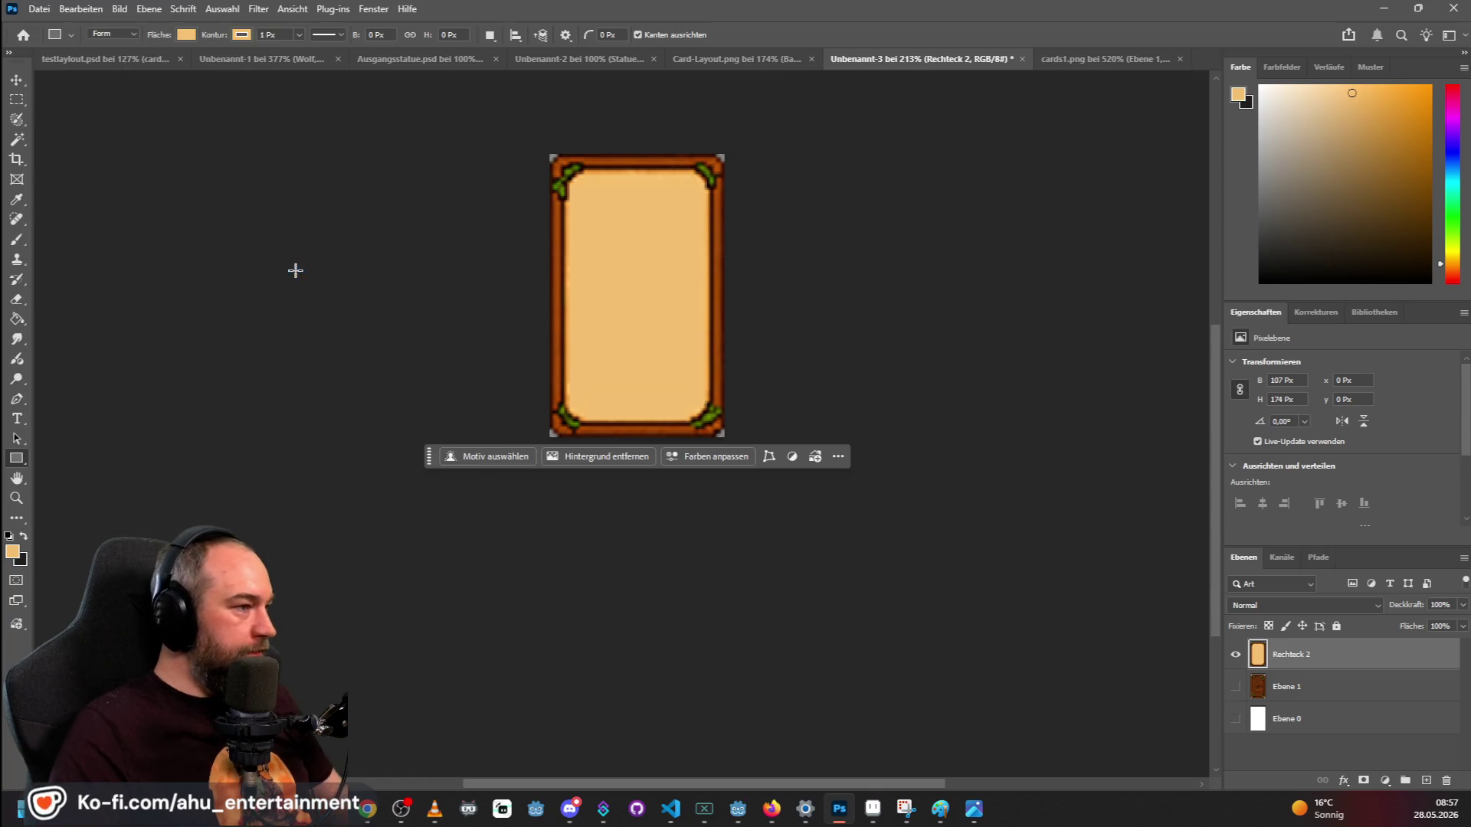
text(card-clean-vorn)
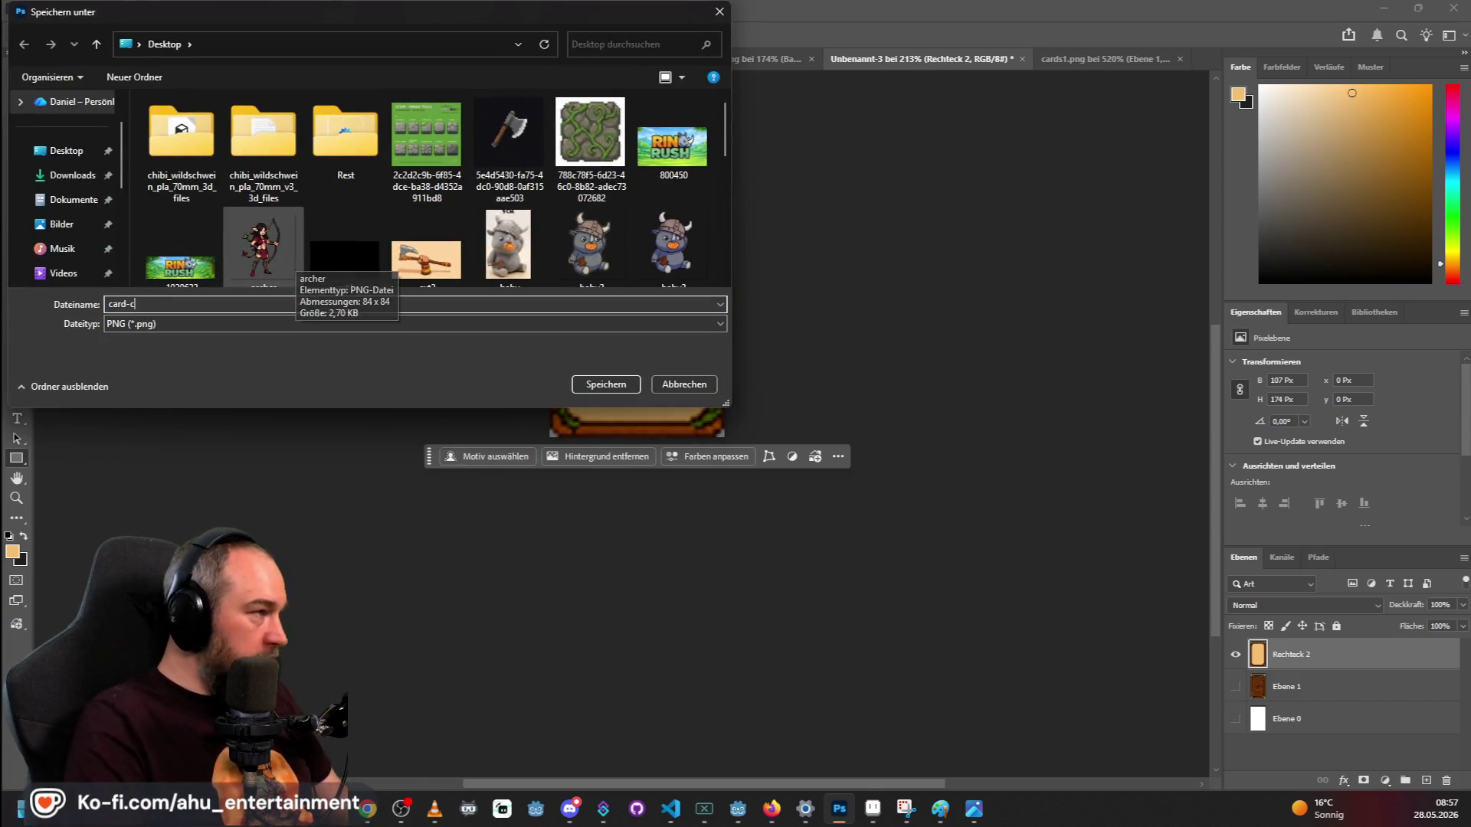
text(e)
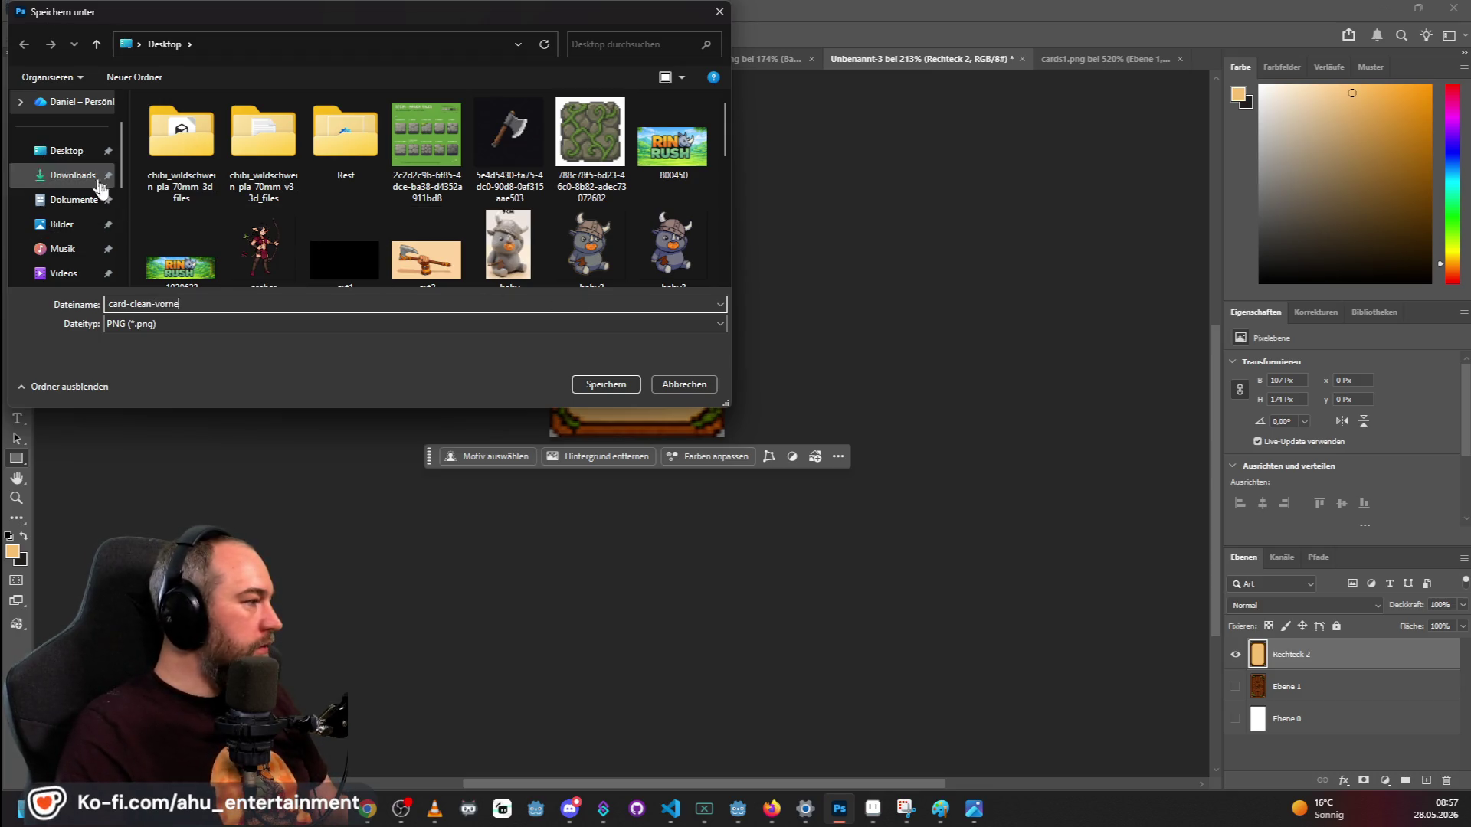
scroll(77, 201, down, 3)
click(92, 224)
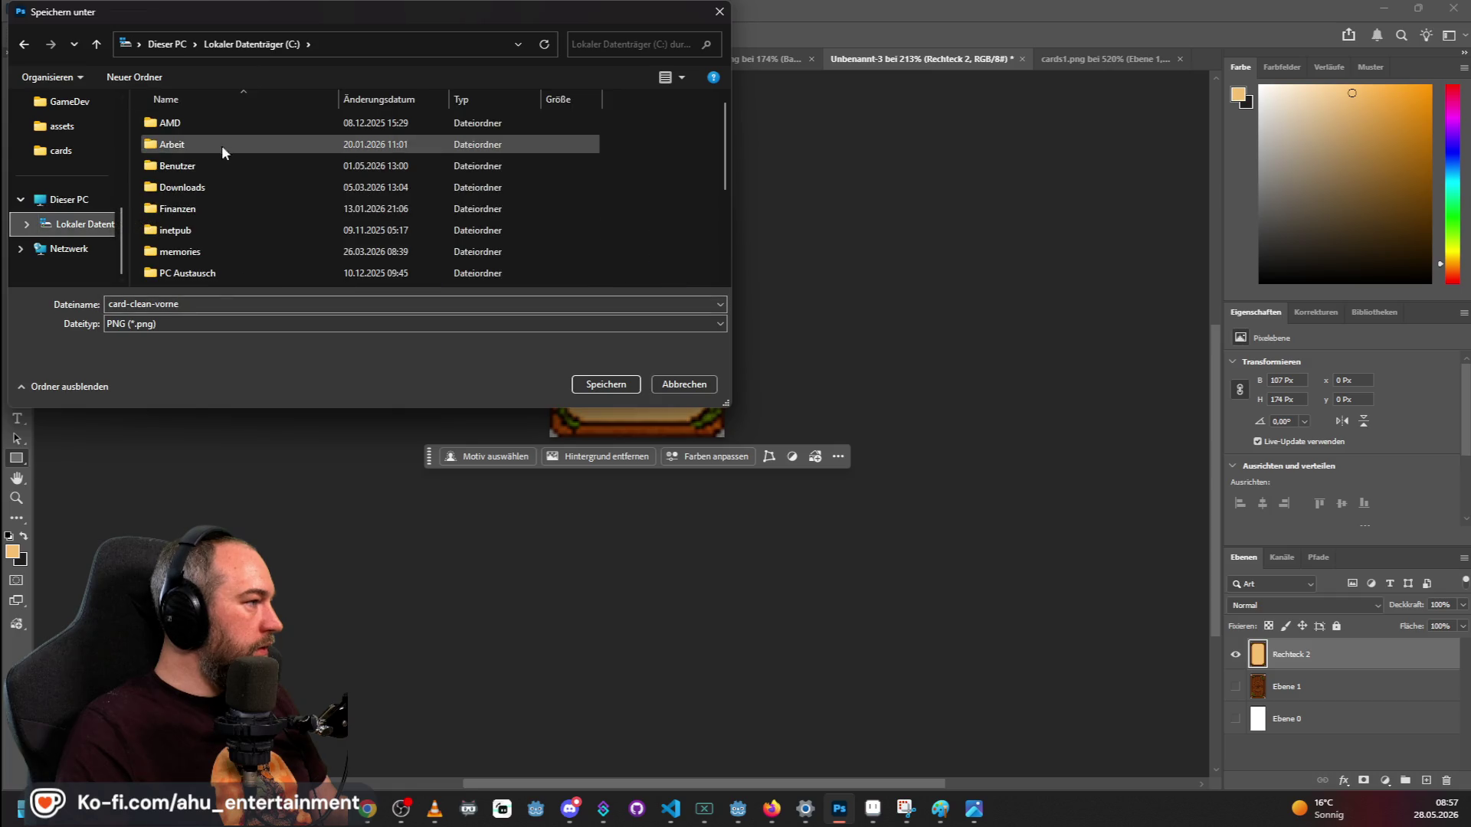
scroll(92, 176, up, 5)
scroll(90, 168, up, 2)
scroll(90, 169, down, 2)
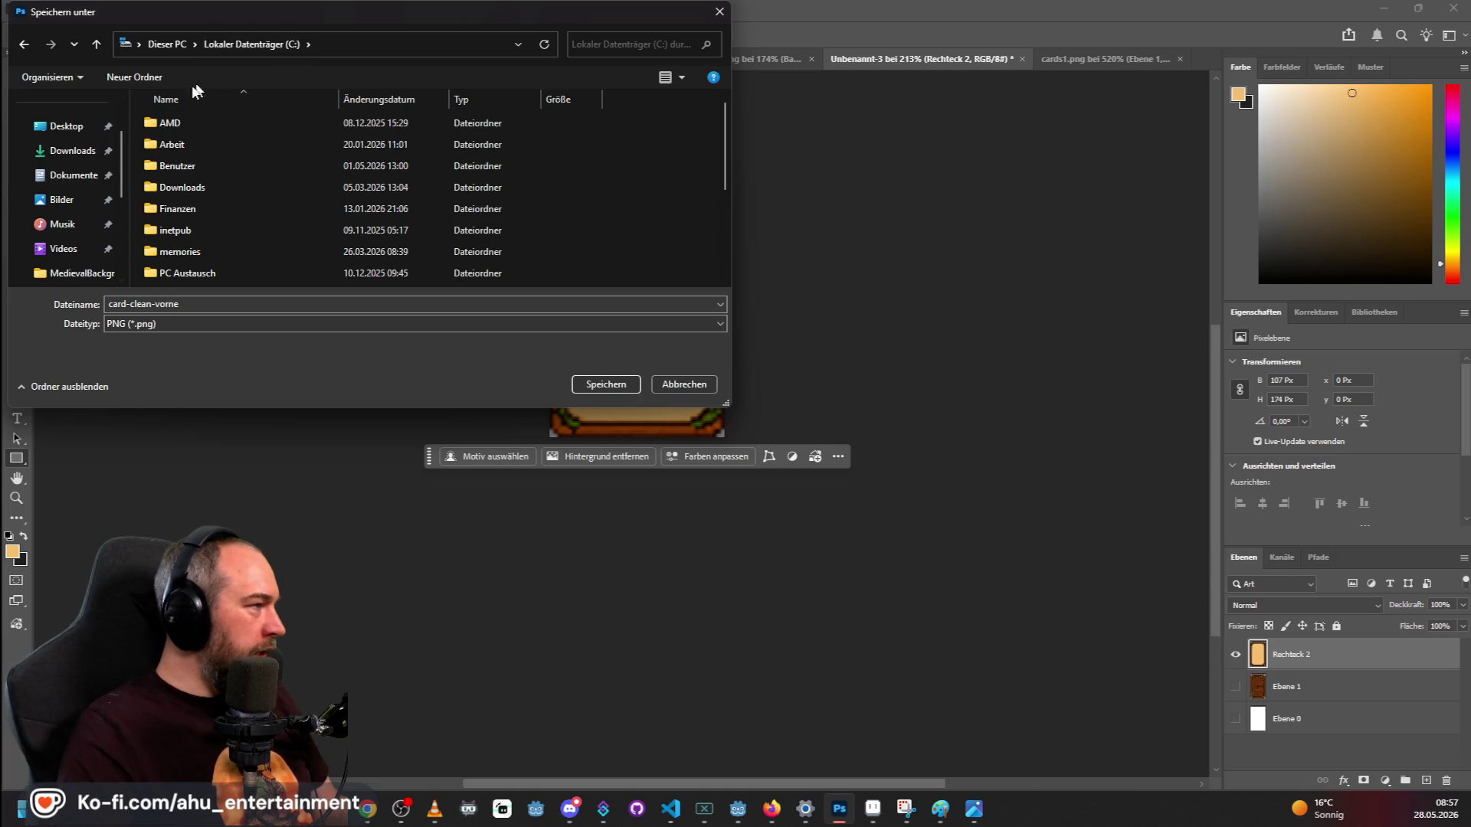
Save the PNG into Dokumente/GitHub/RinoLernt/lern-spiel-sammlung/assets.
click(71, 175)
double_click(187, 265)
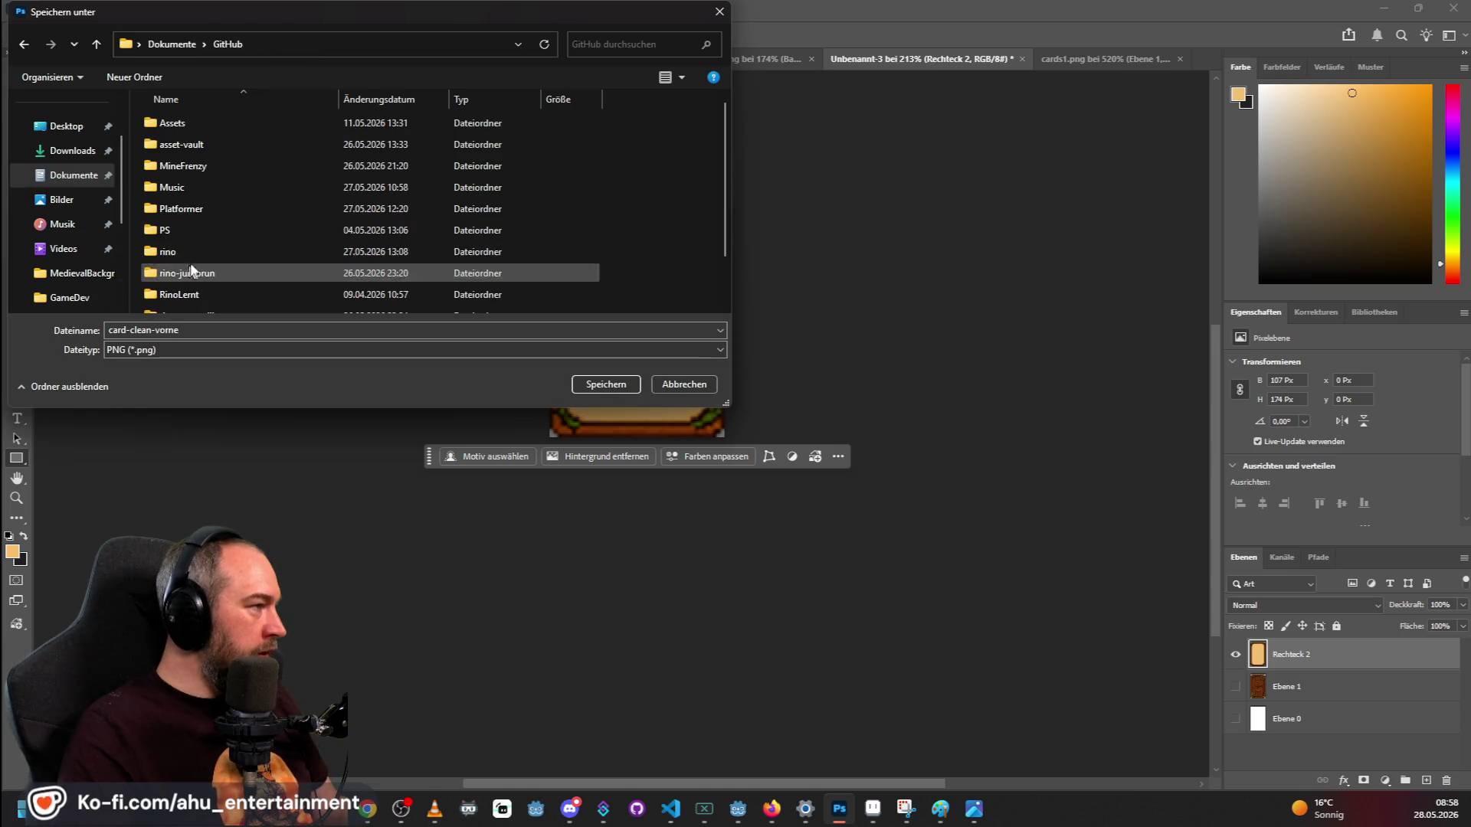
double_click(173, 294)
double_click(227, 147)
double_click(185, 228)
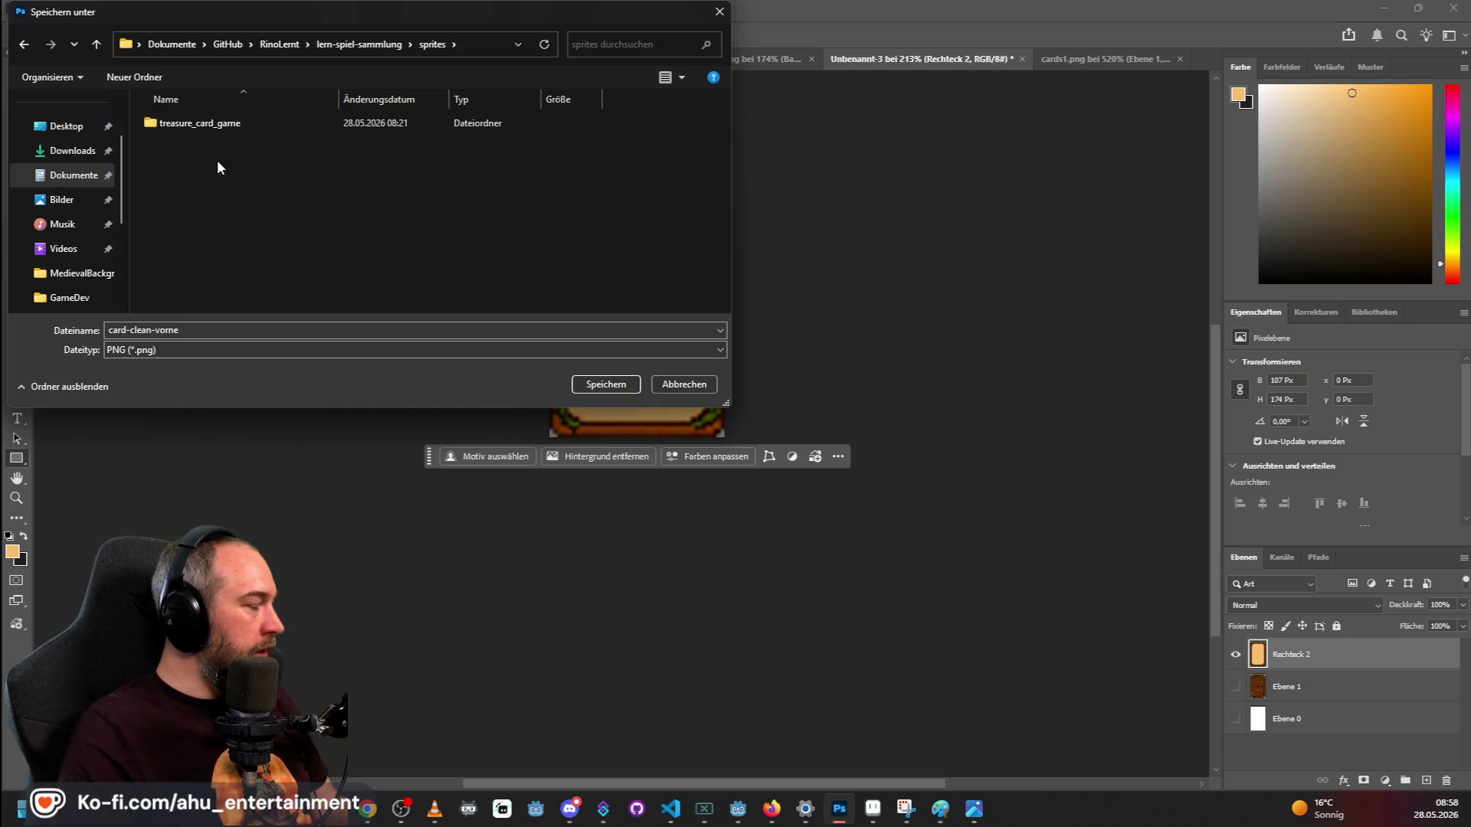
key(alt+Up)
double_click(196, 160)
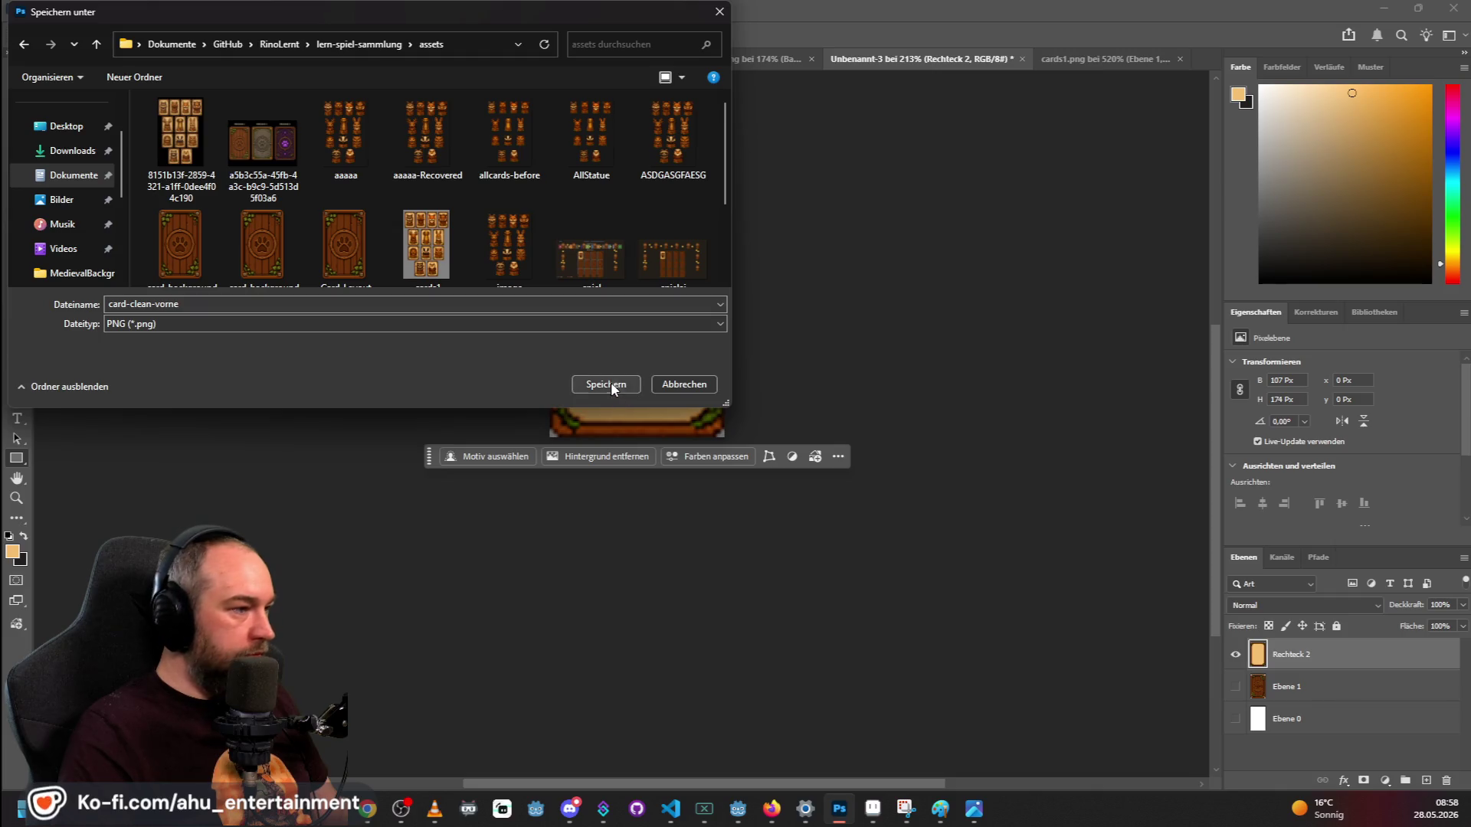
click(612, 386)
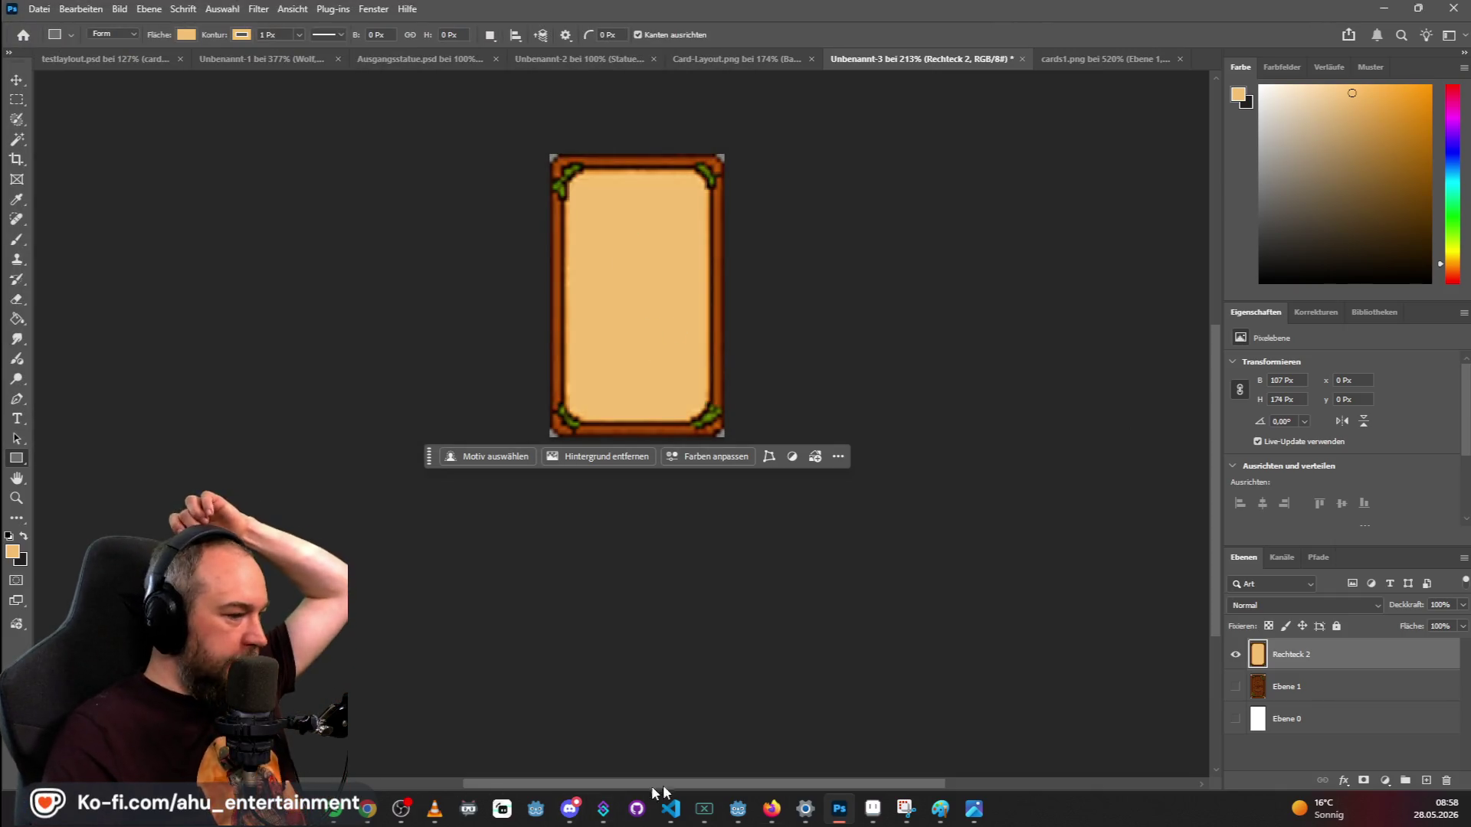
click(879, 810)
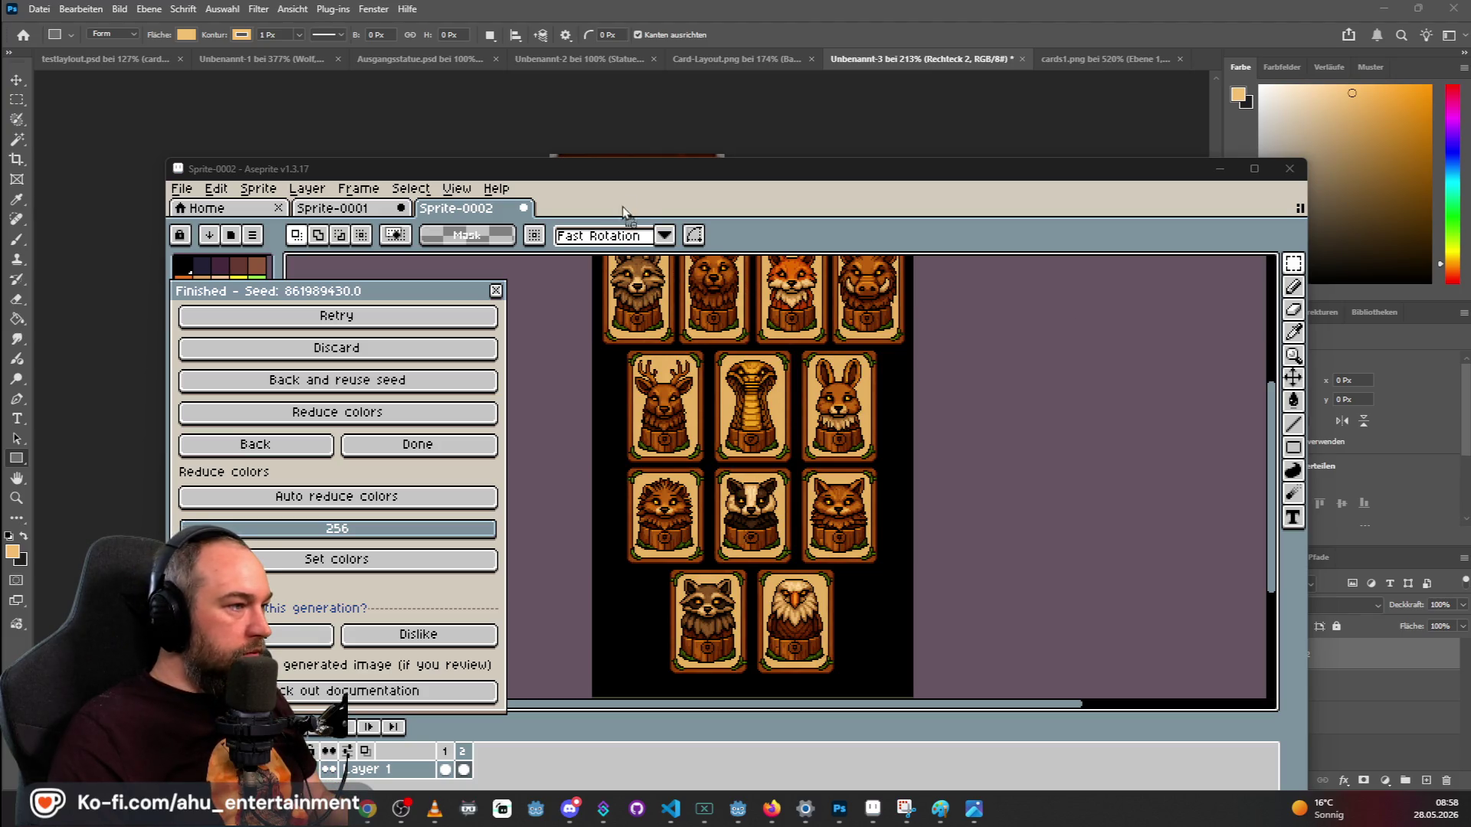
Drag card-clean-vorne.png onto Aseprite to open the tan card frame in its own tab.
drag(630, 212, 634, 214)
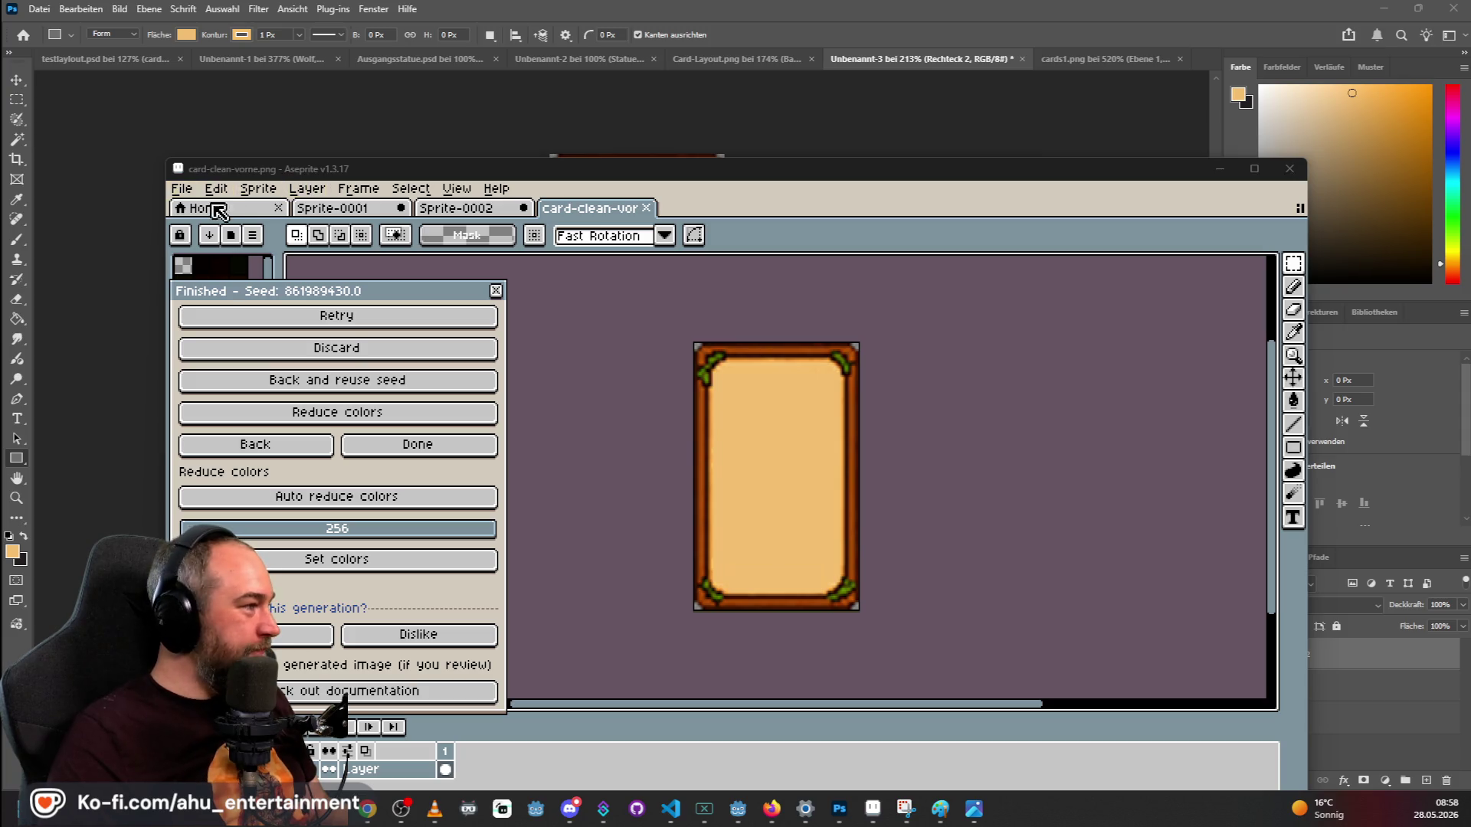
click(193, 197)
key(Escape)
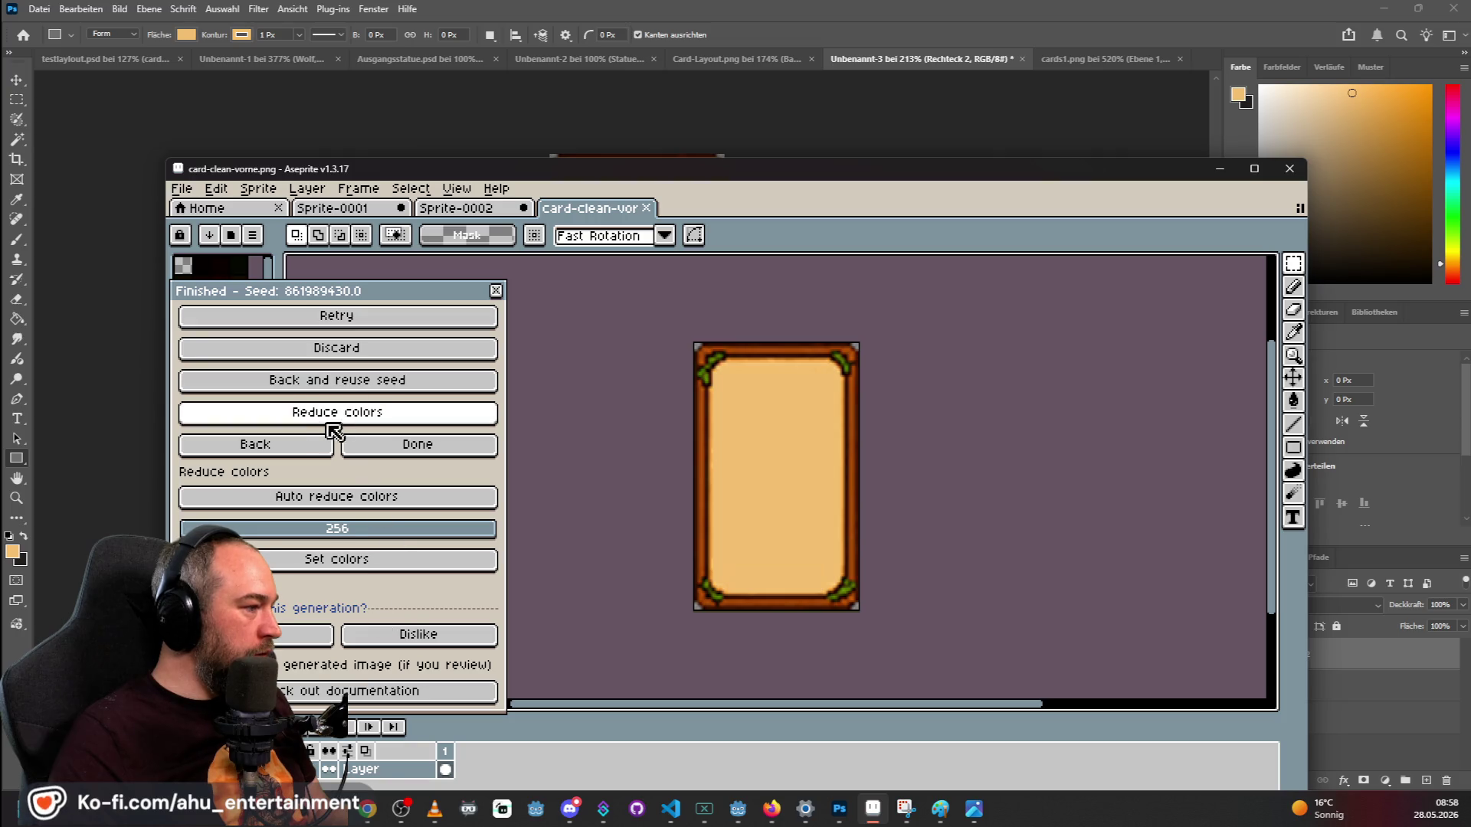
Run PixelLab pixel correction on the card, adding the cleaned card as frame 2.
click(372, 447)
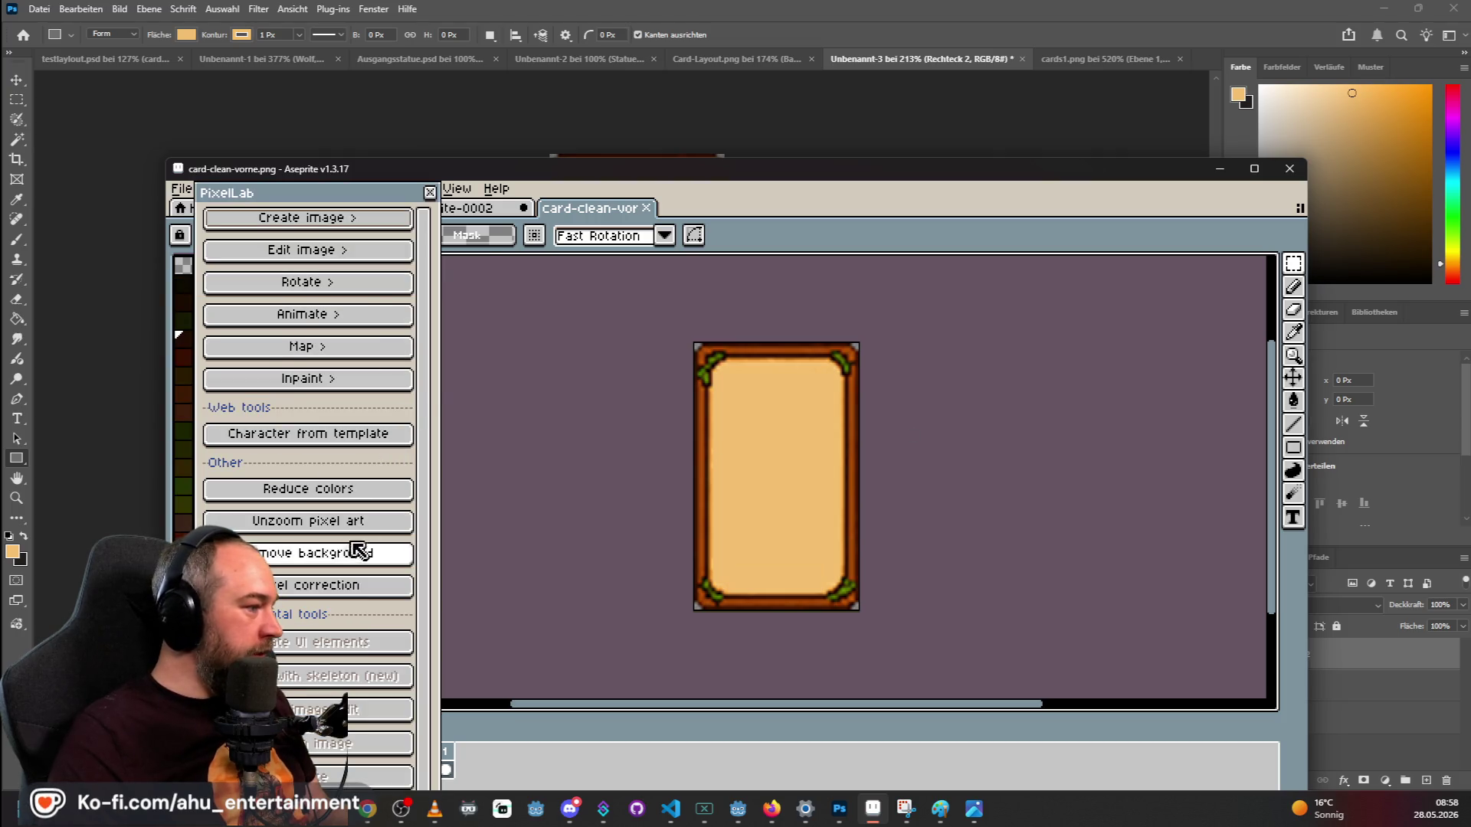
click(369, 586)
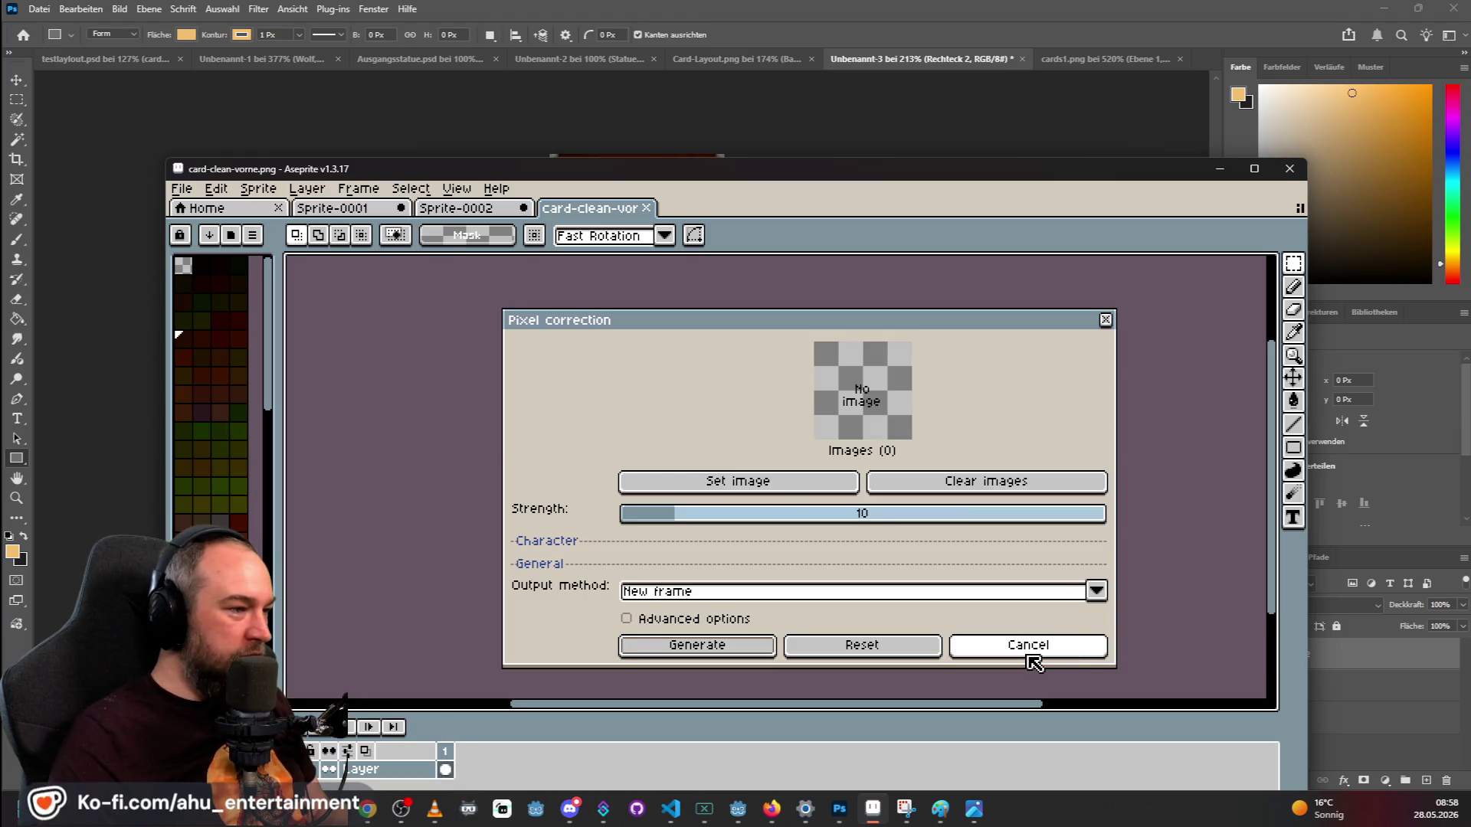
click(809, 490)
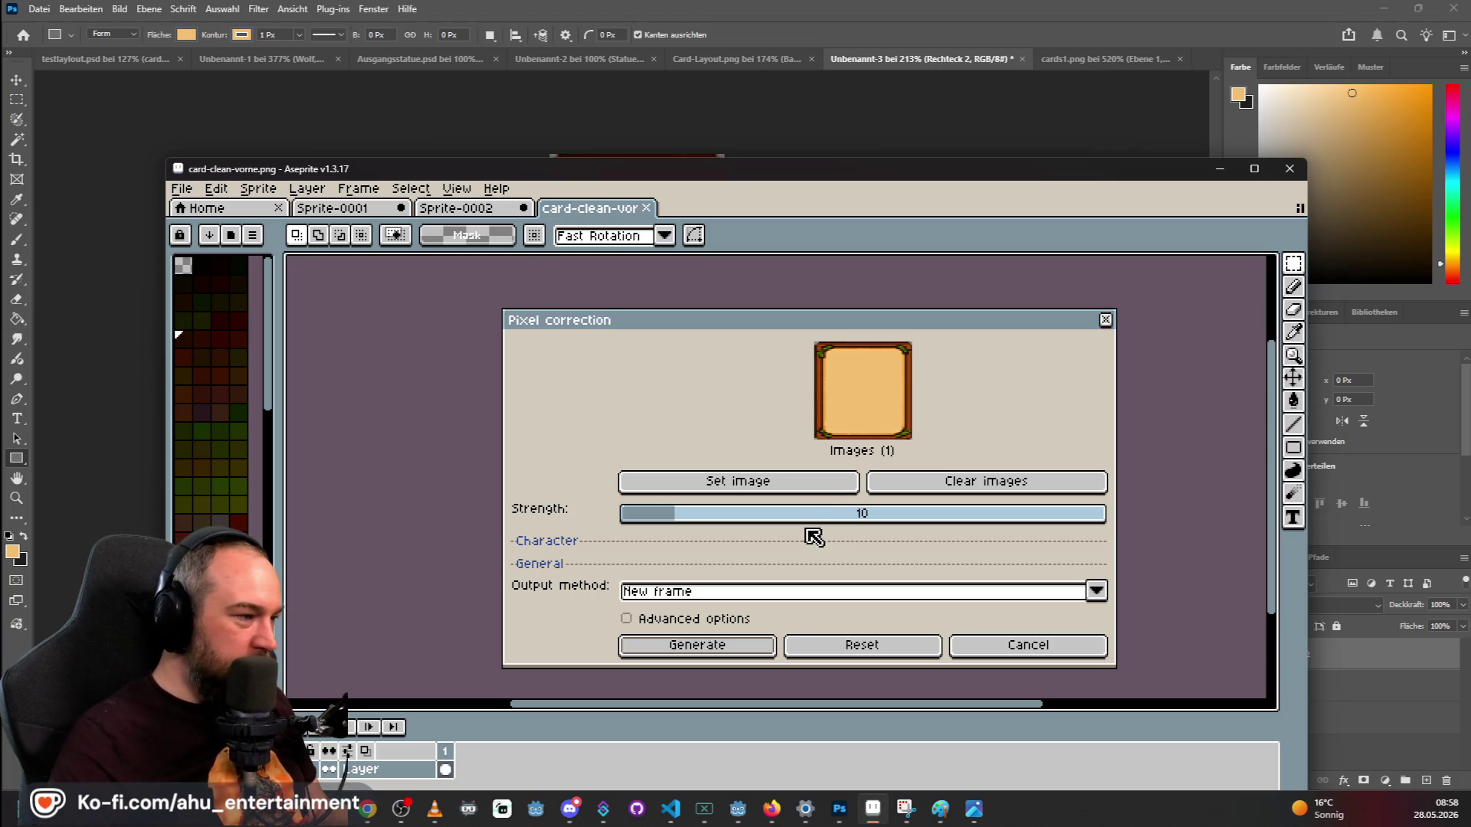
click(739, 646)
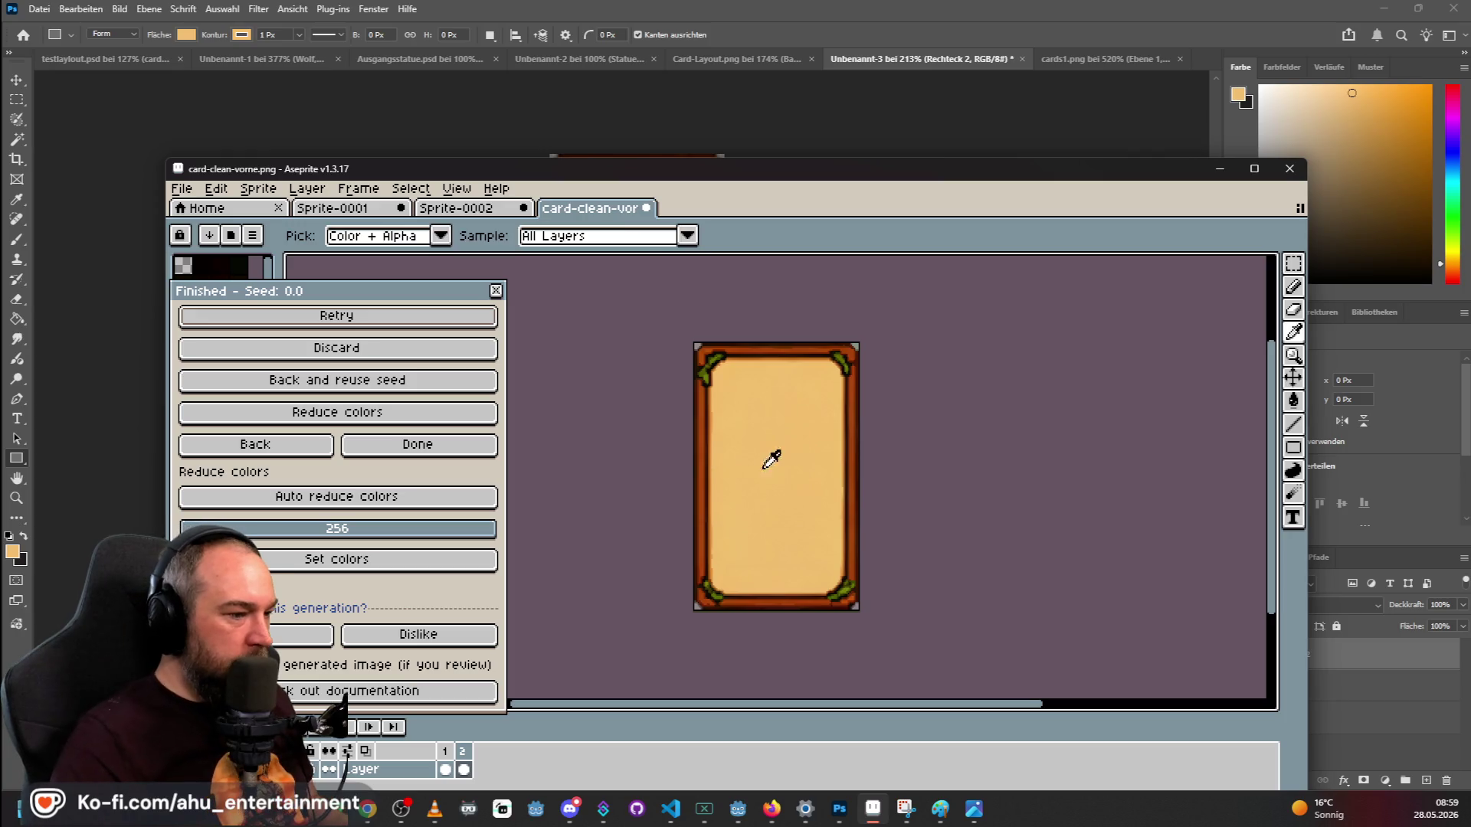
scroll(774, 450, up, 3)
scroll(831, 440, down, 3)
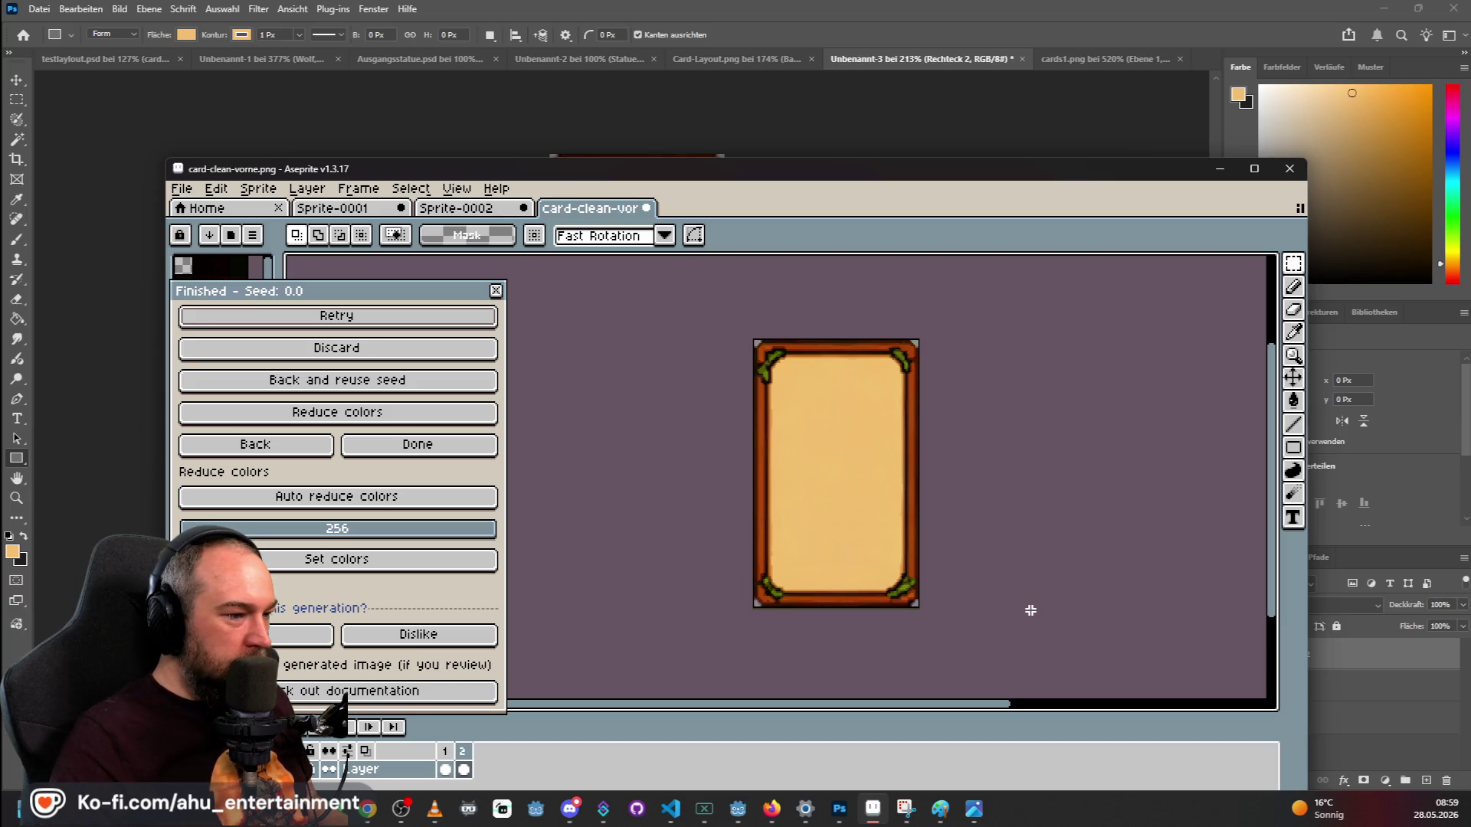
click(223, 448)
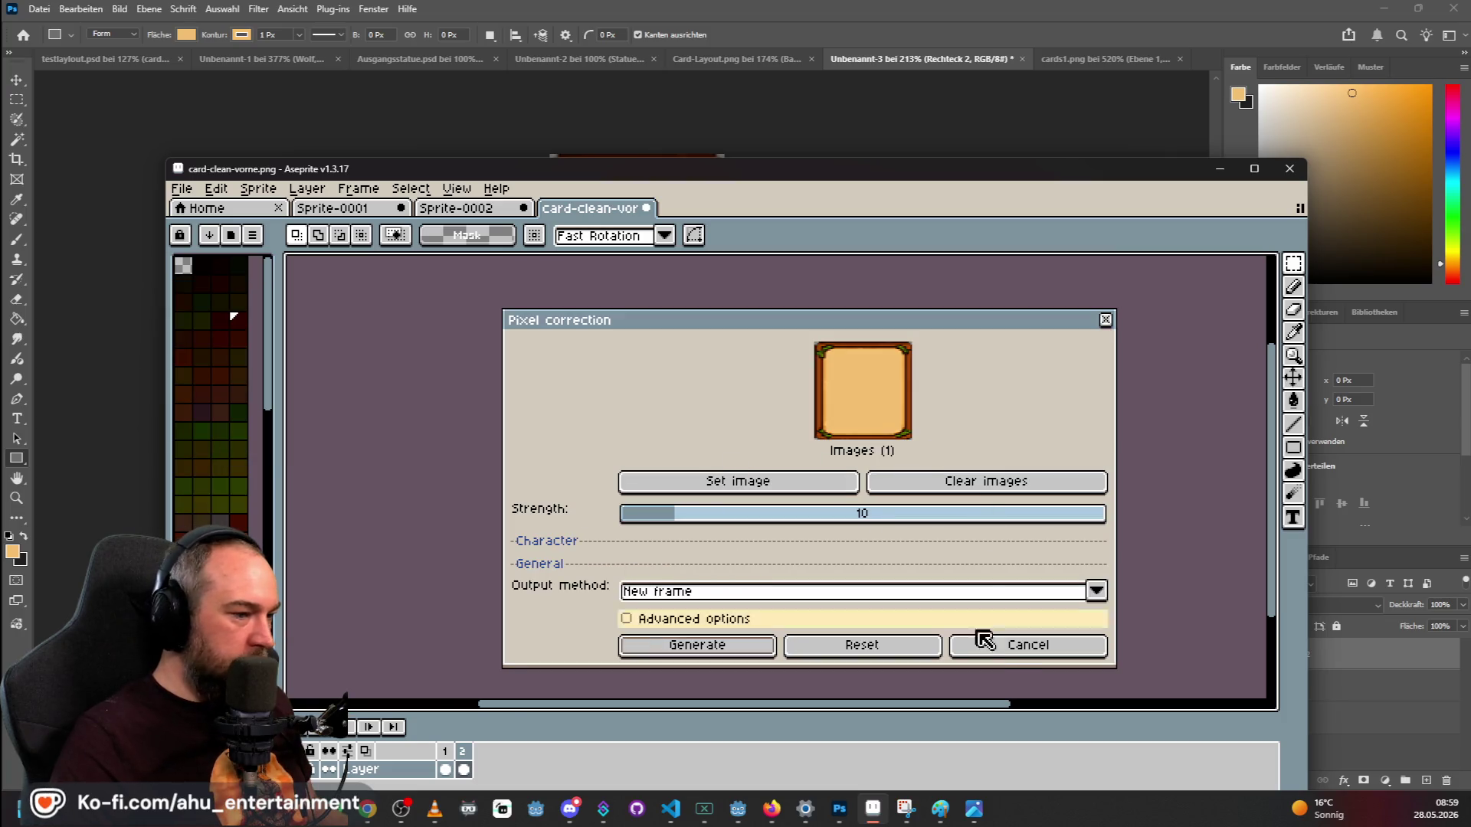
Rerun pixel correction on the blank card frame with Strength set to 100.
click(1011, 645)
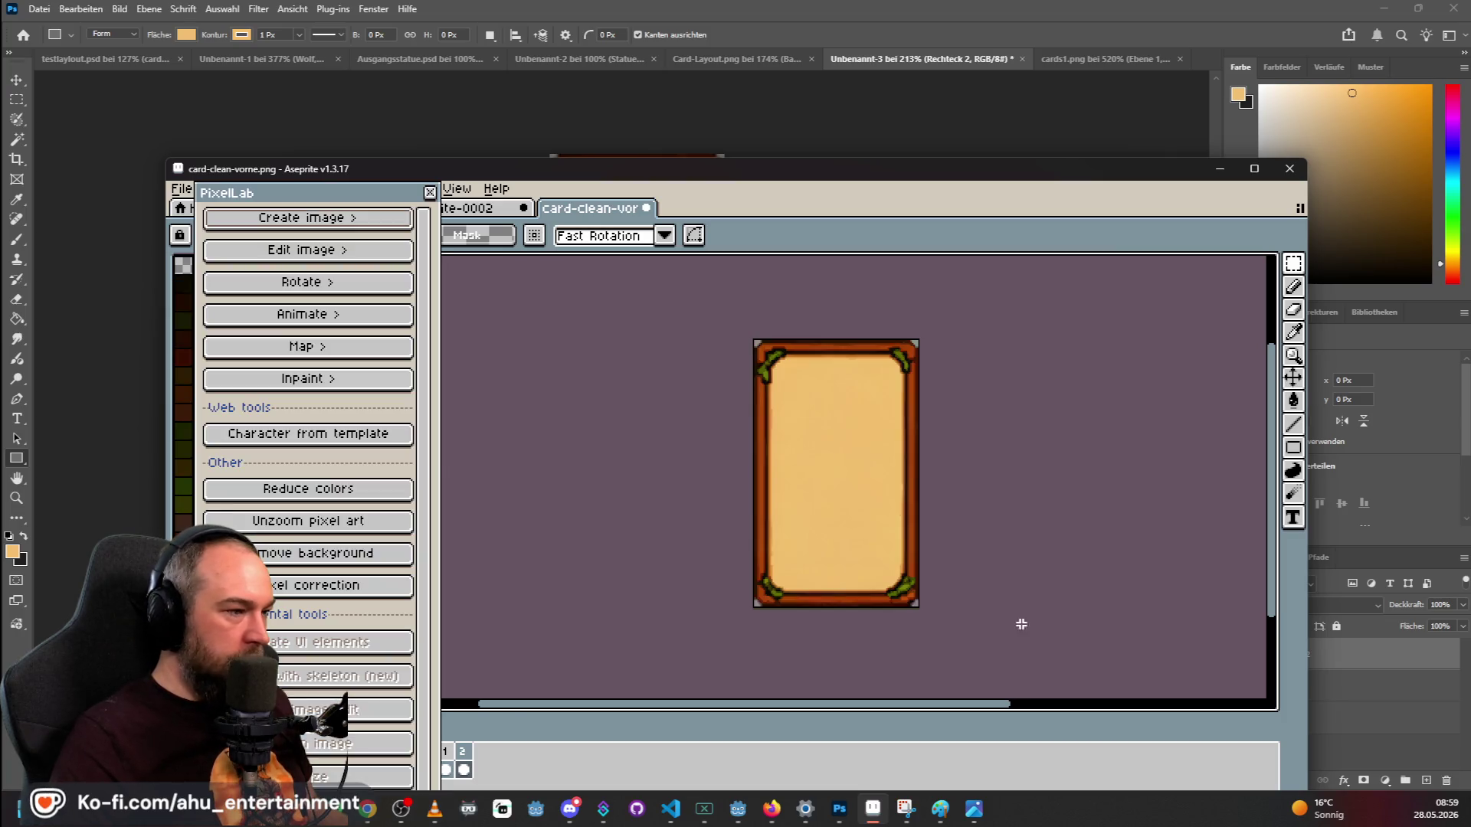
right_click(464, 751)
key(Escape)
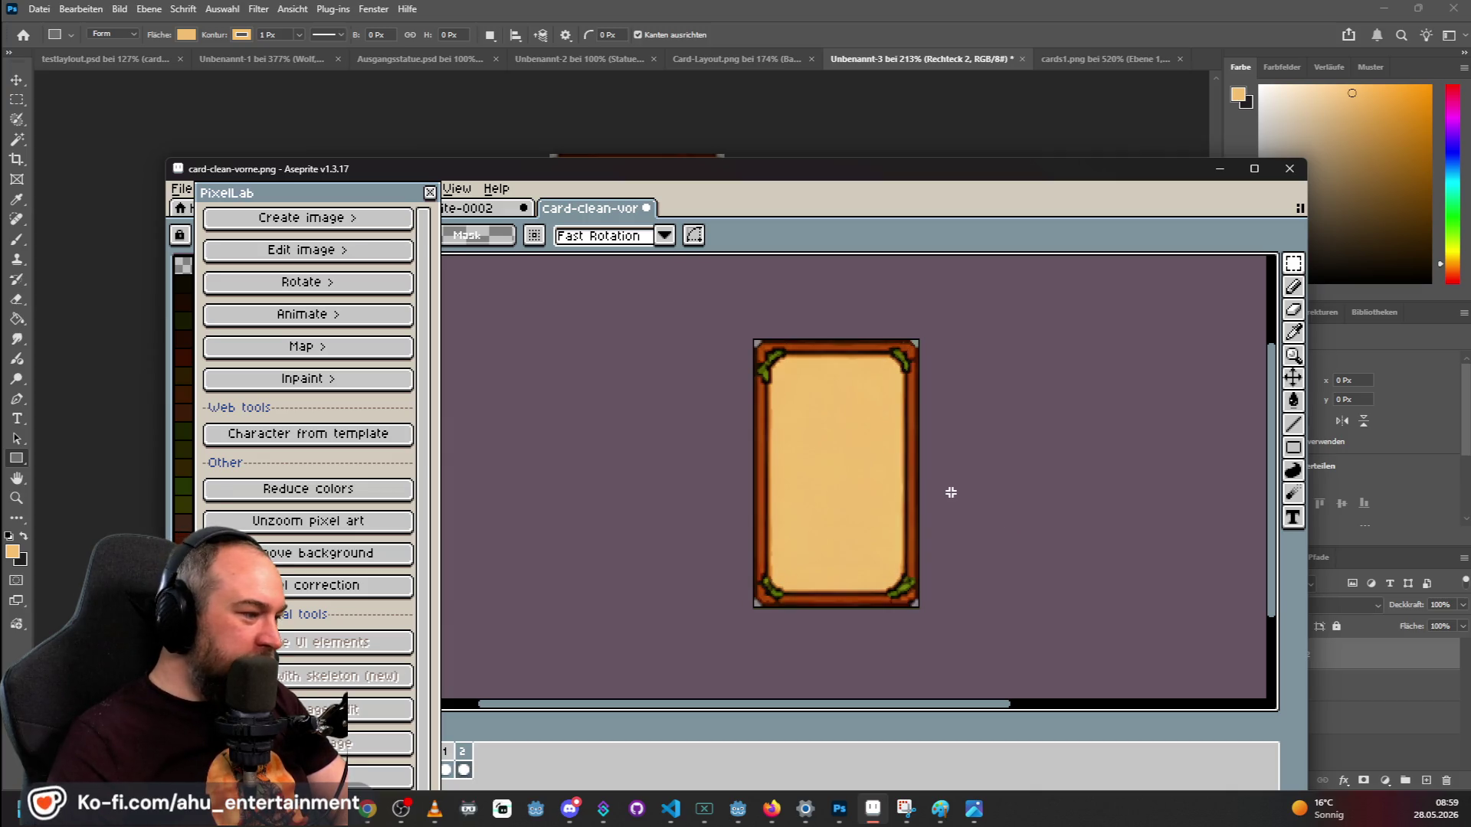
click(329, 587)
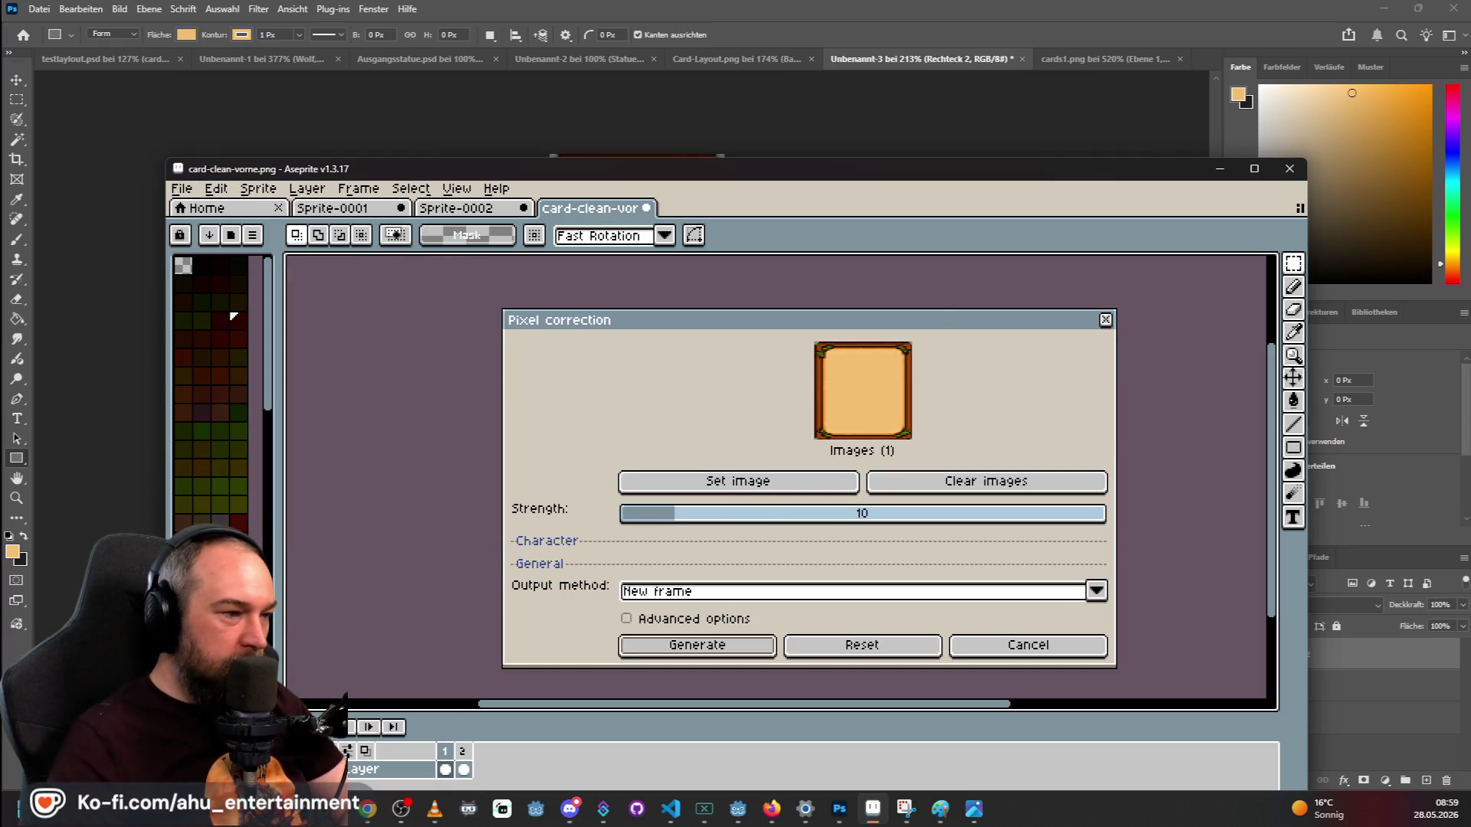
click(793, 516)
drag(799, 527, 1132, 528)
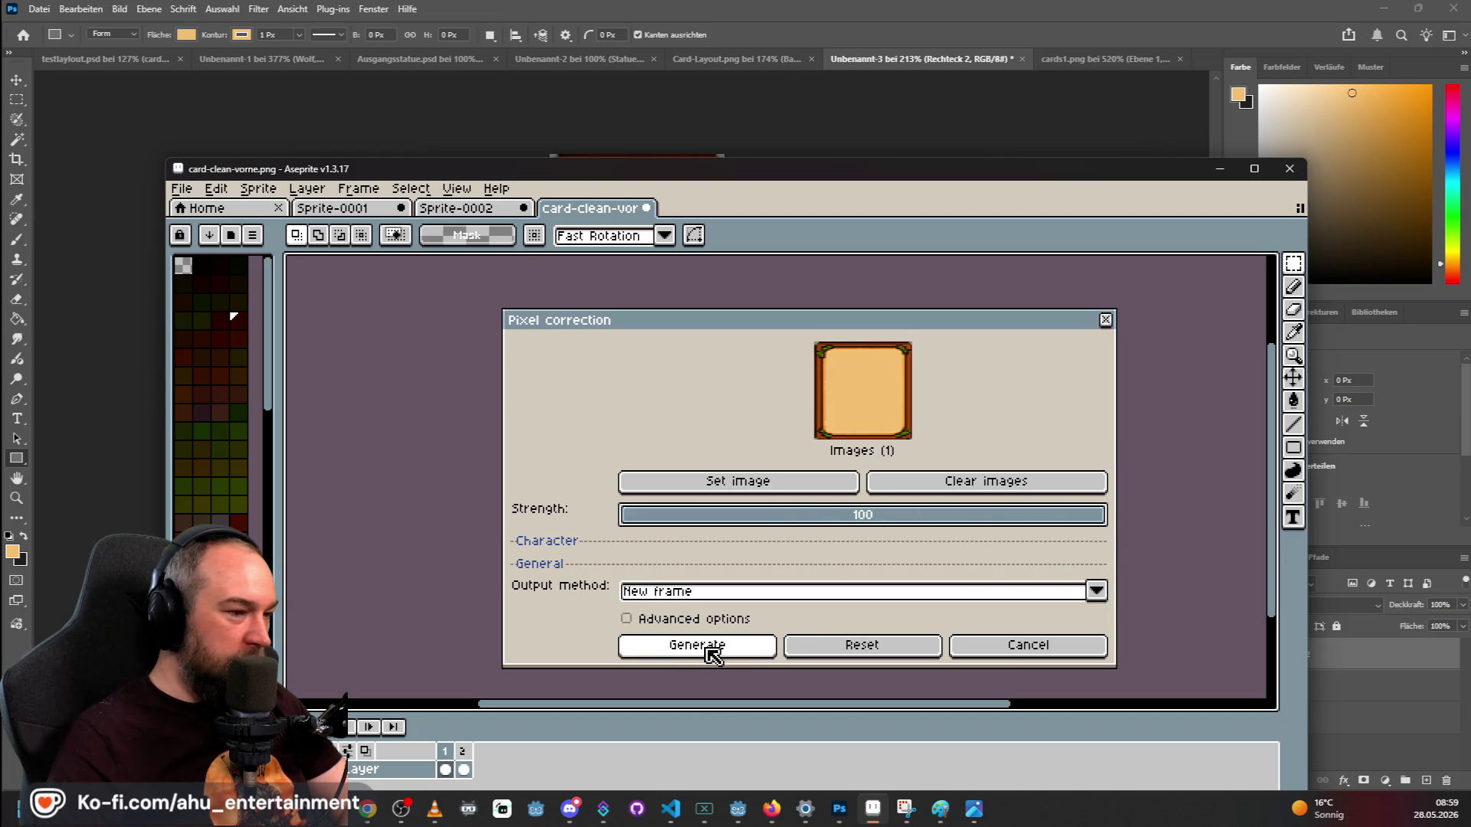
click(711, 654)
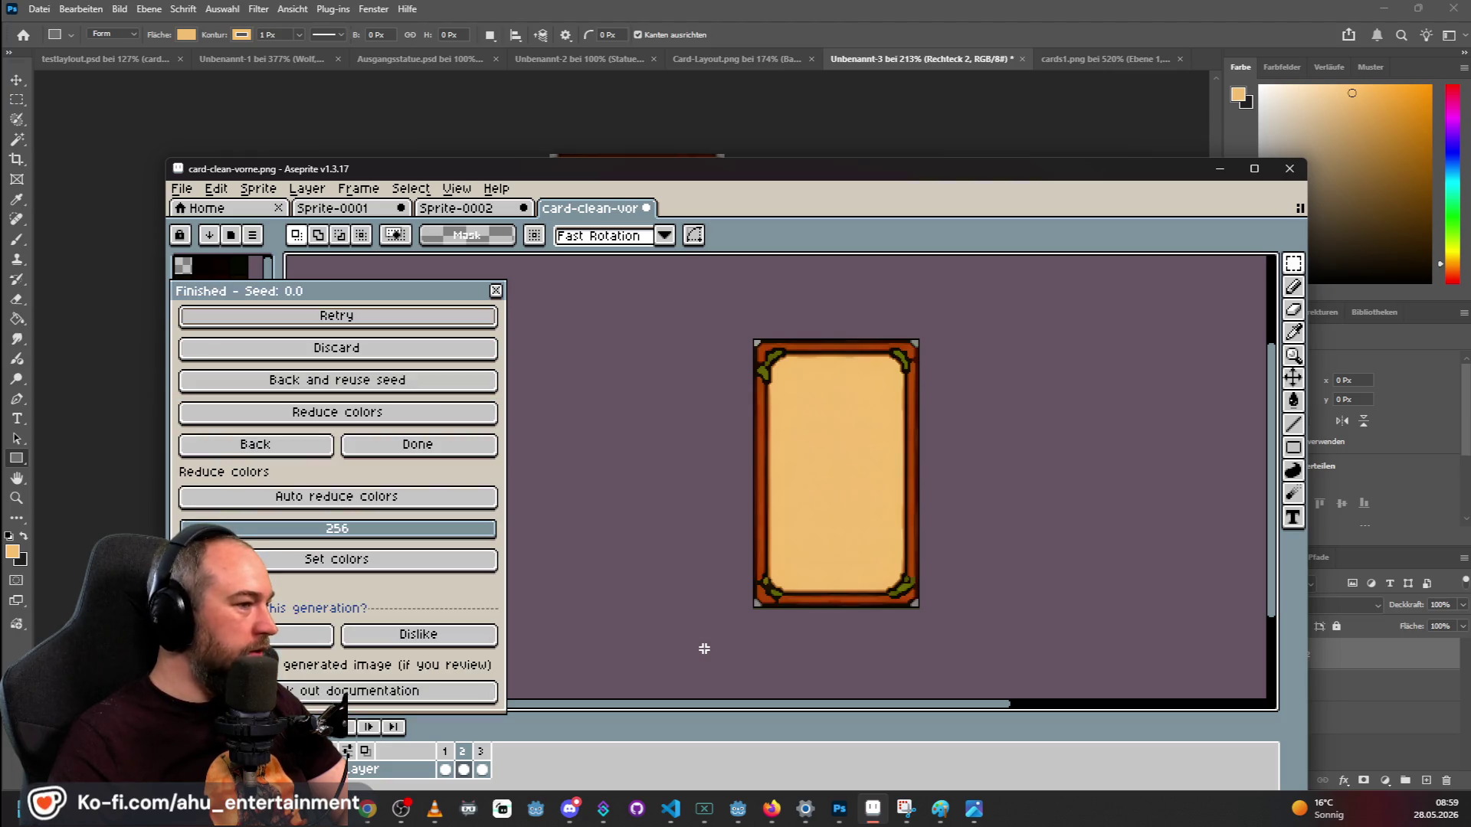
Exit the pixel correction settings and switch to the Sprite-0002 animal card sheet.
scroll(859, 407, up, 1)
scroll(853, 404, down, 1)
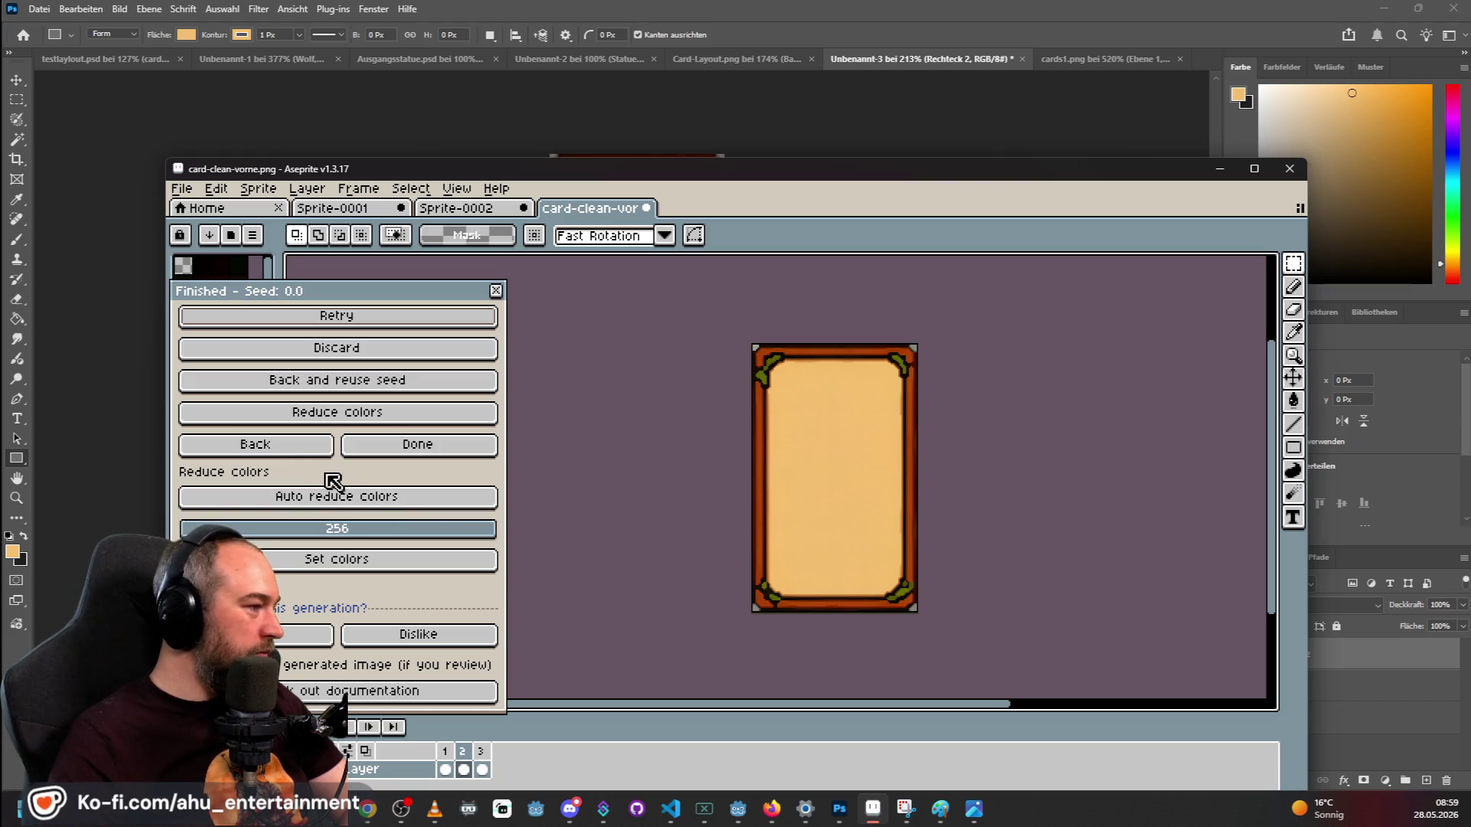
click(330, 446)
click(1027, 646)
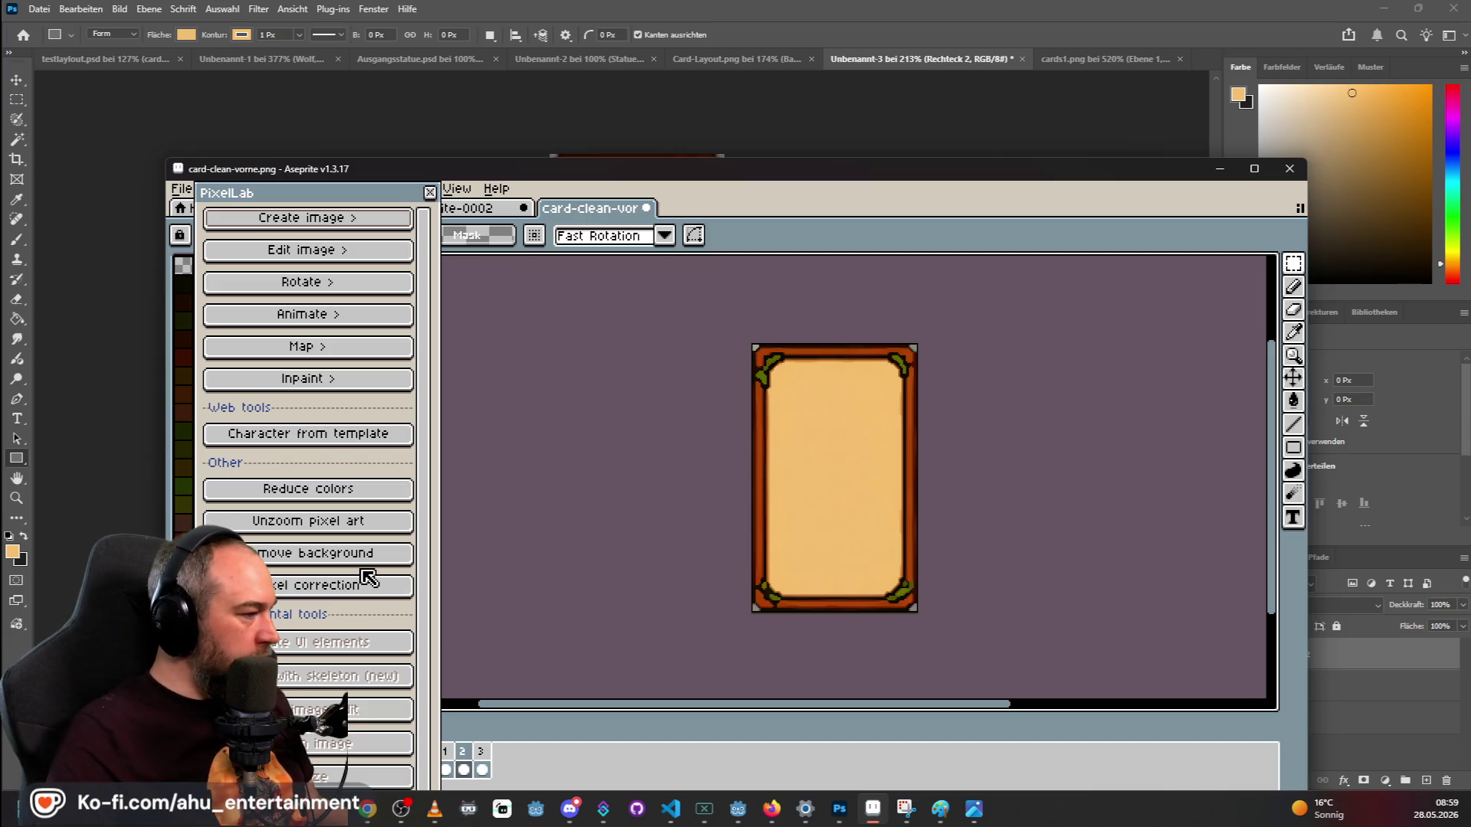
click(474, 209)
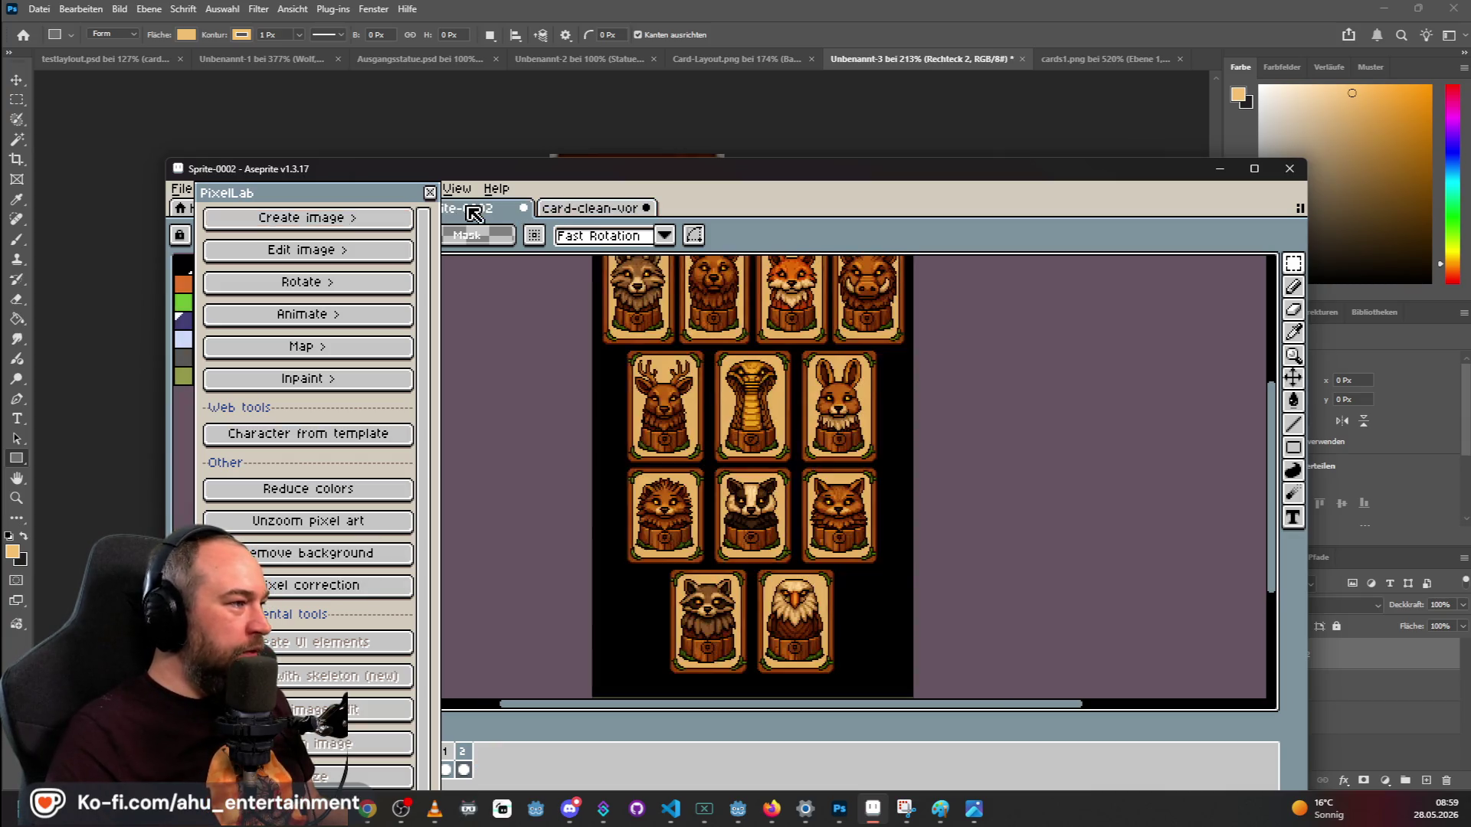
Convert frame 1 of card-clean-vorne with Image to pixel art at a chosen output size.
click(571, 213)
click(446, 768)
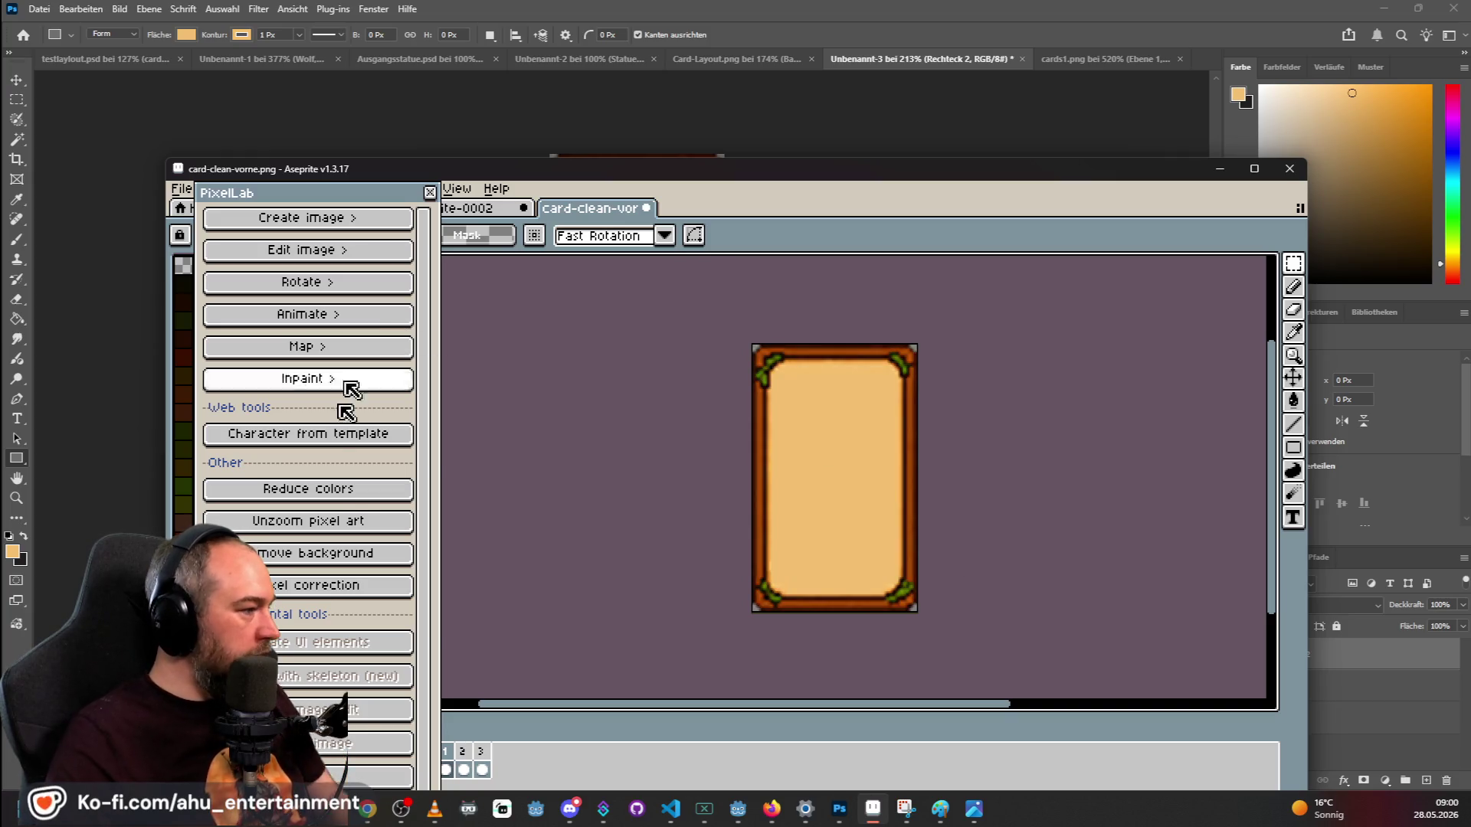
click(282, 228)
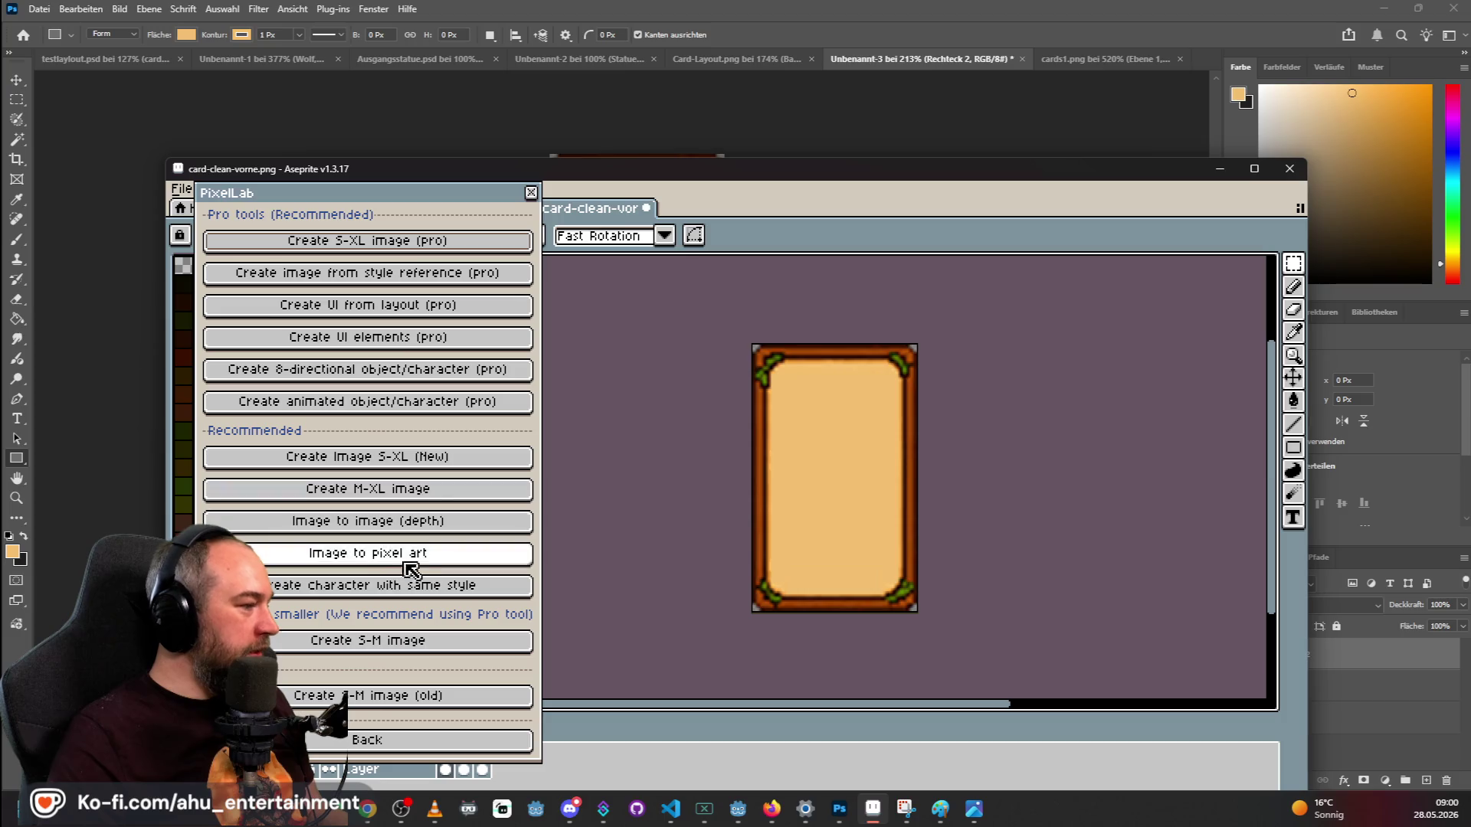
click(395, 553)
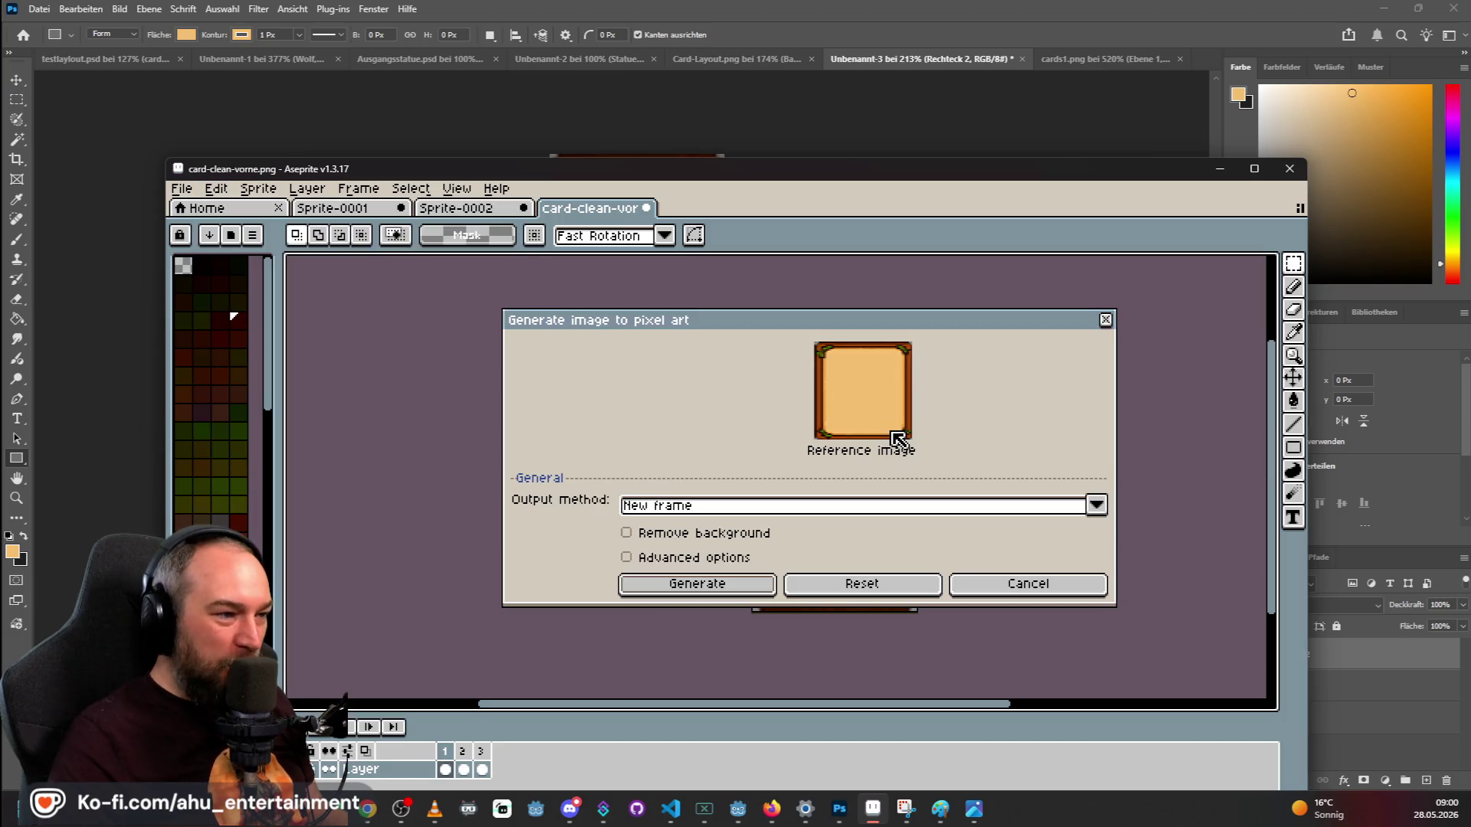
click(723, 586)
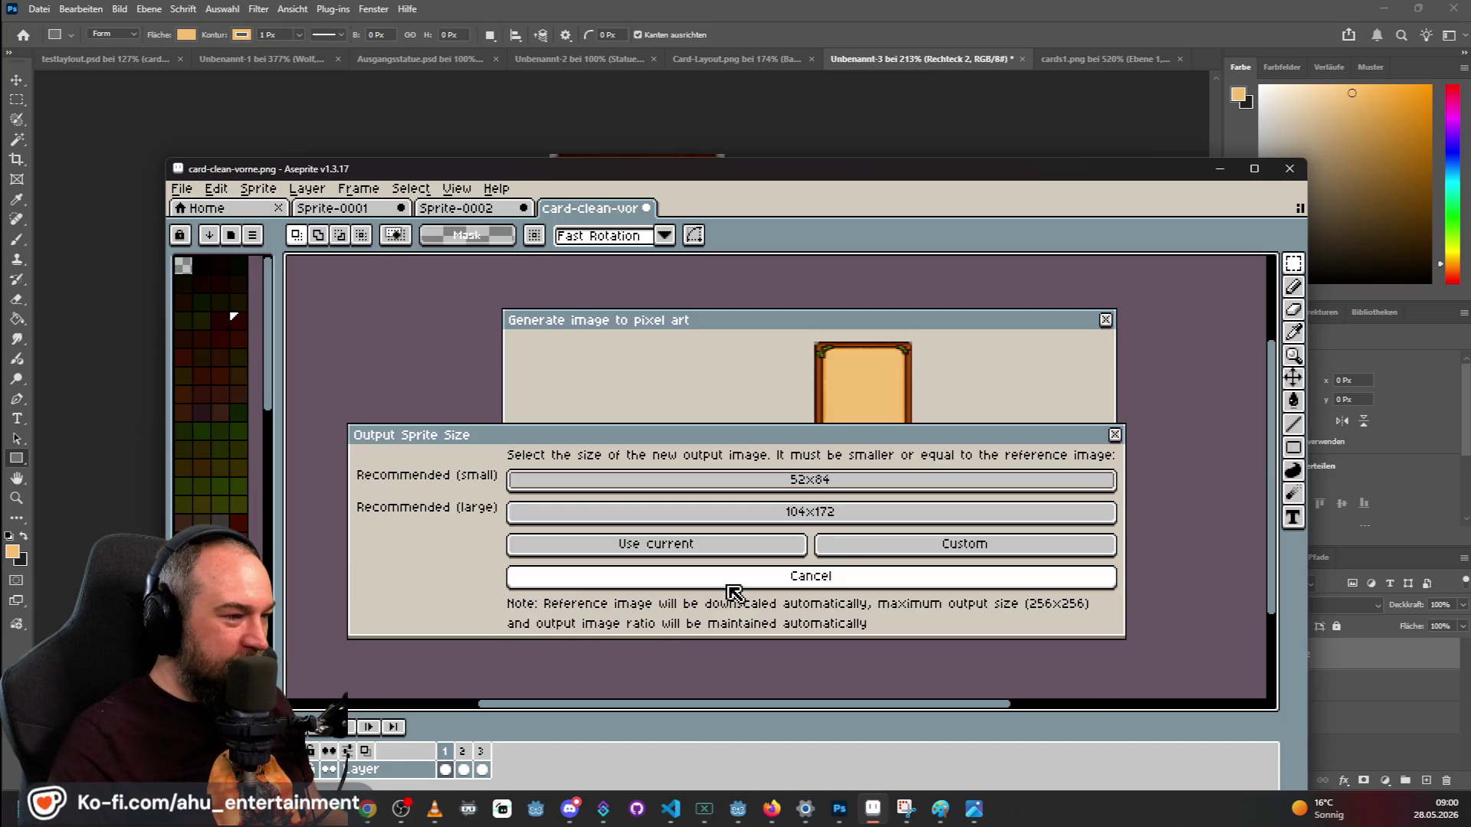
click(758, 547)
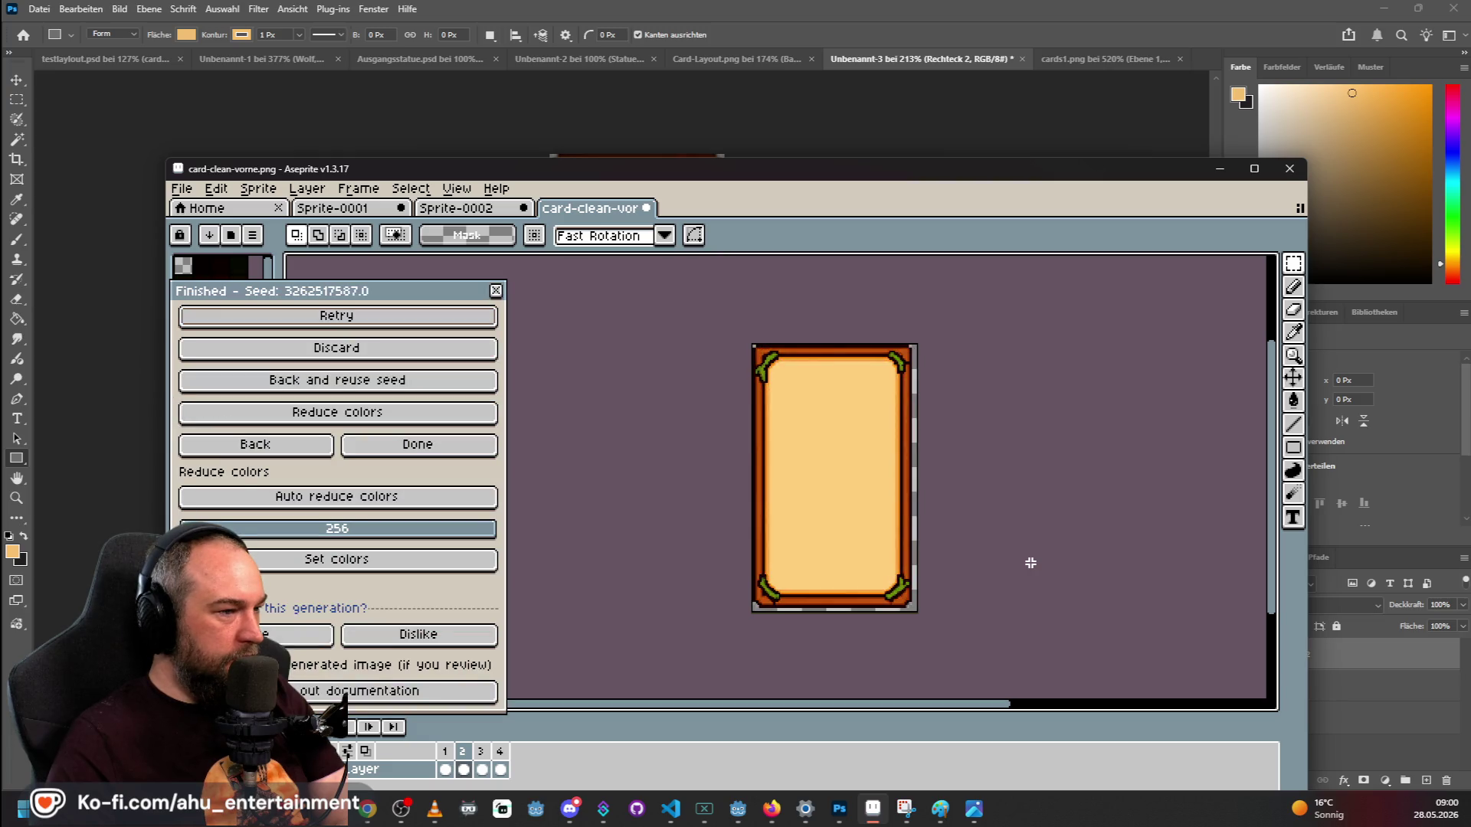
alt+click(847, 470)
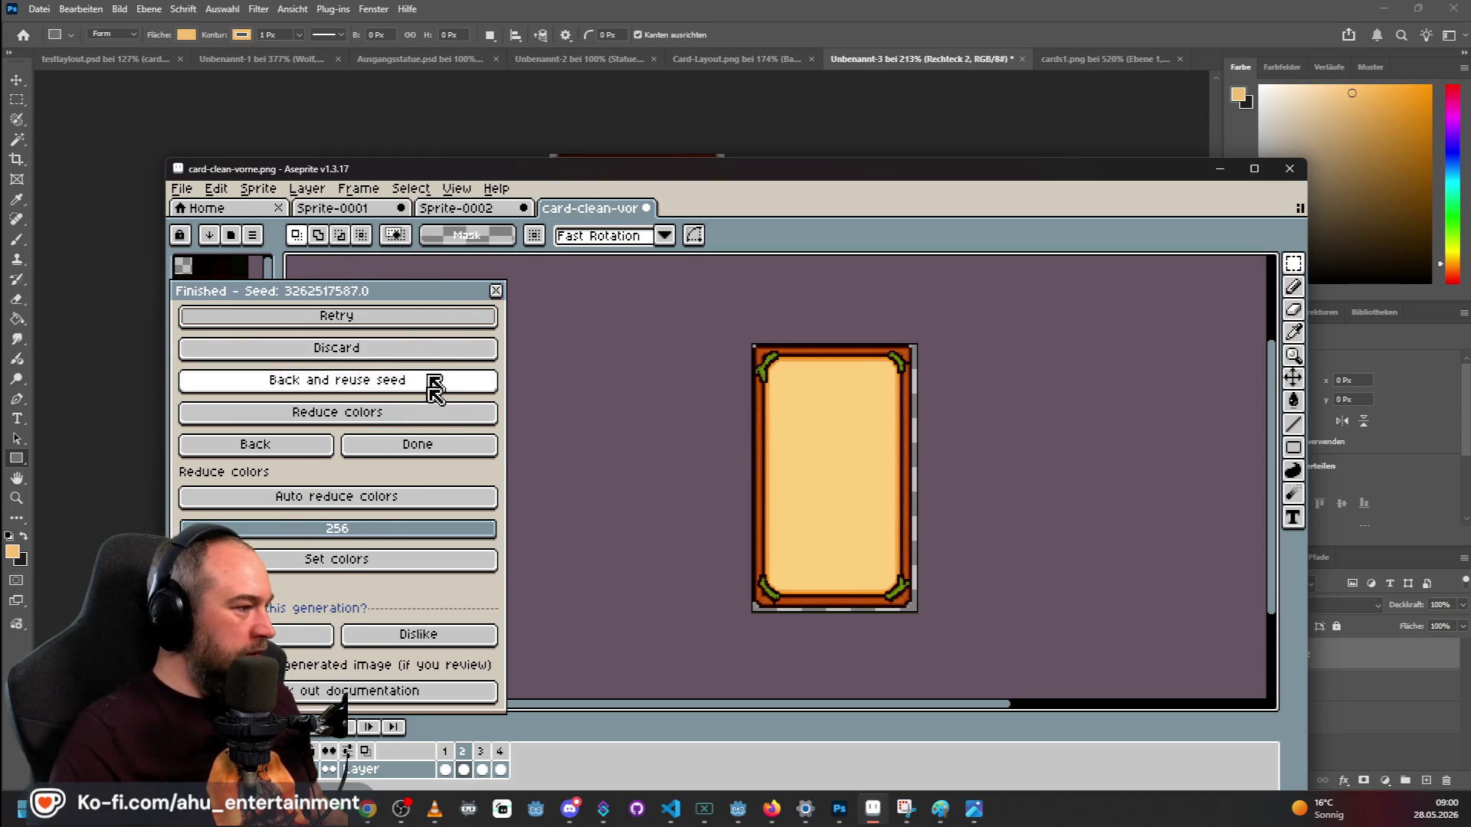
Leave the generation results and return from Aseprite to Photoshop.
click(222, 448)
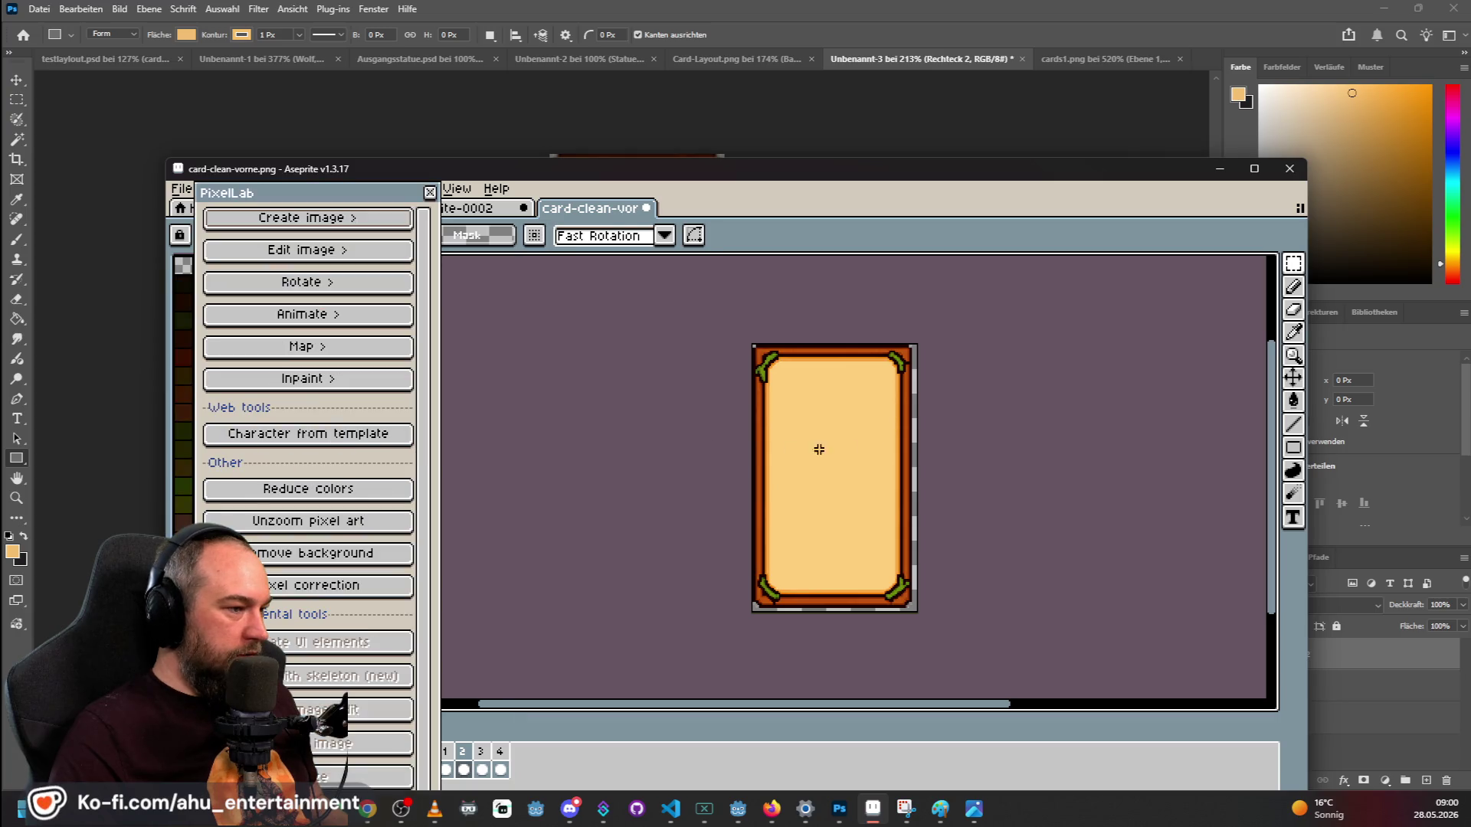
key(alt)
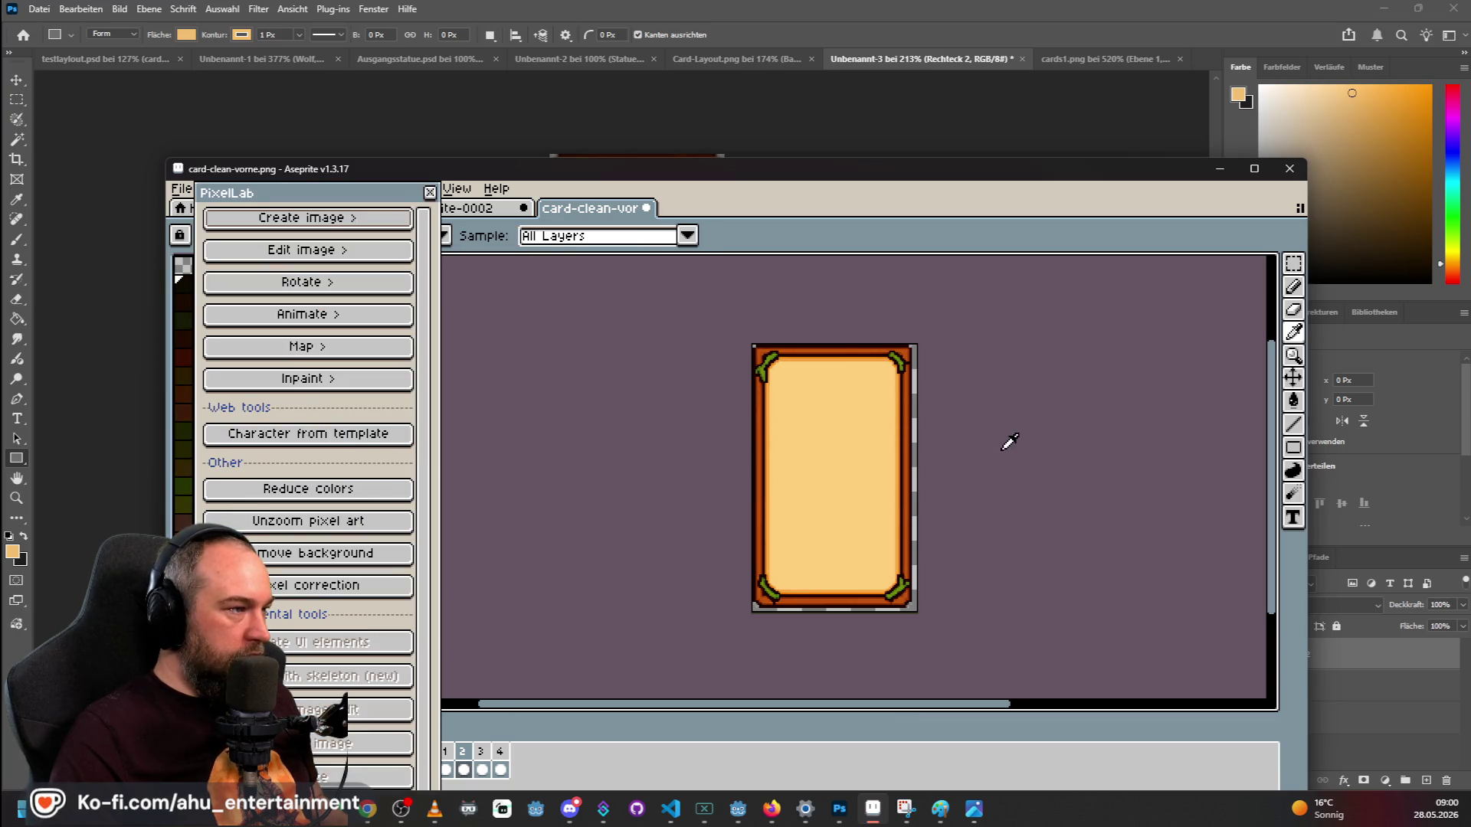
scroll(1000, 452, down, 1)
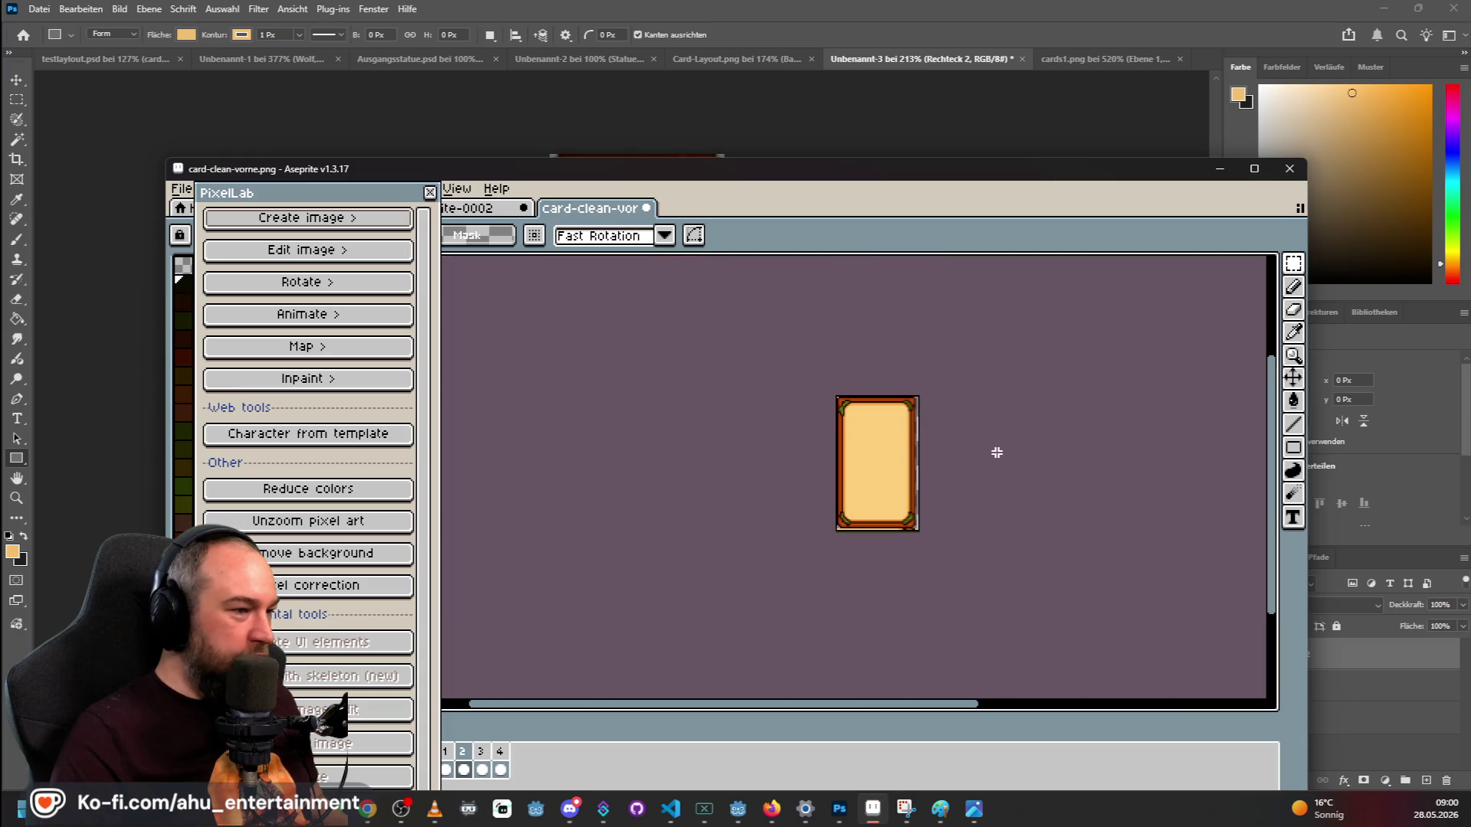
scroll(837, 404, up, 3)
scroll(911, 449, down, 3)
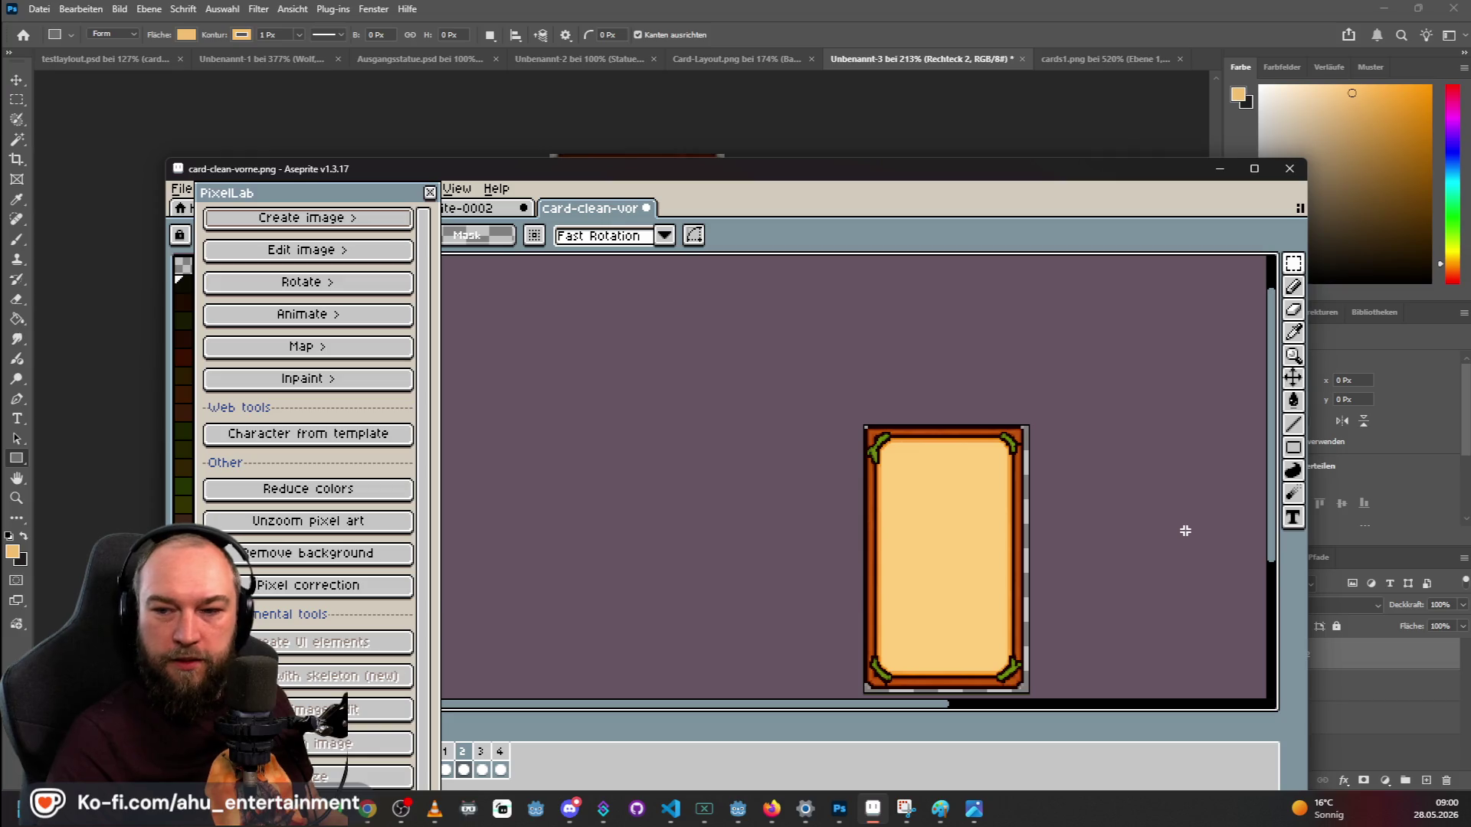
key(alt+Tab)
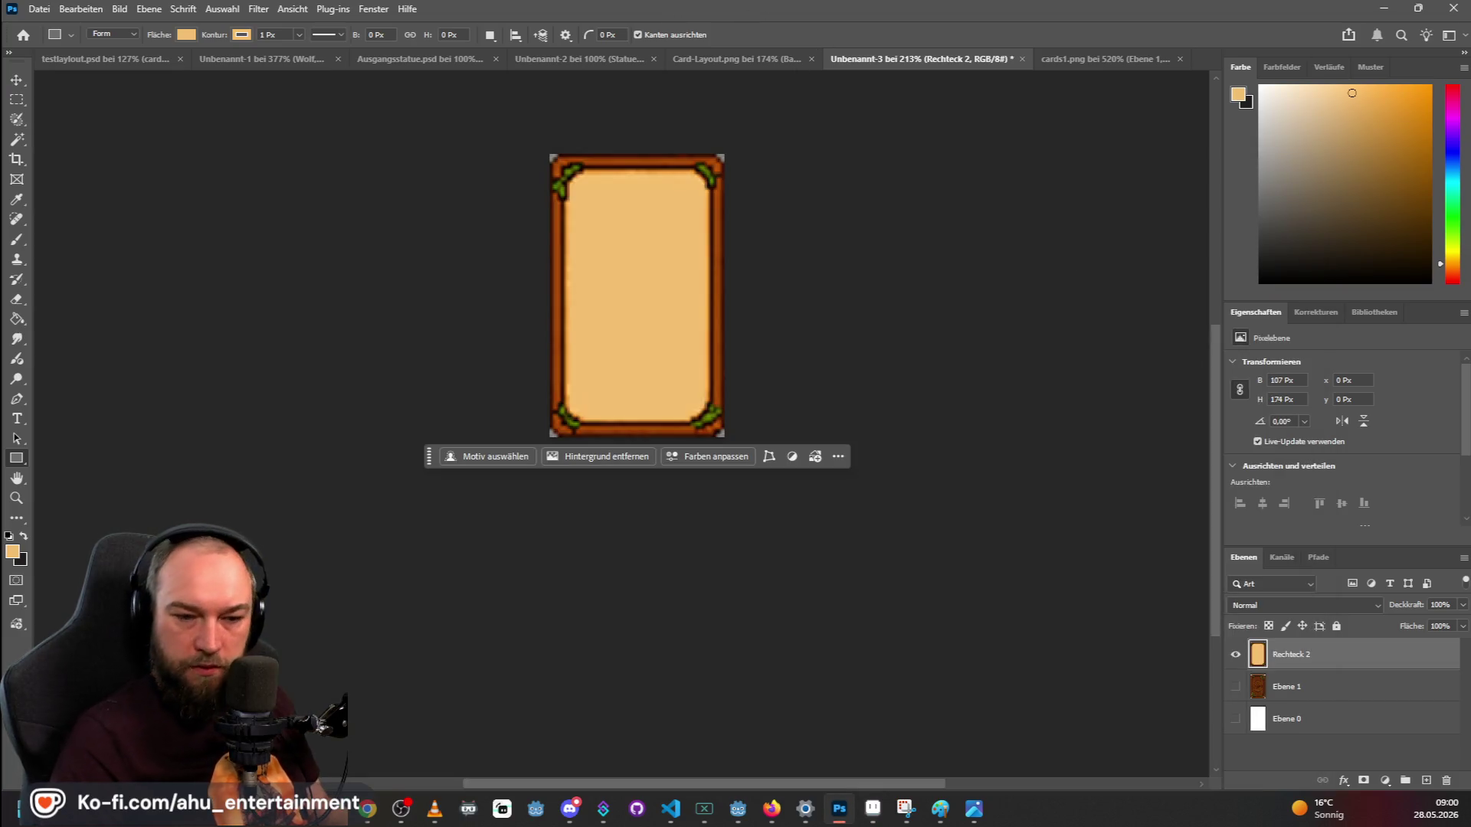
Switch to the testlayout.psd board mockup document.
click(670, 809)
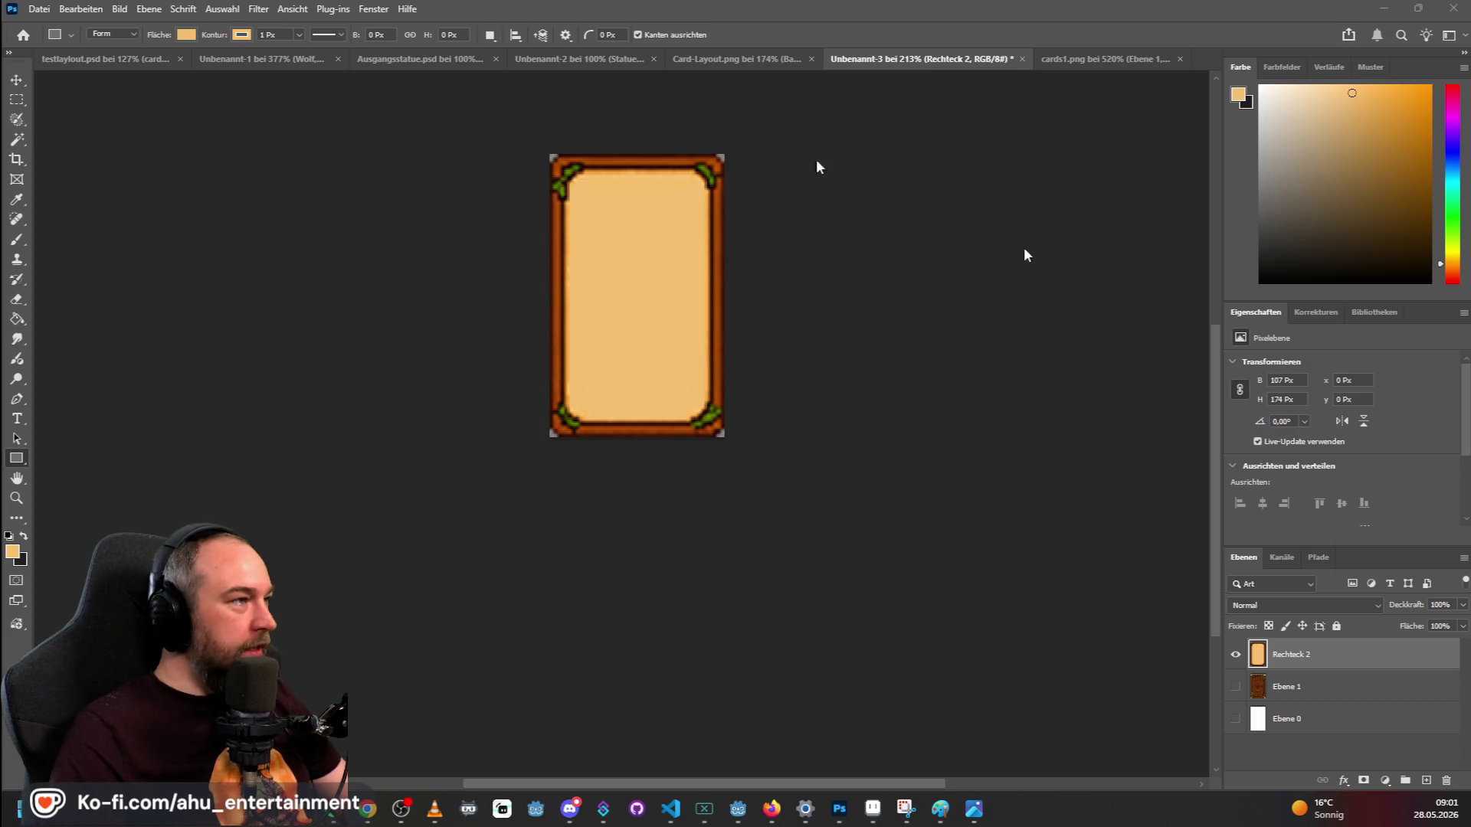
click(115, 59)
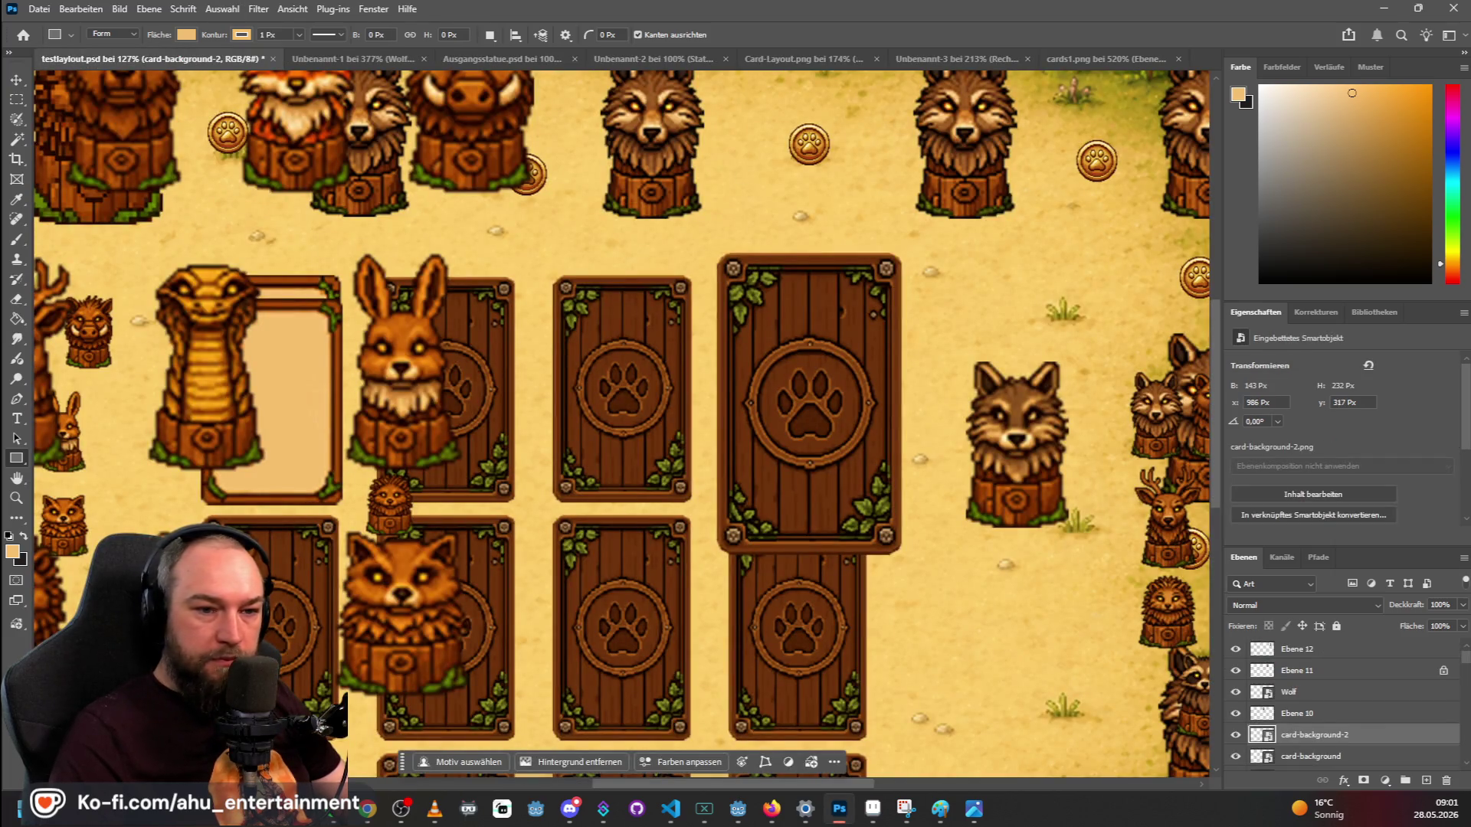
Place Bear_scale.png on the board, raise it beside the wolf statue, and commit it.
drag(963, 391, 944, 260)
mouse_move(605, 419)
mouse_down()
mouse_move(758, 399)
mouse_move(996, 414)
mouse_move(1011, 620)
mouse_up()
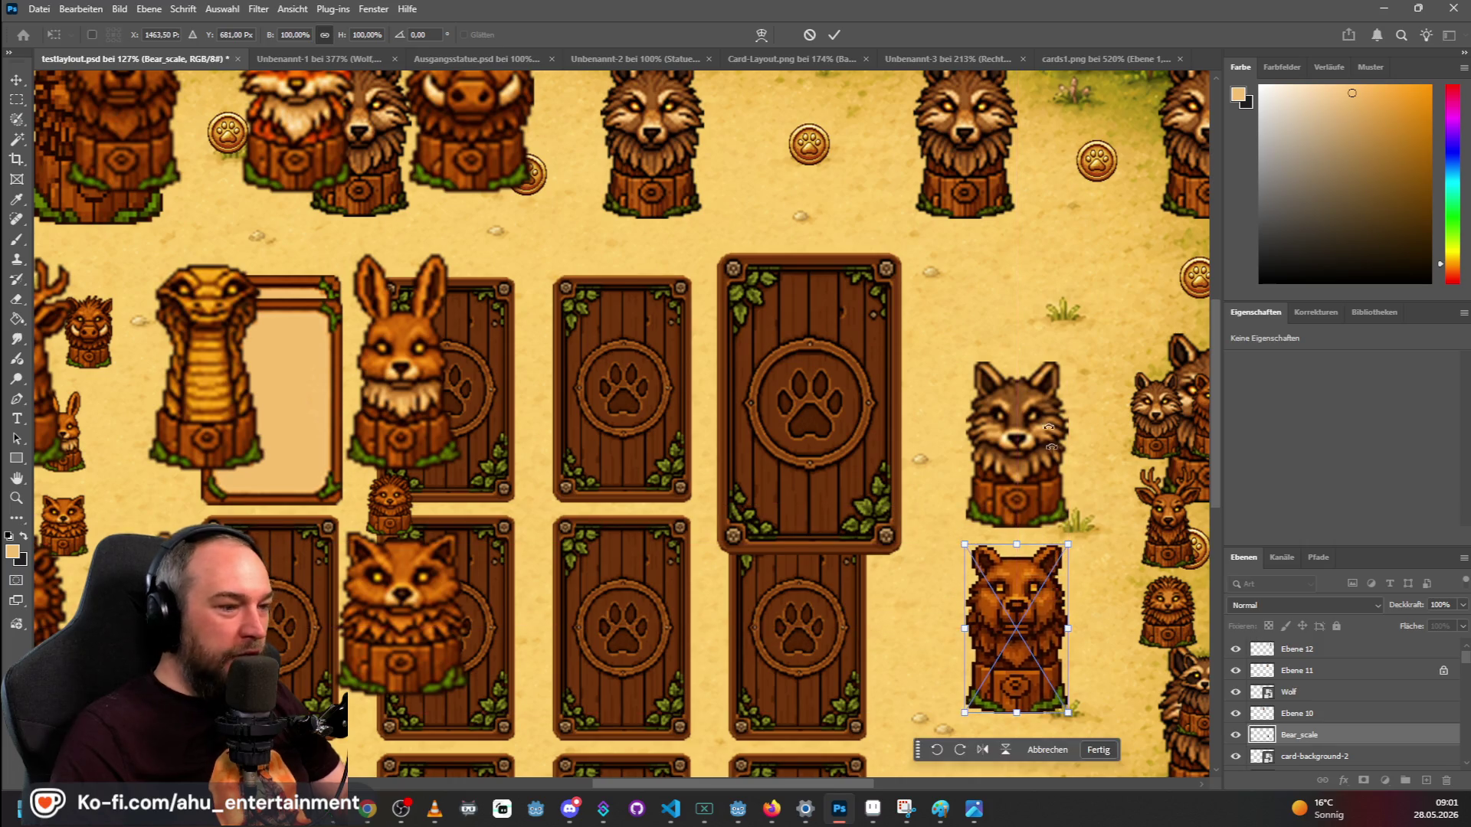
scroll(1029, 368, down, 2)
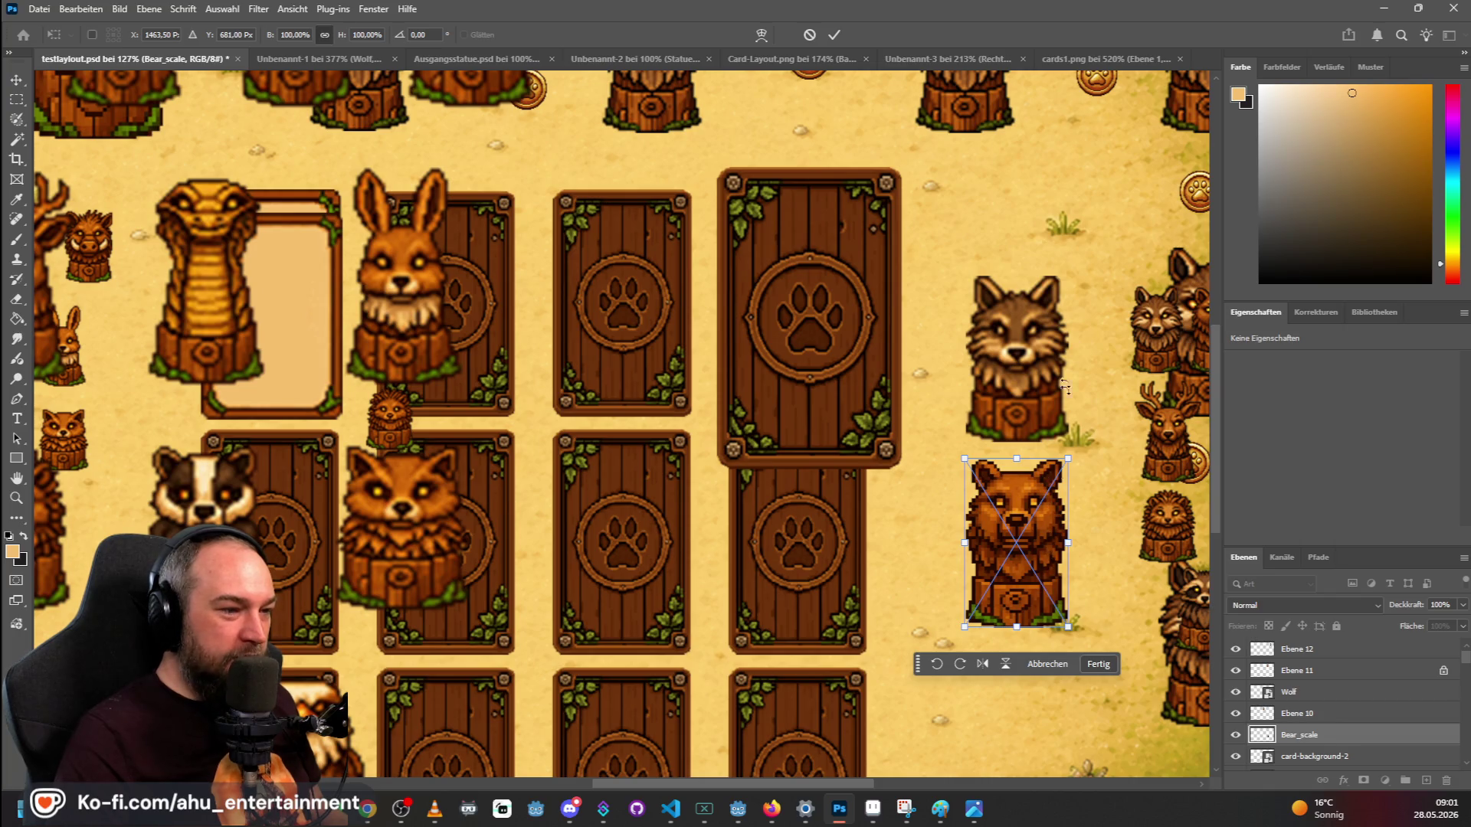
scroll(1060, 414, down, 2)
scroll(1091, 501, up, 5)
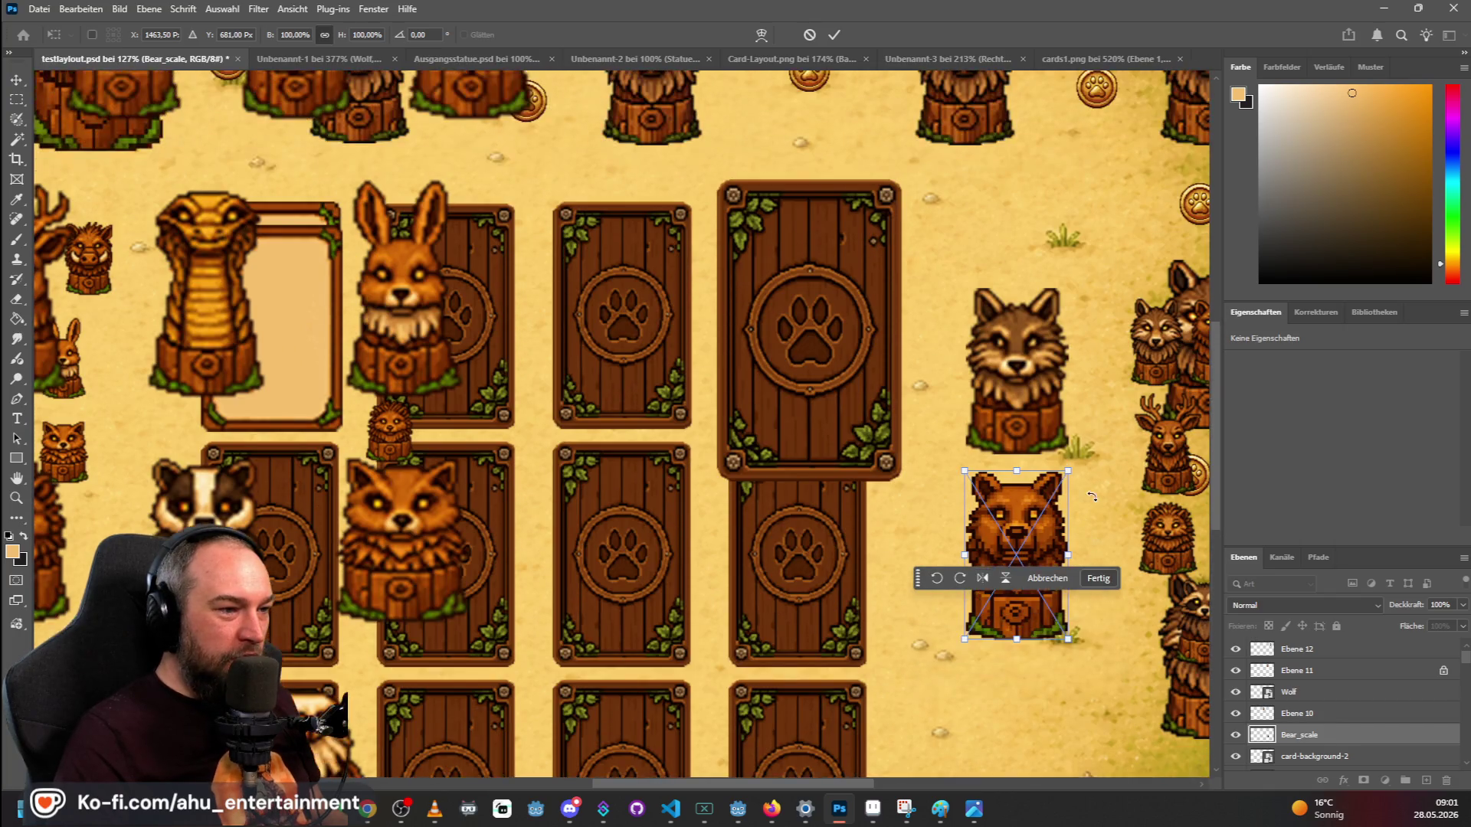
scroll(1071, 463, down, 1)
scroll(1067, 456, down, 4)
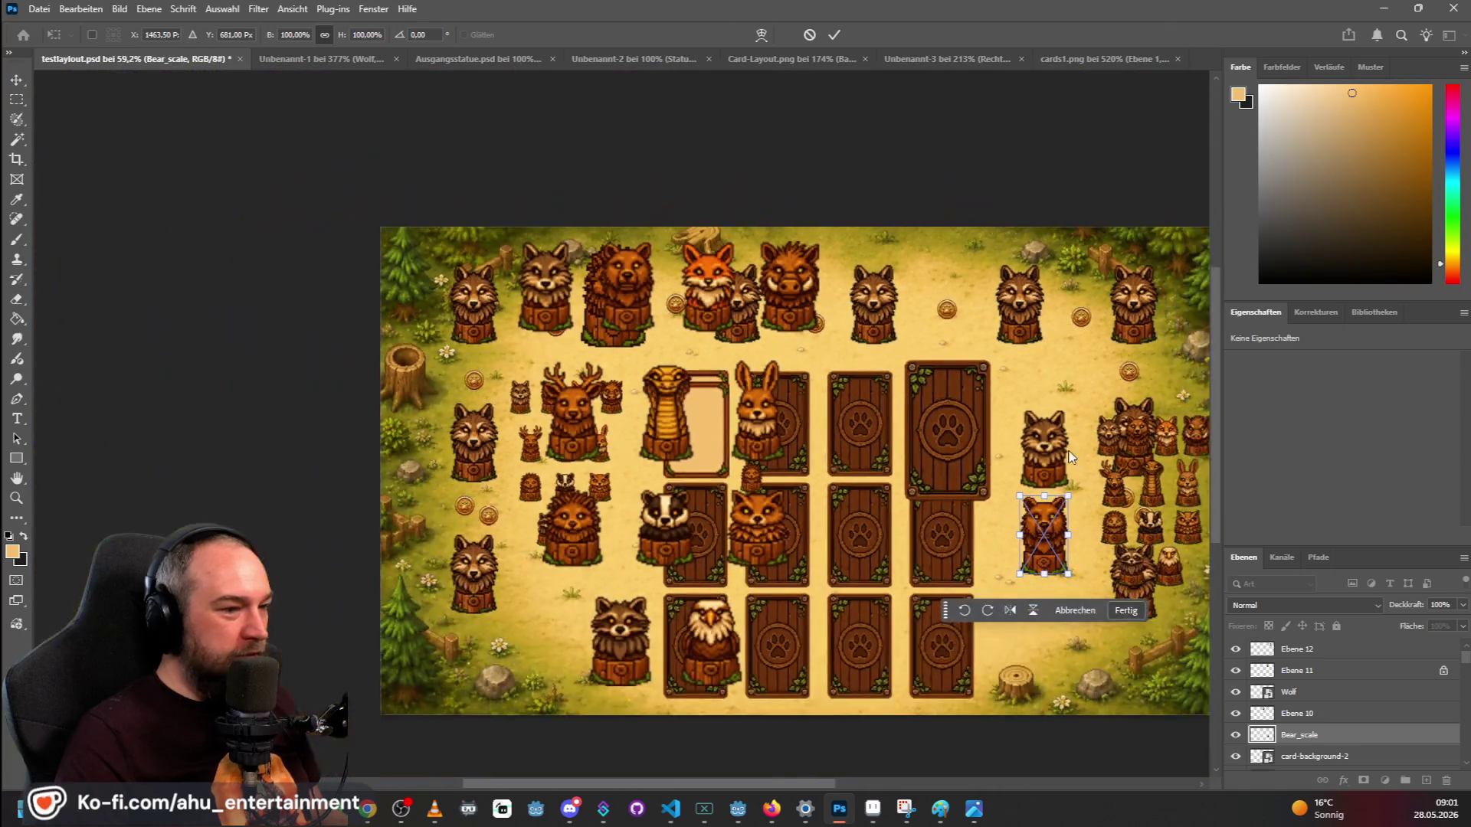
mouse_move(1050, 537)
mouse_down()
mouse_move(1046, 450)
mouse_move(1008, 387)
mouse_move(571, 284)
mouse_move(597, 318)
mouse_move(567, 289)
mouse_move(452, 307)
mouse_move(478, 306)
mouse_up()
scroll(429, 293, up, 5)
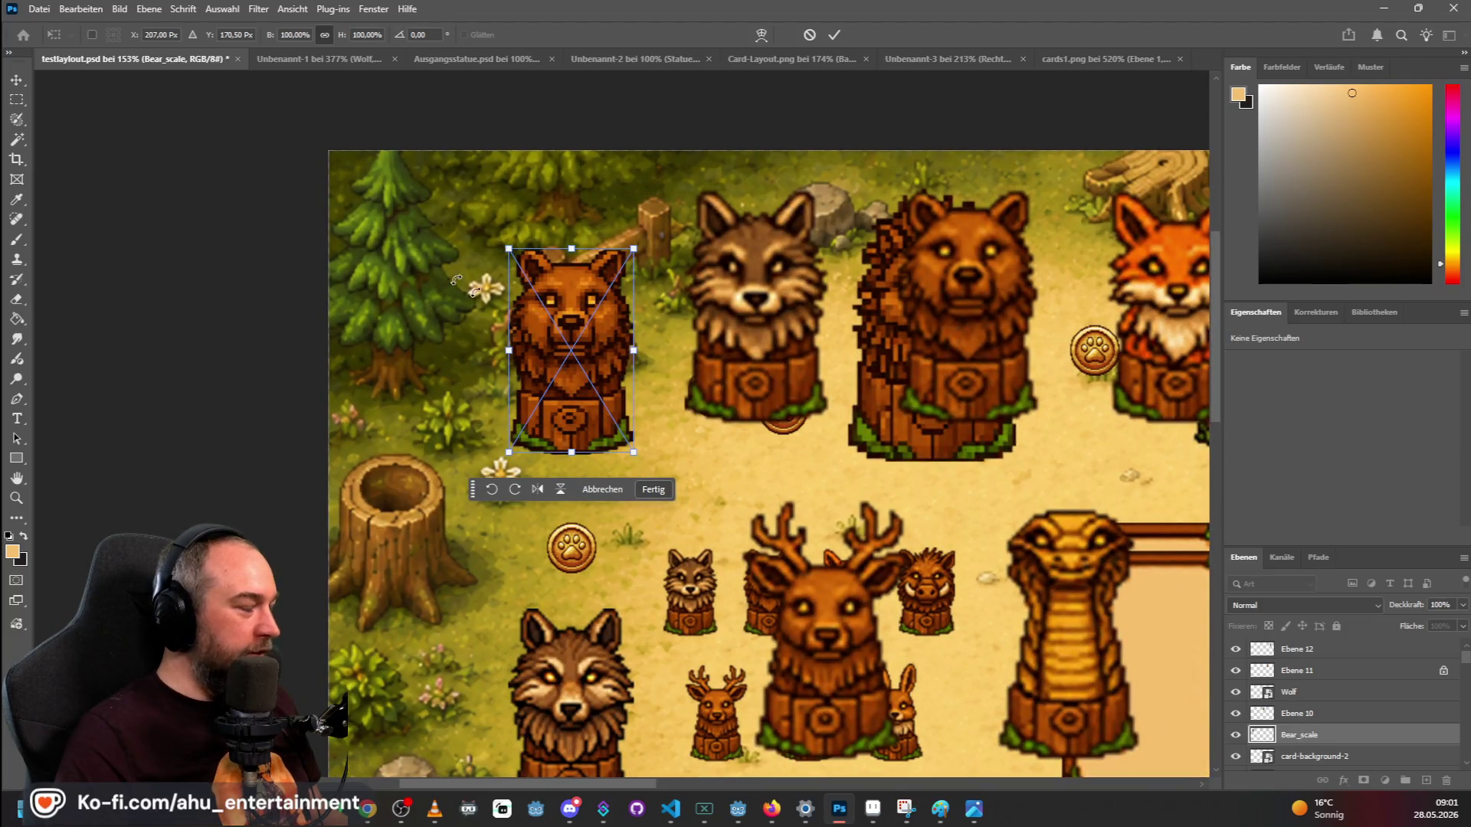
click(17, 99)
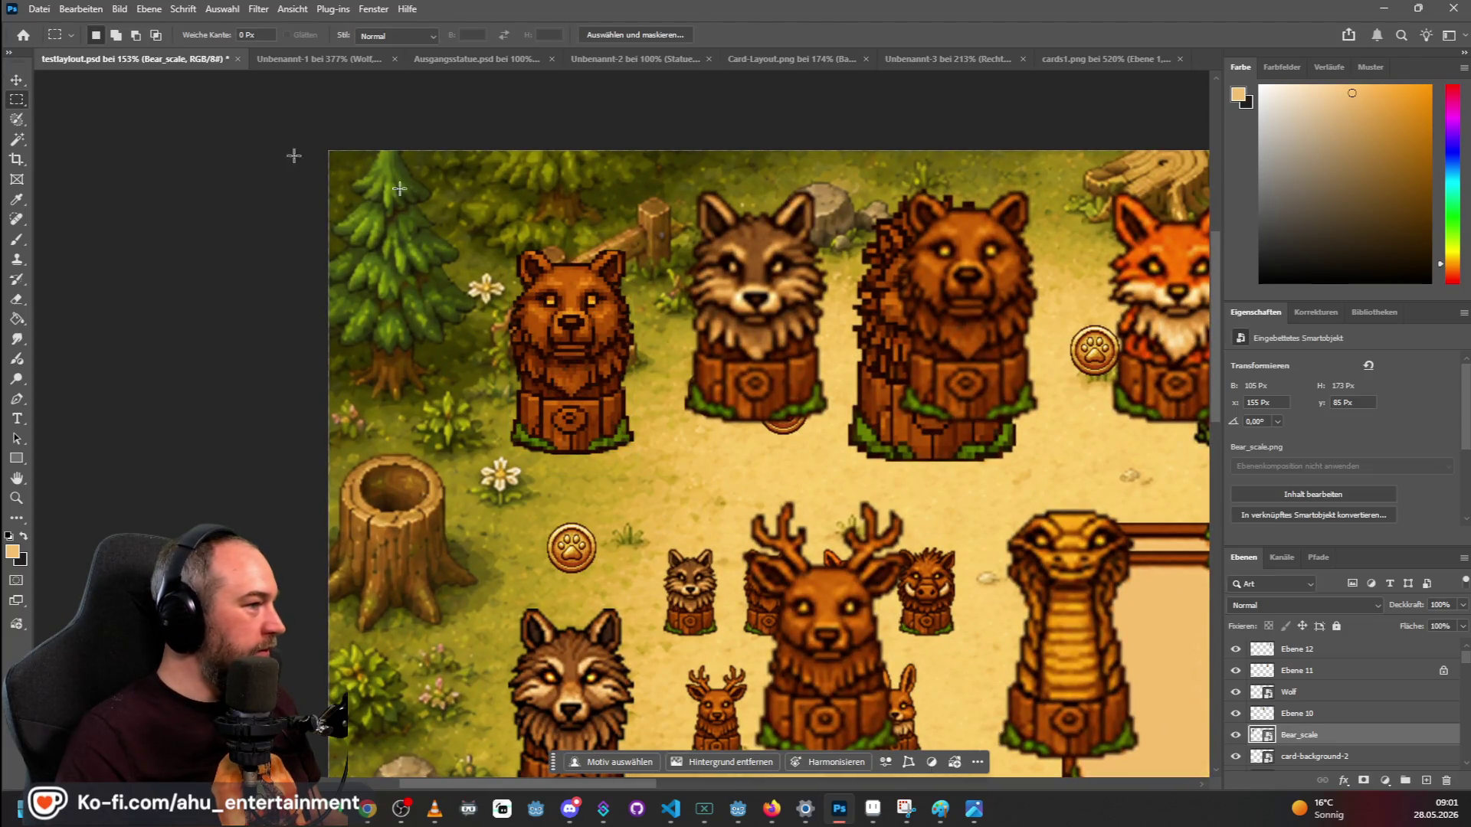
Move the bear statue into the left slot at x 152, y 390 px.
click(17, 81)
mouse_move(580, 346)
mouse_down()
mouse_move(442, 352)
mouse_move(586, 345)
mouse_move(609, 452)
mouse_move(834, 440)
mouse_move(611, 450)
mouse_up()
scroll(580, 354, down, 5)
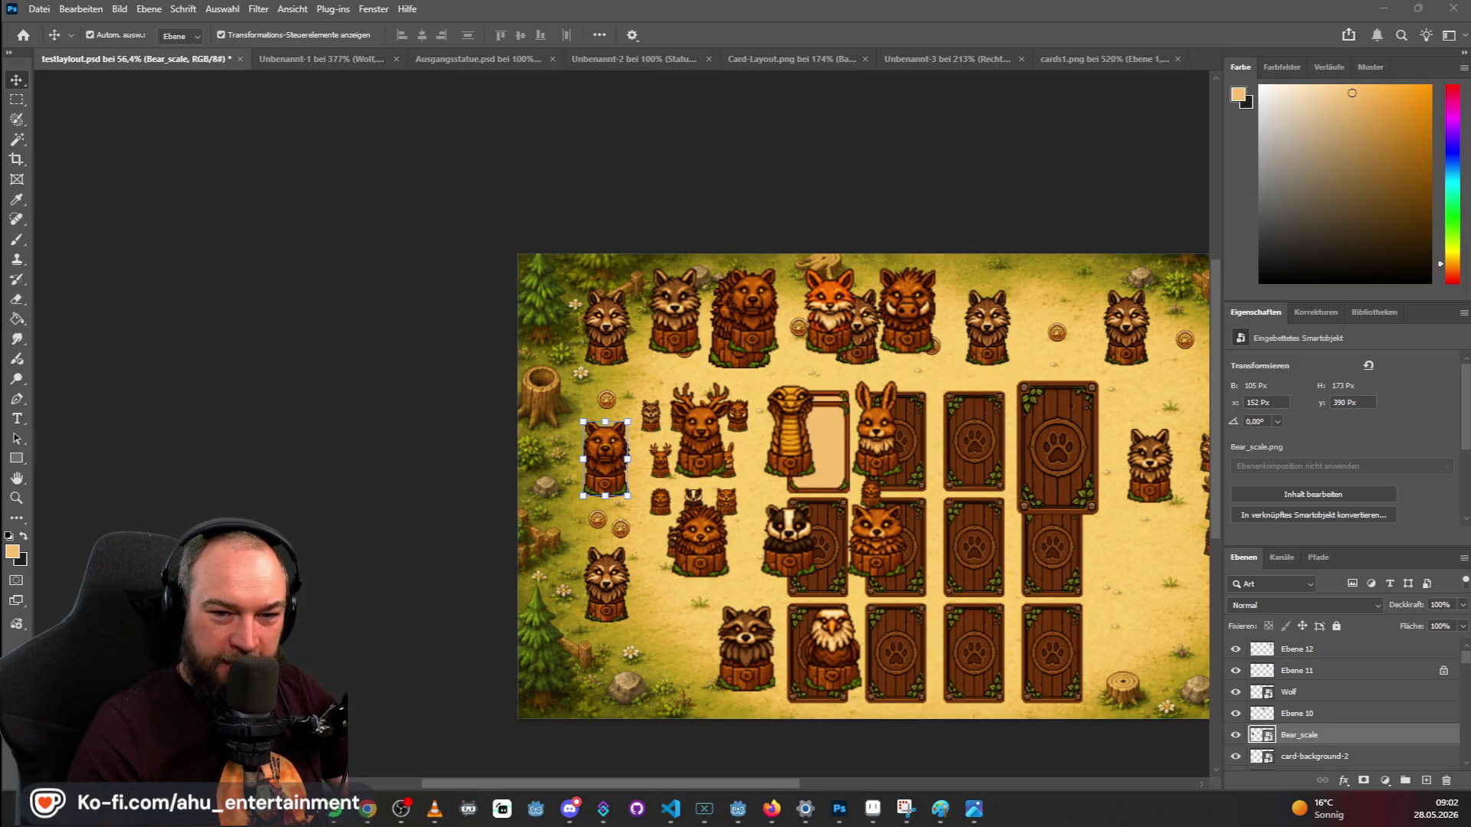
Copy the small bear statue onto its own layer and resize it.
click(1208, 529)
key(m)
mouse_move(852, 469)
mouse_down()
mouse_move(875, 503)
mouse_move(508, 413)
mouse_move(639, 481)
mouse_up()
key(ctrl+j)
key(ctrl+t)
scroll(598, 426, up, 5)
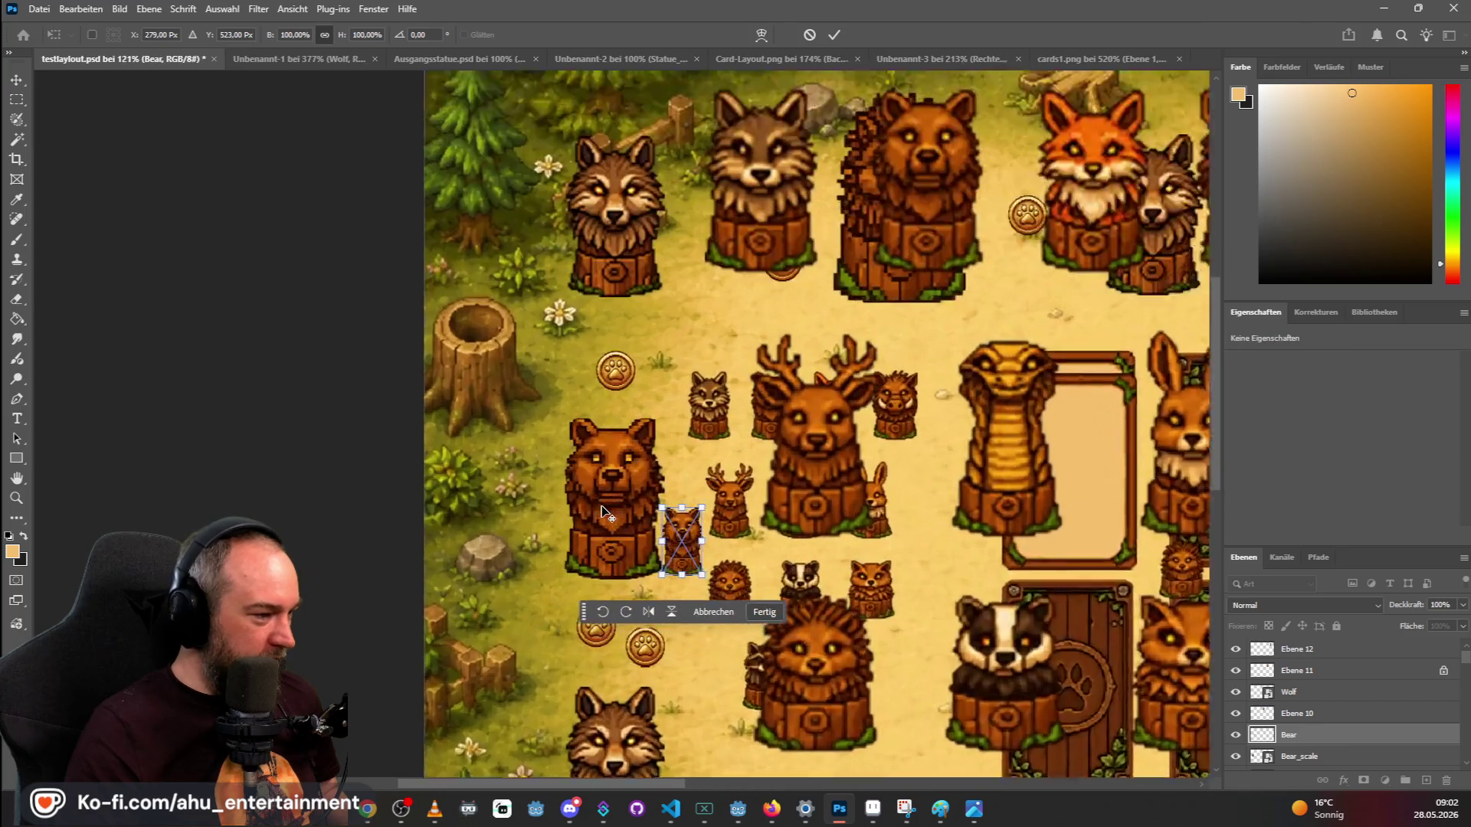
scroll(600, 506, up, 3)
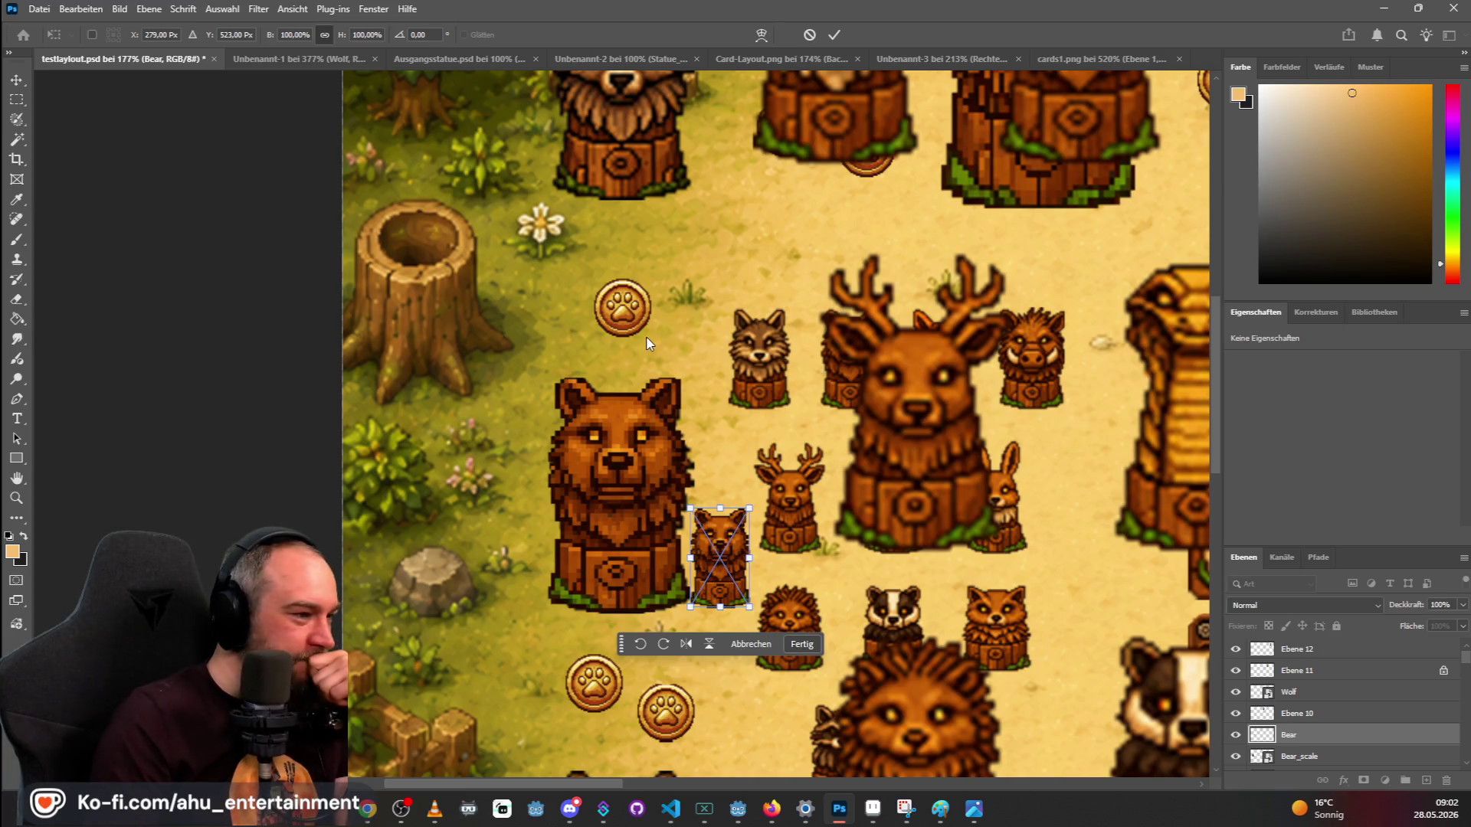
click(16, 100)
Bring the guards sprite folder up over the board.
scroll(628, 348, down, 1)
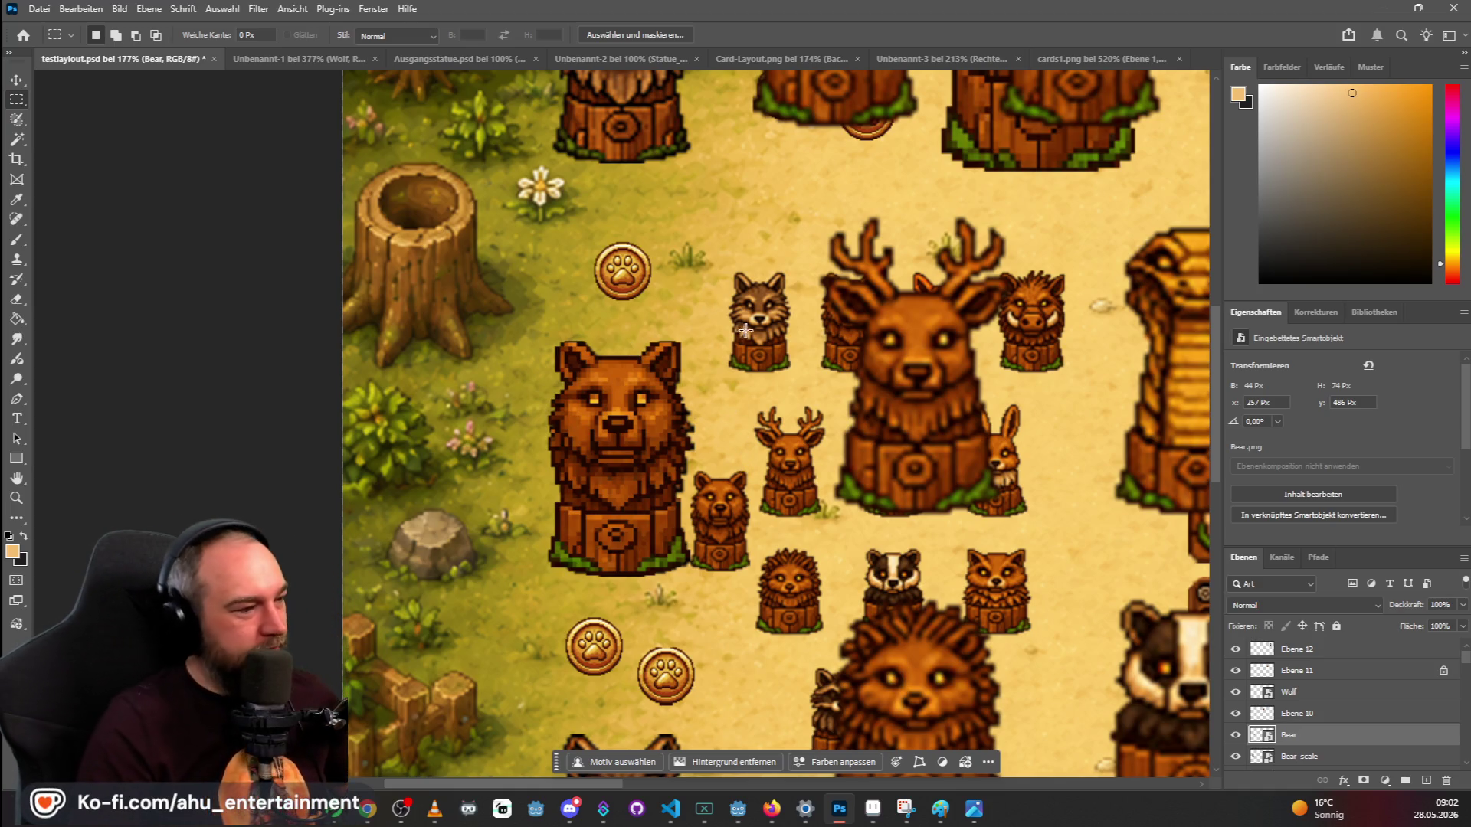
scroll(760, 338, down, 1)
scroll(760, 338, down, 6)
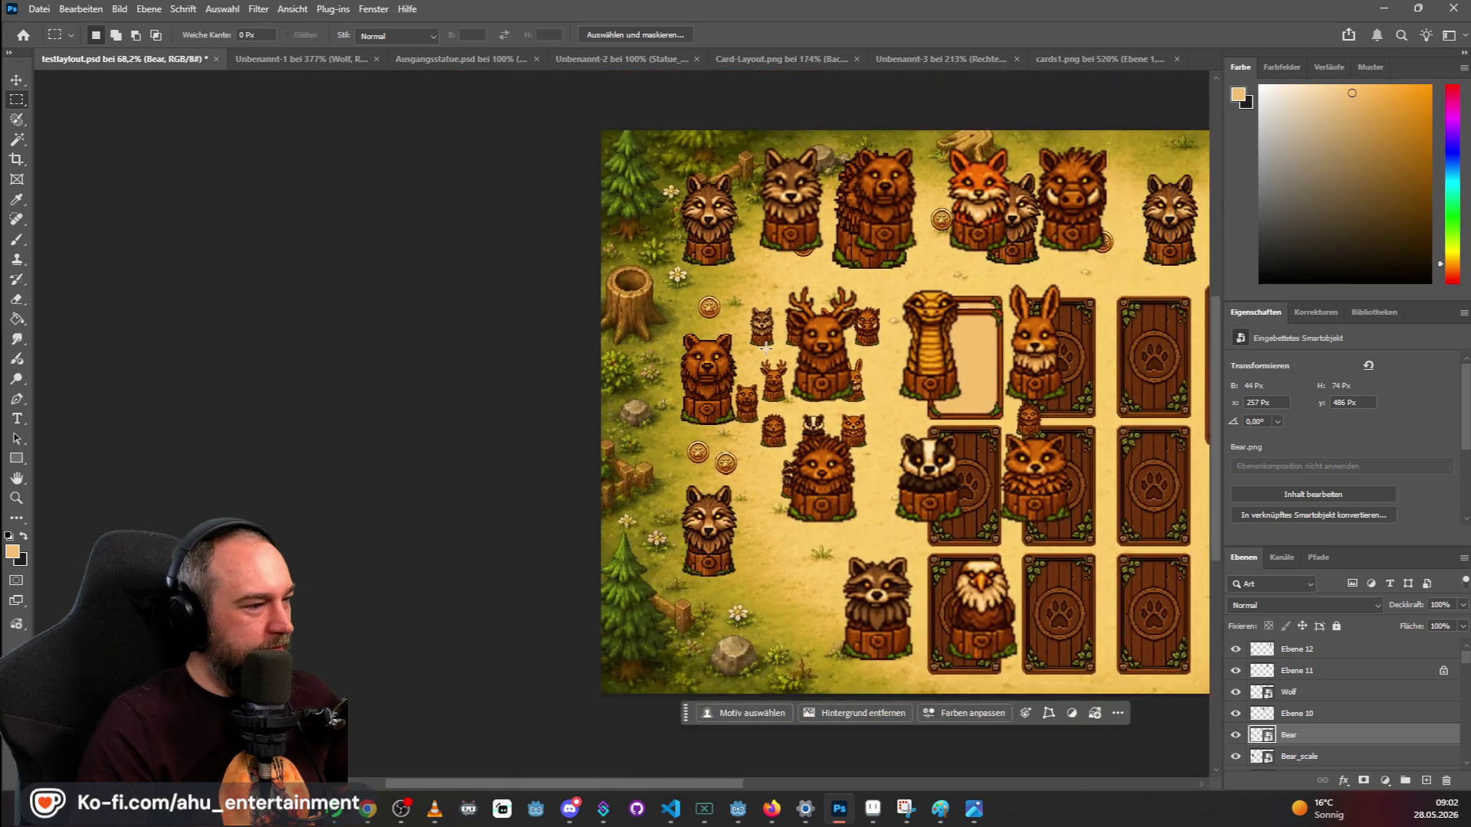
scroll(775, 365, down, 1)
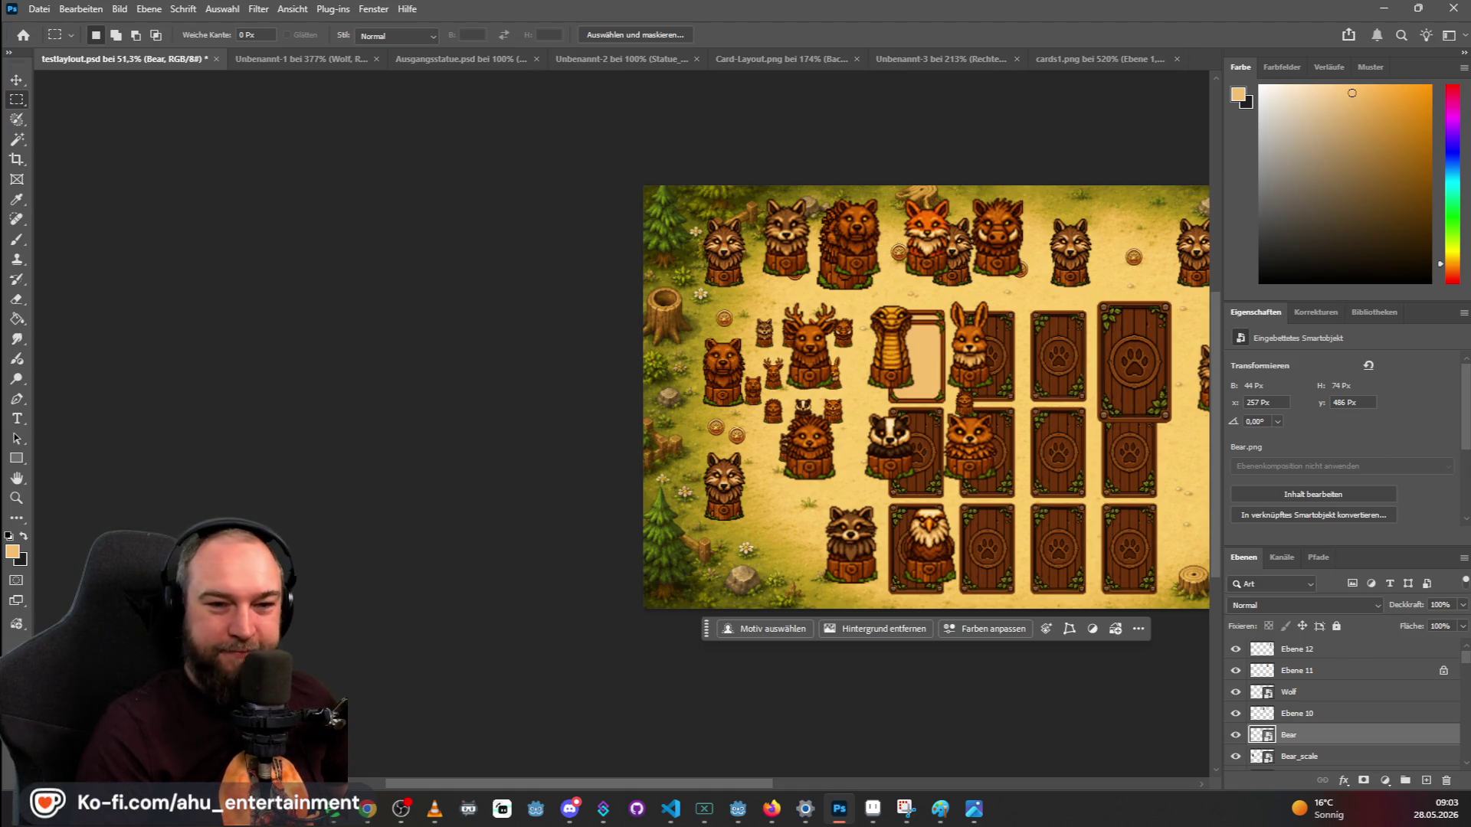
key(alt+Tab)
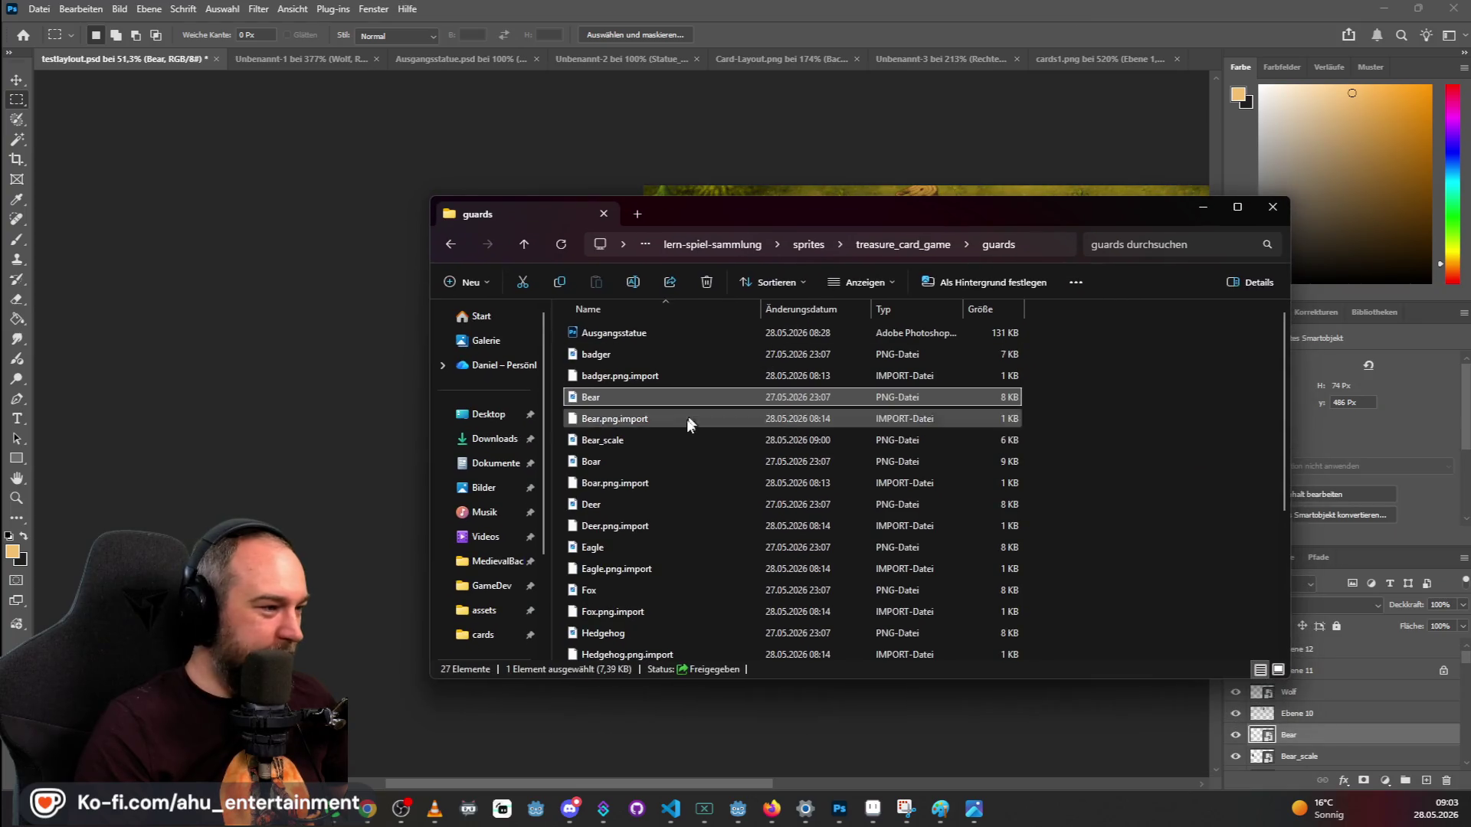
Select the Bear sprite in the guards folder and minimize the Explorer window.
click(922, 397)
click(910, 440)
click(897, 397)
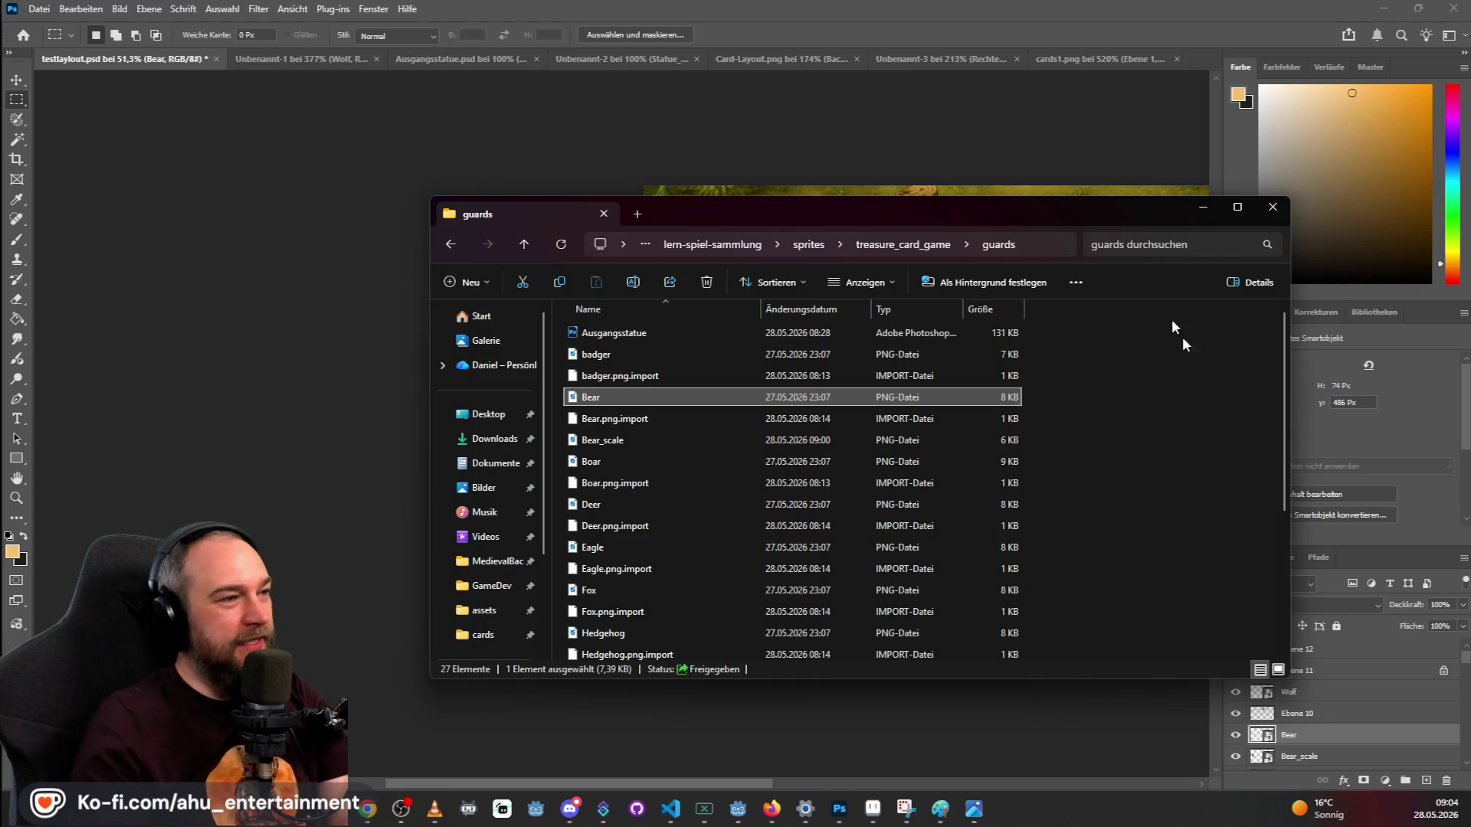
click(1203, 207)
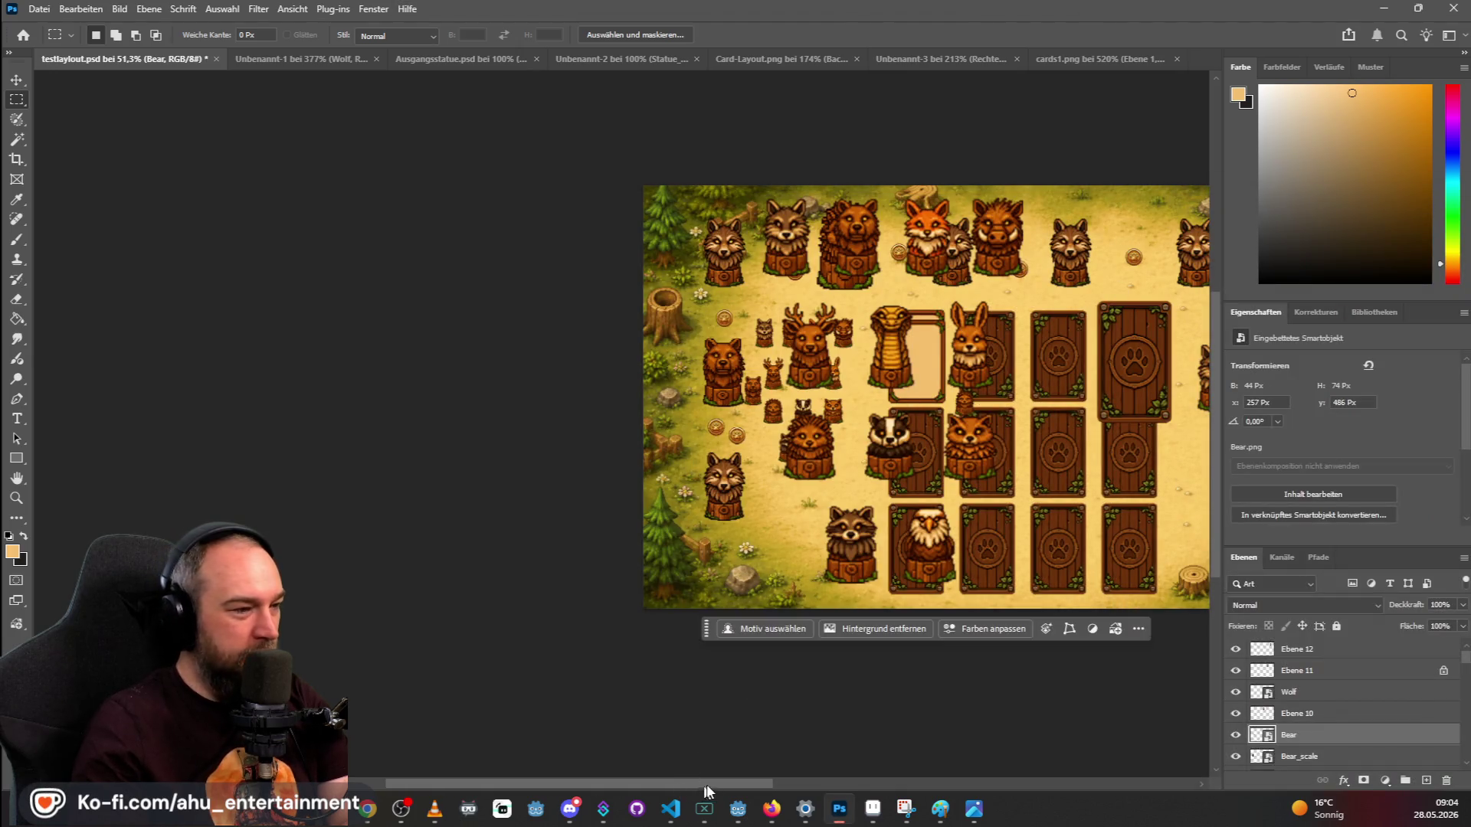
Place Bear_scale.png onto the board between the cards and commit it.
mouse_move(687, 780)
mouse_down()
mouse_move(887, 784)
mouse_move(806, 769)
mouse_up()
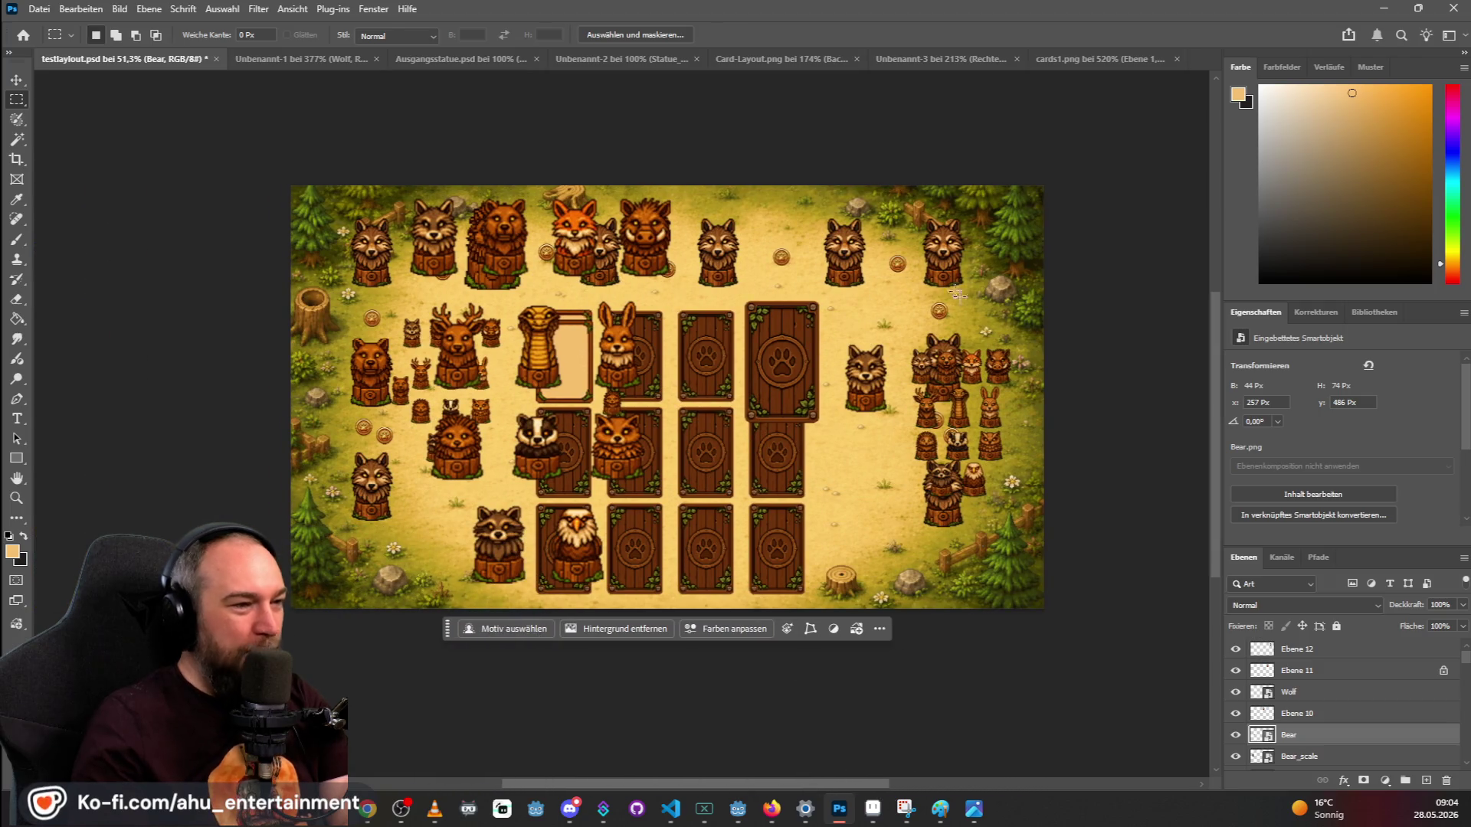
scroll(941, 389, up, 1)
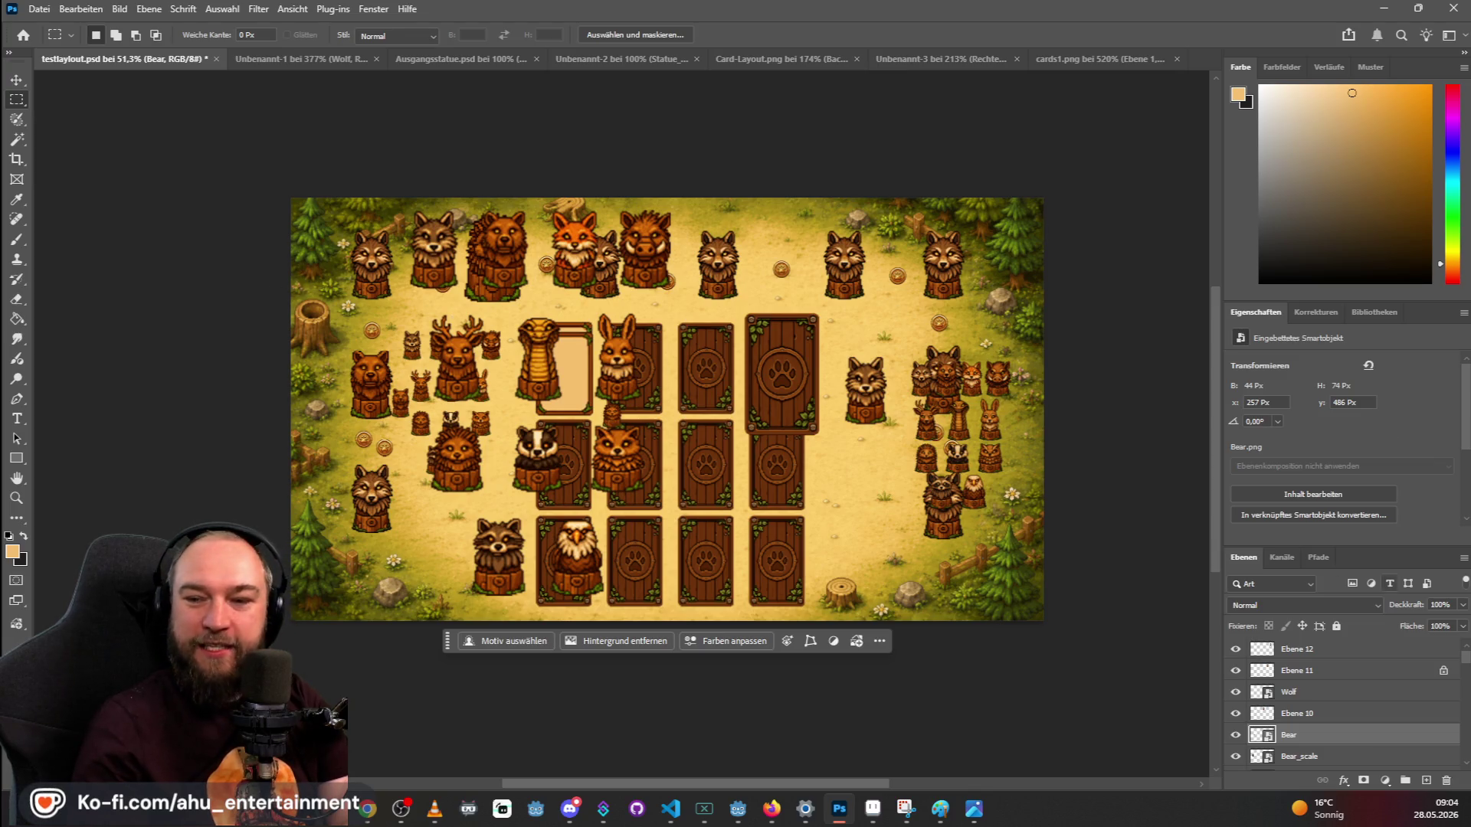
key(alt+Tab)
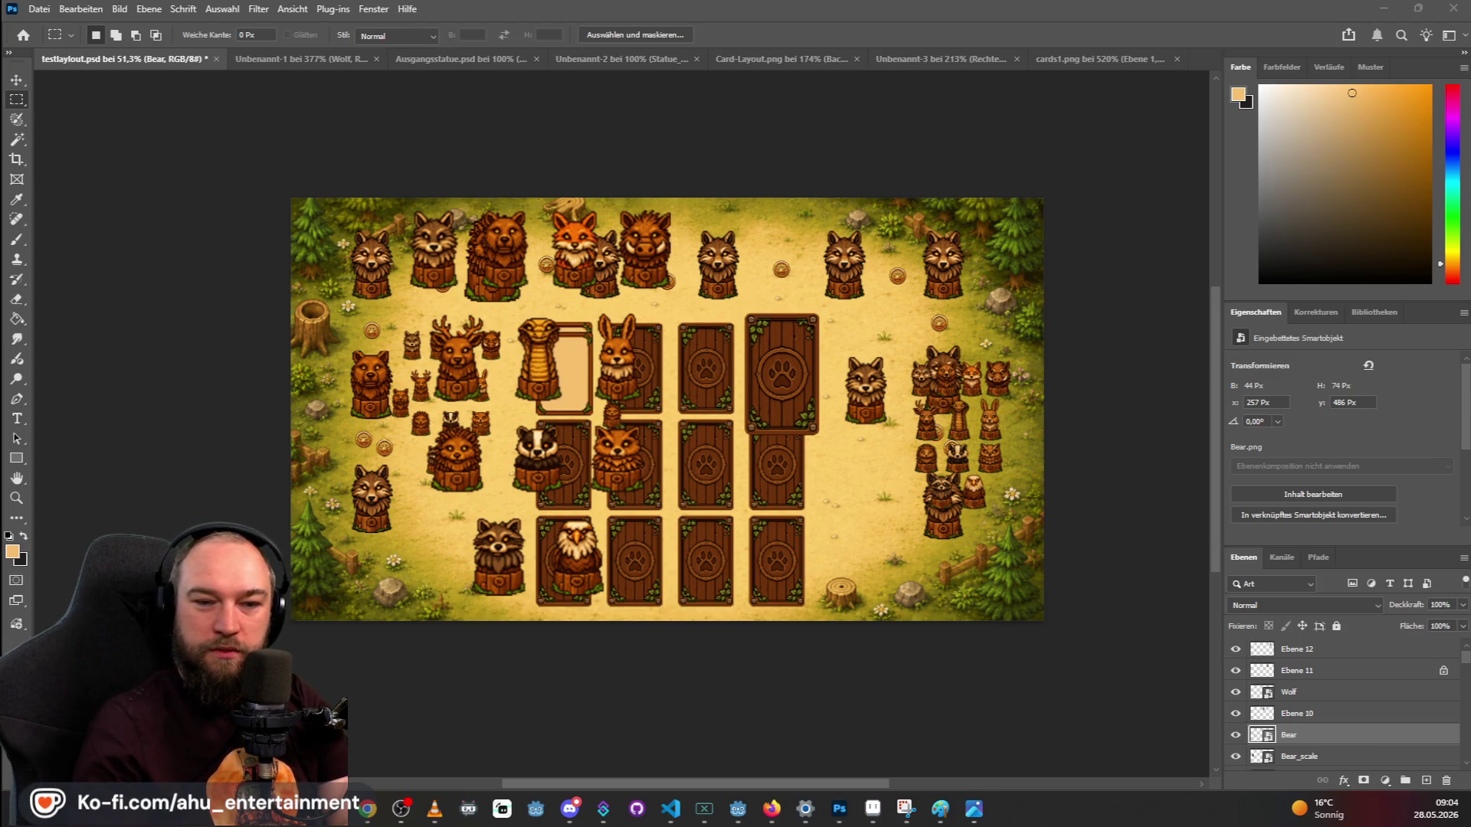
mouse_move(797, 230)
mouse_down()
mouse_move(781, 268)
mouse_move(984, 420)
mouse_up()
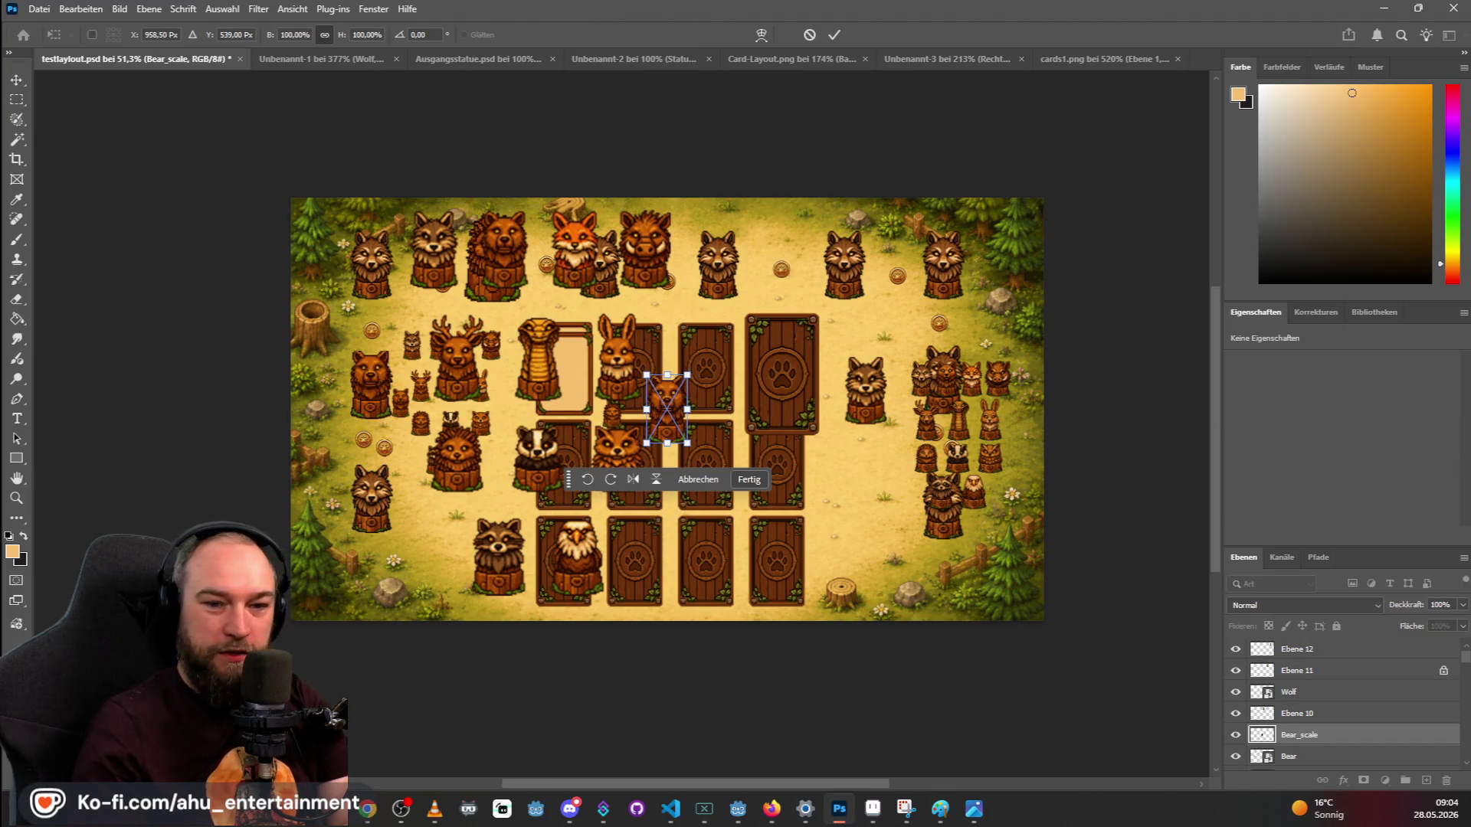
key(alt+Tab)
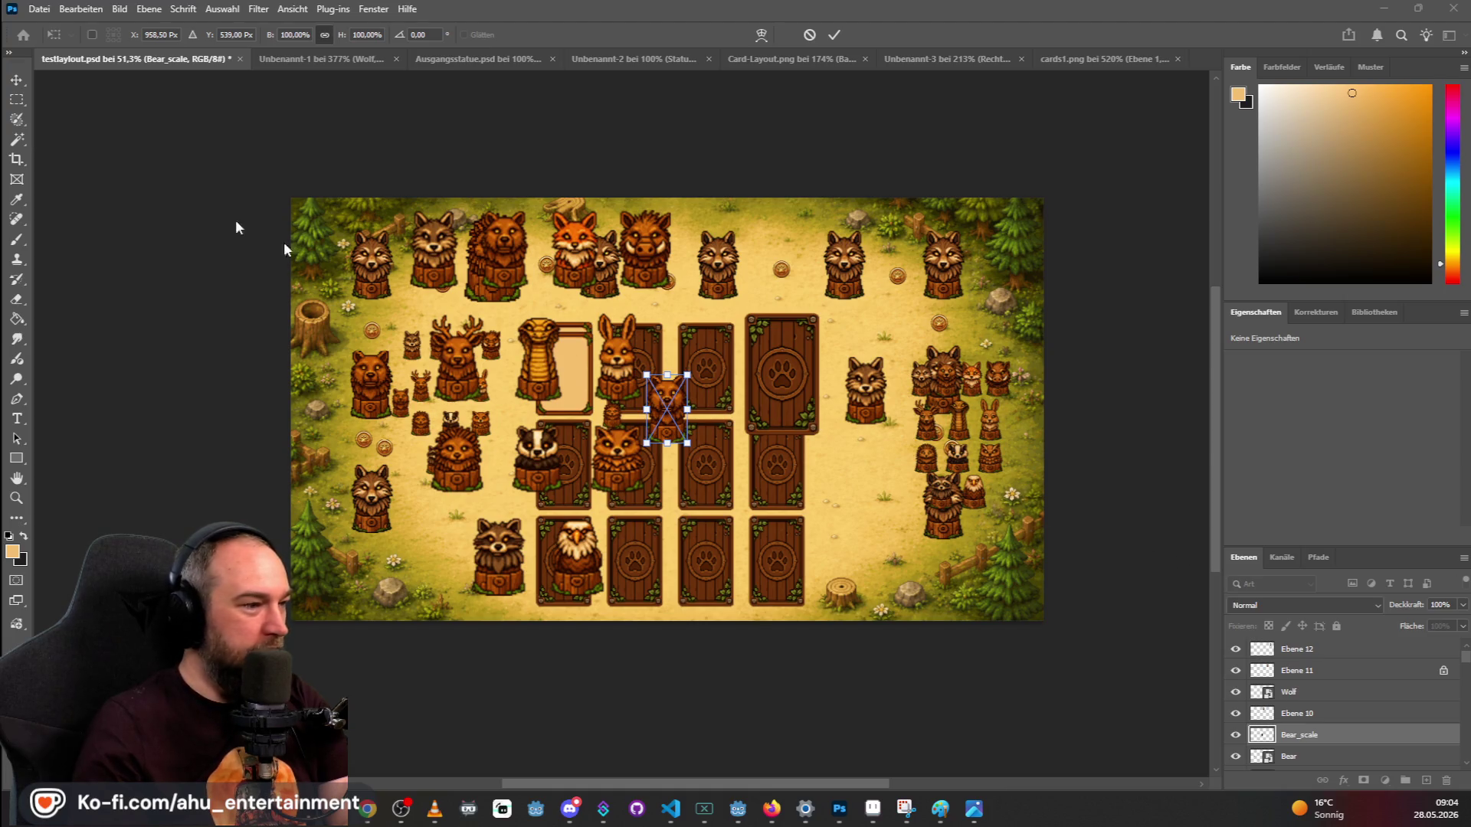
key(alt+Tab)
key(Return)
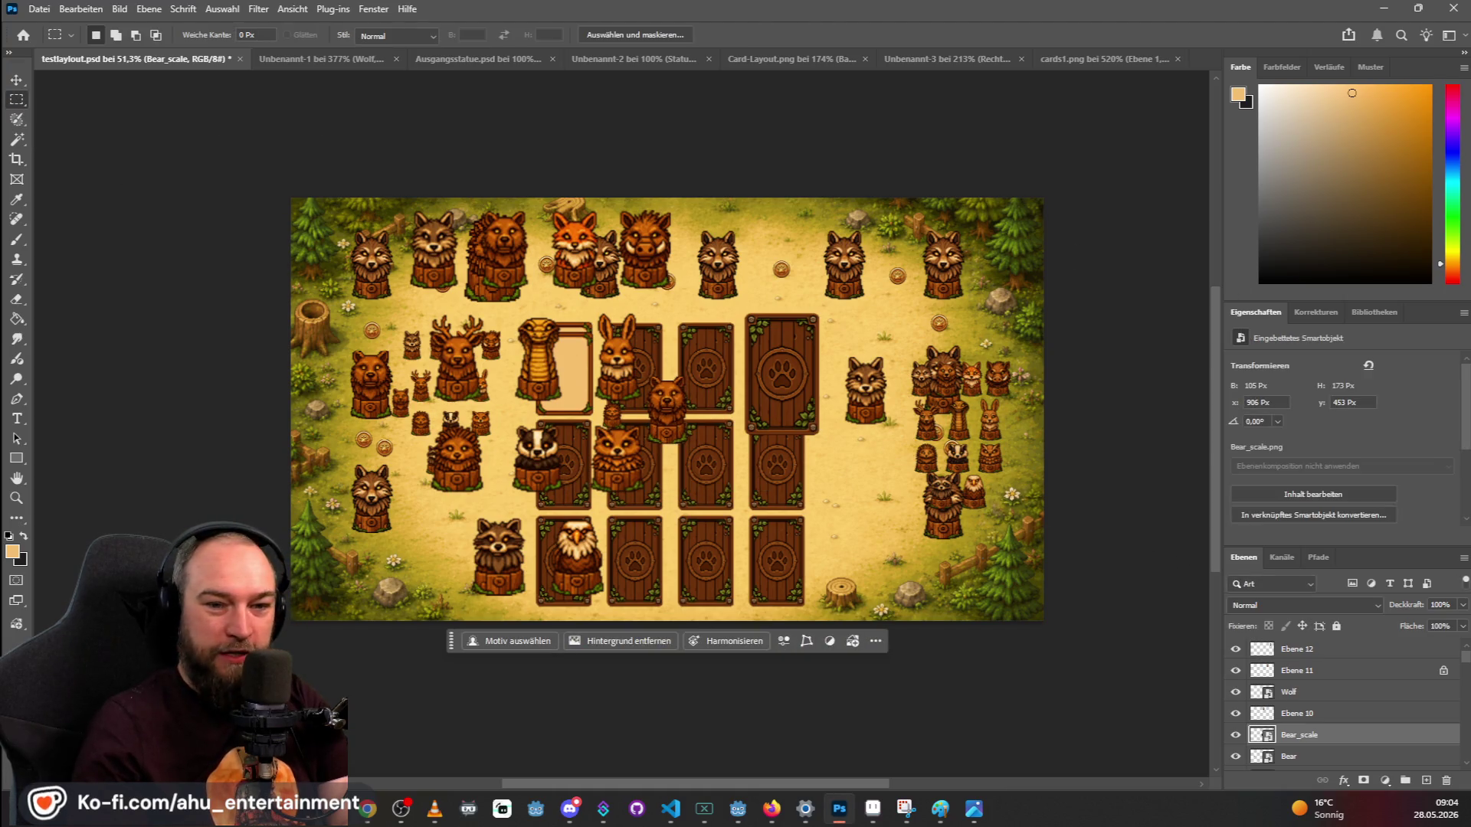
Drag the original Bear.png over Bear_scale and zoom in to compare sizes.
key(alt+Tab)
click(988, 487)
mouse_move(958, 467)
mouse_down()
mouse_move(724, 429)
mouse_move(741, 457)
mouse_up()
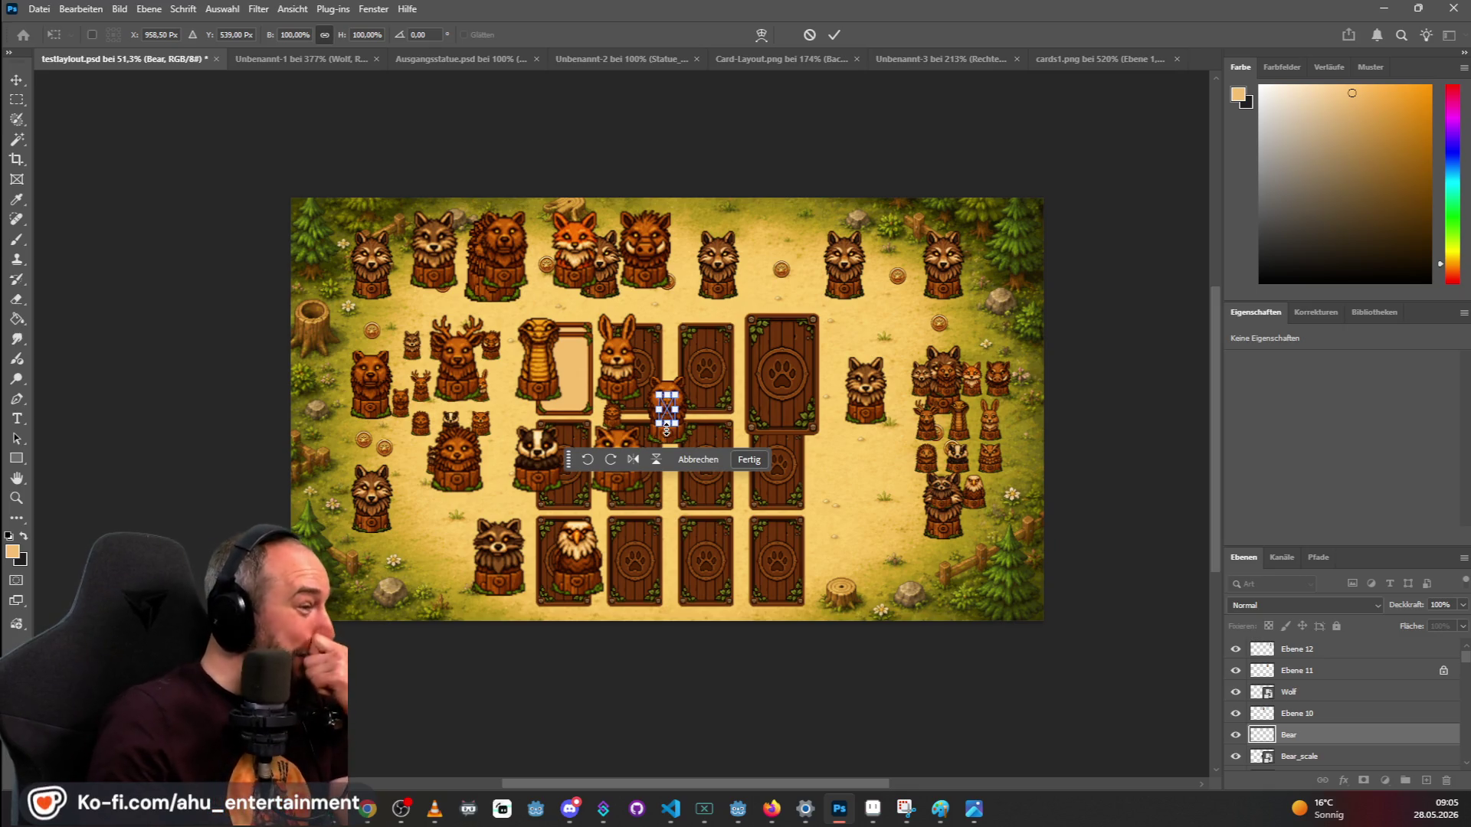
scroll(660, 420, up, 1)
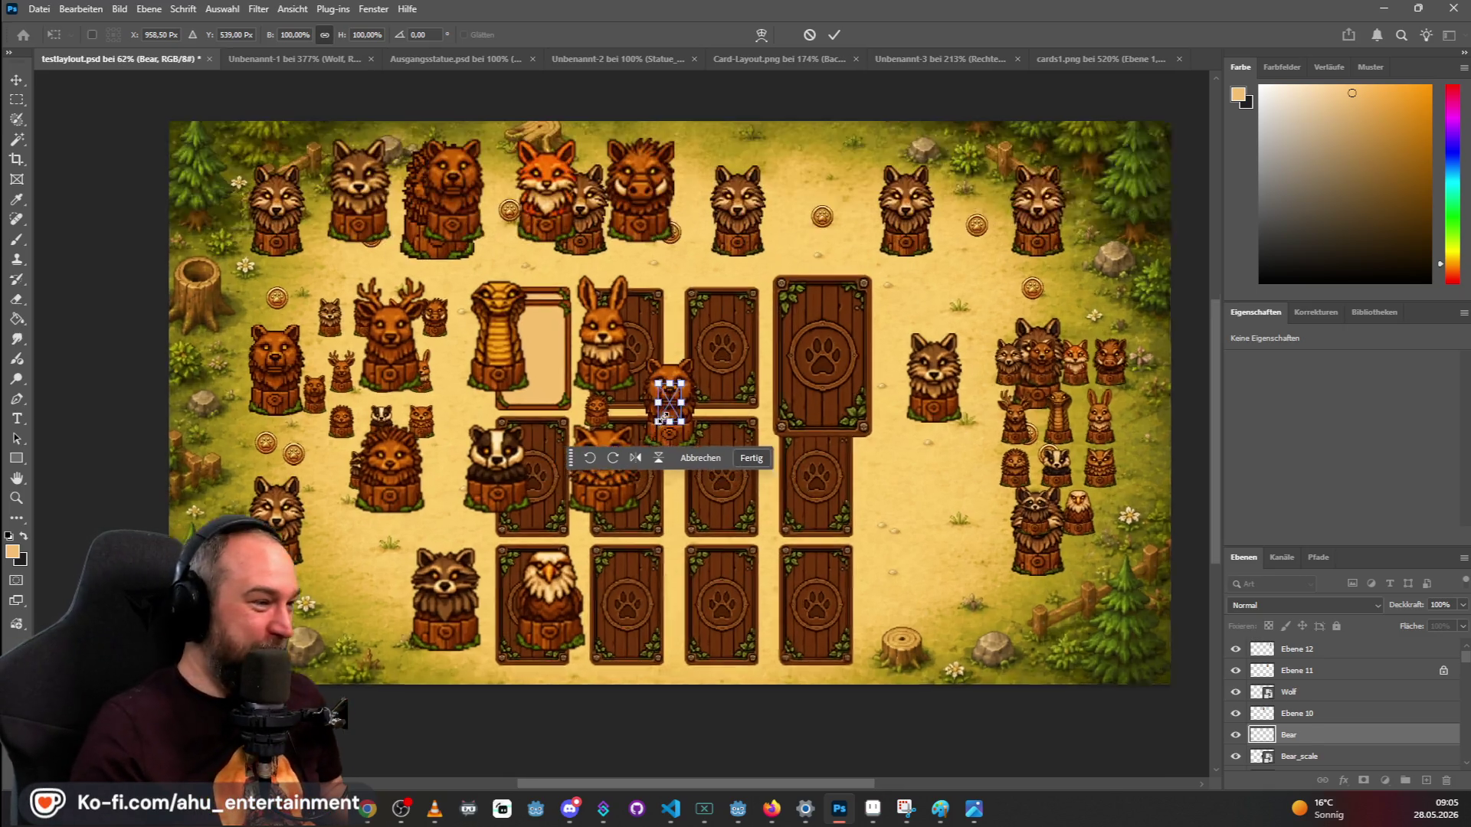
scroll(660, 420, up, 5)
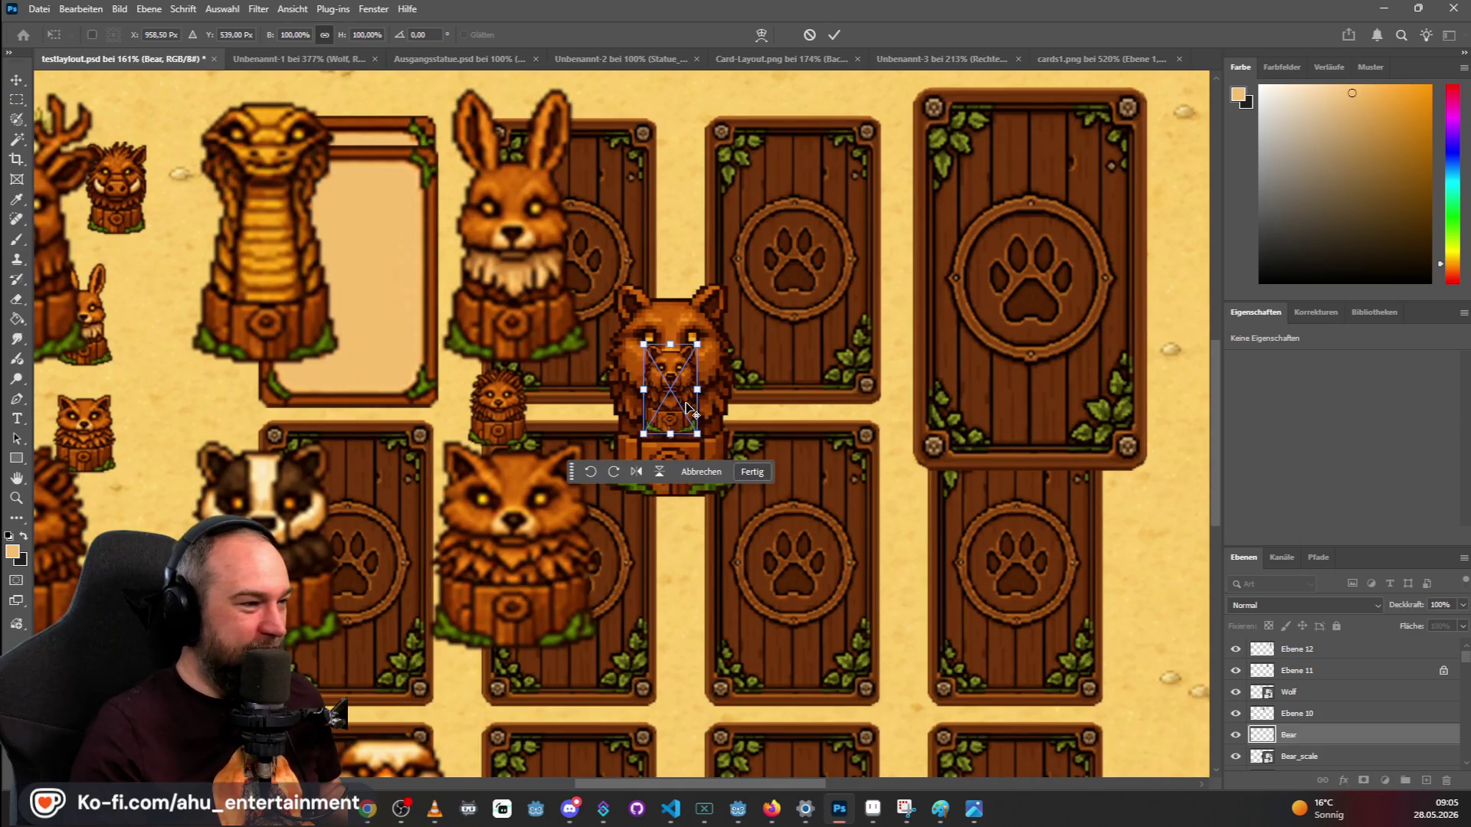
scroll(686, 409, down, 1)
key(alt+Tab)
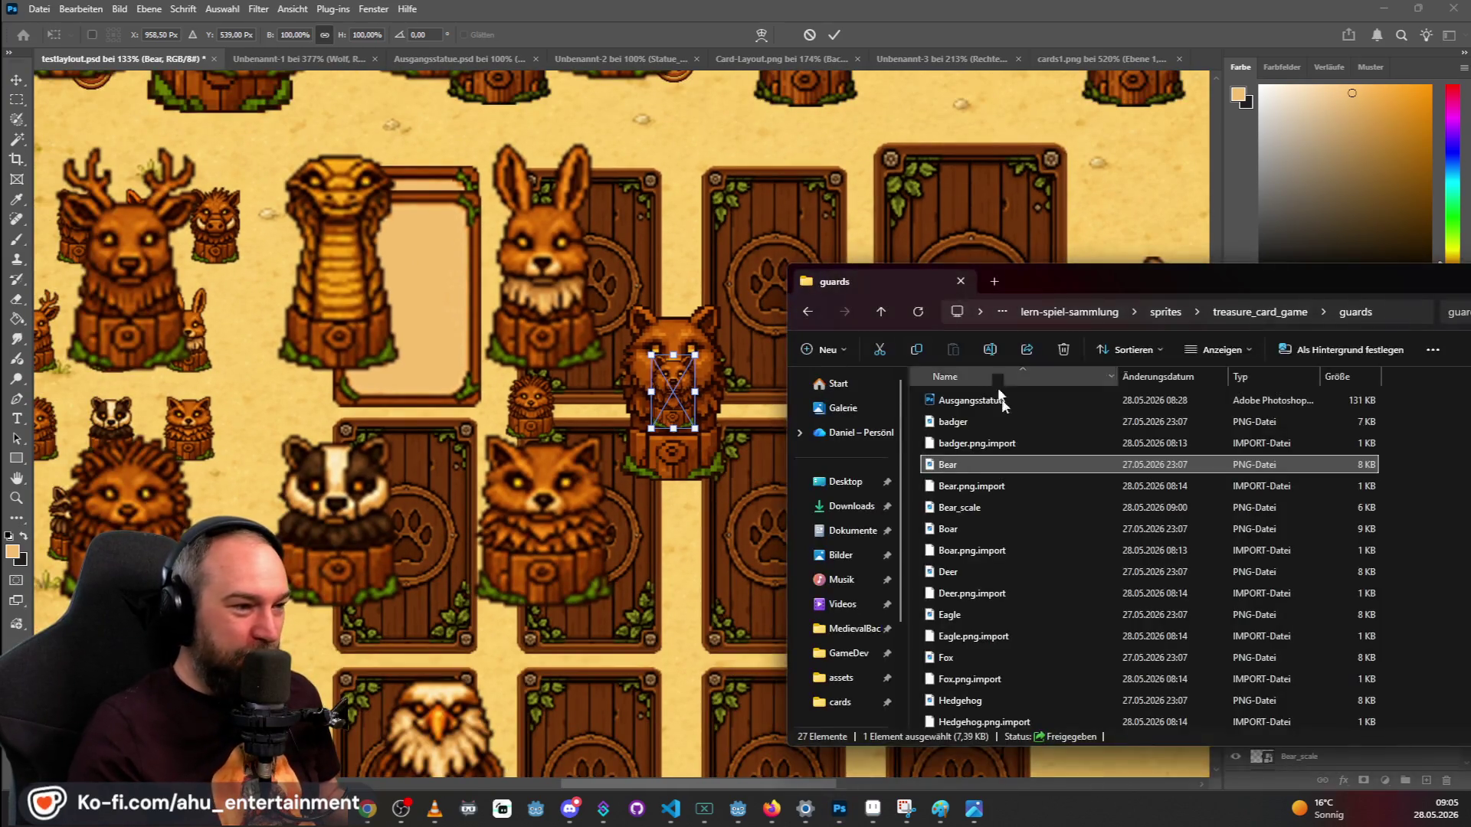
Check the Bear file's details, showing dimensions 33 x 55.
right_click(980, 464)
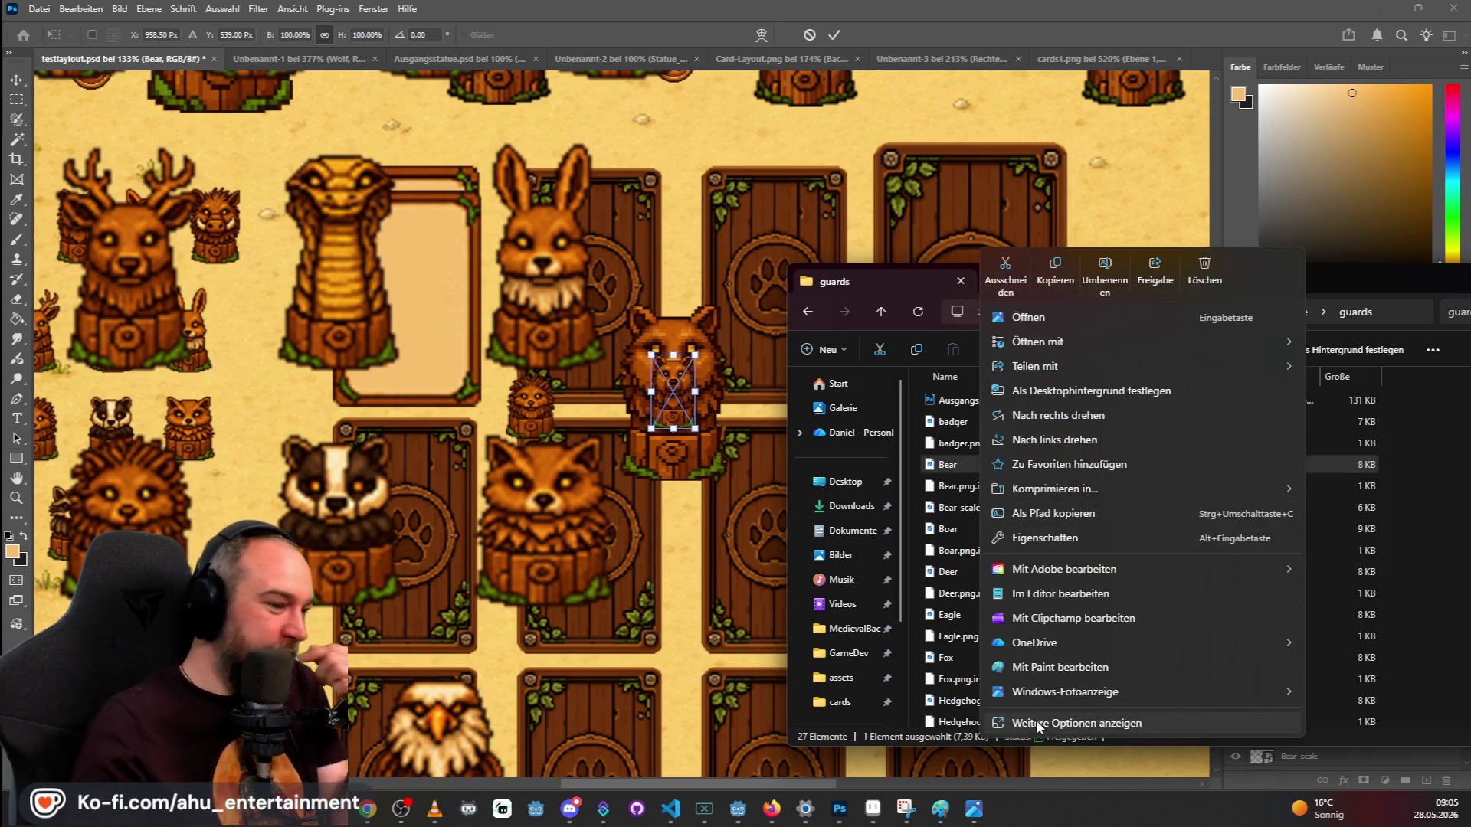
click(1064, 532)
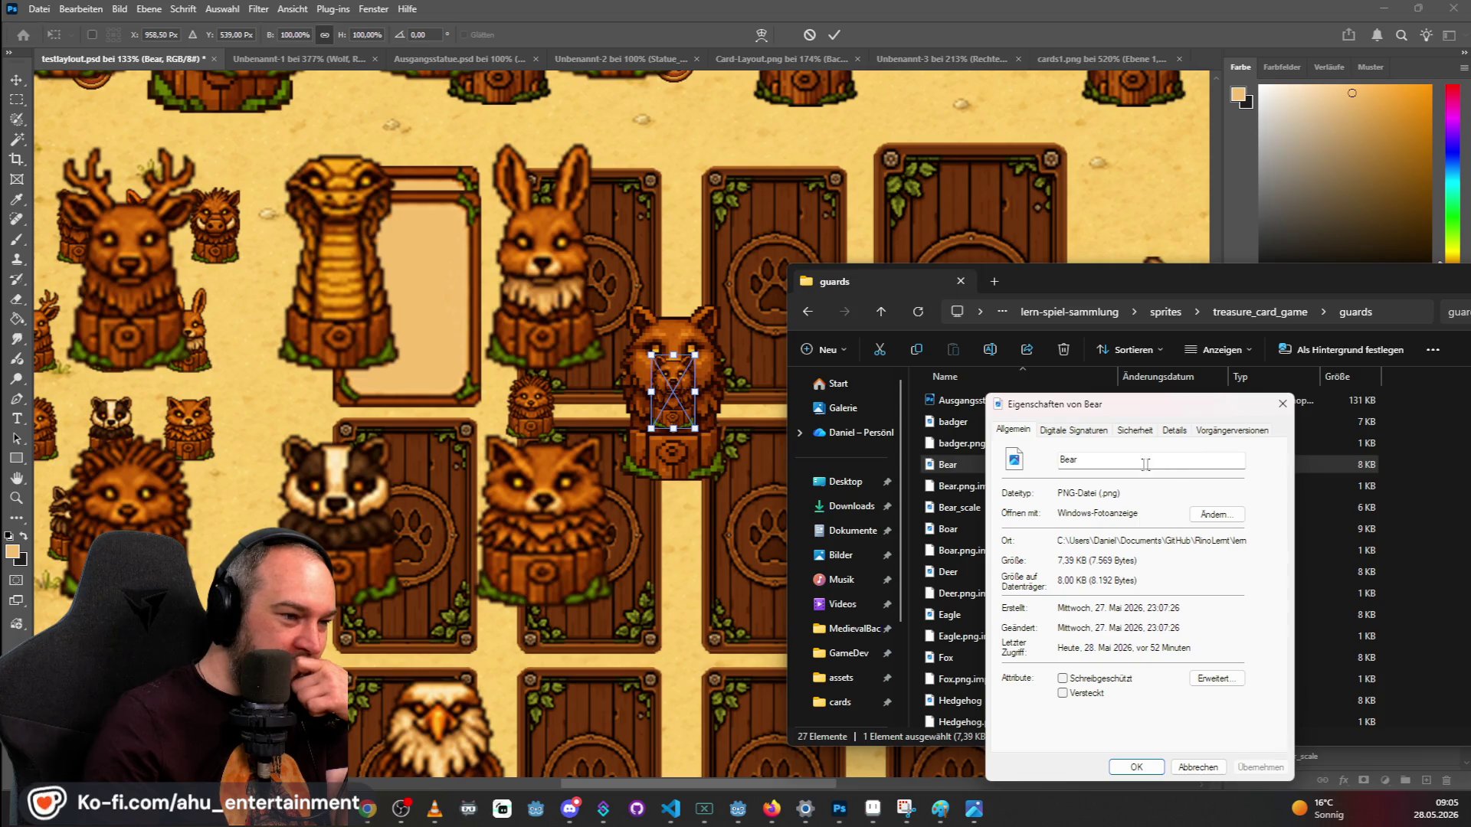
click(1173, 431)
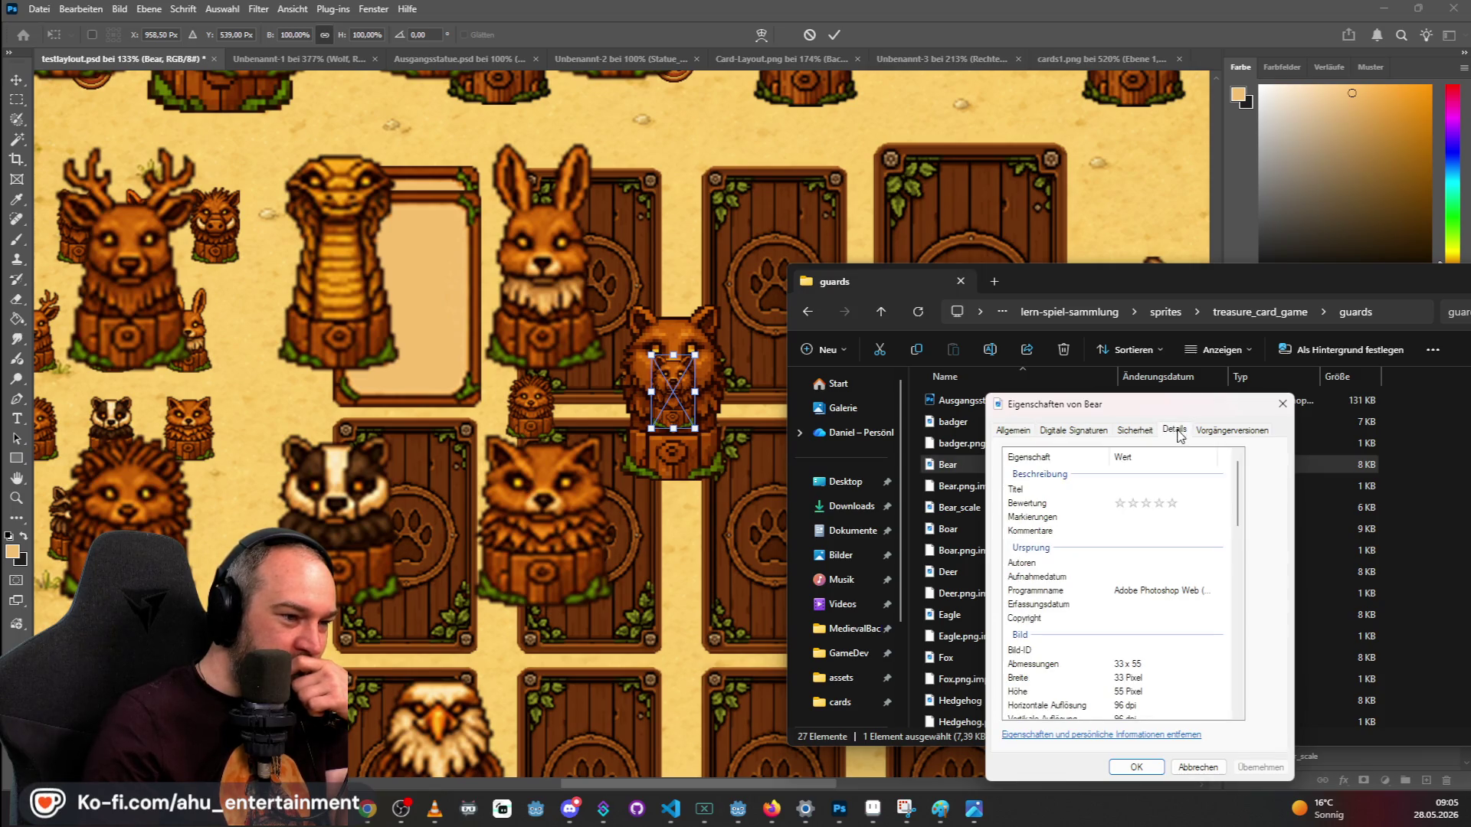
scroll(1173, 636, down, 2)
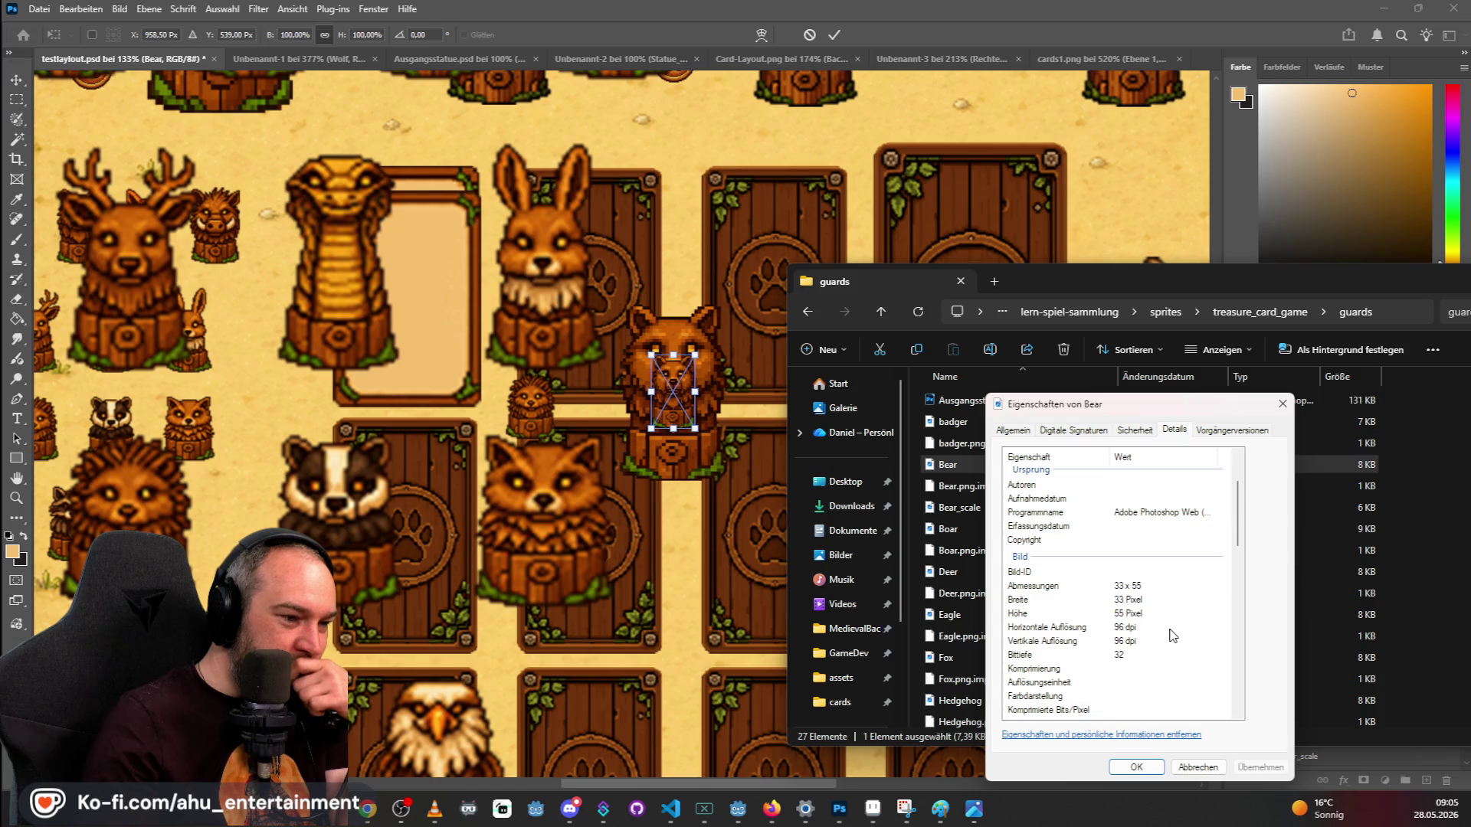
click(1183, 766)
Check the Bear_scale file's details, showing dimensions 107 x 174.
right_click(986, 512)
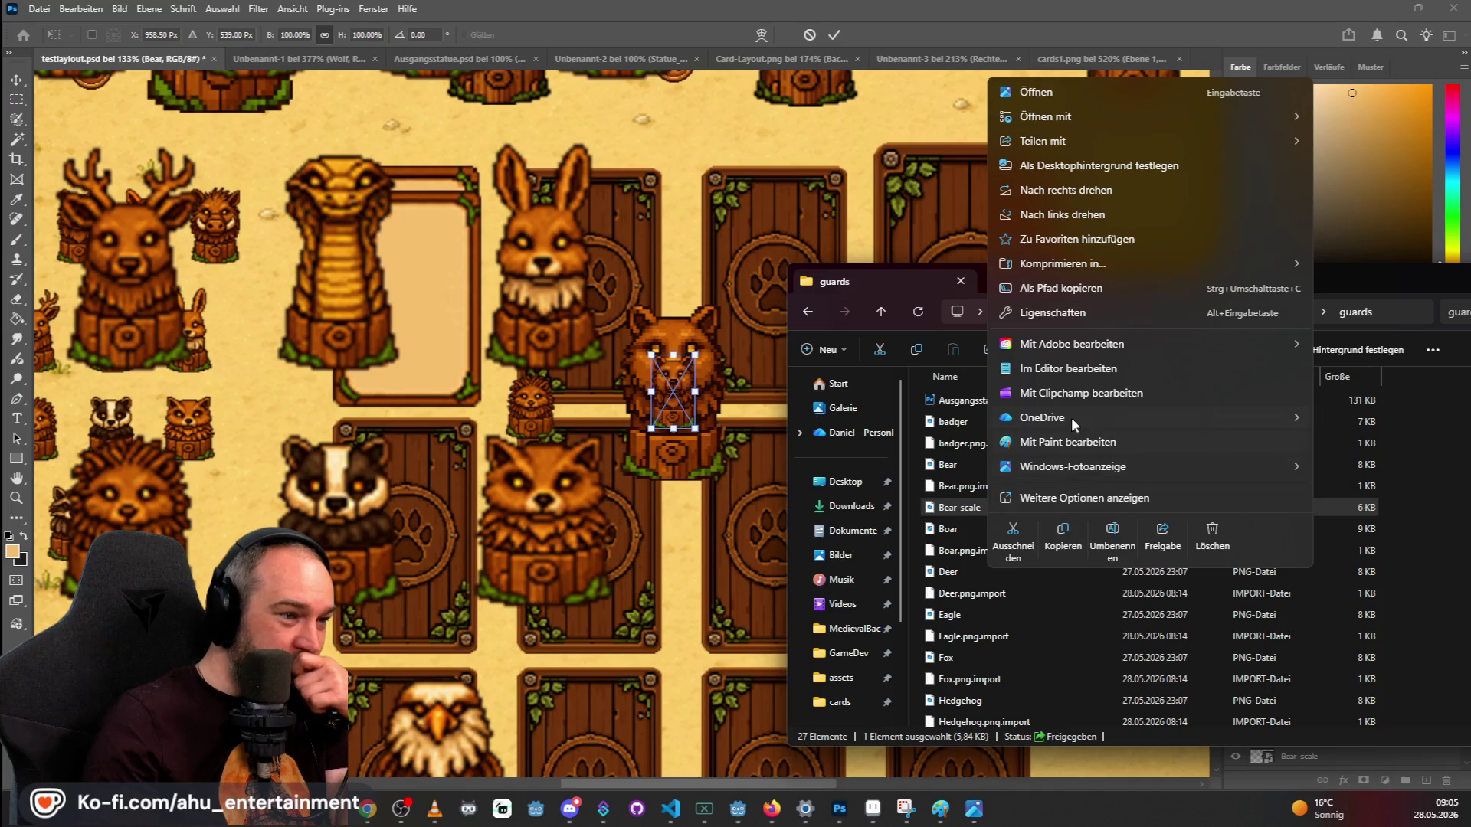
click(1063, 314)
click(1182, 431)
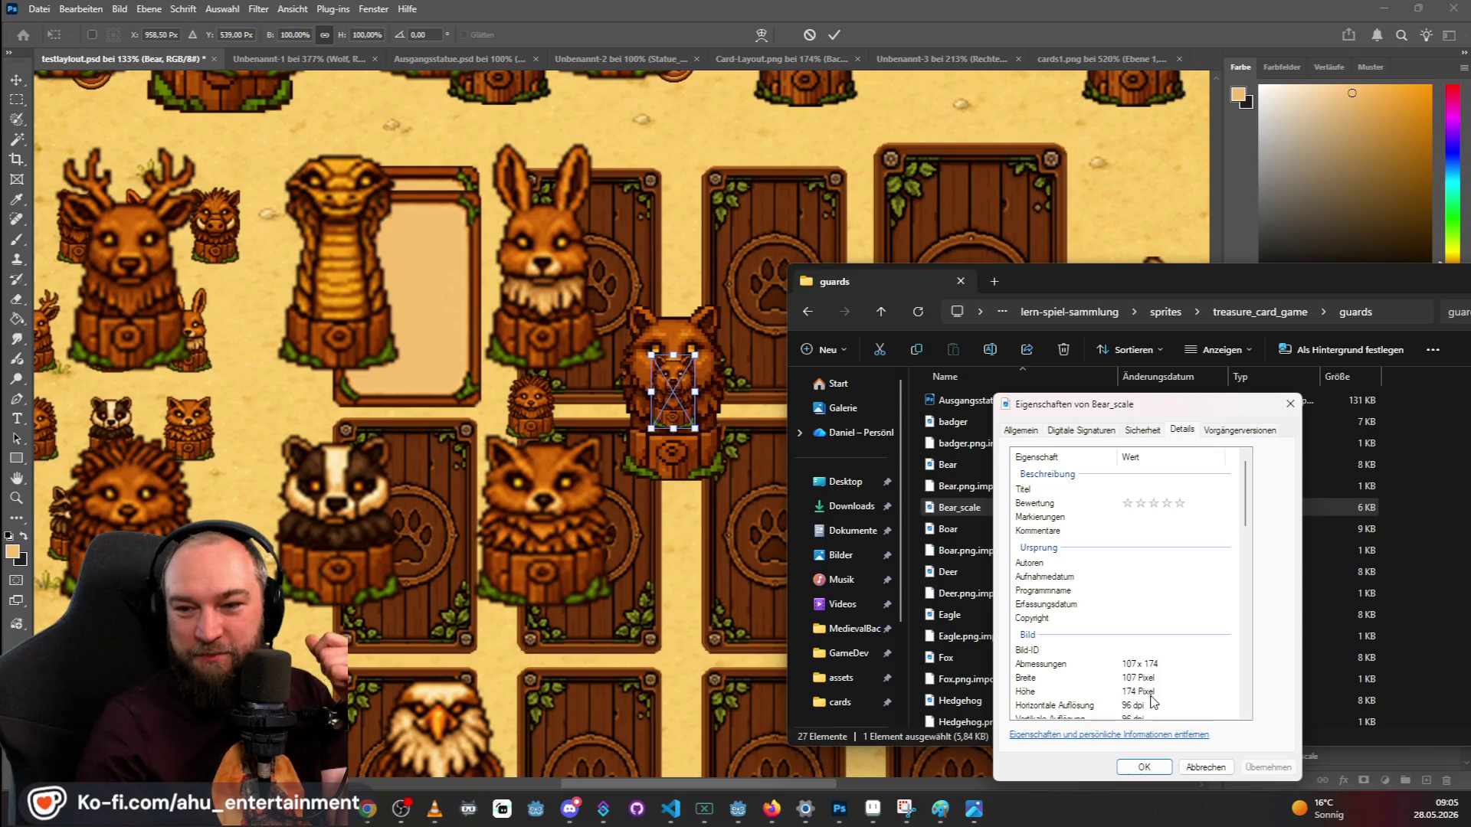
scroll(1162, 710, down, 2)
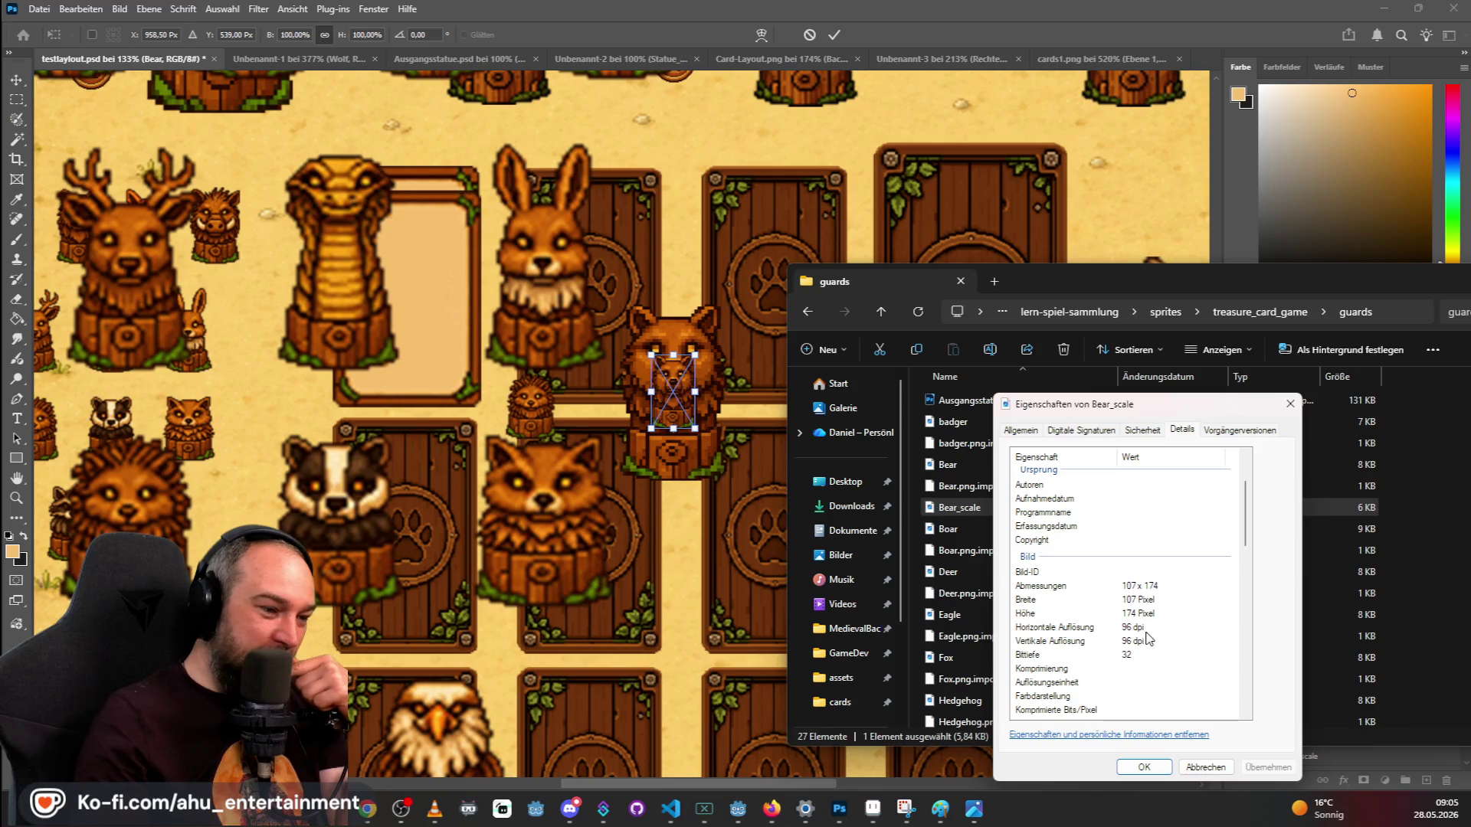
click(1205, 767)
Reopen Bear's details to confirm 33×55 px, 96 dpi, 32-bit depth.
right_click(950, 464)
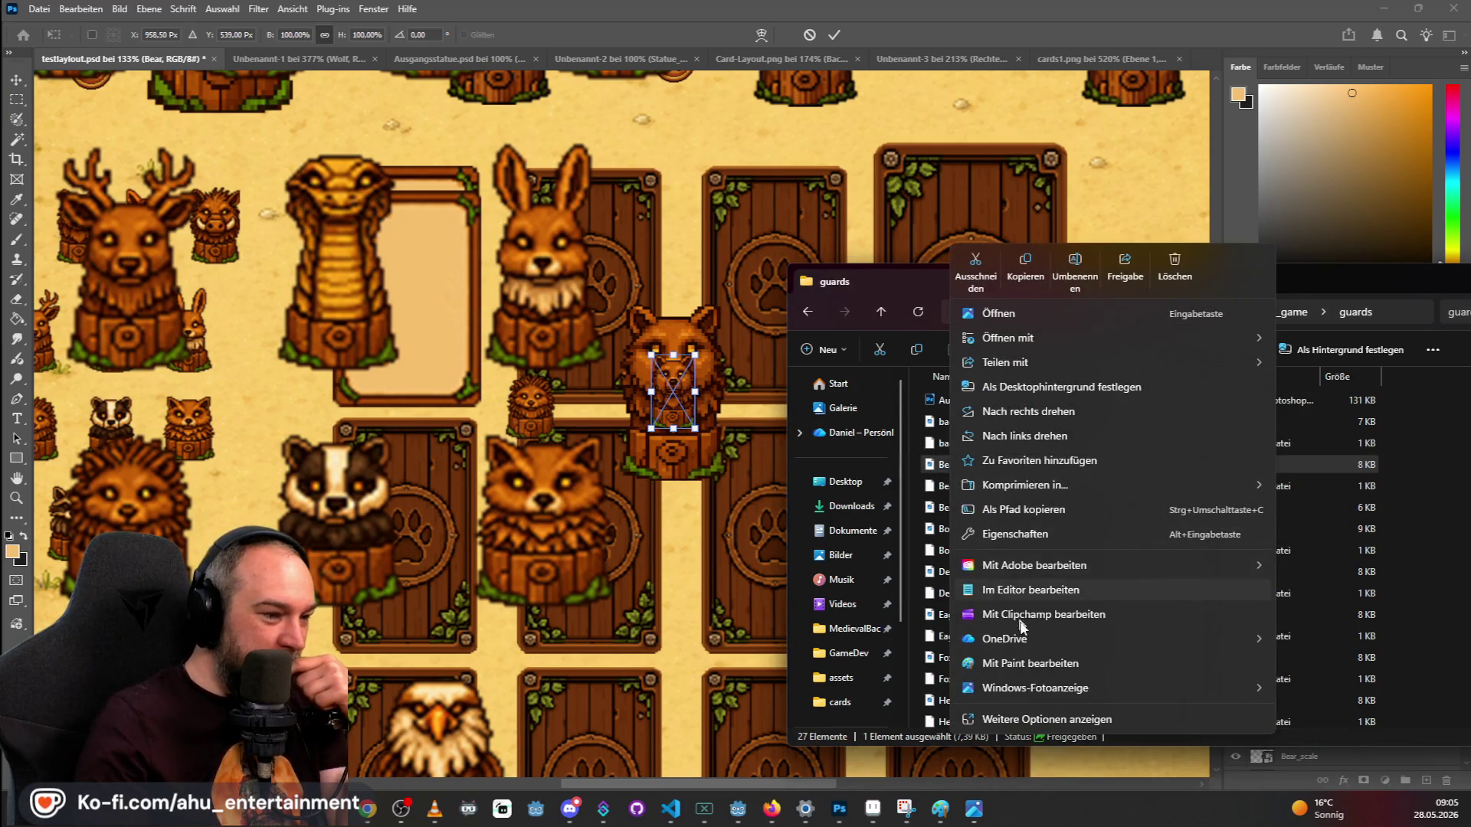
click(1005, 533)
click(1145, 429)
scroll(1103, 592, down, 3)
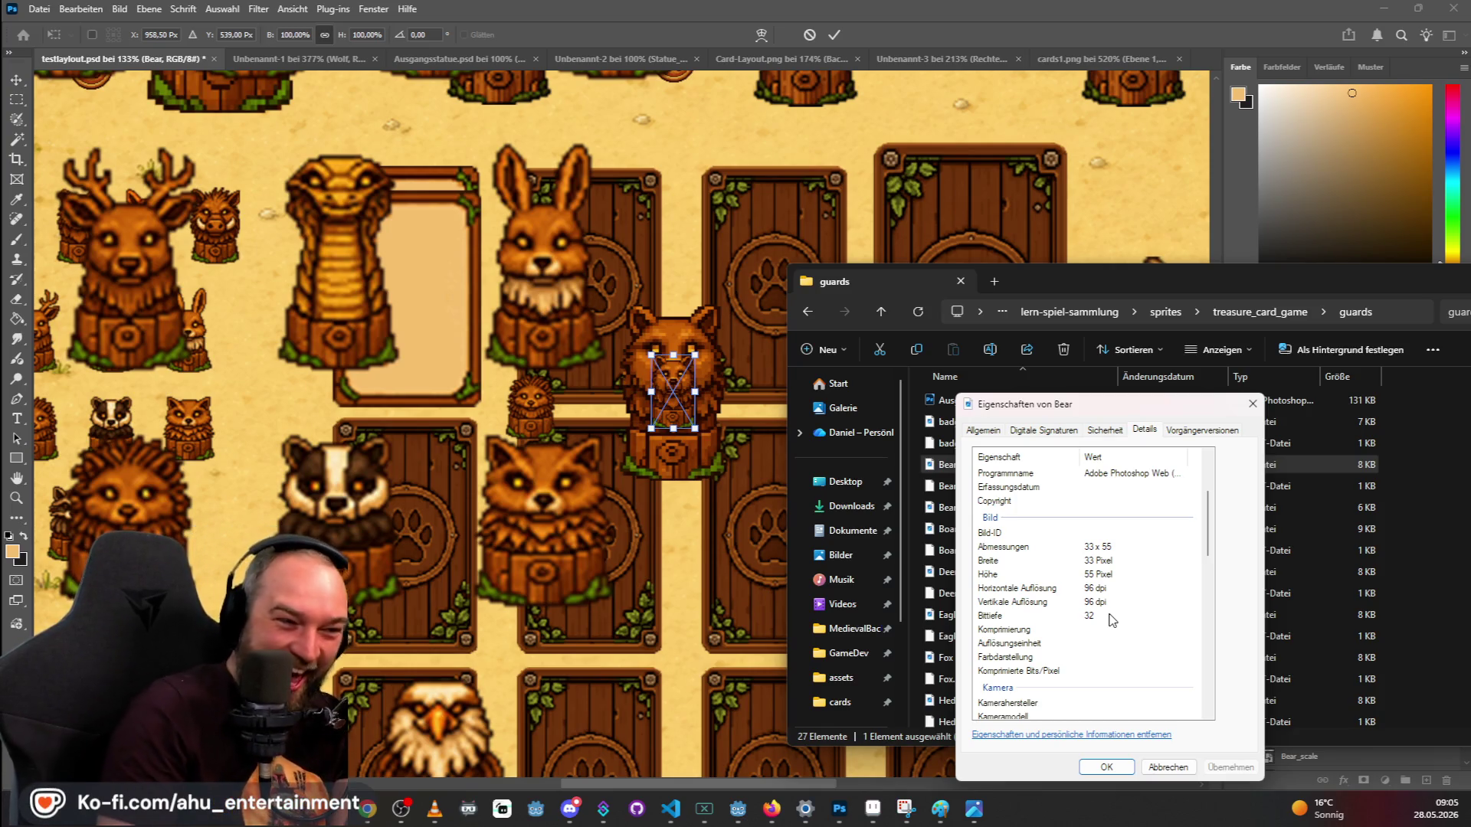
scroll(1103, 624, down, 6)
click(1086, 634)
scroll(1095, 625, up, 6)
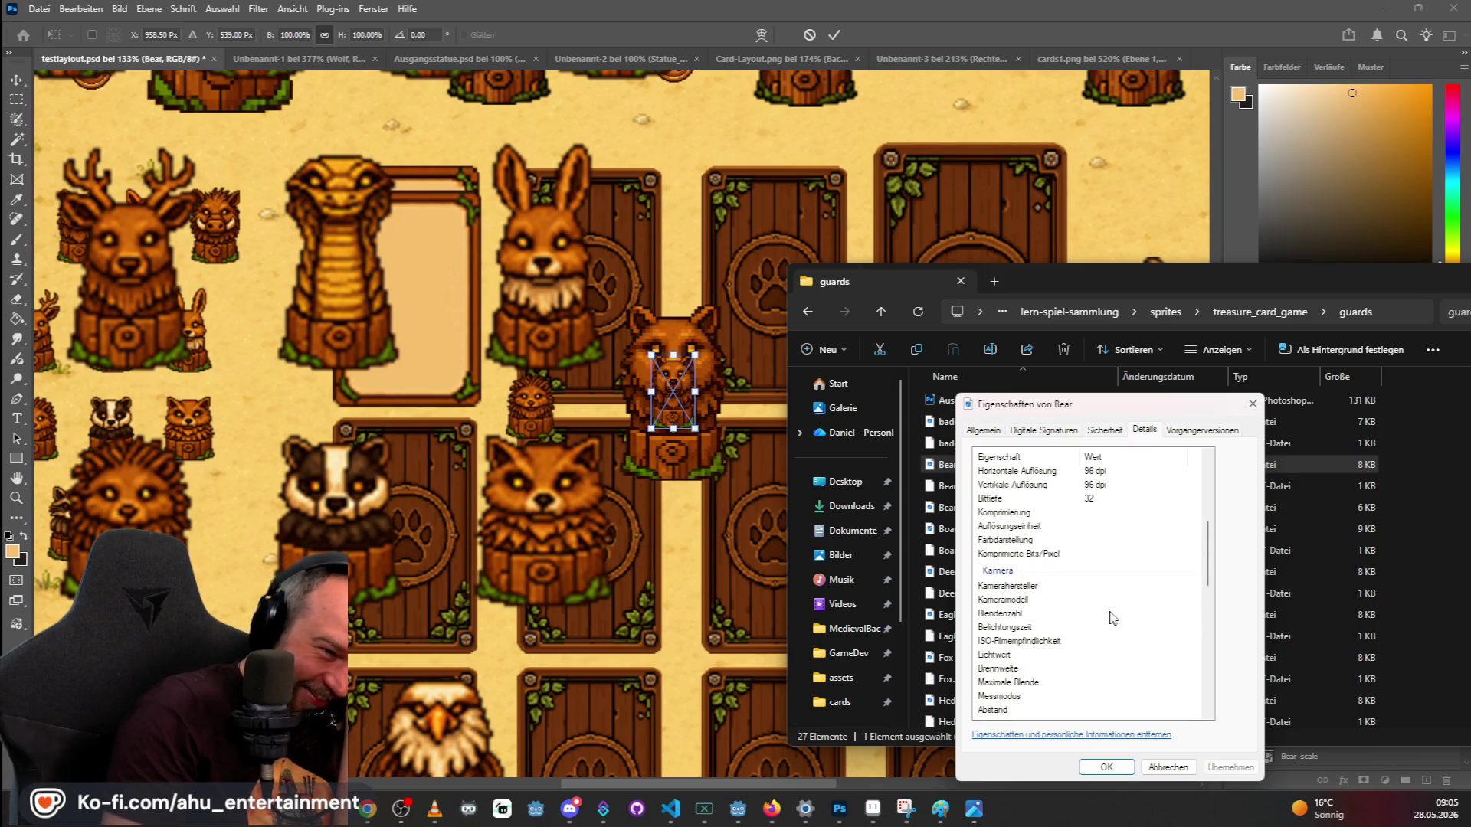
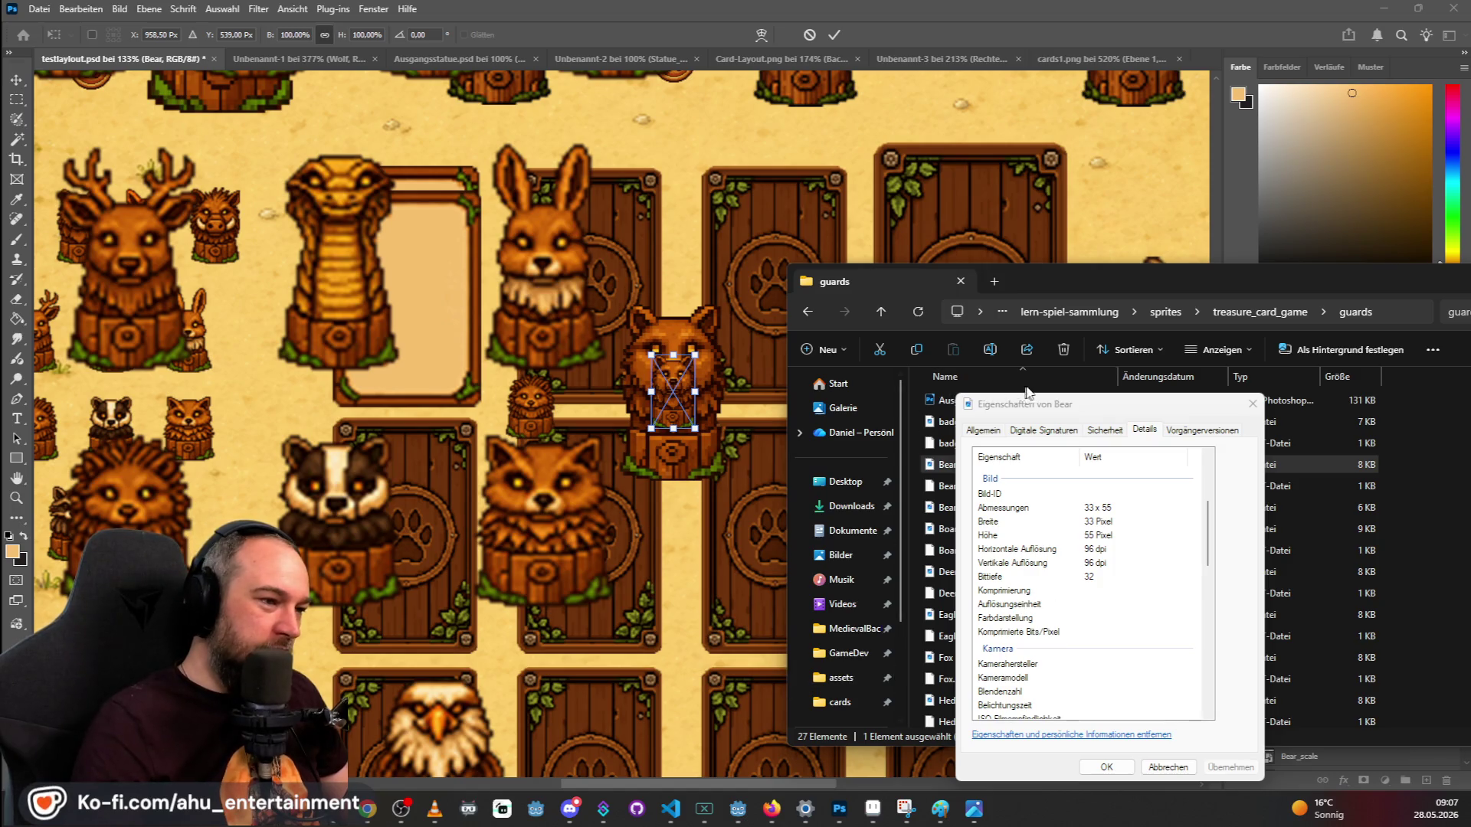
Open the Properties of Bear_scale.png in the guards folder on the Details tab.
click(979, 462)
right_click(979, 465)
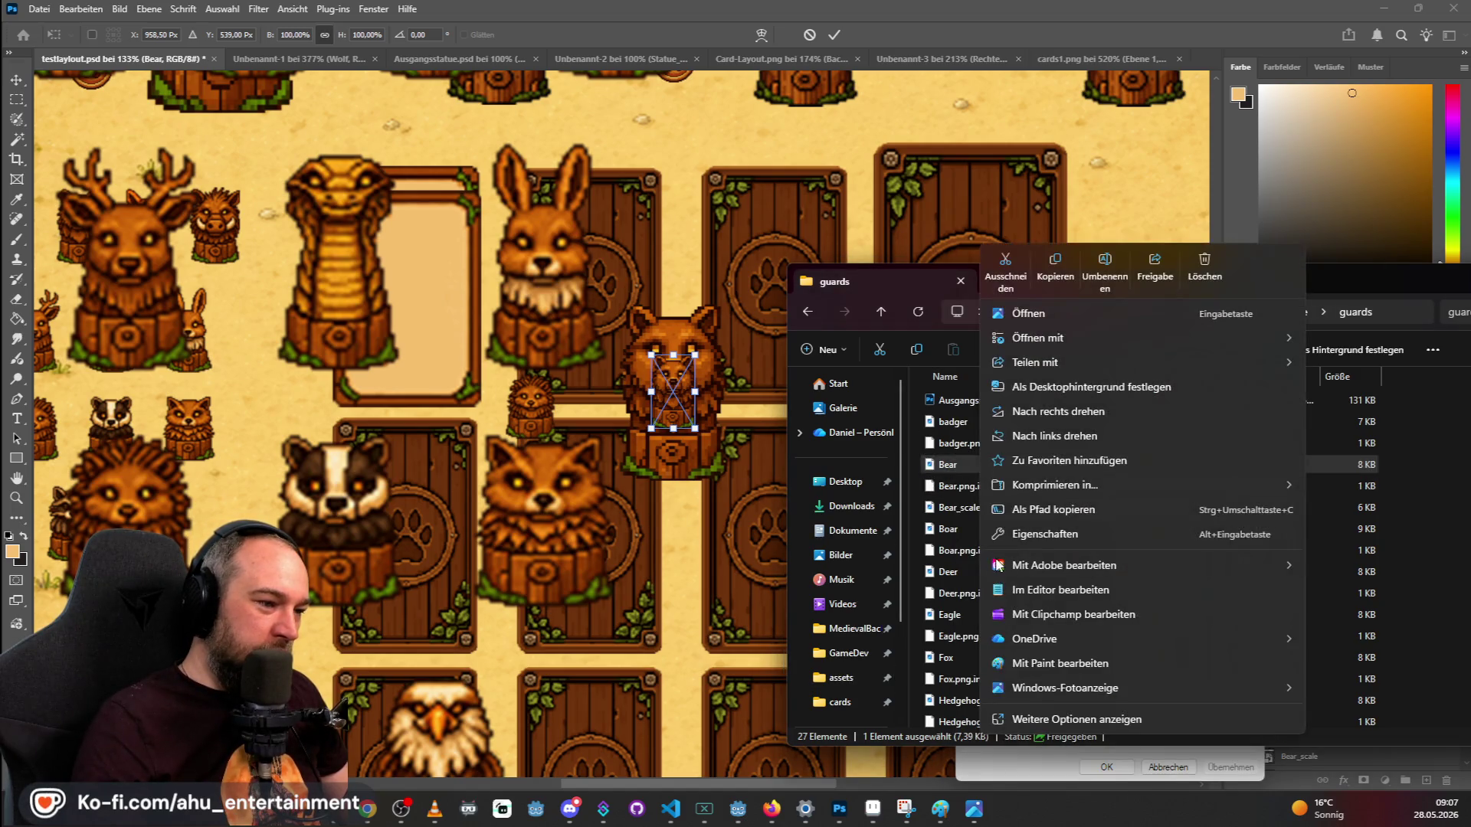
click(953, 504)
right_click(956, 506)
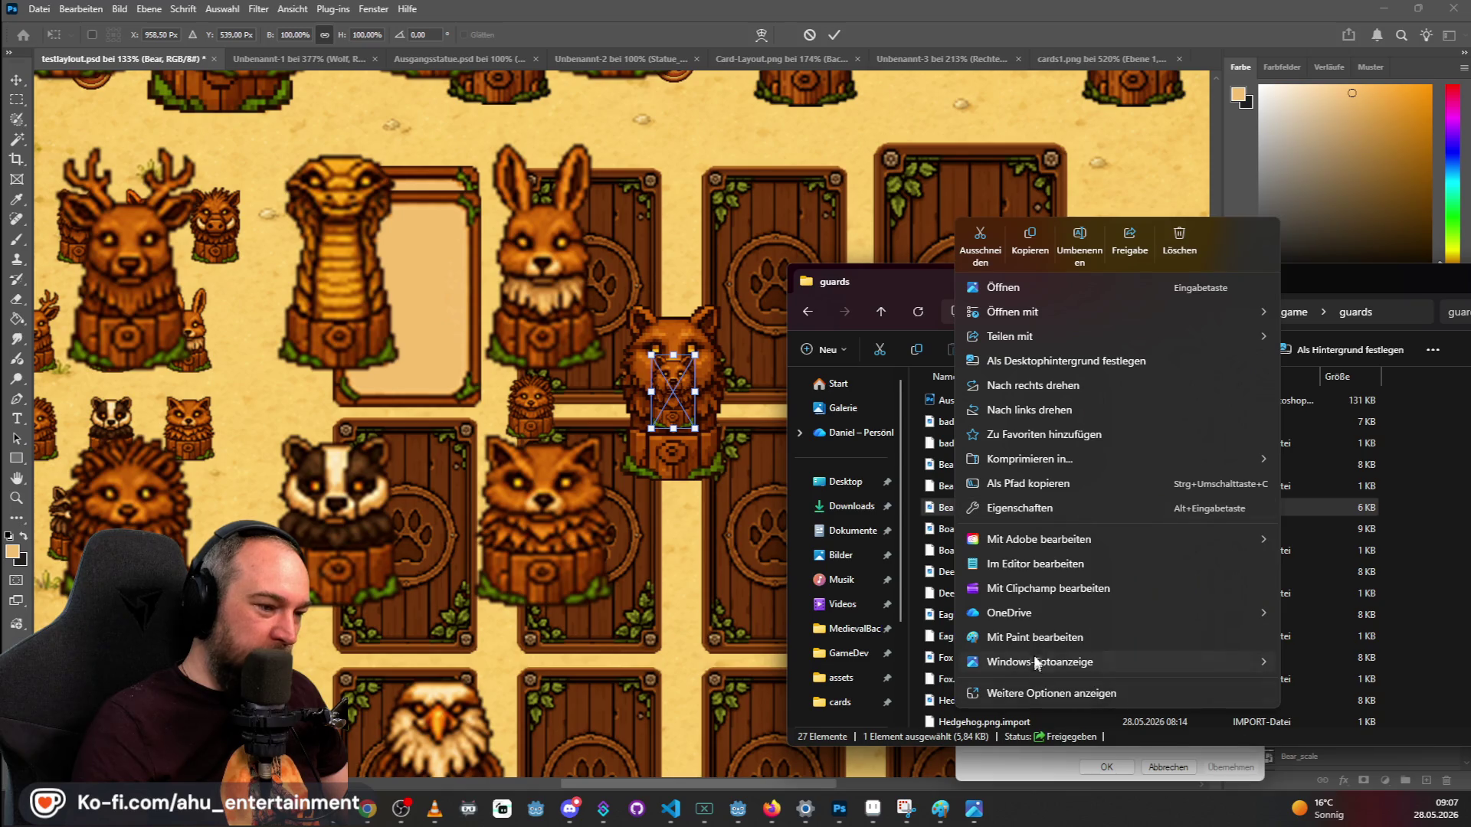
click(1019, 507)
click(1146, 431)
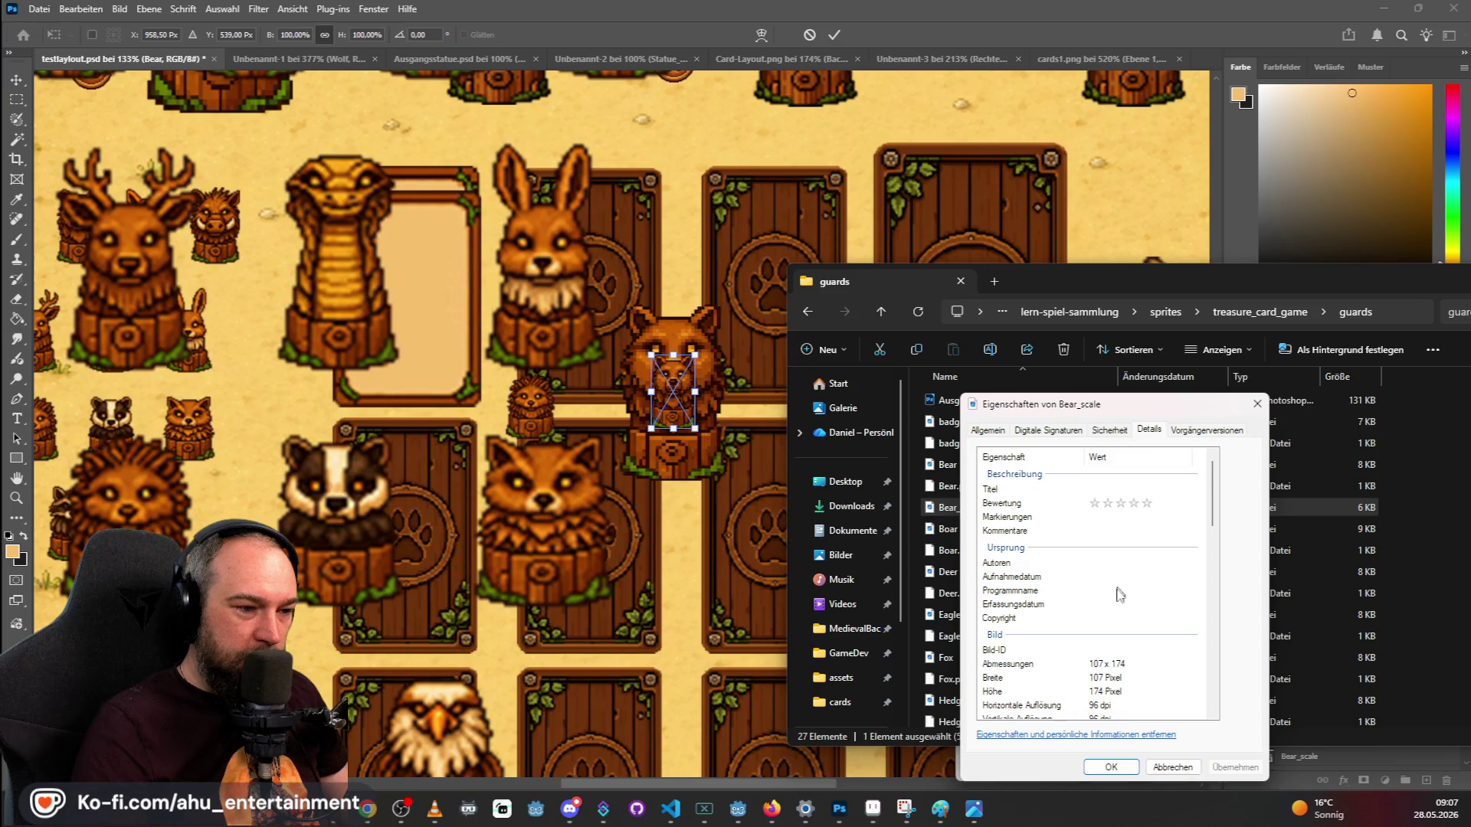
Read Bear_scale's image dimensions, 107 x 174 pixels at 96 dpi, then close the dialog.
scroll(1119, 589, down, 2)
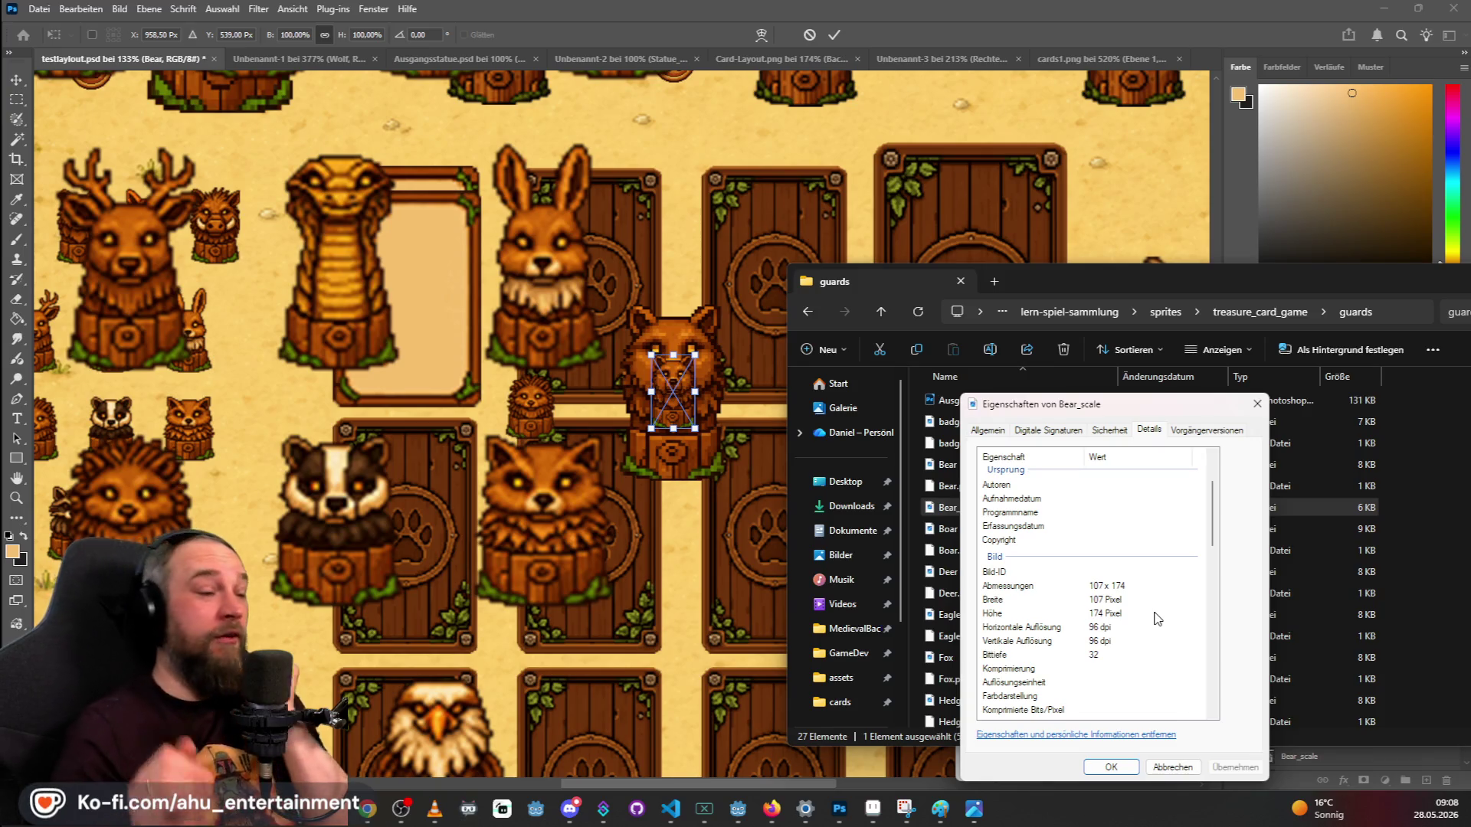
scroll(1157, 619, down, 6)
scroll(1156, 619, down, 10)
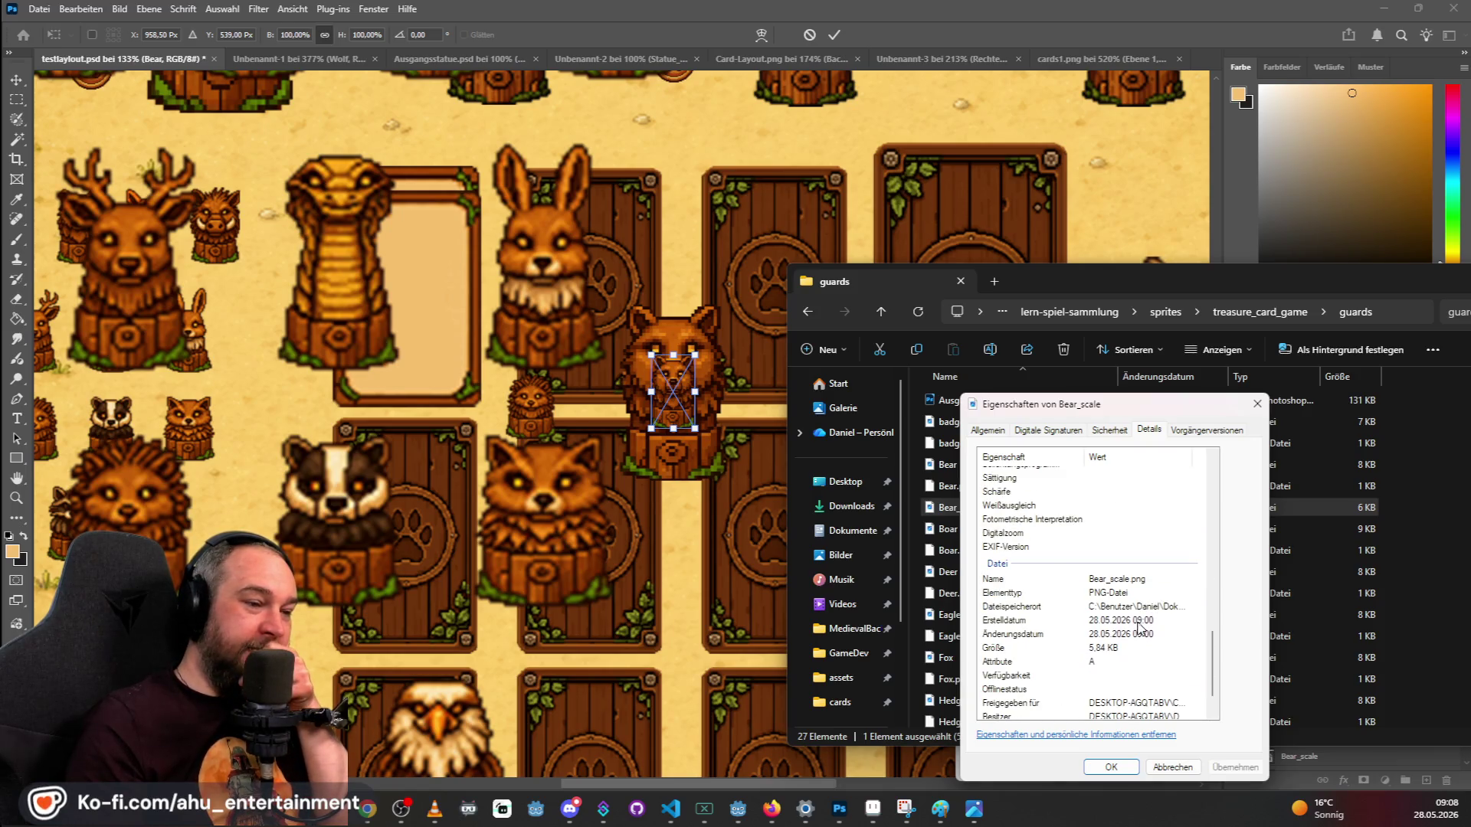
scroll(1097, 666, down, 1)
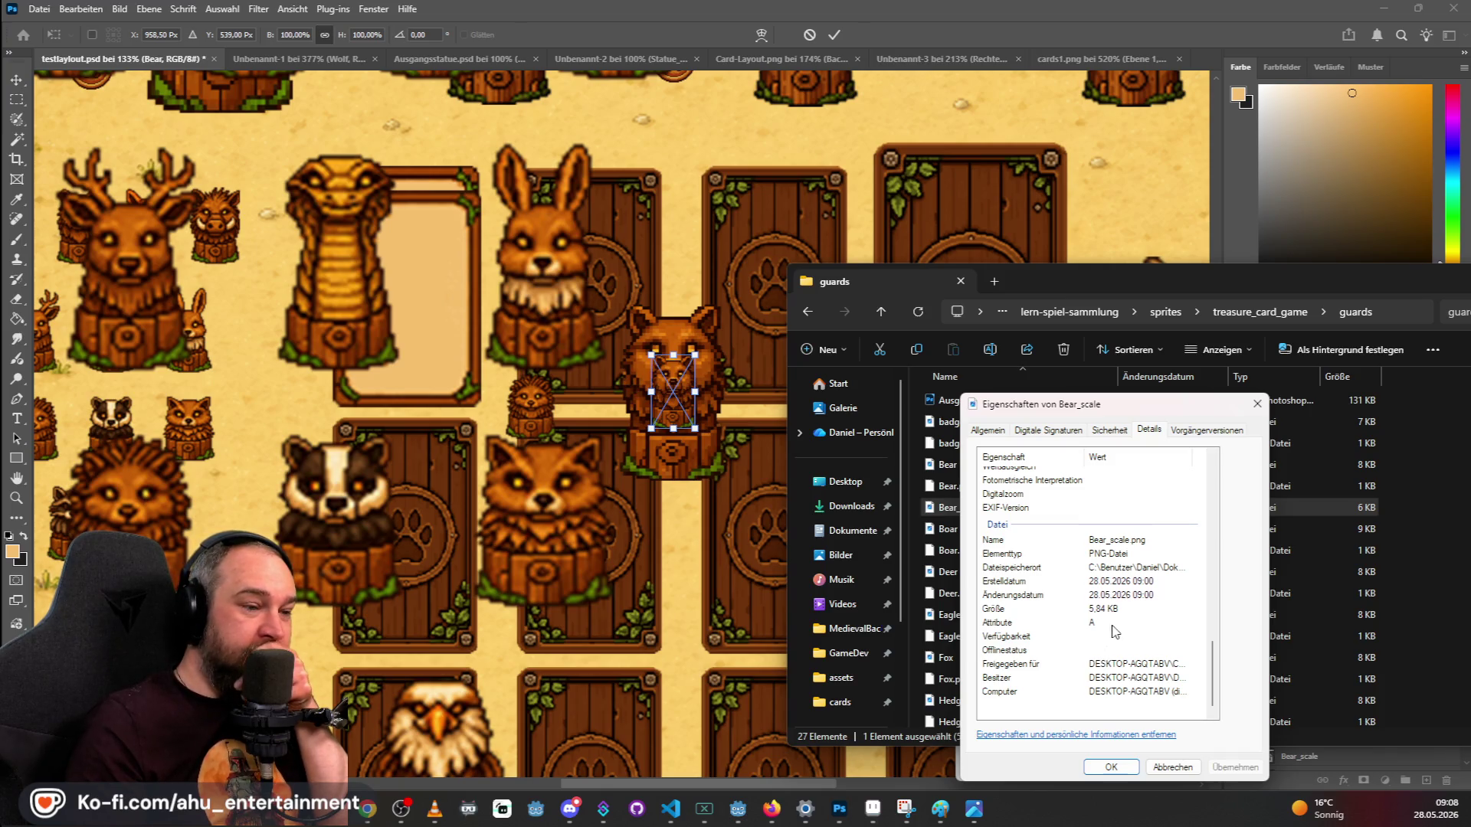
scroll(1106, 651, up, 8)
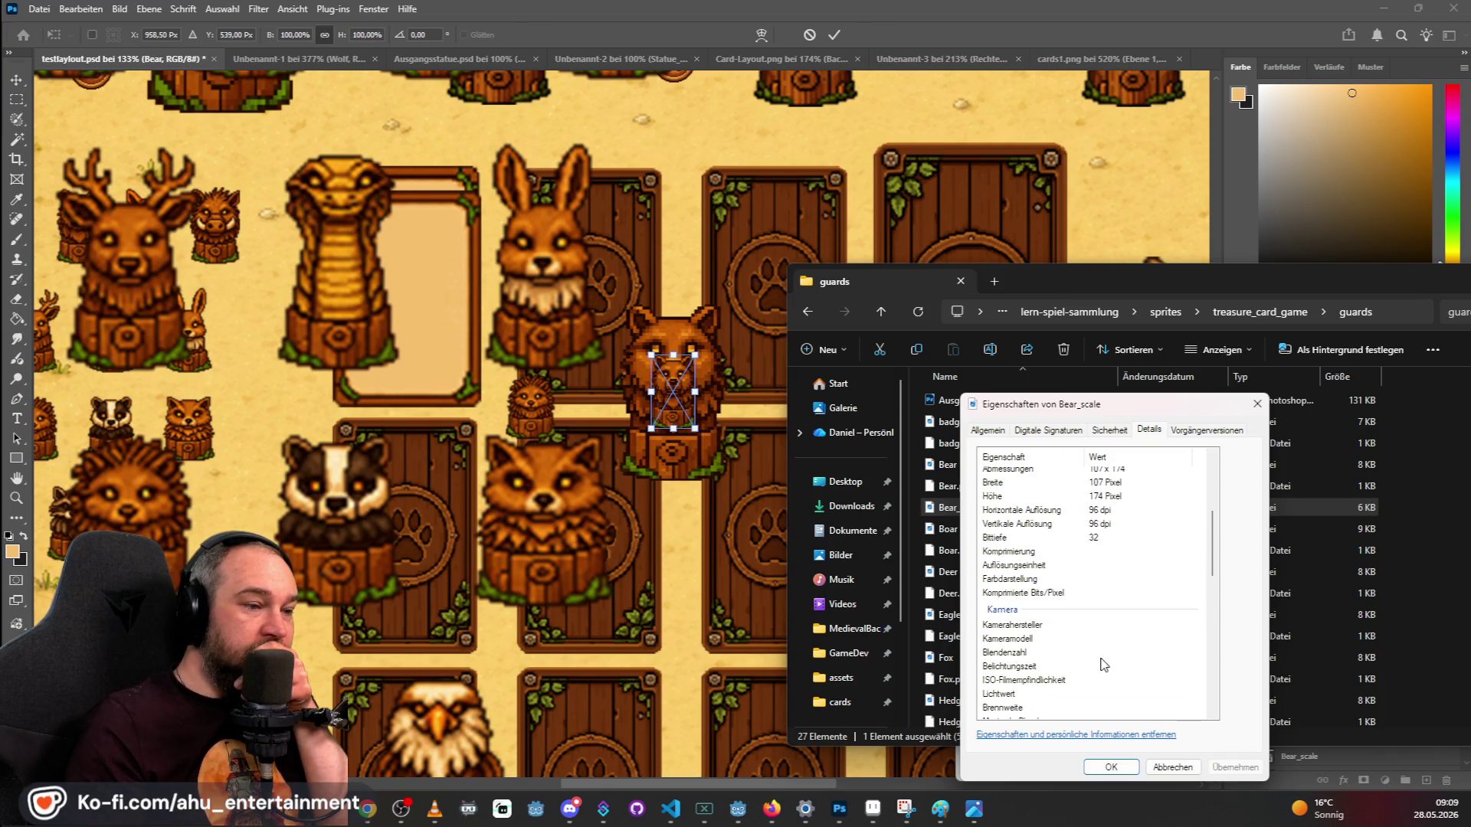
scroll(1103, 665, up, 5)
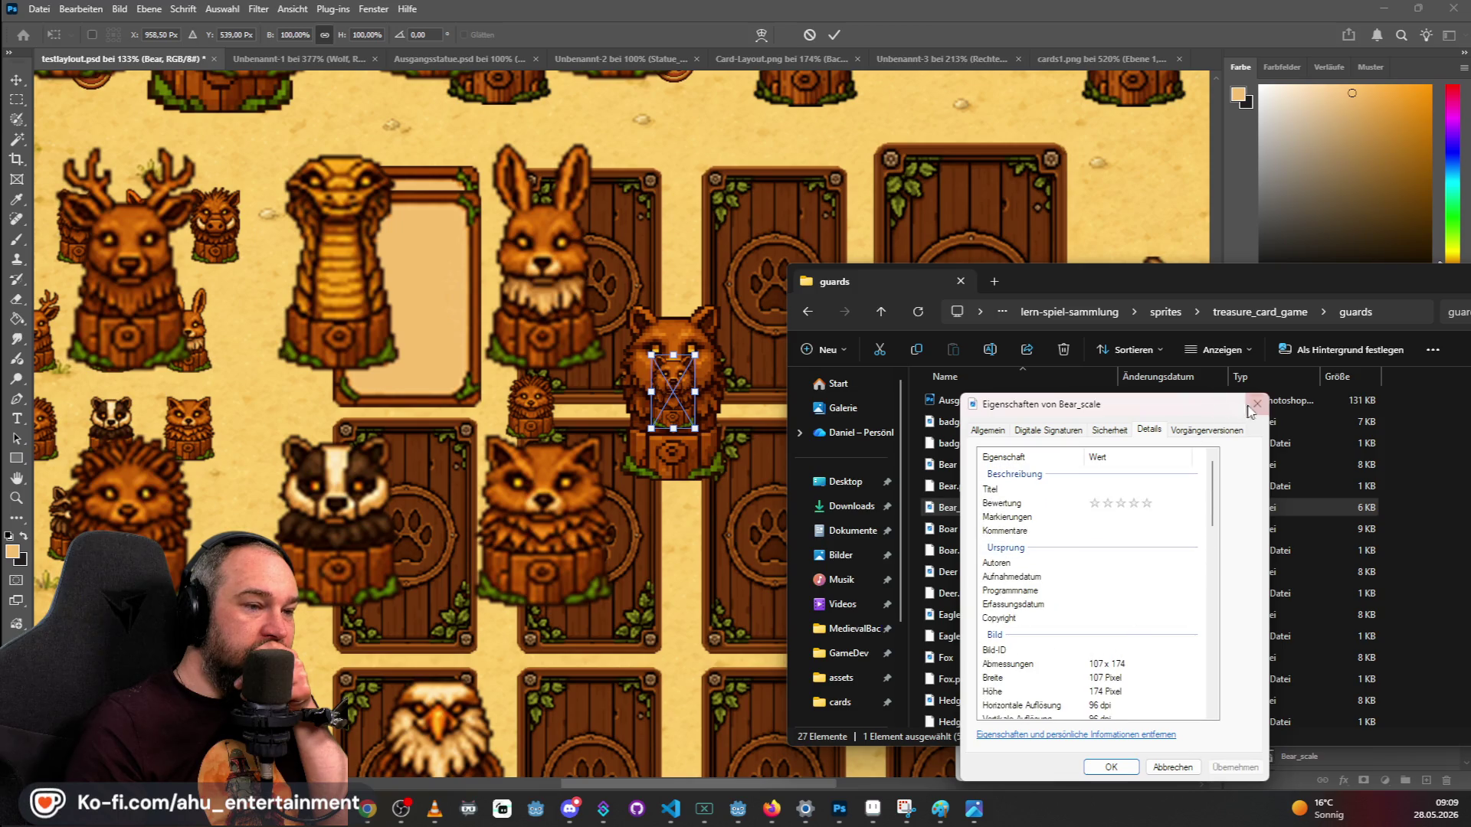
click(1256, 405)
Check the guards folder properties, then read Bear.png's 33 x 55 pixel details.
right_click(974, 464)
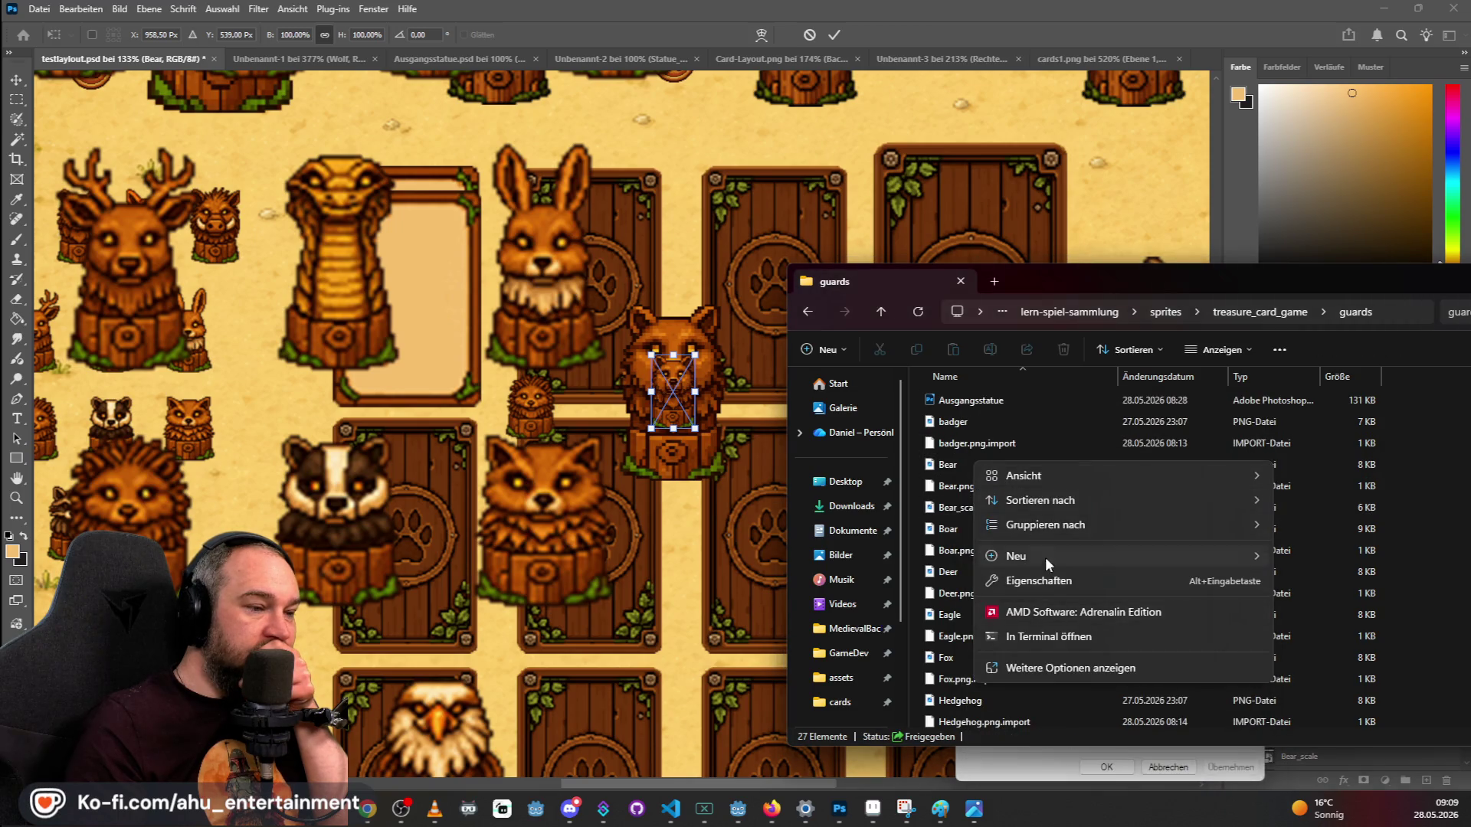
click(1046, 585)
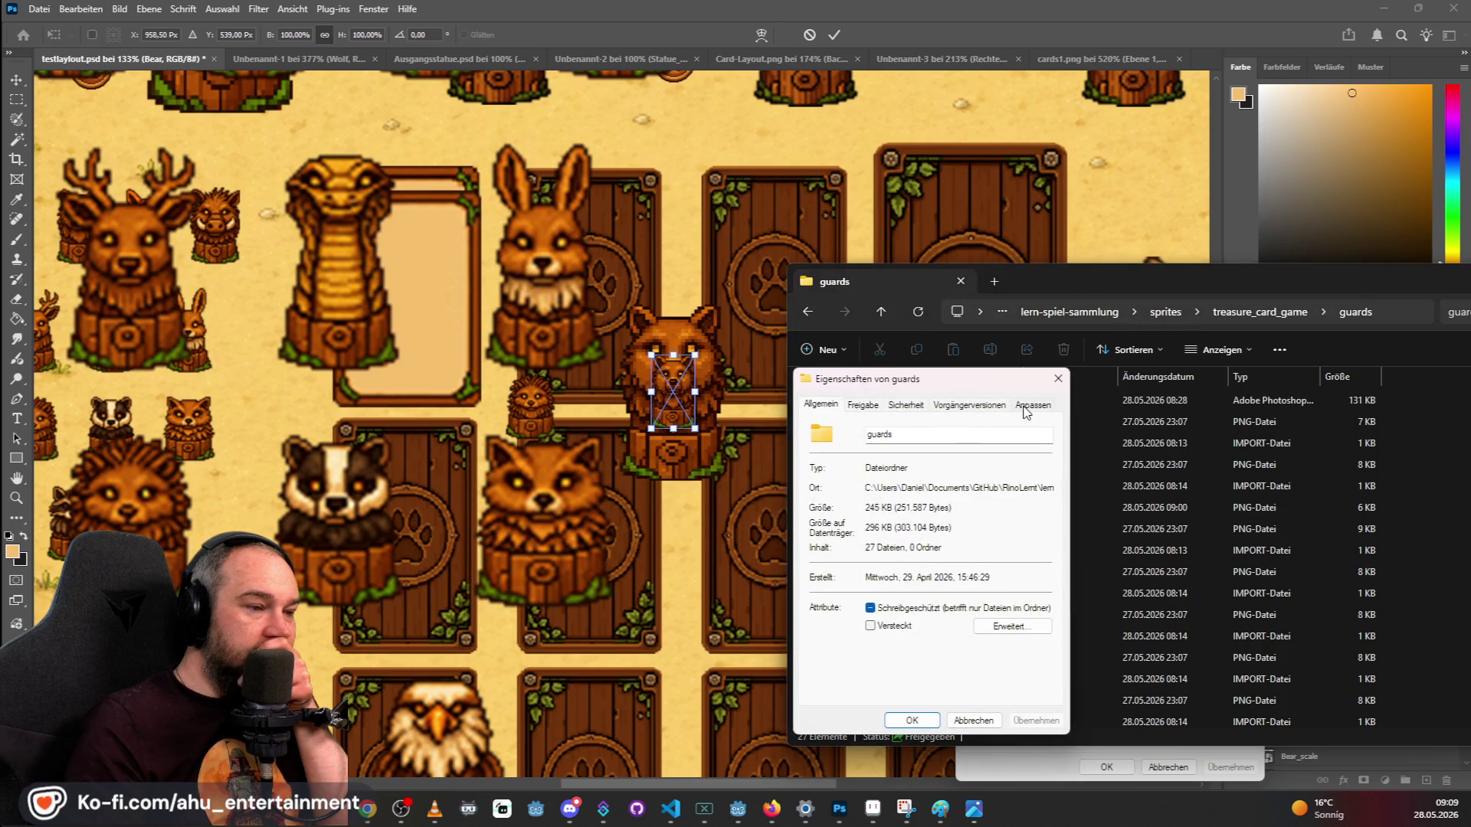
click(1057, 378)
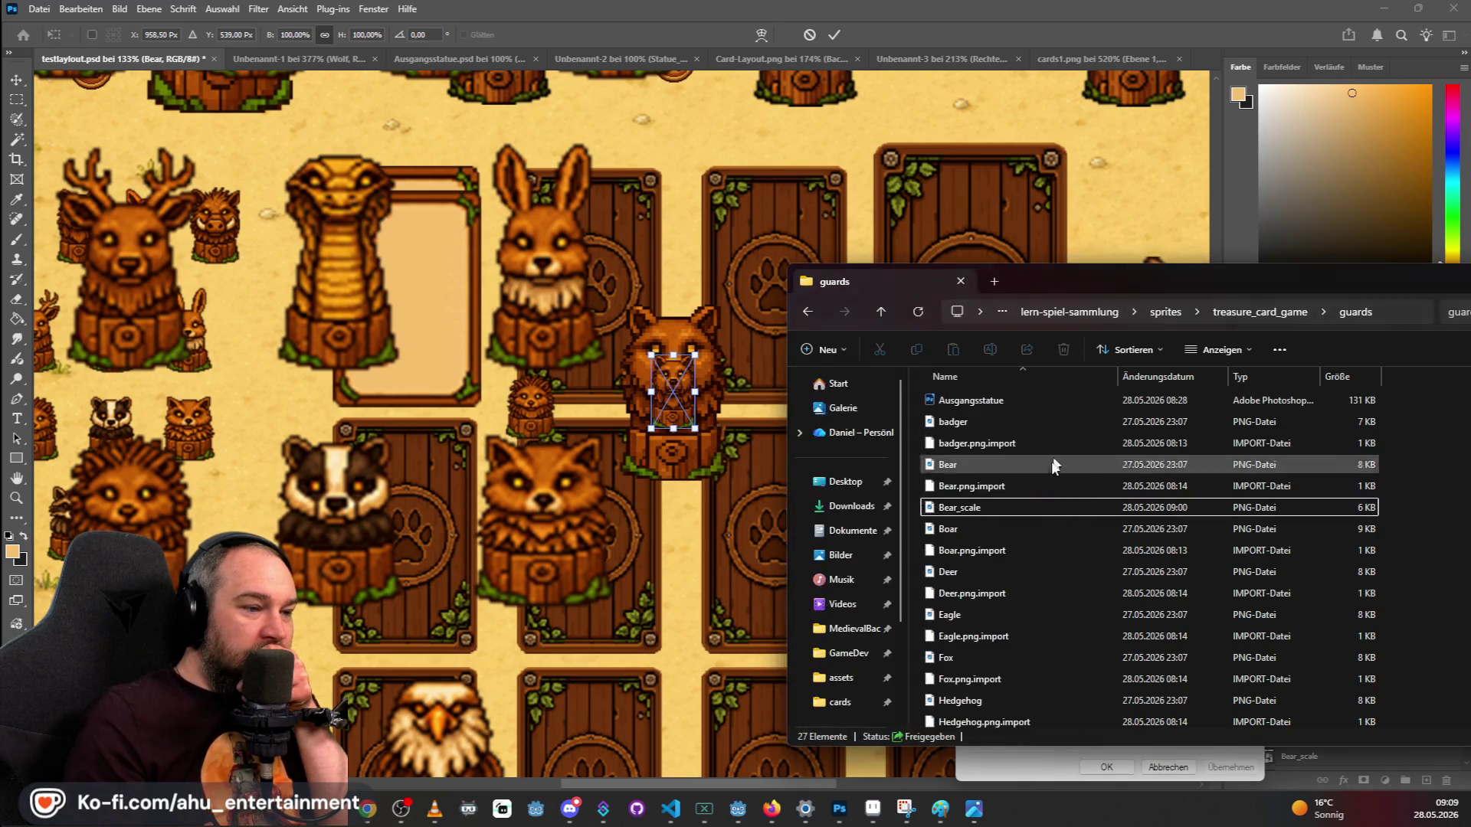
right_click(946, 464)
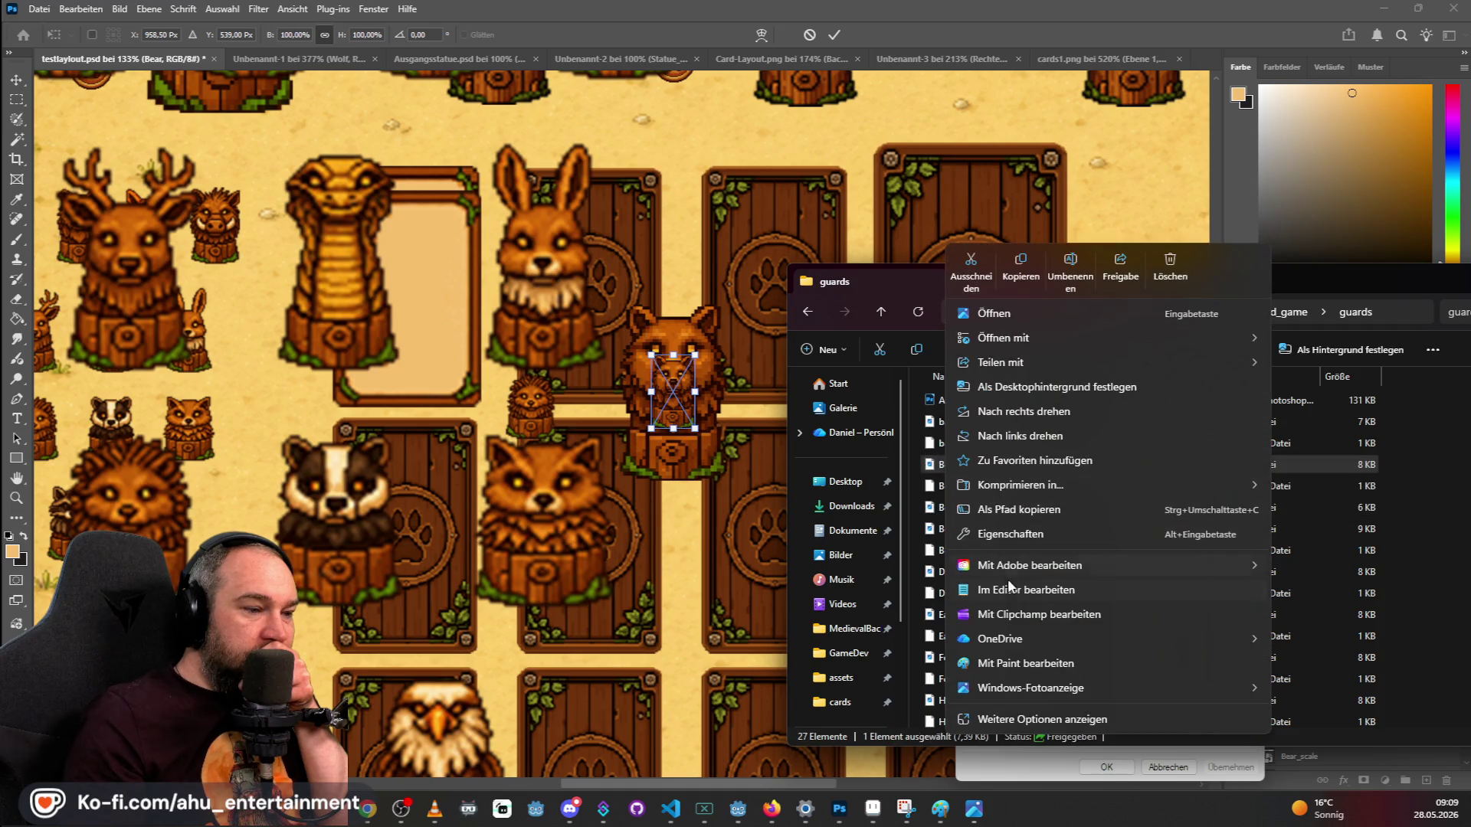
click(1011, 534)
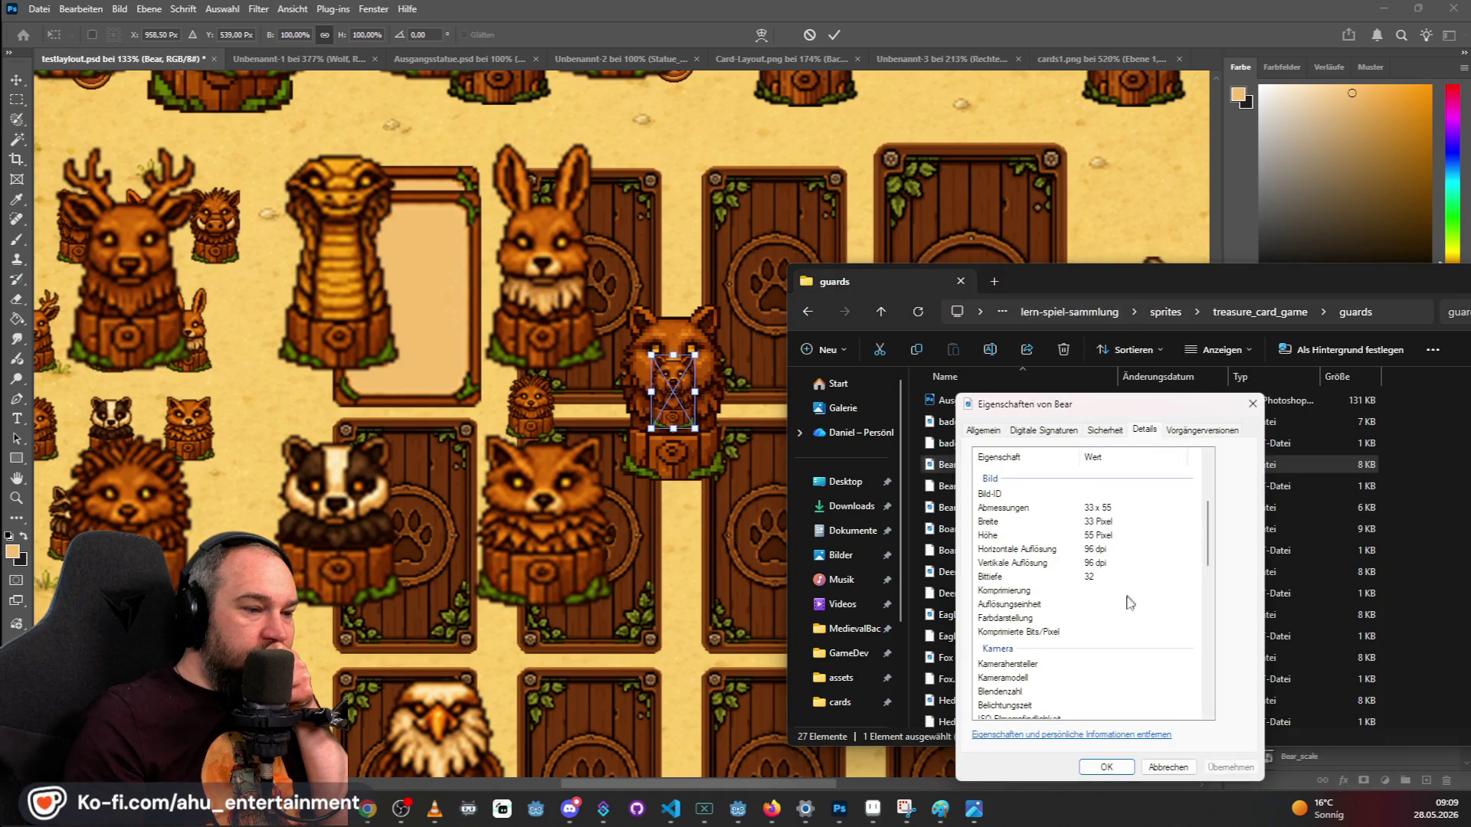
scroll(1129, 589, down, 10)
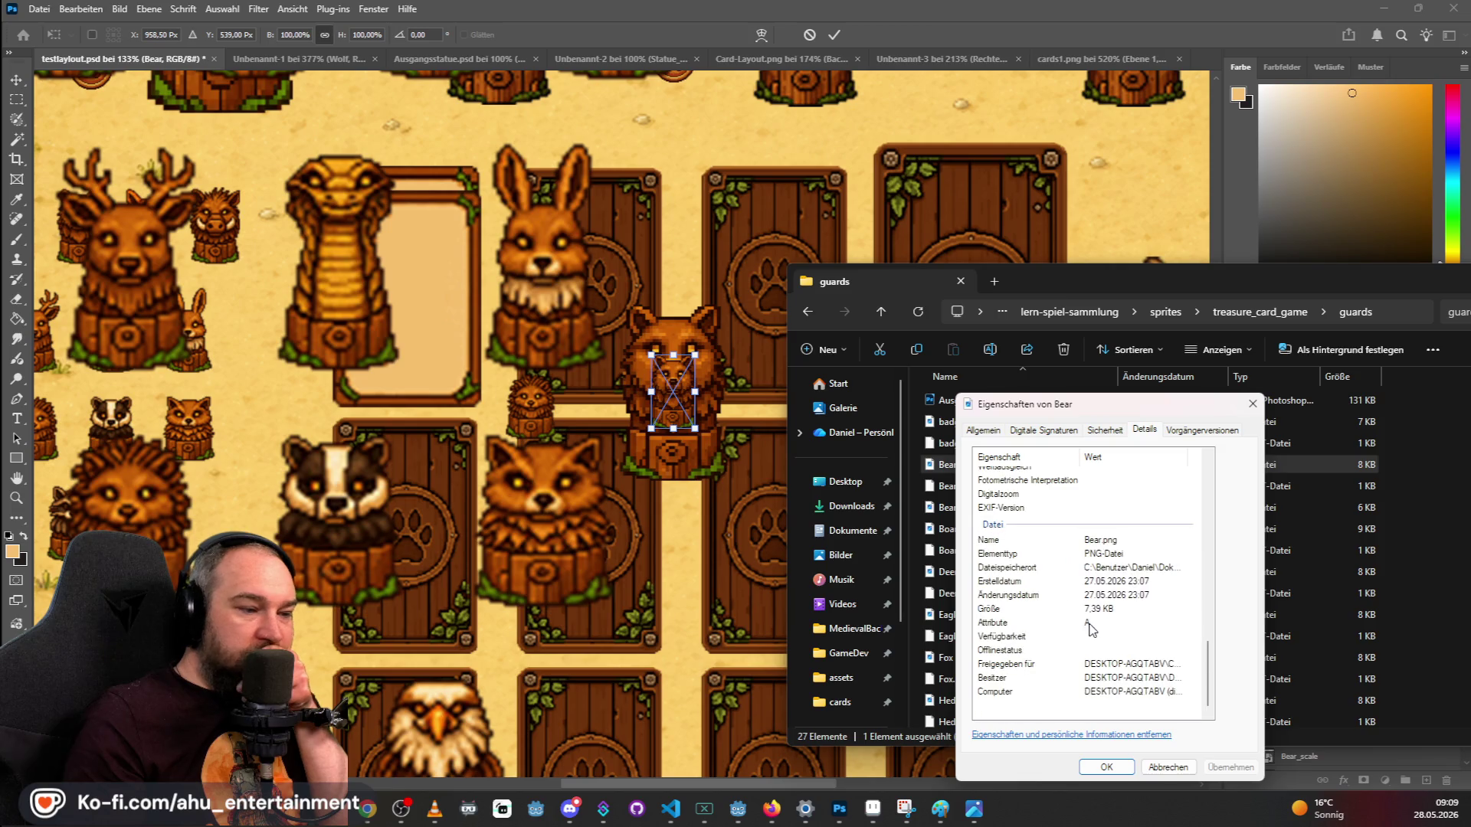
scroll(1096, 672, up, 10)
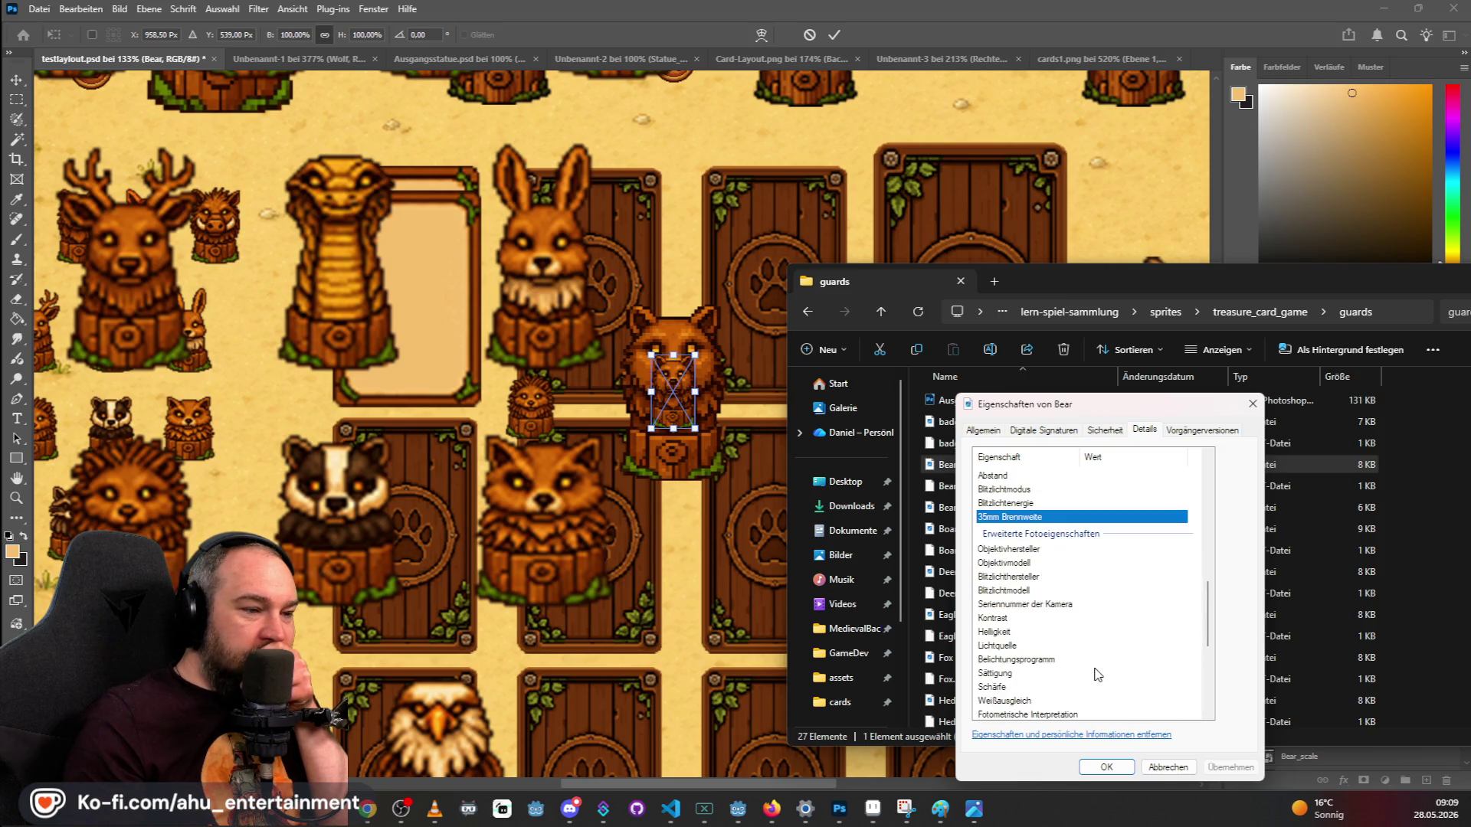
scroll(1100, 678, up, 2)
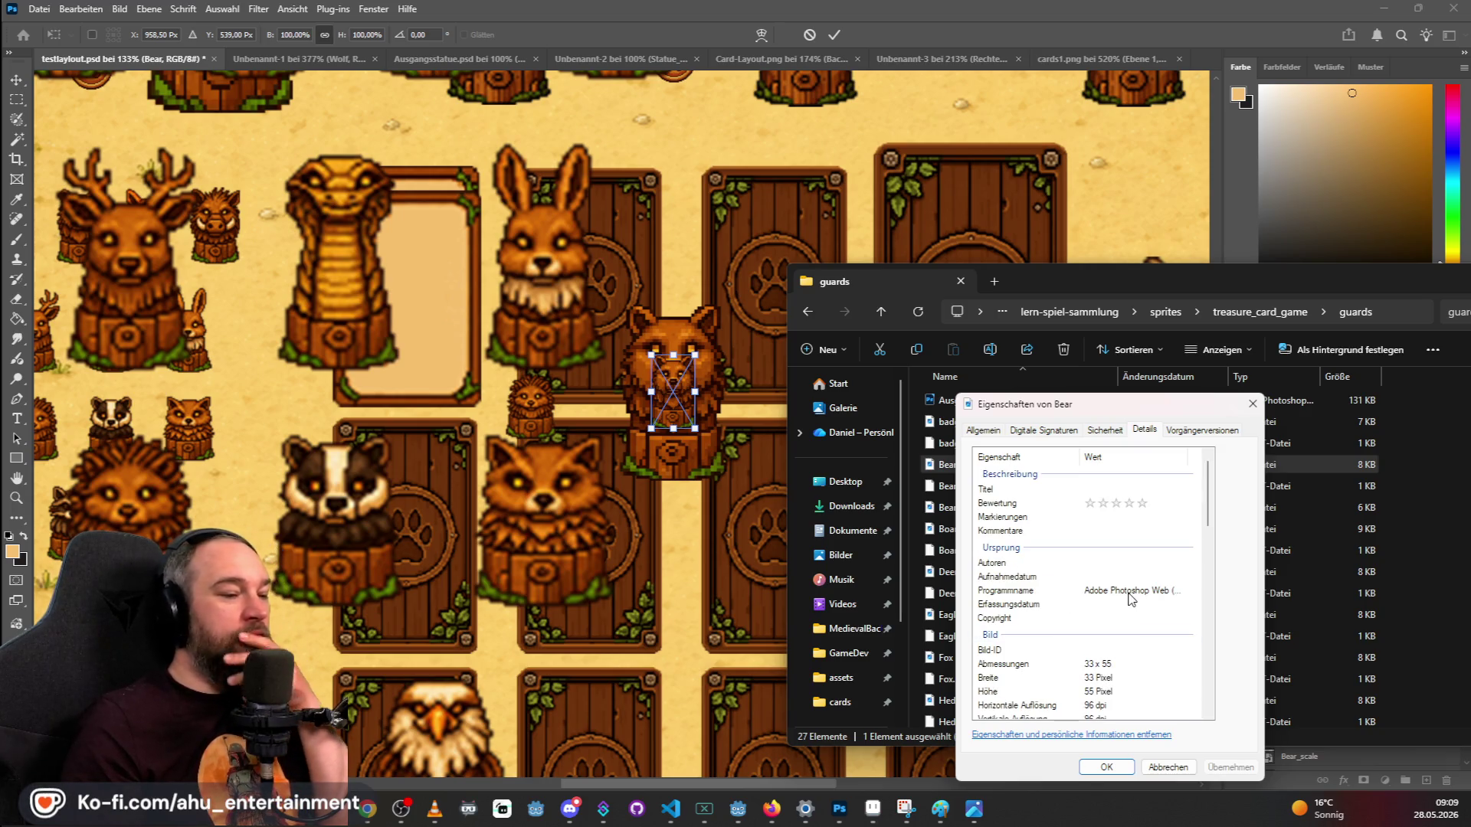
click(1251, 404)
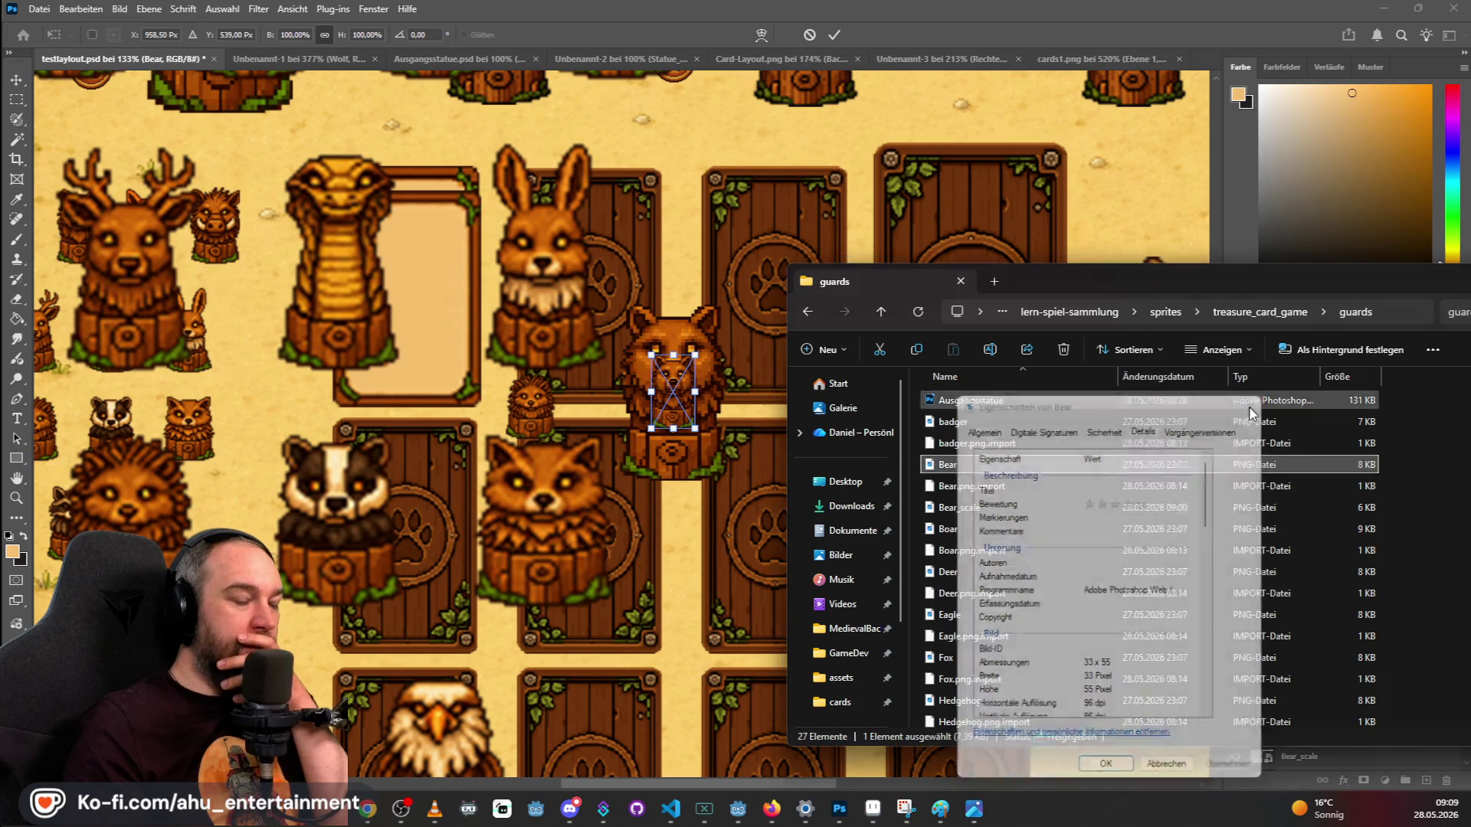
Reopen Bear_scale's 107 x 174 details and park that dialog left of the file list.
right_click(946, 507)
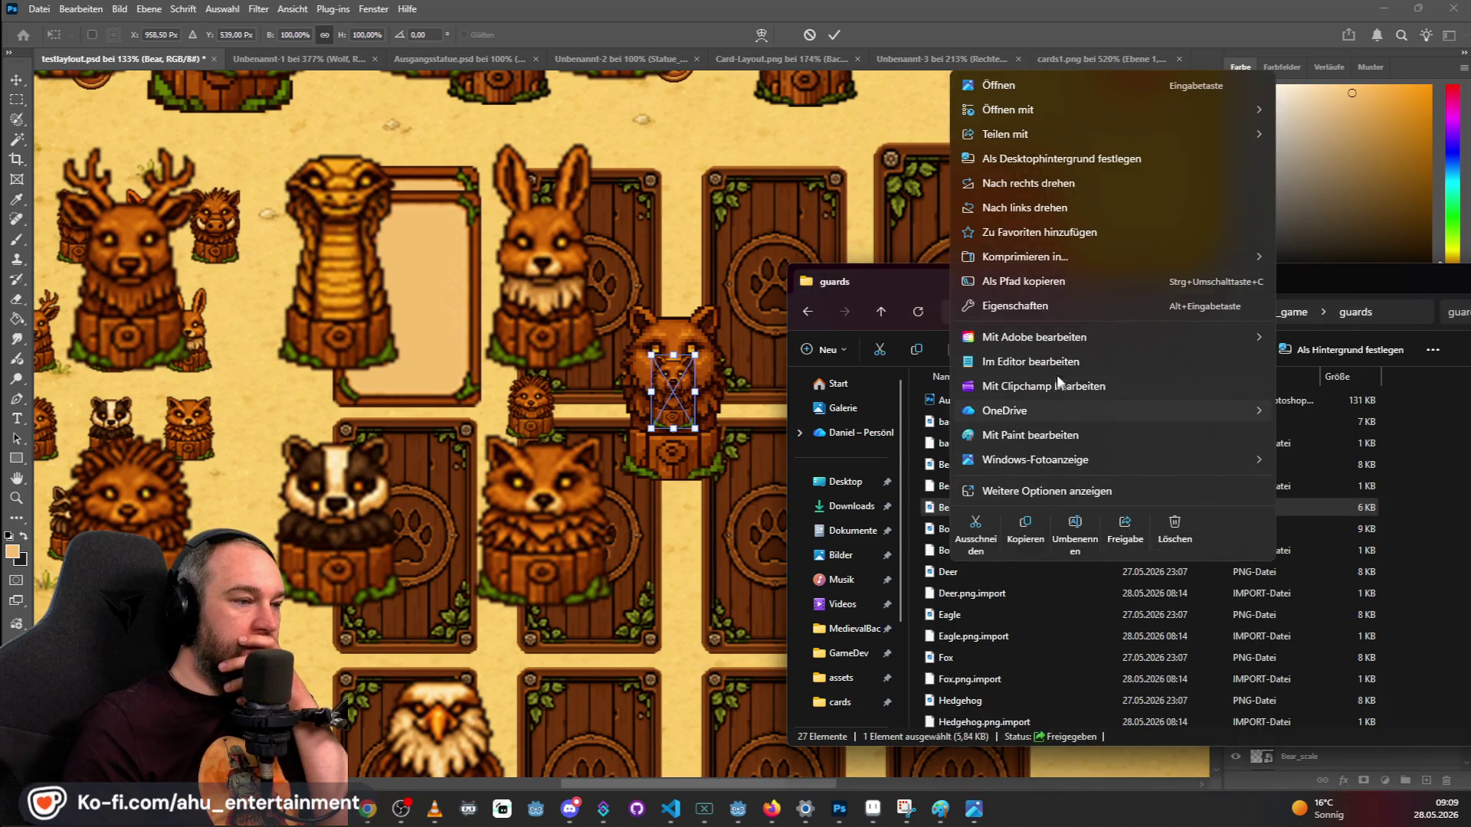
click(1057, 303)
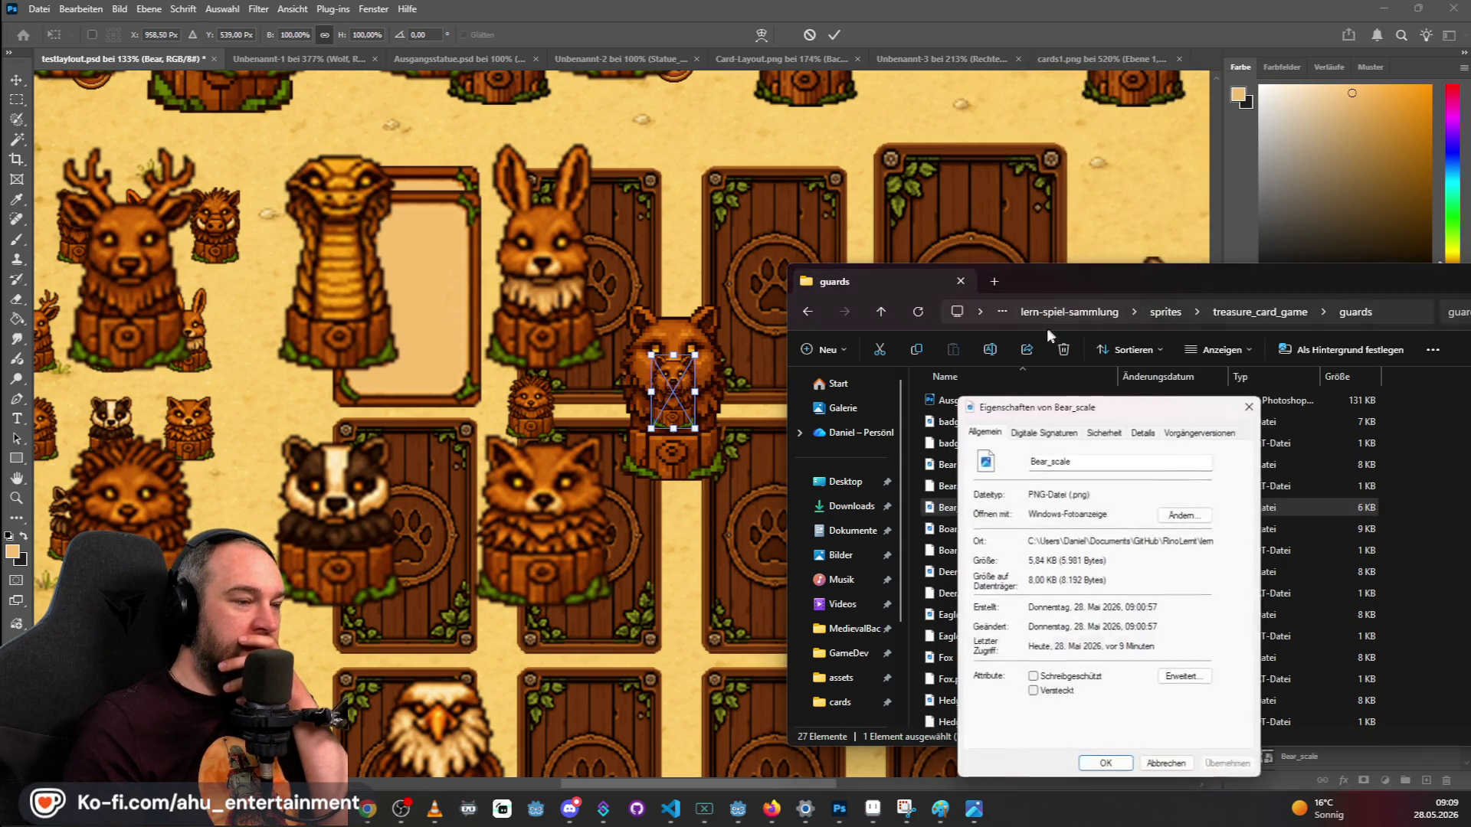
click(1143, 431)
scroll(1141, 563, down, 5)
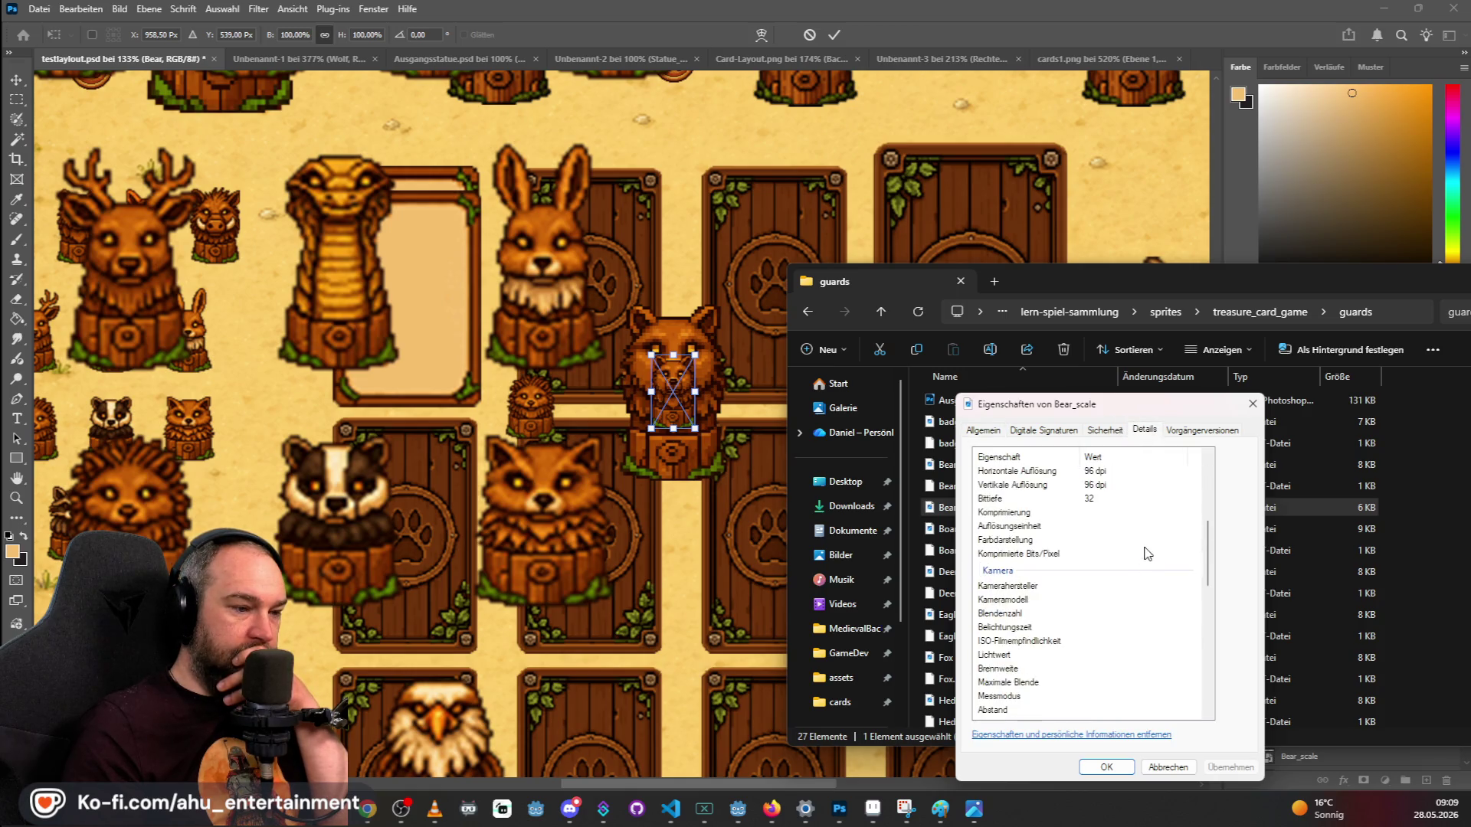
scroll(1146, 549, down, 10)
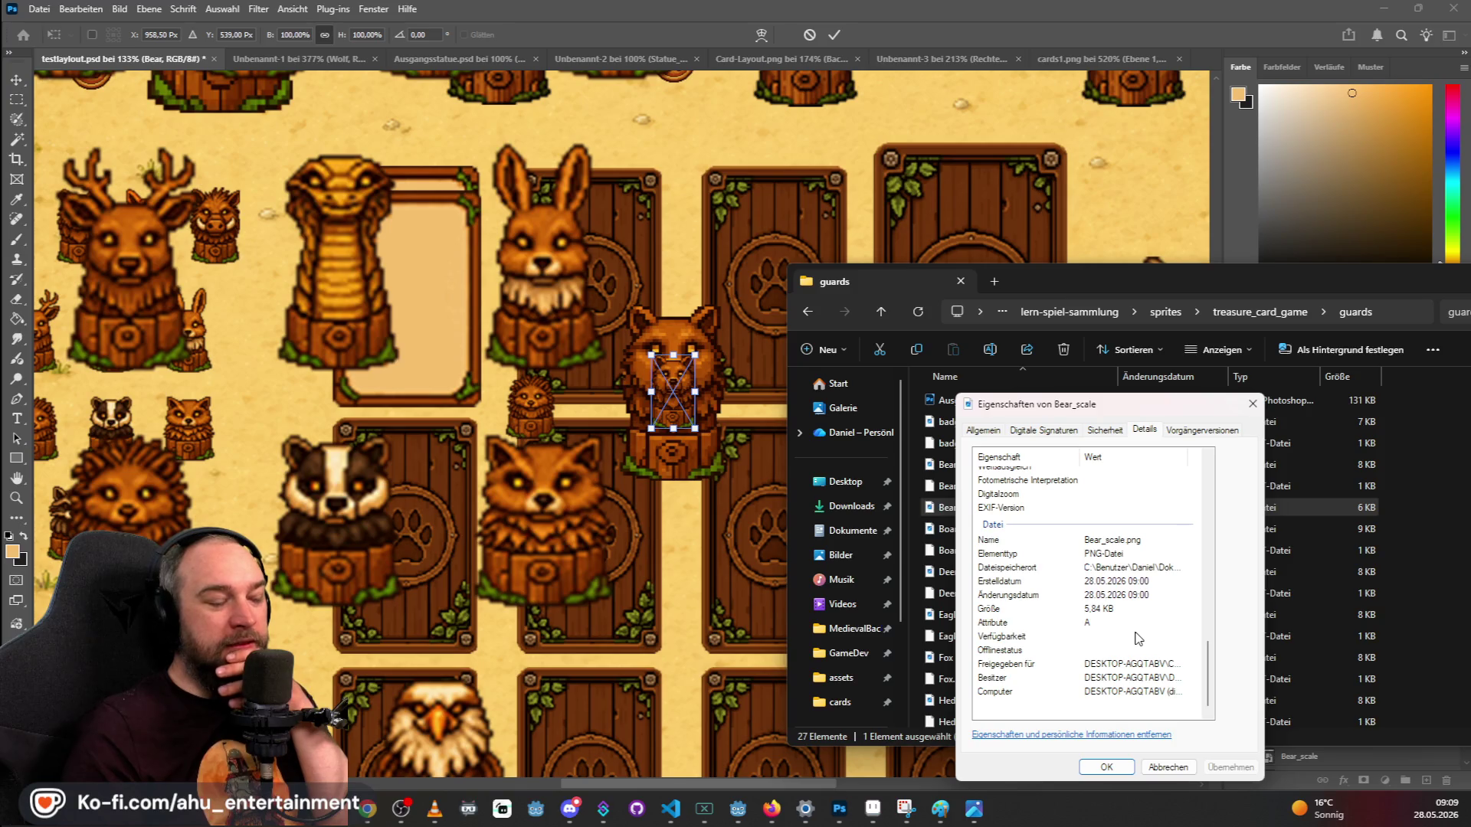
scroll(1137, 638, up, 10)
scroll(1138, 638, up, 1)
scroll(1137, 638, down, 4)
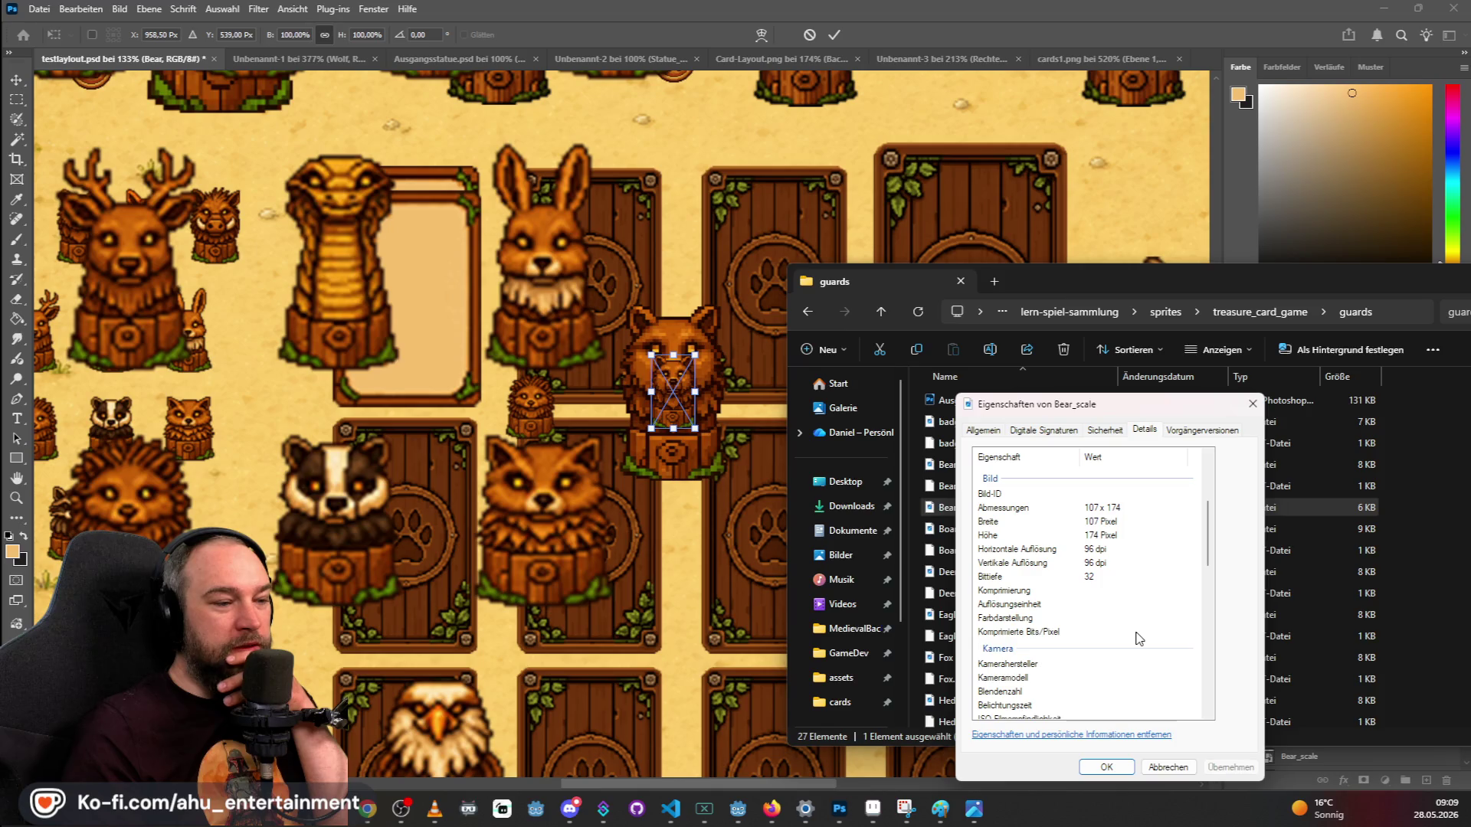
scroll(1139, 638, down, 2)
click(1139, 624)
scroll(1141, 624, down, 4)
mouse_move(1124, 411)
mouse_down()
mouse_move(715, 516)
mouse_move(712, 415)
mouse_up()
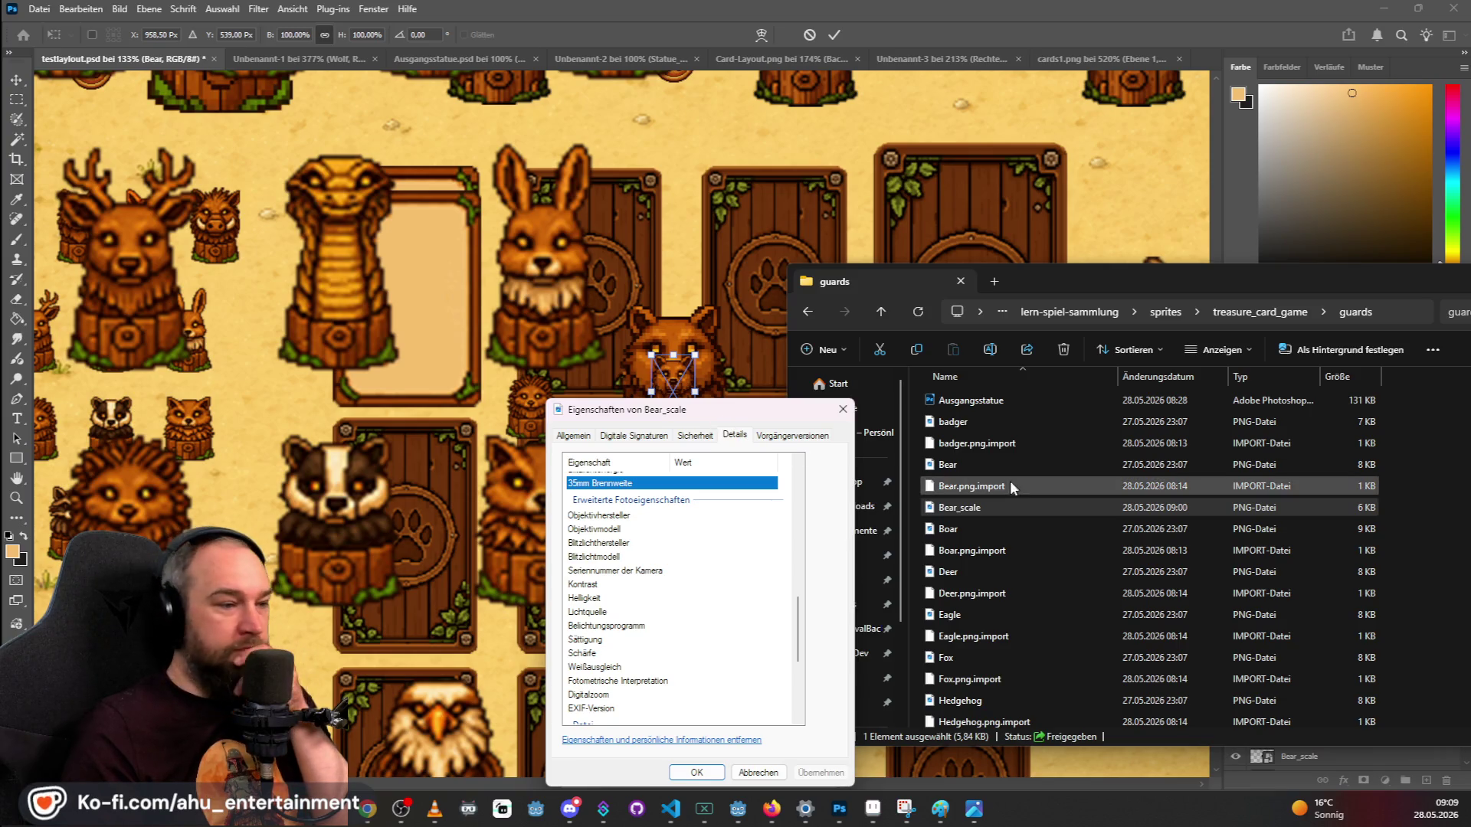
click(989, 504)
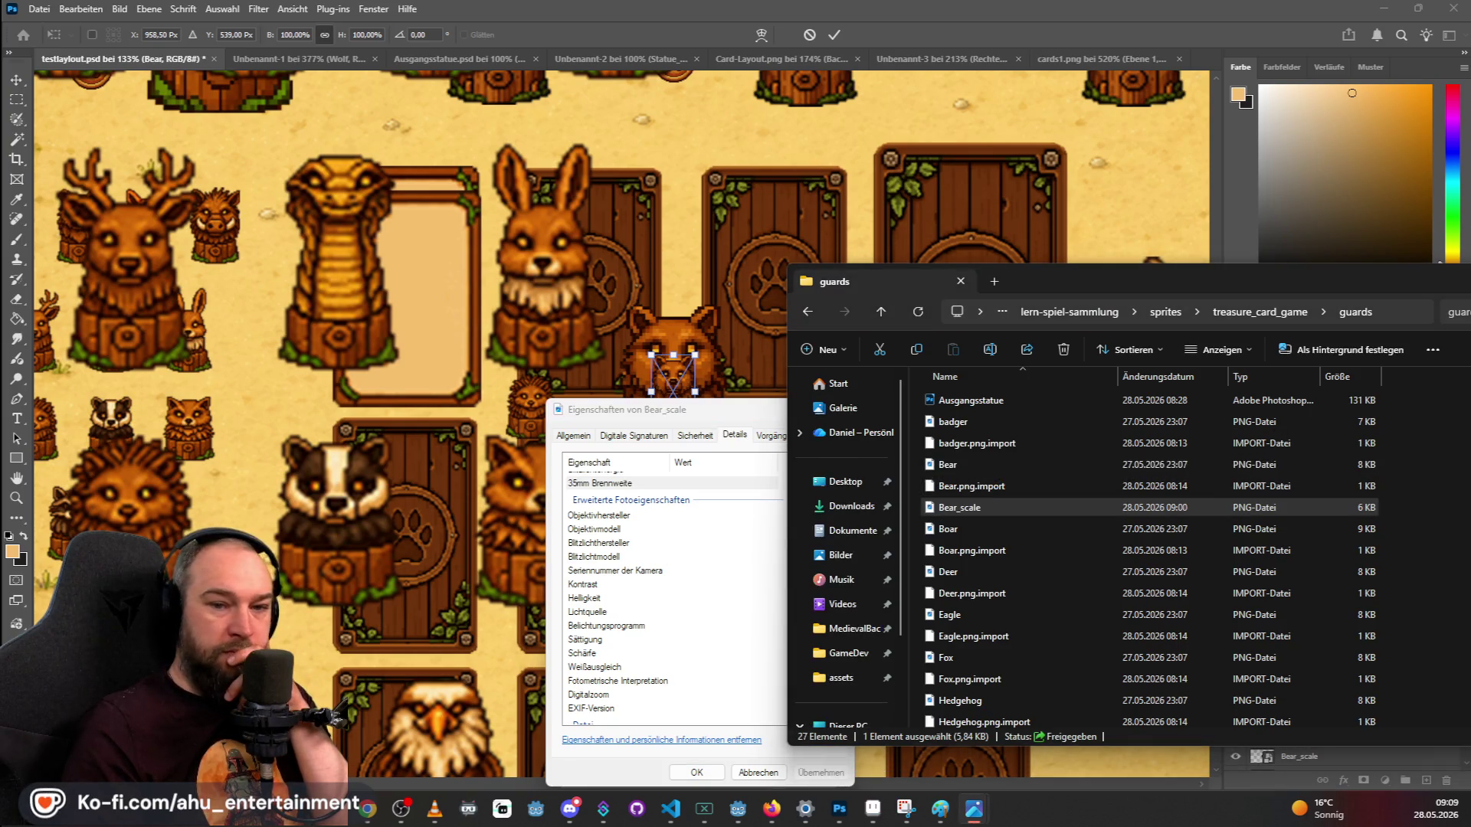
Open Bear_scale.png and Bear.png in Photos and arrange them side by side.
key(Return)
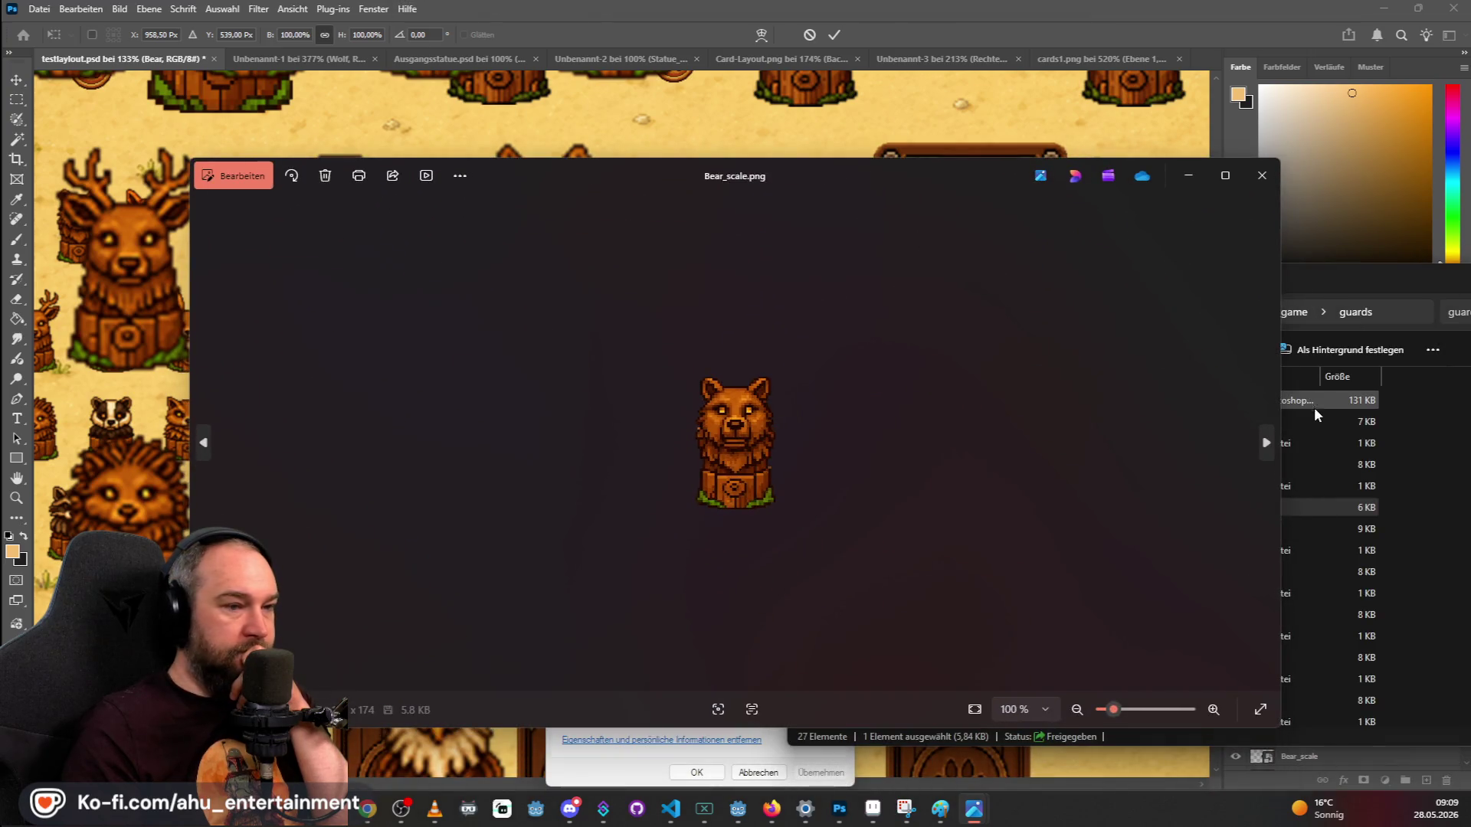
click(1338, 273)
click(953, 464)
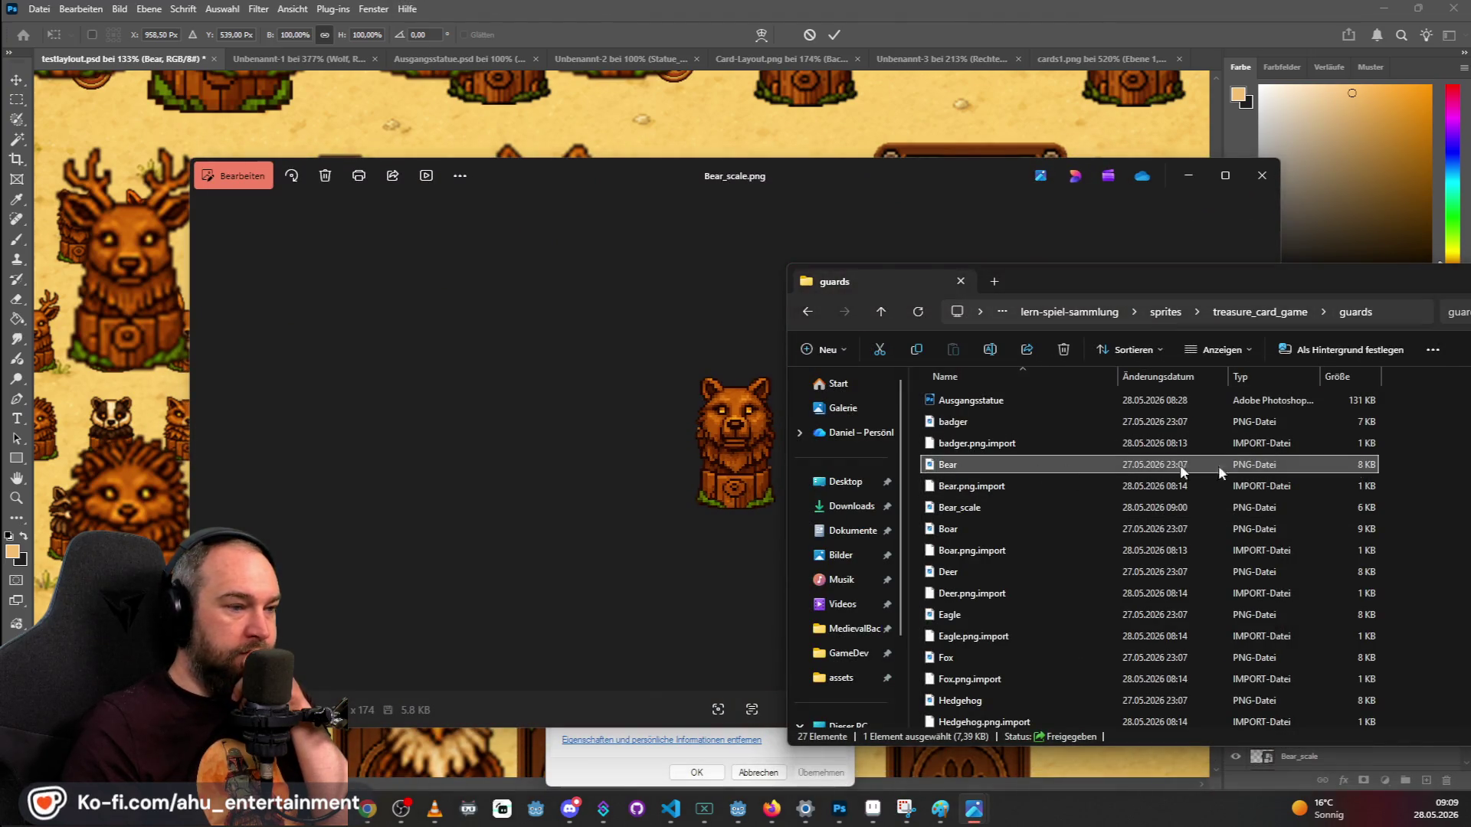
key(Return)
mouse_move(906, 204)
mouse_down()
mouse_move(994, 338)
mouse_move(1326, 226)
mouse_move(1319, 178)
mouse_up()
click(581, 369)
mouse_move(954, 185)
mouse_down()
mouse_move(674, 159)
mouse_move(660, 178)
mouse_up()
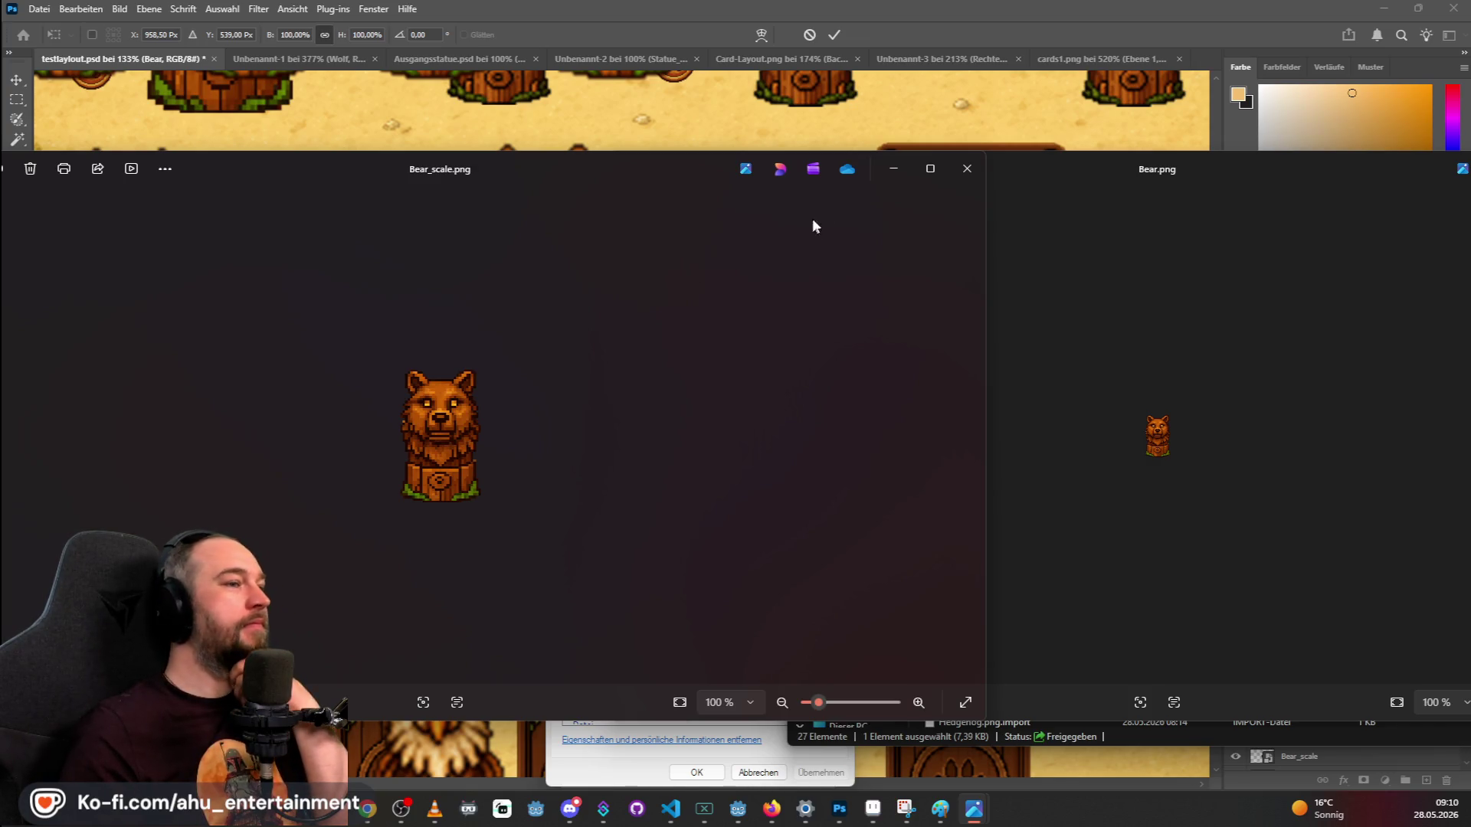
Close both Photos viewers after comparing the two bear images.
click(966, 170)
drag(1184, 170, 799, 181)
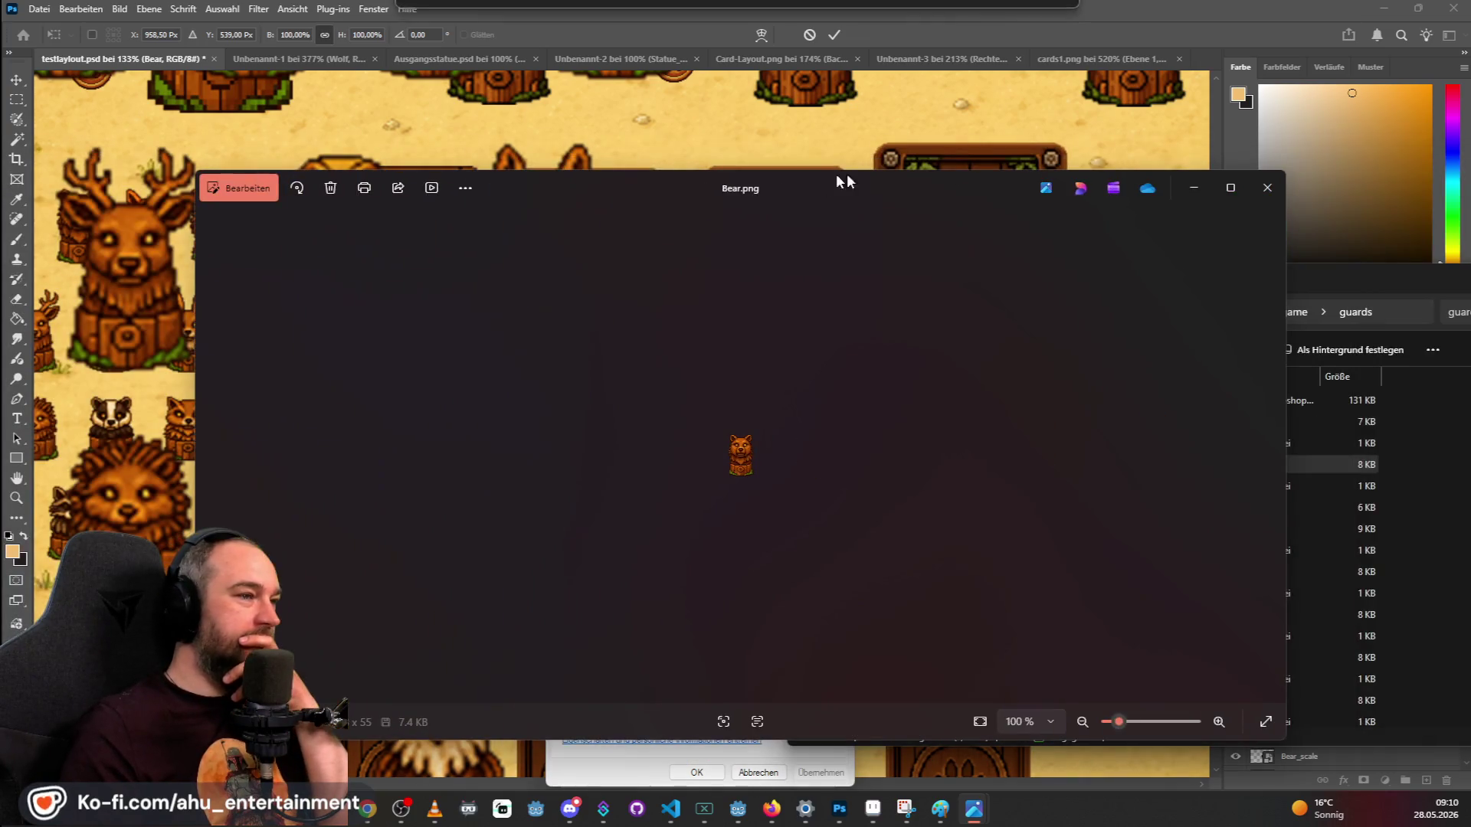
click(1270, 188)
Zoom out on the board layout and commit the Bear layer's transform at 44 x 74 px.
click(785, 173)
scroll(785, 173, down, 2)
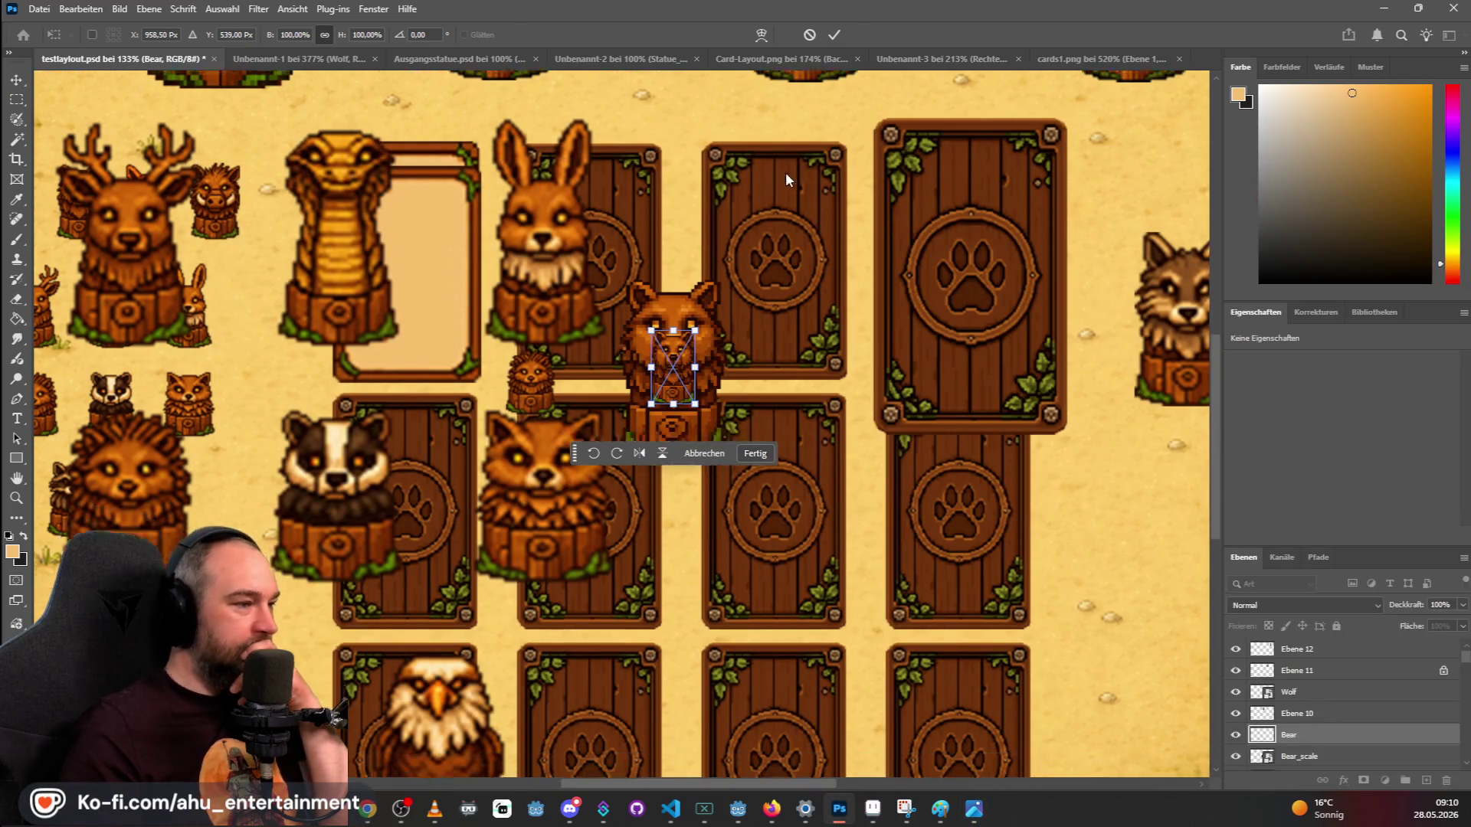
scroll(820, 247, down, 5)
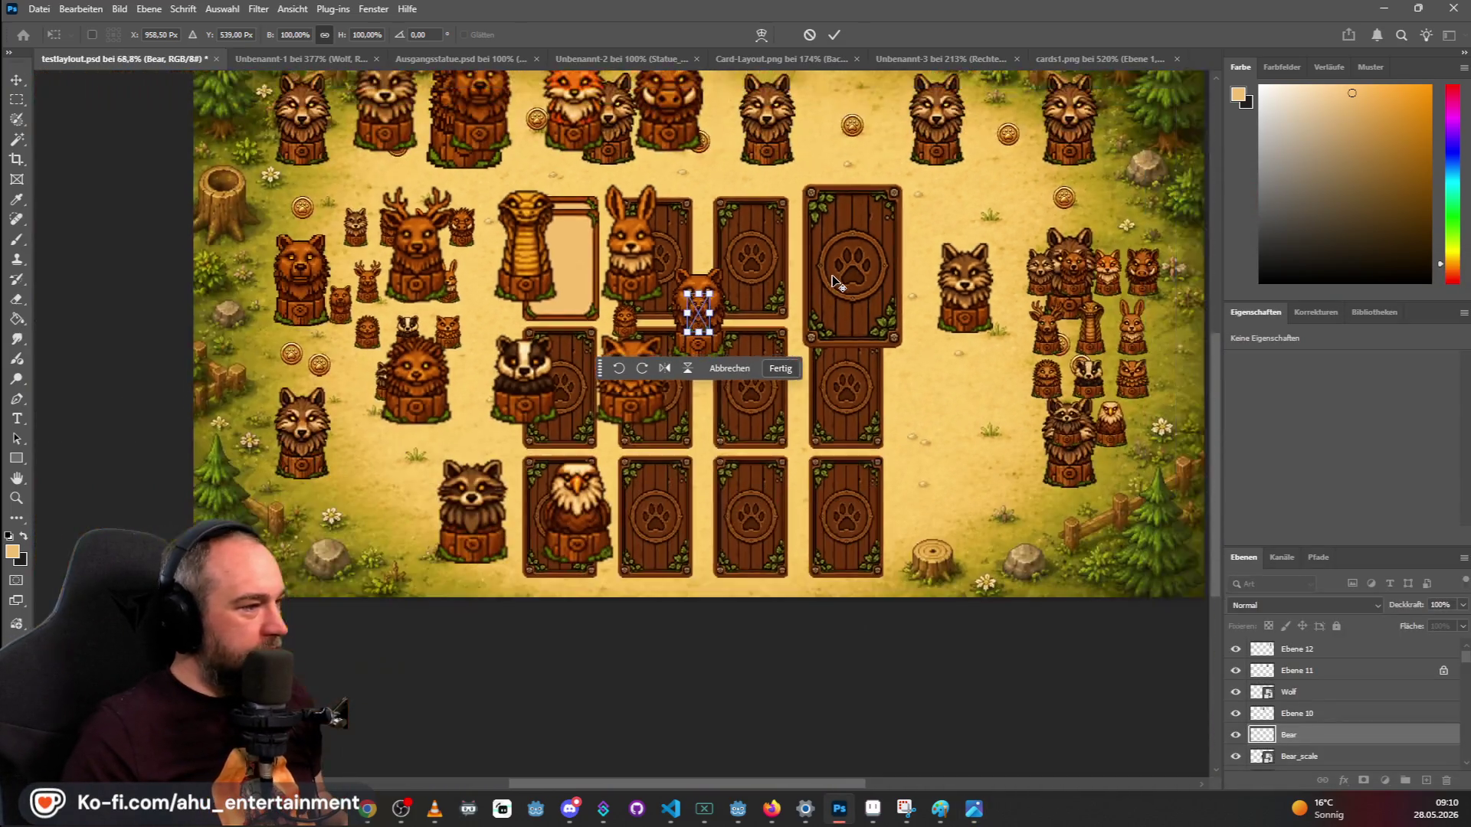
scroll(863, 408, up, 1)
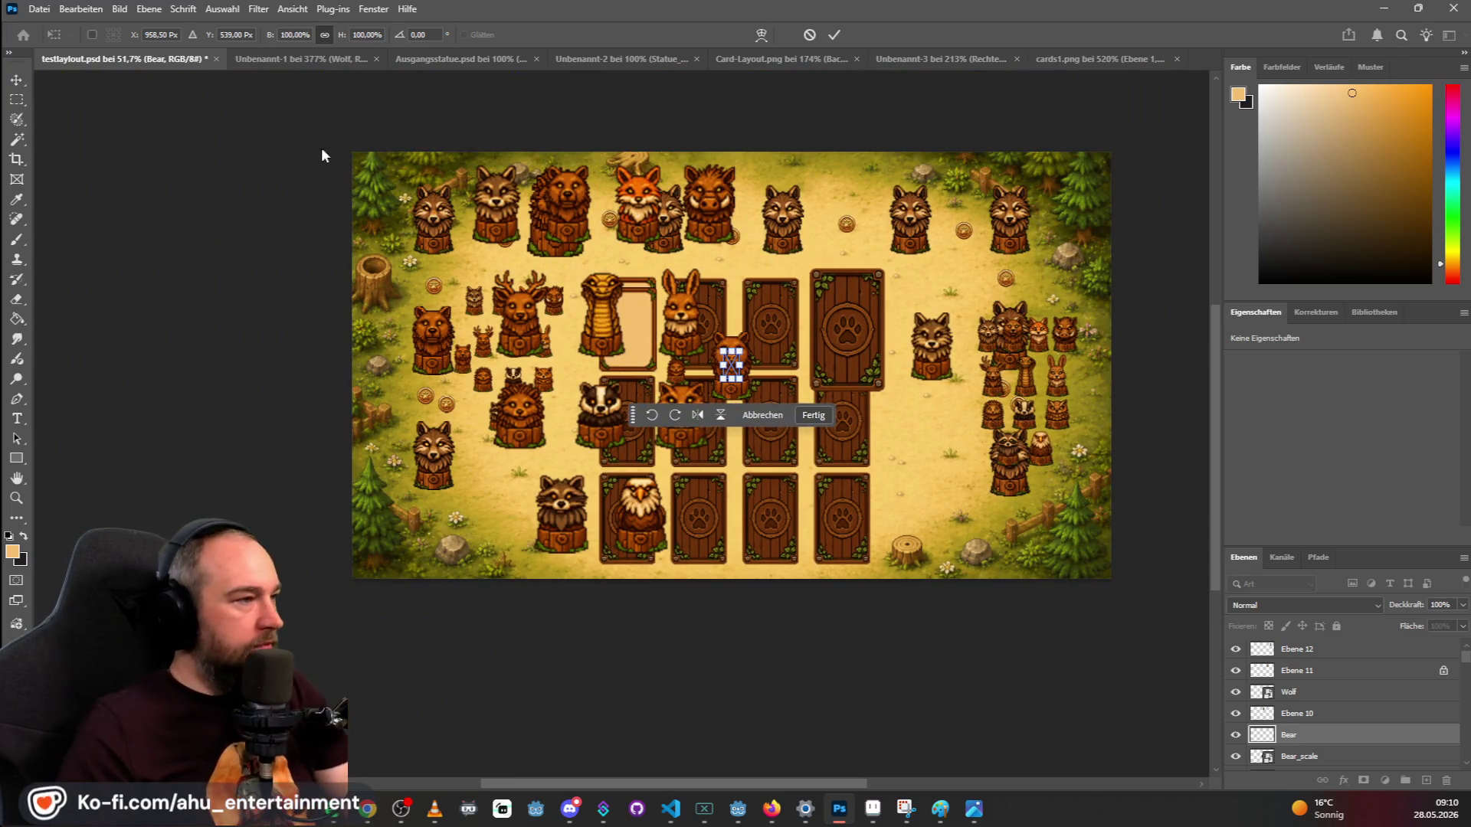
click(25, 99)
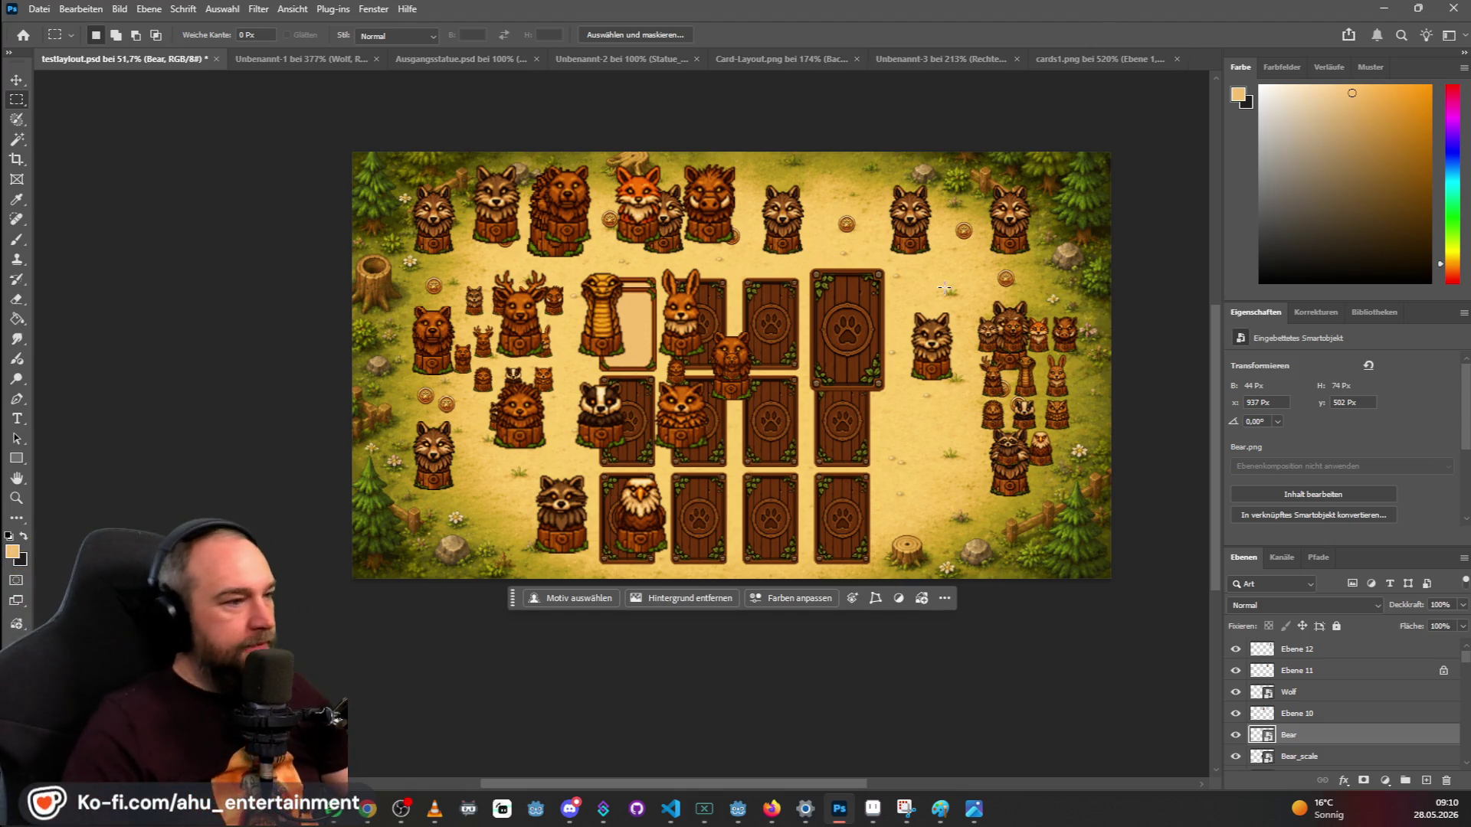
Compare the cards1.png, Unbenannt-3 and Card-Layout.png tabs, finishing on Card-Layout.png.
click(1099, 54)
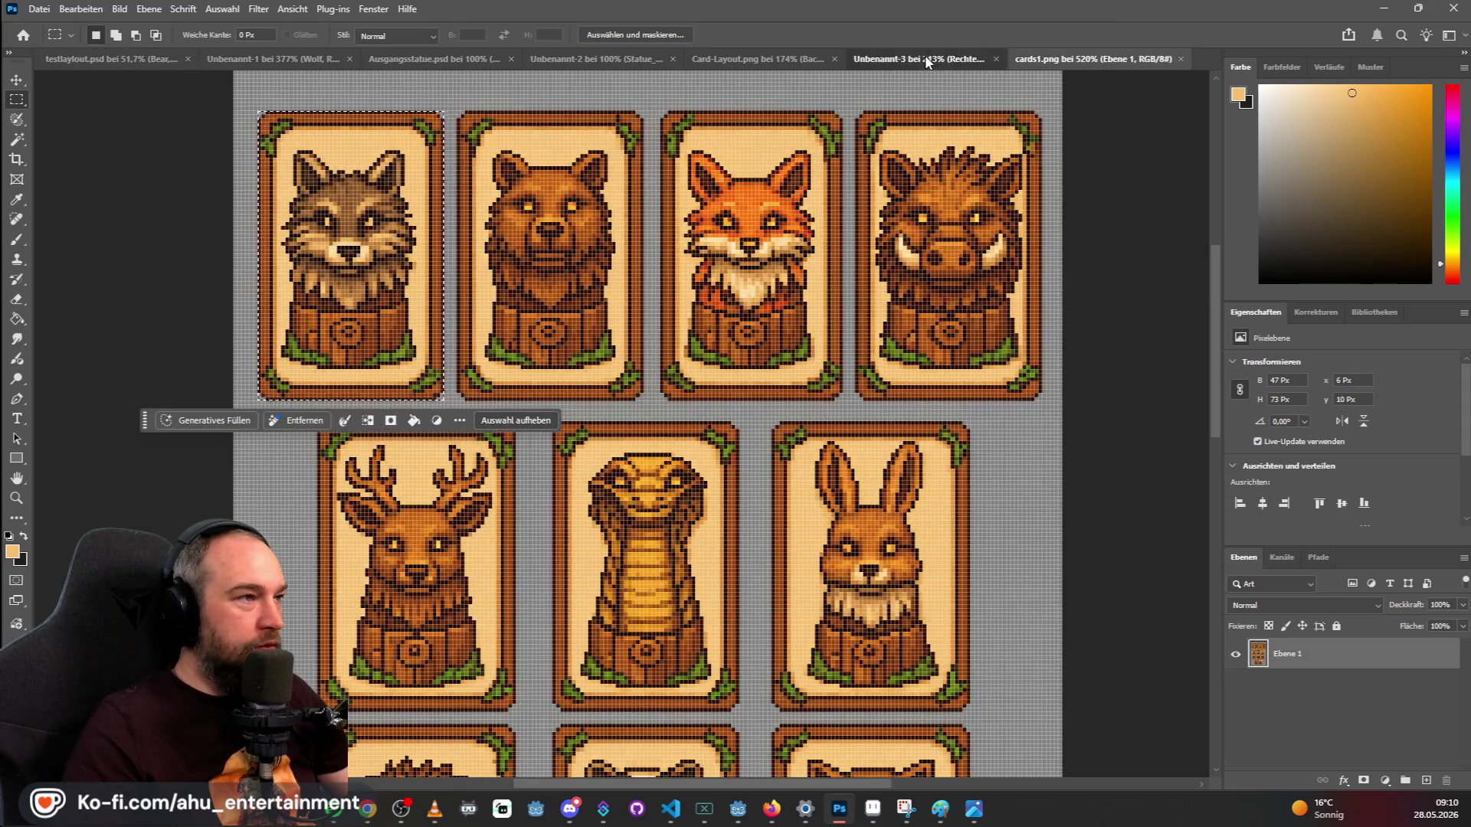
click(925, 55)
click(706, 51)
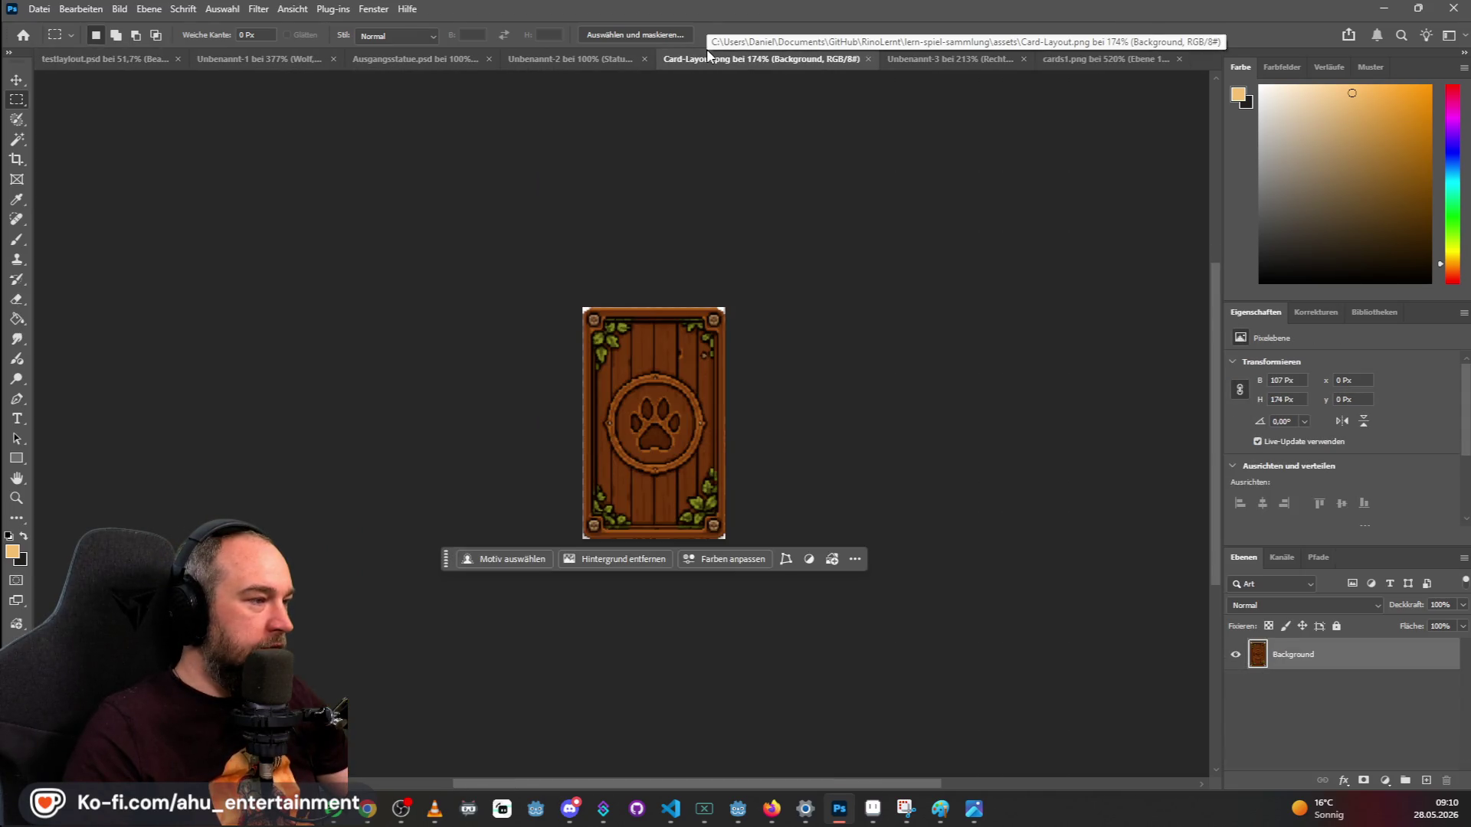
click(915, 58)
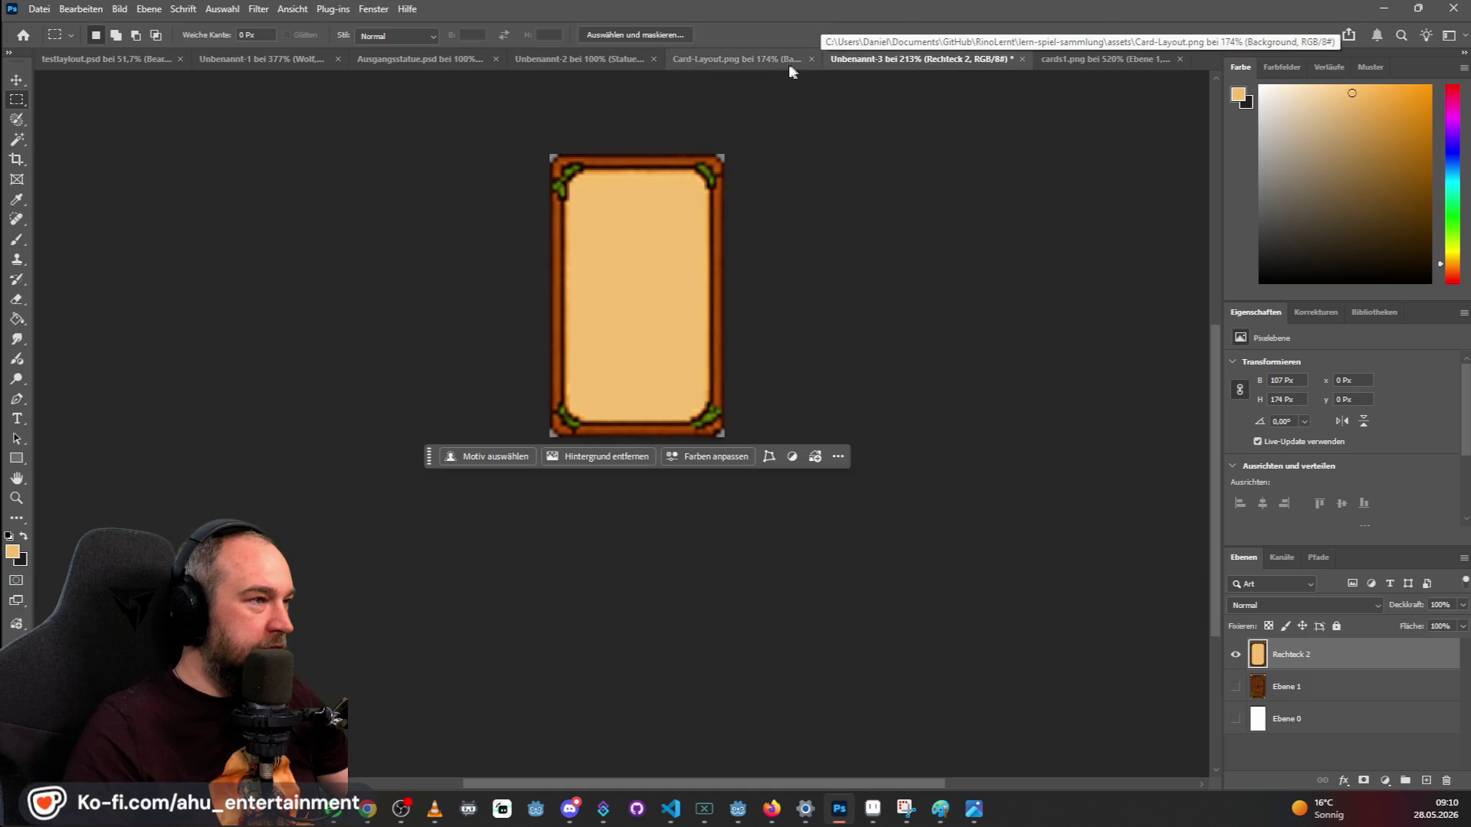
click(733, 61)
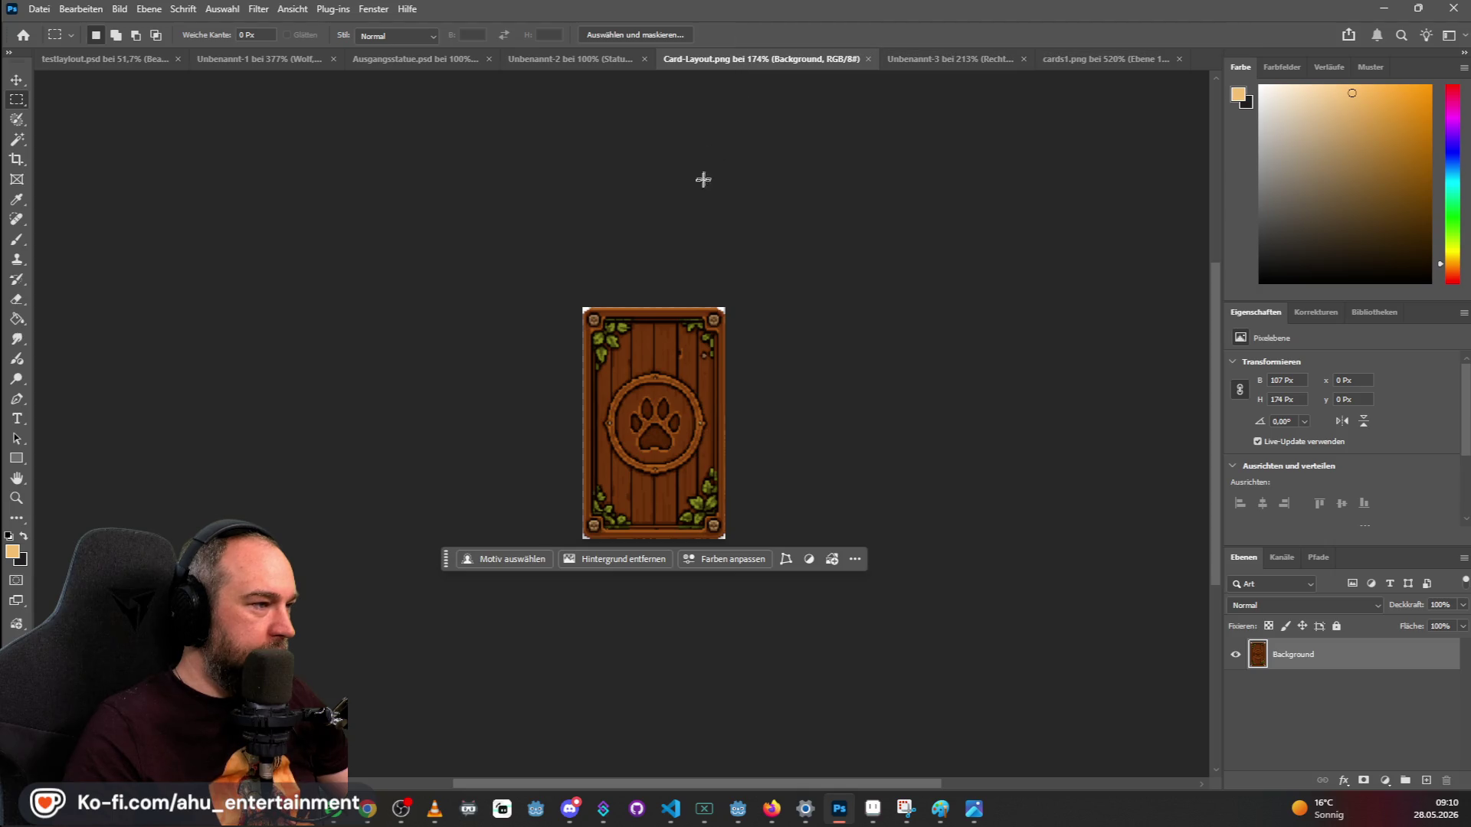
click(954, 53)
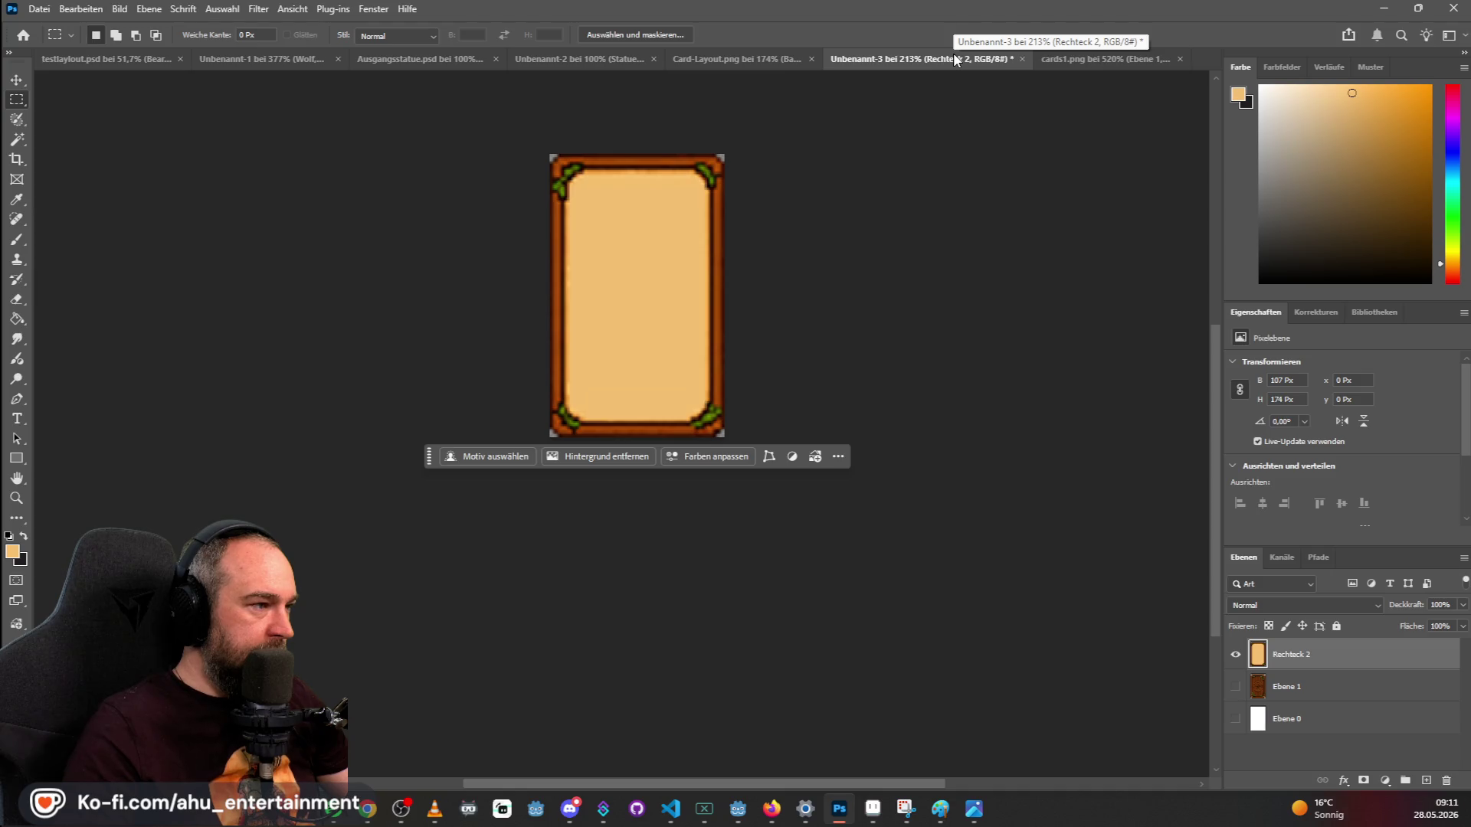
click(729, 62)
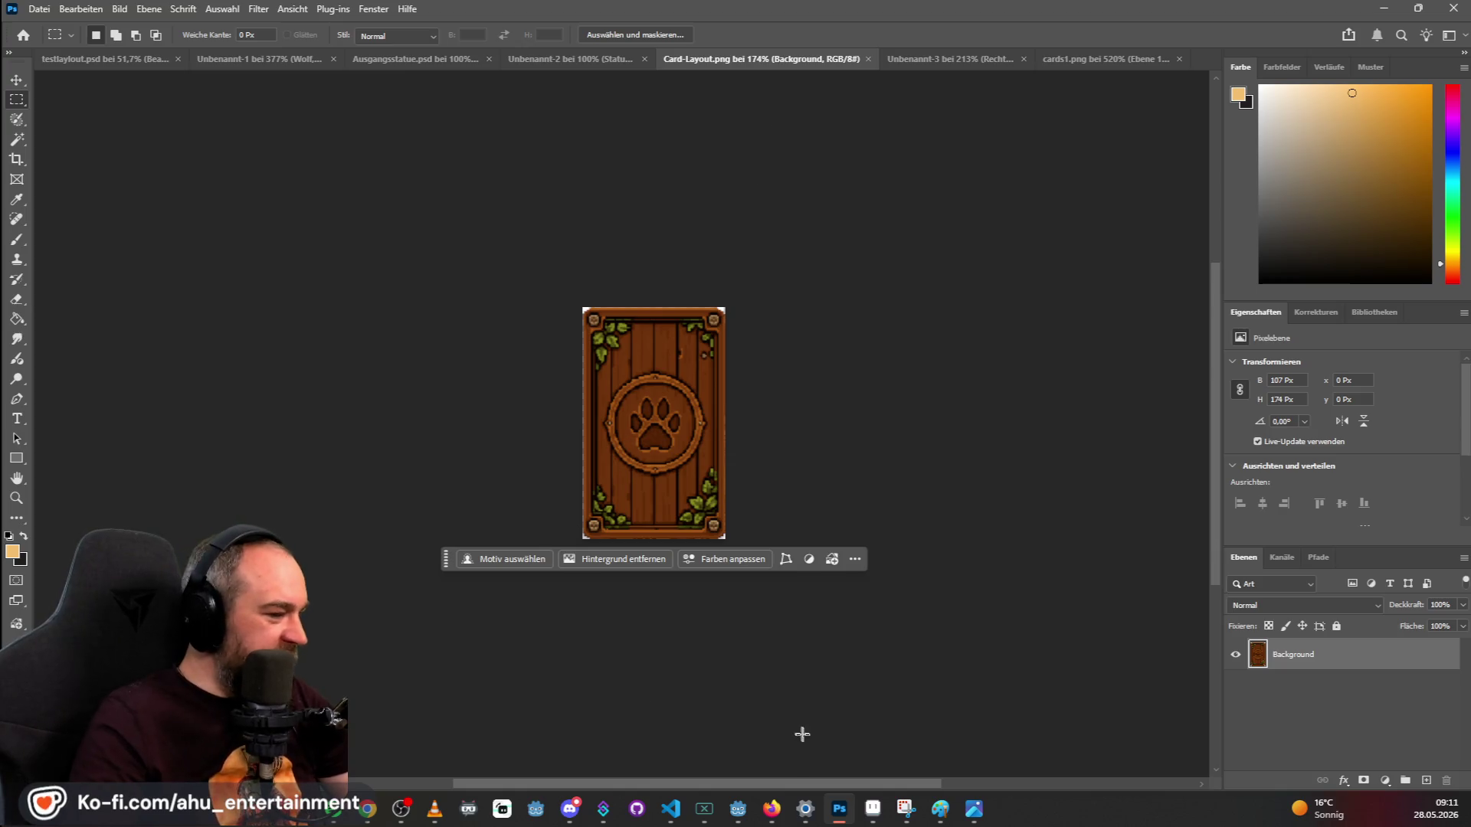
Launch Aseprite by searching 'aseprite' from the Start menu.
click(32, 820)
text(aseprite)
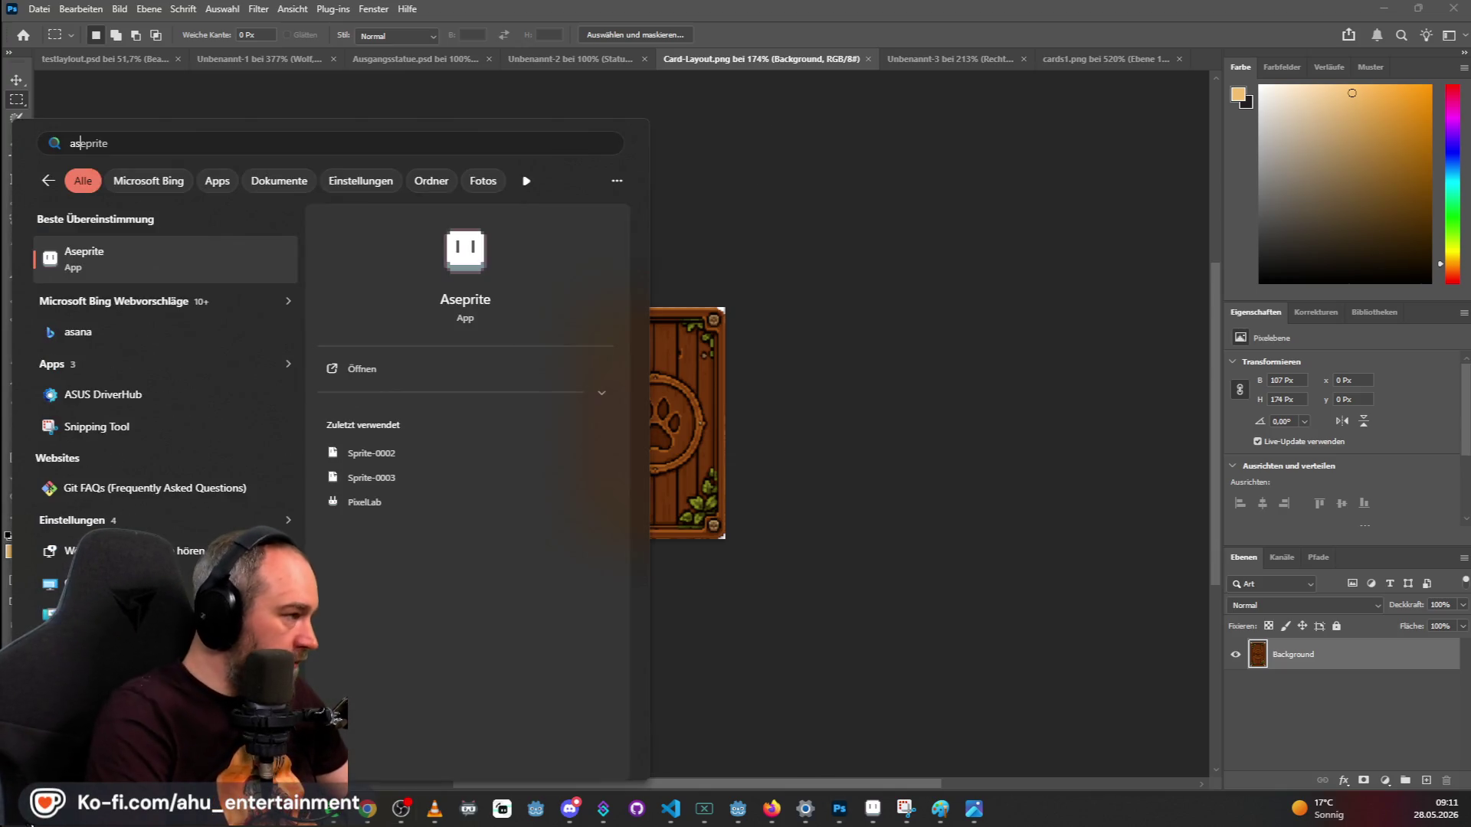
key(Return)
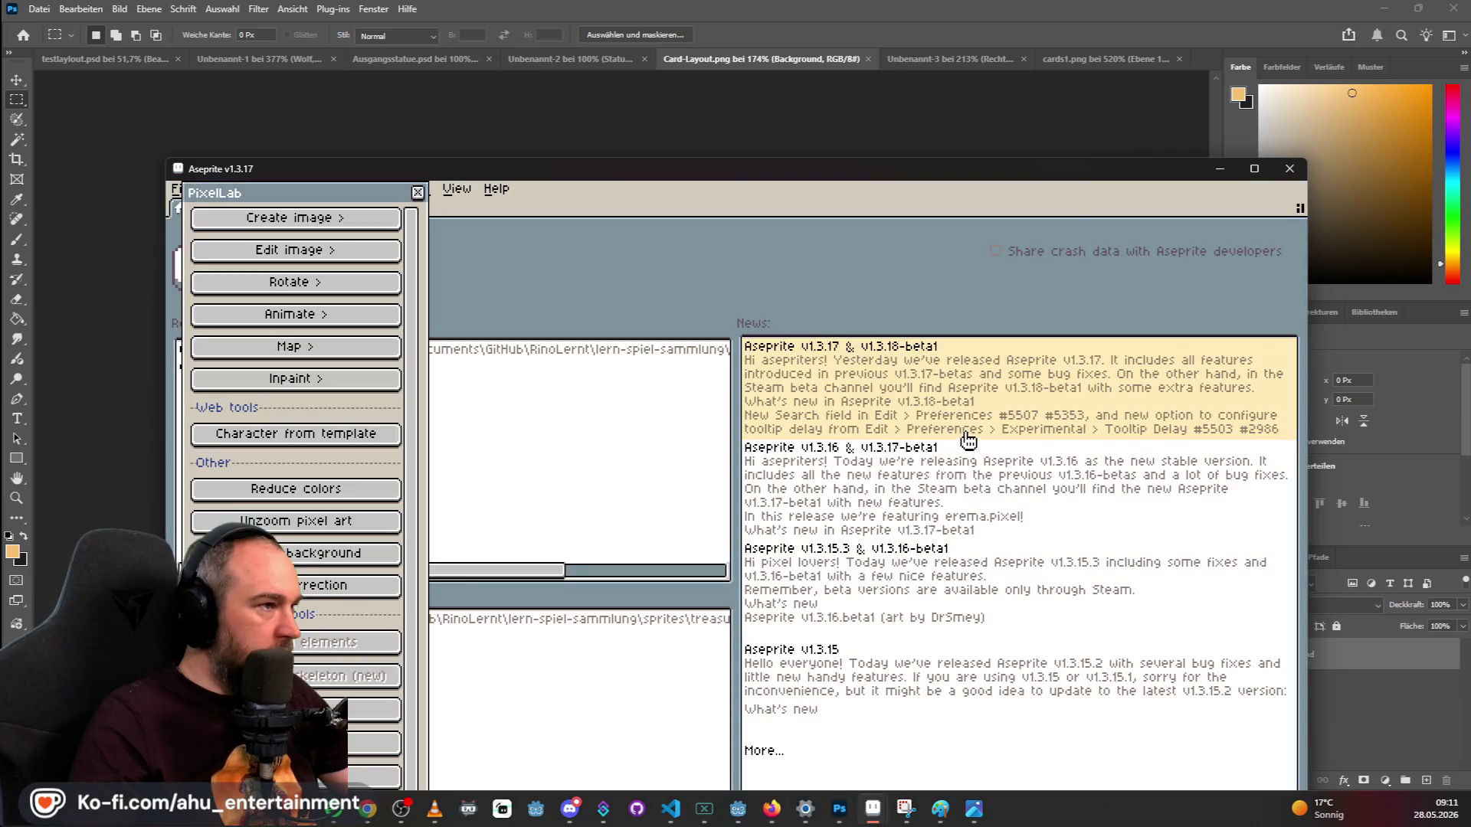
Return to Photoshop and view the Unbenannt-3 and Card-Layout.png documents.
key(alt+Tab)
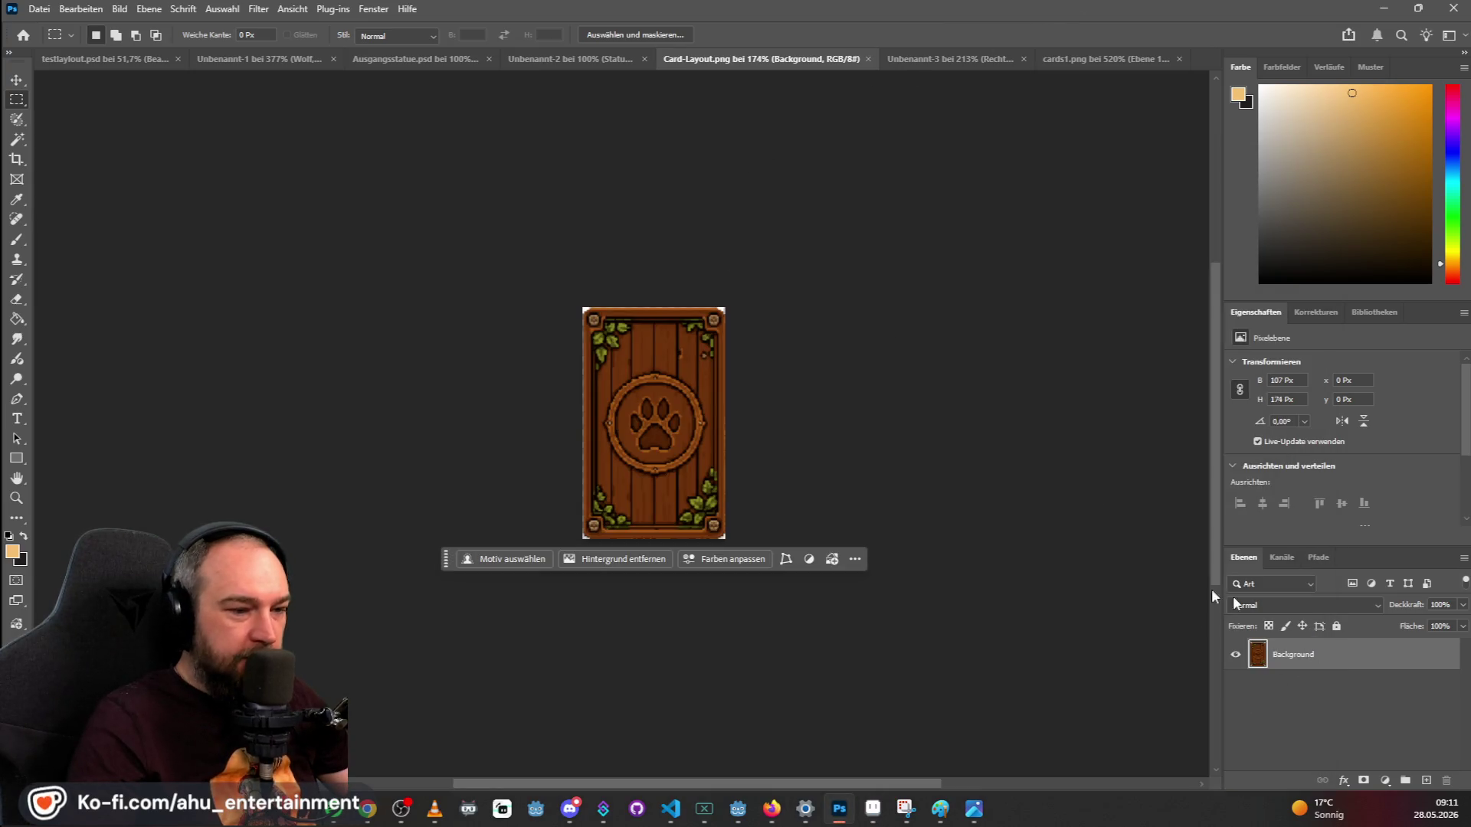
click(934, 53)
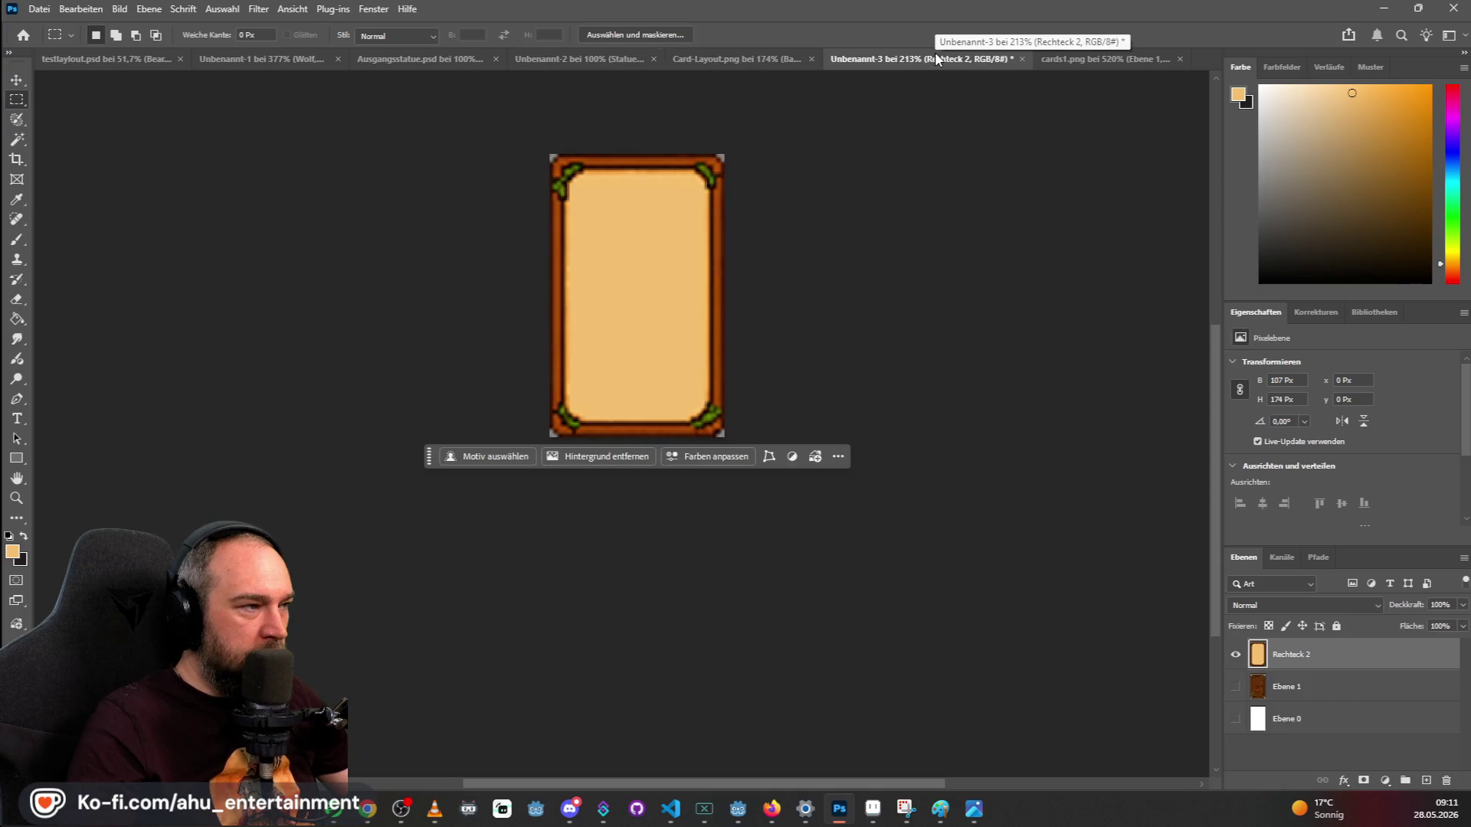
click(707, 60)
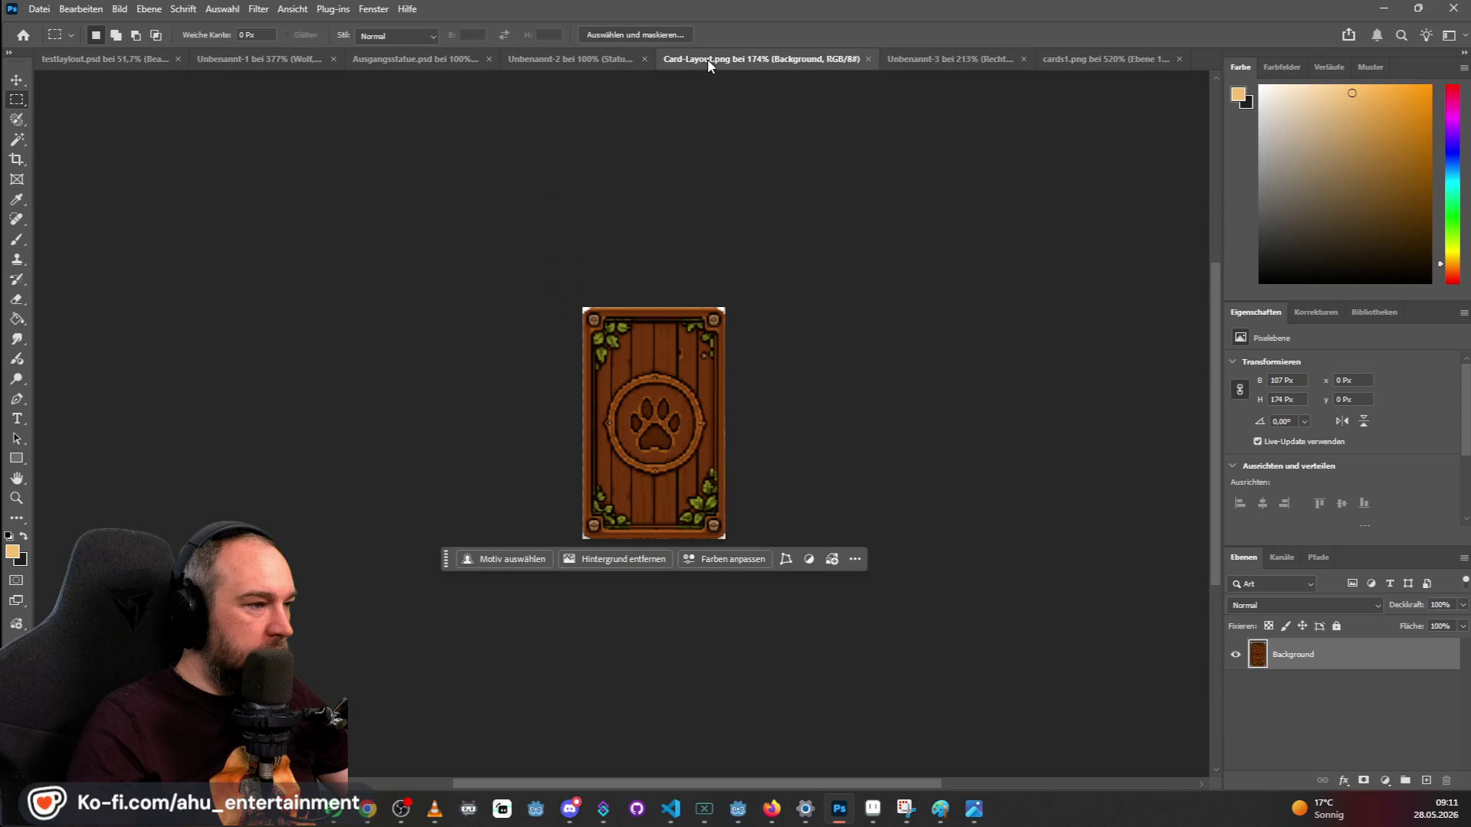
Quick Export the card back as PNG named Card-Layout-Background, then search 'as' for Aseprite.
click(33, 9)
mouse_move(191, 277)
click(292, 273)
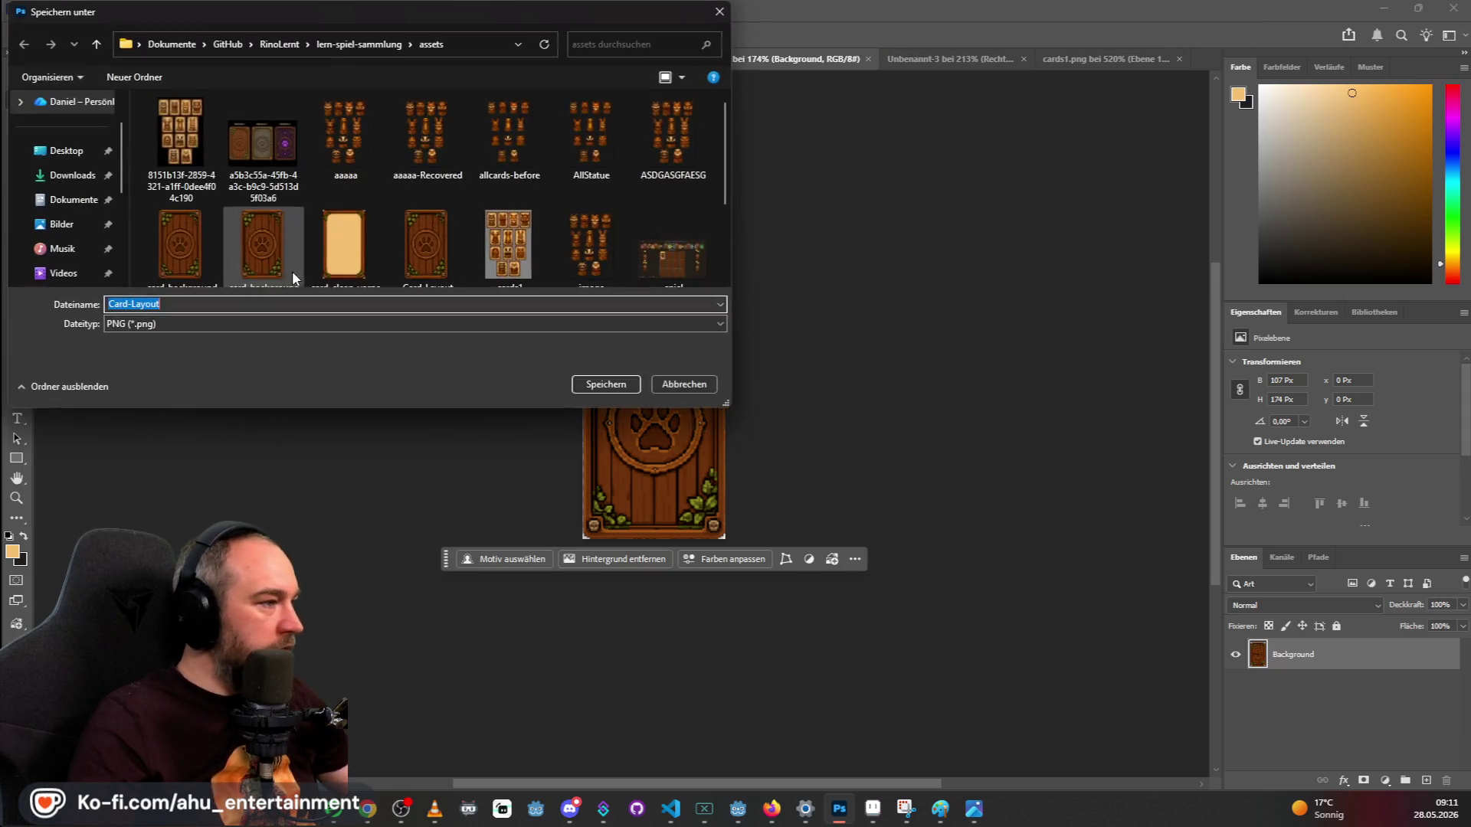
click(385, 273)
text(-Background)
key(Return)
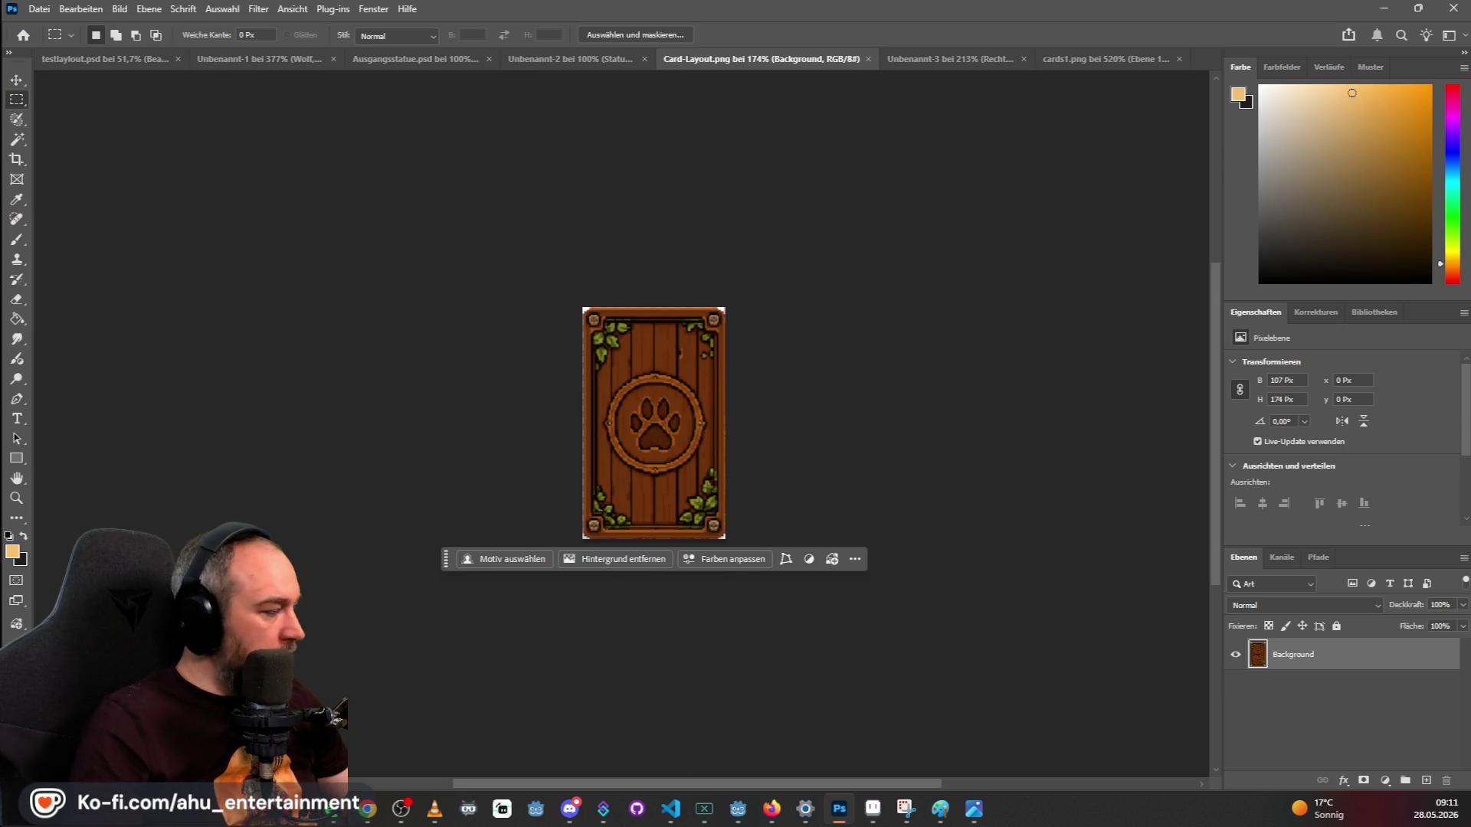
key(super)
text(as)
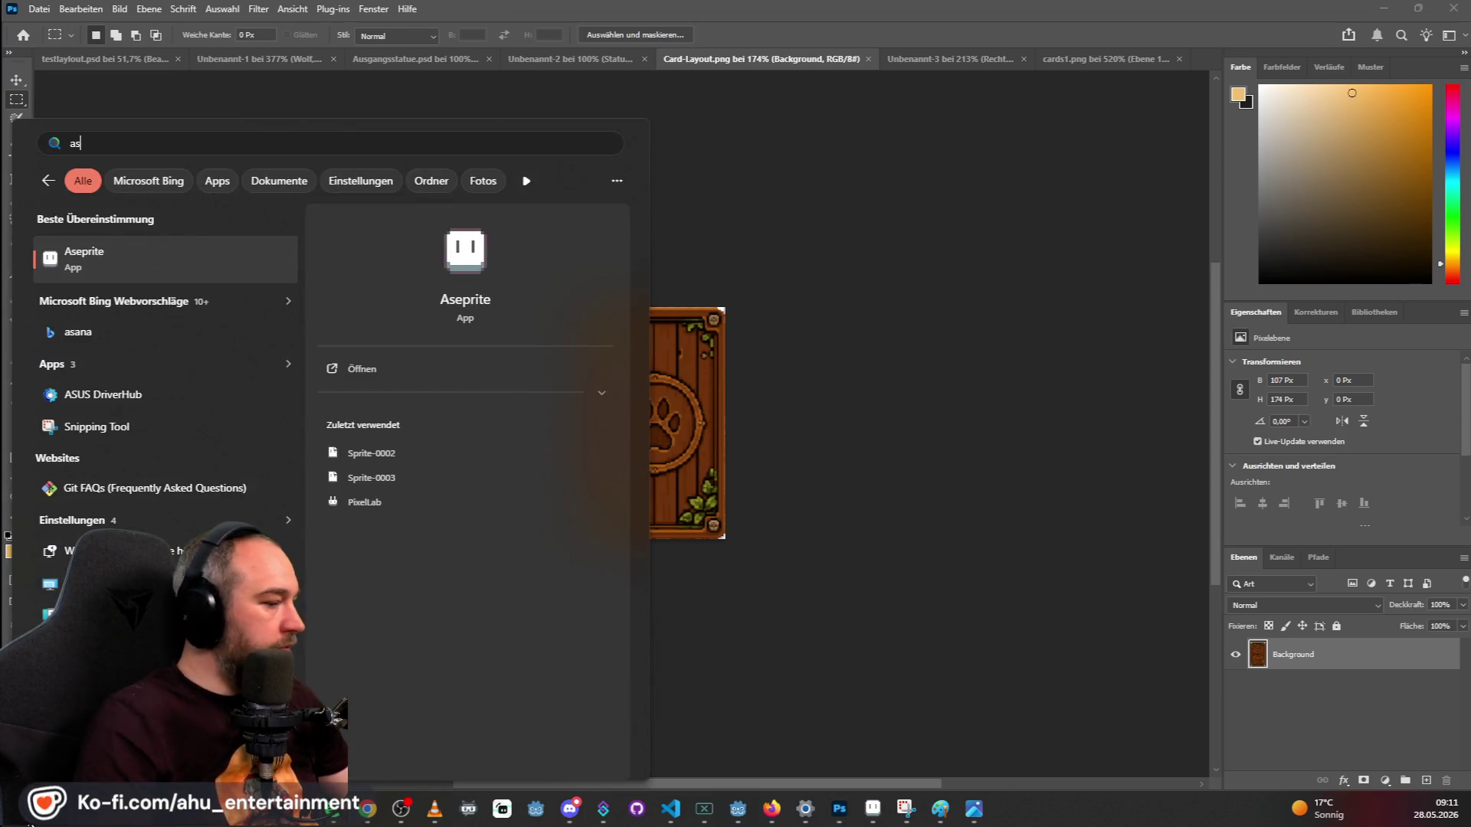
Bring Aseprite forward and drag in Card-Layout-Background.png as a new sprite.
mouse_move(881, 818)
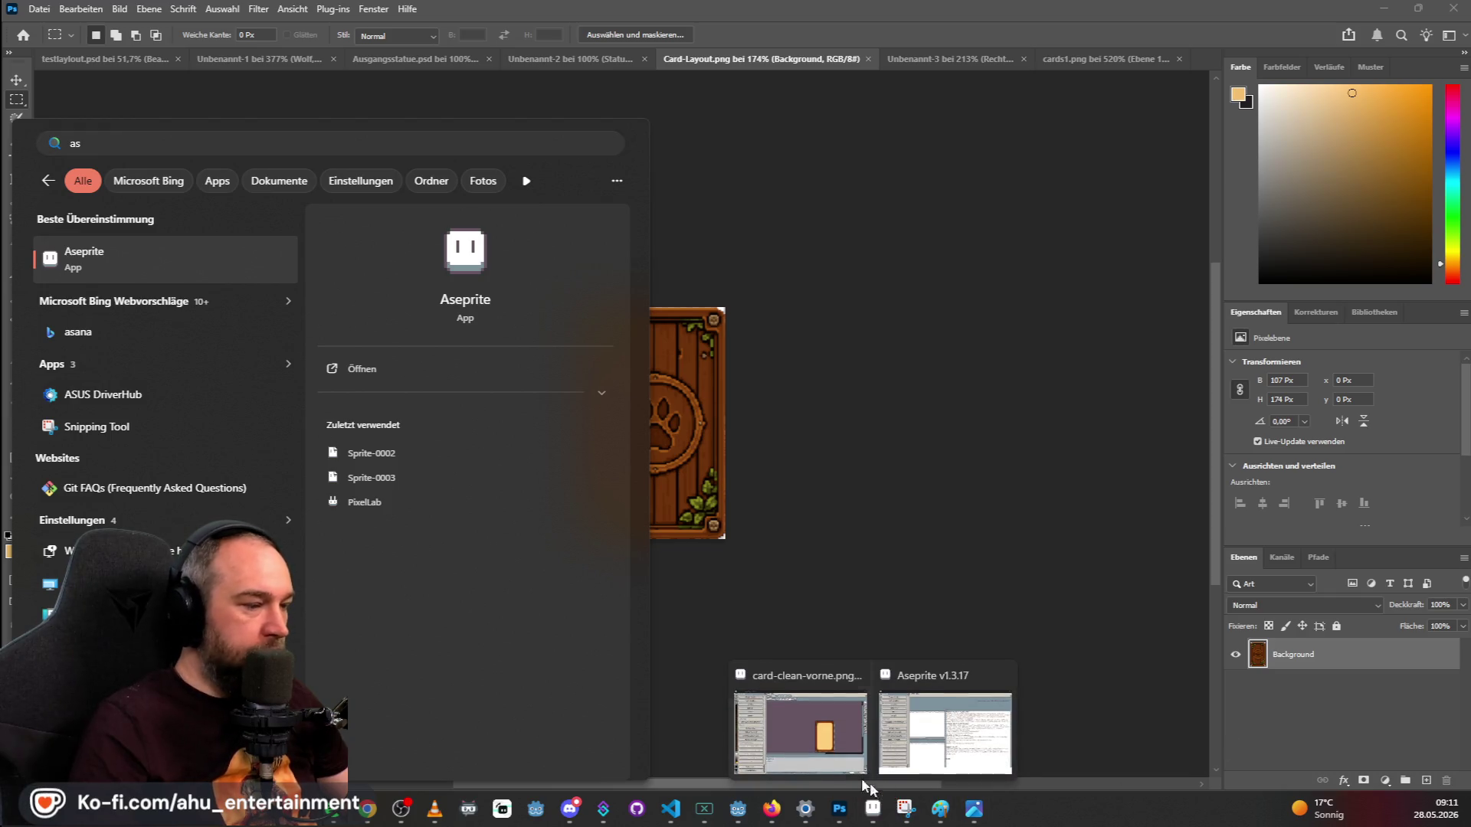
click(801, 754)
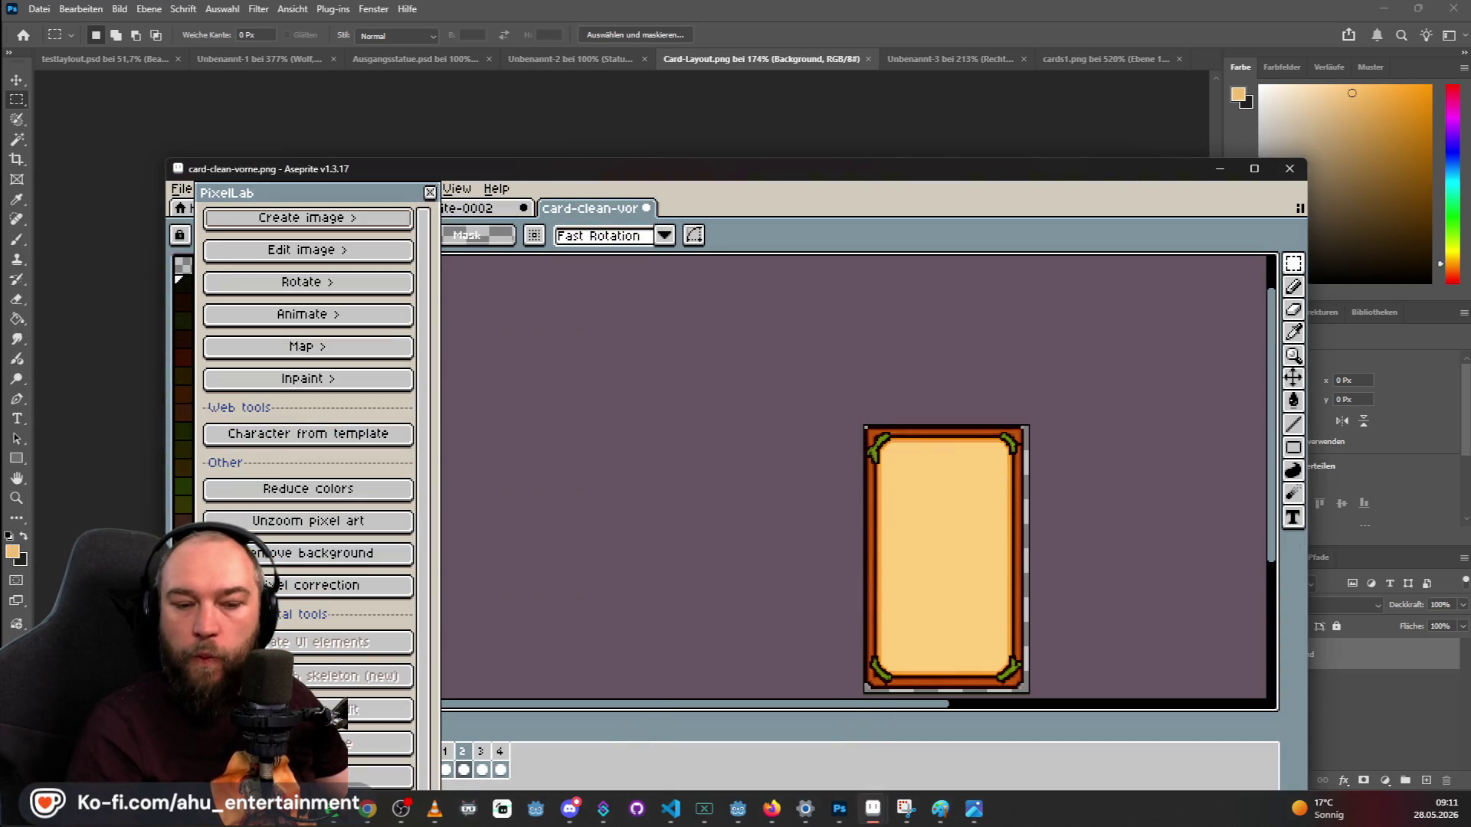
key(alt+Tab)
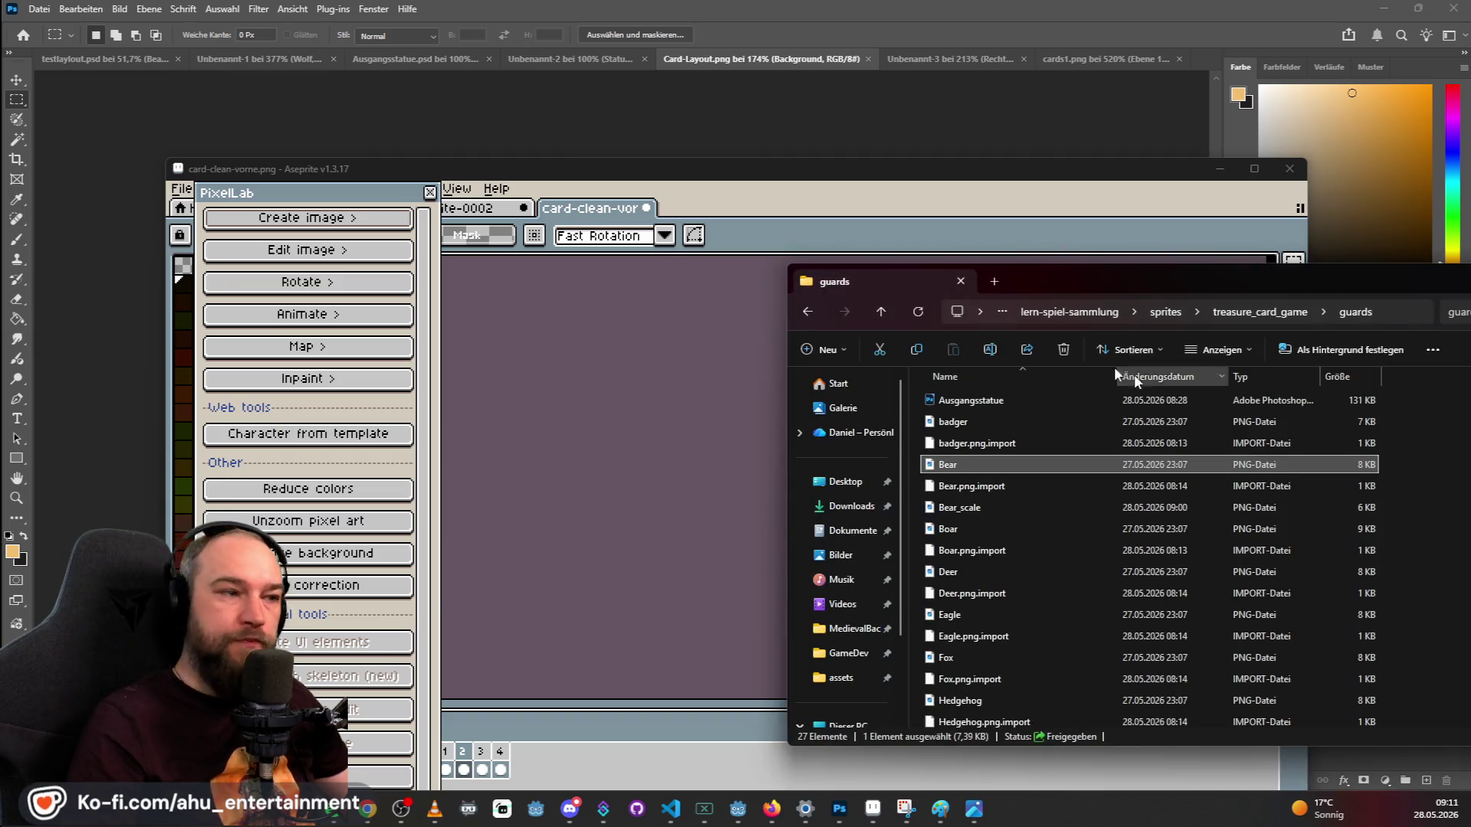
key(alt+Tab)
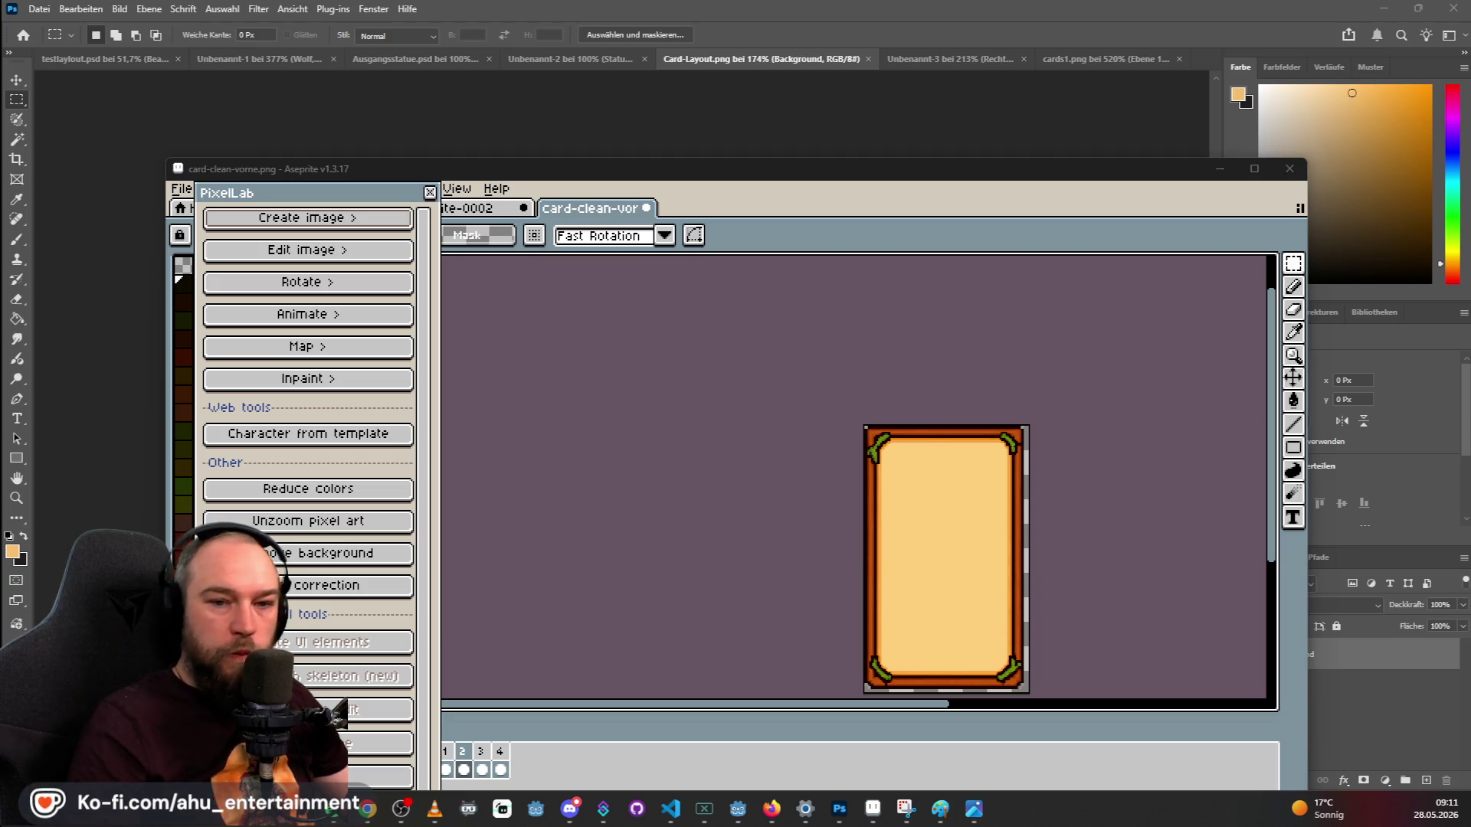
drag(781, 215, 783, 219)
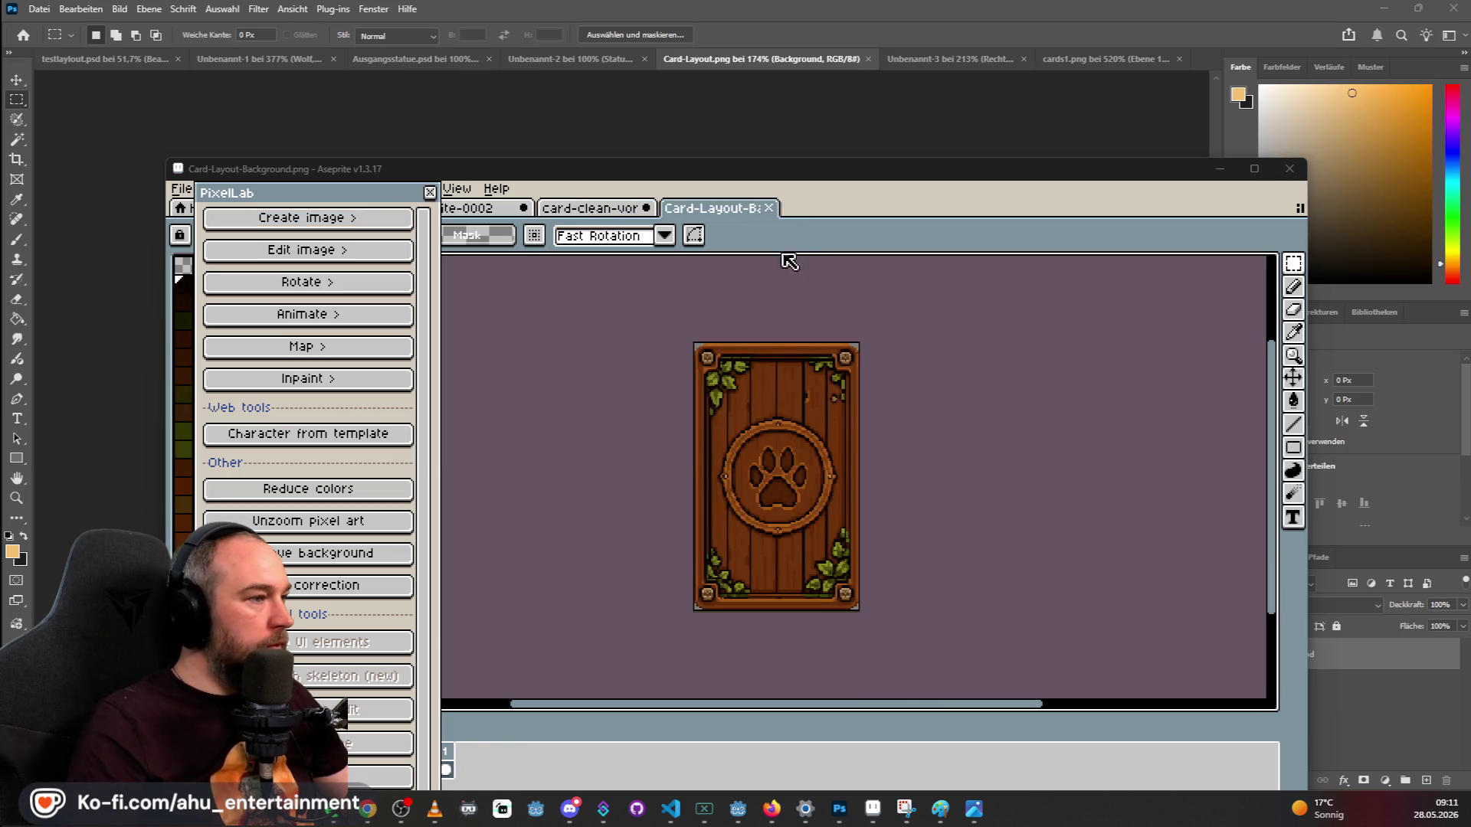
Move the PixelLab panel aside, enable canvas colour sampling, and return to Card-Layout-Background.
scroll(689, 429, down, 1)
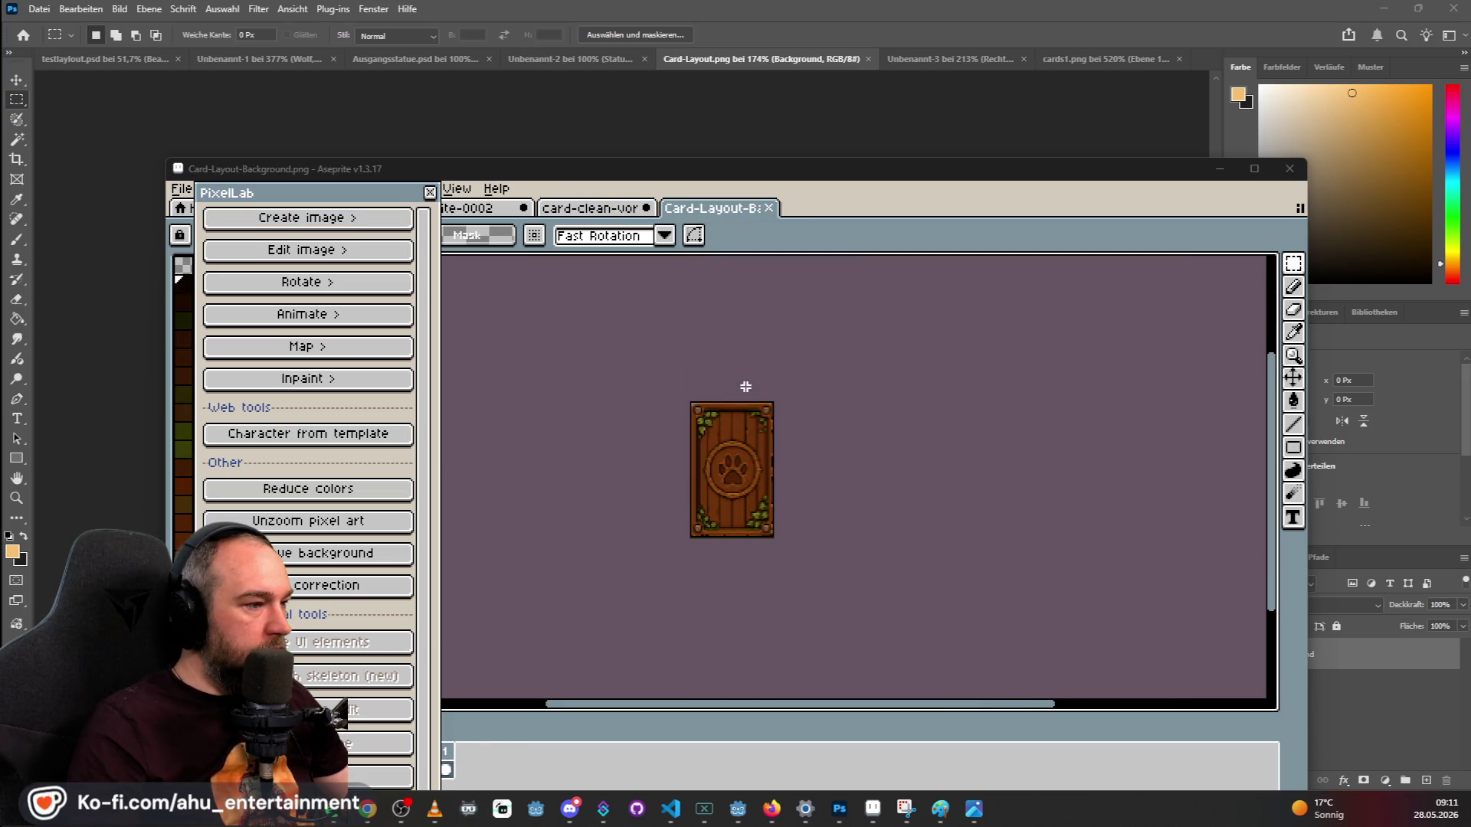
scroll(642, 416, up, 1)
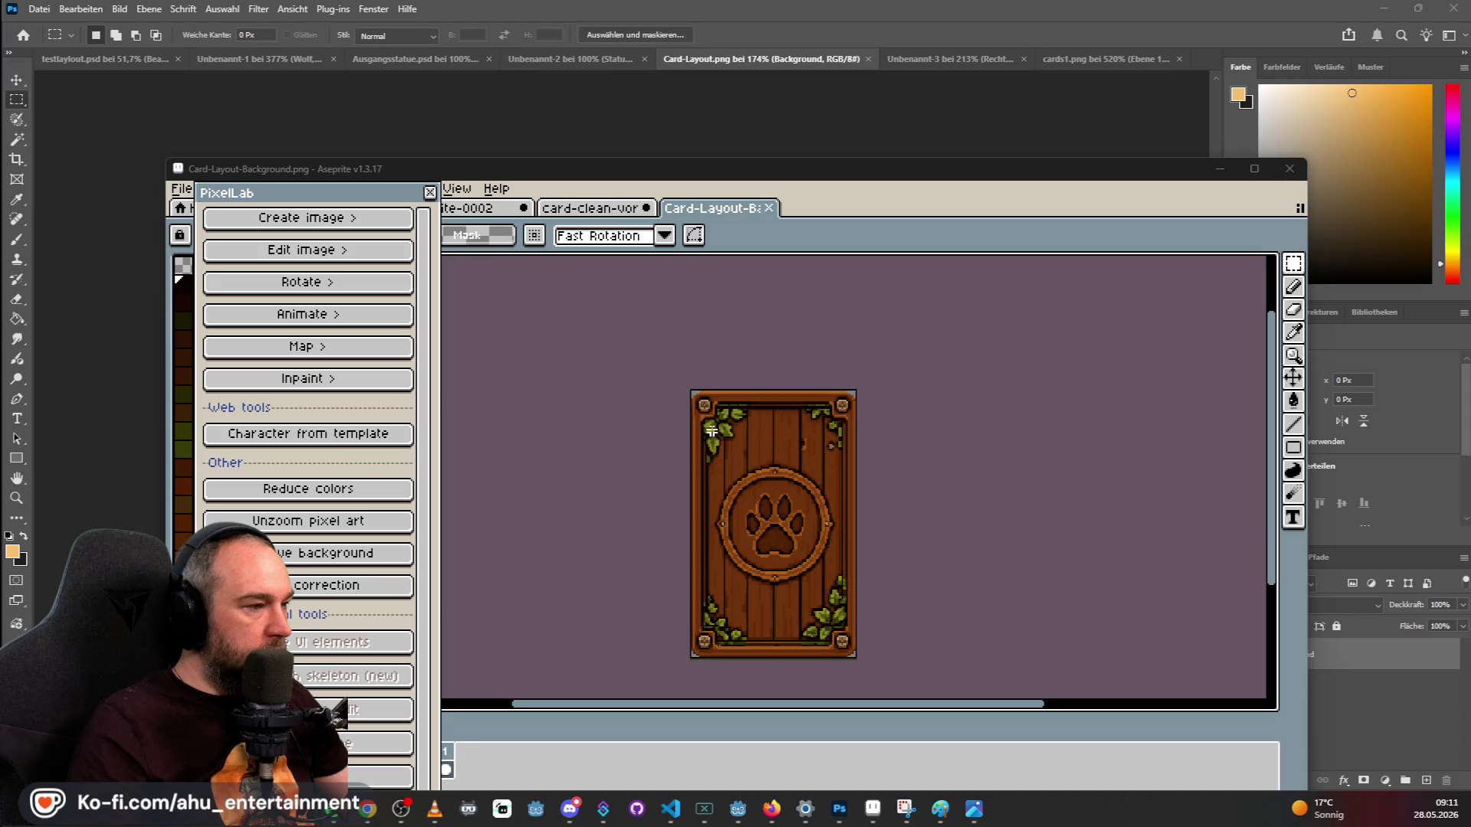
click(622, 208)
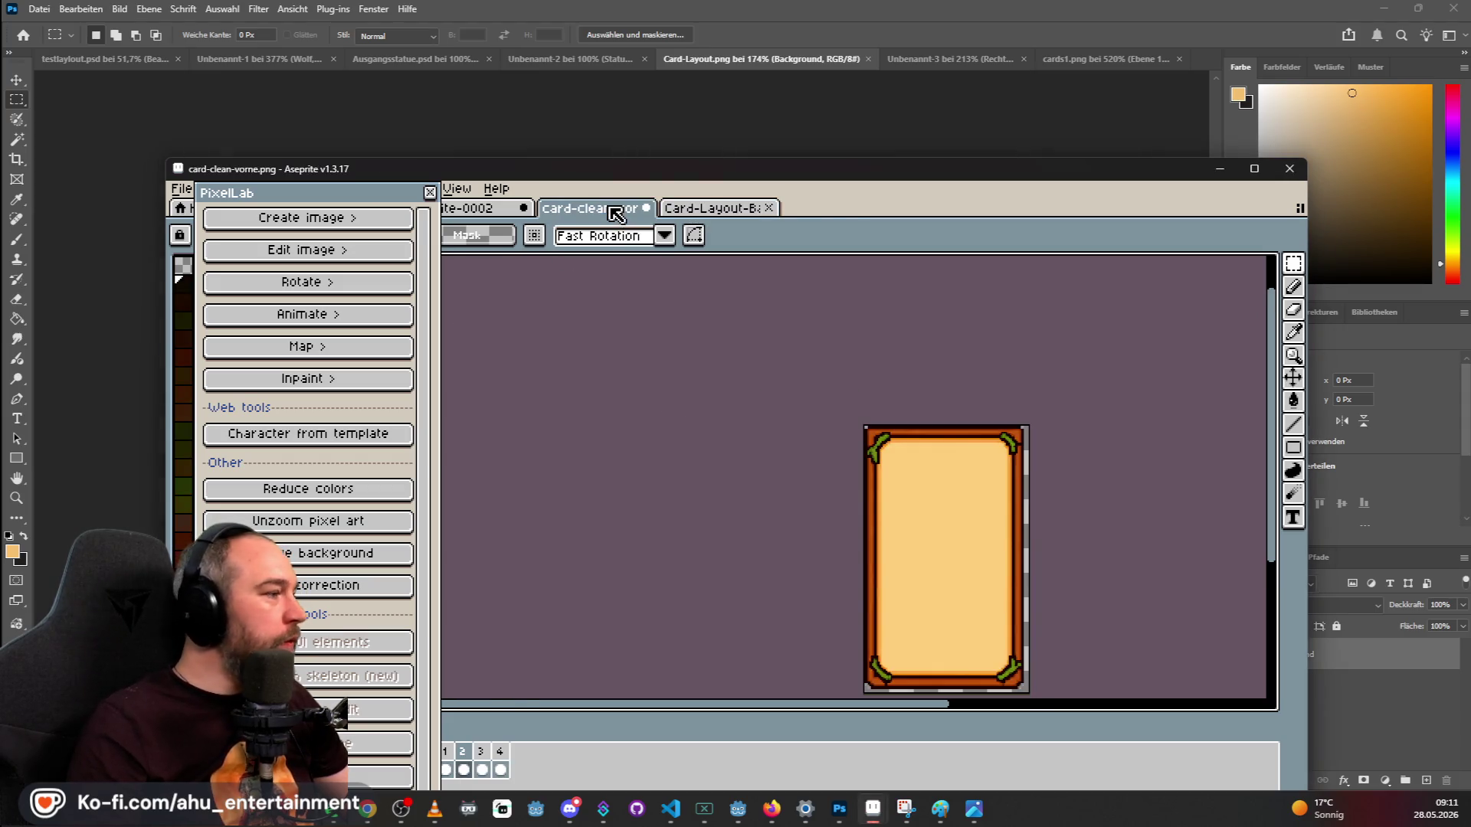
drag(340, 194, 565, 207)
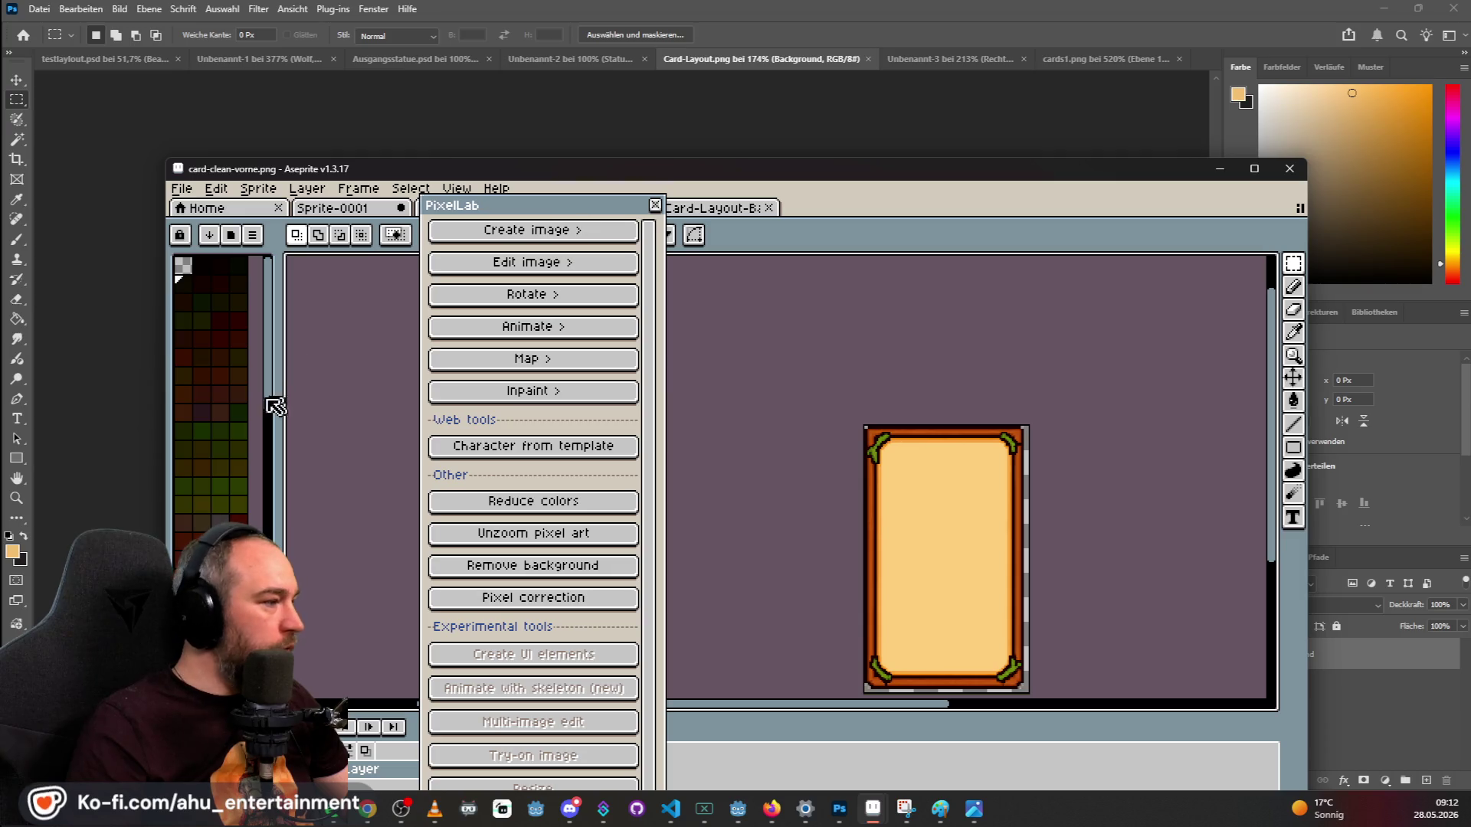
scroll(241, 427, up, 5)
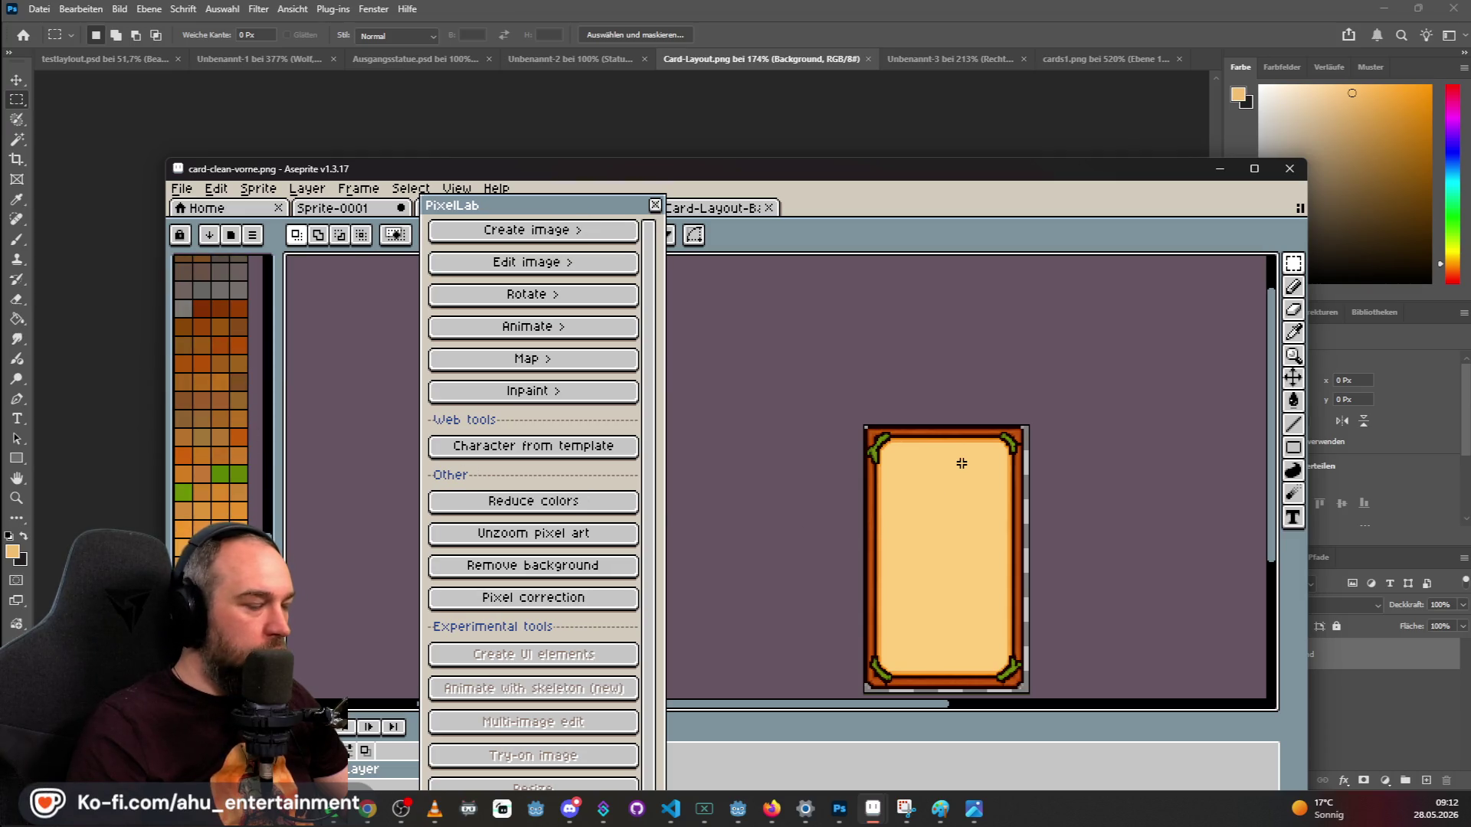
scroll(947, 517, up, 1)
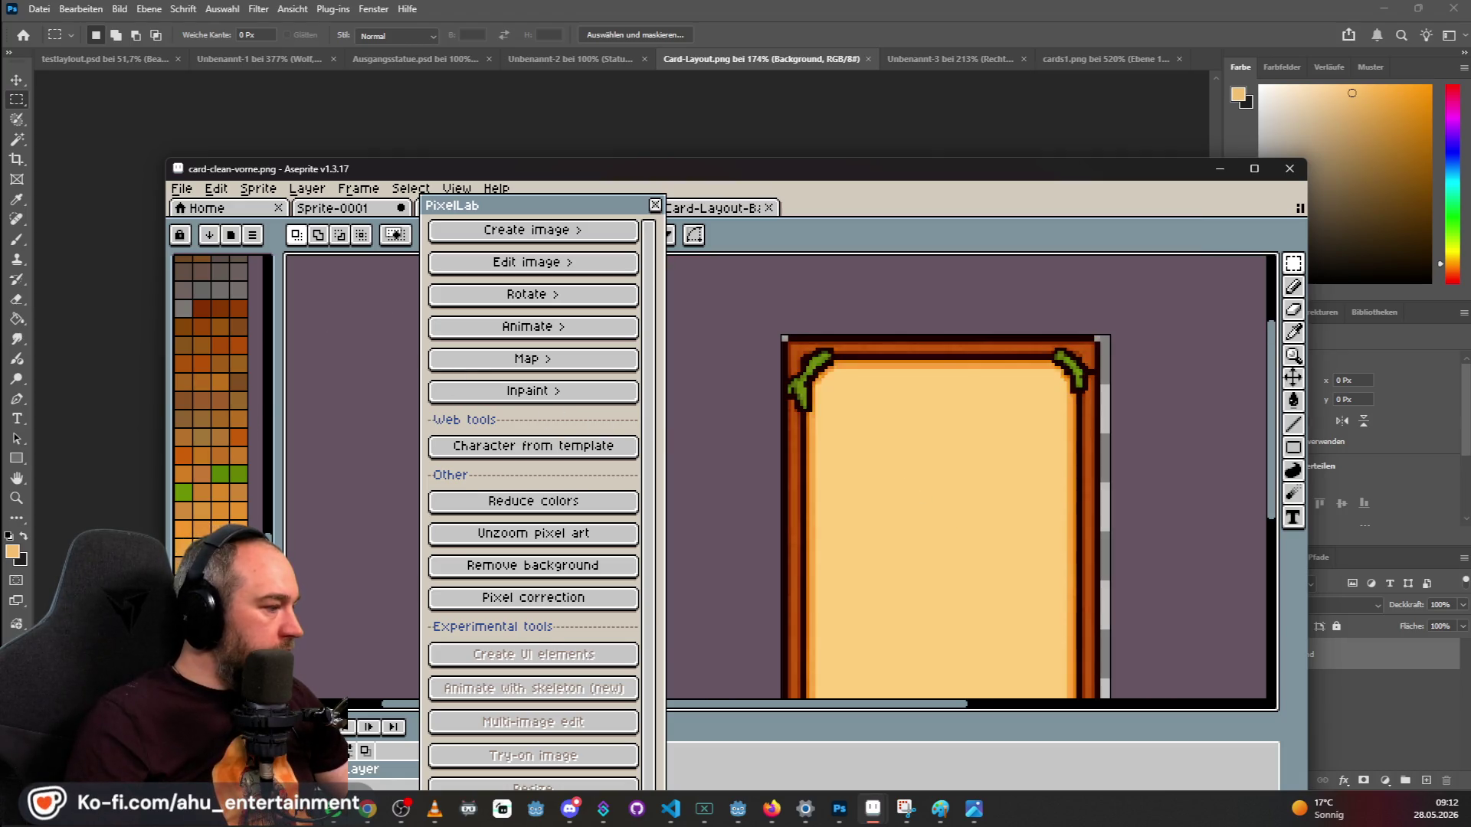
drag(558, 208, 359, 228)
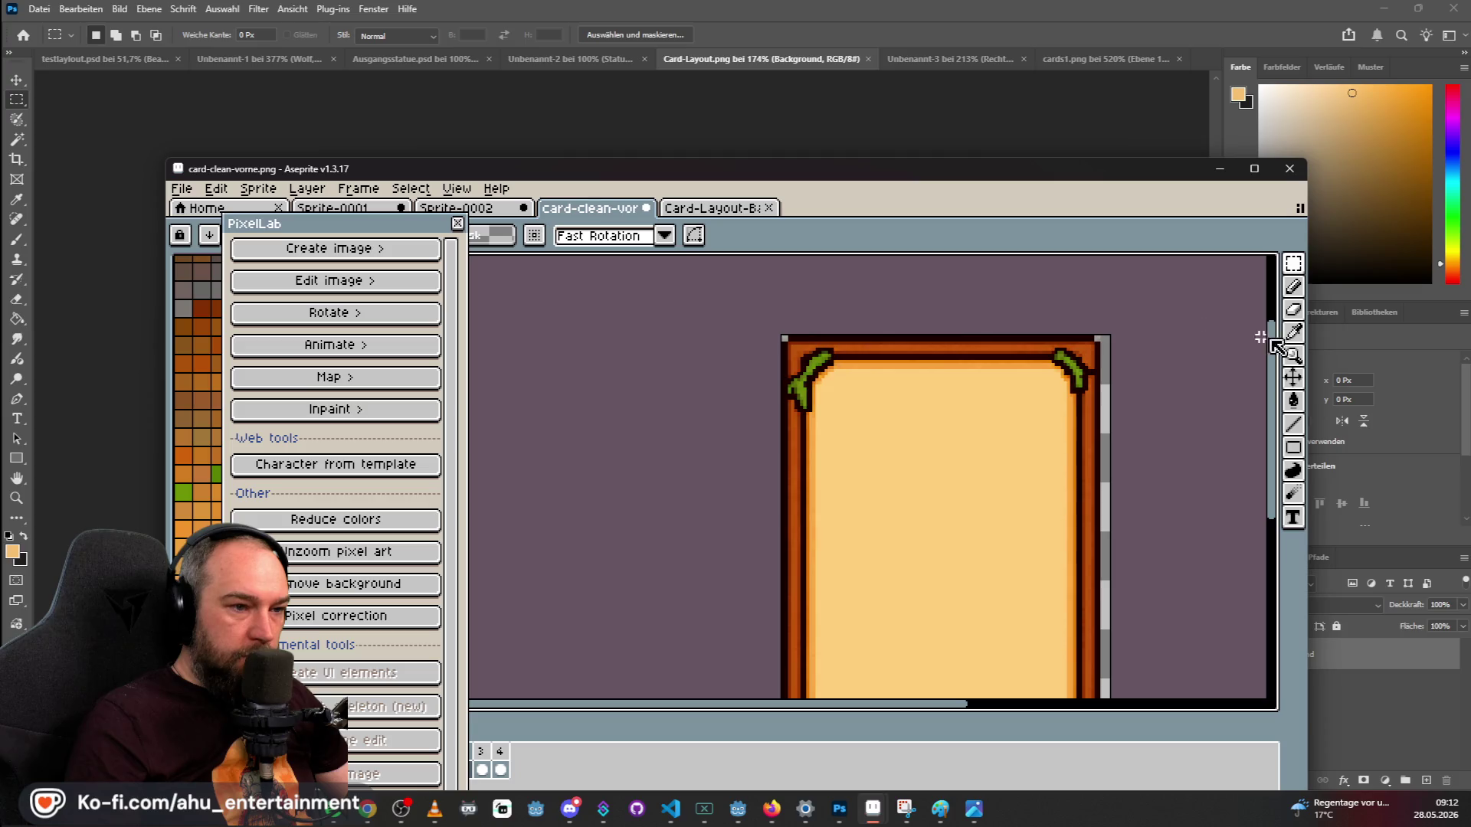
click(1293, 332)
click(712, 208)
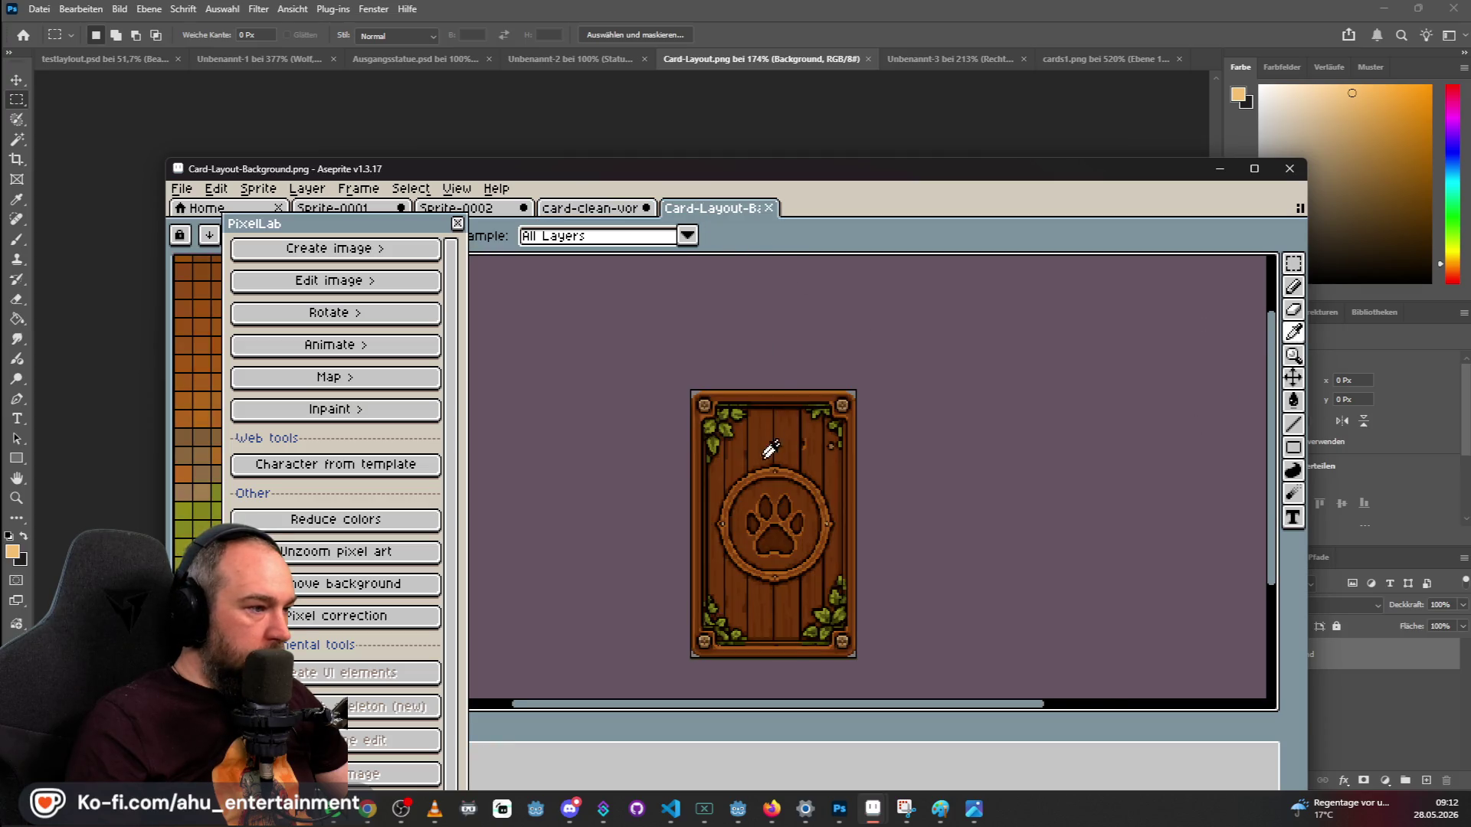
scroll(770, 446, up, 3)
scroll(761, 493, down, 1)
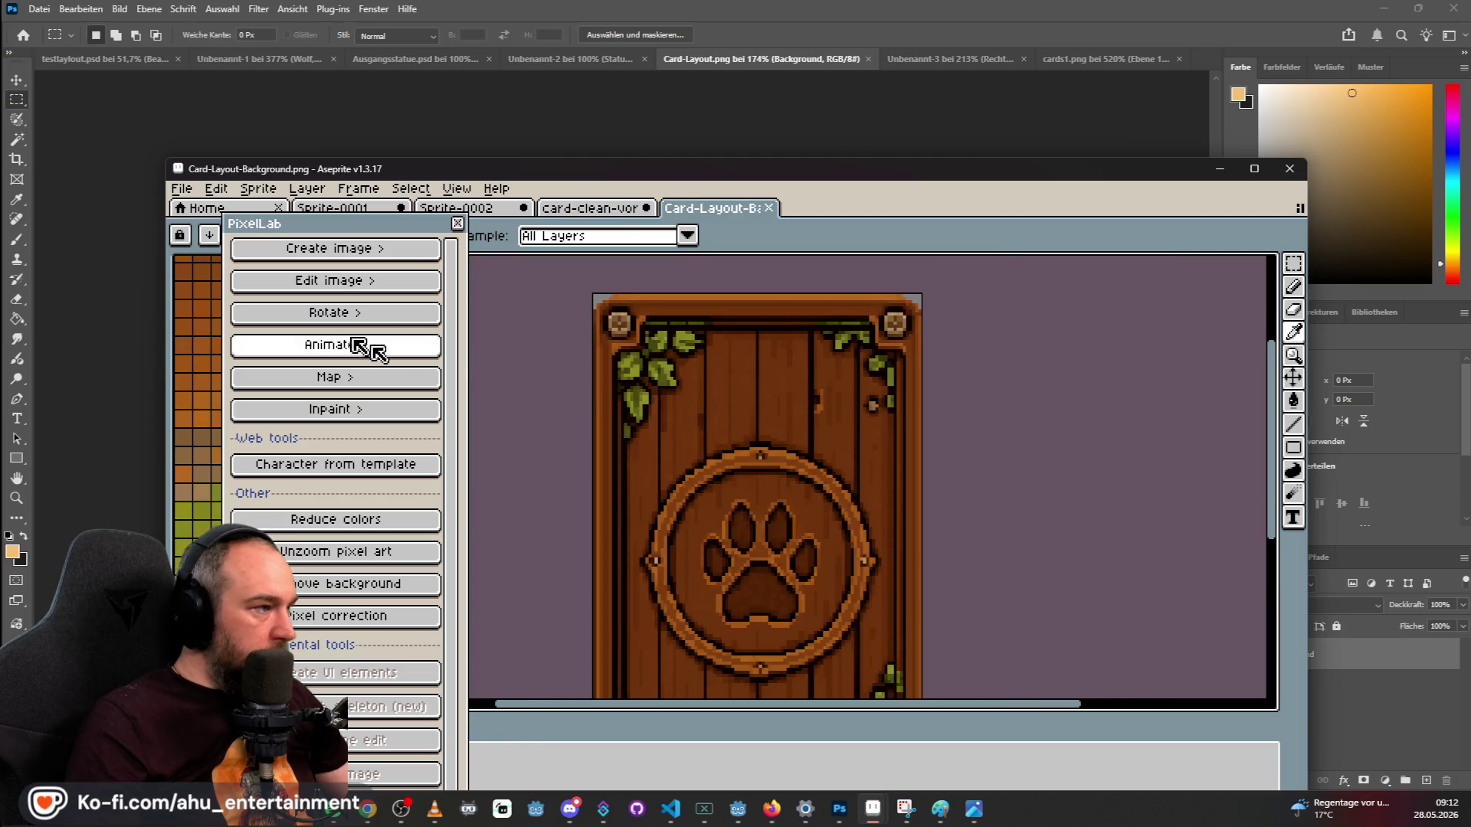
Select the Filled Rectangle tool from the rectangle tool group.
click(1295, 286)
click(1293, 263)
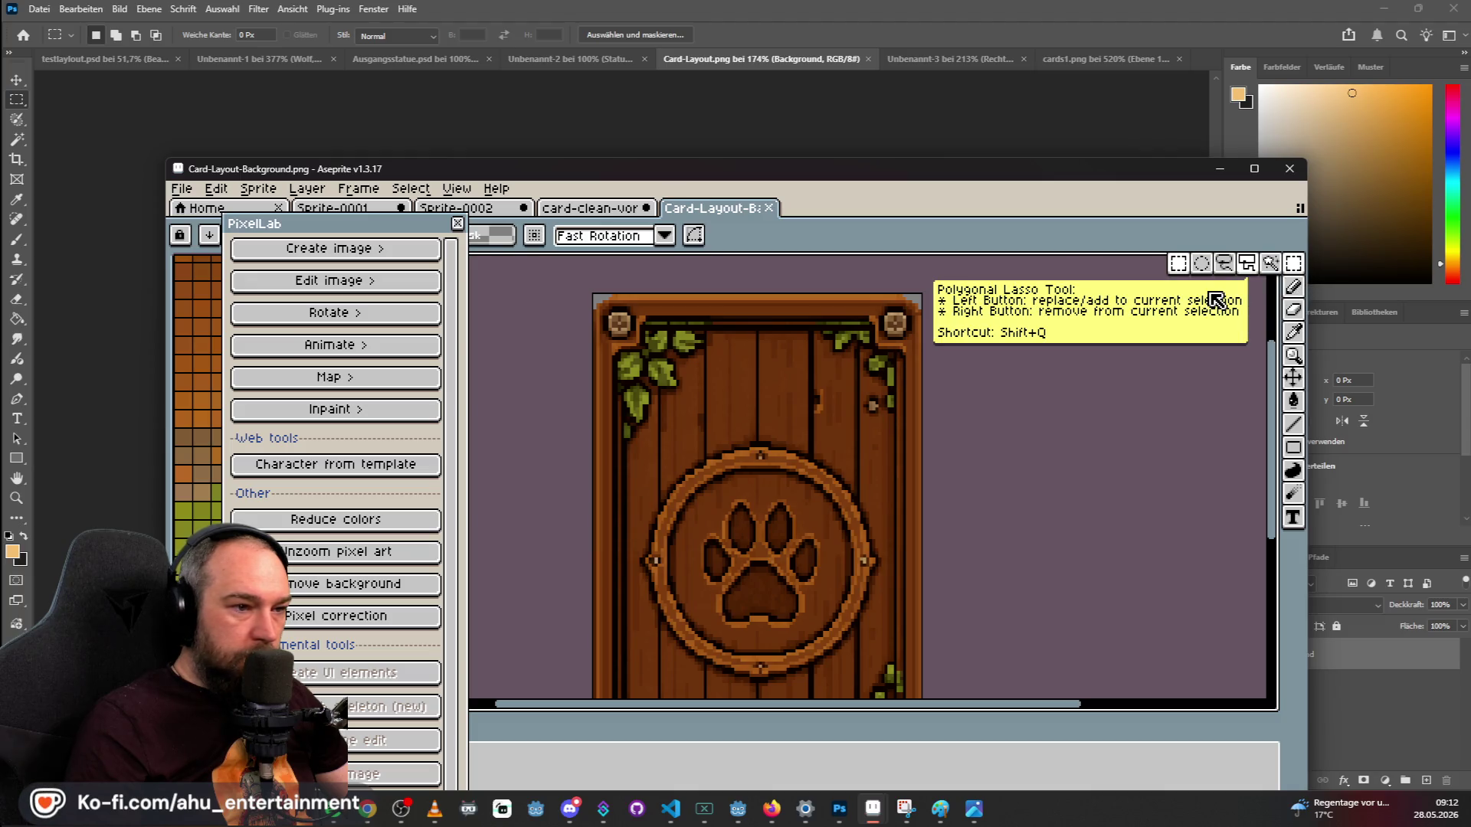
click(1293, 447)
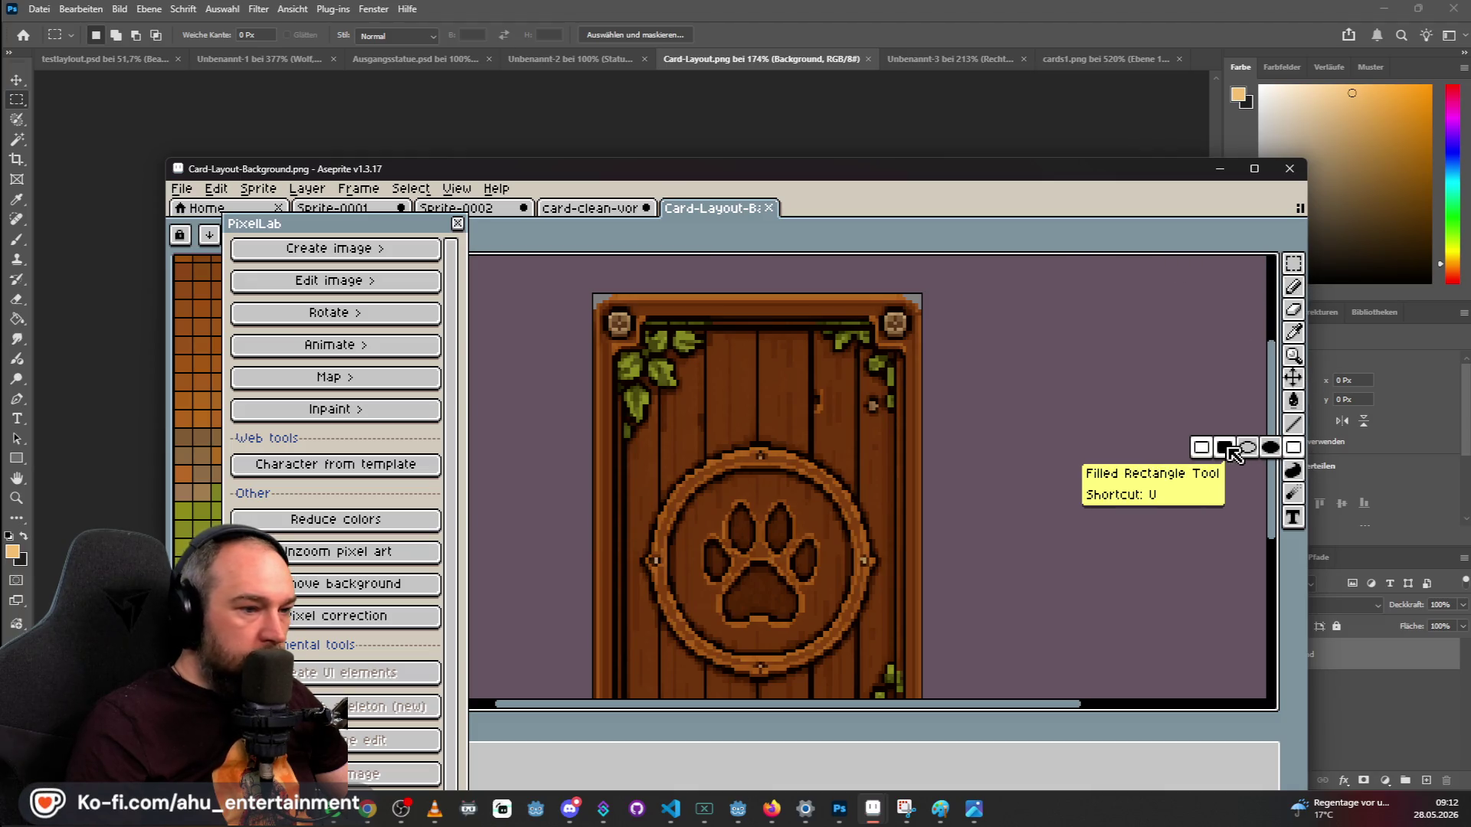
click(1226, 448)
scroll(768, 388, down, 4)
scroll(813, 465, up, 4)
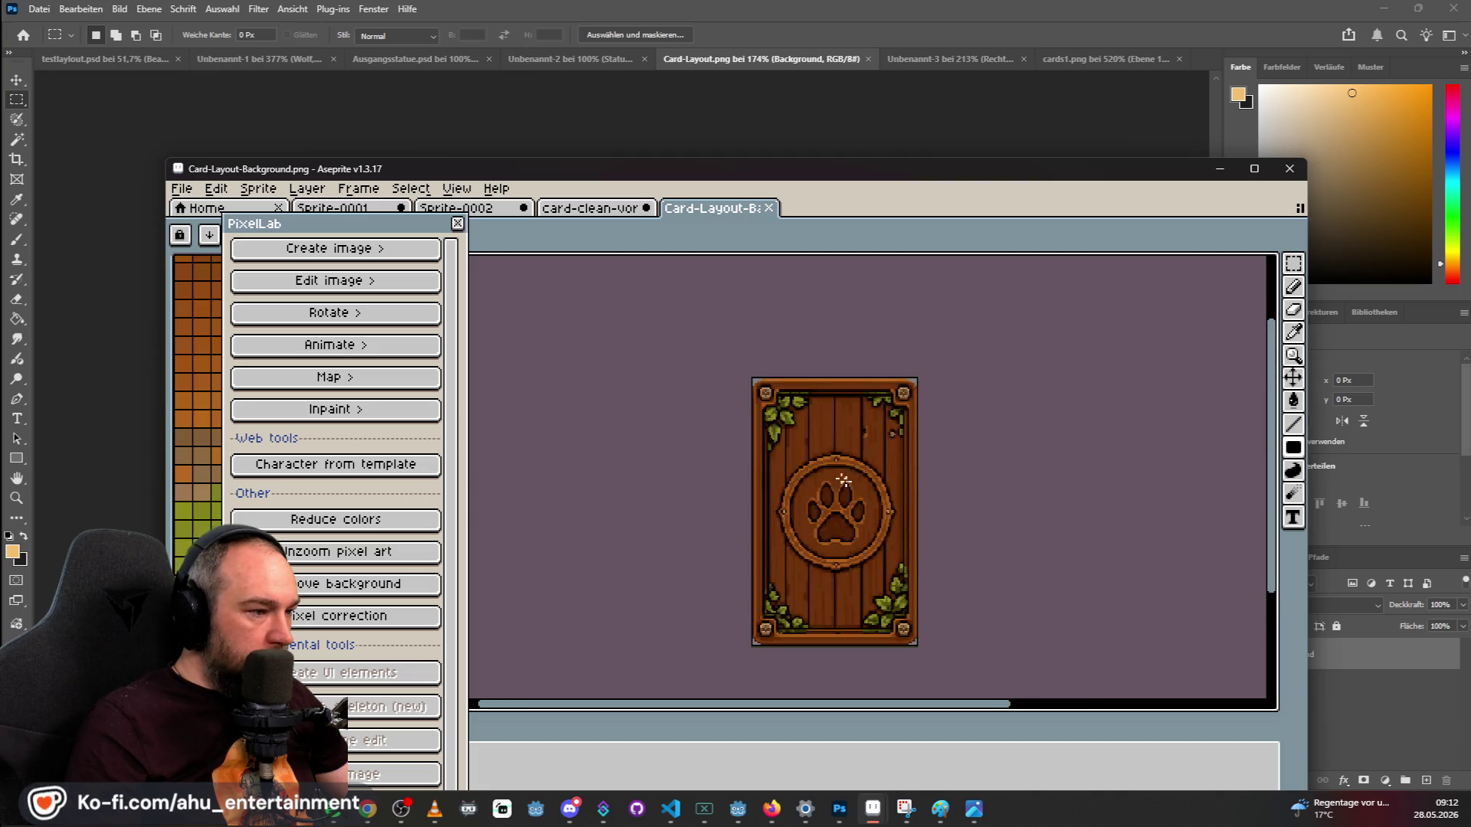
Fill the card's centre, paw emblem and lower planks with cream rectangles.
drag(792, 487, 871, 602)
scroll(1060, 519, down, 3)
scroll(1158, 526, up, 2)
drag(1276, 442, 1276, 475)
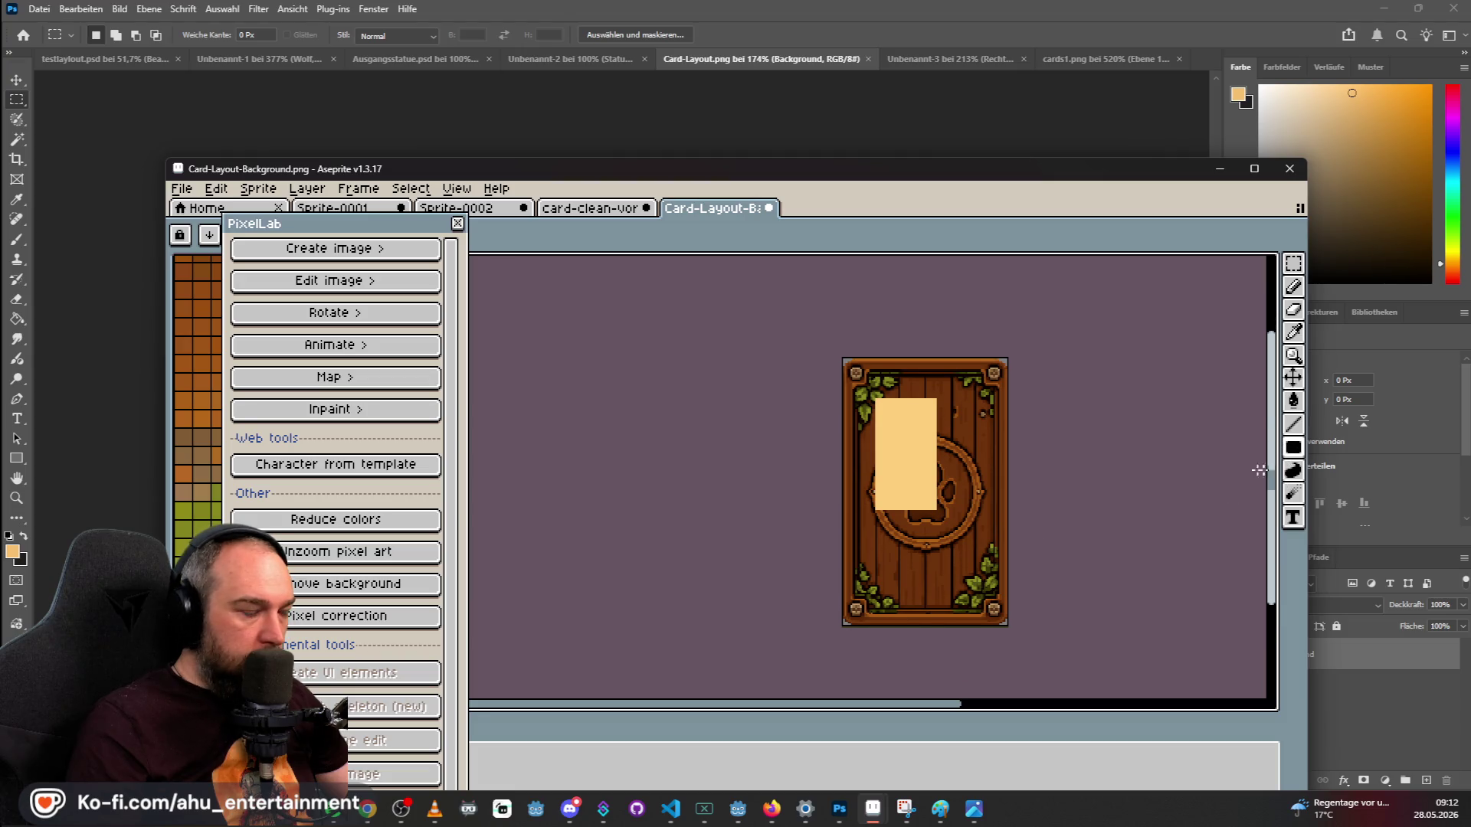
mouse_move(990, 394)
mouse_down()
mouse_move(911, 570)
mouse_move(860, 601)
mouse_move(866, 586)
mouse_up()
scroll(906, 513, up, 2)
scroll(906, 512, down, 1)
scroll(907, 510, down, 1)
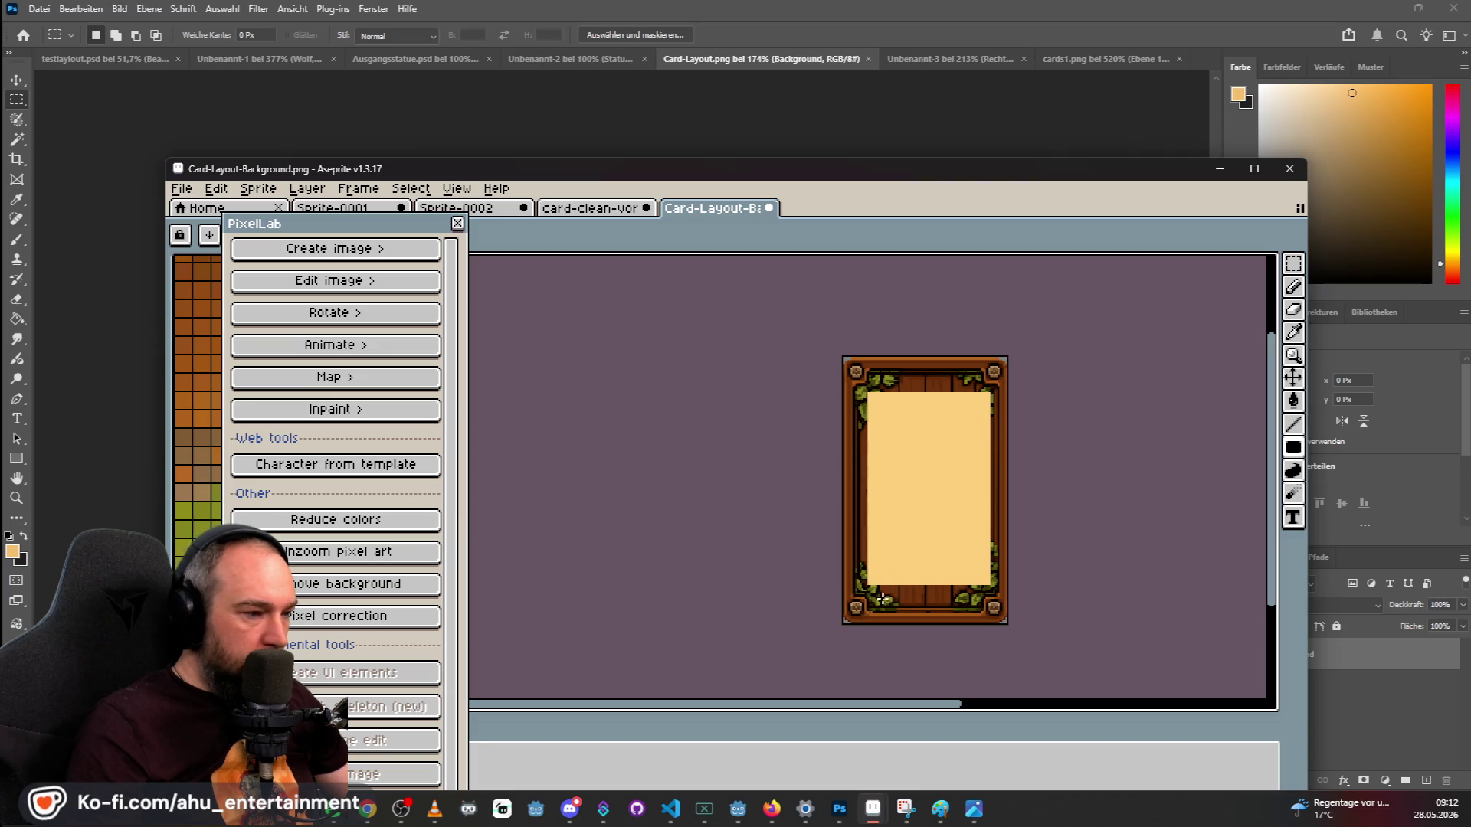
scroll(879, 609, up, 2)
scroll(885, 617, up, 1)
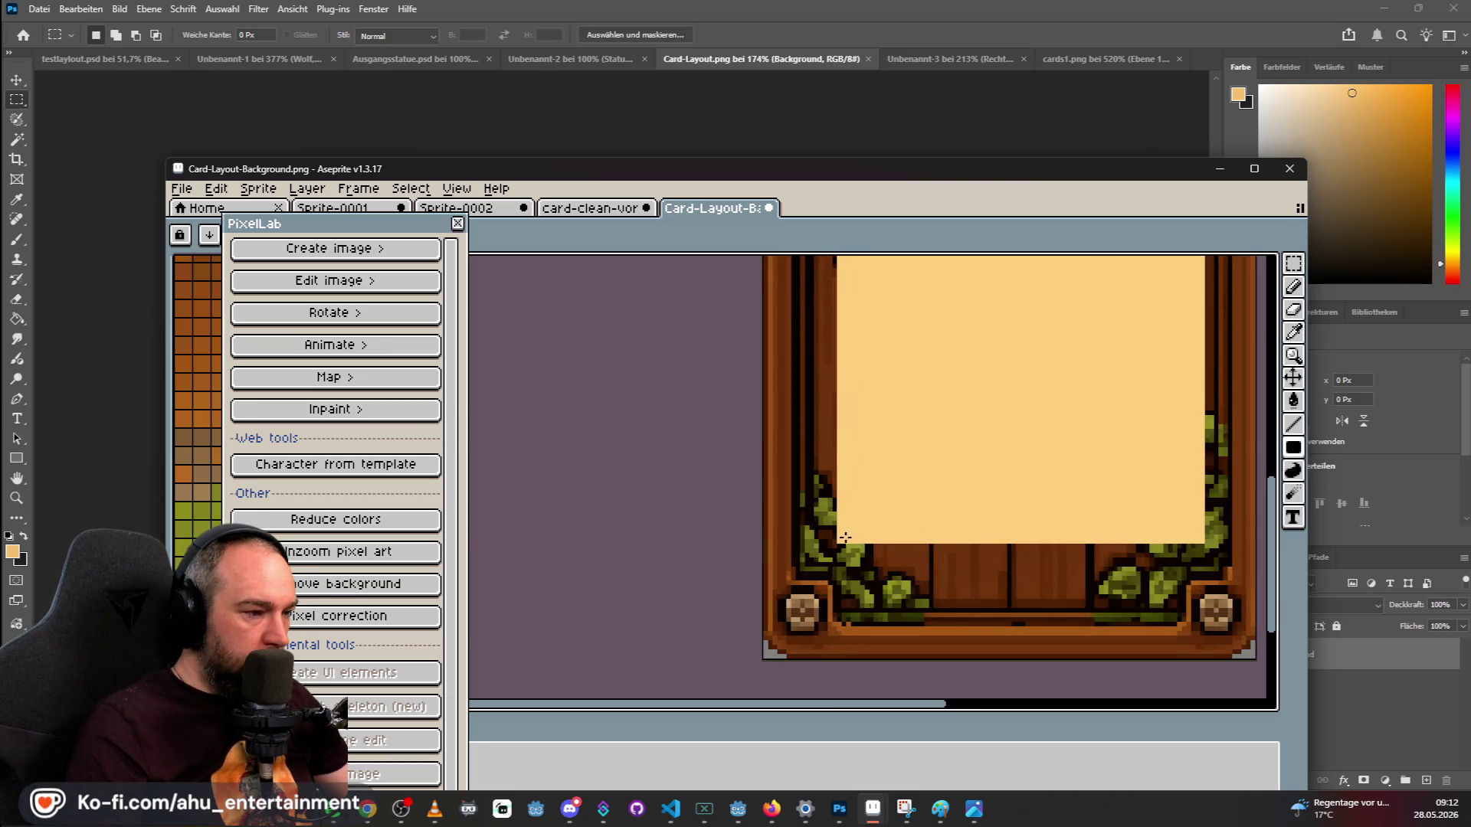
drag(843, 538, 1177, 612)
Cover the left, right and top inner border foliage with cream.
scroll(1077, 499, down, 3)
drag(1000, 325, 990, 521)
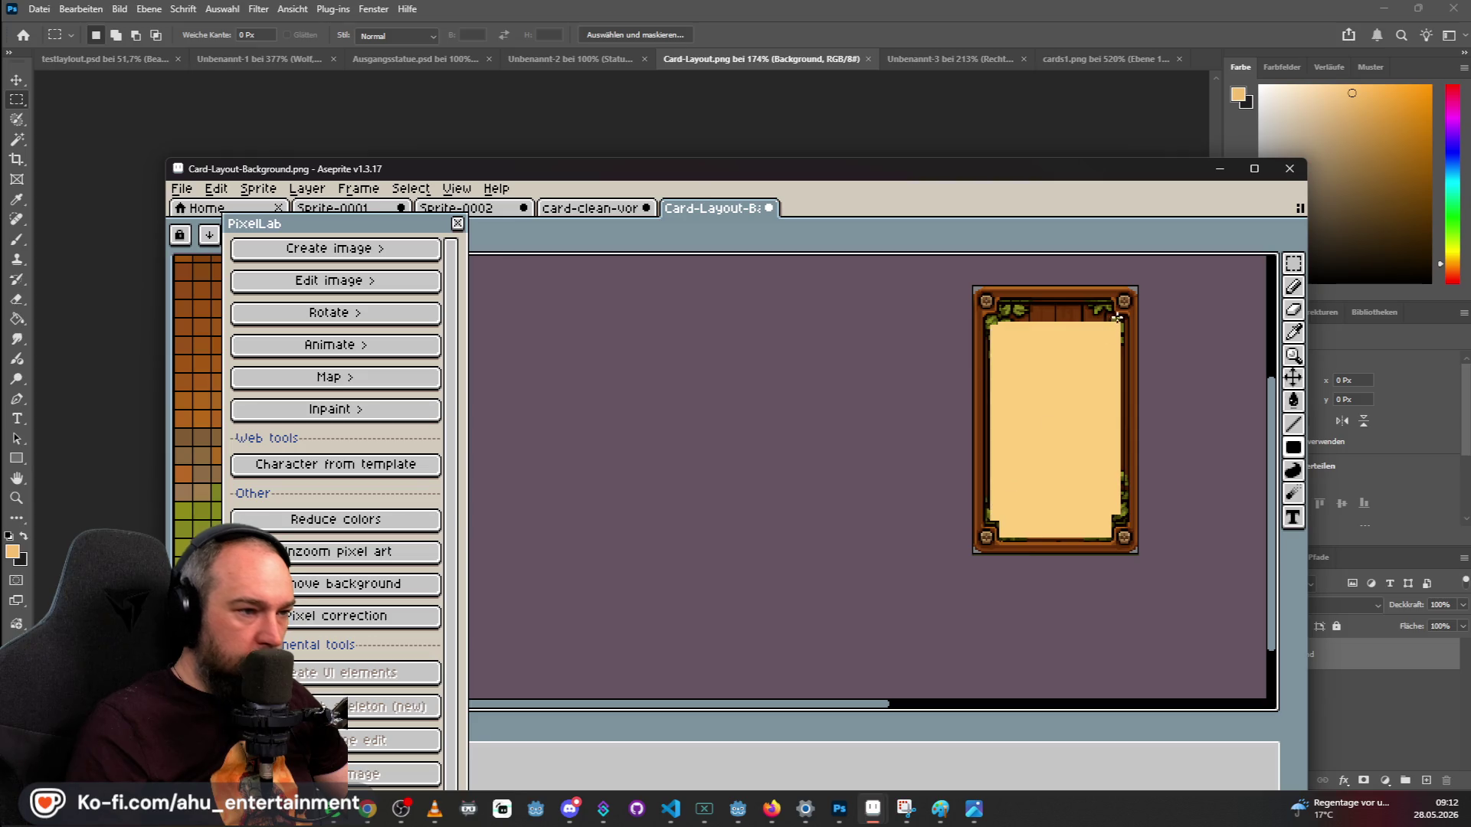
scroll(1115, 325, up, 3)
drag(1134, 273, 1114, 567)
scroll(1112, 555, down, 4)
scroll(1063, 494, up, 1)
scroll(1062, 494, up, 1)
drag(981, 455, 1197, 417)
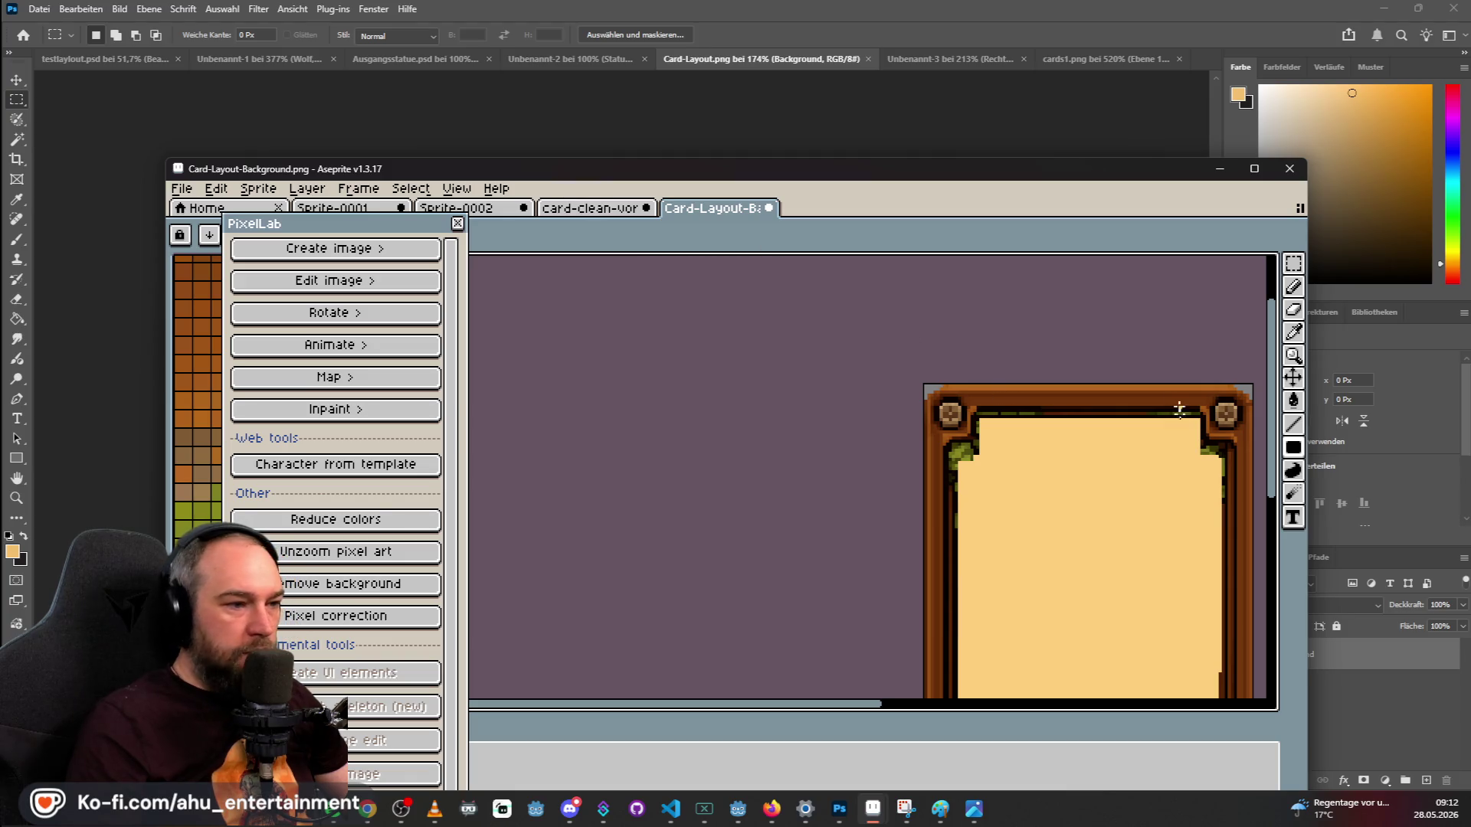
scroll(1171, 428, down, 3)
scroll(1164, 514, up, 2)
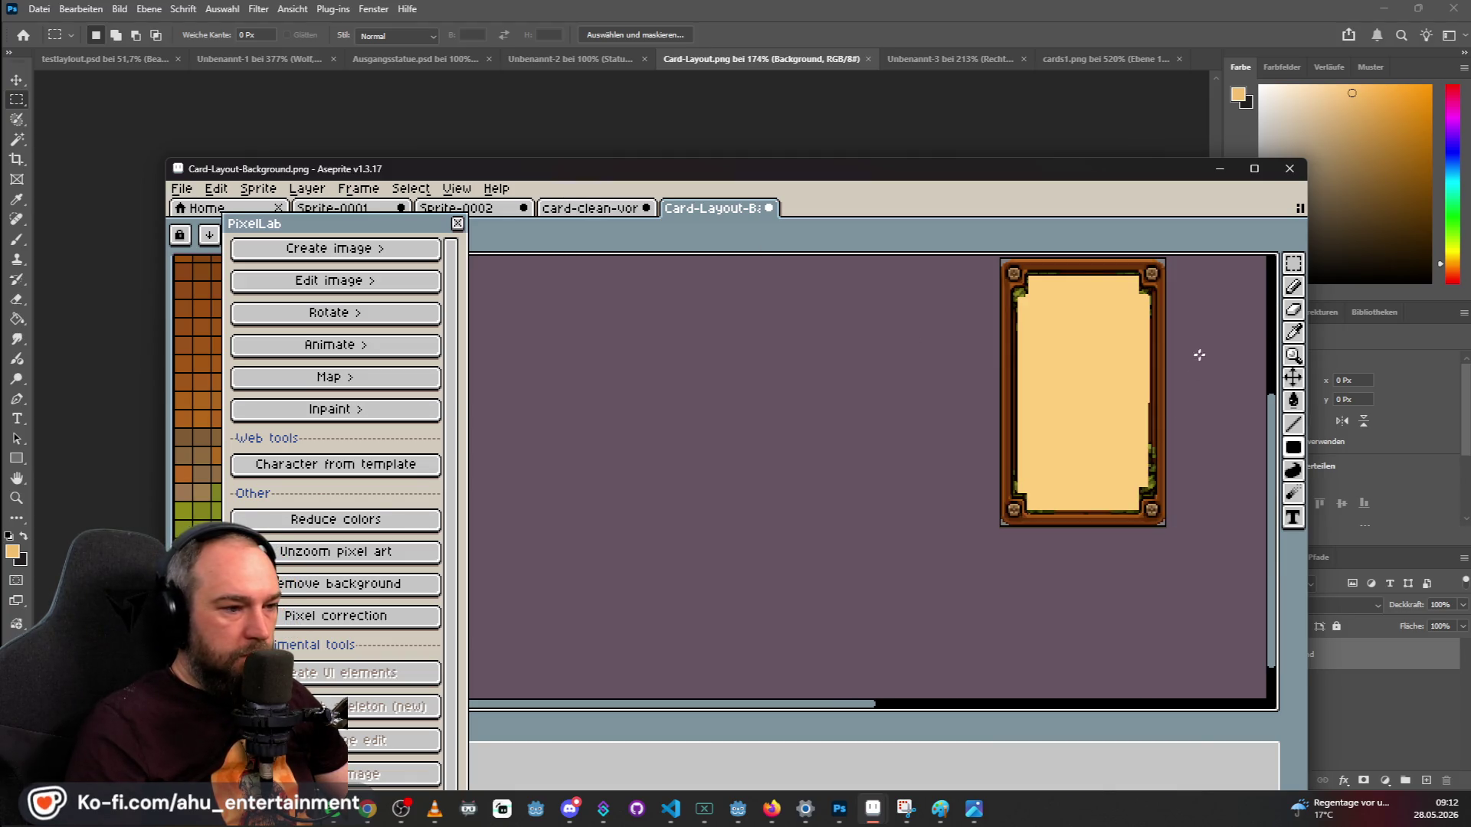
scroll(1193, 282, up, 1)
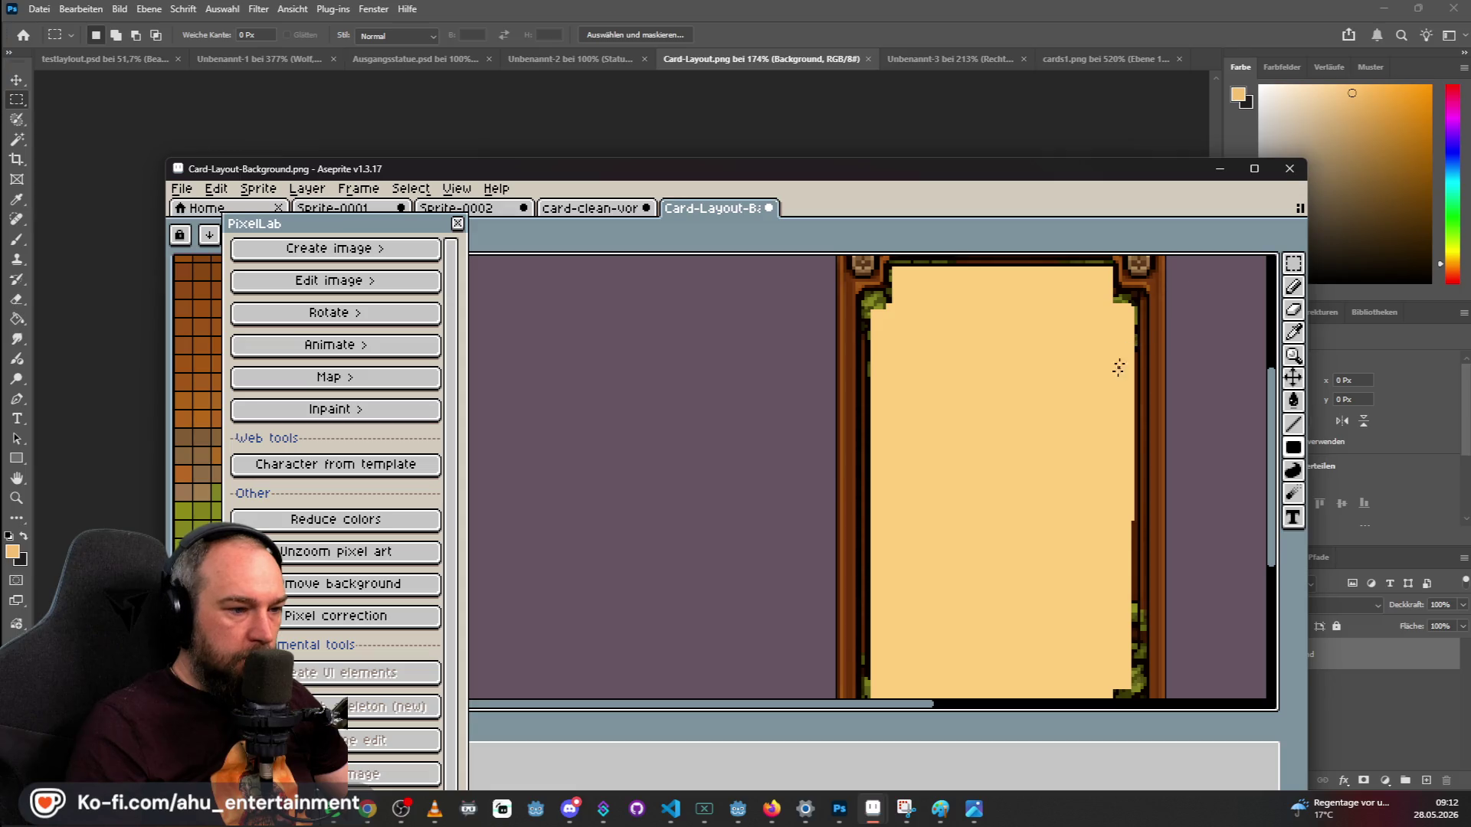
scroll(1121, 534, down, 1)
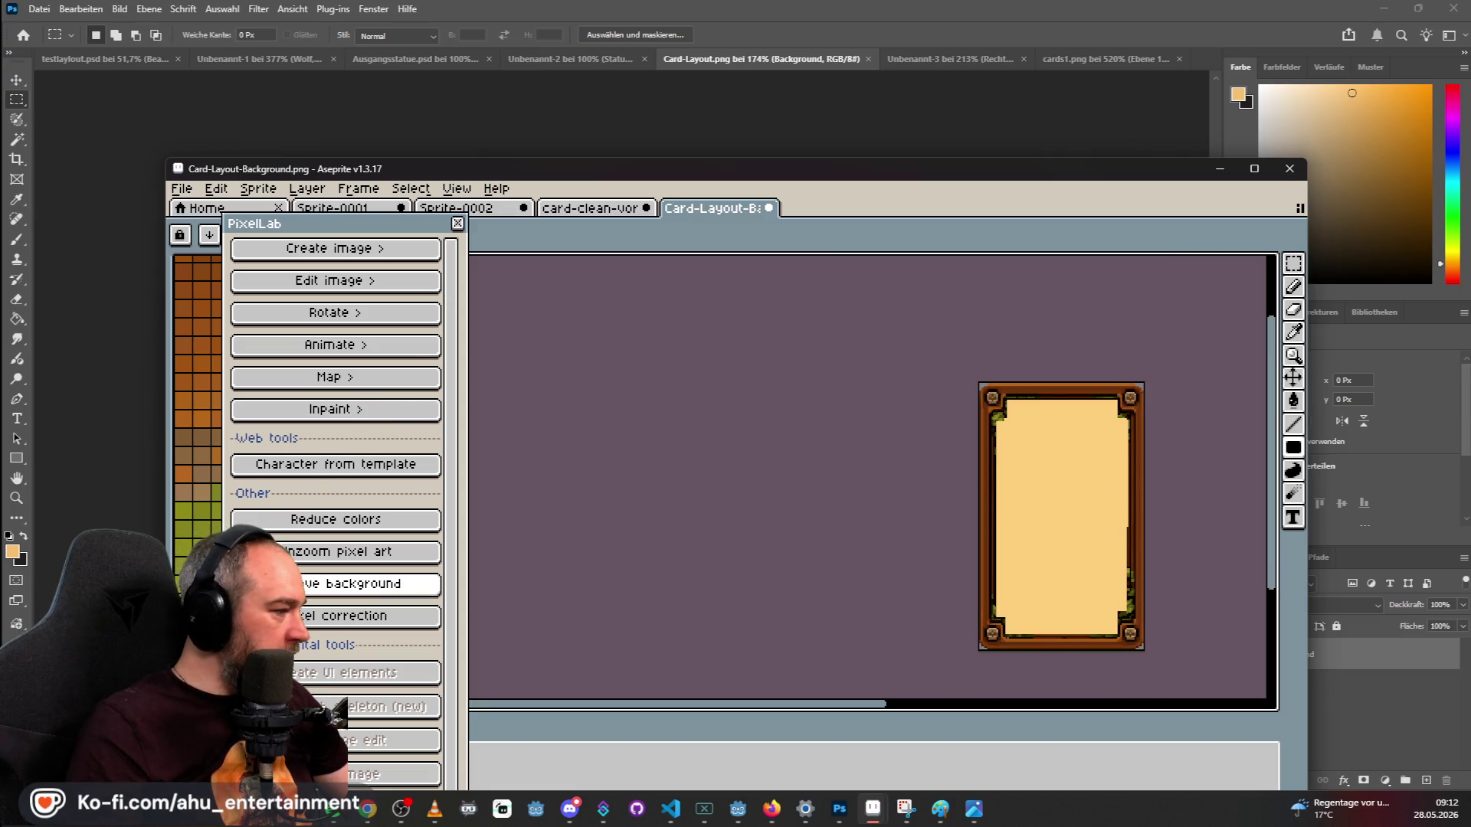
click(582, 211)
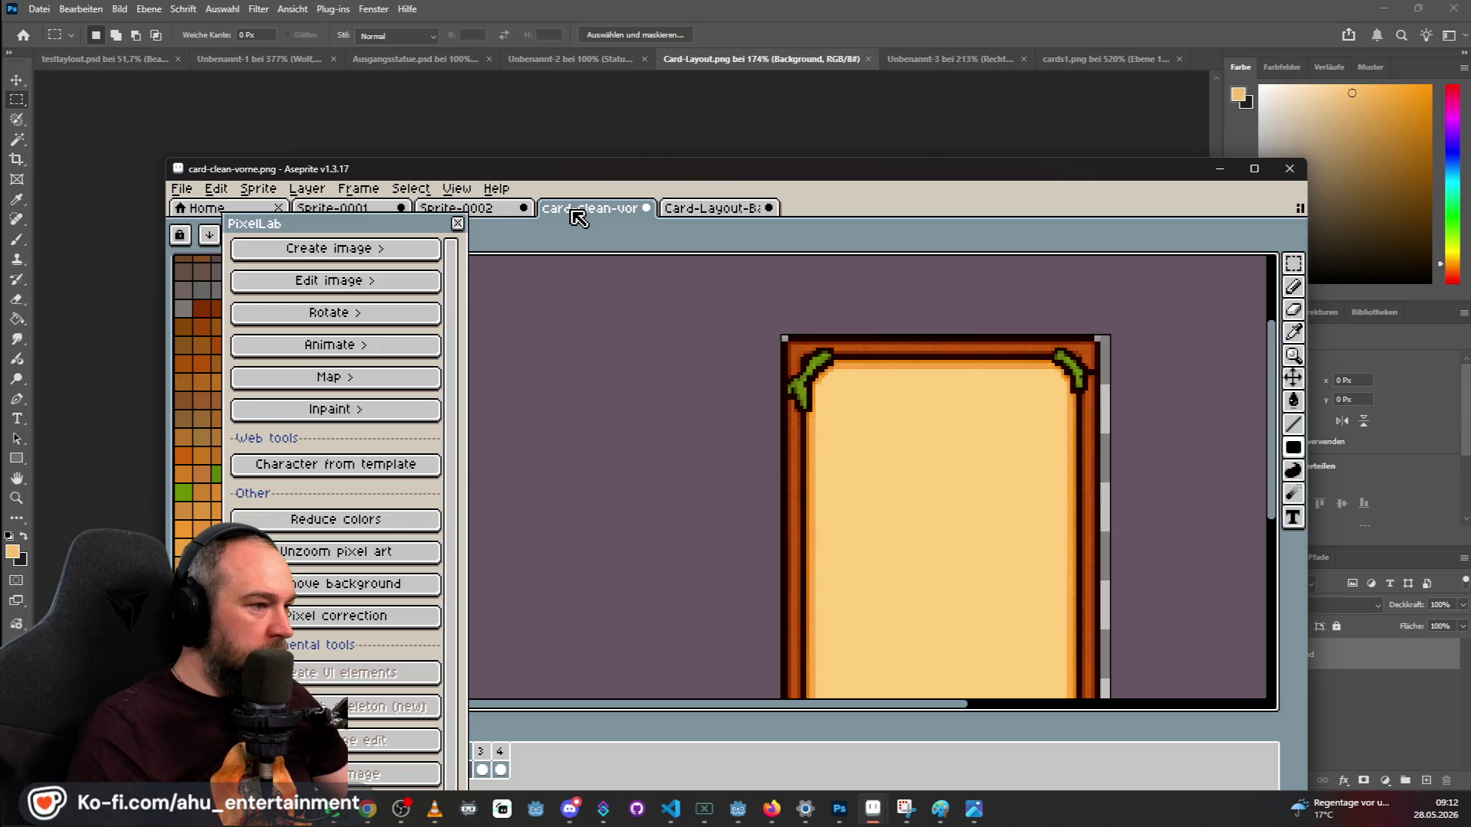
scroll(945, 374, up, 2)
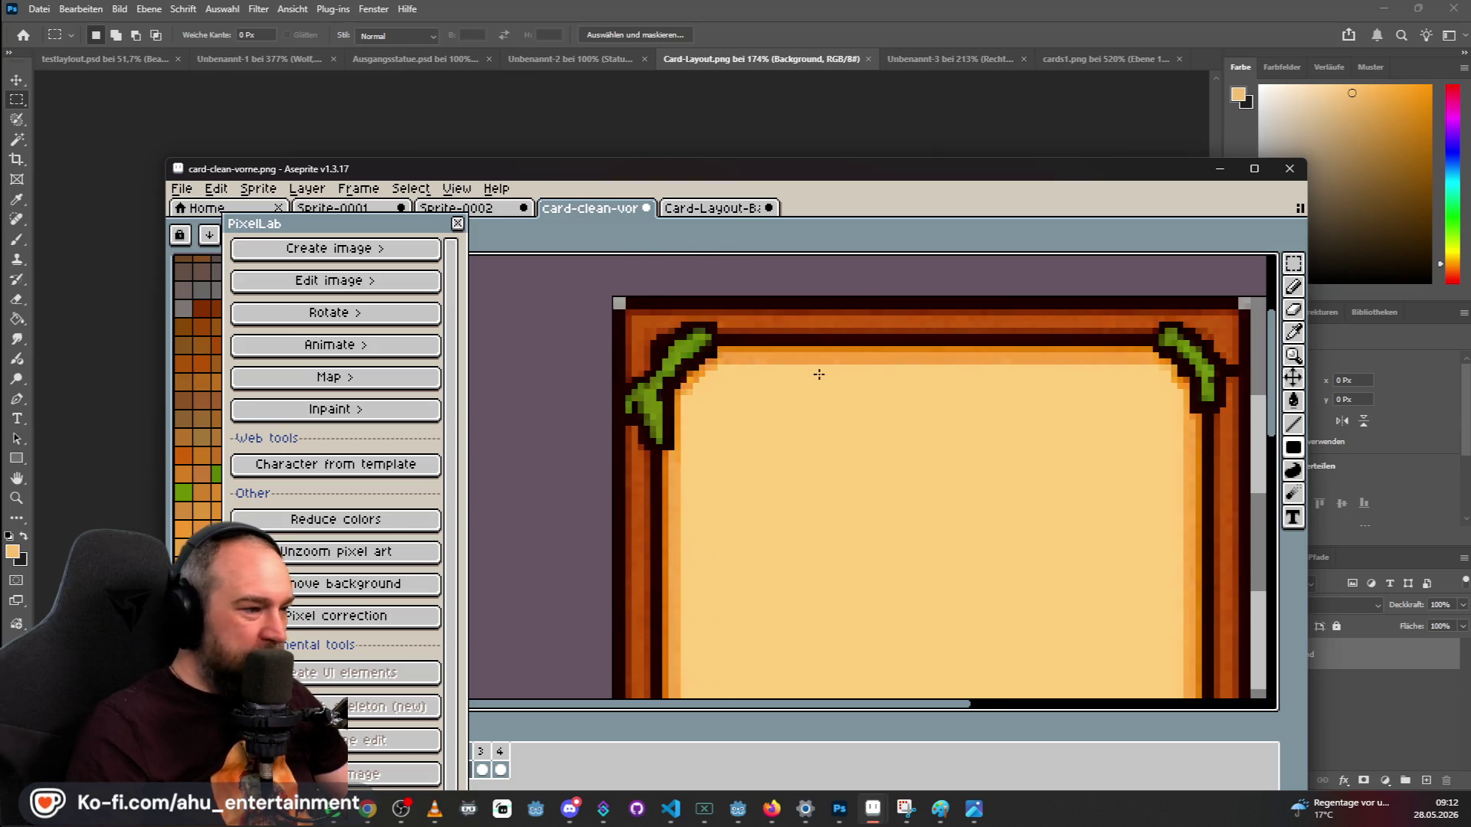
scroll(819, 374, up, 2)
scroll(827, 374, down, 4)
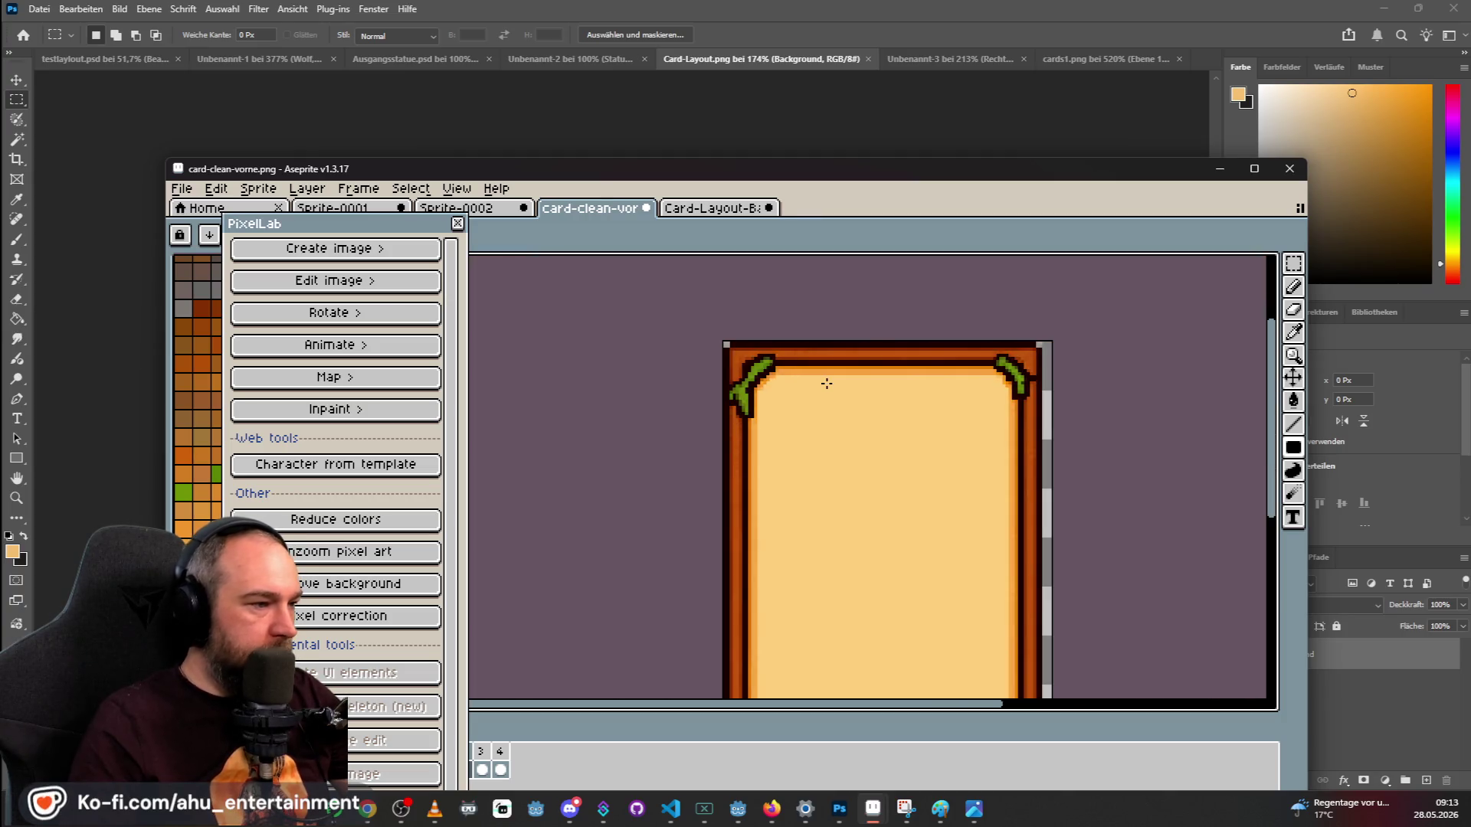
scroll(826, 386, up, 1)
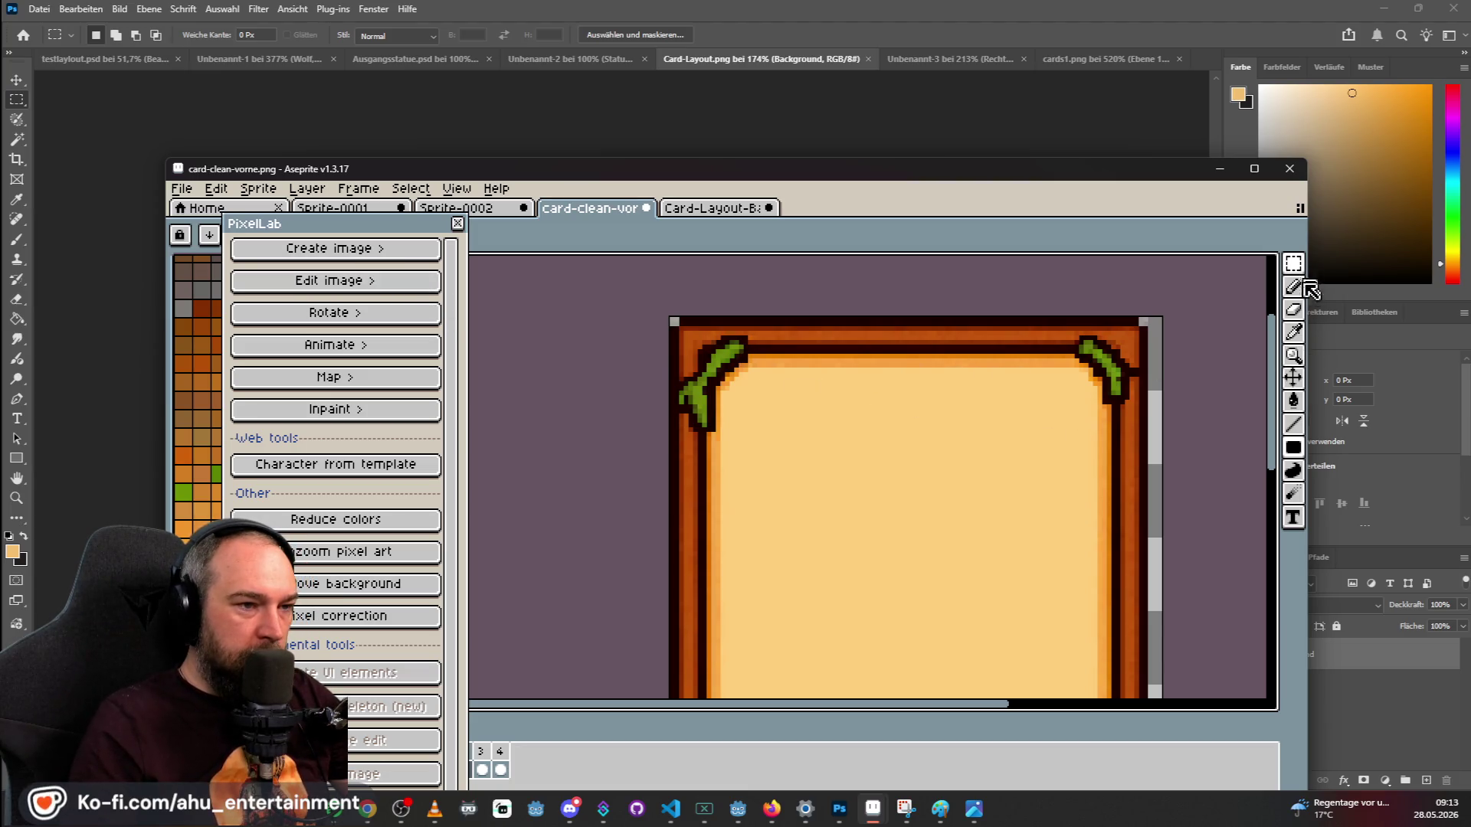
click(1293, 332)
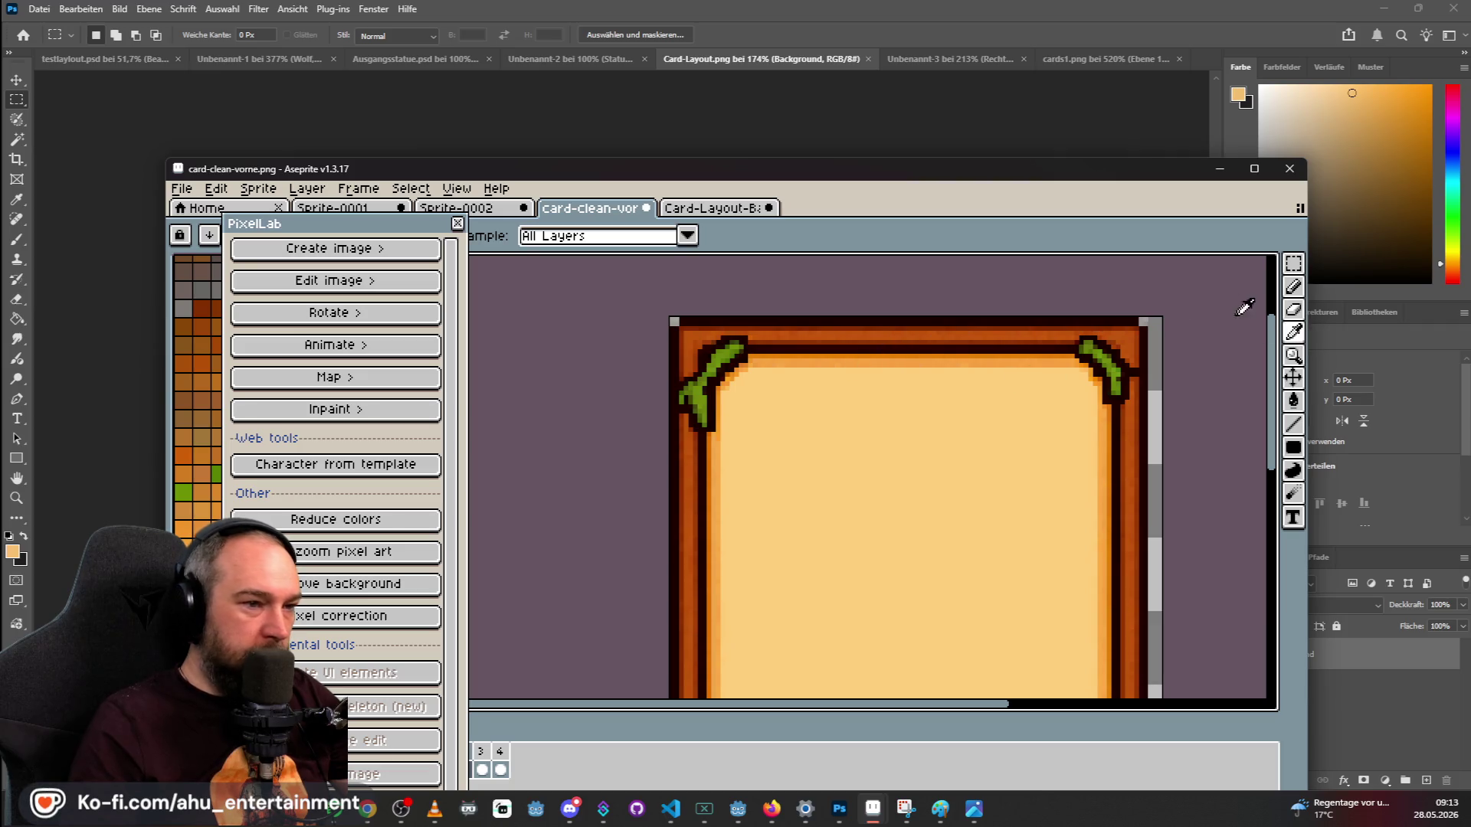
click(712, 208)
scroll(1093, 376, up, 3)
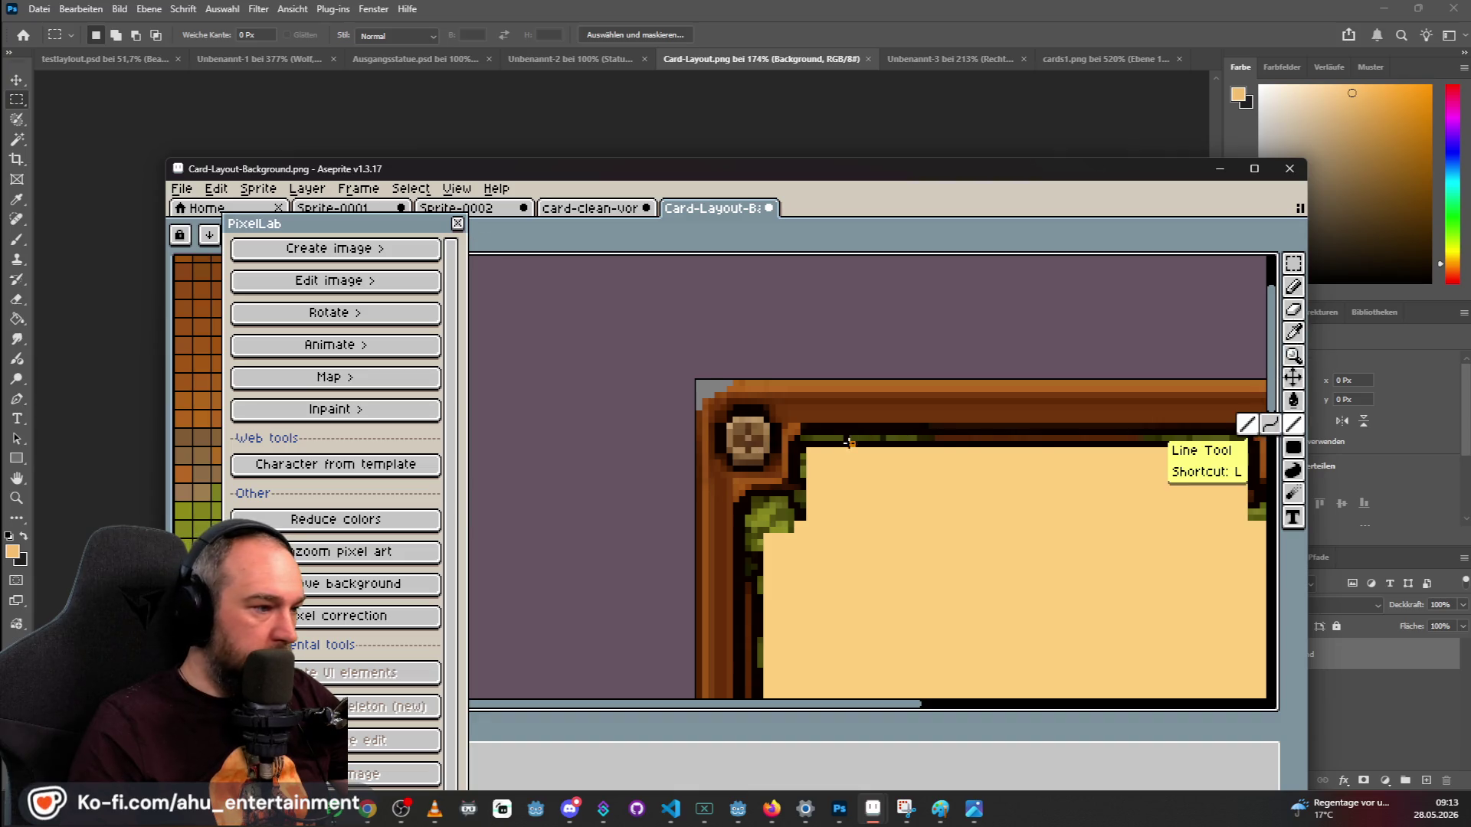
Draw orange highlights along the top inner edge, down the right edge and along the corner ledge.
scroll(919, 521, down, 2)
scroll(718, 449, up, 2)
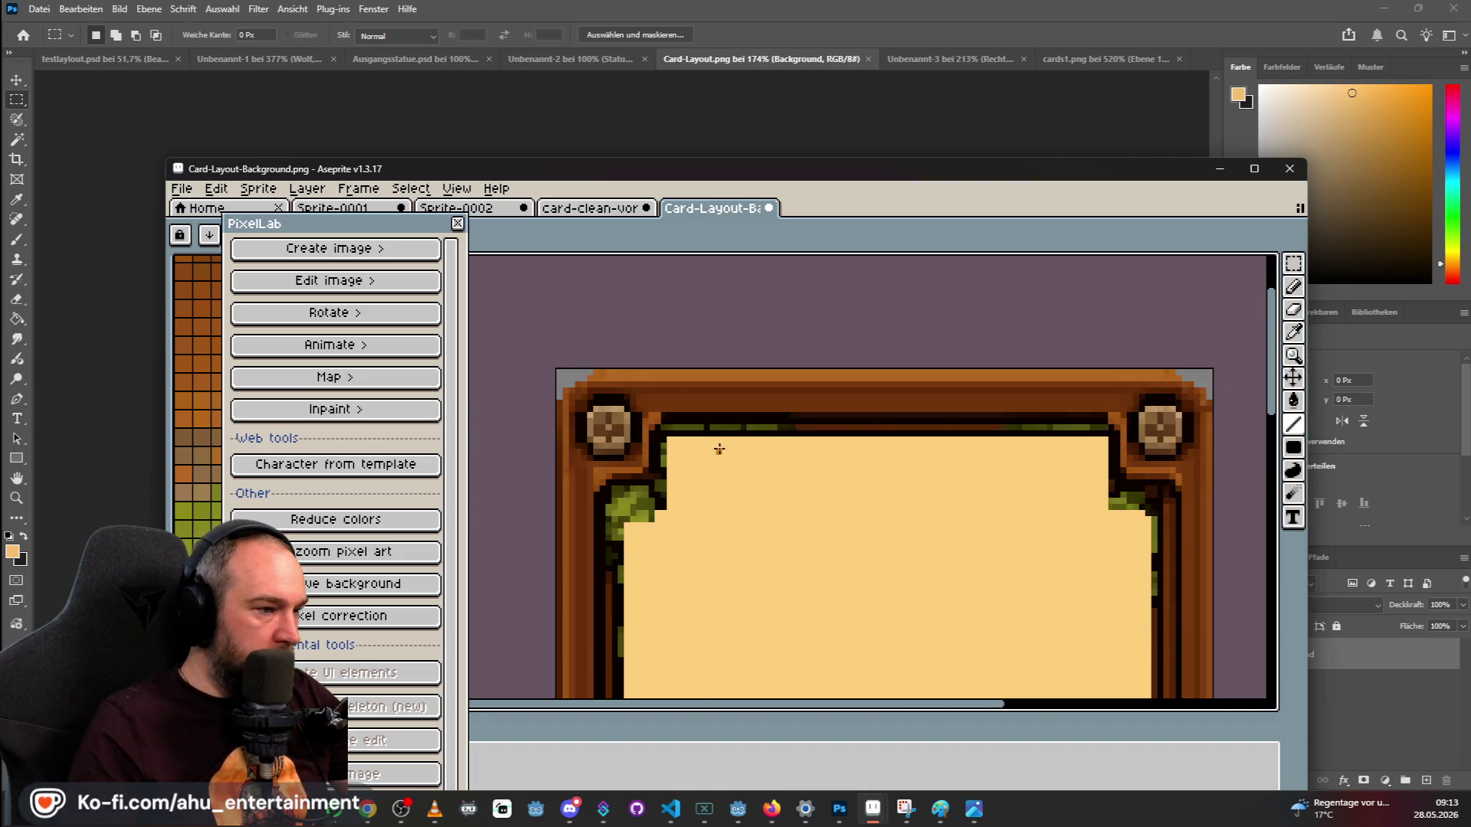
drag(665, 415, 1100, 416)
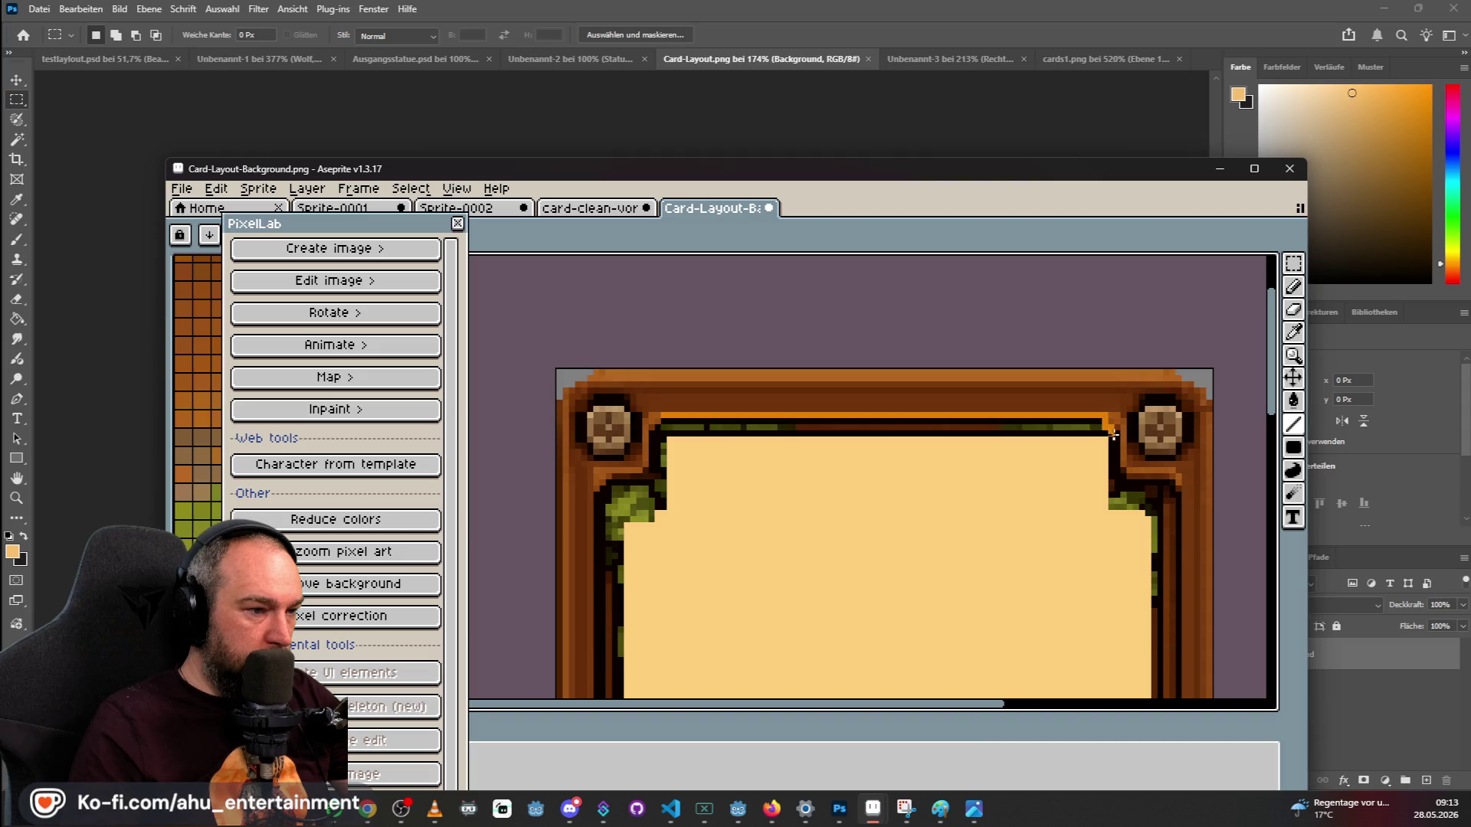
drag(1114, 442, 1117, 474)
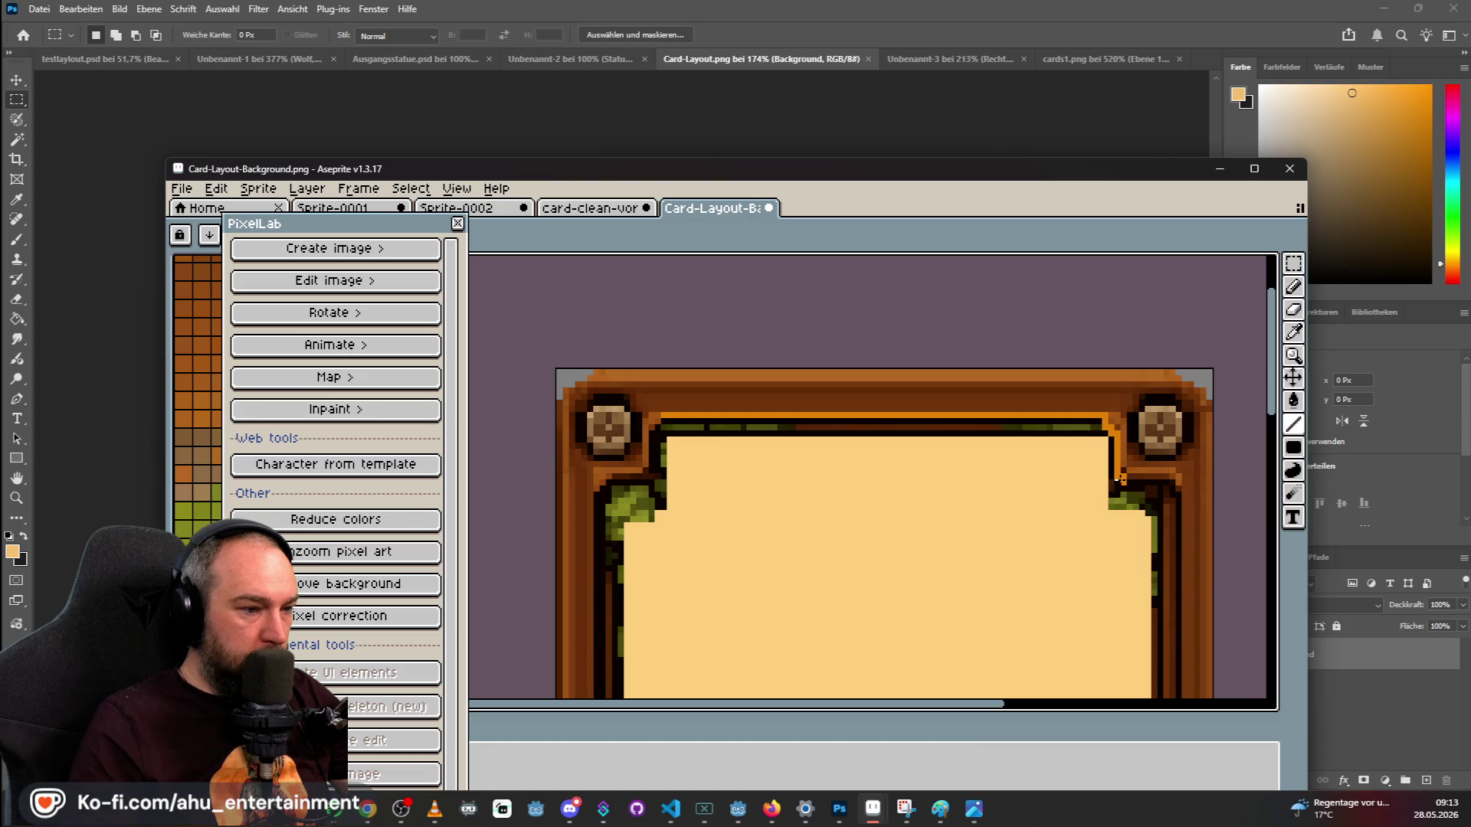
drag(1120, 480, 1173, 480)
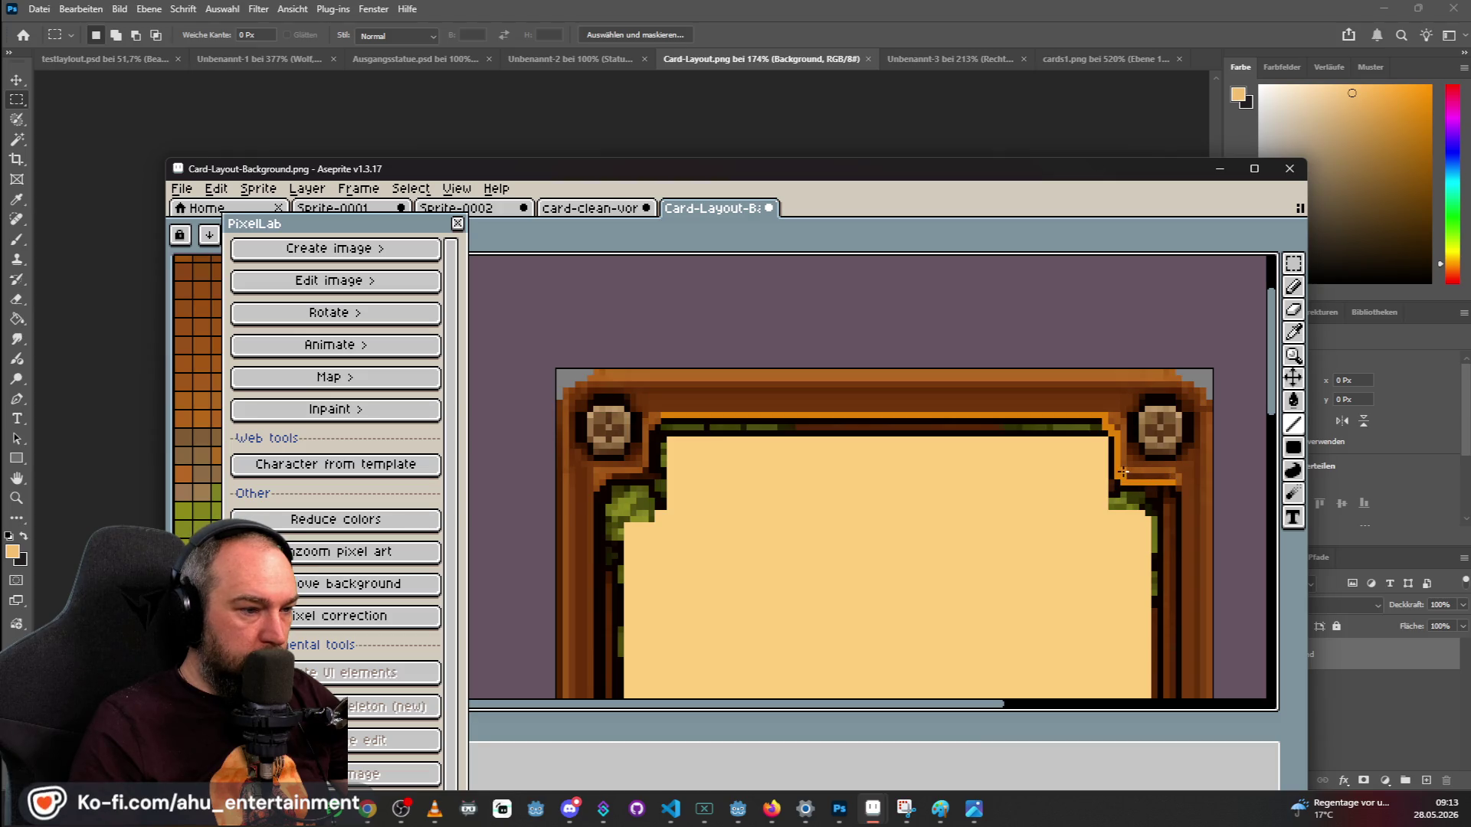
Maximize the editor and continue orange trim down the right edge, bottom-right corner and bottom strip.
scroll(1149, 505, down, 1)
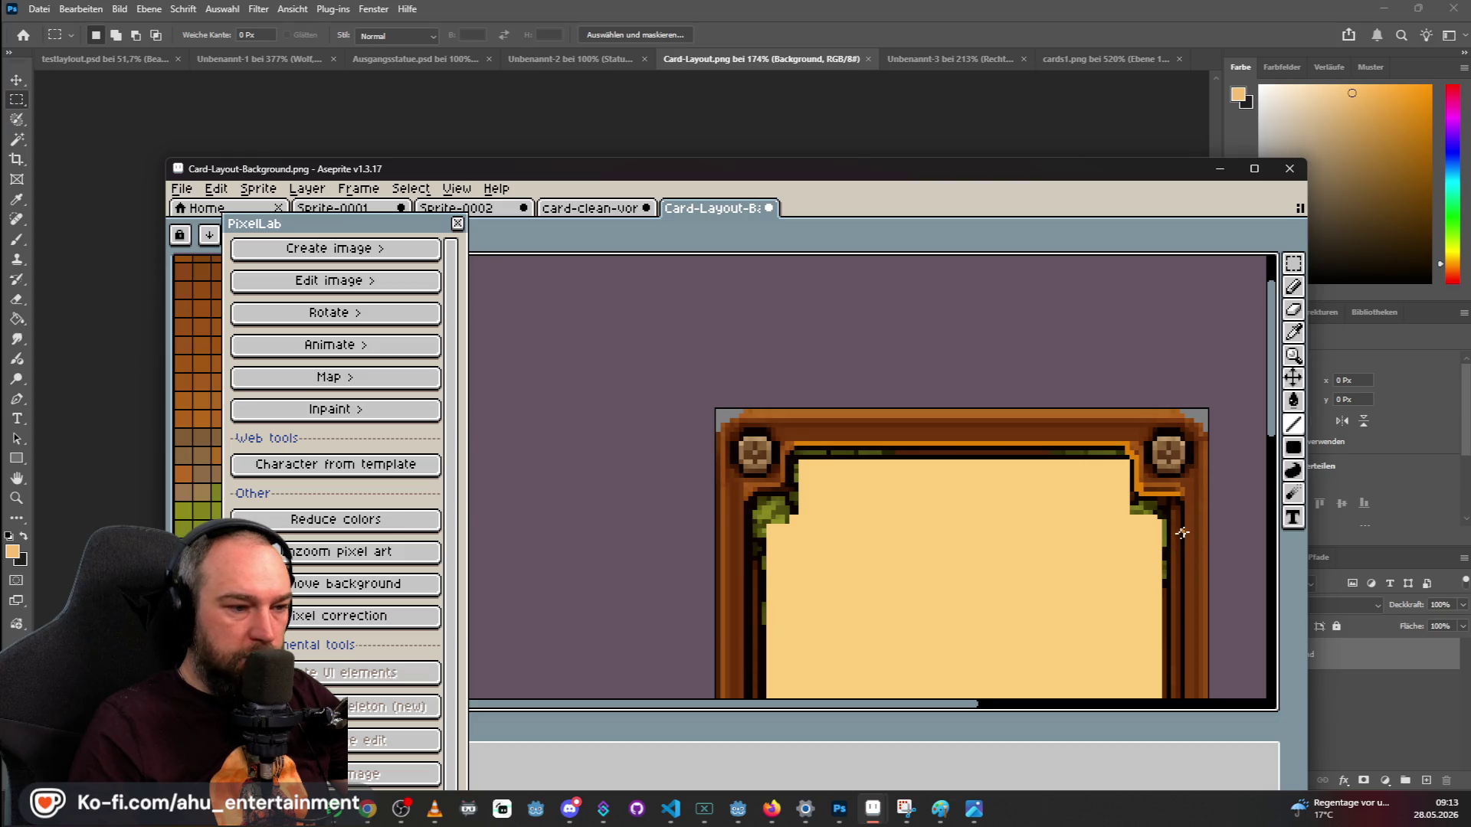
scroll(1181, 498, down, 2)
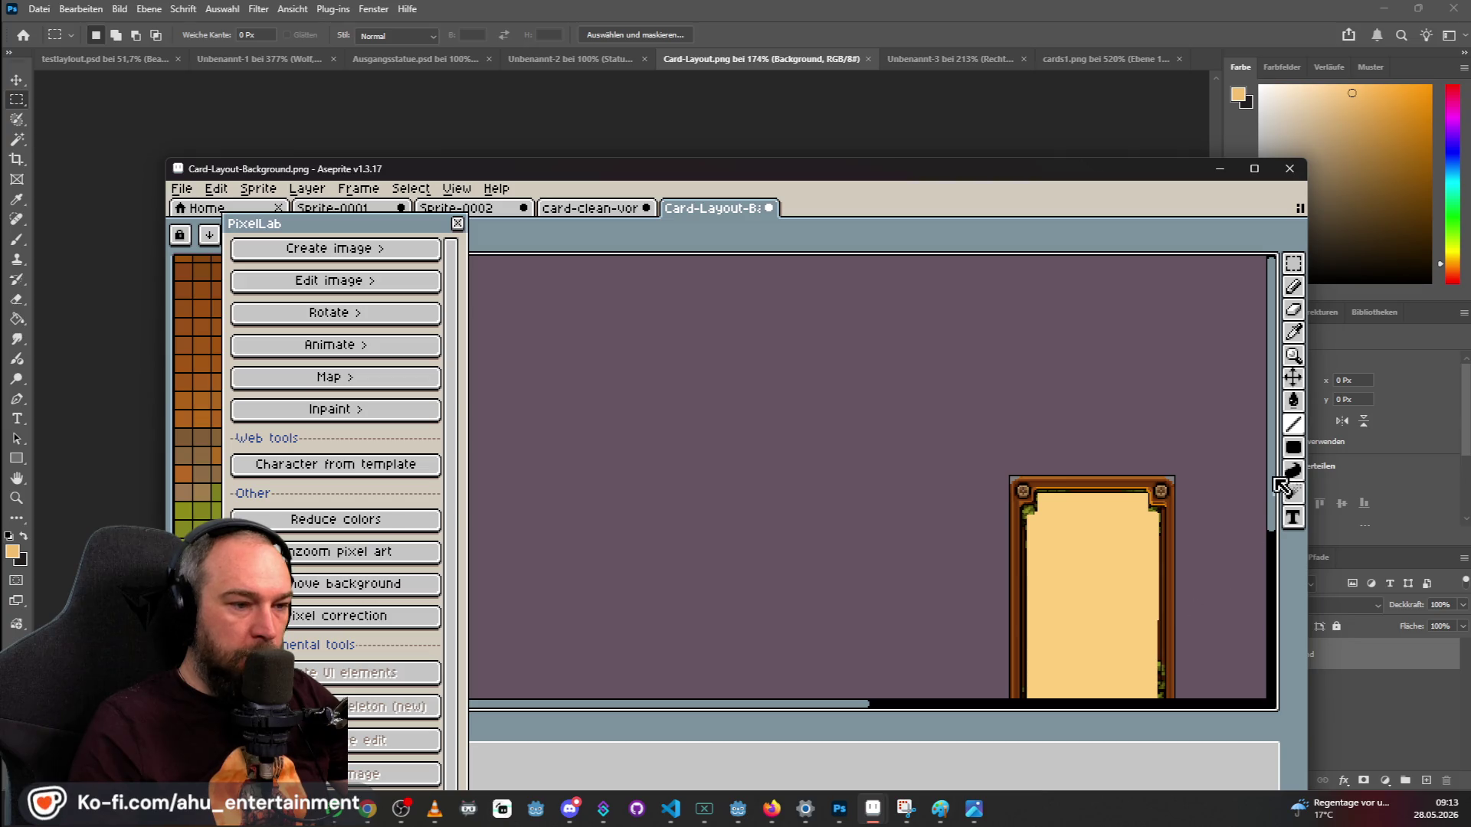
scroll(1149, 536, down, 2)
scroll(1126, 522, up, 2)
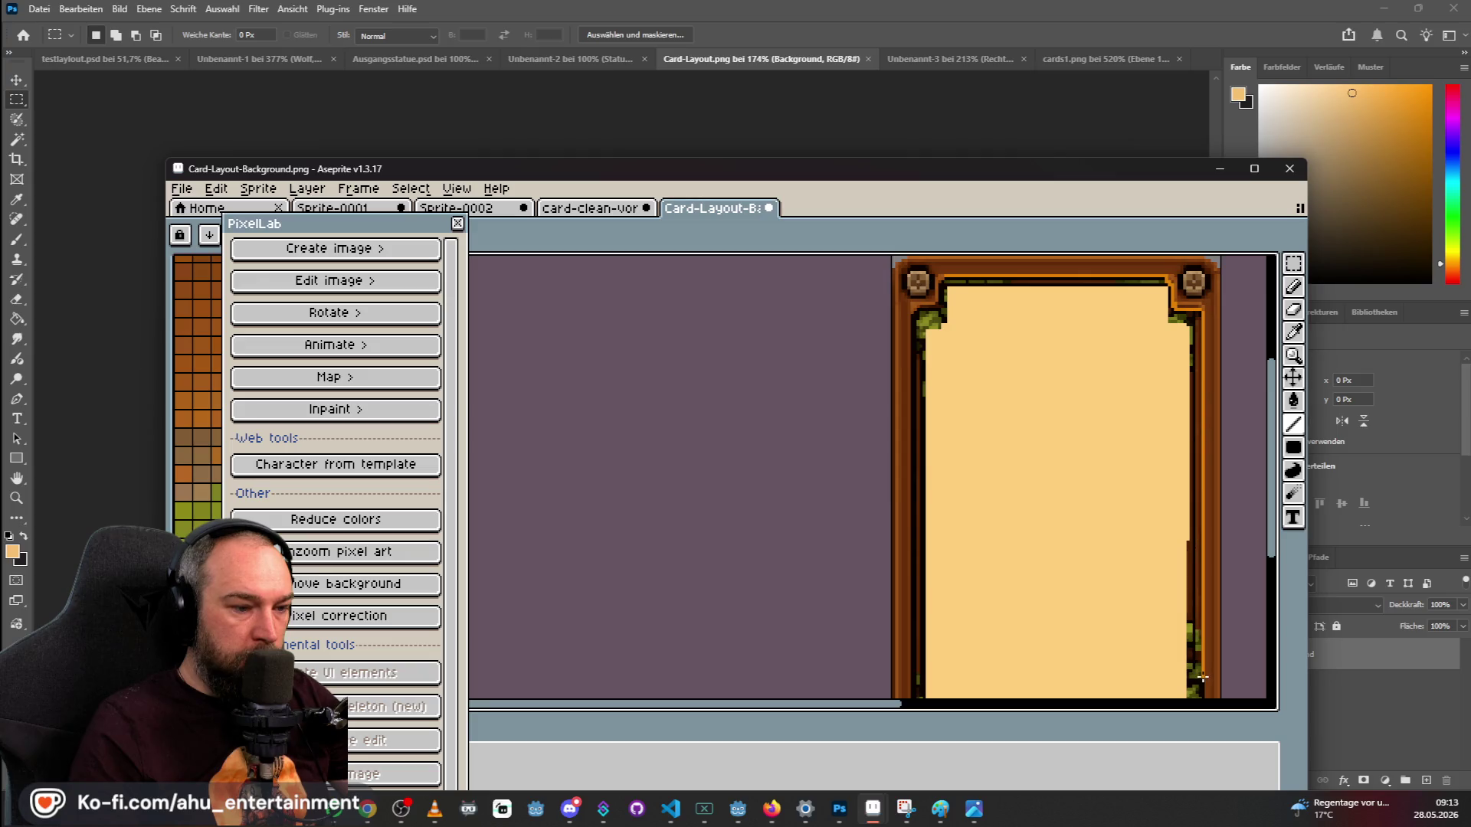
scroll(1206, 665, down, 1)
scroll(1276, 483, down, 3)
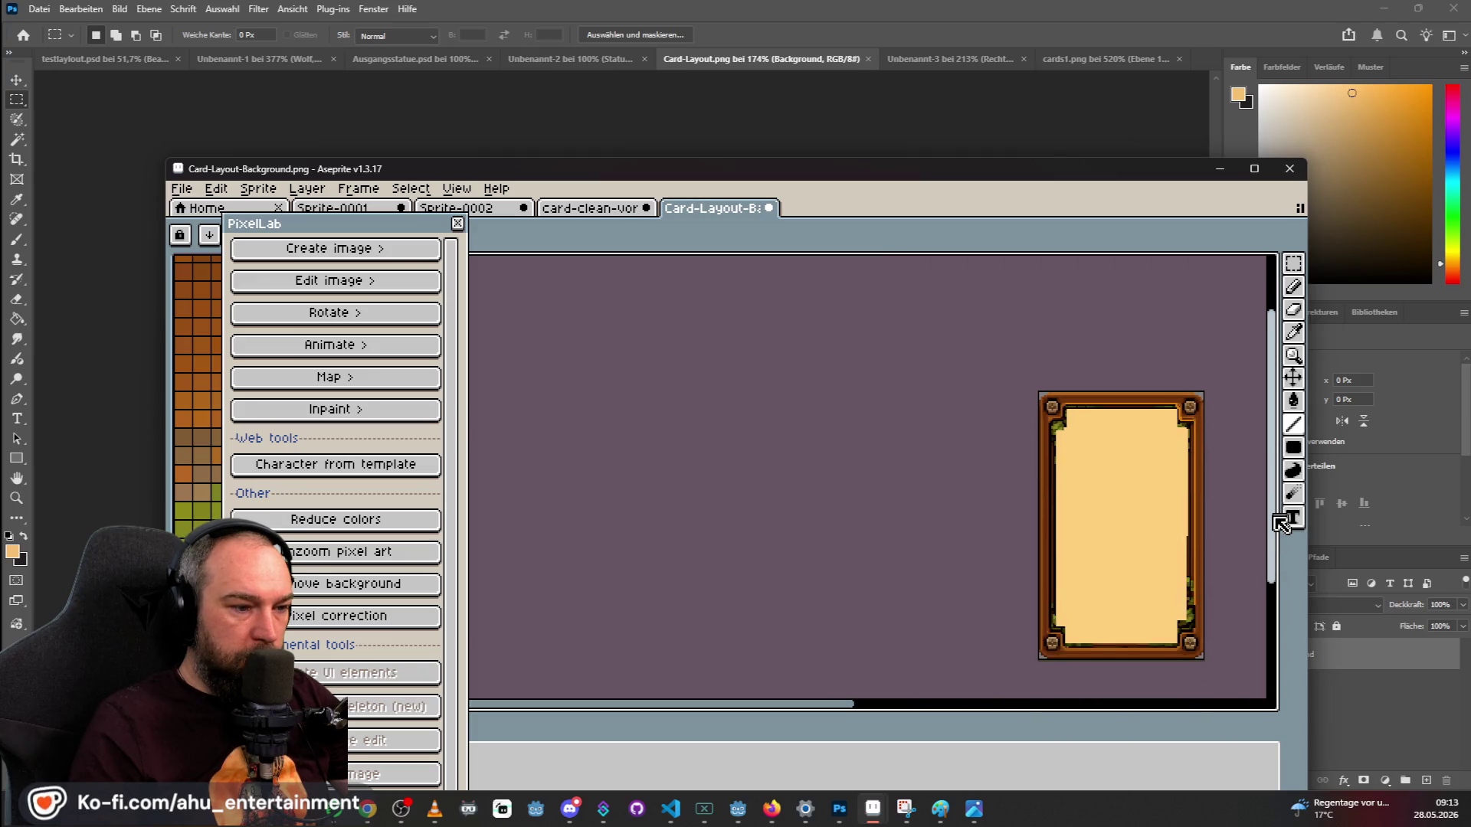
click(1254, 168)
scroll(1026, 468, up, 2)
drag(1016, 458, 1017, 528)
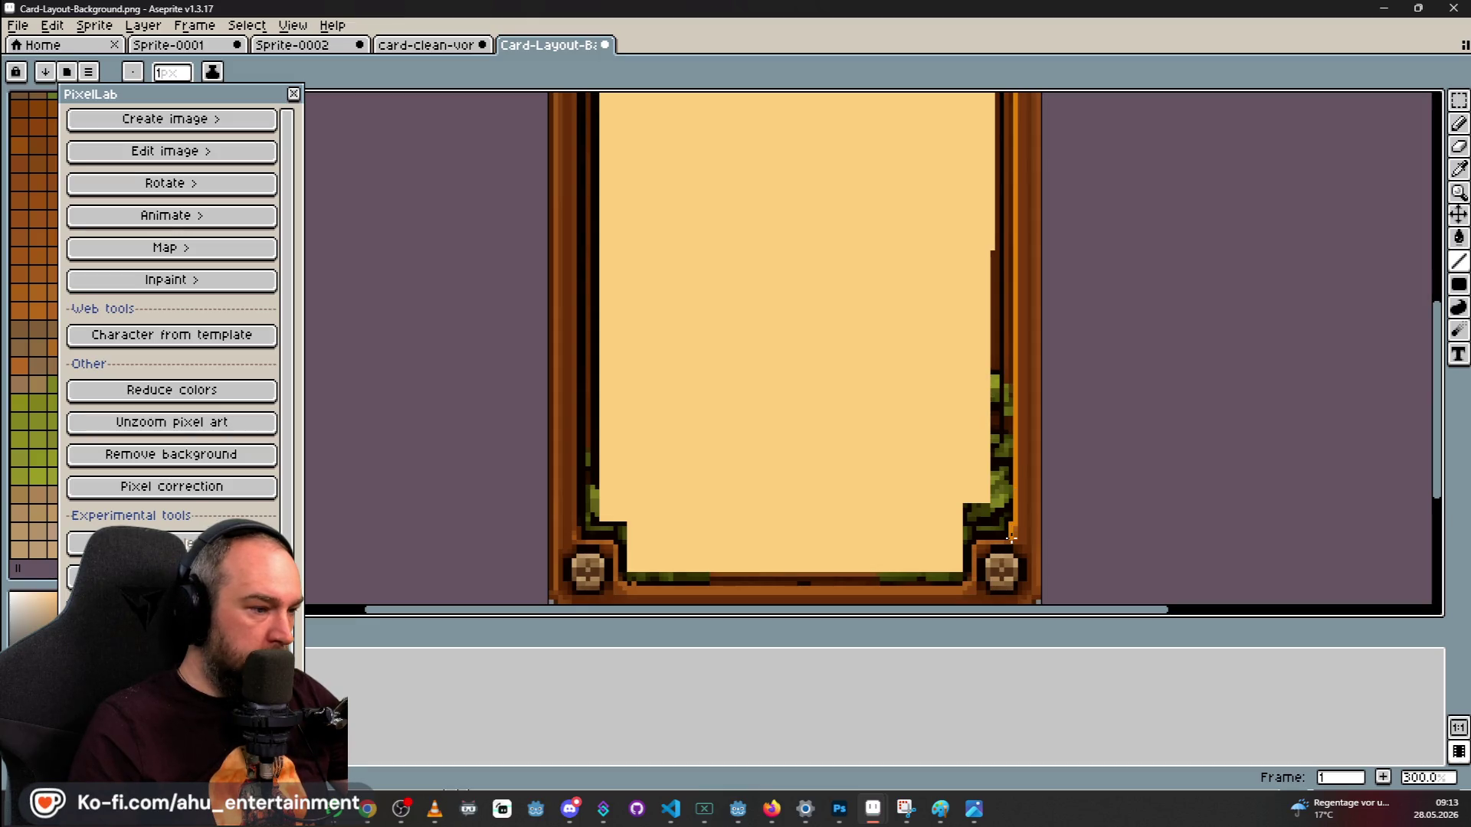
drag(1011, 538, 973, 535)
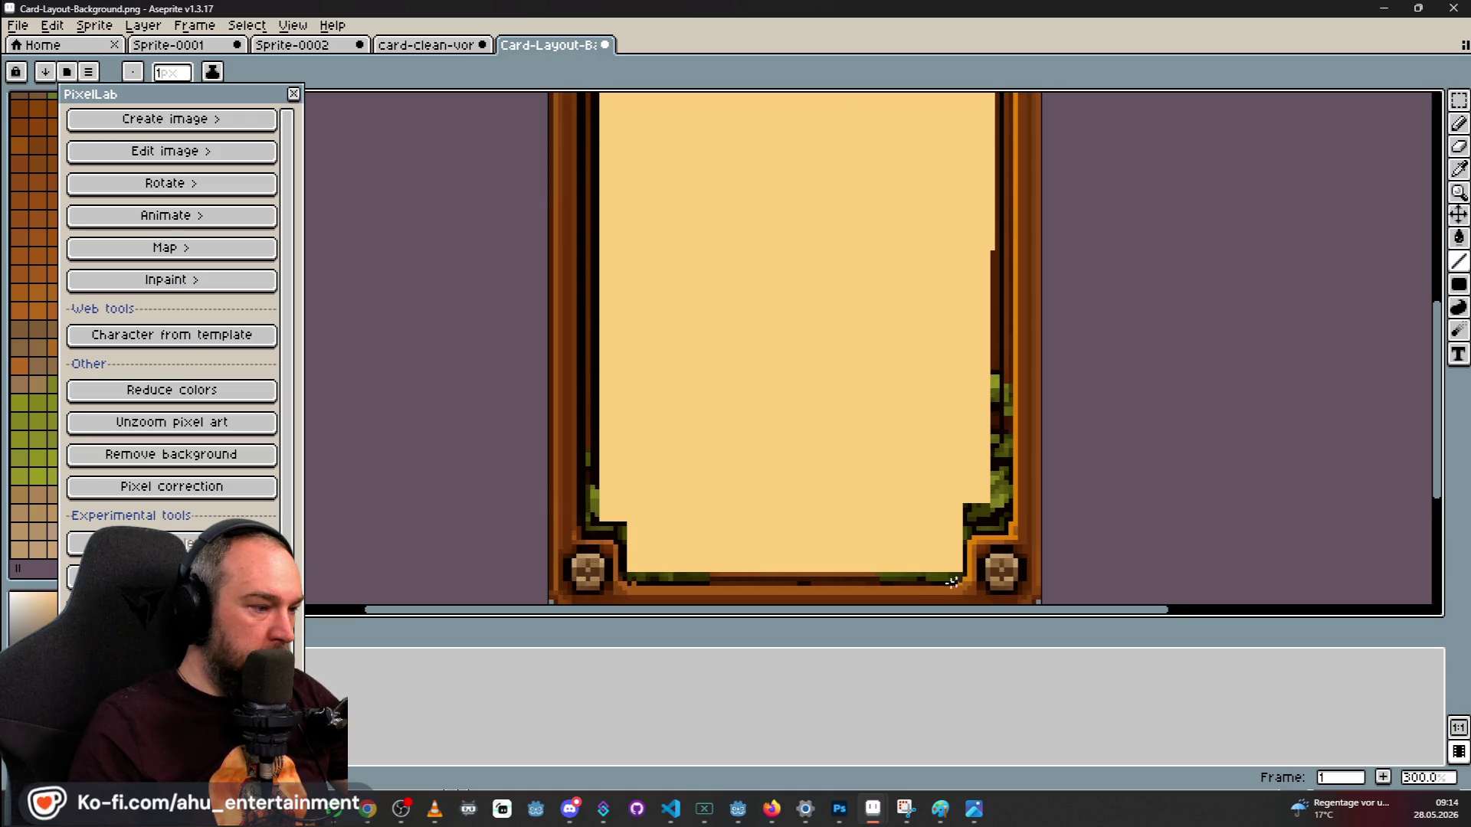
drag(962, 582, 625, 584)
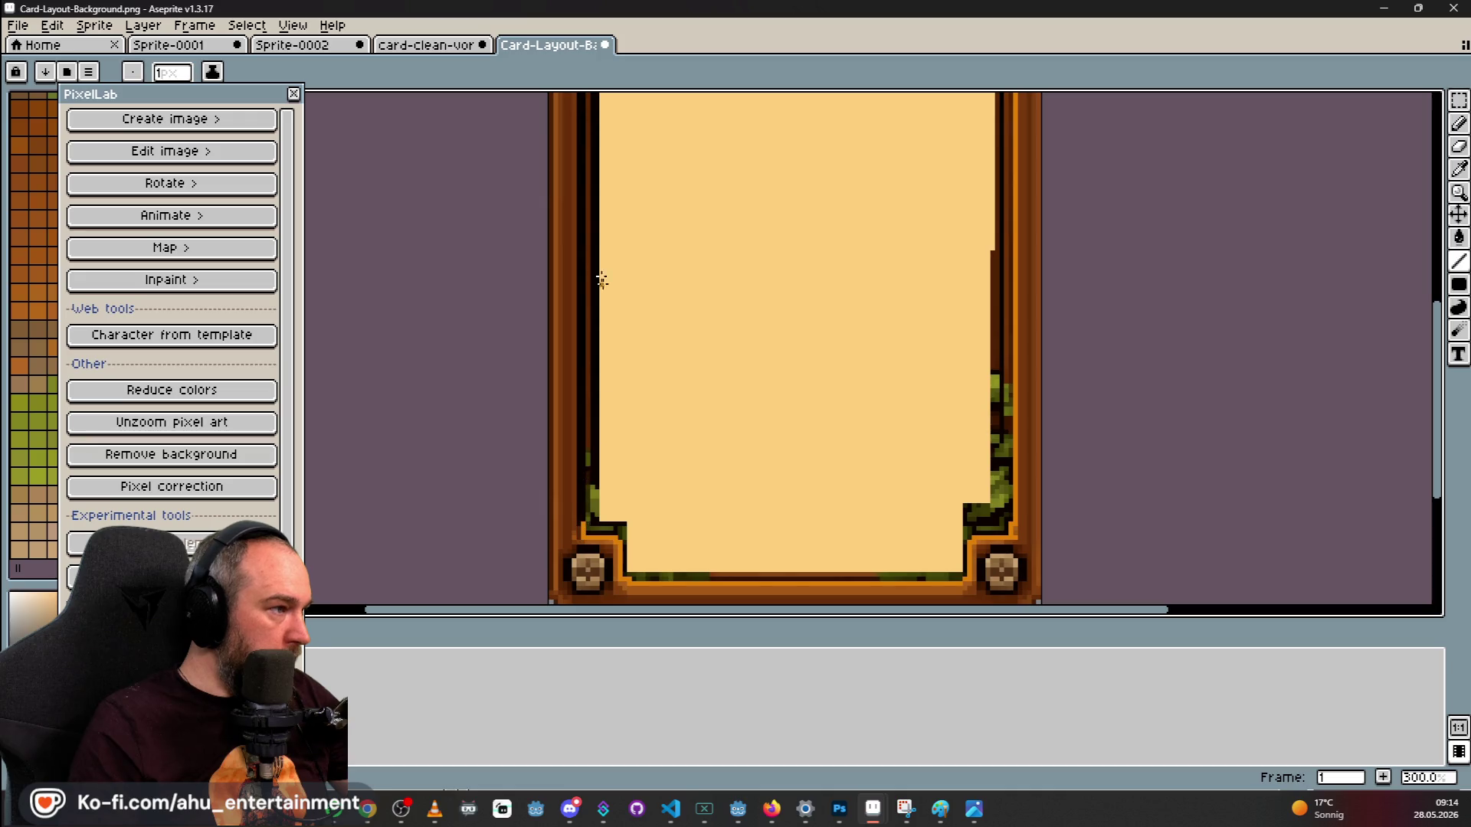
Draw a straight orange line up the left inner border, redone one pixel further left.
mouse_move(745, 309)
mouse_down()
mouse_move(725, 381)
mouse_move(733, 362)
mouse_up()
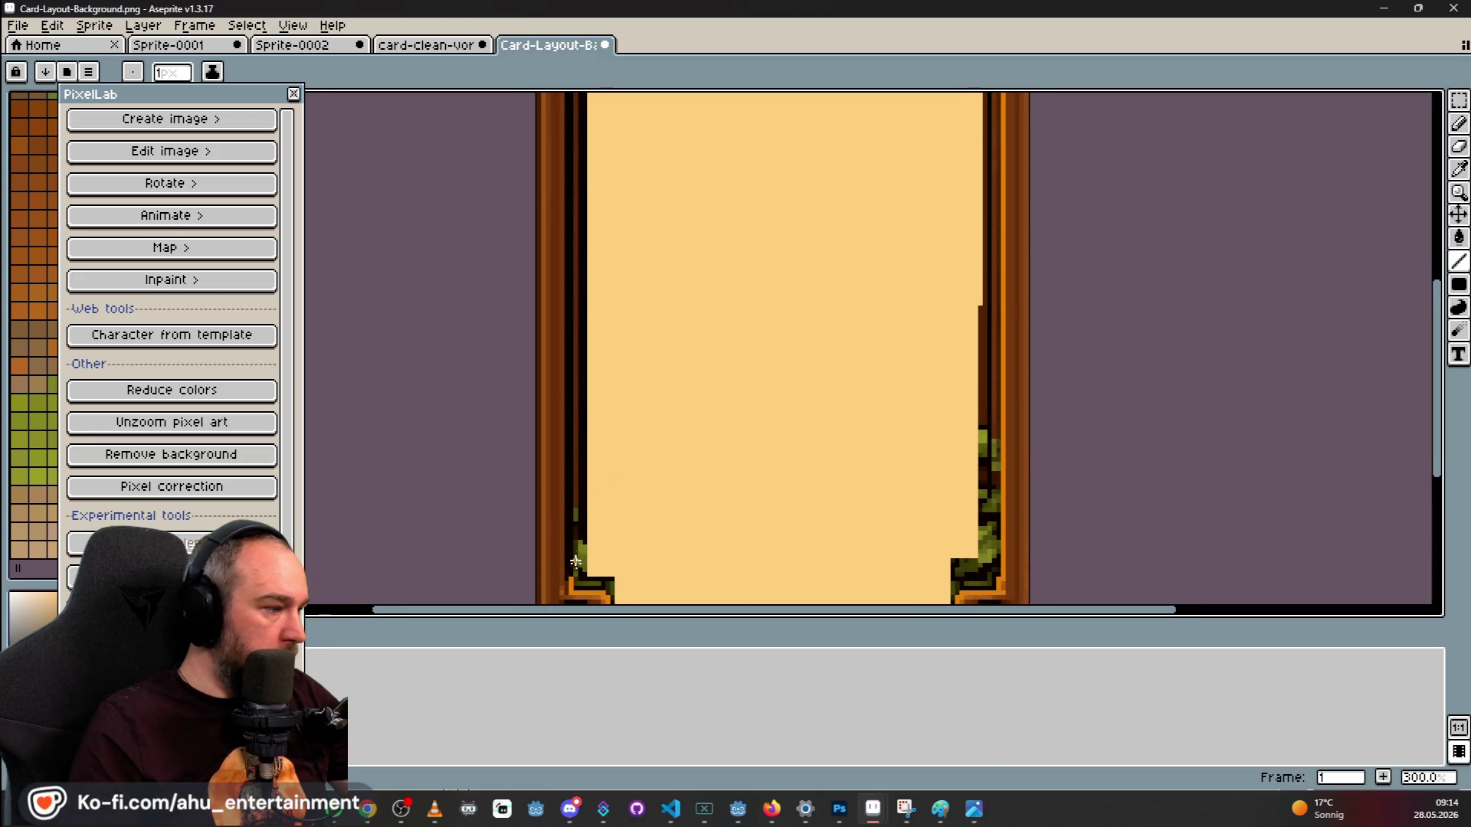
drag(573, 580, 560, 134)
key(ctrl+z)
drag(567, 337, 565, 95)
key(ctrl+z)
key(ctrl+z)
key(ctrl+z)
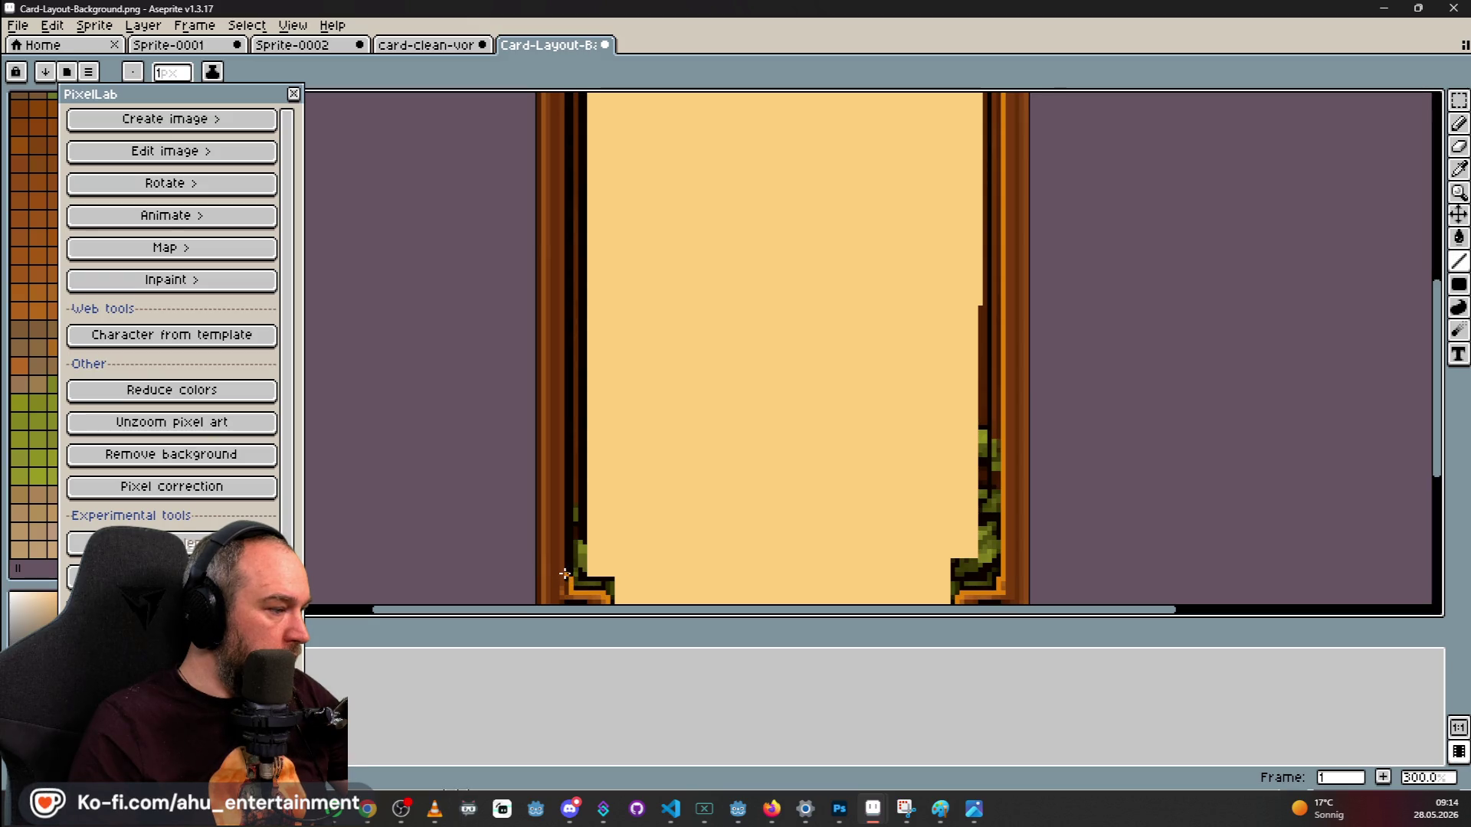
mouse_move(567, 574)
mouse_down()
mouse_move(570, 91)
mouse_move(566, 119)
mouse_up()
key(ctrl+z)
shift+click(565, 110)
Zoom in and paint orange along the frame's inner top edge toward the right.
scroll(566, 230, up, 2)
scroll(587, 243, up, 3)
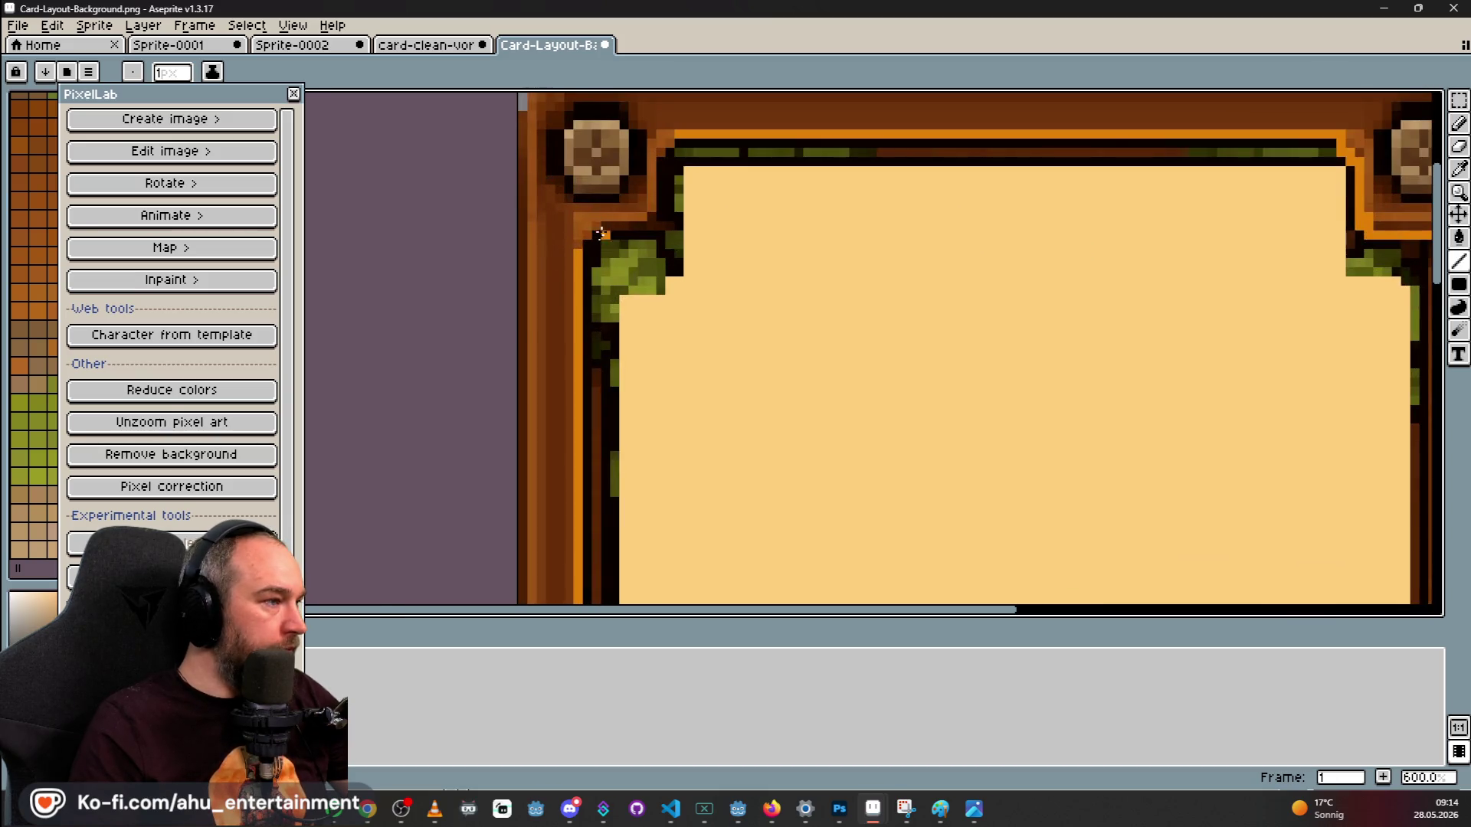
mouse_move(587, 243)
mouse_down()
mouse_move(633, 225)
mouse_move(613, 226)
mouse_up()
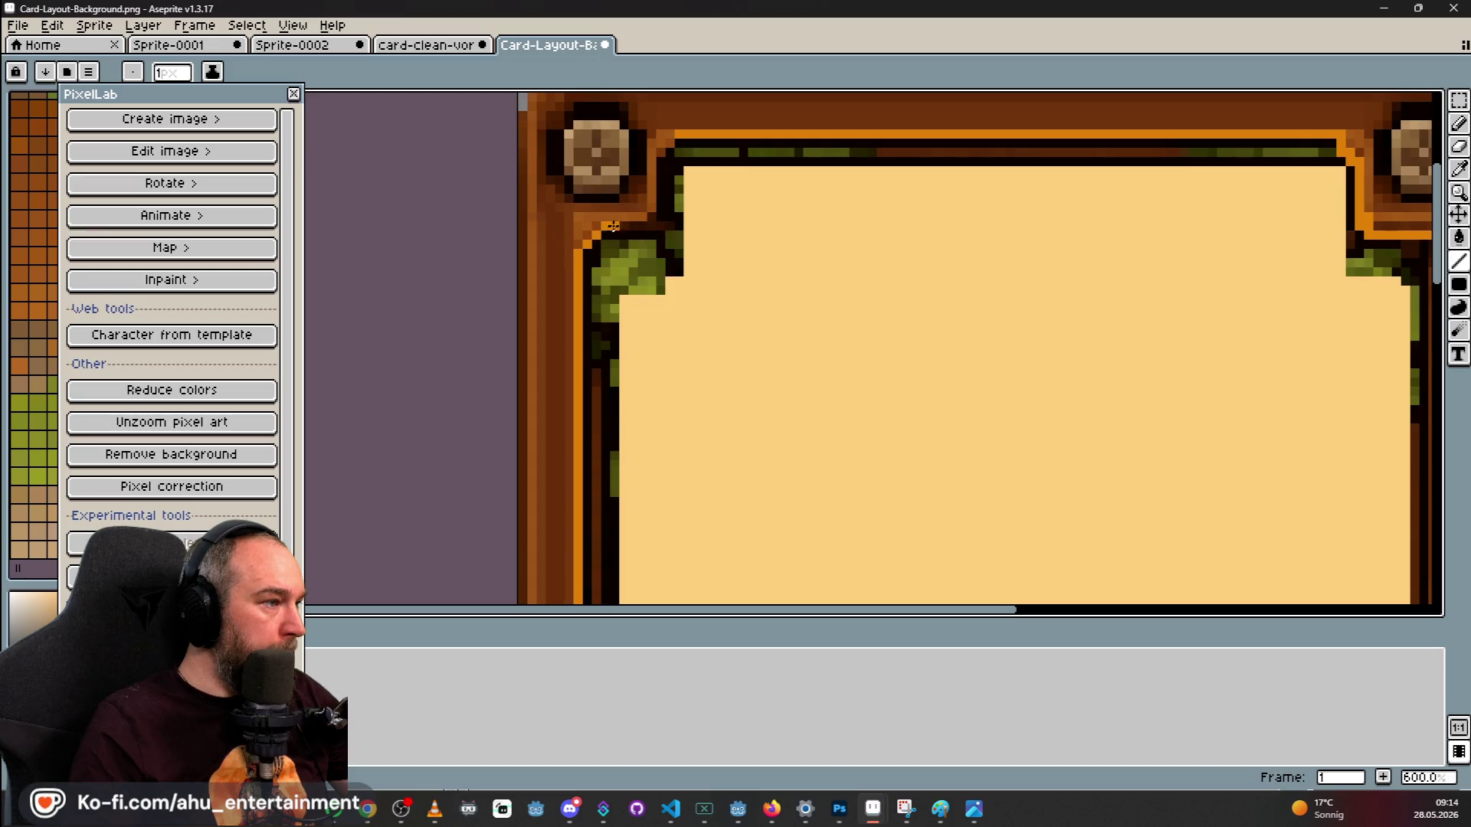
mouse_move(606, 226)
mouse_down()
mouse_move(662, 219)
mouse_move(658, 167)
mouse_up()
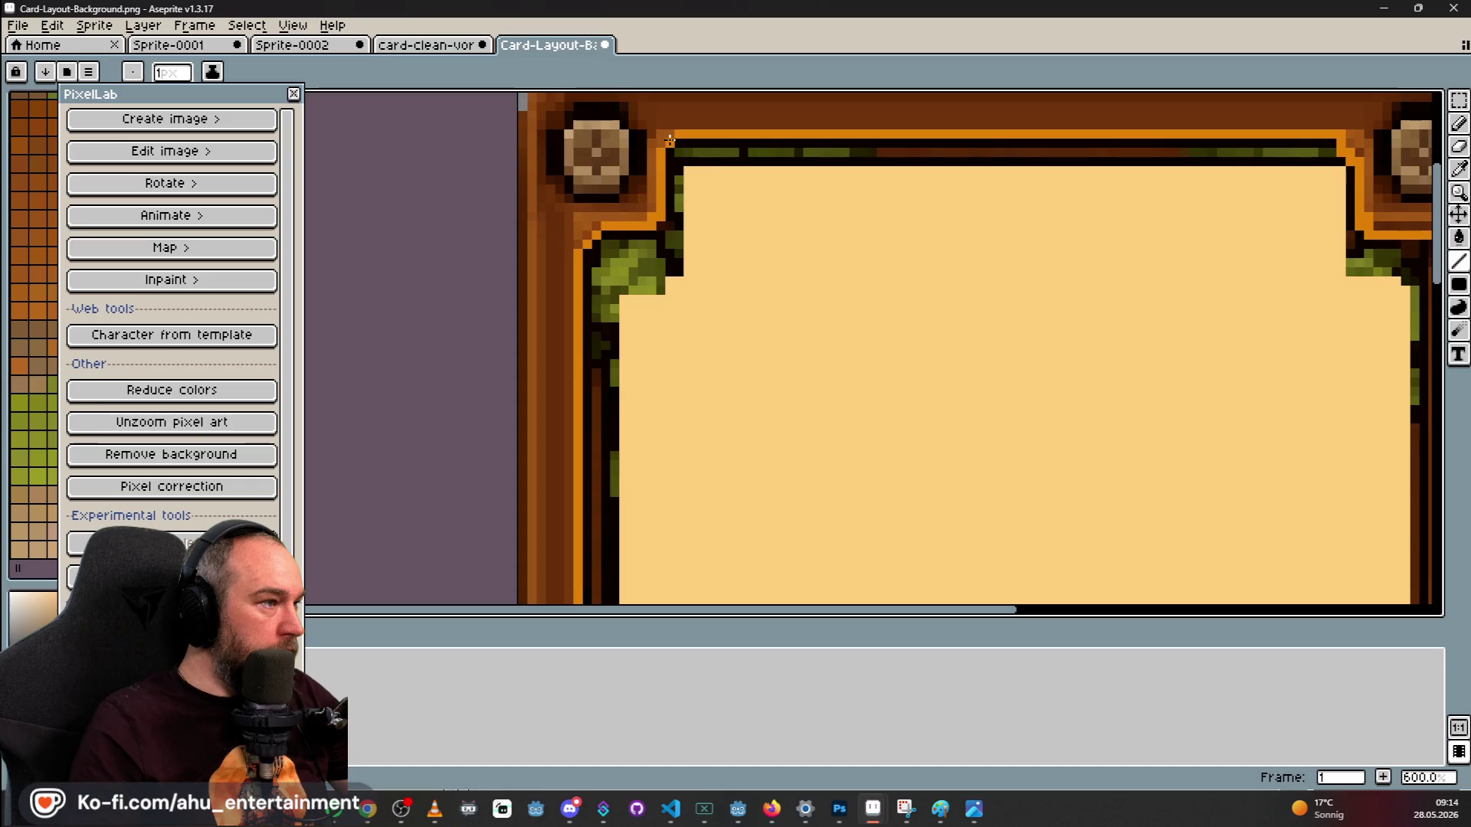
scroll(674, 144, down, 5)
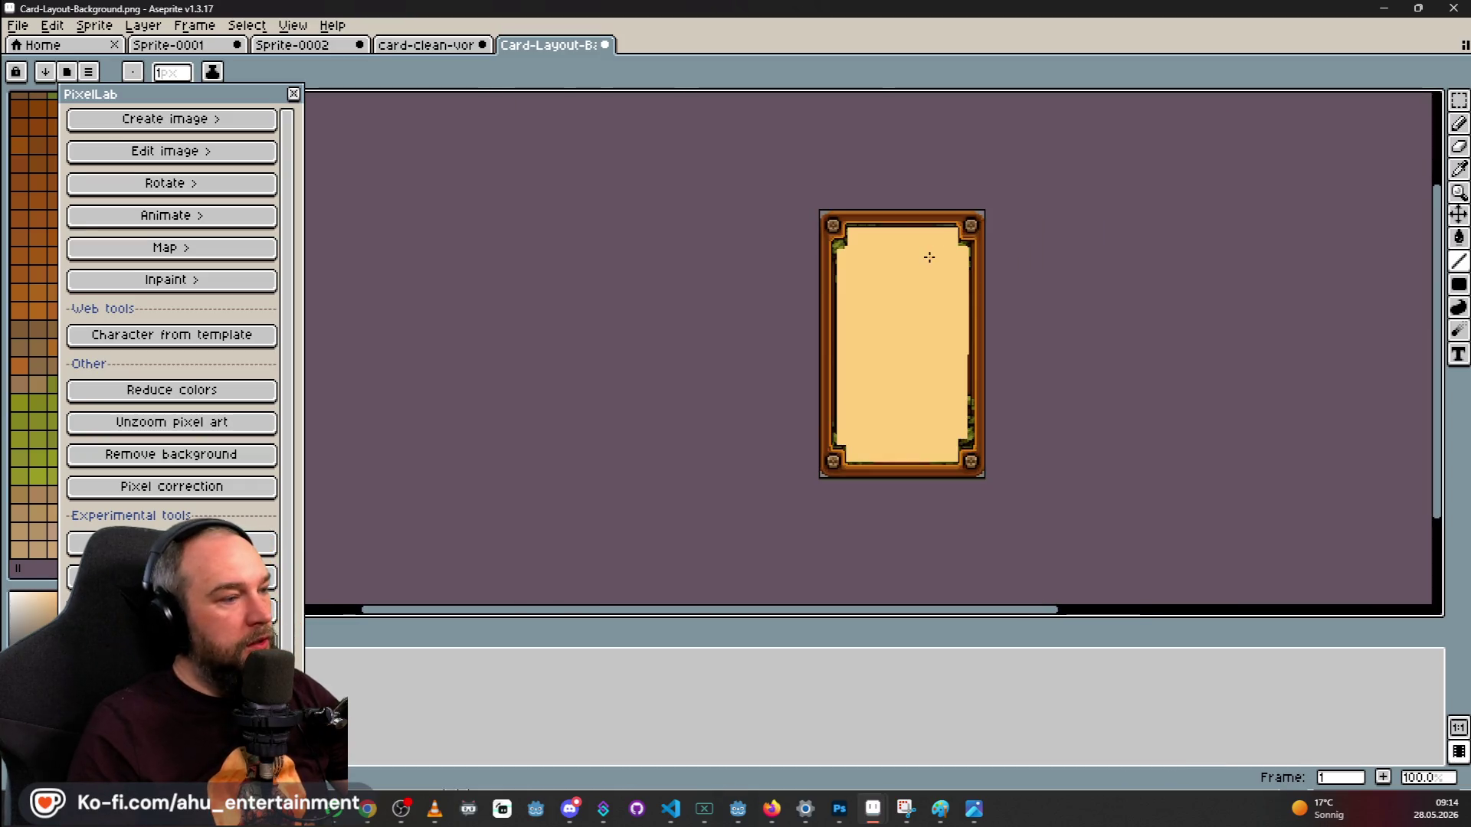
Sample the orange from the card-clean-vorne image and return to Card-Layout-Background.
click(441, 45)
scroll(551, 292, up, 2)
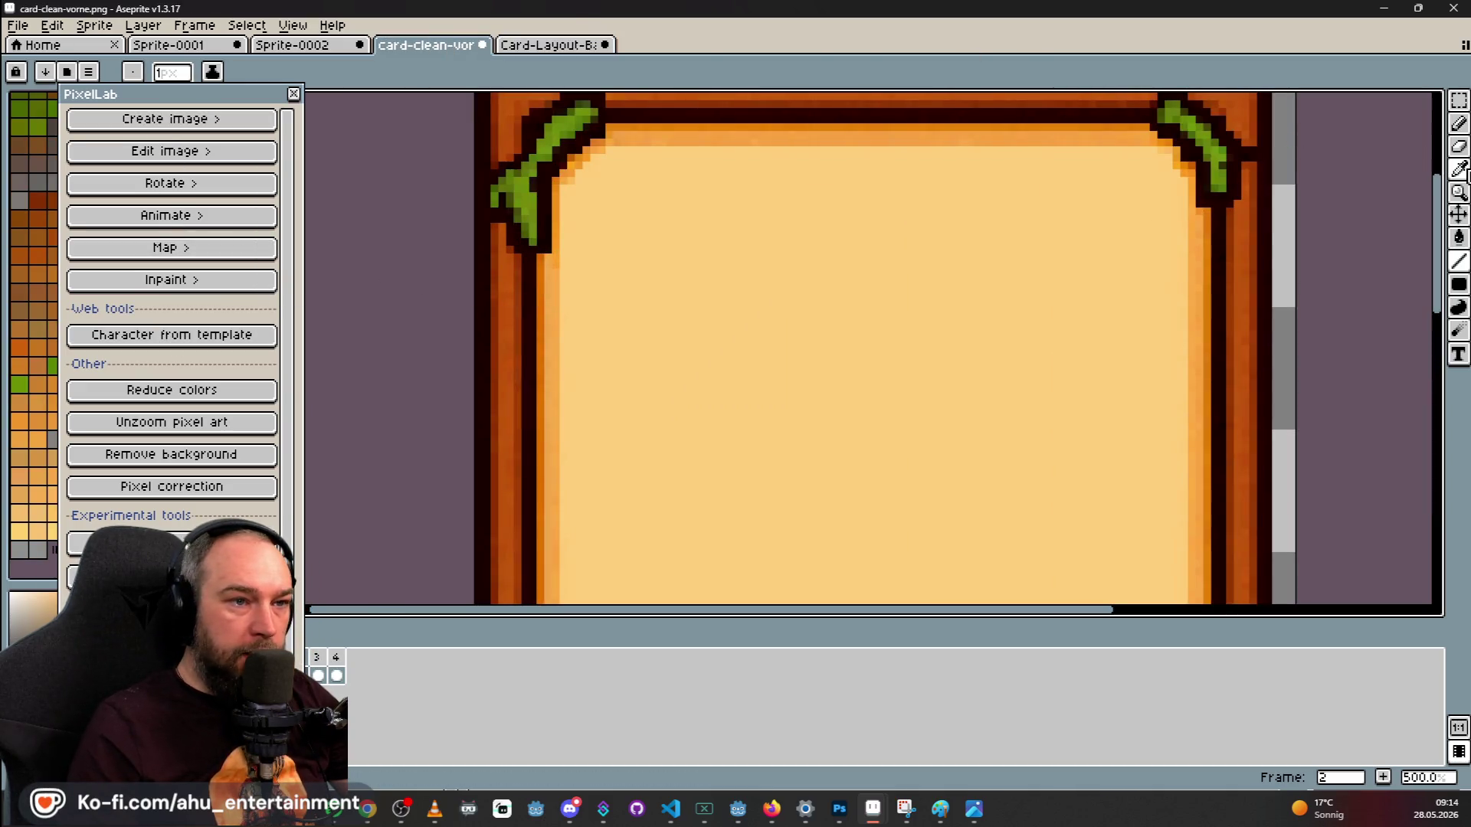
click(1459, 170)
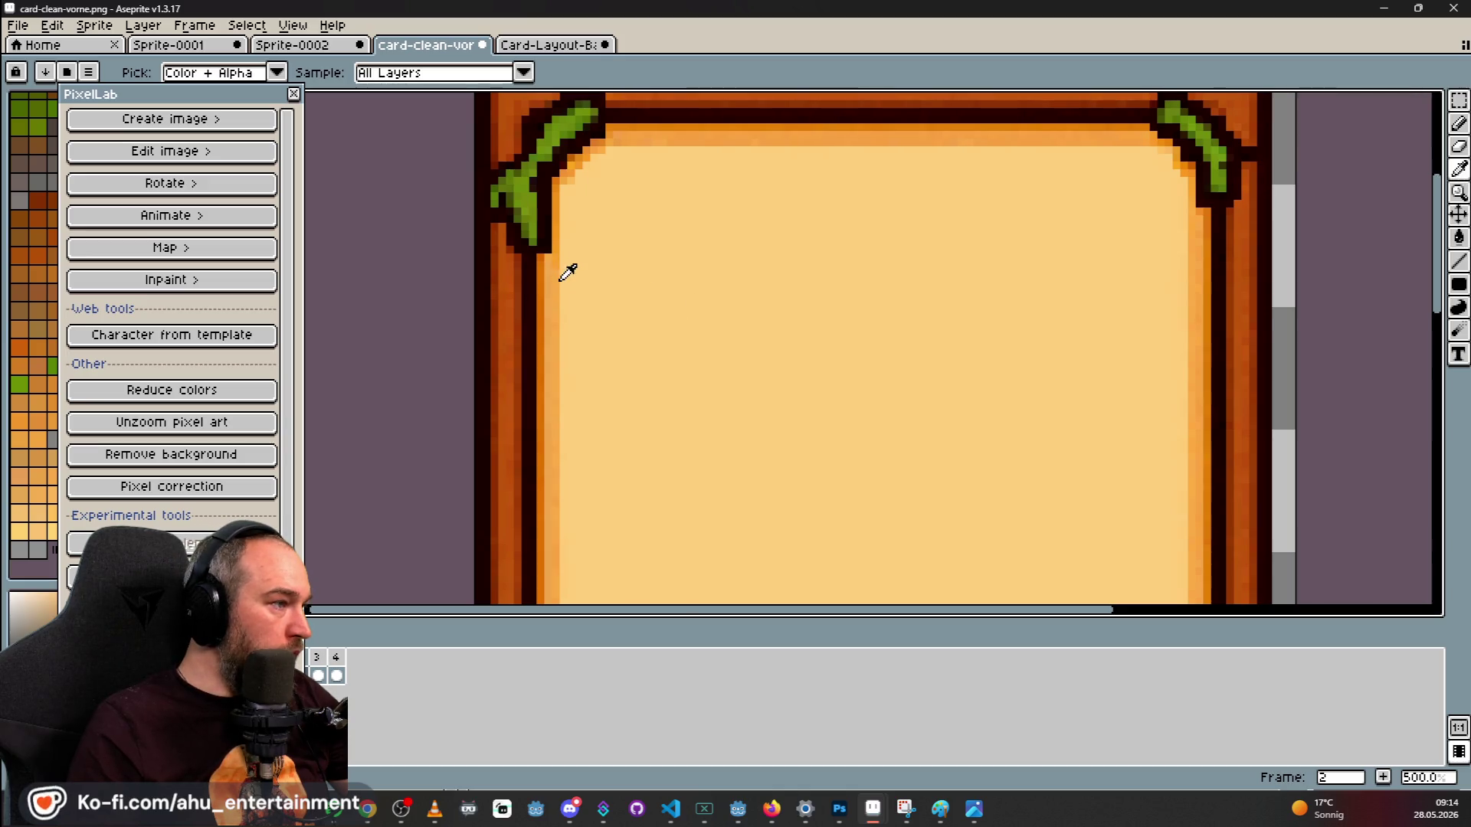
click(546, 45)
With filled rectangles, cover the green top-edge strip in orange and fill the top-right corner edge with parchment.
scroll(972, 207, up, 3)
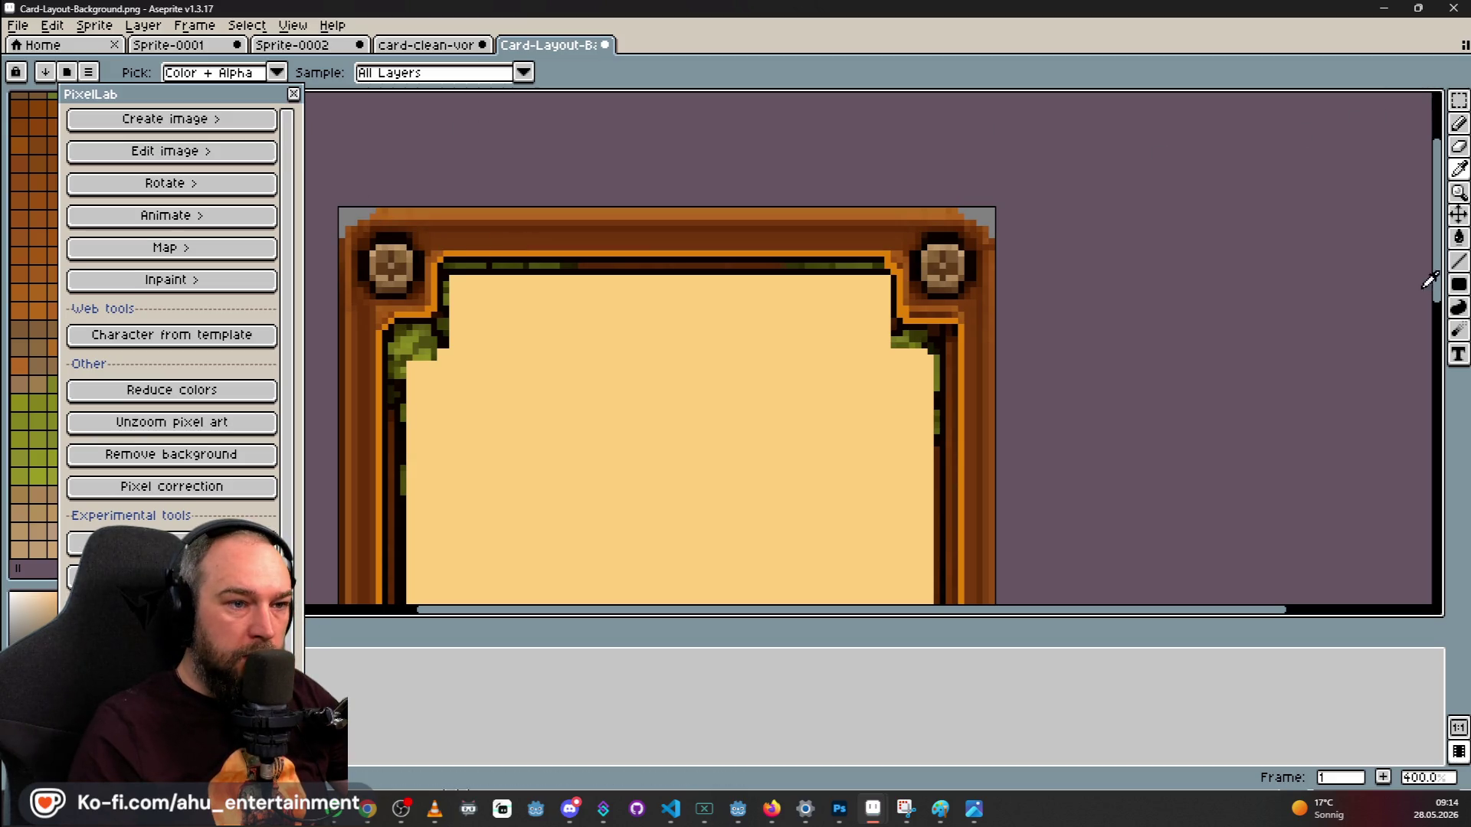
click(1458, 284)
drag(444, 254, 875, 263)
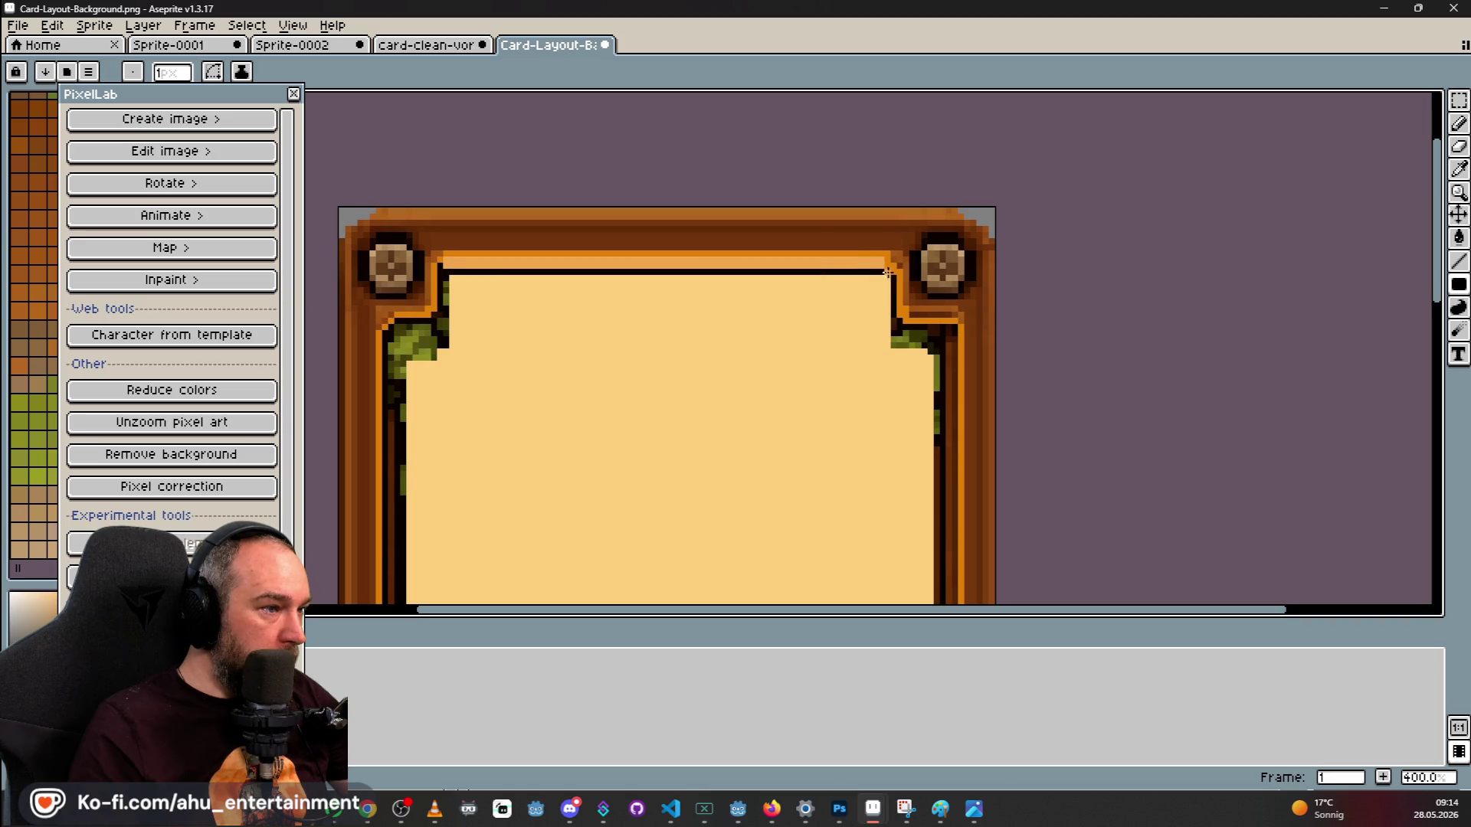
mouse_move(892, 282)
mouse_down()
mouse_move(894, 335)
mouse_move(893, 317)
mouse_up()
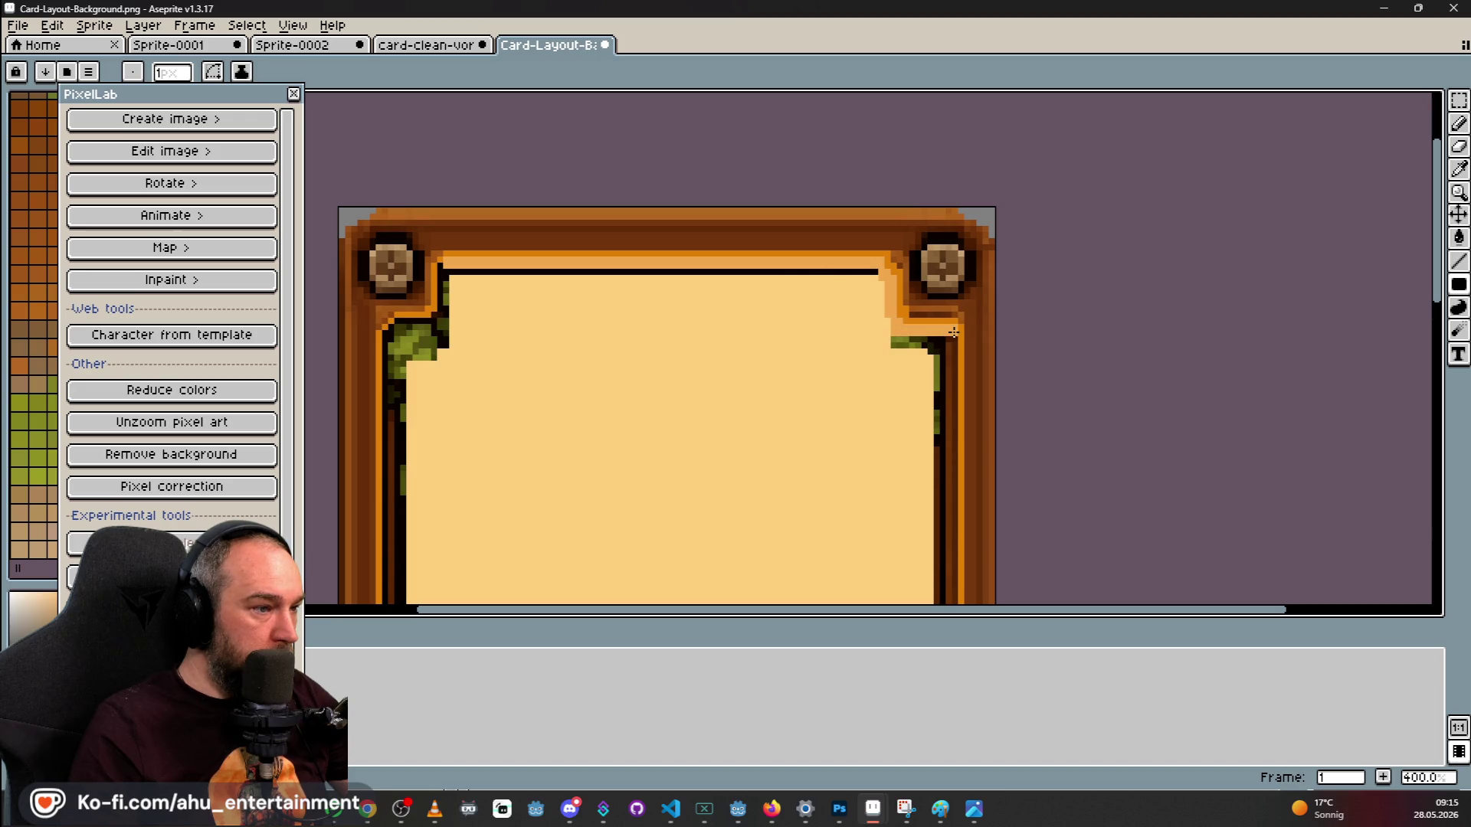
Shorten the light orange stroke on the right border and paint over the green specks along the bottom inner edge.
scroll(954, 332, down, 3)
scroll(1014, 561, up, 1)
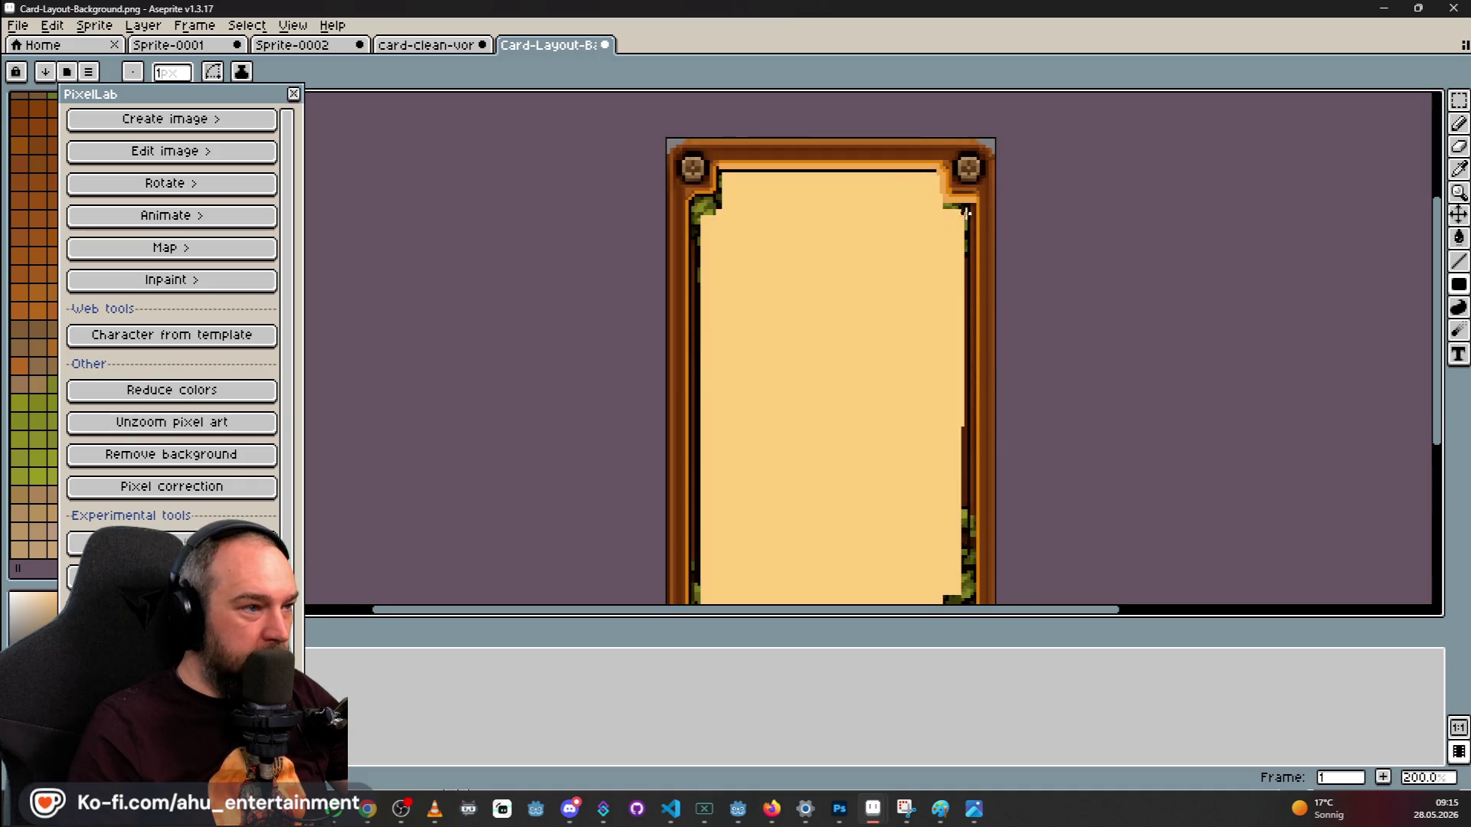
scroll(966, 214, up, 3)
scroll(969, 229, down, 2)
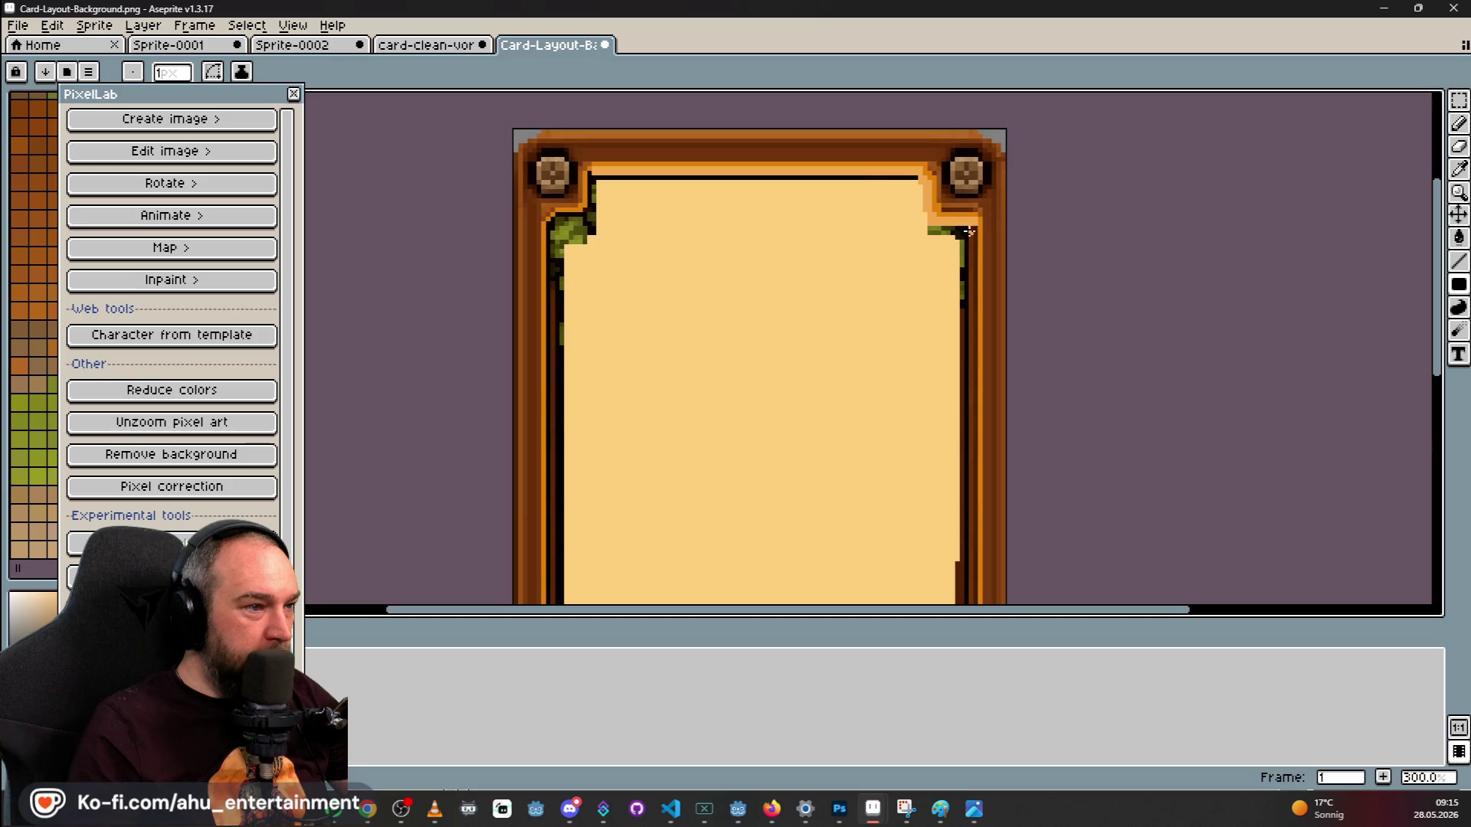
scroll(968, 230, down, 3)
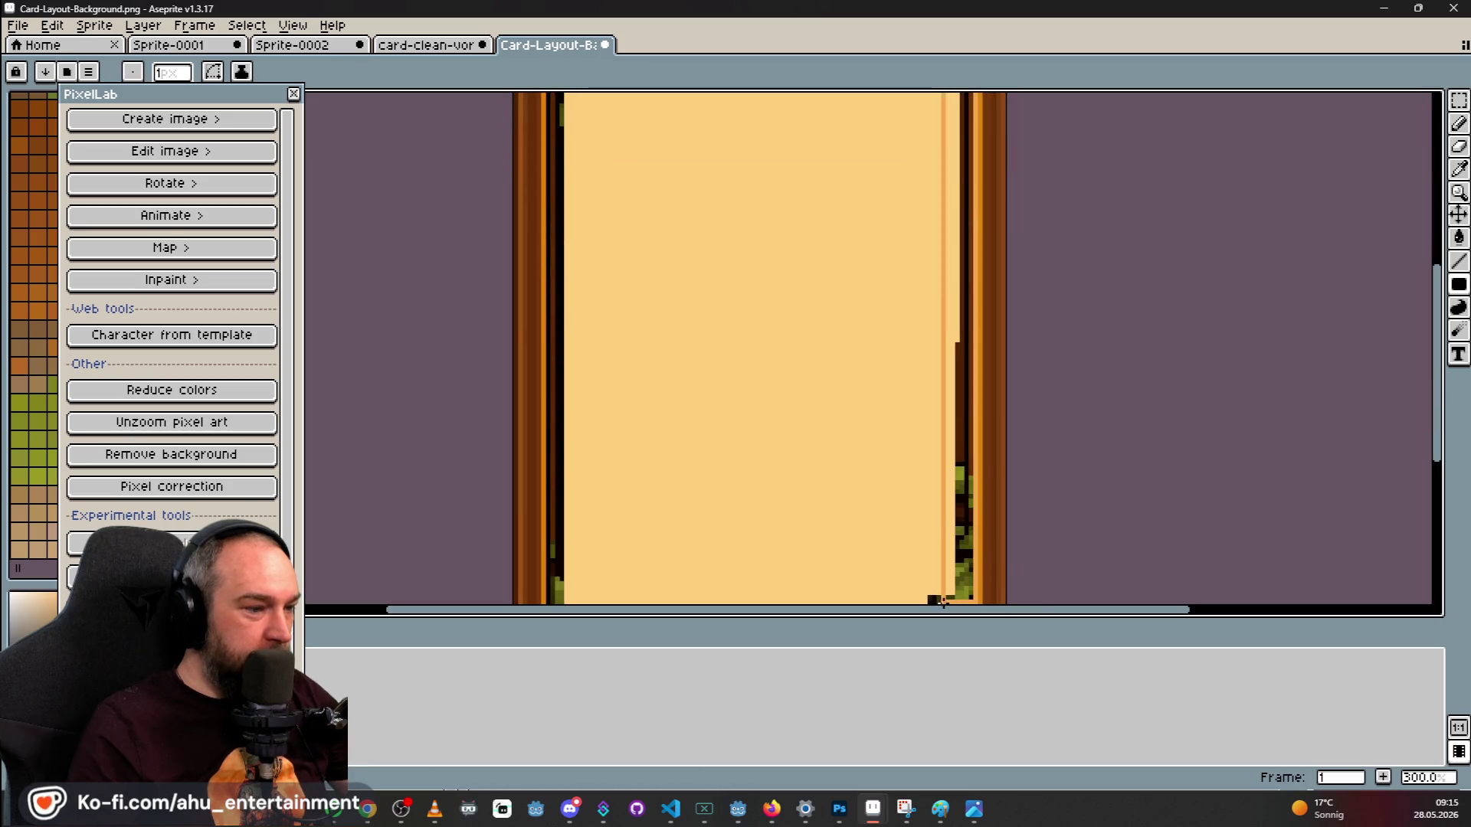
scroll(942, 602, down, 2)
mouse_move(962, 605)
mouse_down()
mouse_move(968, 497)
mouse_move(933, 524)
mouse_up()
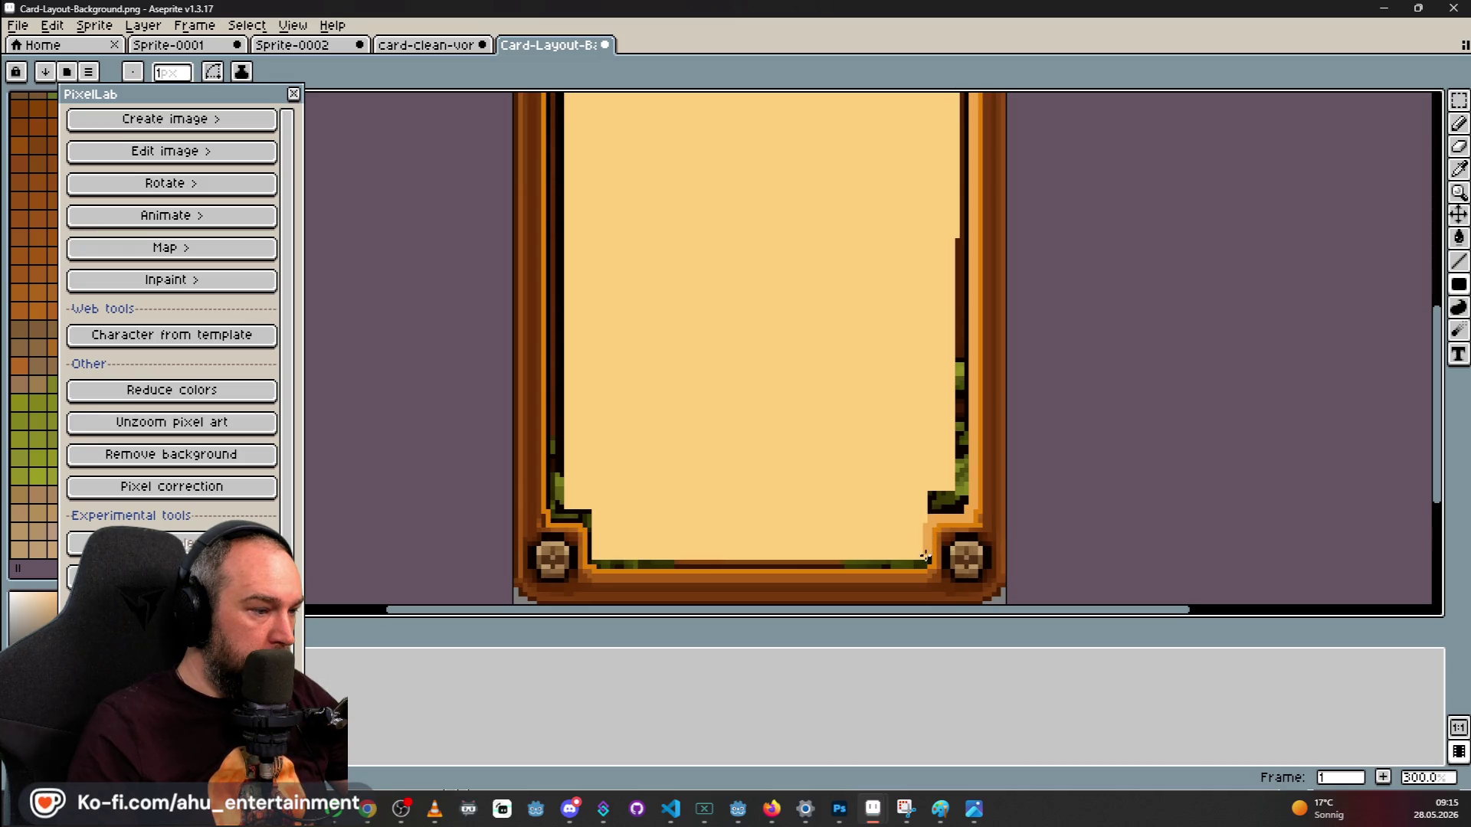
drag(924, 565, 598, 563)
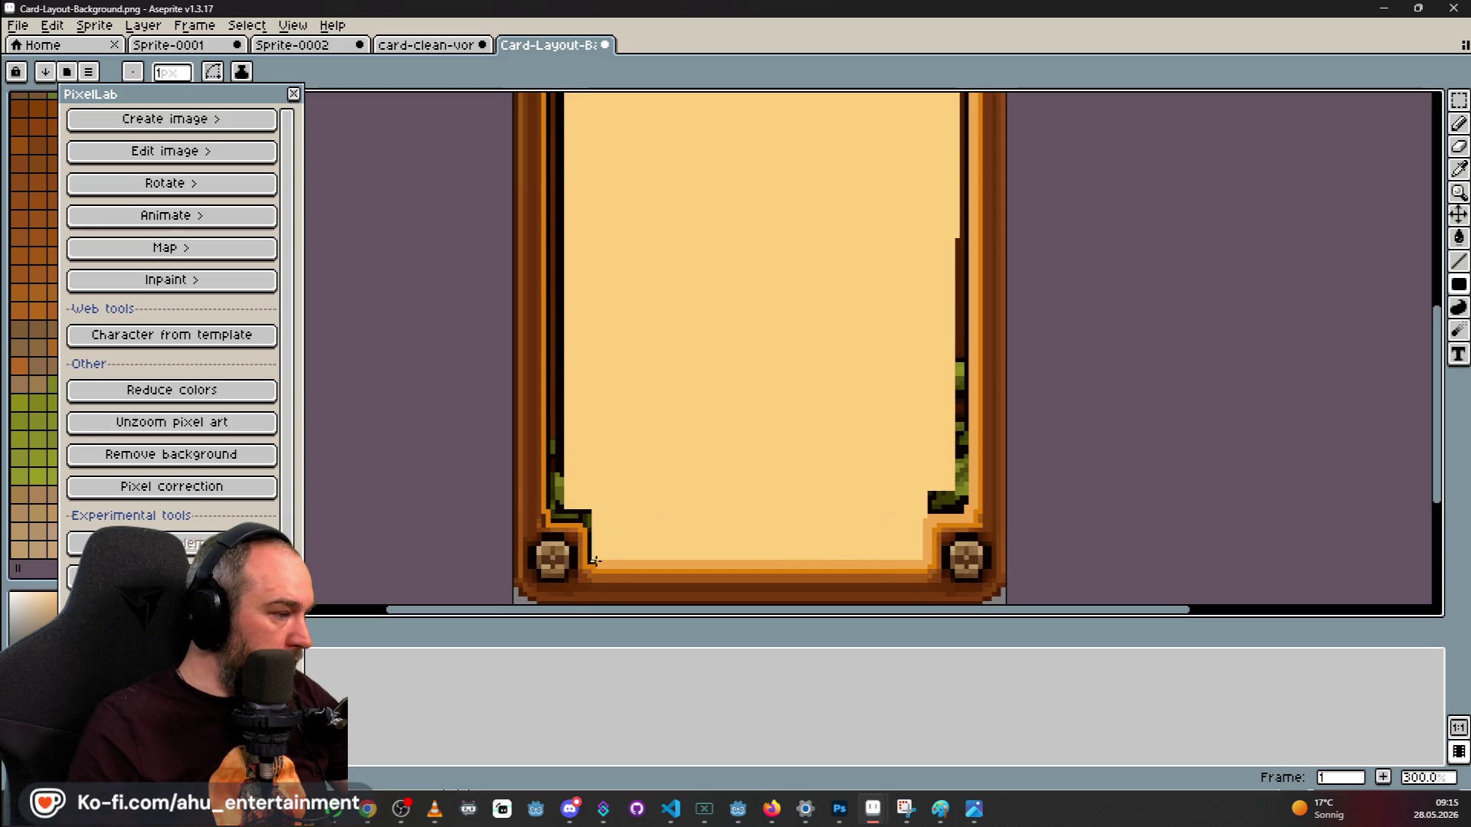
Cover the dark line at the bottom-left inner corner, undoing the unwanted lighter and left-border strokes.
drag(600, 558, 588, 518)
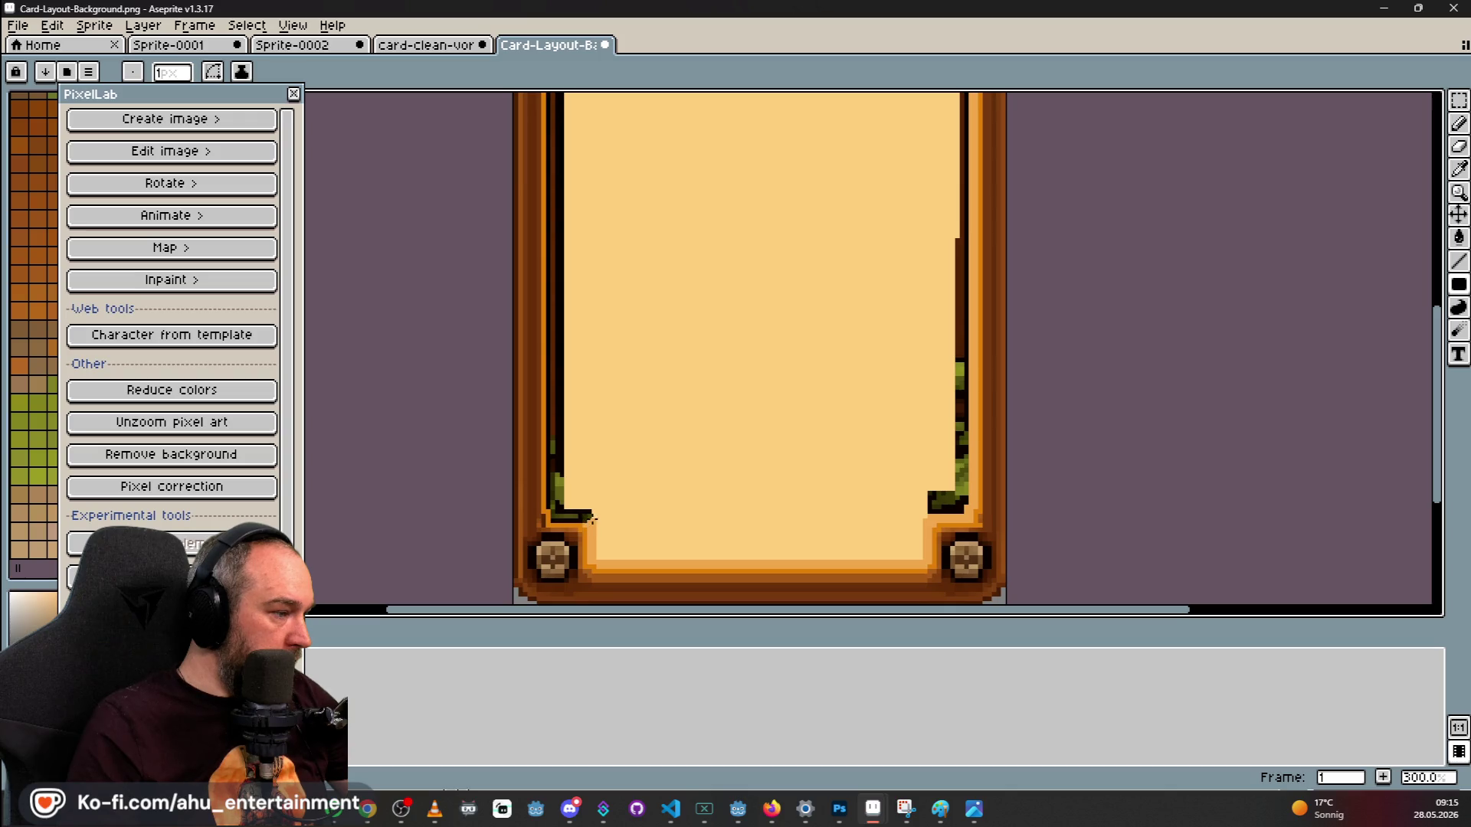
drag(586, 523, 553, 517)
key(ctrl+z)
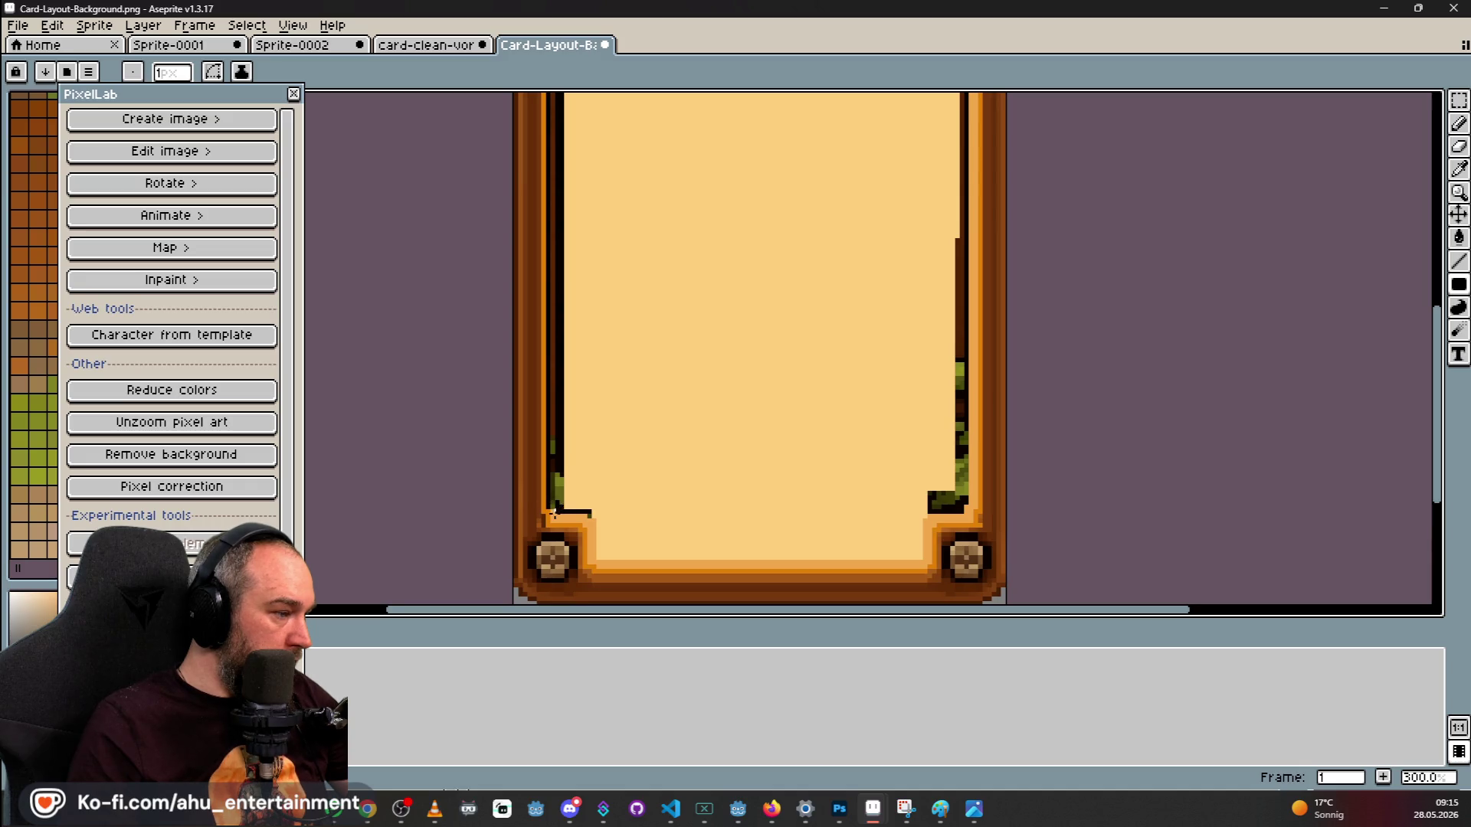
mouse_move(550, 505)
mouse_down()
mouse_move(551, 92)
mouse_move(551, 150)
mouse_up()
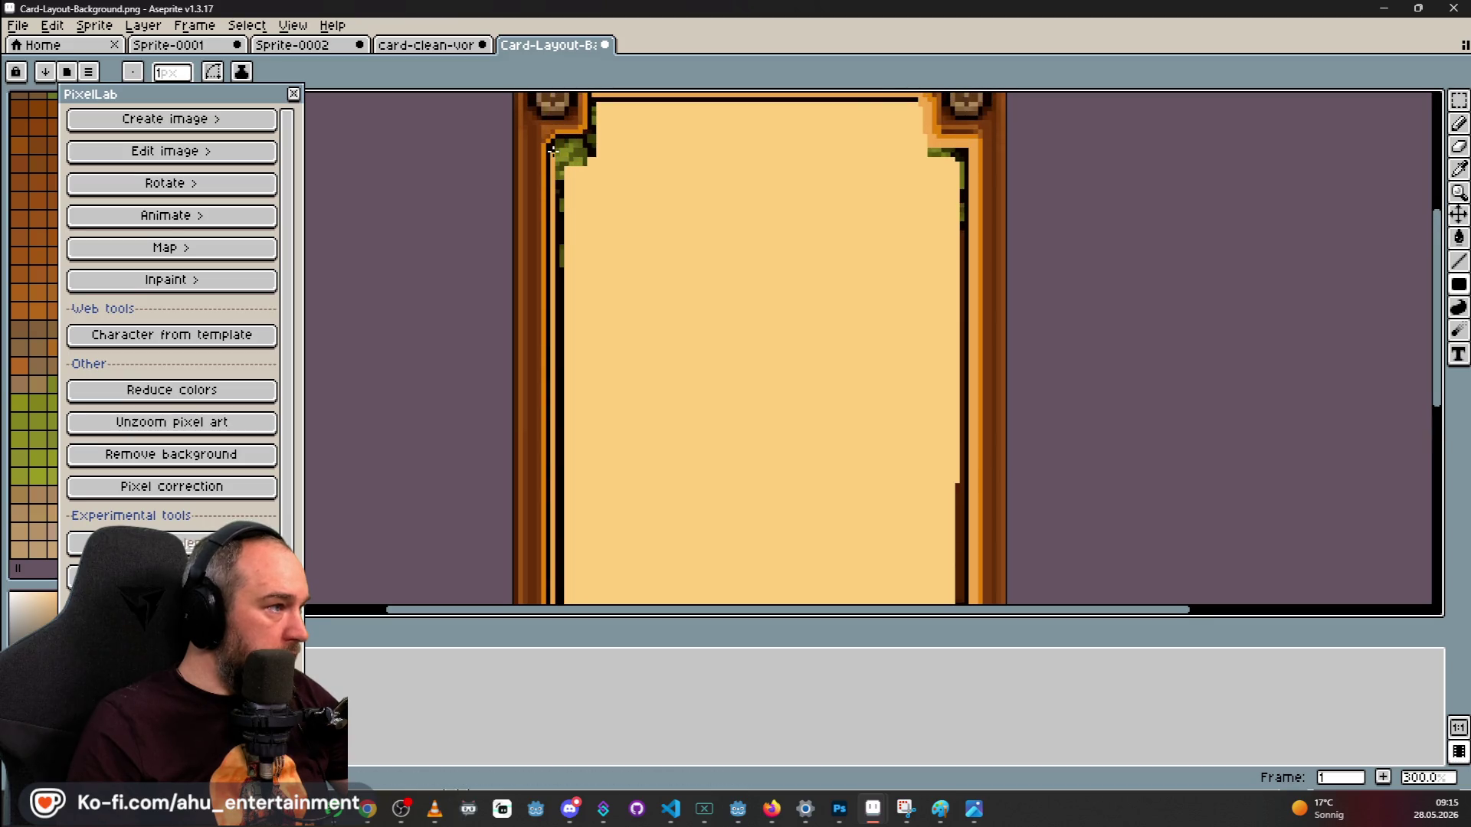
key(ctrl+z)
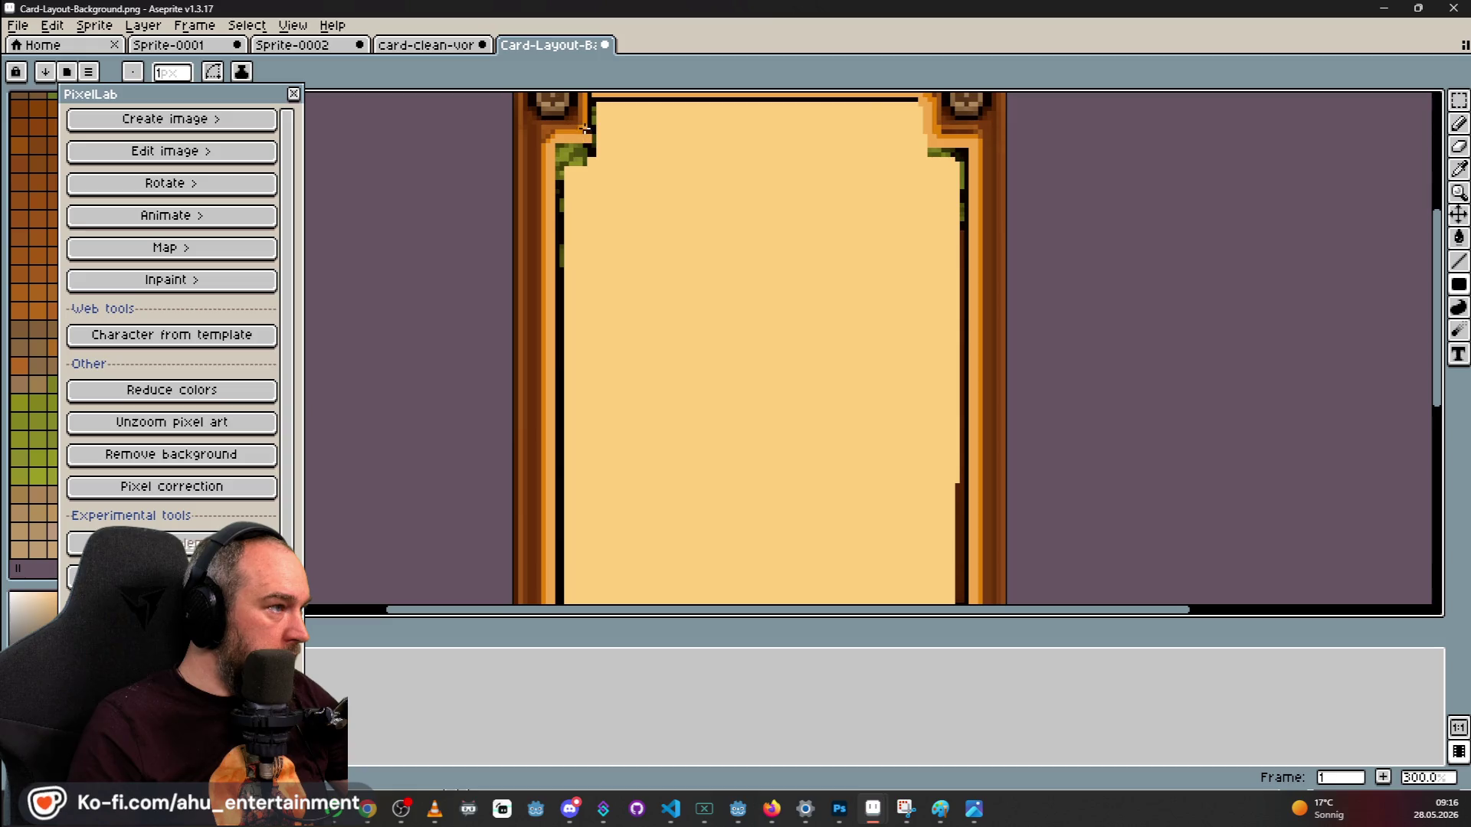
key(ctrl+z)
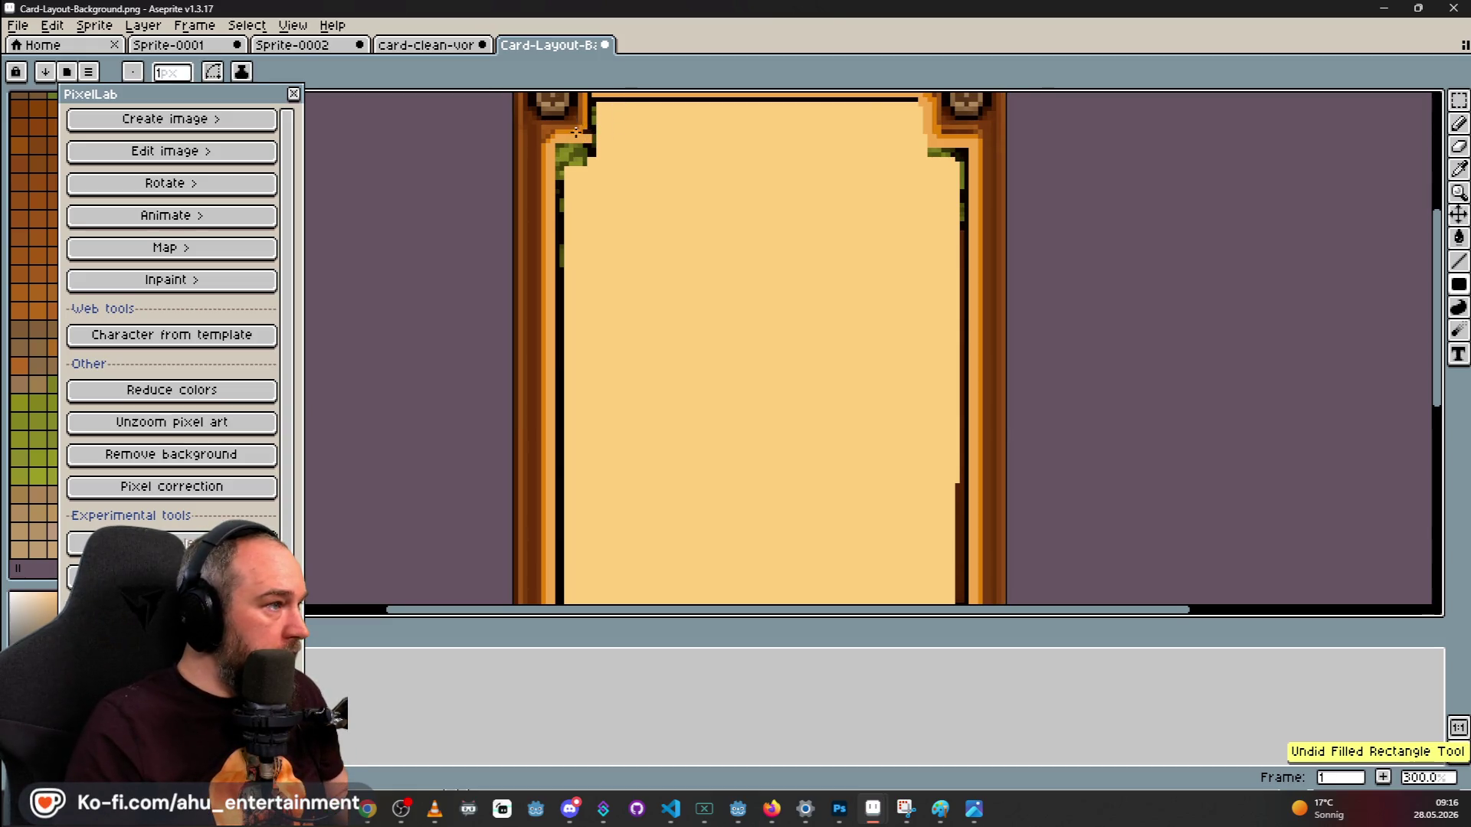
key(ctrl+z)
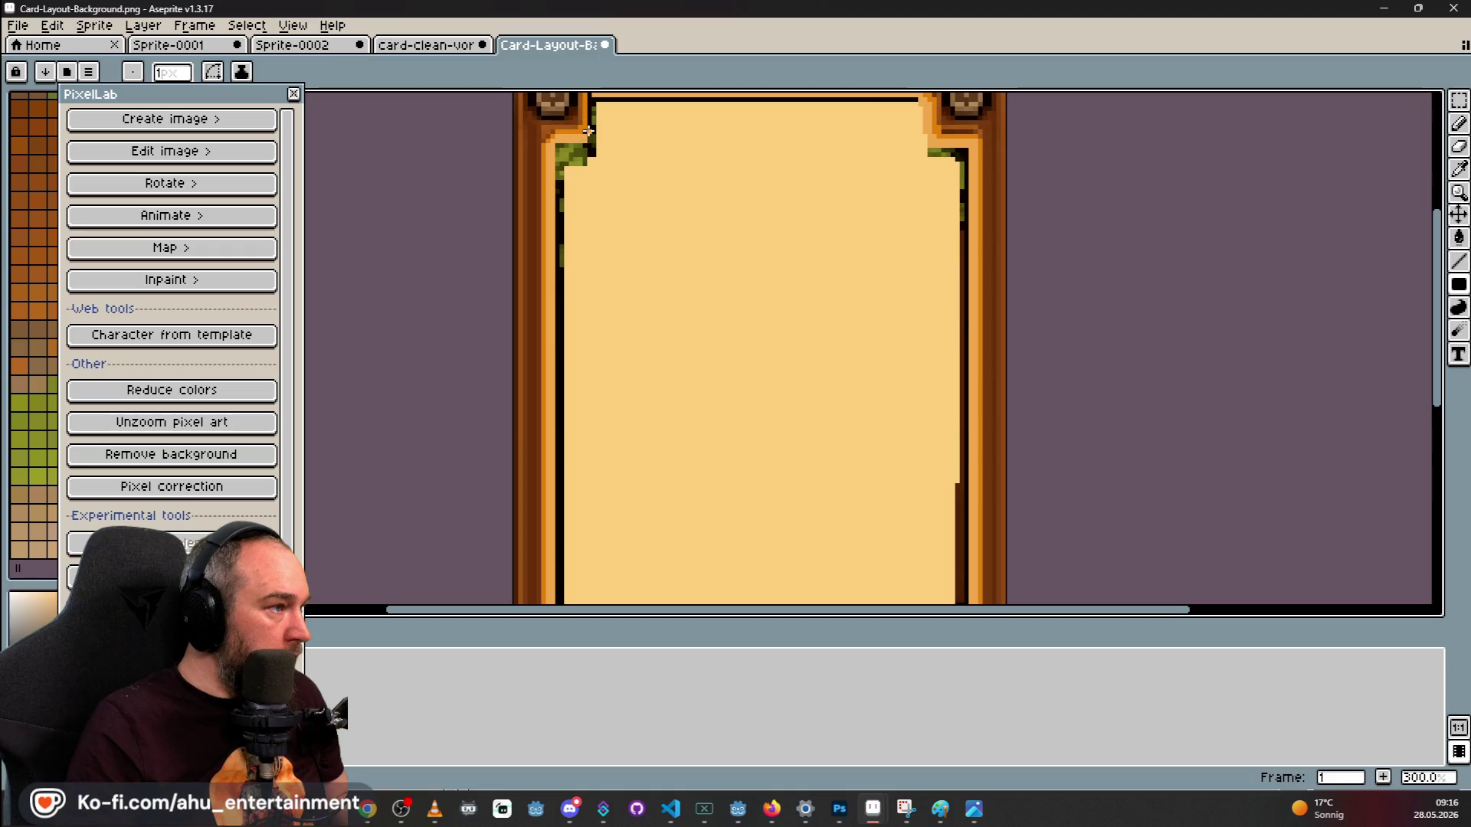
scroll(615, 122, up, 1)
scroll(605, 145, up, 1)
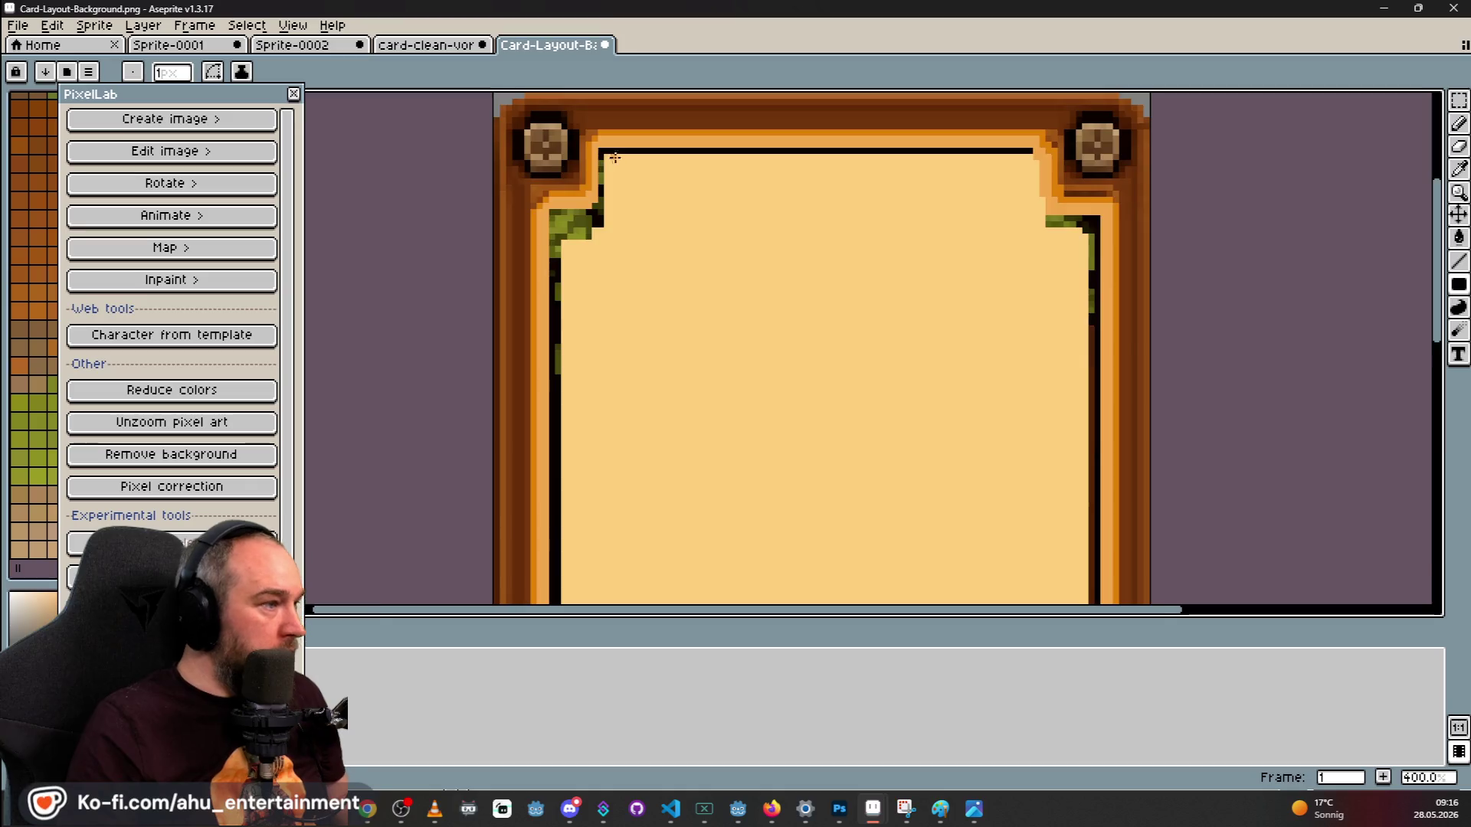
scroll(612, 157, down, 3)
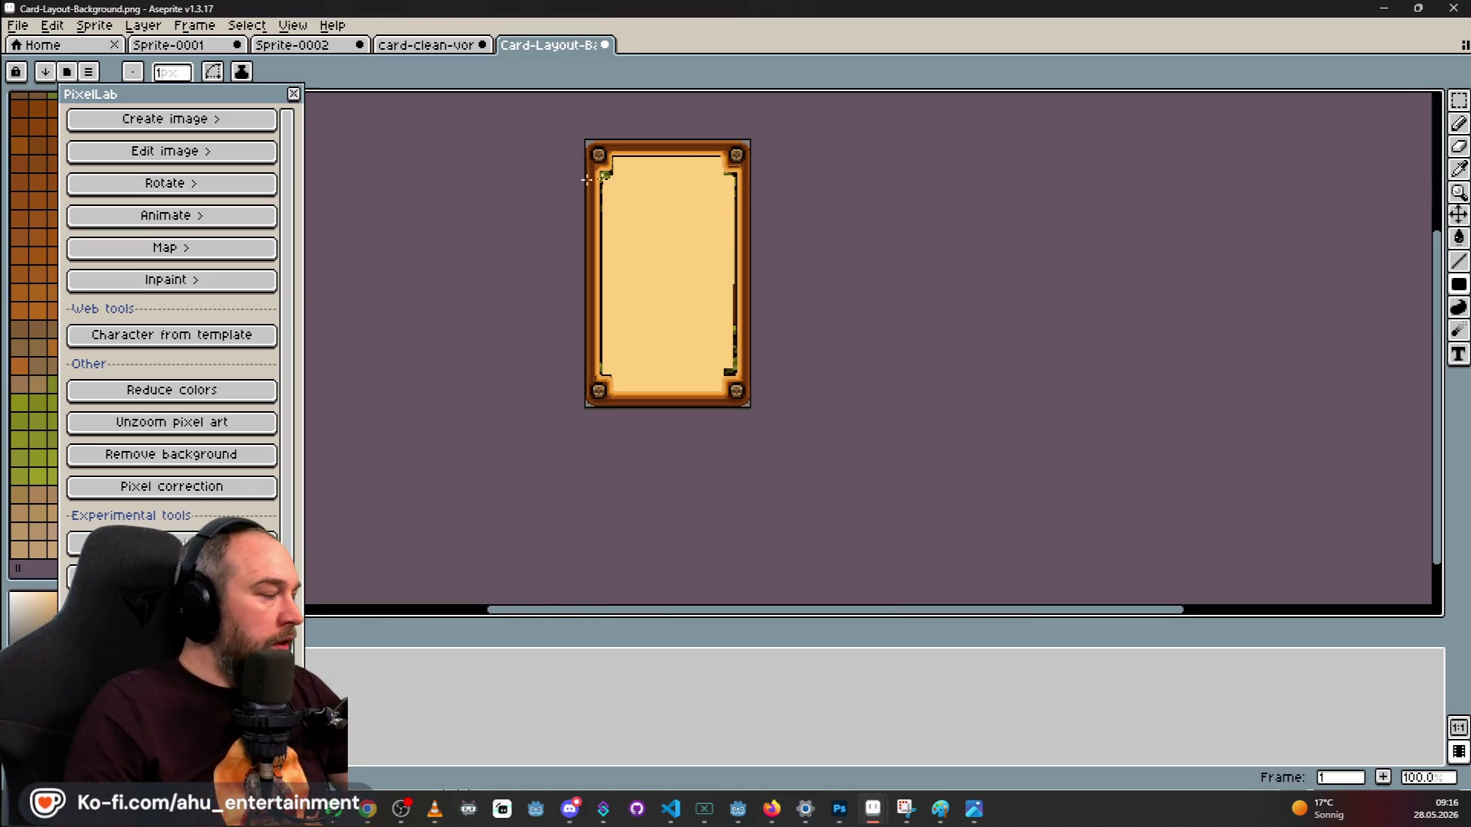
click(1458, 168)
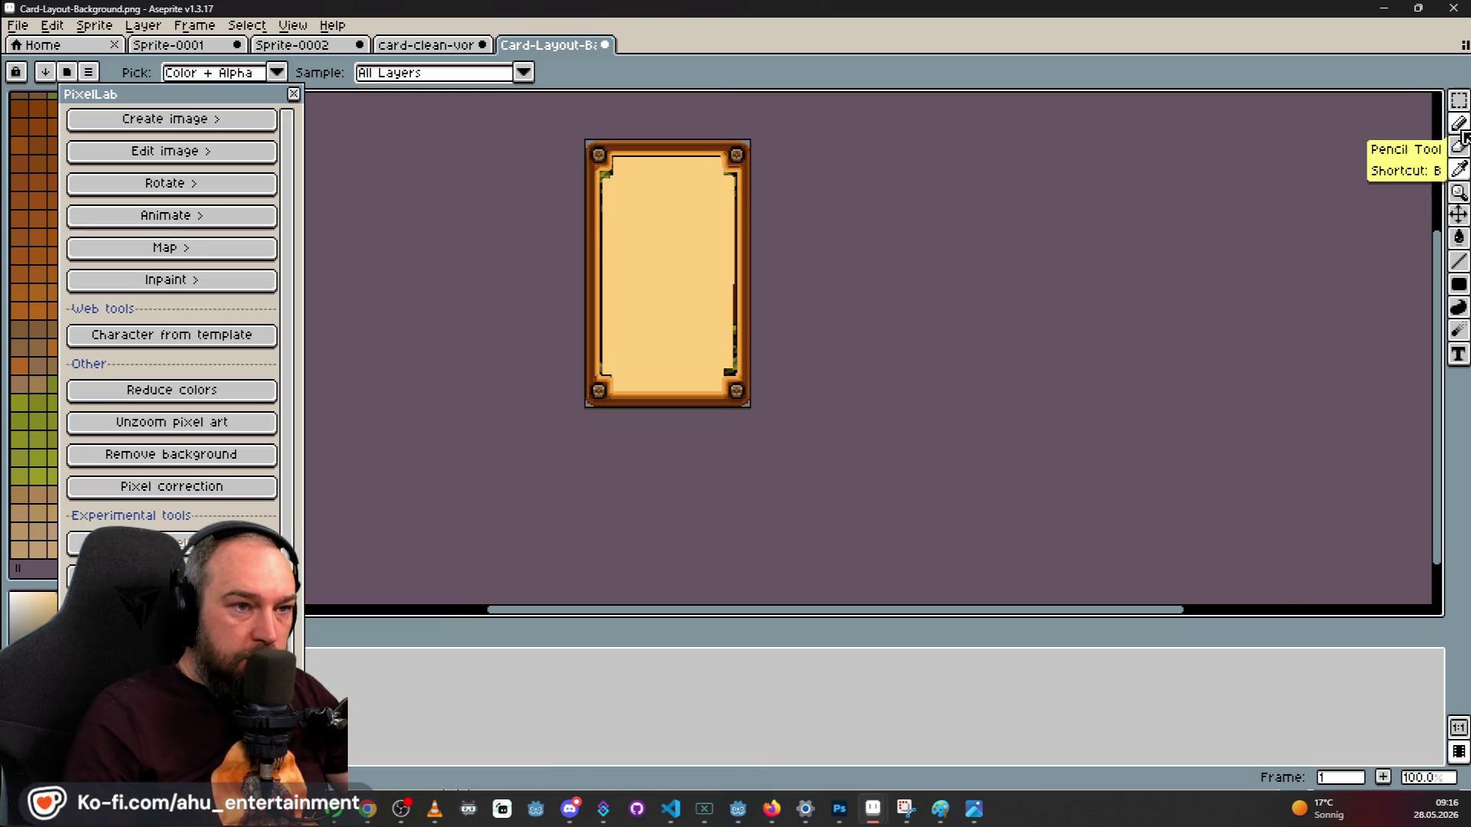
Cancel the unfinished rectangle on the top border and check the left black border column.
click(1459, 284)
scroll(673, 170, up, 3)
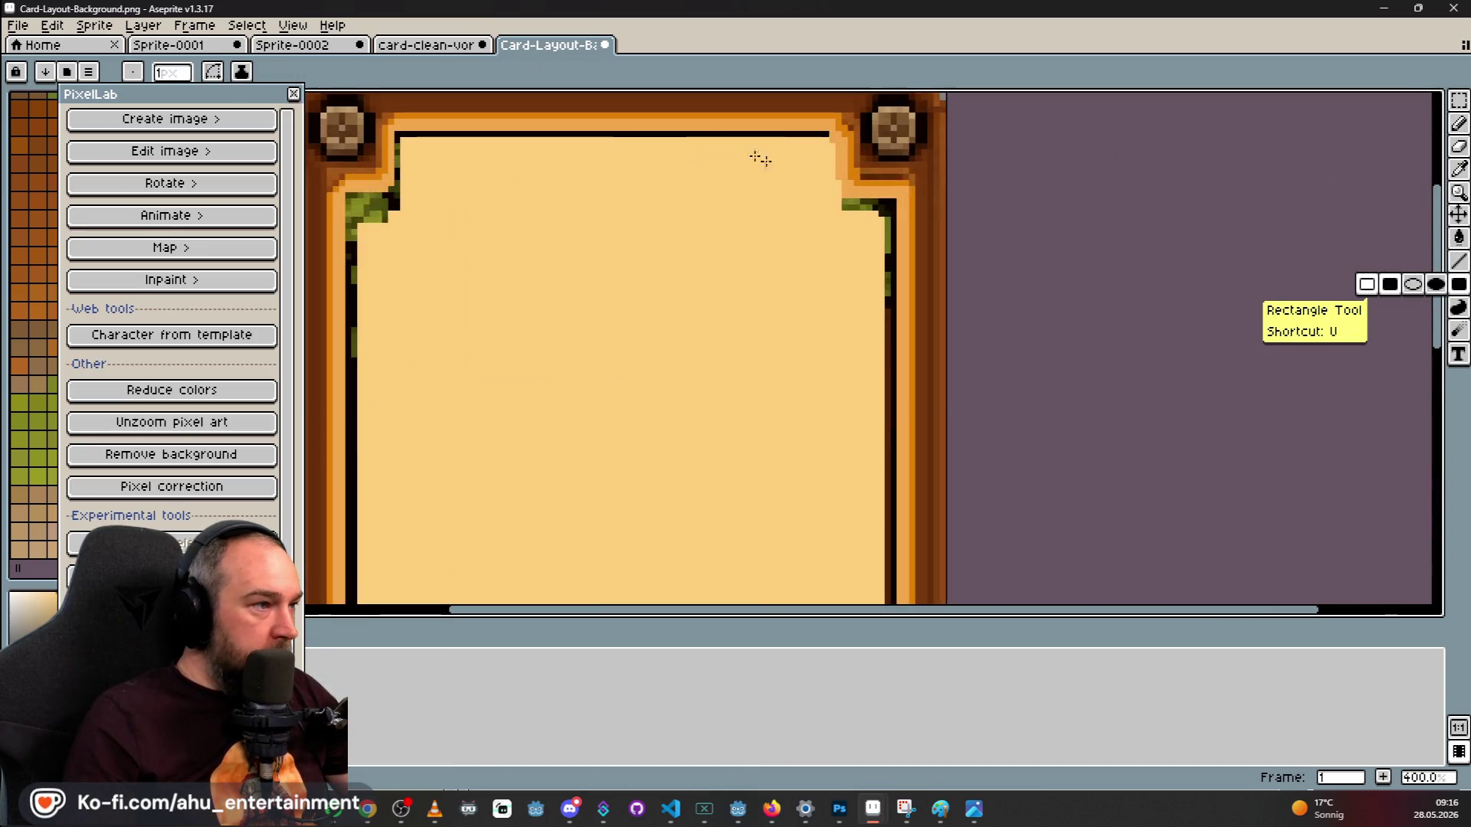
mouse_move(827, 133)
mouse_down()
mouse_move(399, 133)
mouse_move(395, 200)
mouse_up()
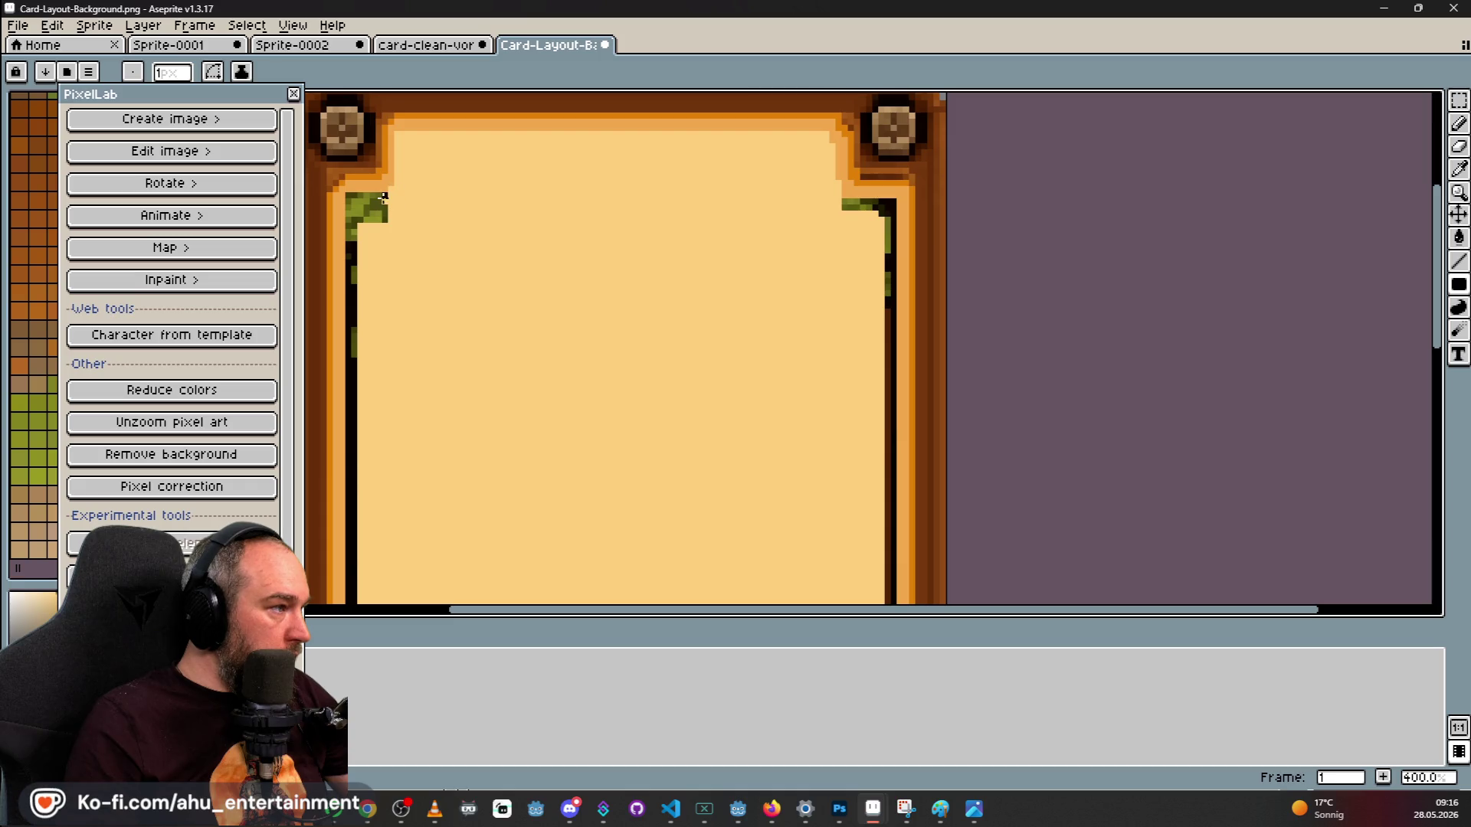
scroll(386, 208, down, 5)
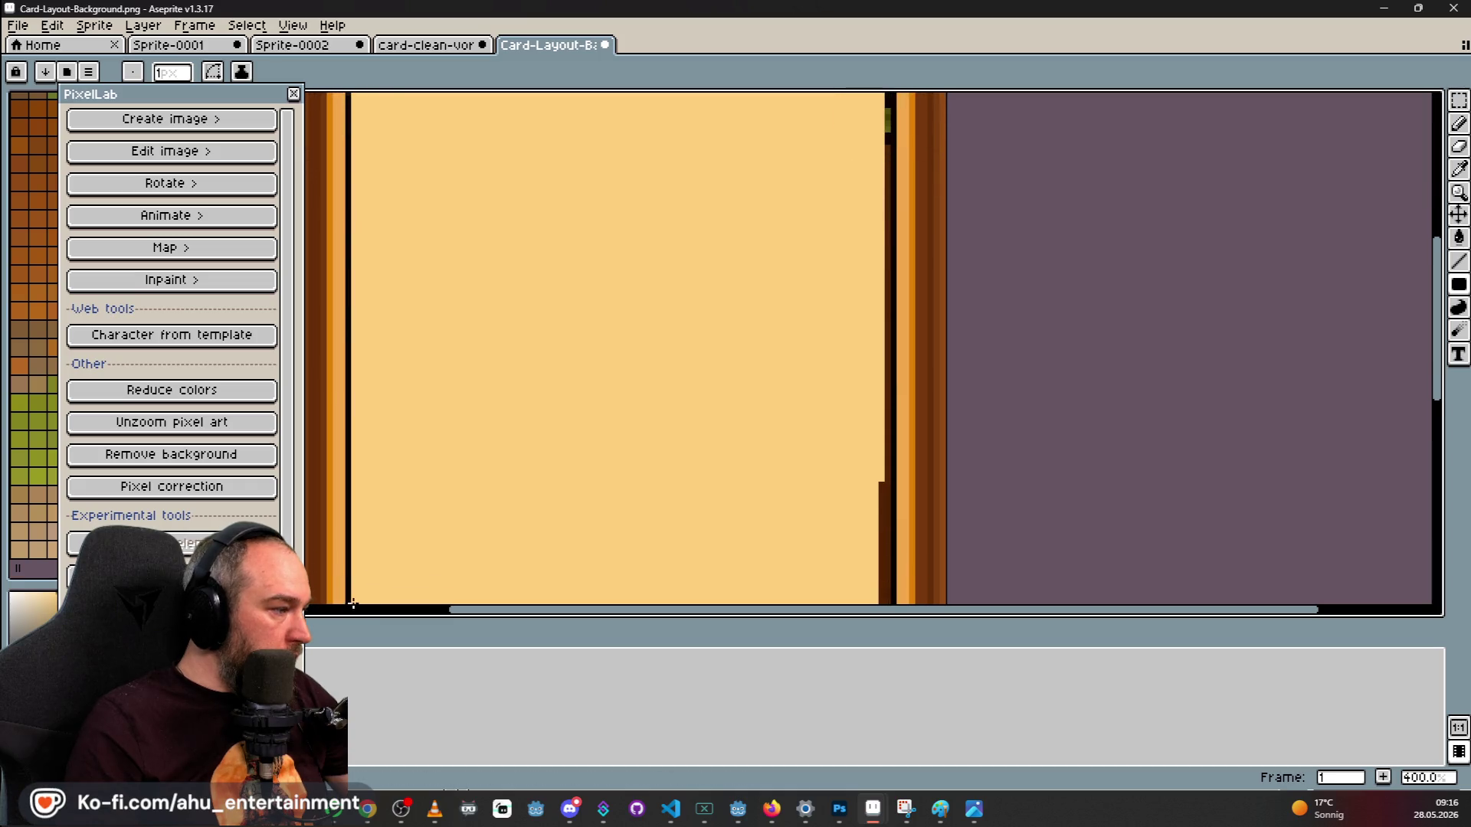
scroll(352, 603, down, 3)
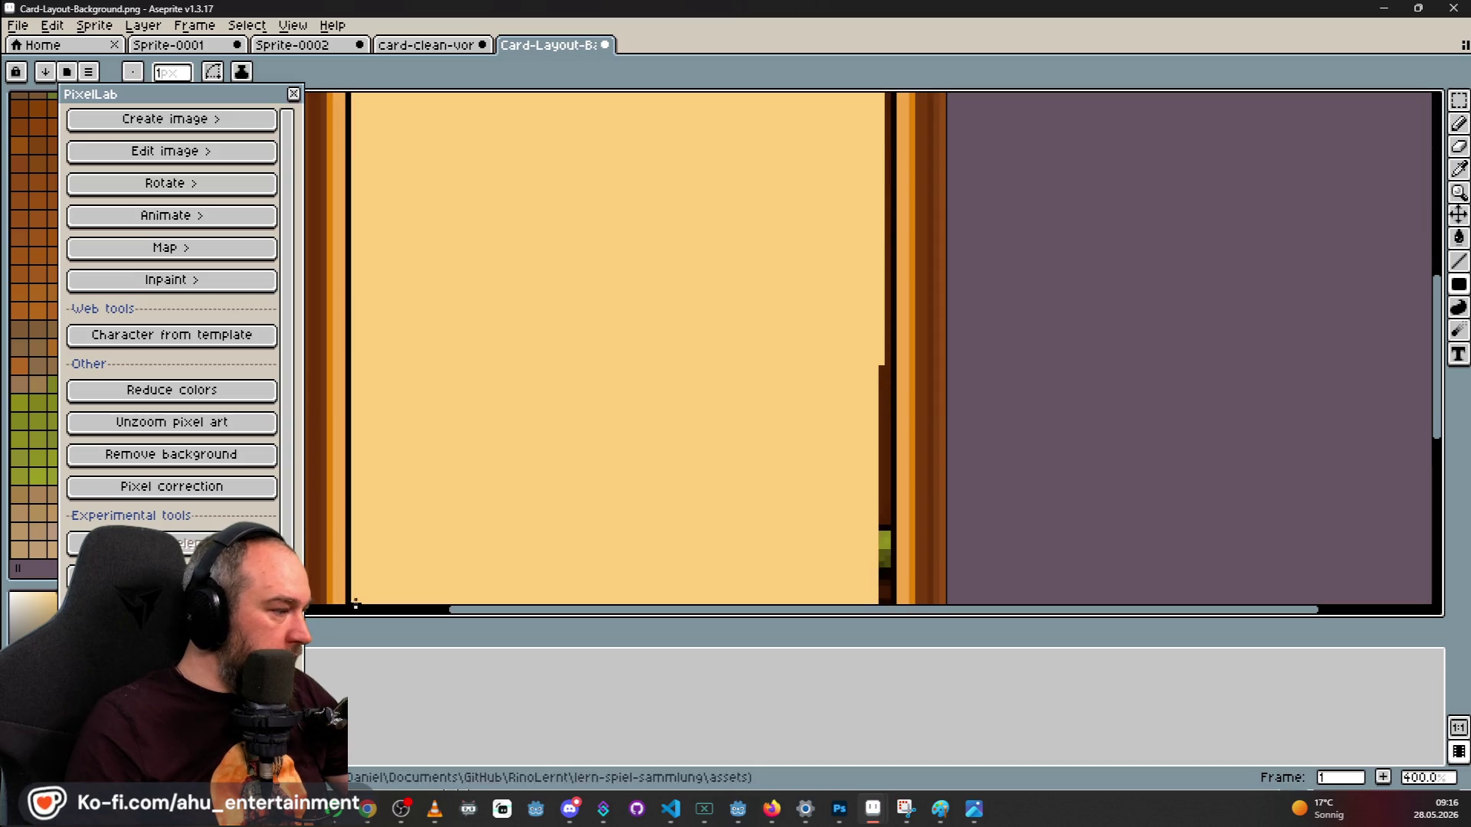
scroll(355, 603, down, 3)
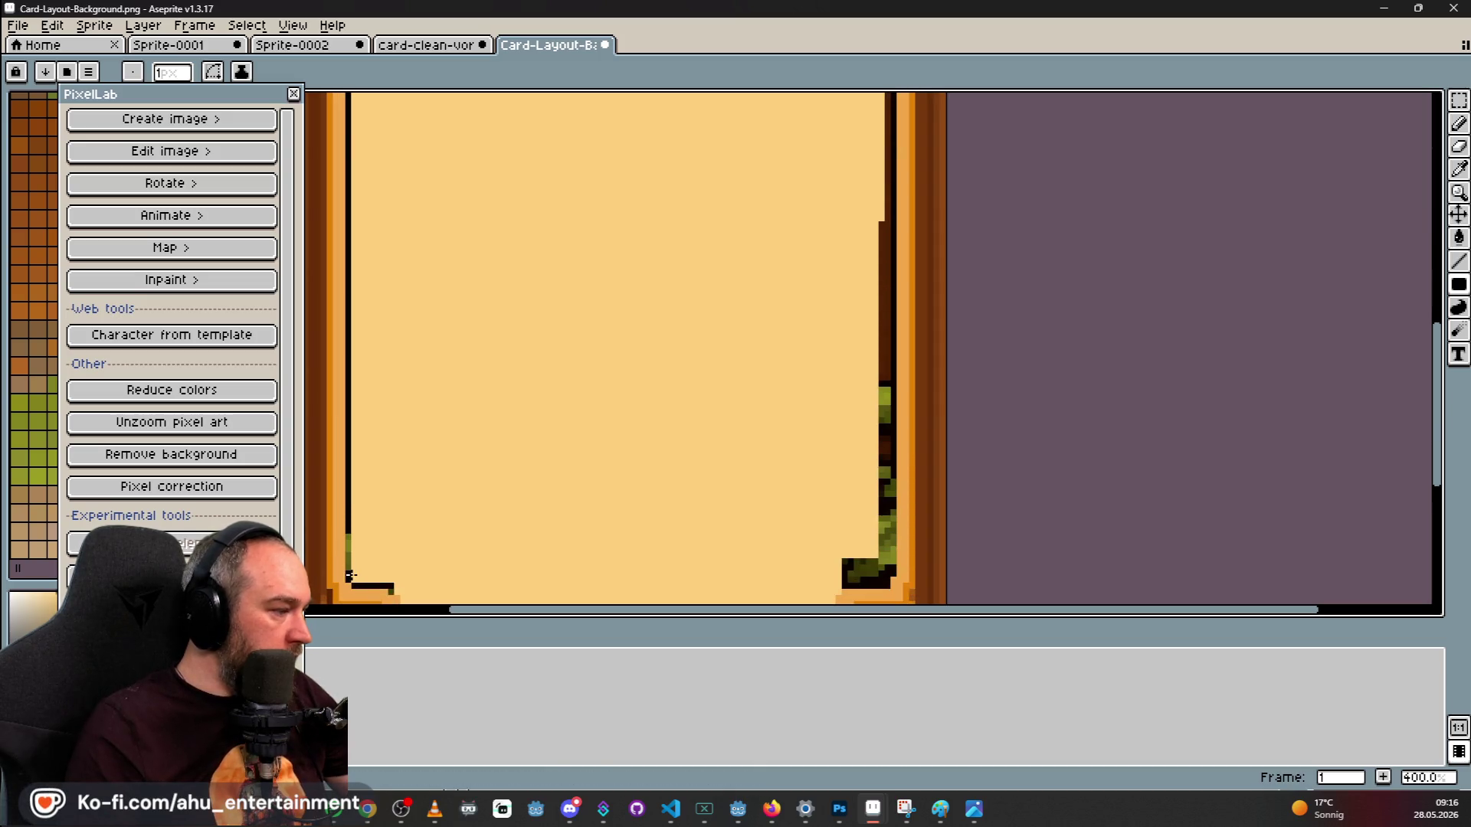
key(Right)
key(Left)
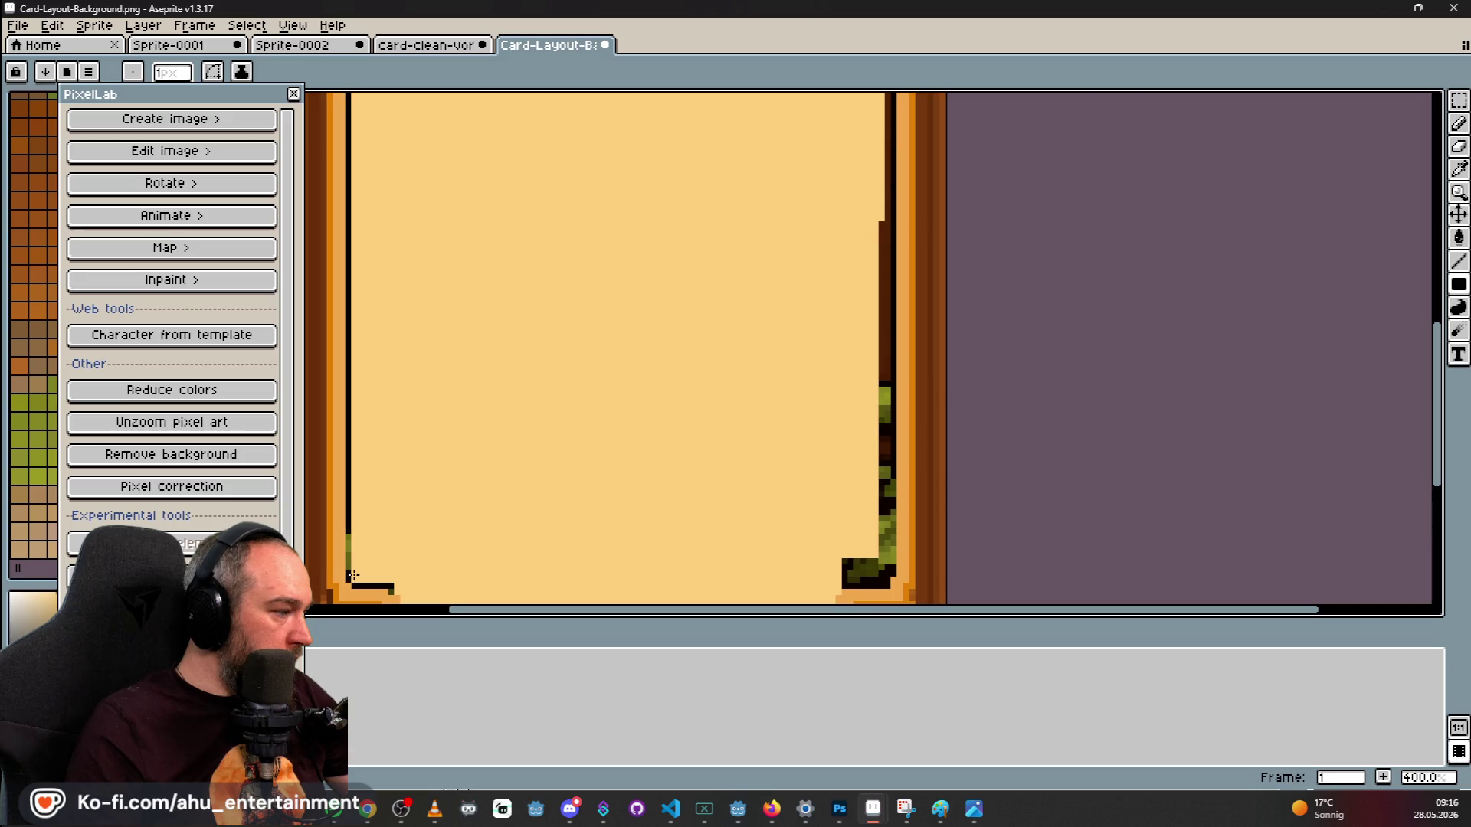
Undo the stray dark pixels along the card's inner right edge and zoom back out.
click(1457, 287)
click(1378, 282)
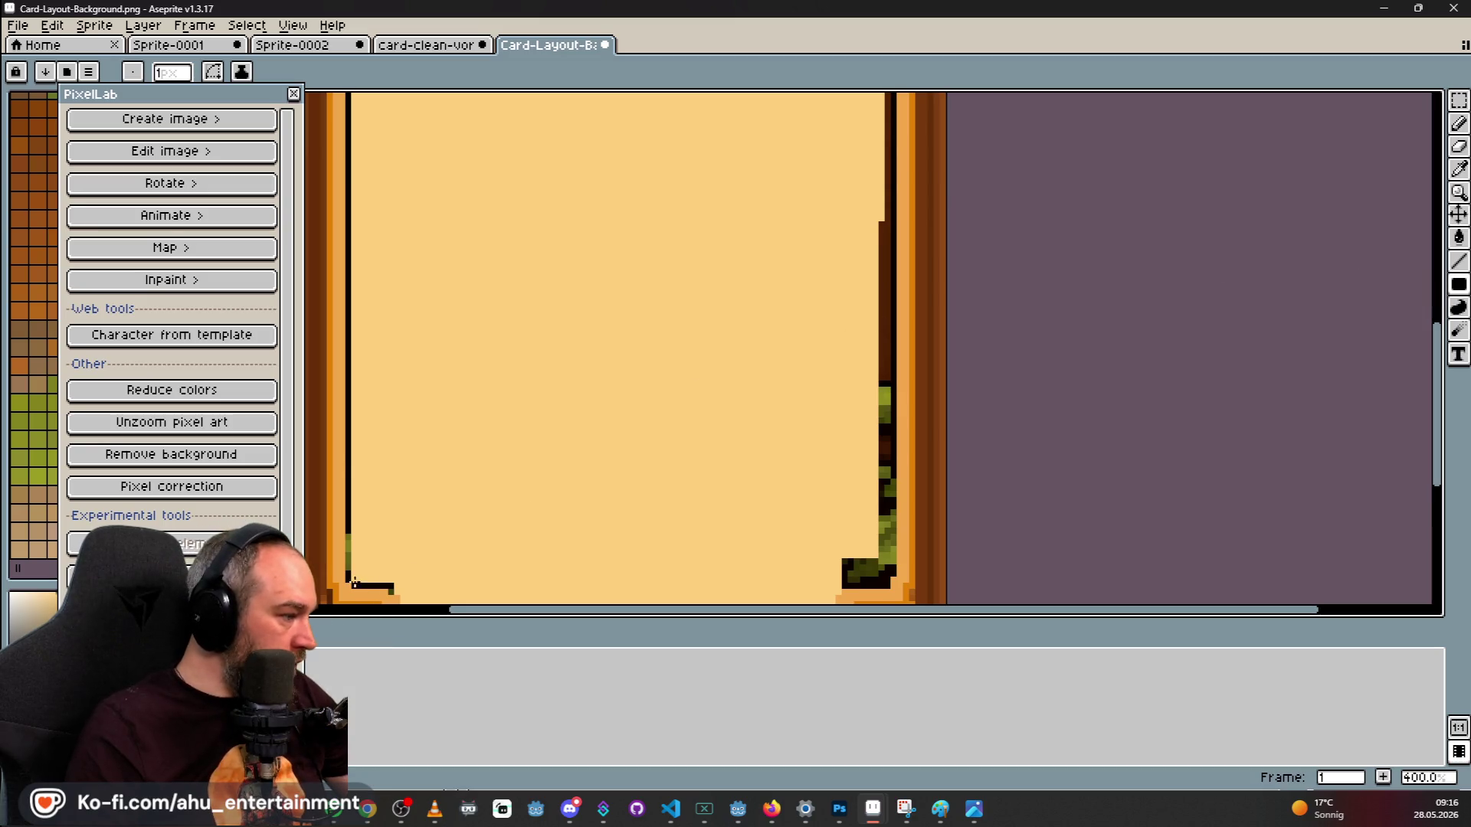
scroll(348, 579, up, 5)
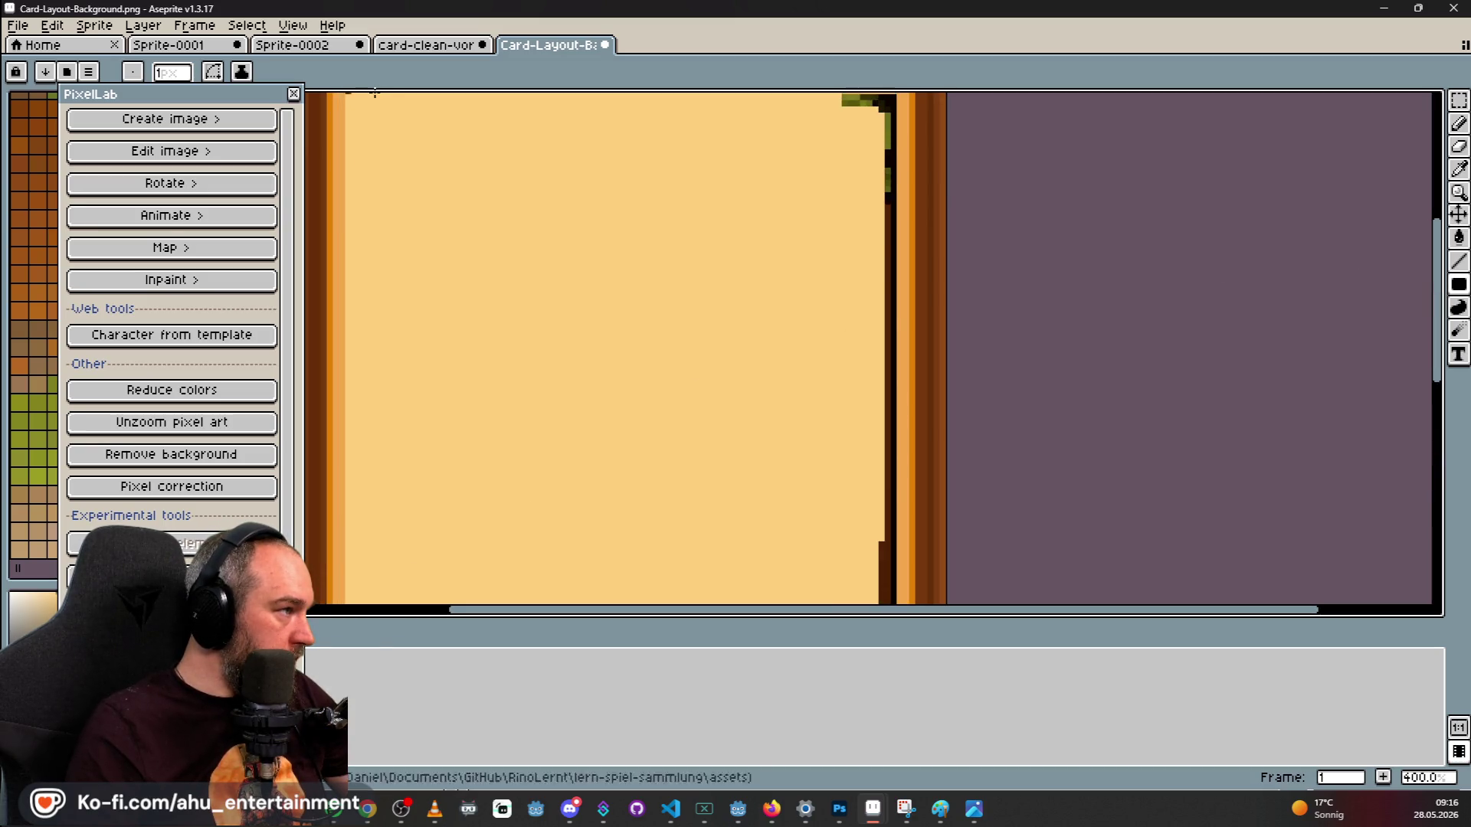
scroll(373, 92, up, 2)
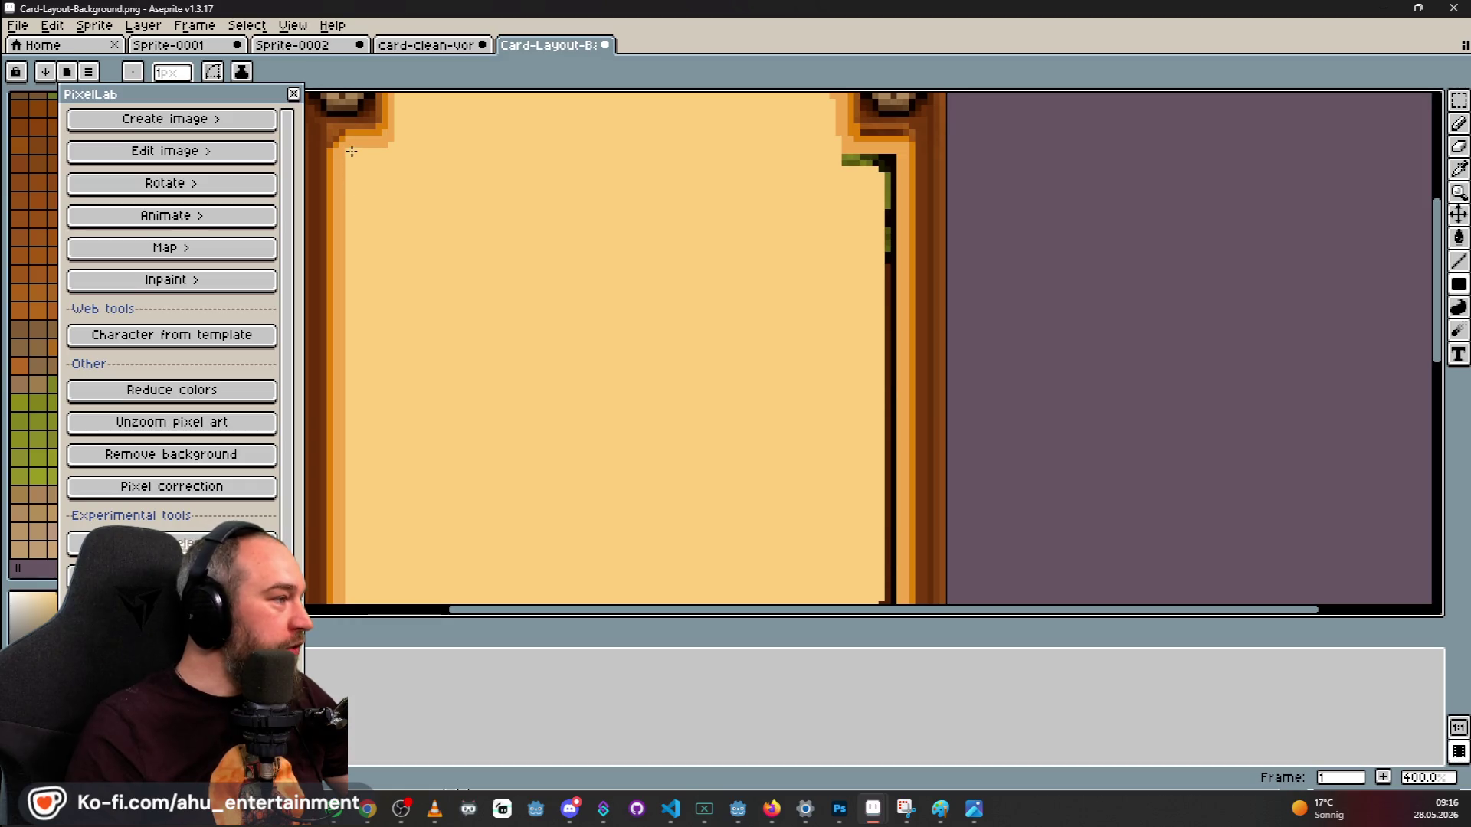
scroll(369, 248, down, 10)
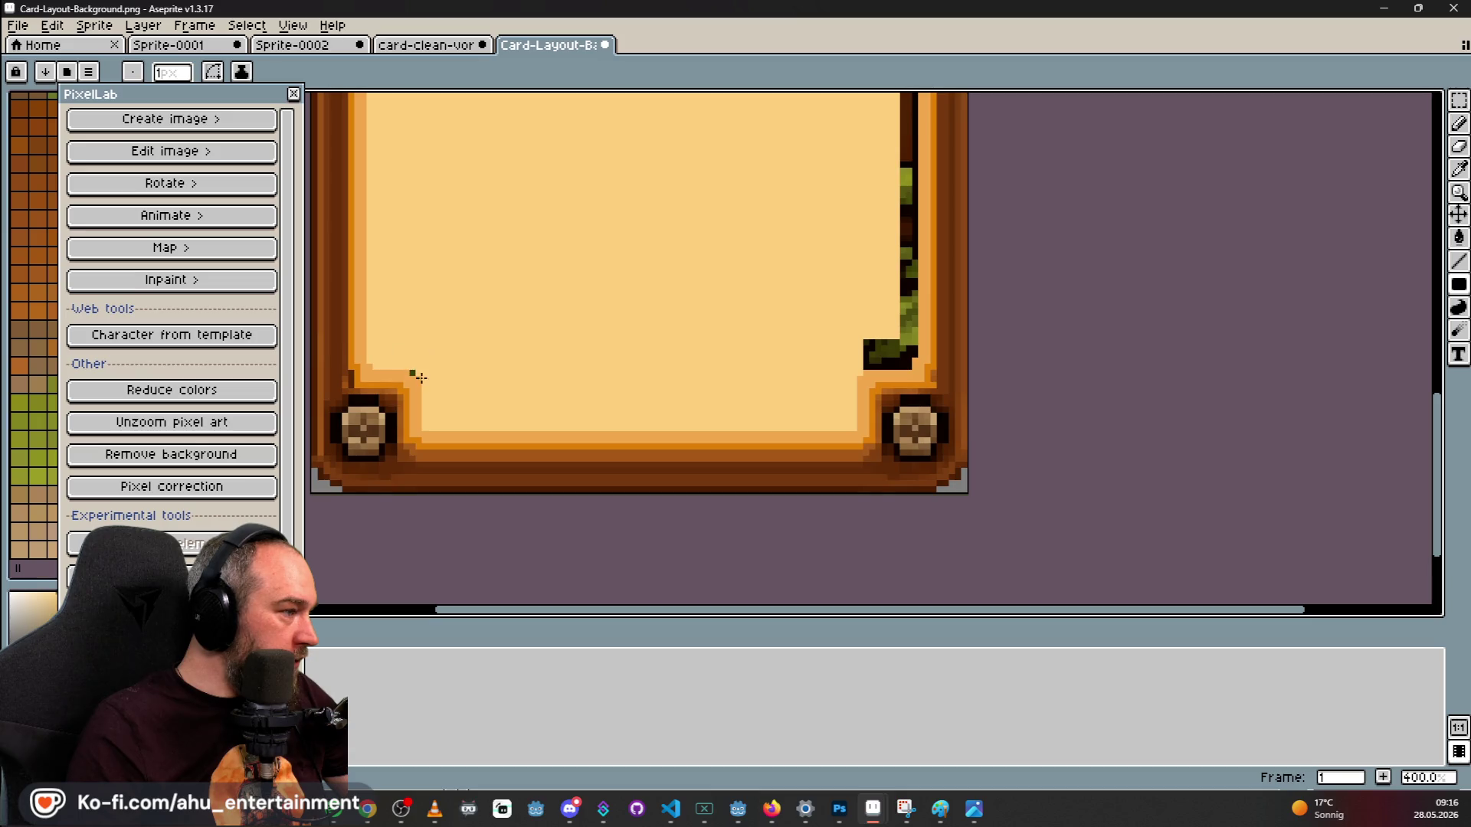
scroll(444, 348, right, 5)
scroll(444, 349, up, 2)
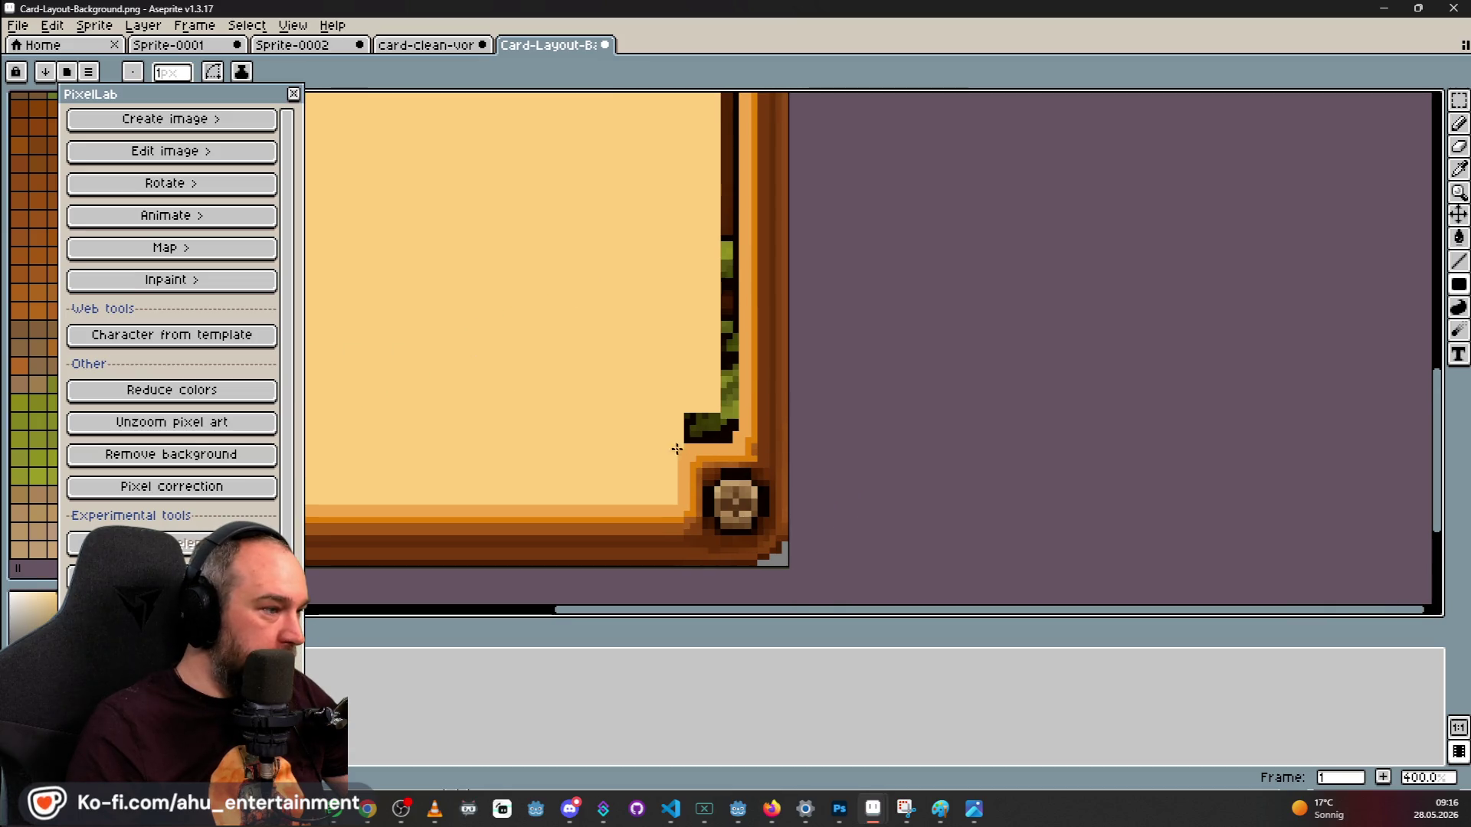
key(ctrl+z)
key(ctrl+z)
key(ctrl+z)
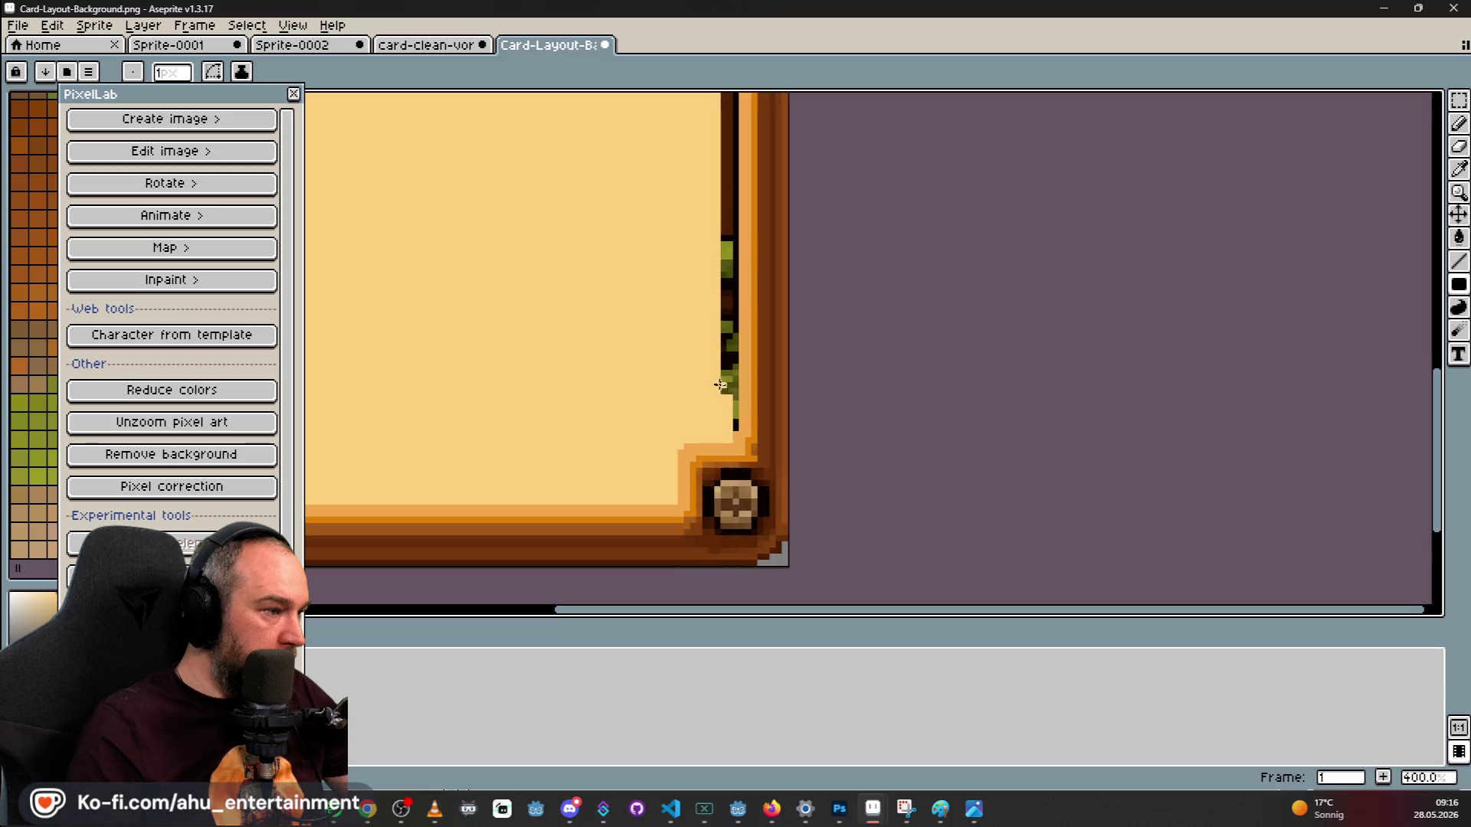
scroll(652, 446, up, 2)
scroll(724, 496, up, 12)
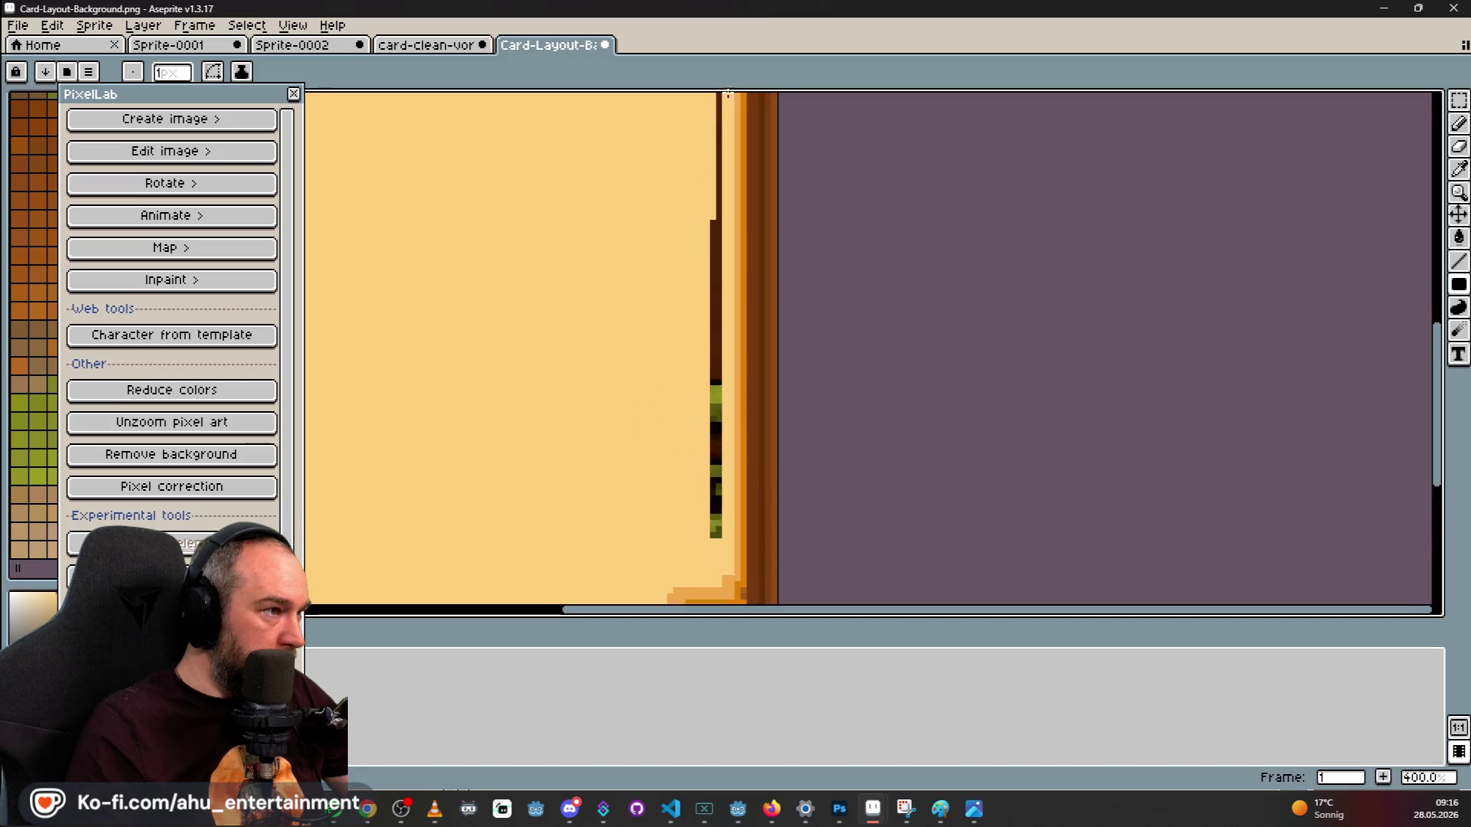
key(ctrl+z)
key(ctrl+z)
key(ctrl+z)
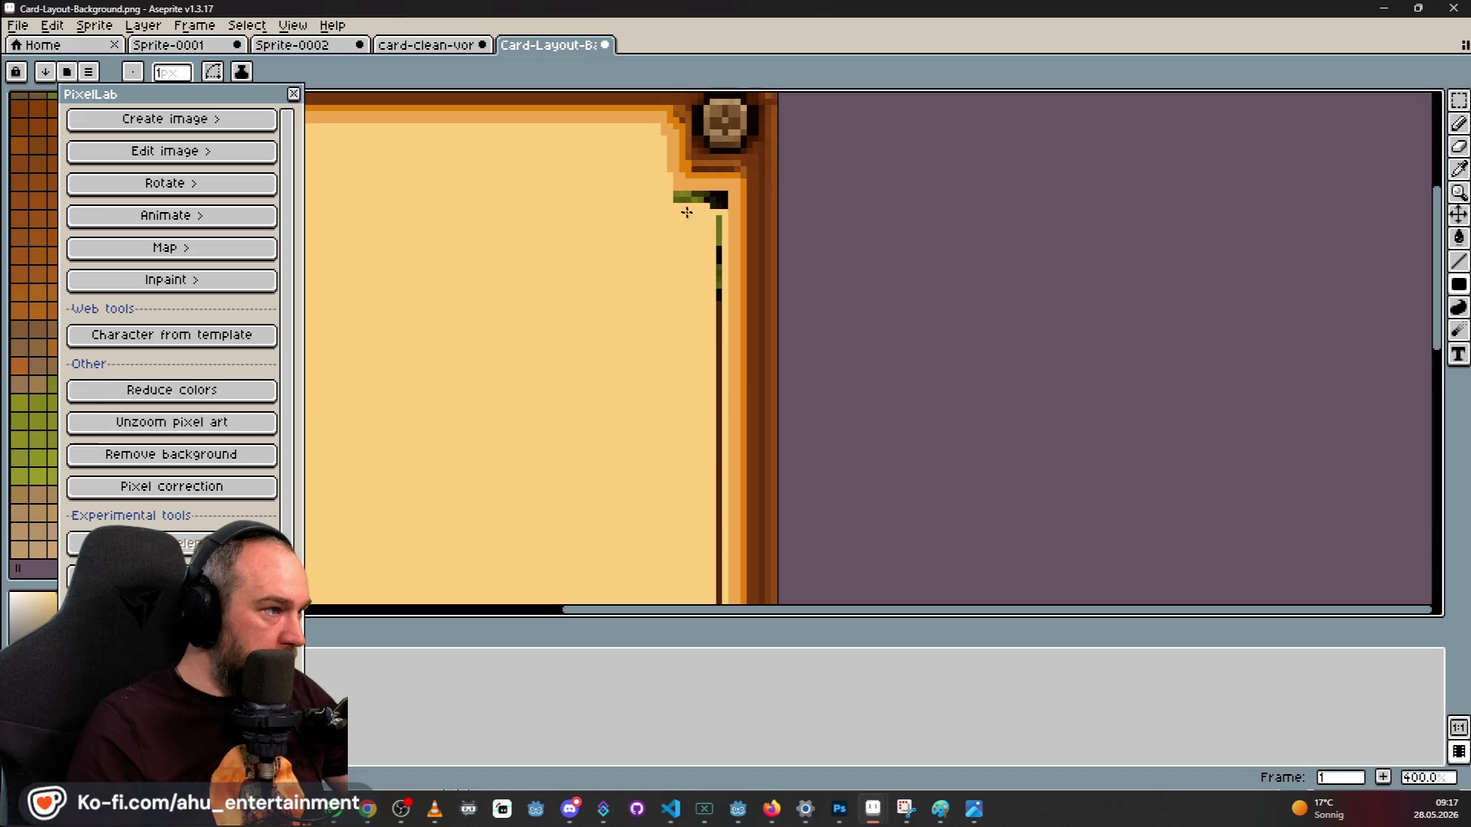
scroll(647, 210, down, 4)
scroll(500, 261, up, 2)
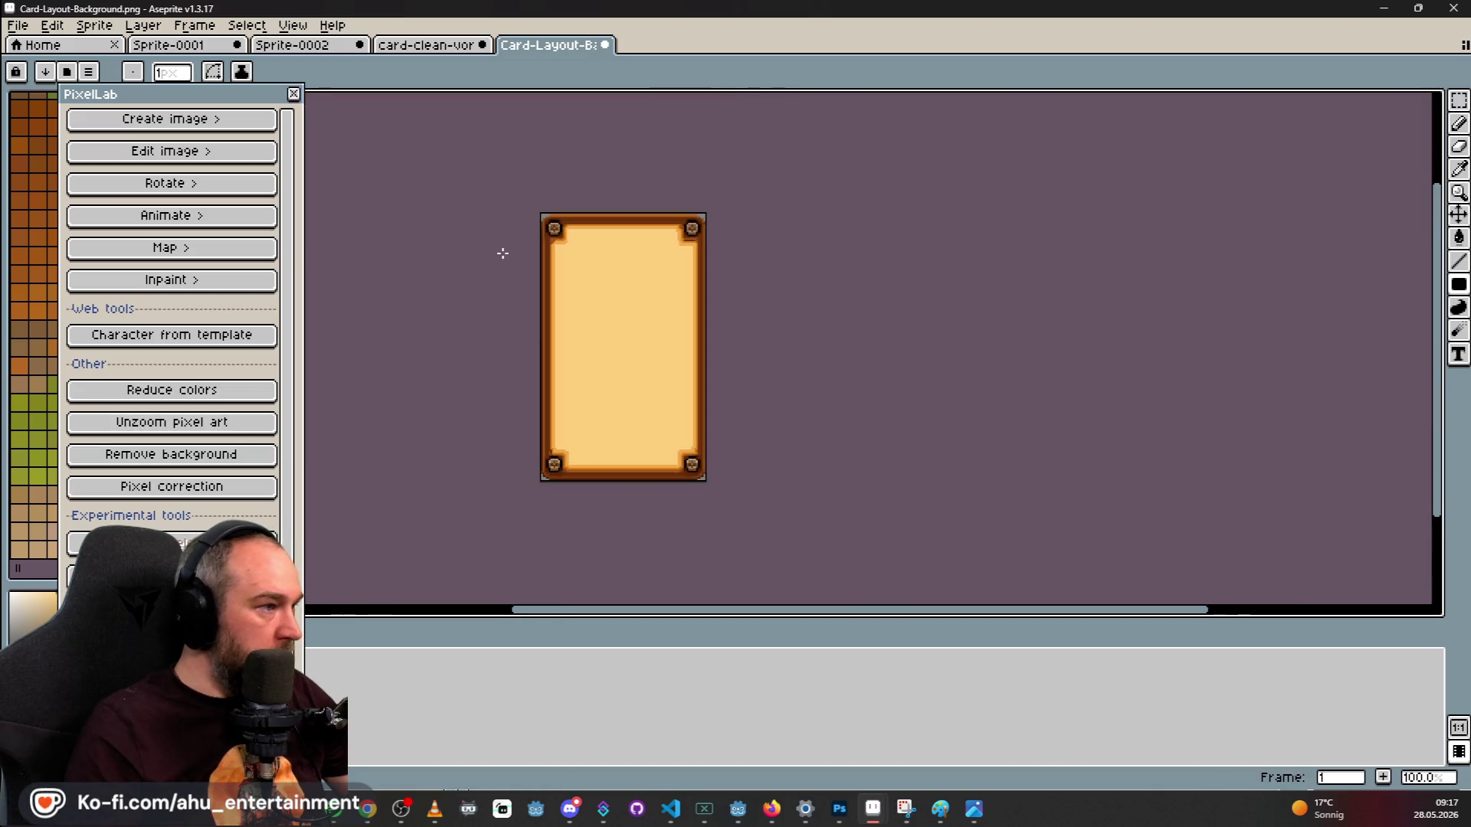
scroll(501, 267, down, 1)
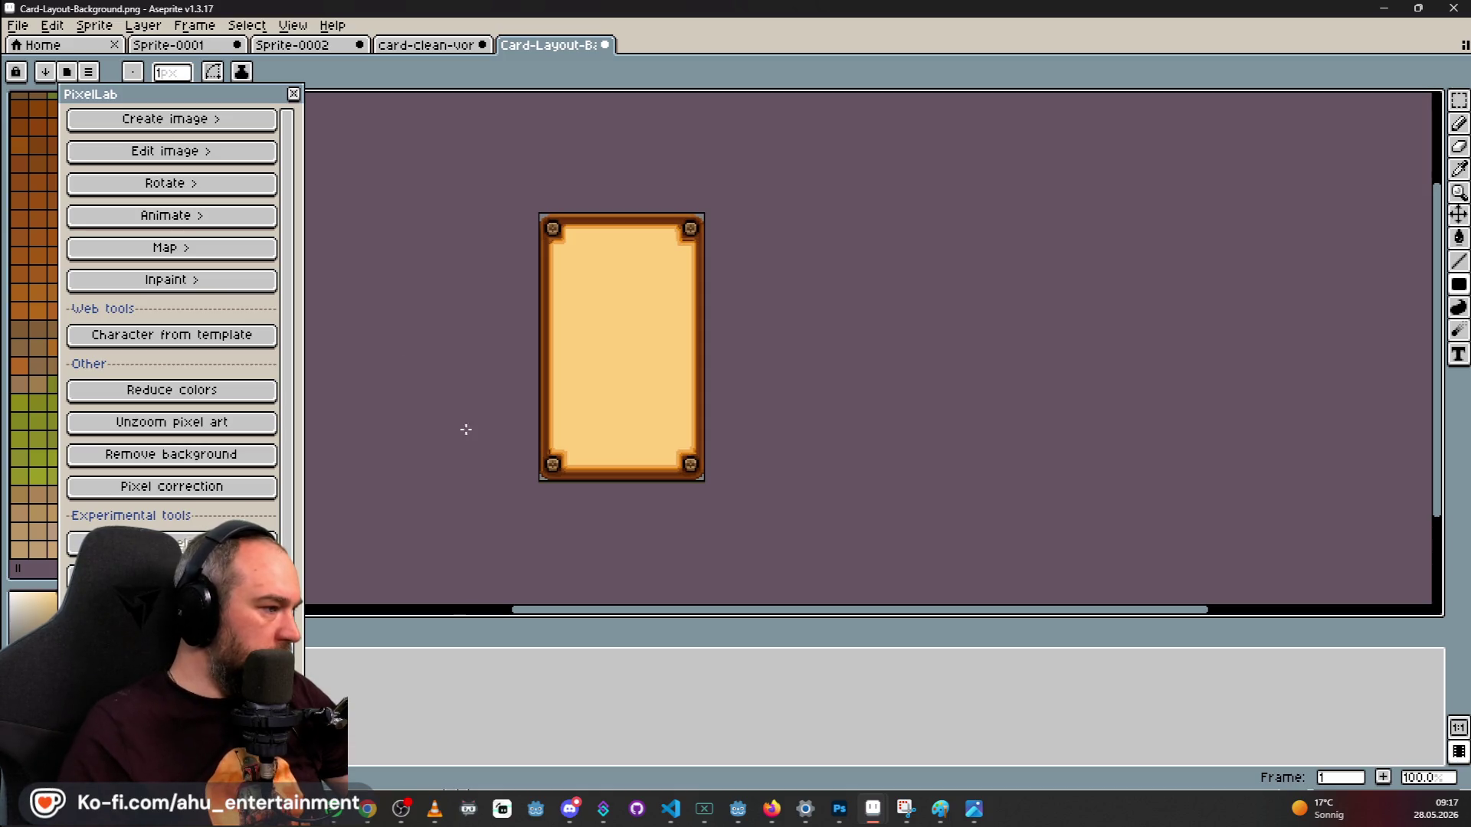
Sample the light frame colour and pan to inspect the card's bottom and top-right corners.
scroll(528, 474, up, 5)
drag(619, 306, 608, 344)
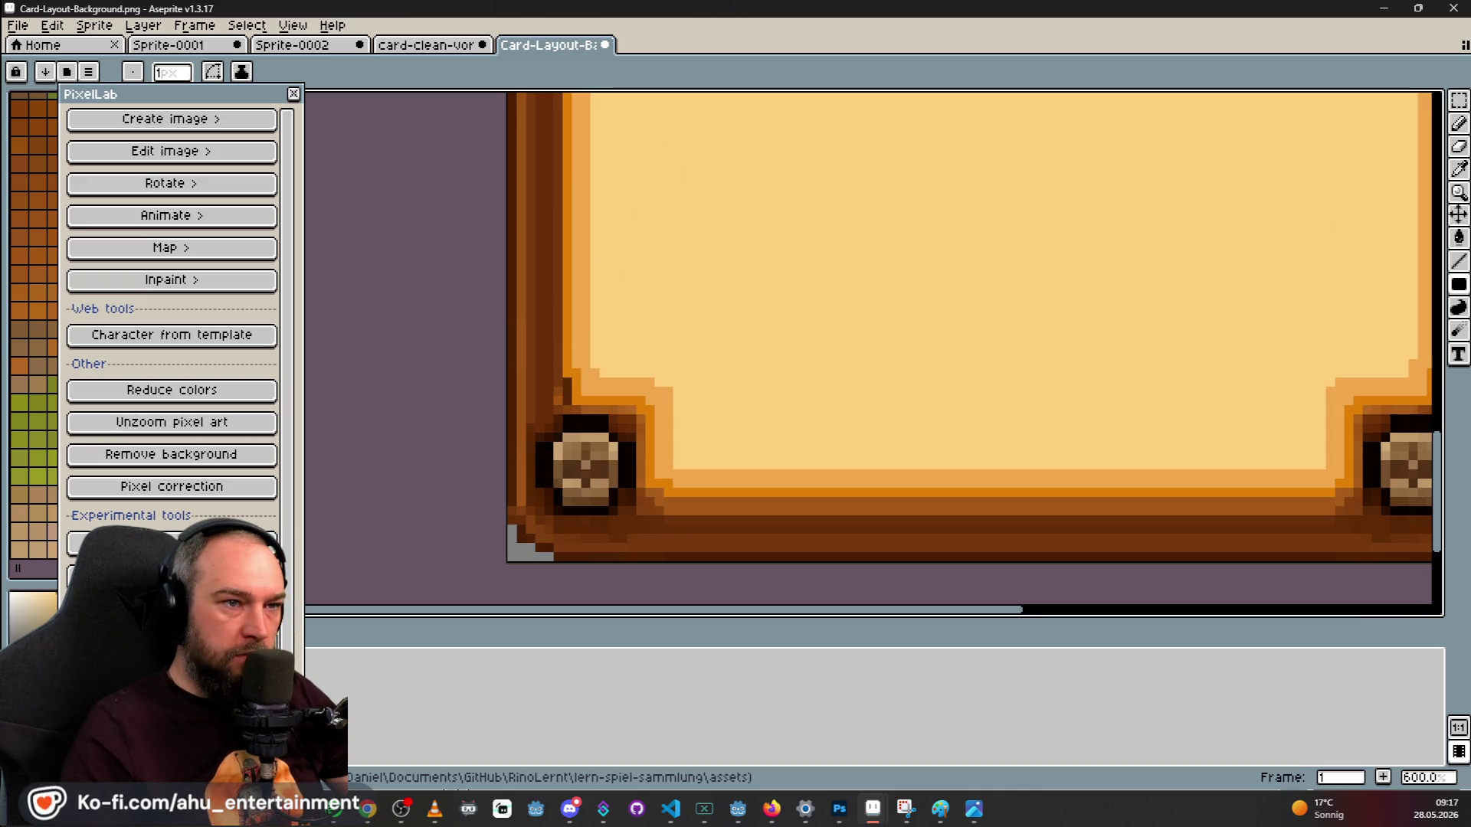
click(1459, 170)
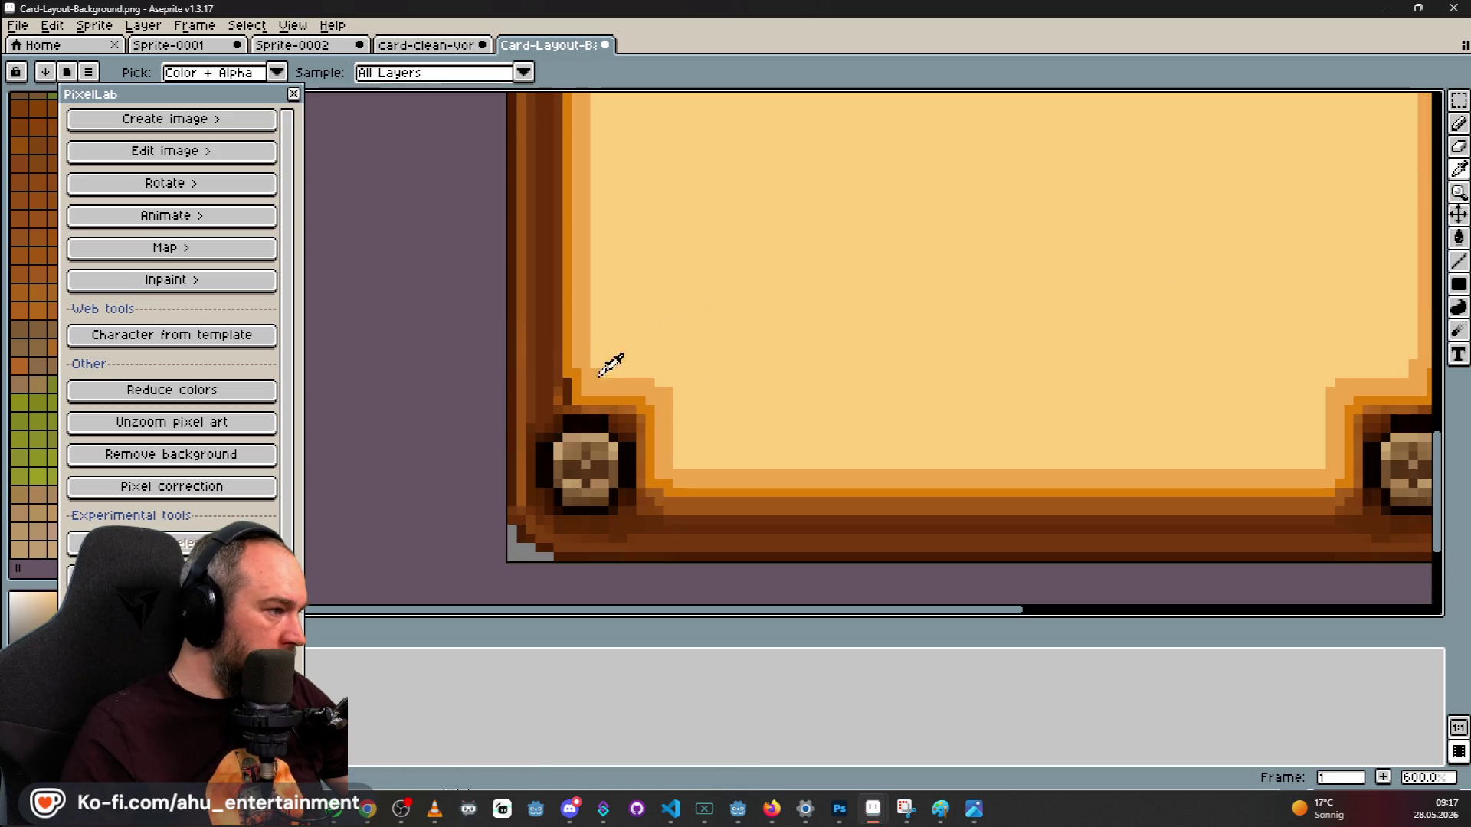
click(1458, 123)
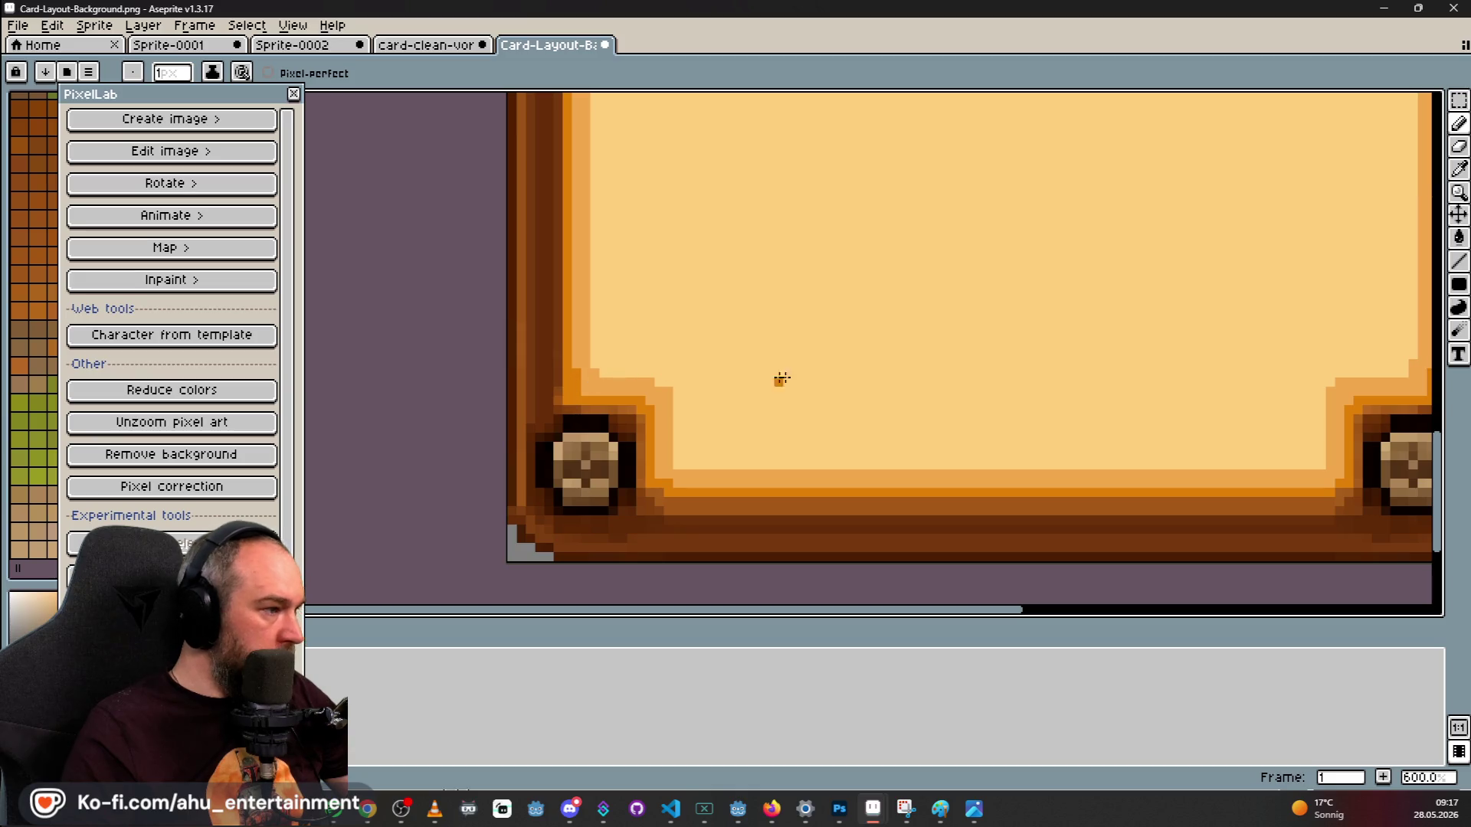
drag(593, 352, 748, 395)
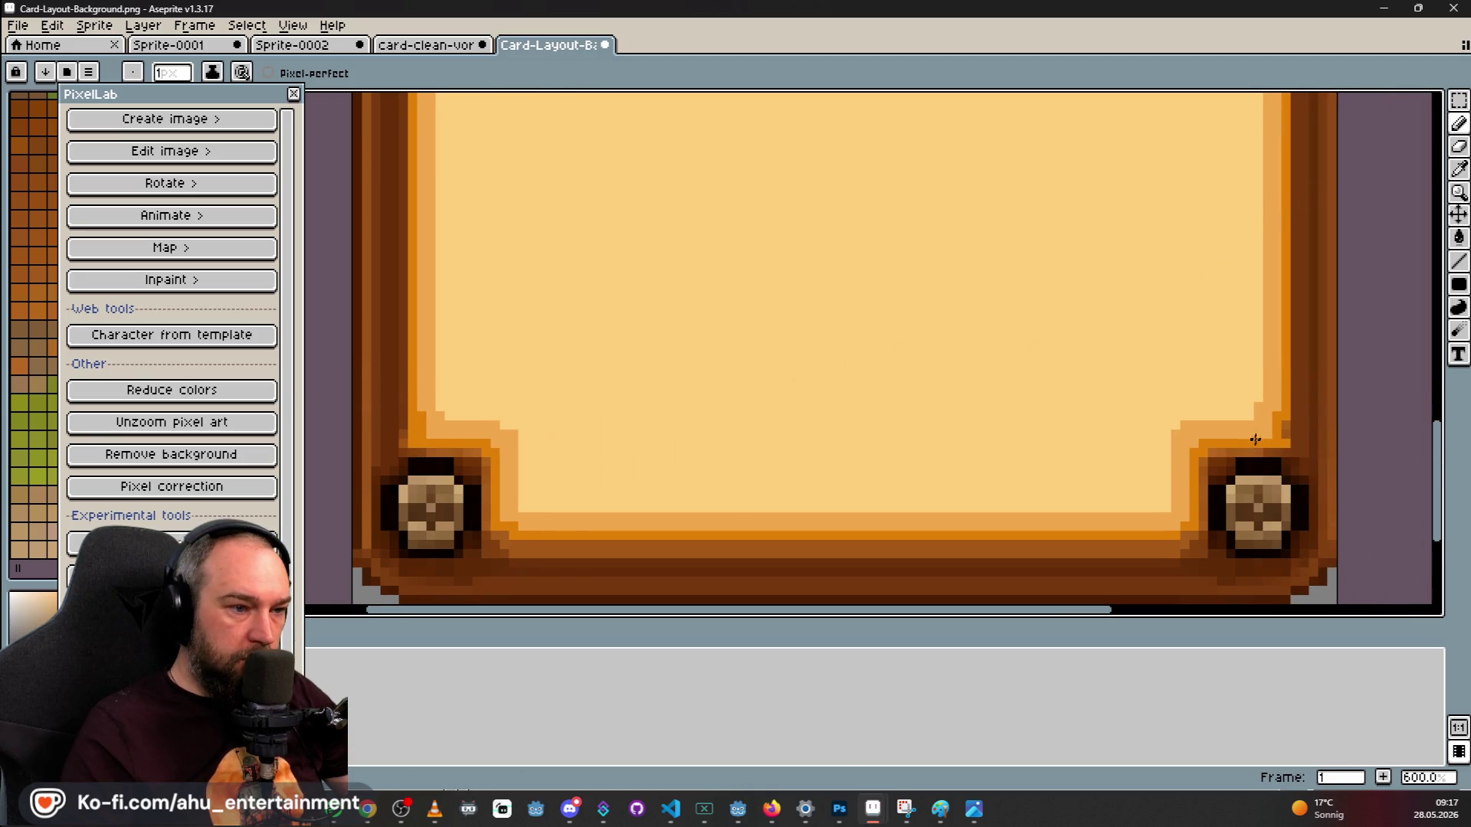
mouse_move(1195, 507)
mouse_down()
mouse_move(1119, 443)
mouse_move(1110, 145)
mouse_move(1027, 246)
mouse_move(993, 605)
mouse_move(936, 499)
mouse_move(1054, 428)
mouse_move(1076, 392)
mouse_move(1017, 392)
mouse_move(1052, 393)
mouse_up()
scroll(766, 353, left, 5)
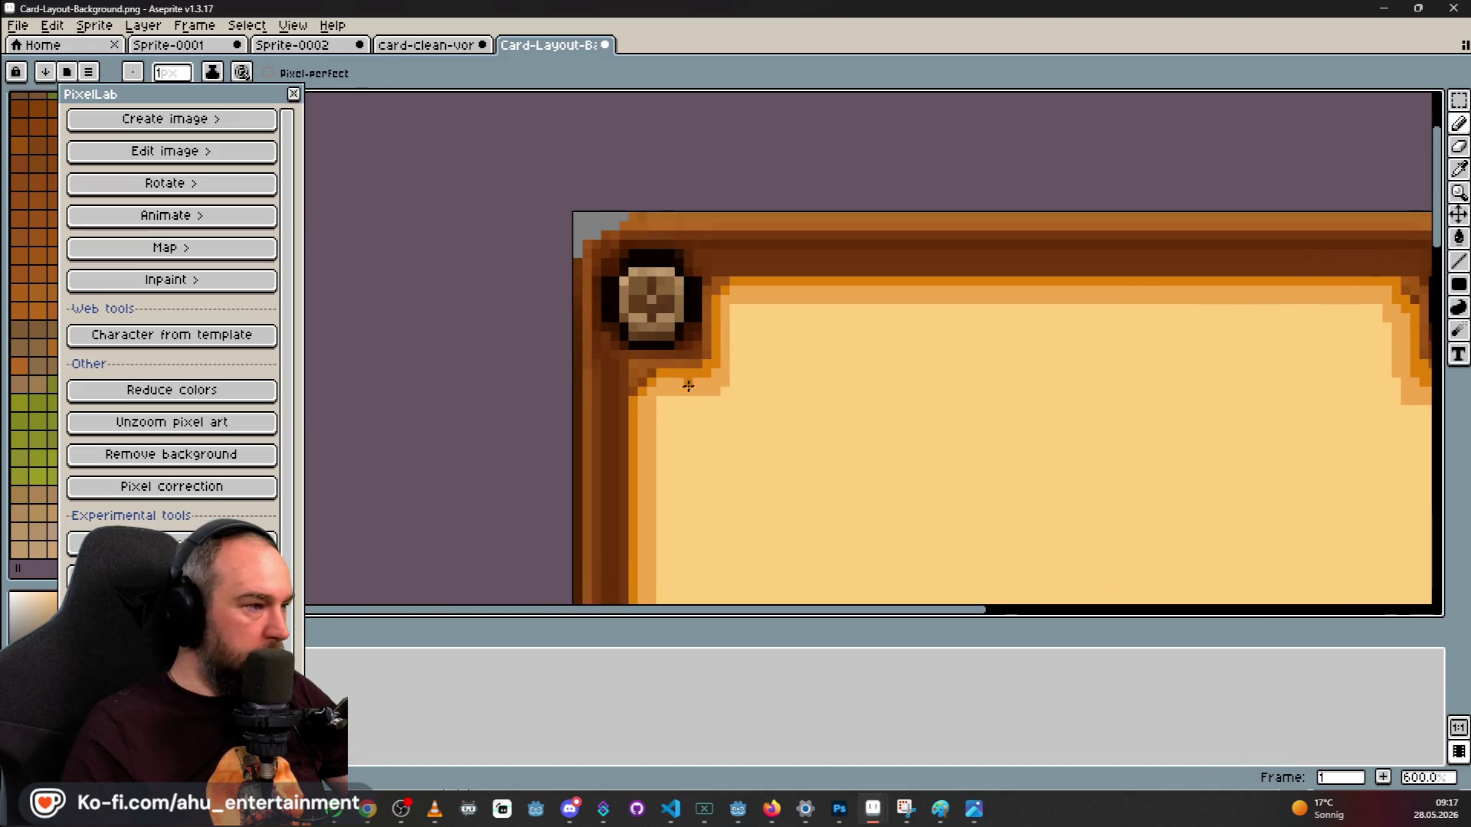
scroll(720, 322, down, 5)
scroll(720, 322, right, 10)
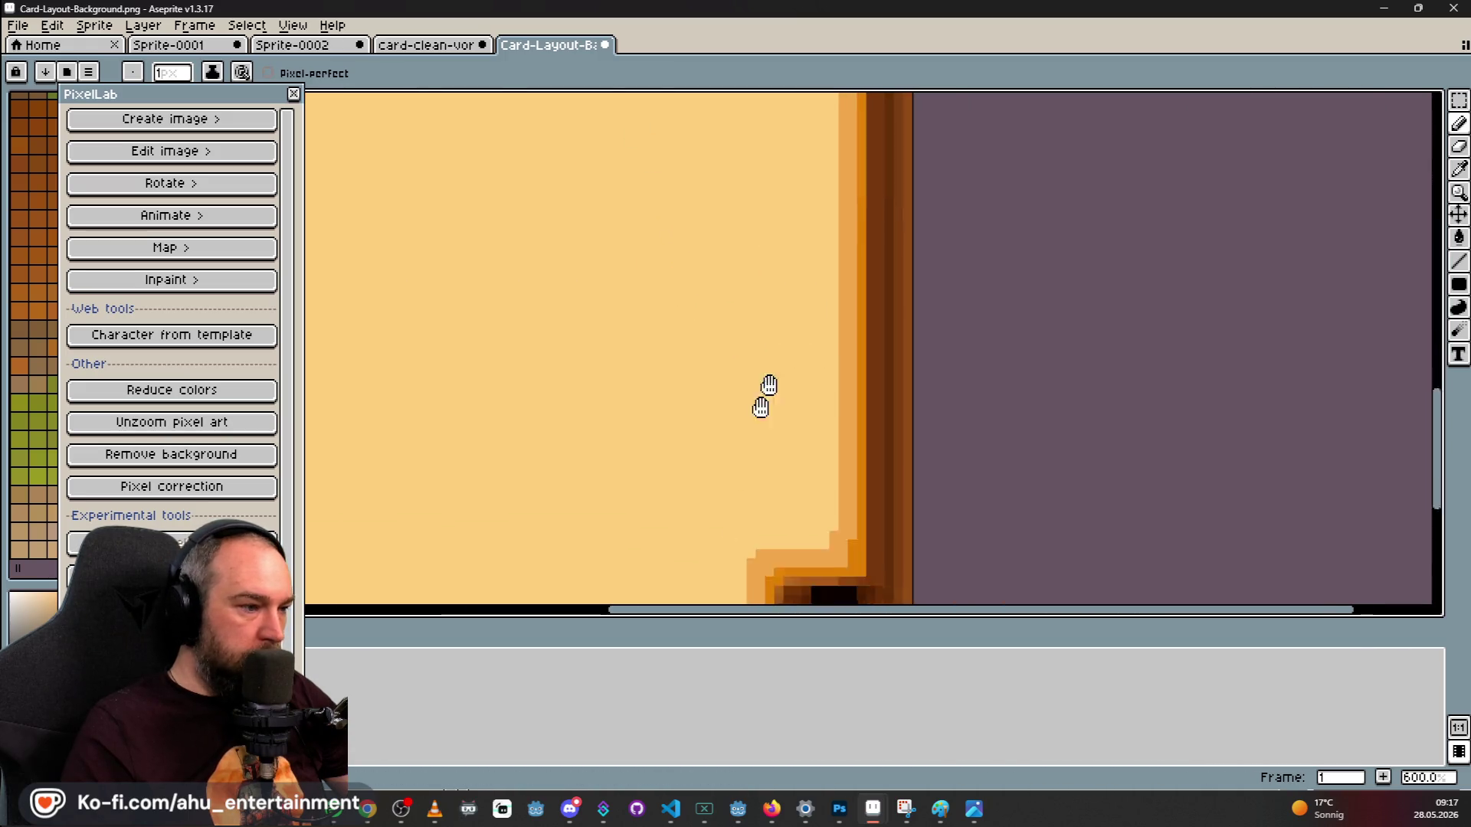
scroll(766, 329, up, 2)
scroll(843, 345, left, 3)
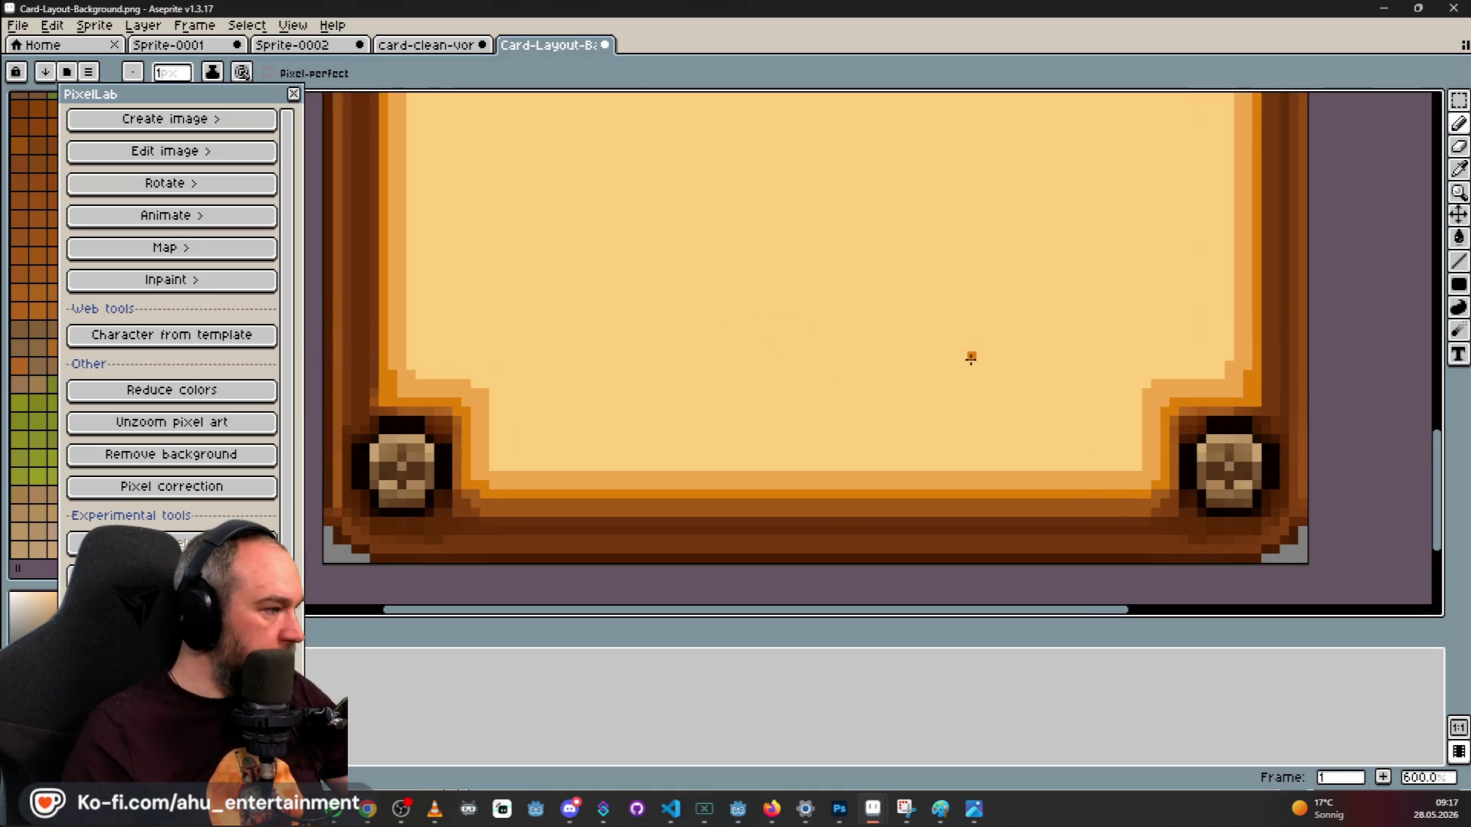
scroll(1270, 372, right, 2)
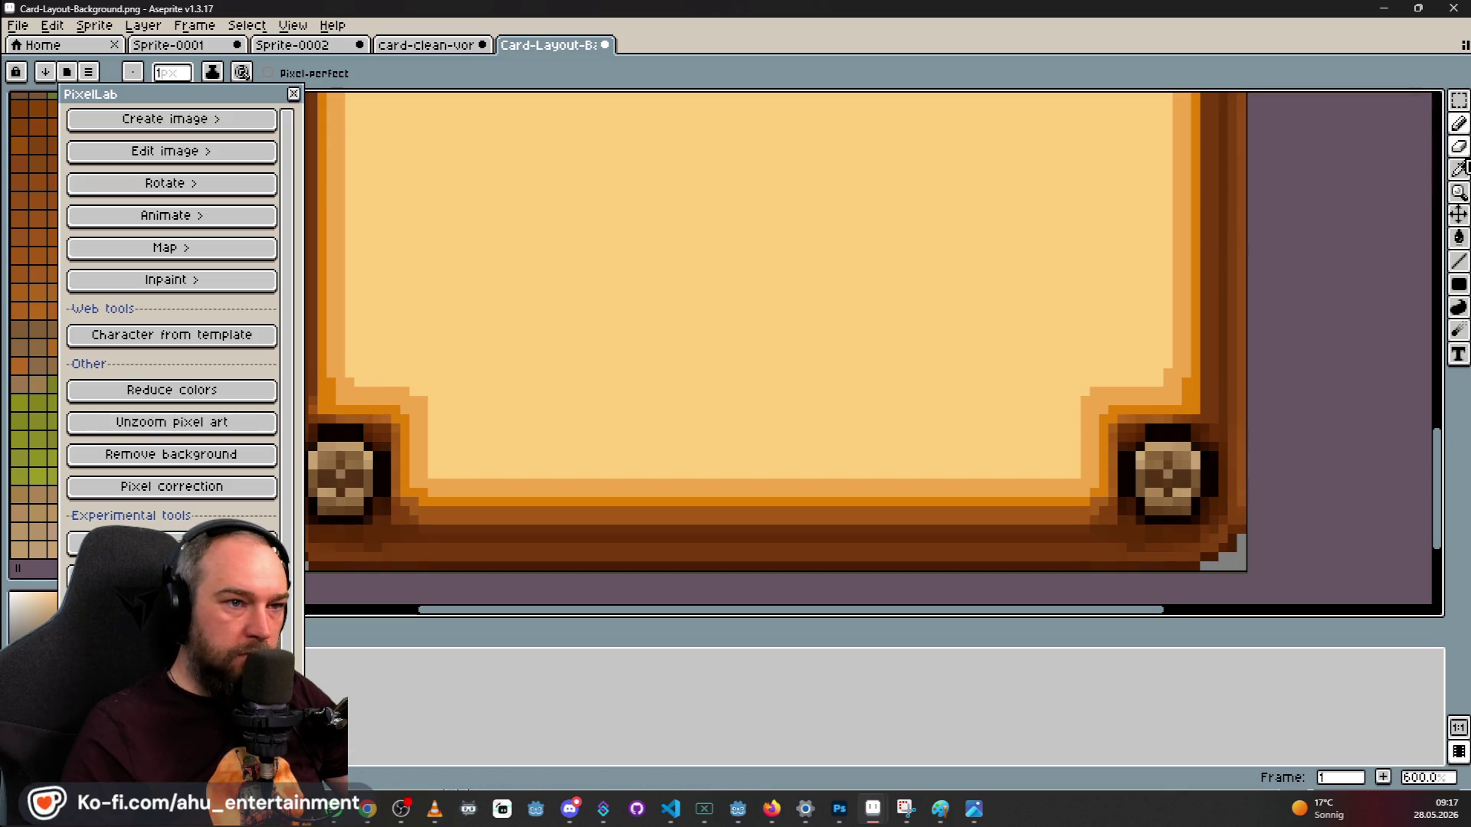
Repaint the pixels down the card's inner right edge with the sampled light border colour.
click(1459, 168)
click(1459, 122)
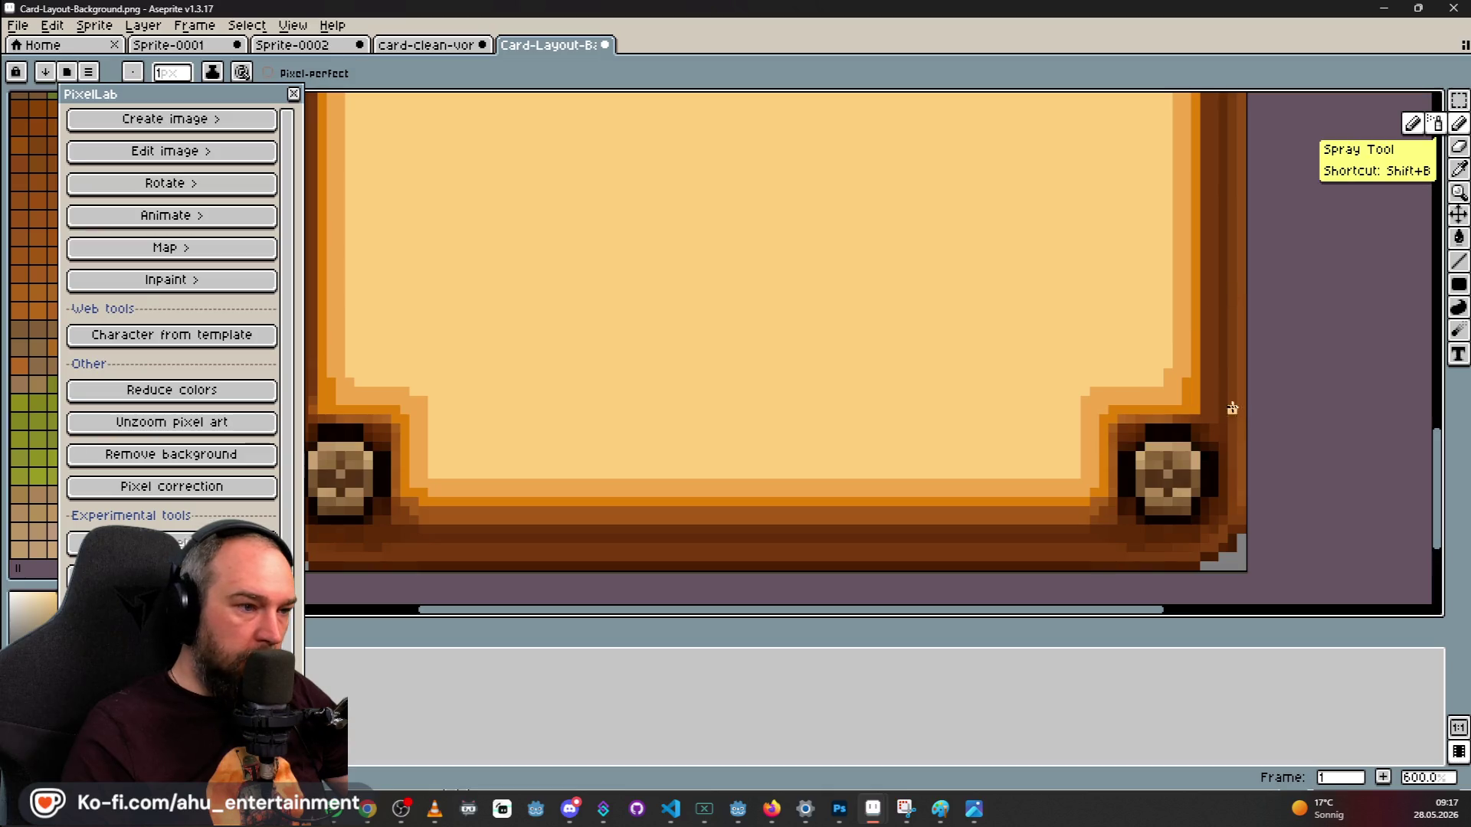
drag(1181, 383, 1186, 398)
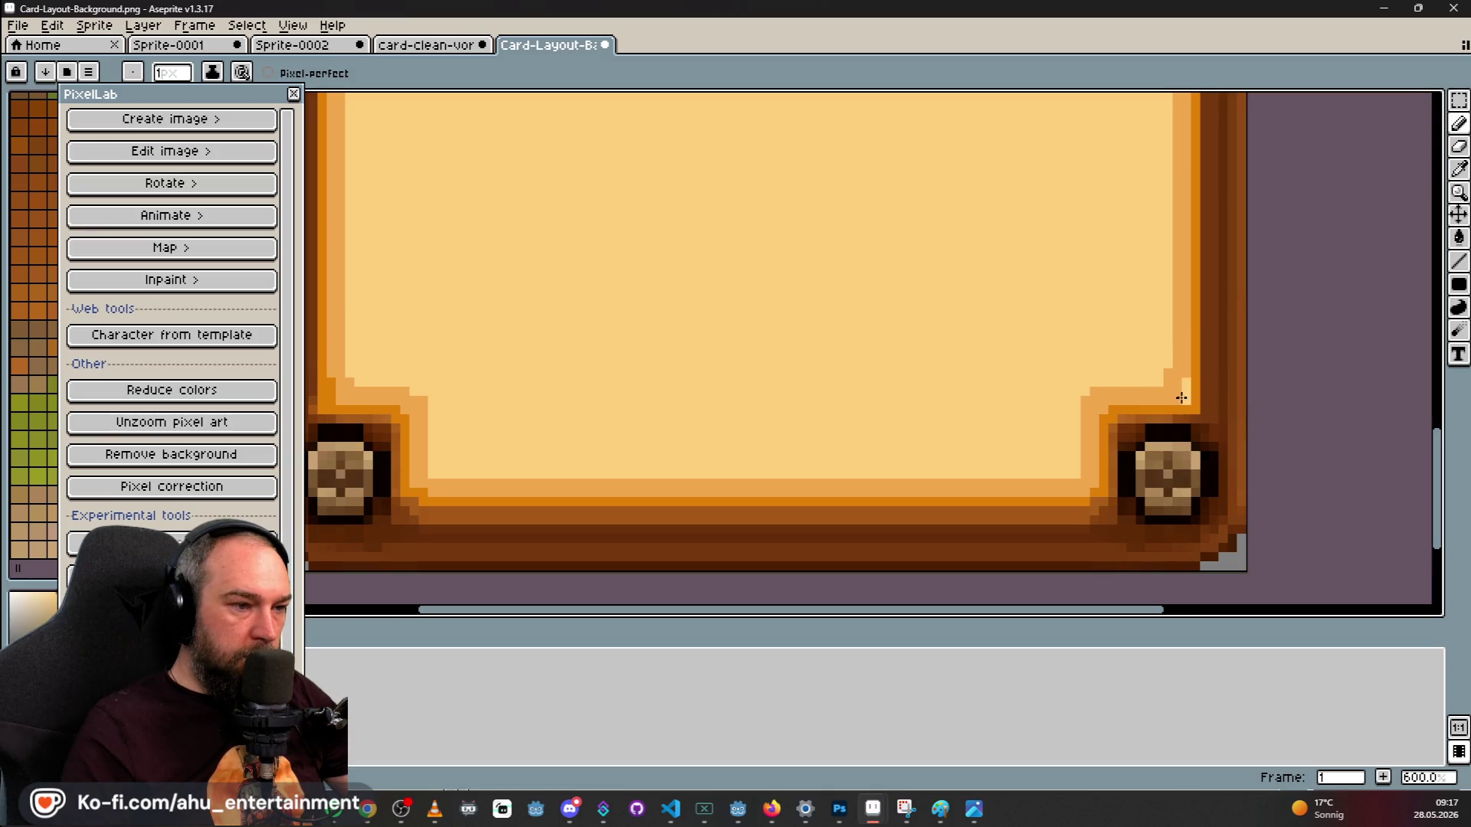
click(1459, 168)
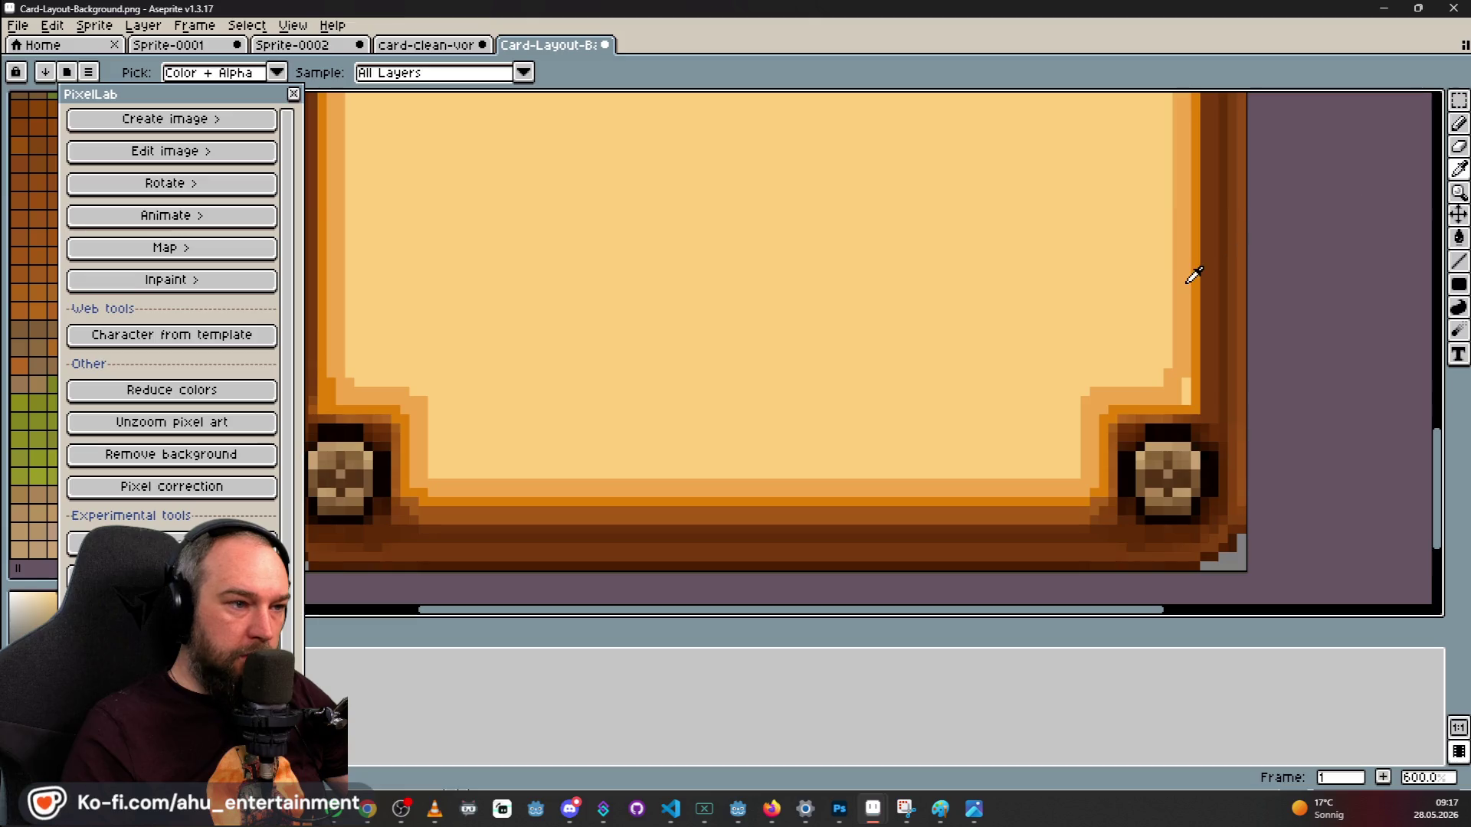
click(1459, 123)
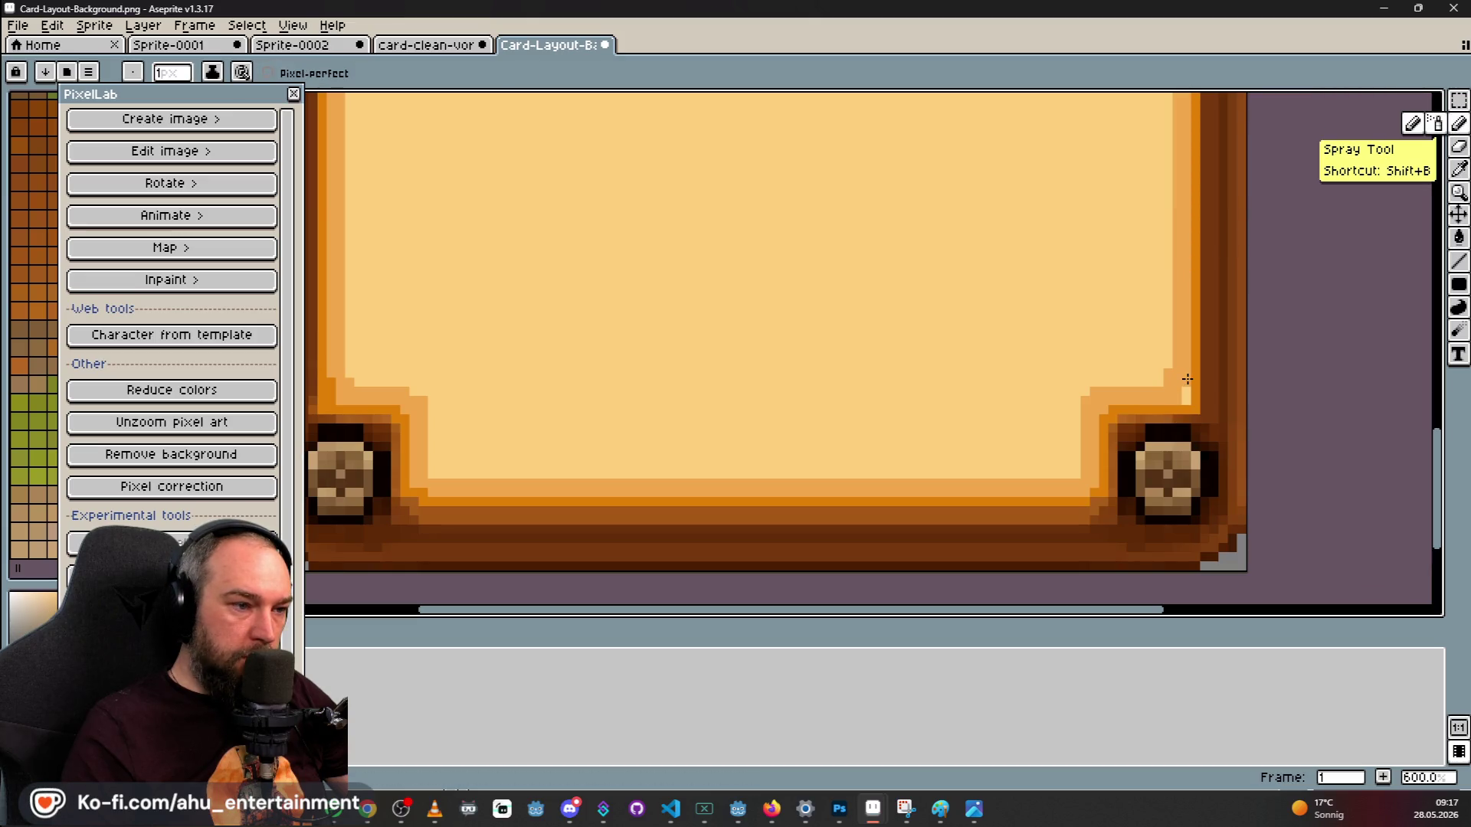
drag(1187, 379, 1186, 395)
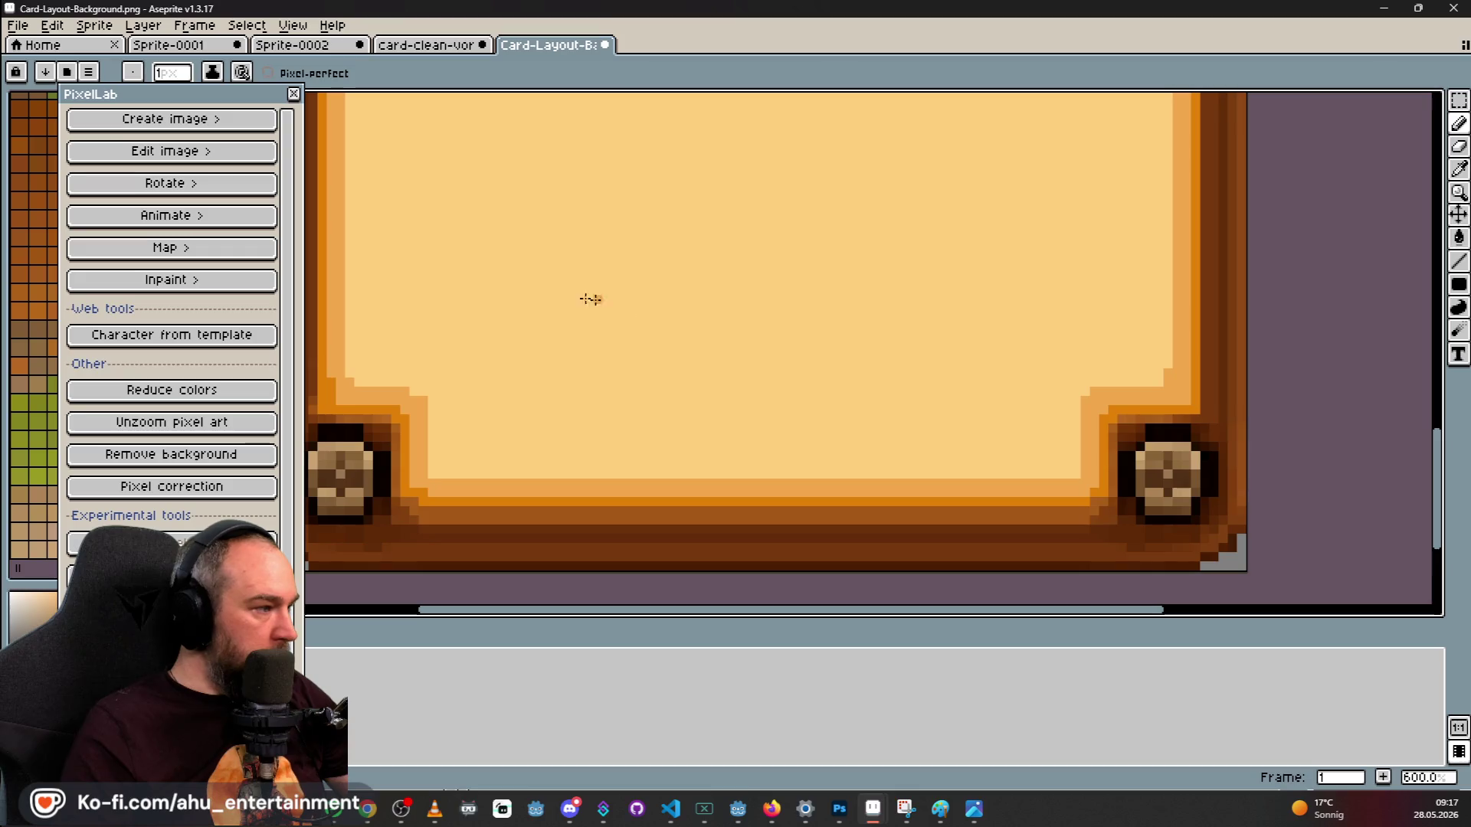
Pan along the card's bottom and top edges and zoom back out to review the card.
drag(453, 269, 561, 292)
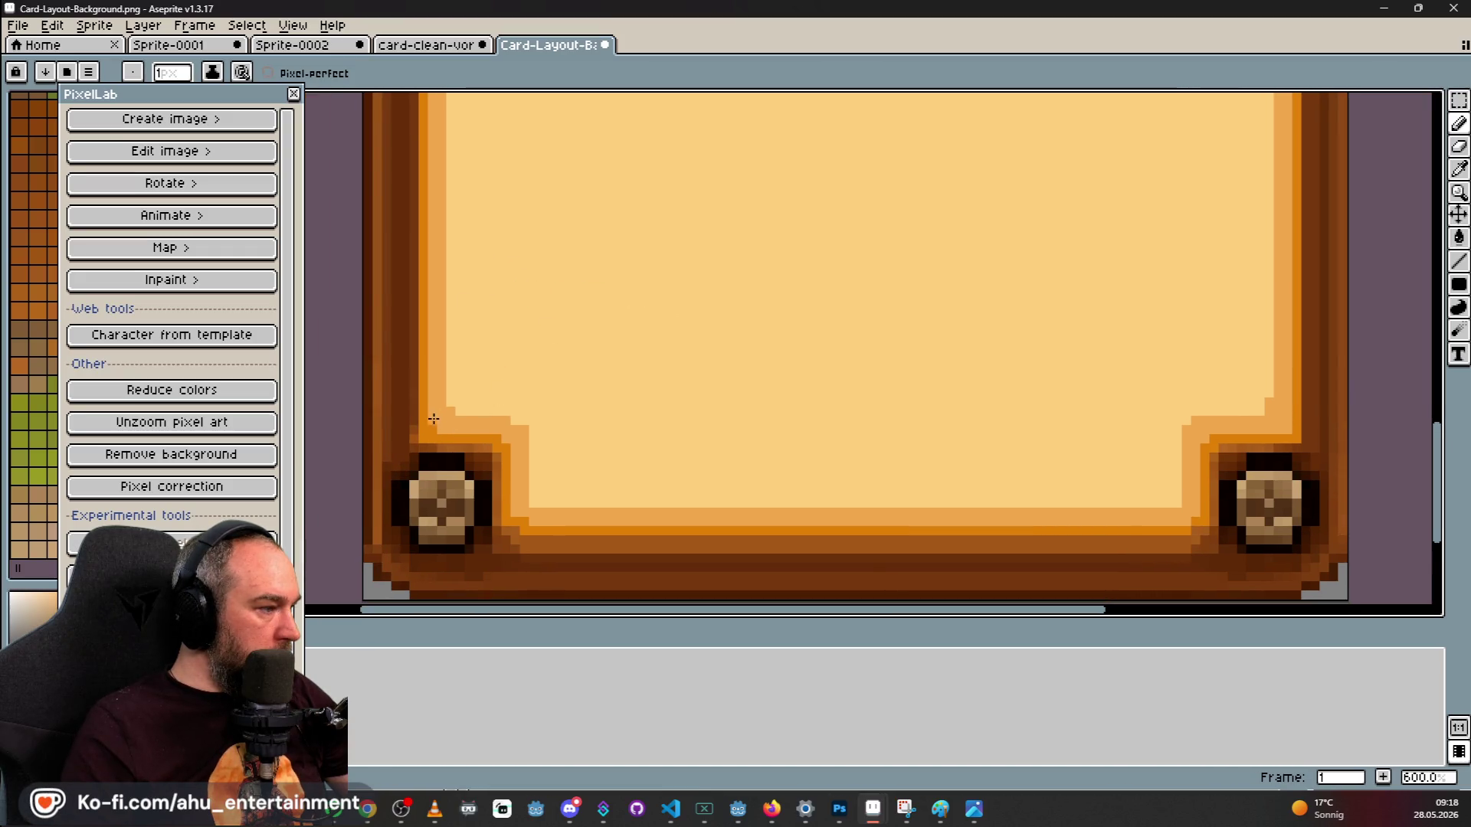
scroll(536, 321, up, 10)
mouse_move(635, 230)
mouse_down()
mouse_move(525, 459)
mouse_move(547, 559)
mouse_up()
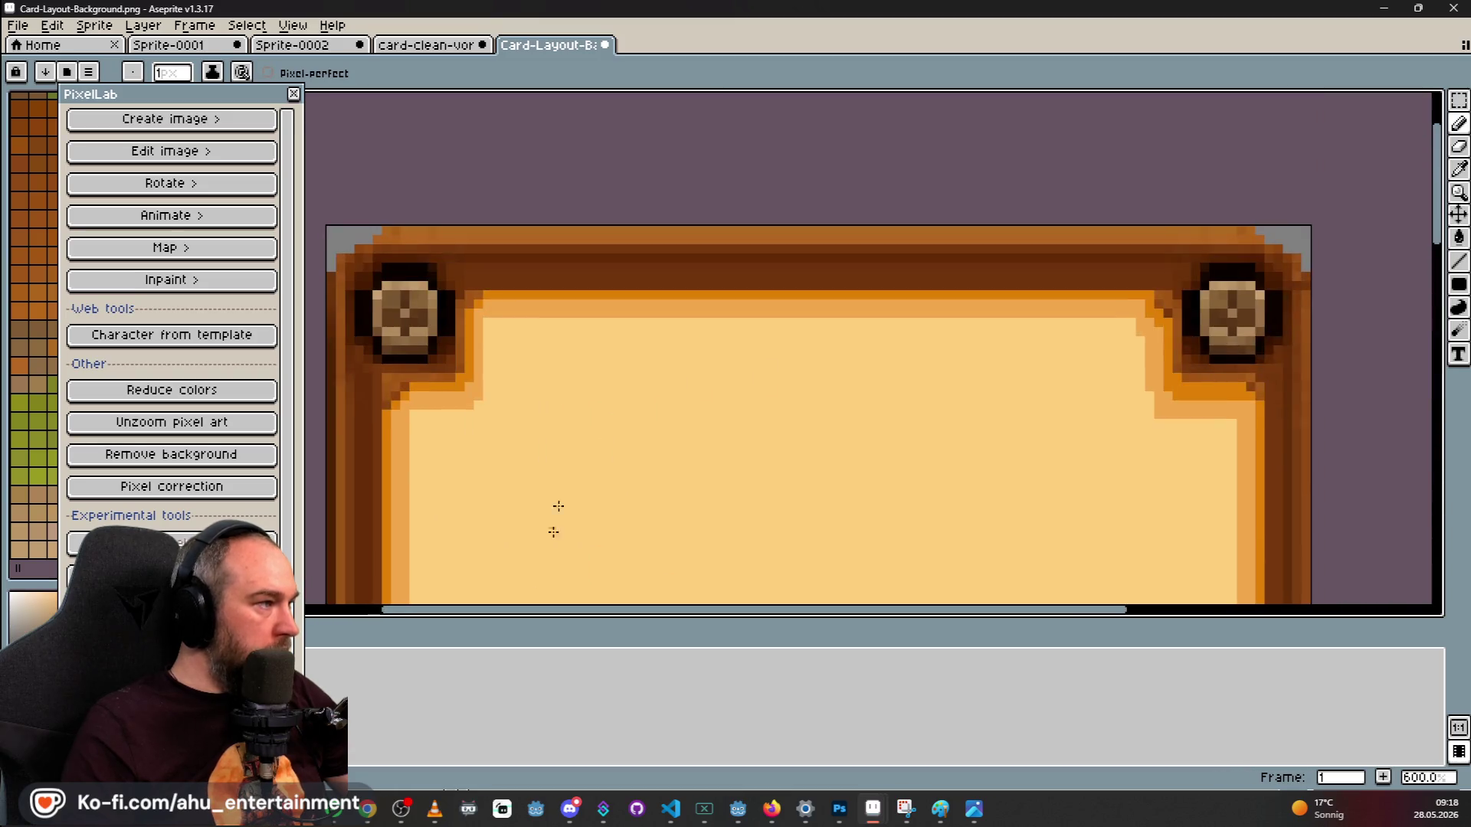
scroll(755, 355, right, 3)
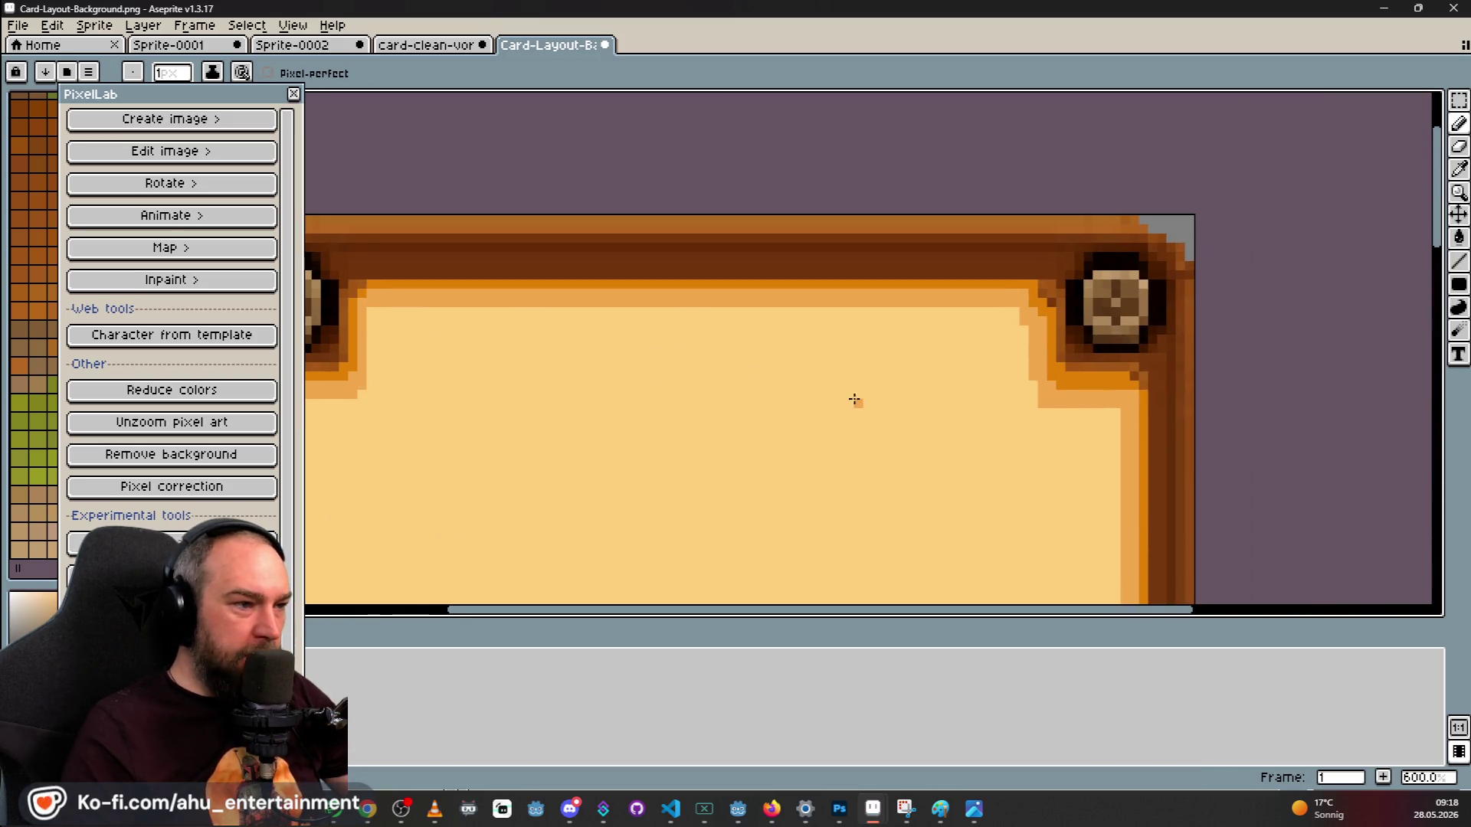
scroll(873, 414, down, 6)
scroll(842, 389, up, 3)
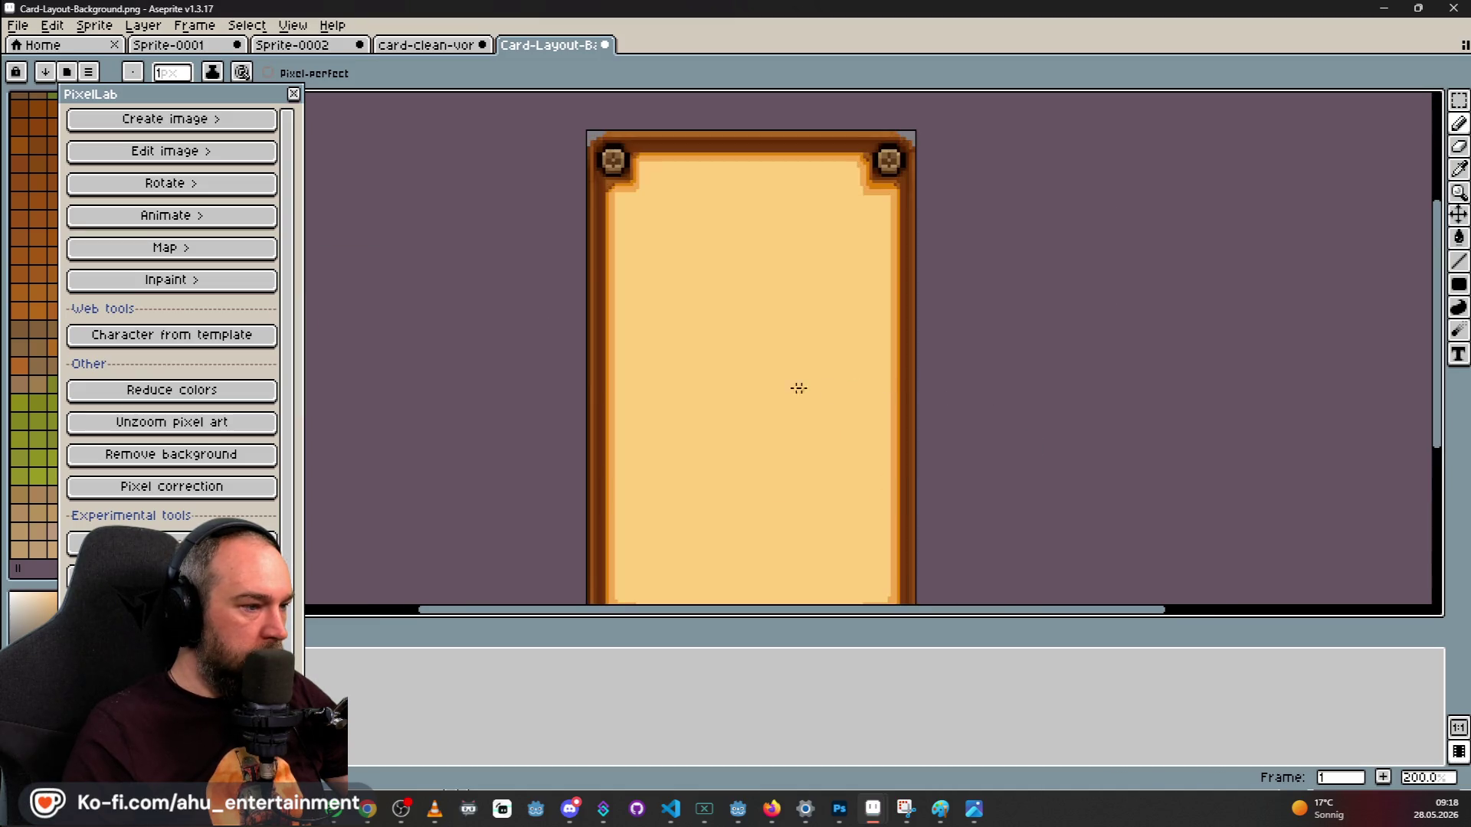
scroll(812, 389, down, 1)
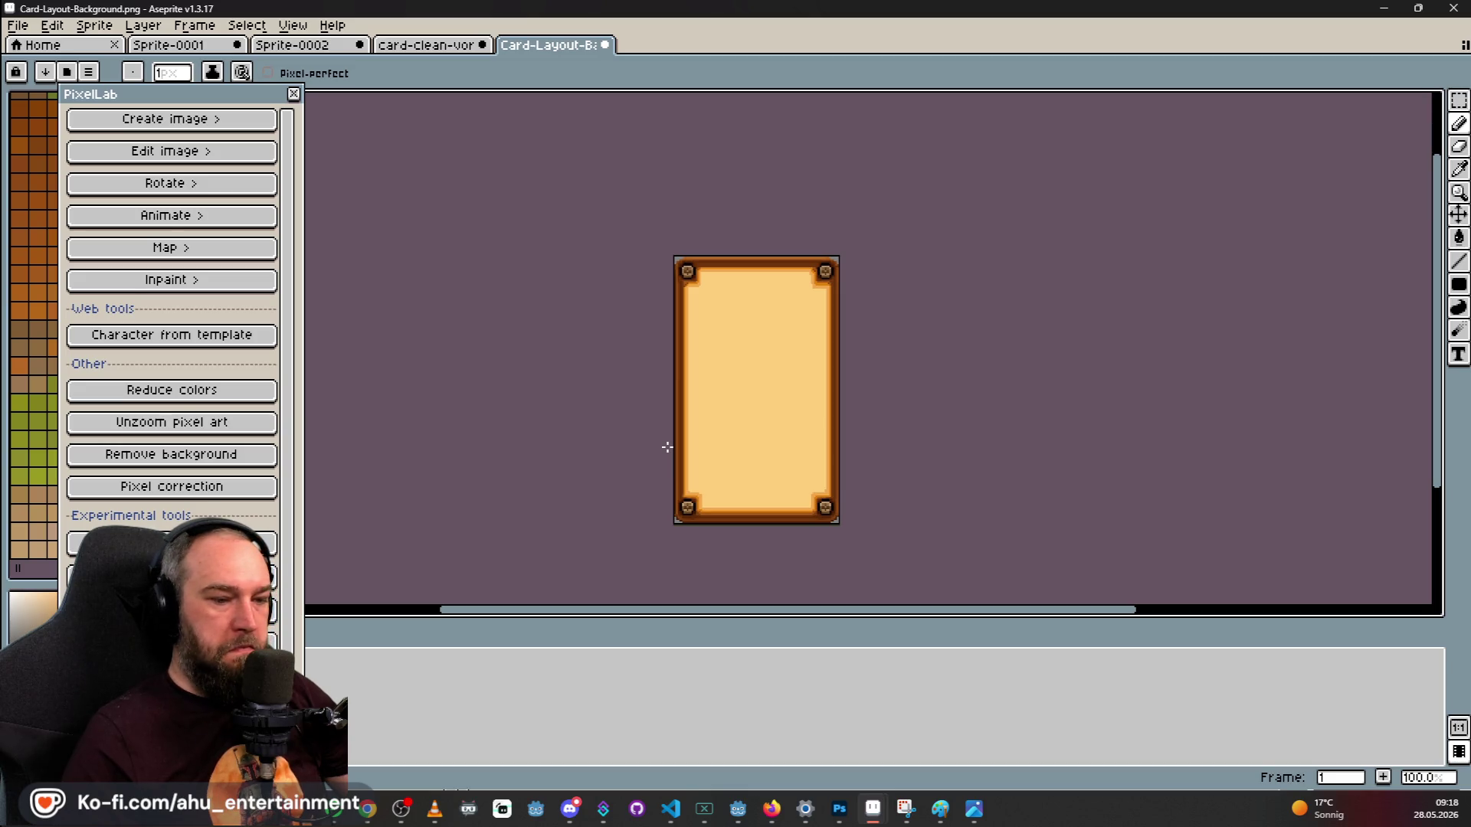
scroll(668, 448, down, 3)
scroll(685, 448, up, 3)
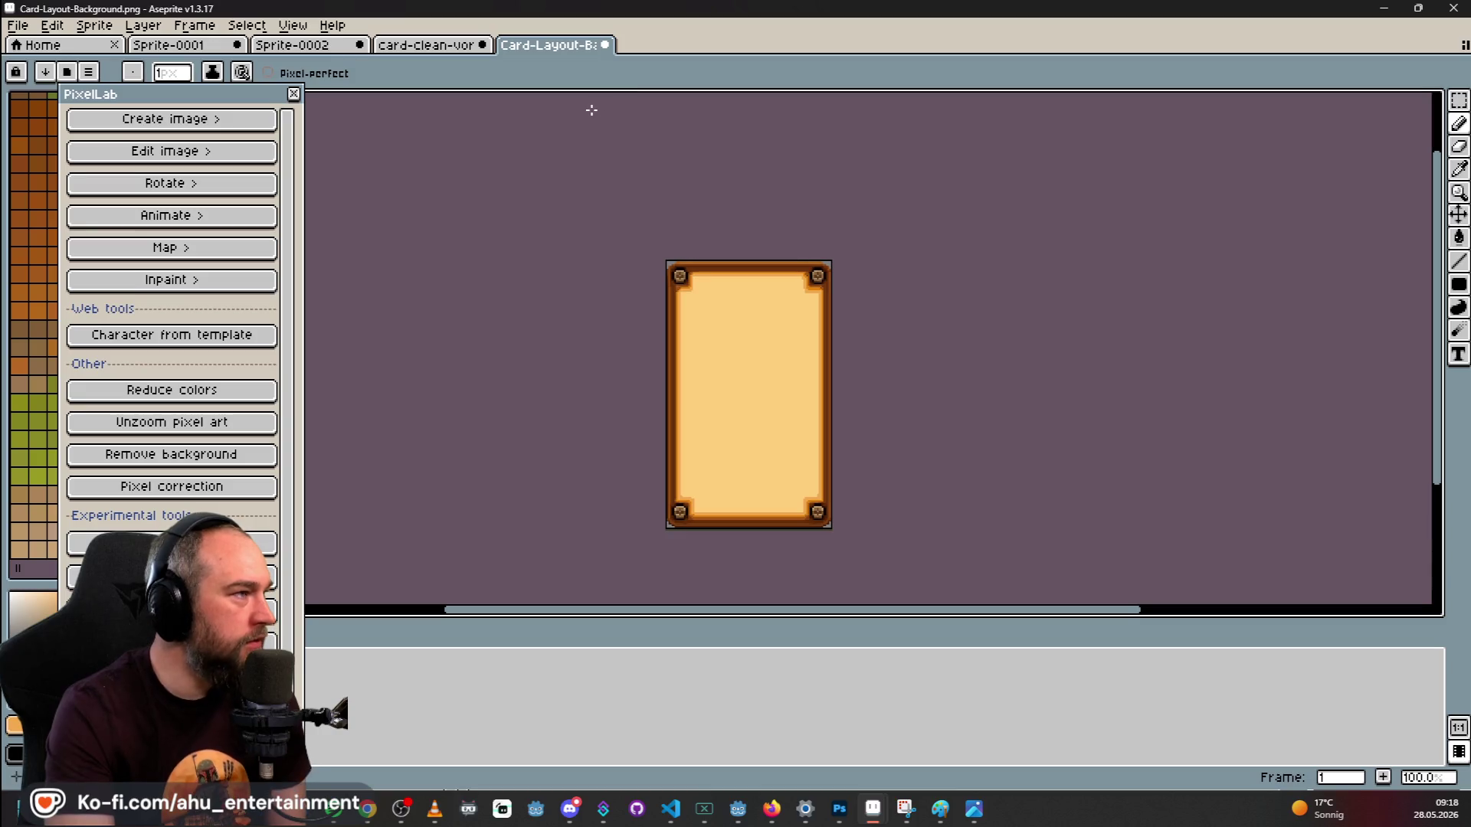
scroll(635, 314, up, 5)
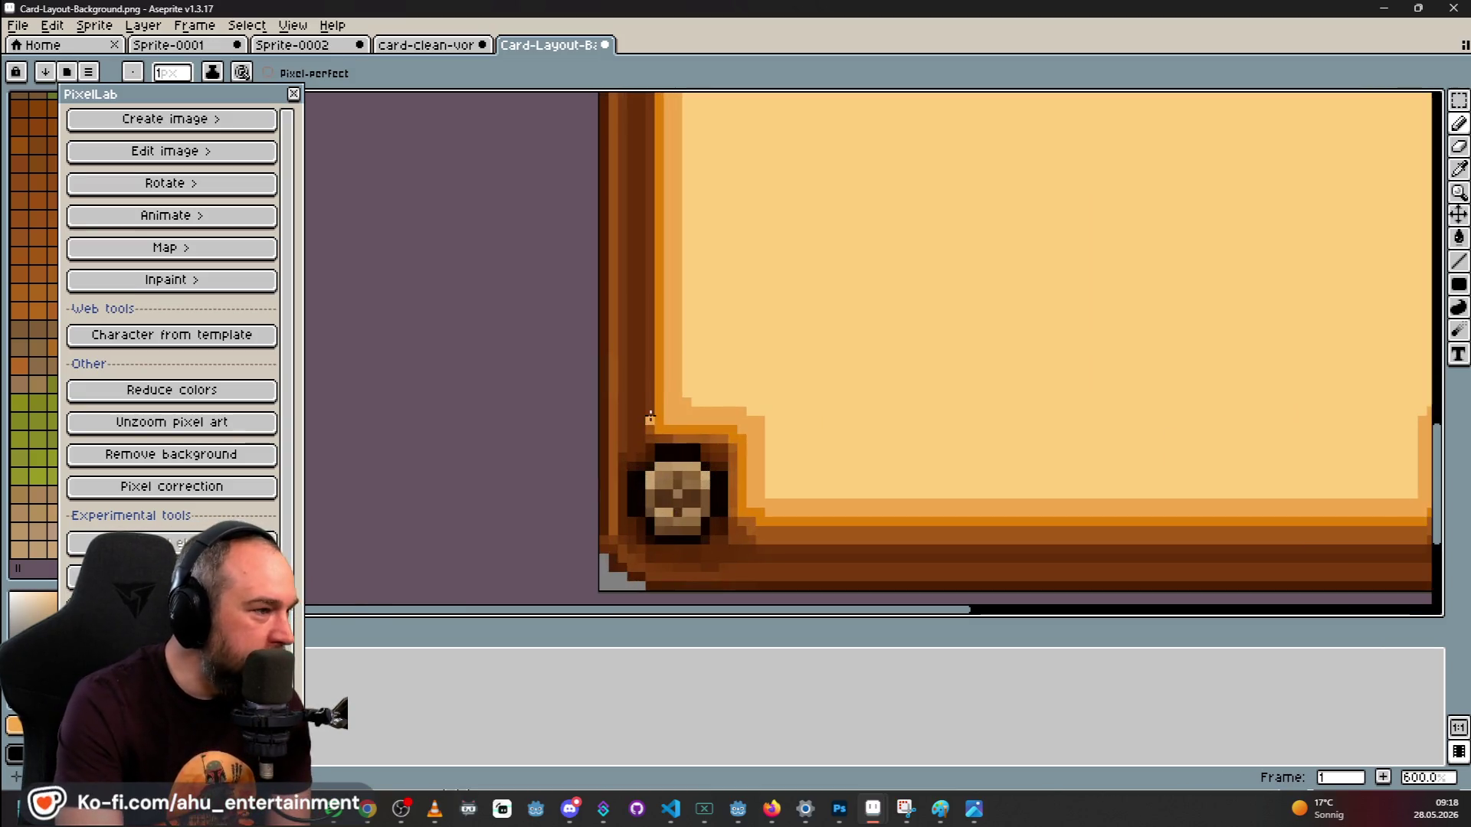
scroll(694, 361, down, 4)
scroll(868, 306, down, 3)
scroll(952, 217, up, 2)
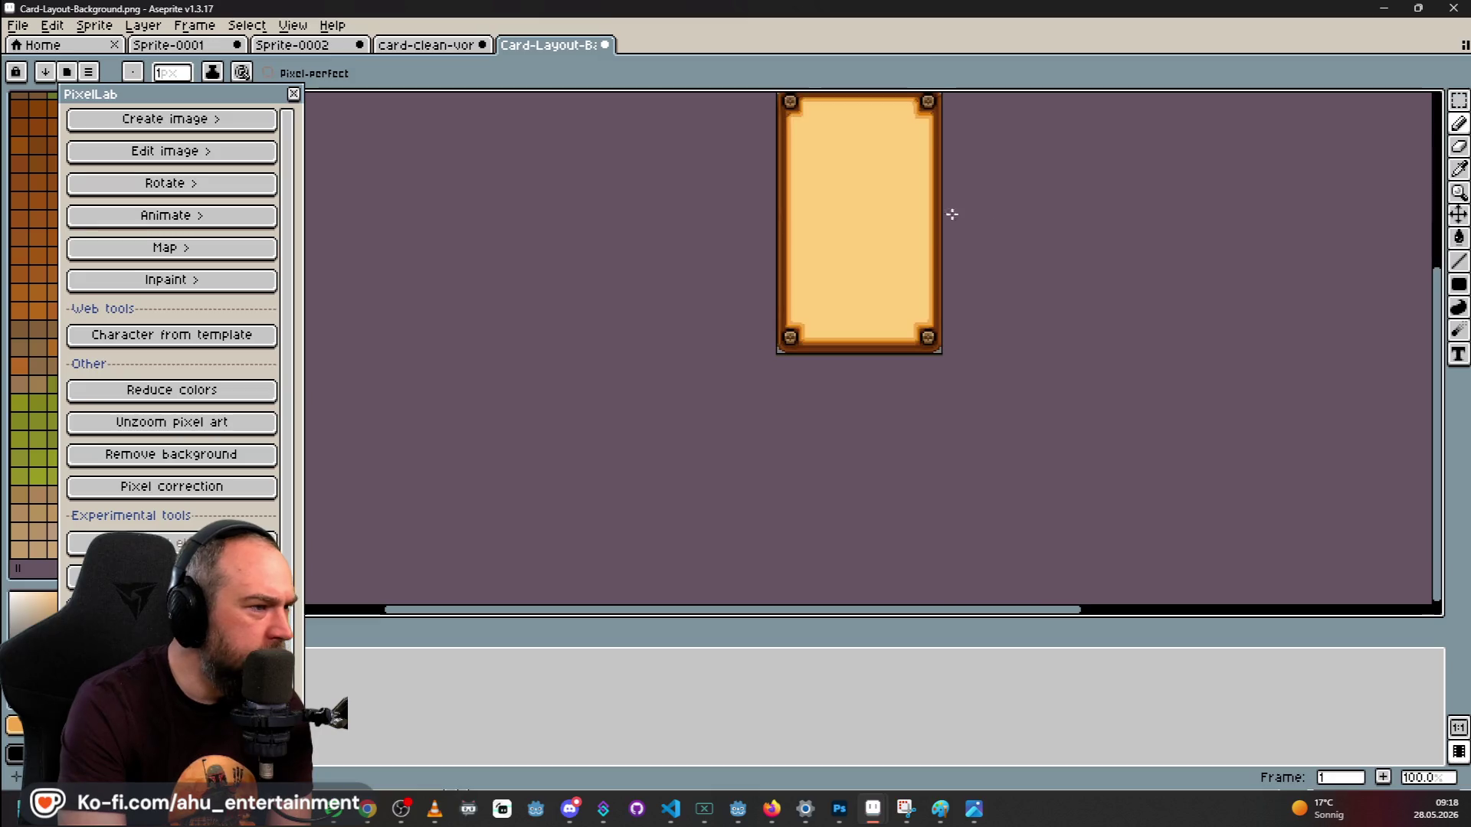
scroll(1030, 297, up, 4)
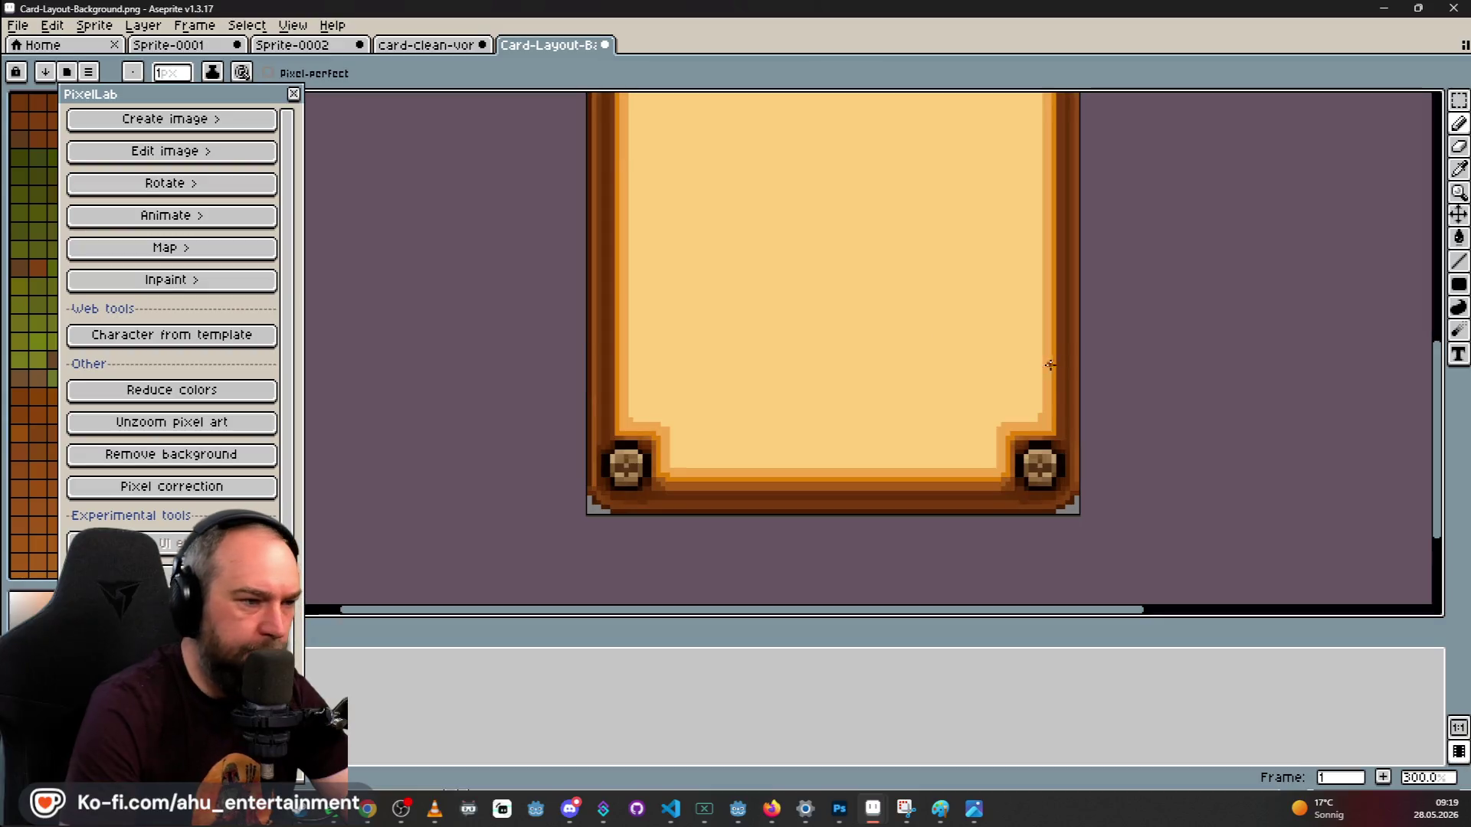
mouse_move(537, 260)
mouse_down()
mouse_move(755, 370)
mouse_move(813, 364)
mouse_move(751, 419)
mouse_up()
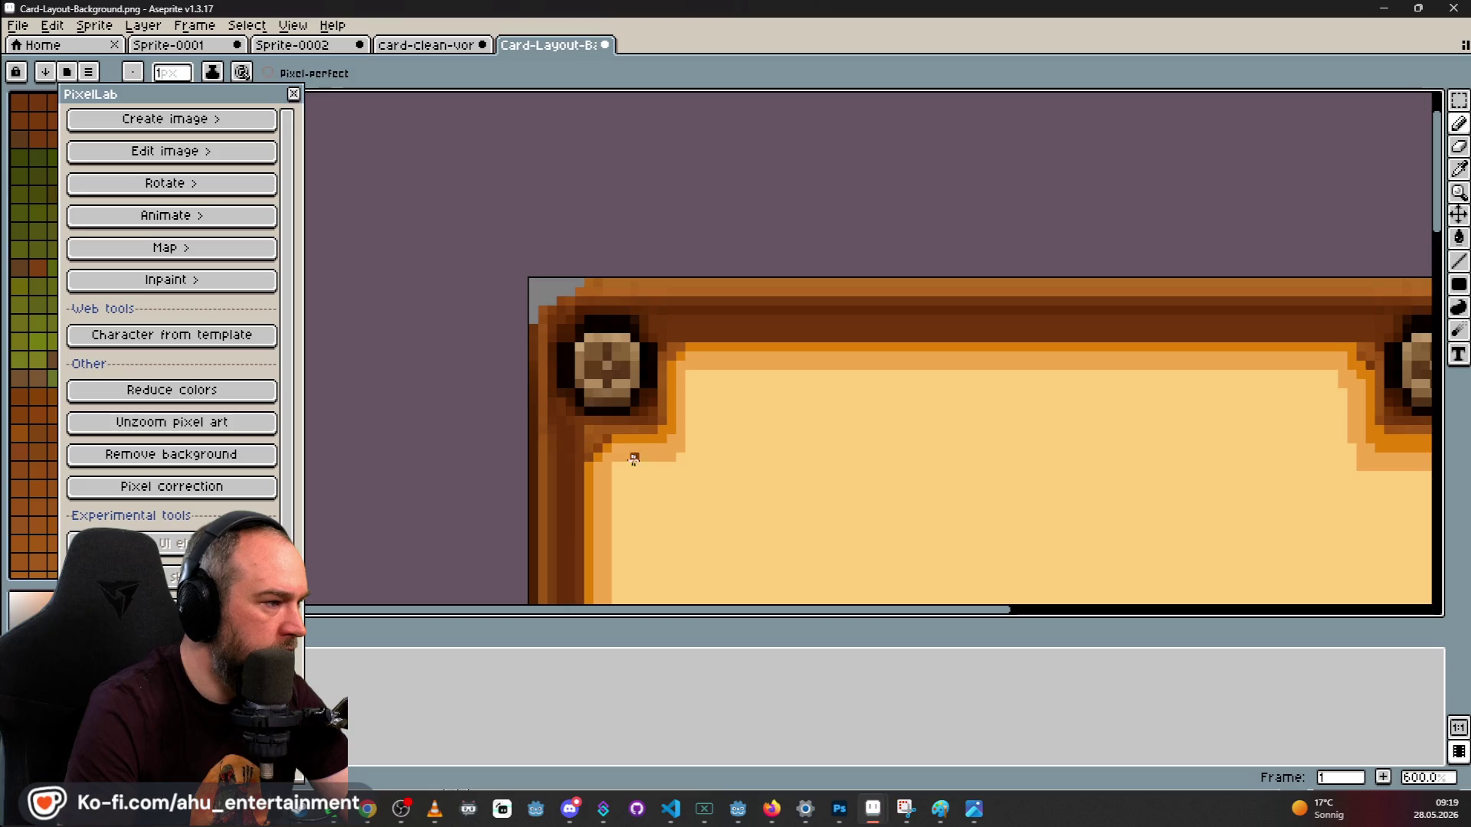
drag(844, 433, 664, 341)
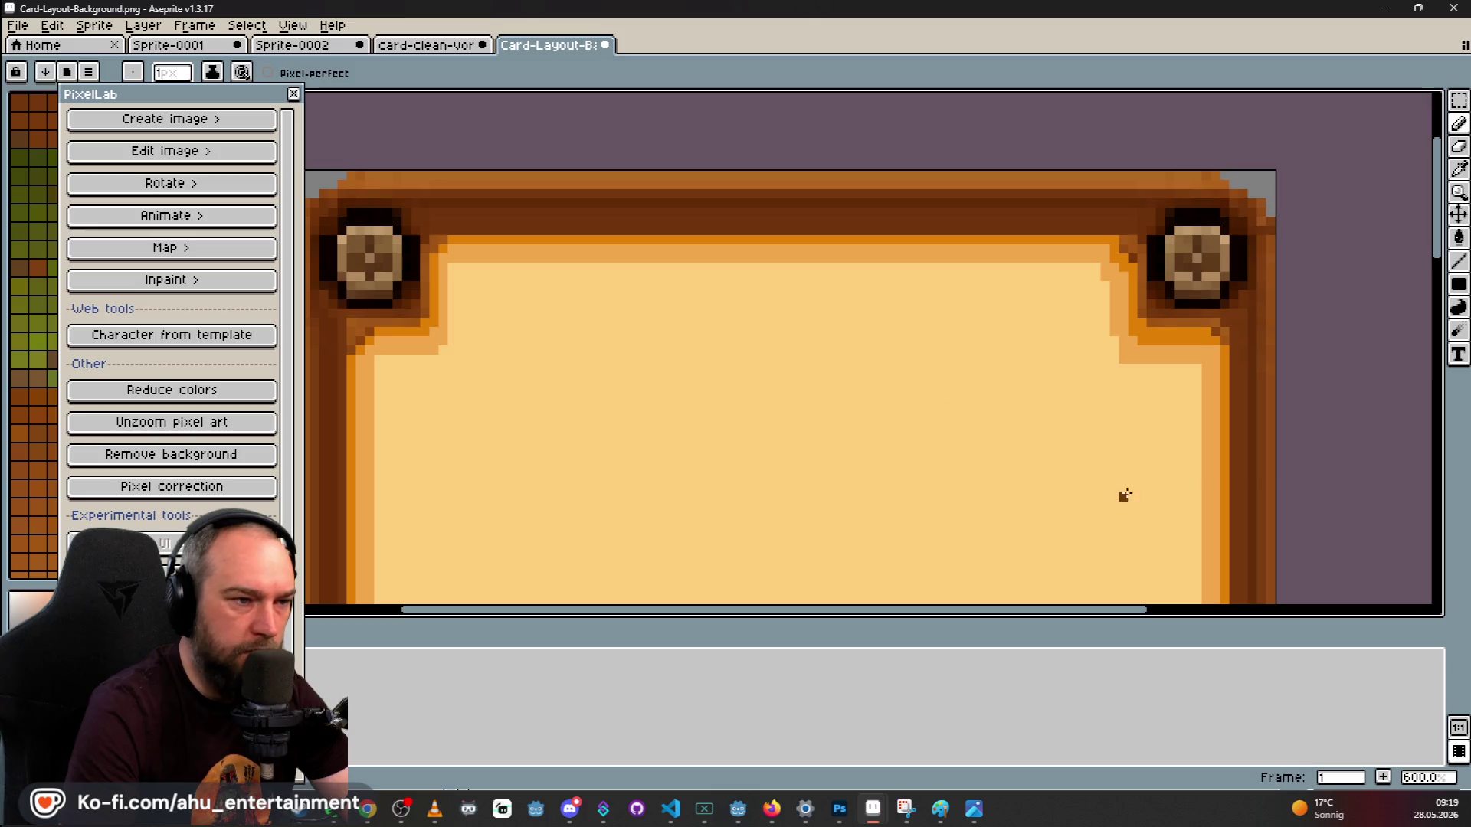
mouse_move(1058, 406)
mouse_down()
mouse_move(1034, 401)
mouse_move(1146, 397)
mouse_move(1008, 459)
mouse_move(855, 496)
mouse_up()
drag(1106, 403, 1054, 397)
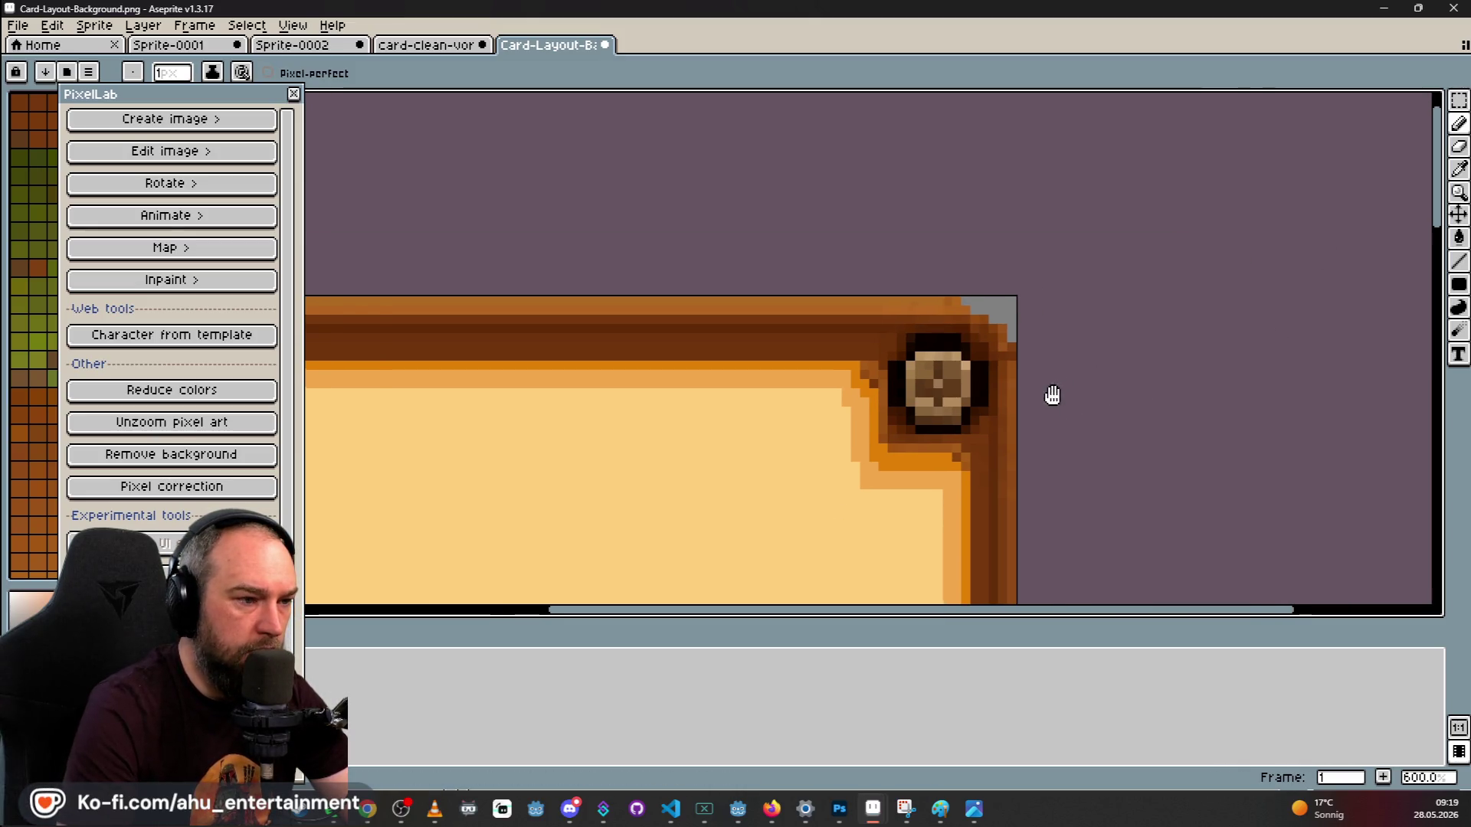
scroll(1139, 292, up, 2)
scroll(1248, 284, down, 1)
scroll(1247, 283, down, 7)
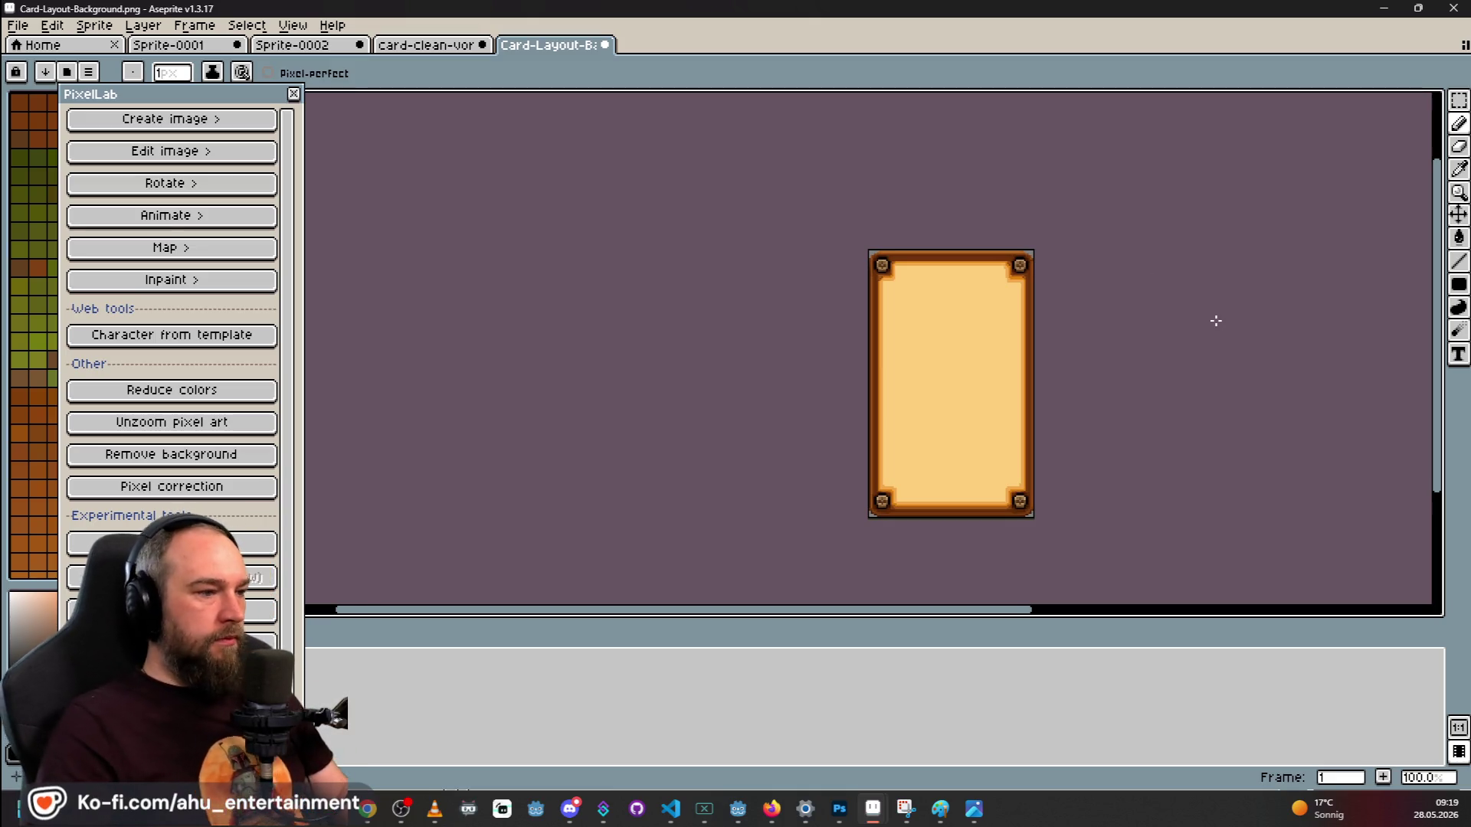
scroll(1215, 319, down, 1)
scroll(1191, 324, up, 1)
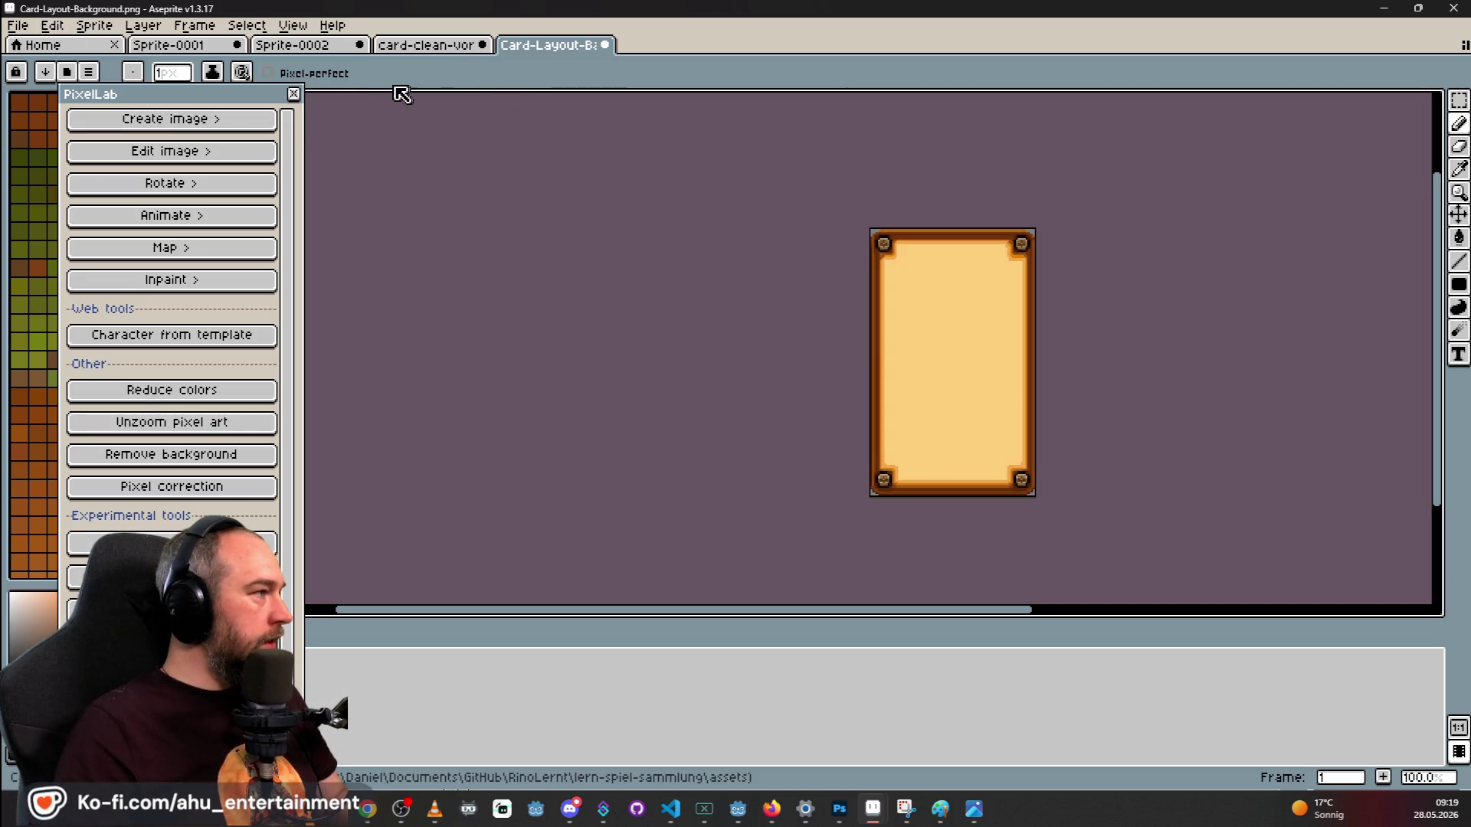
Export the card frame as a PNG, replacing 'background-export' with 'front' in the file name.
click(23, 27)
mouse_move(164, 184)
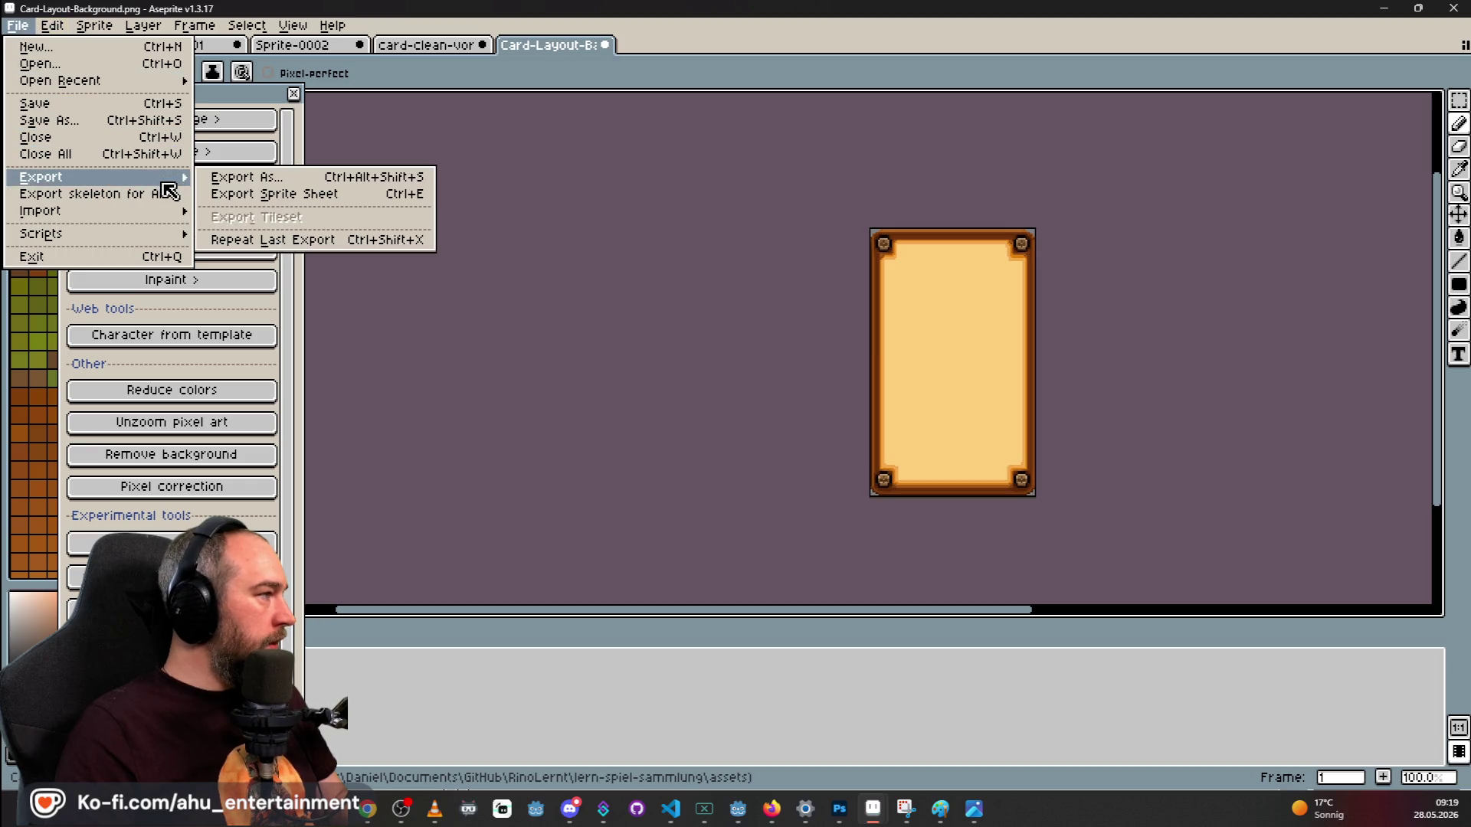
click(218, 177)
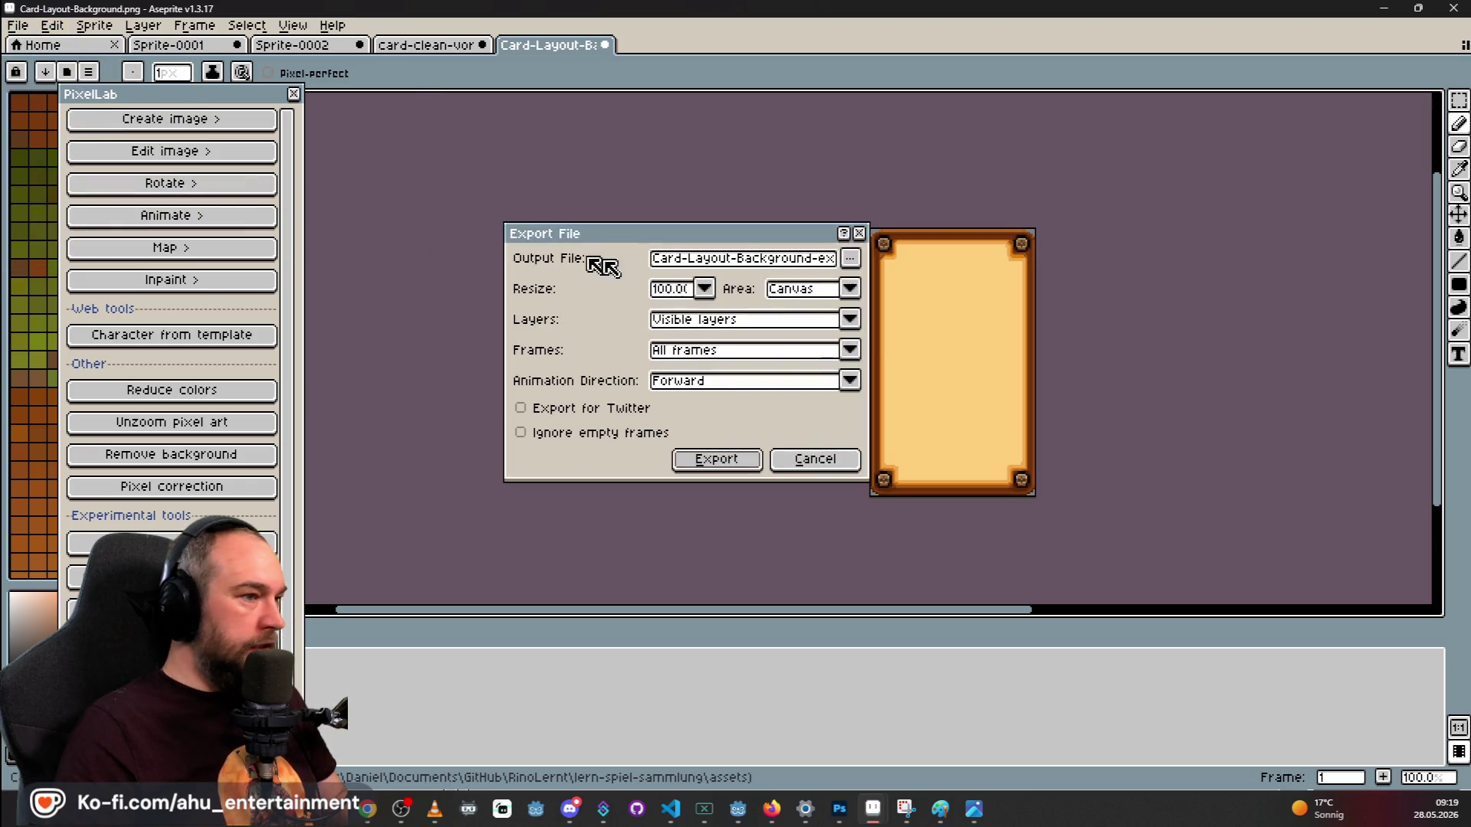
mouse_move(827, 265)
mouse_down()
mouse_move(904, 269)
mouse_move(628, 260)
mouse_move(896, 269)
mouse_move(820, 274)
mouse_up()
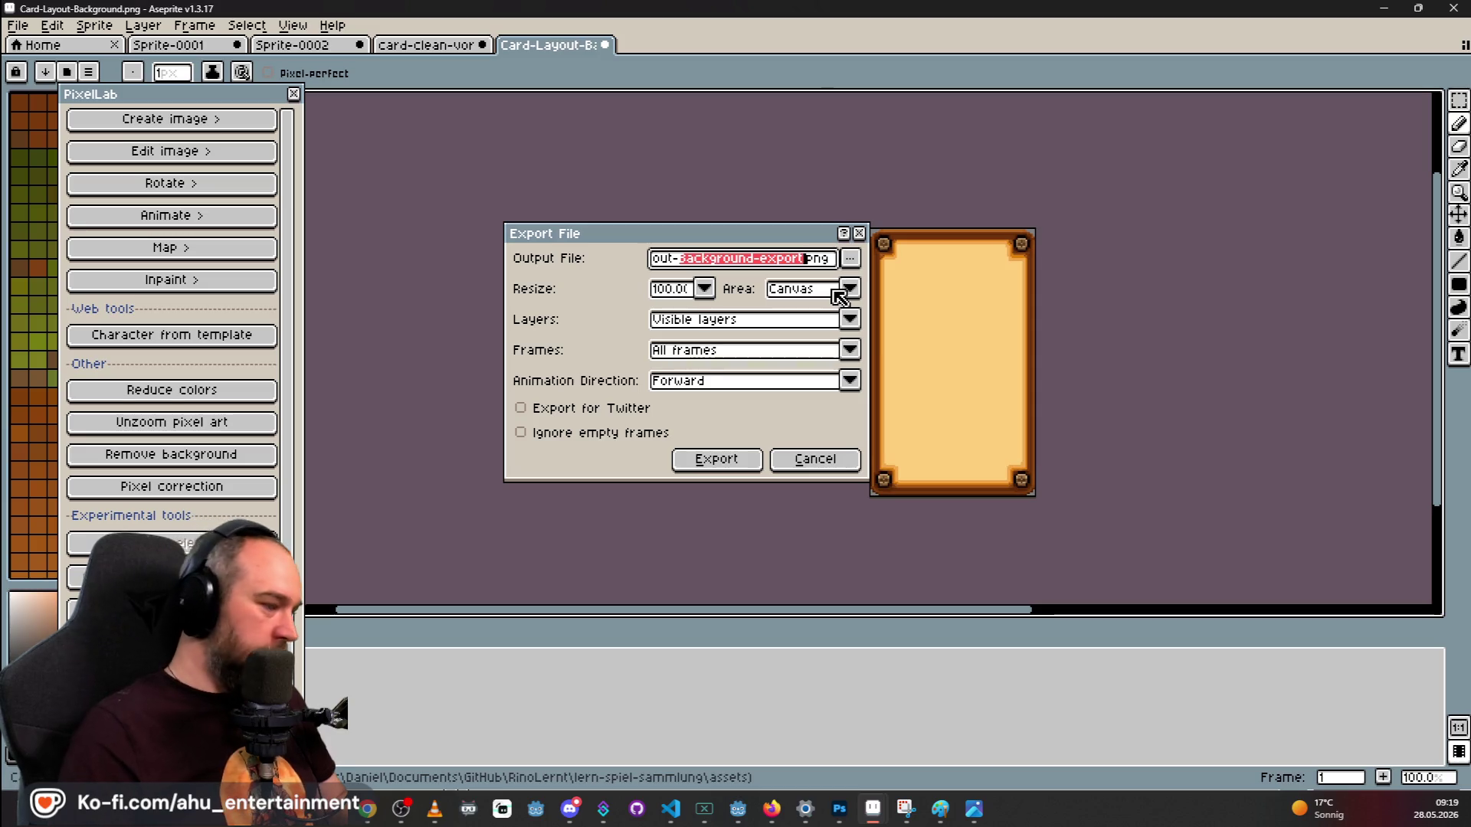
text(front)
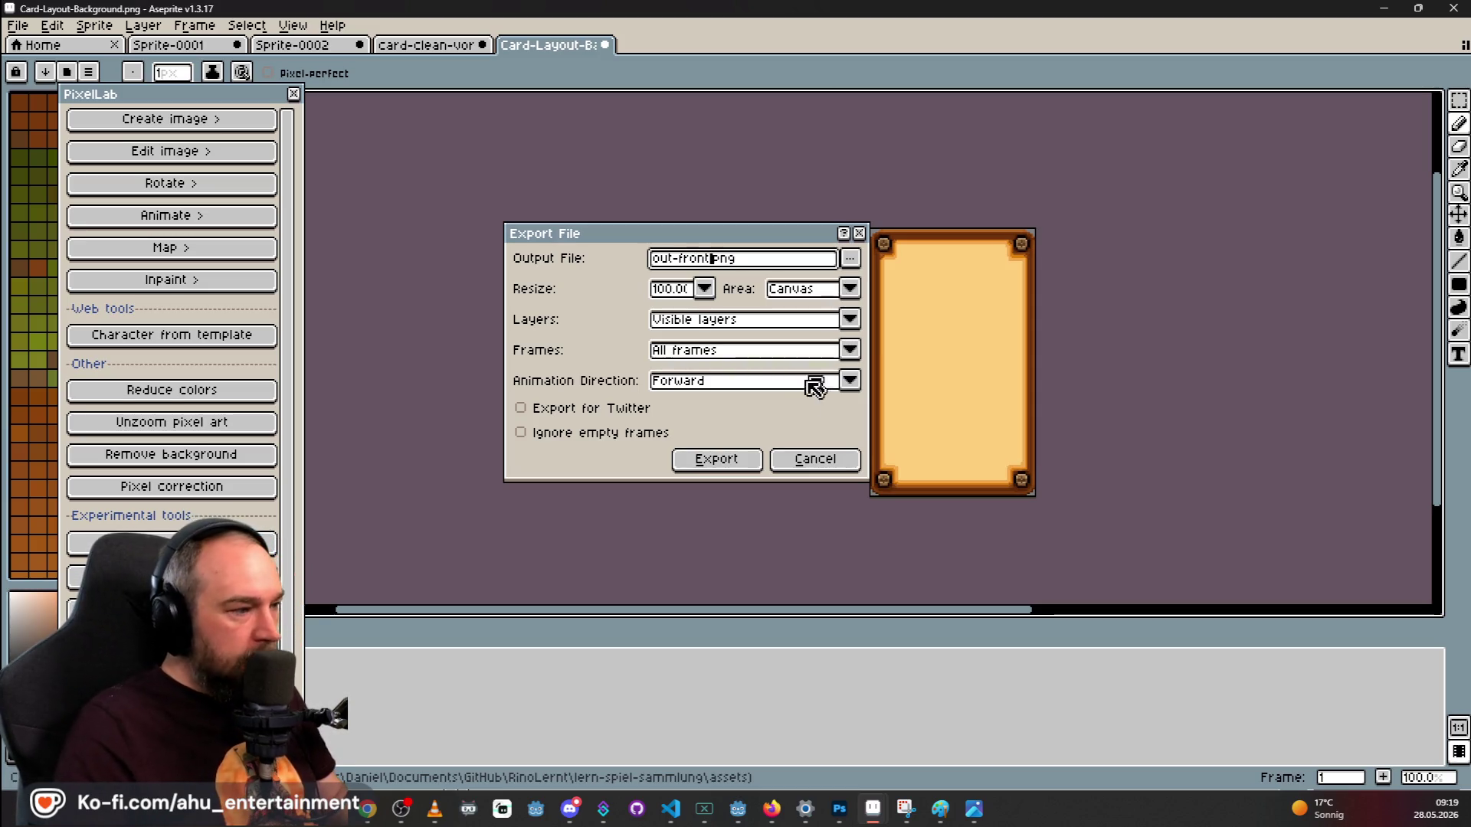
click(717, 459)
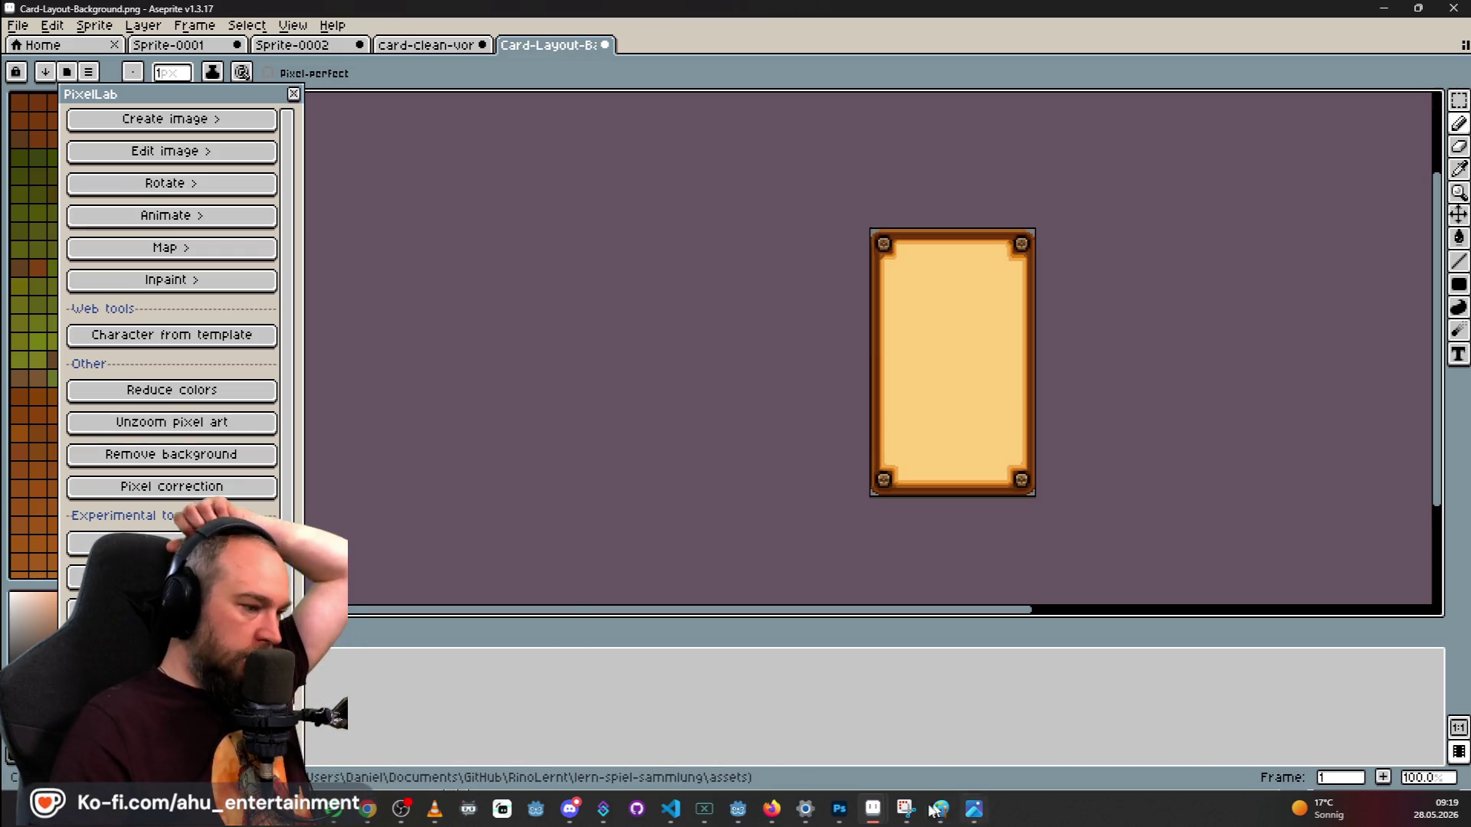
click(839, 808)
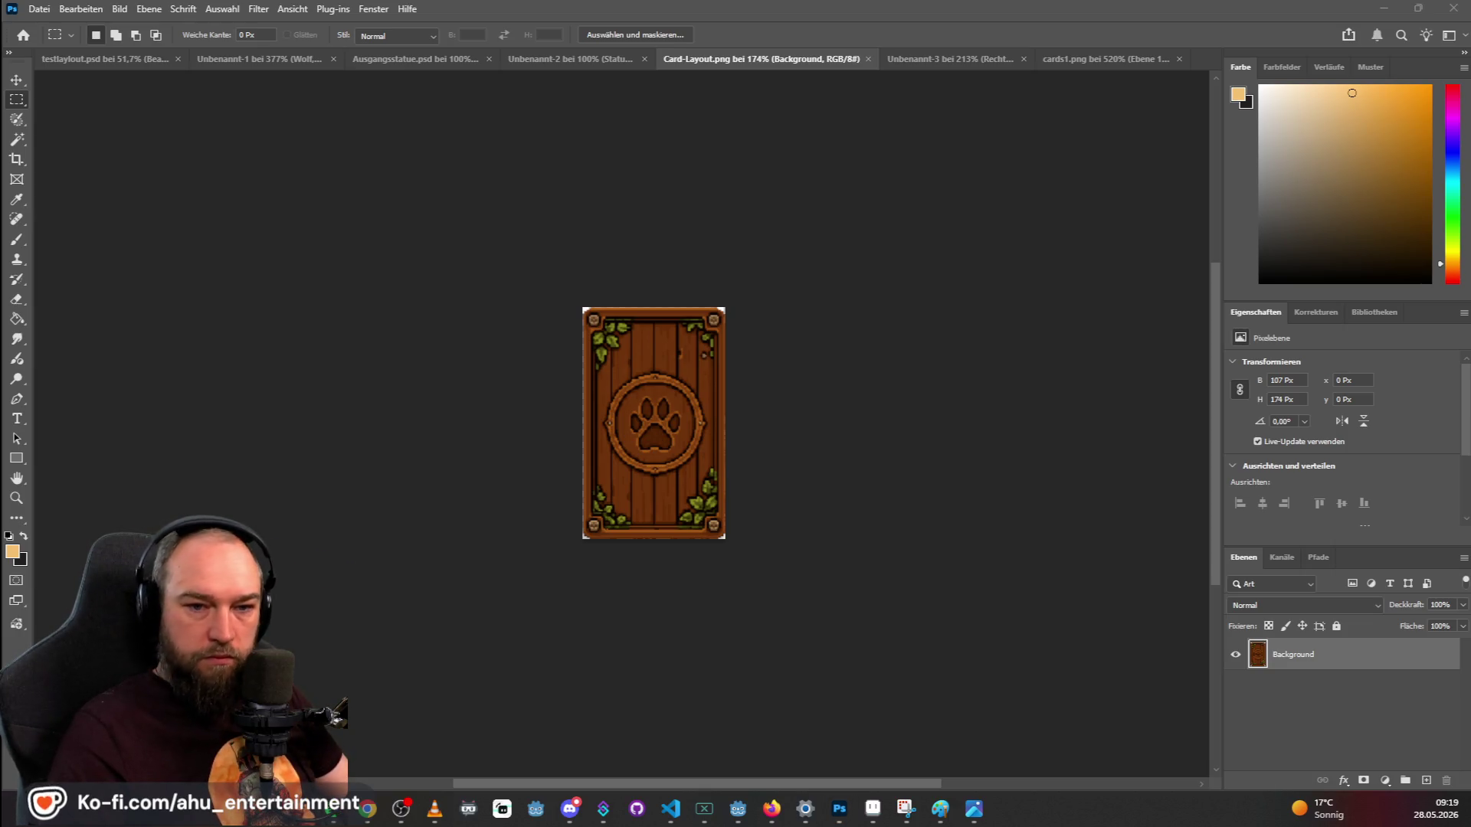
Place the exported PNG as the Card-Layout-front layer and save the document as Card-Layout.psd.
drag(879, 399, 693, 397)
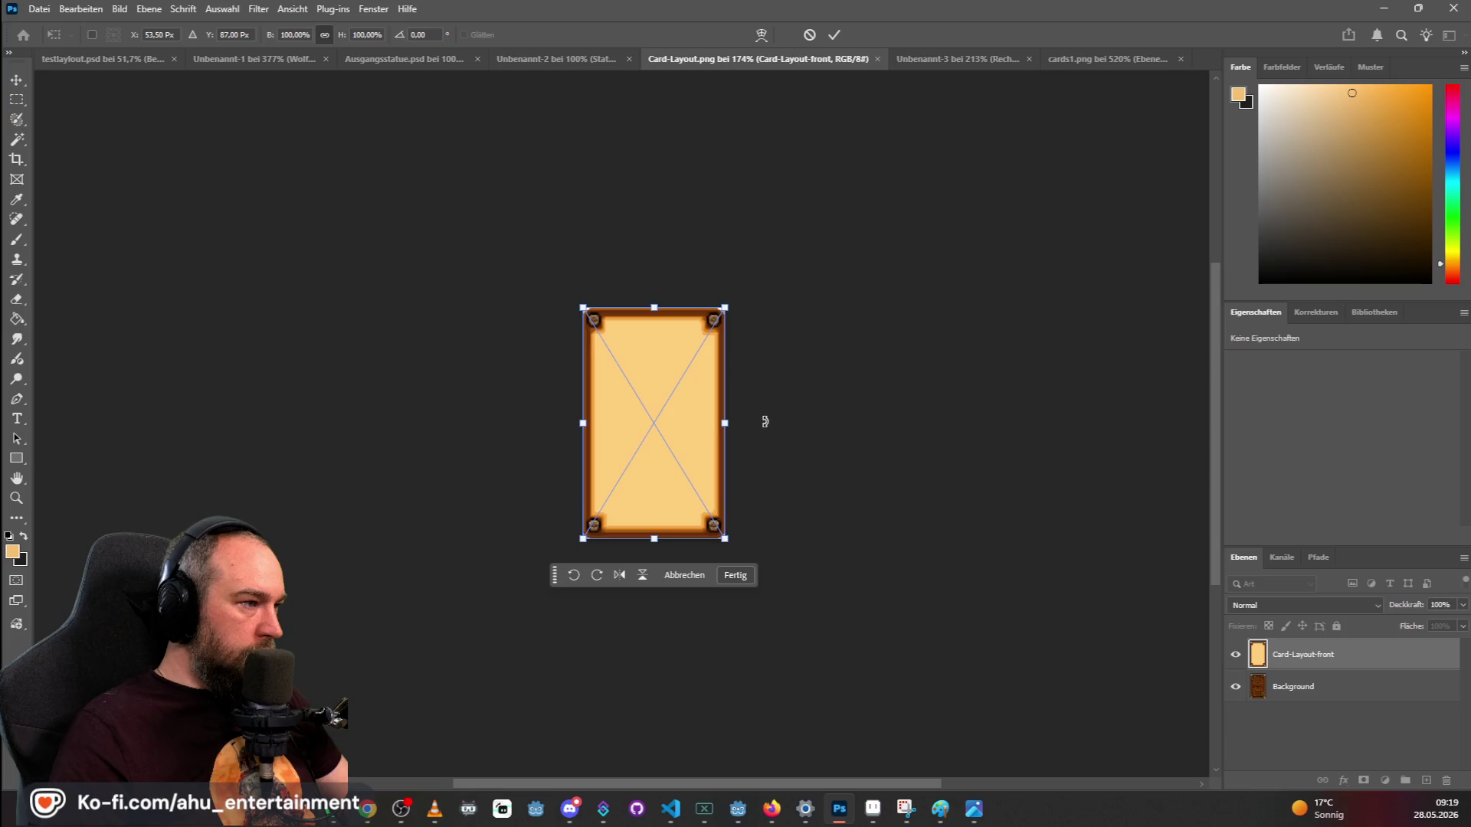
key(Return)
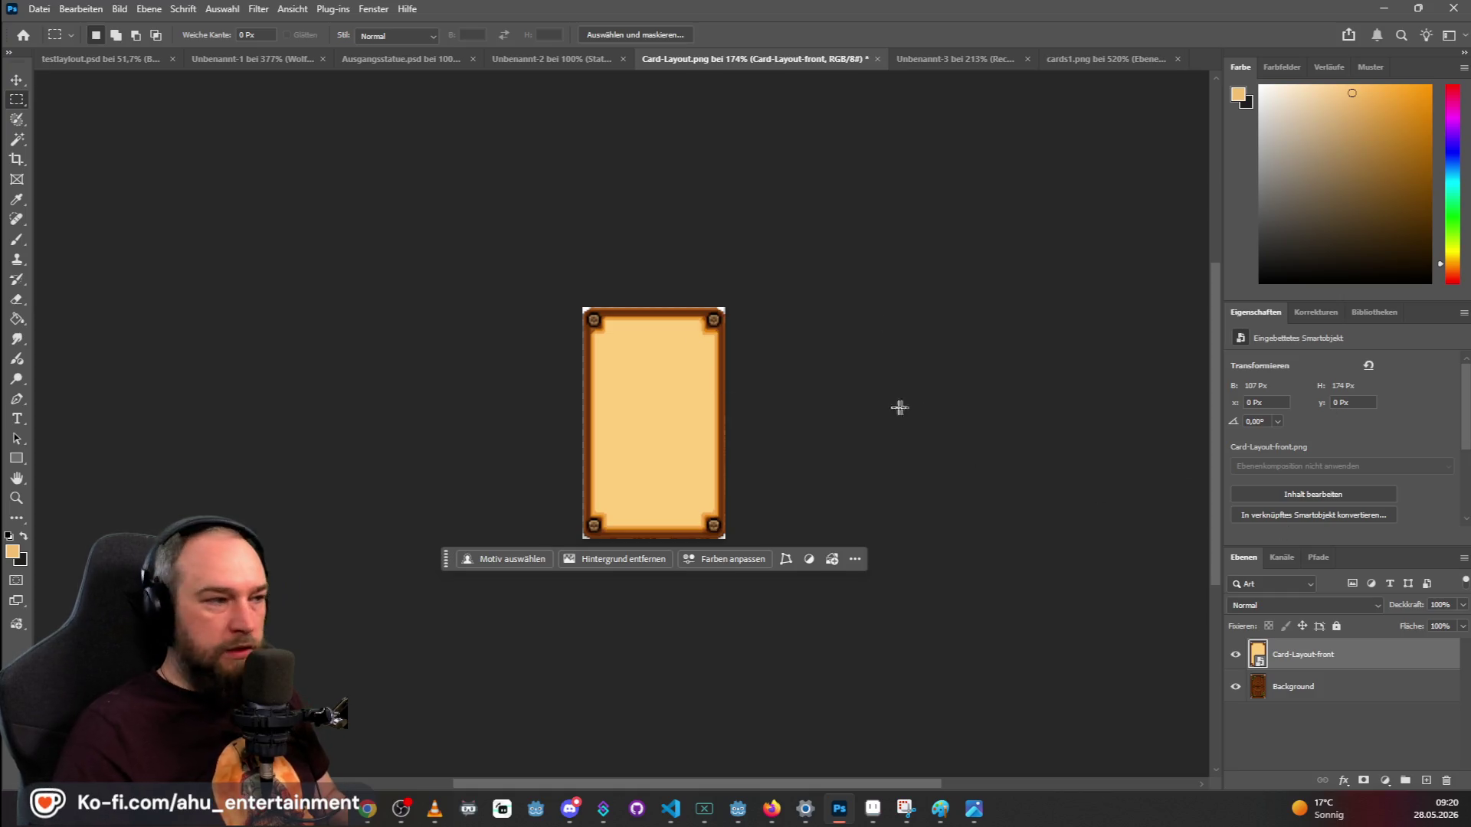
key(ctrl+s)
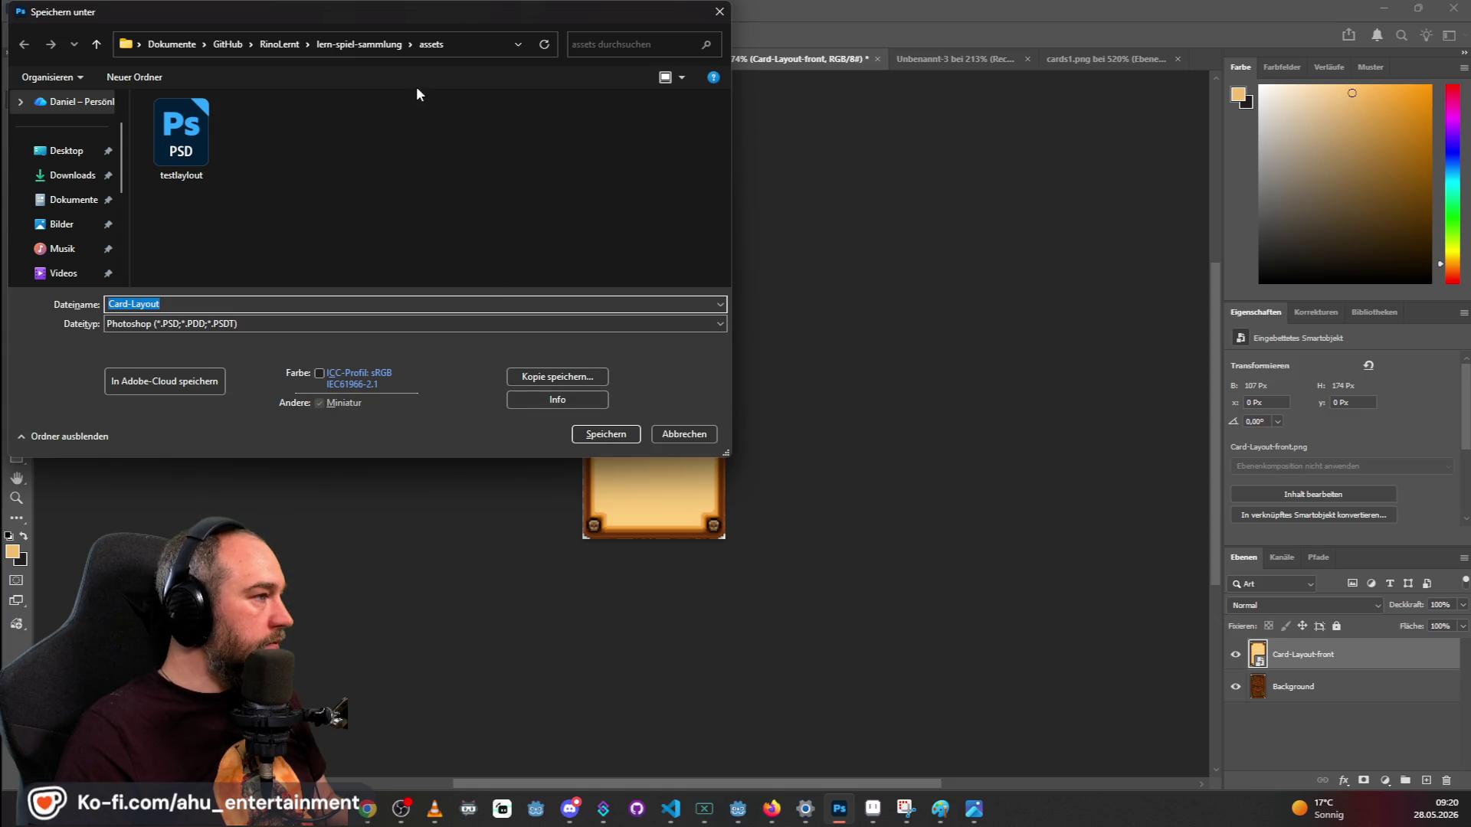
click(606, 430)
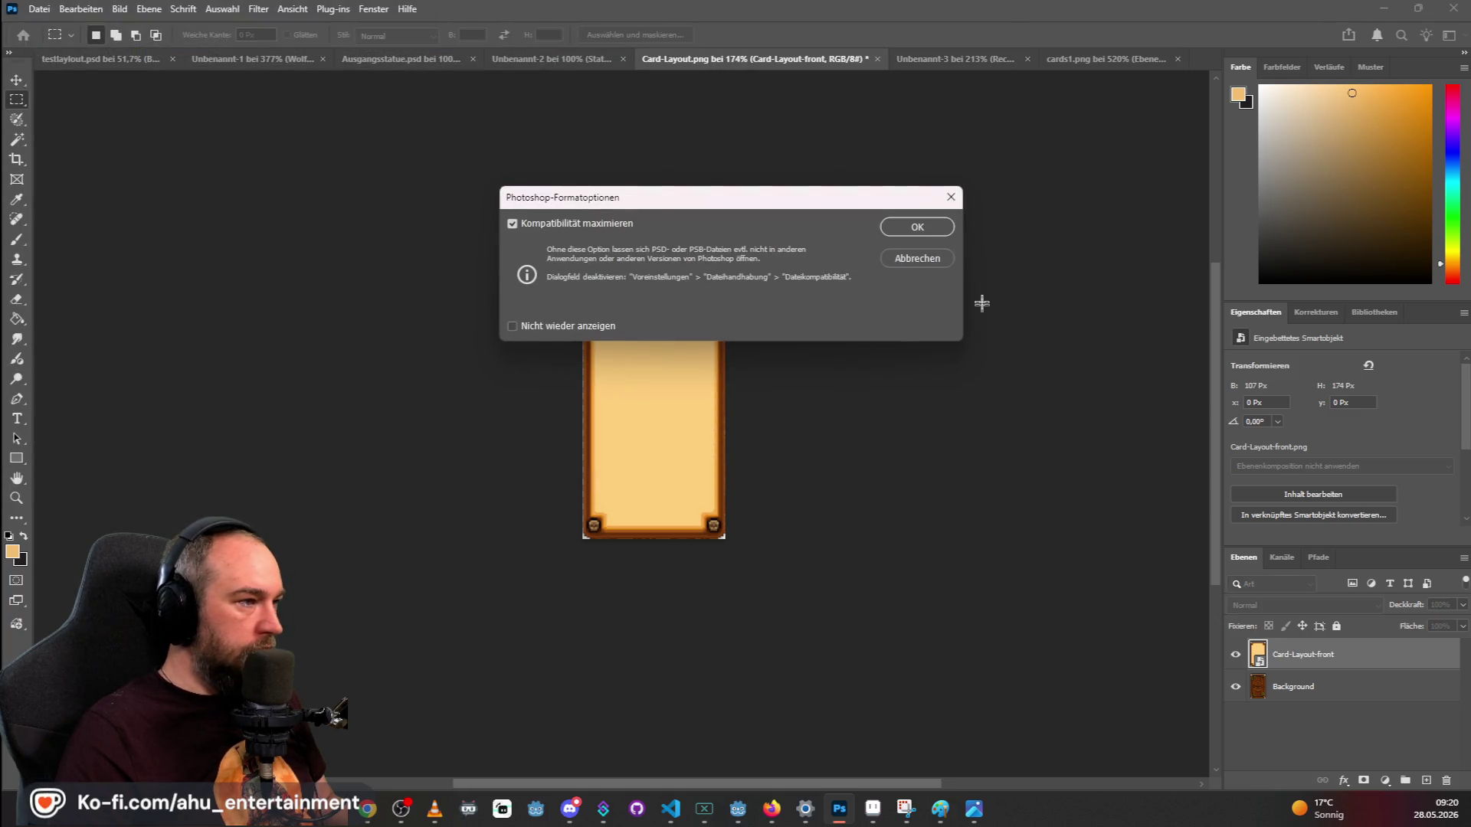
click(941, 228)
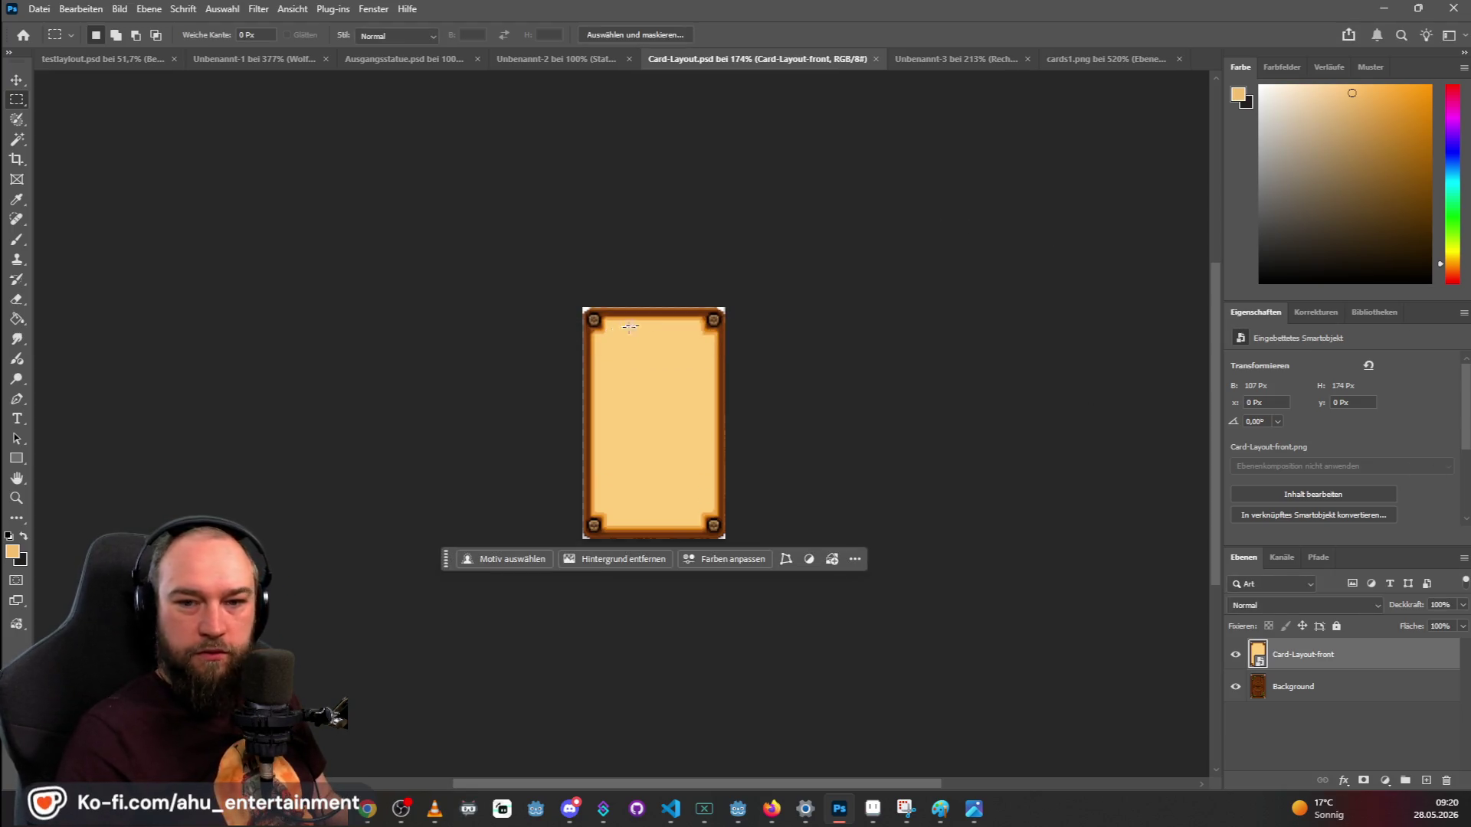
click(684, 809)
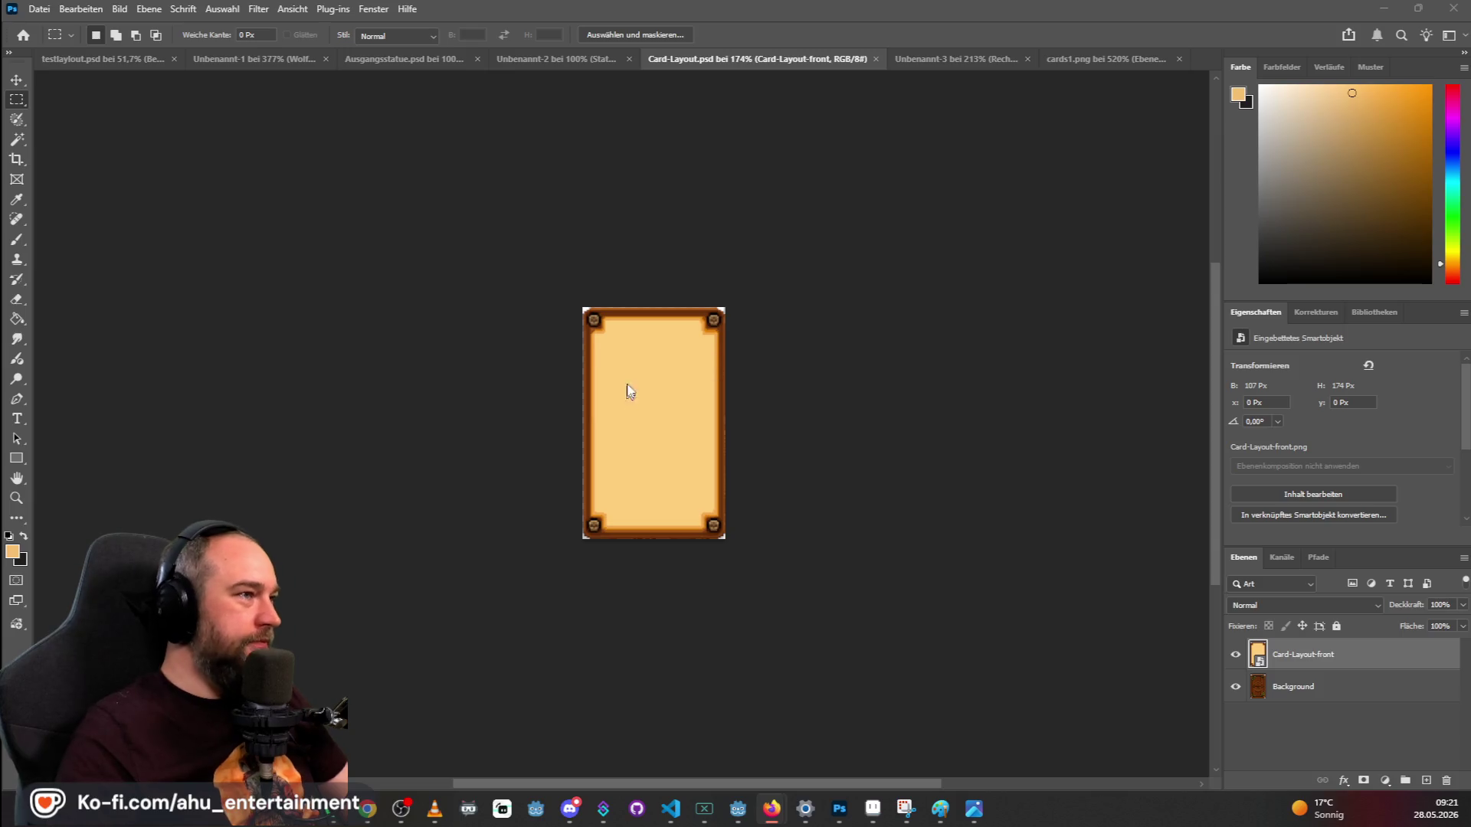
Zoom out, toggle Card-Layout-front's visibility to compare, leave it hidden and minimize Photoshop.
scroll(621, 321, down, 3)
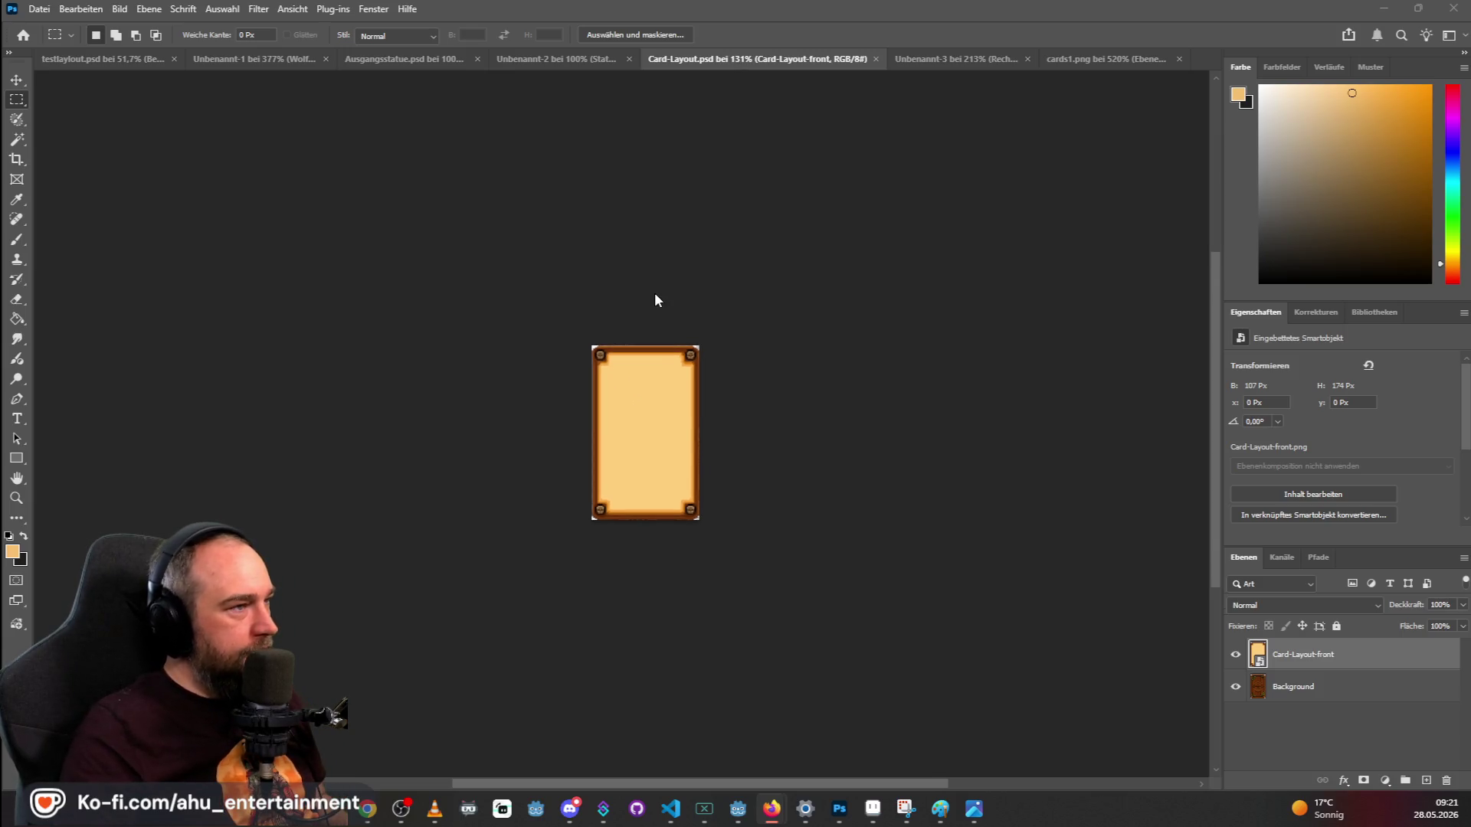
key(ctrl+minus)
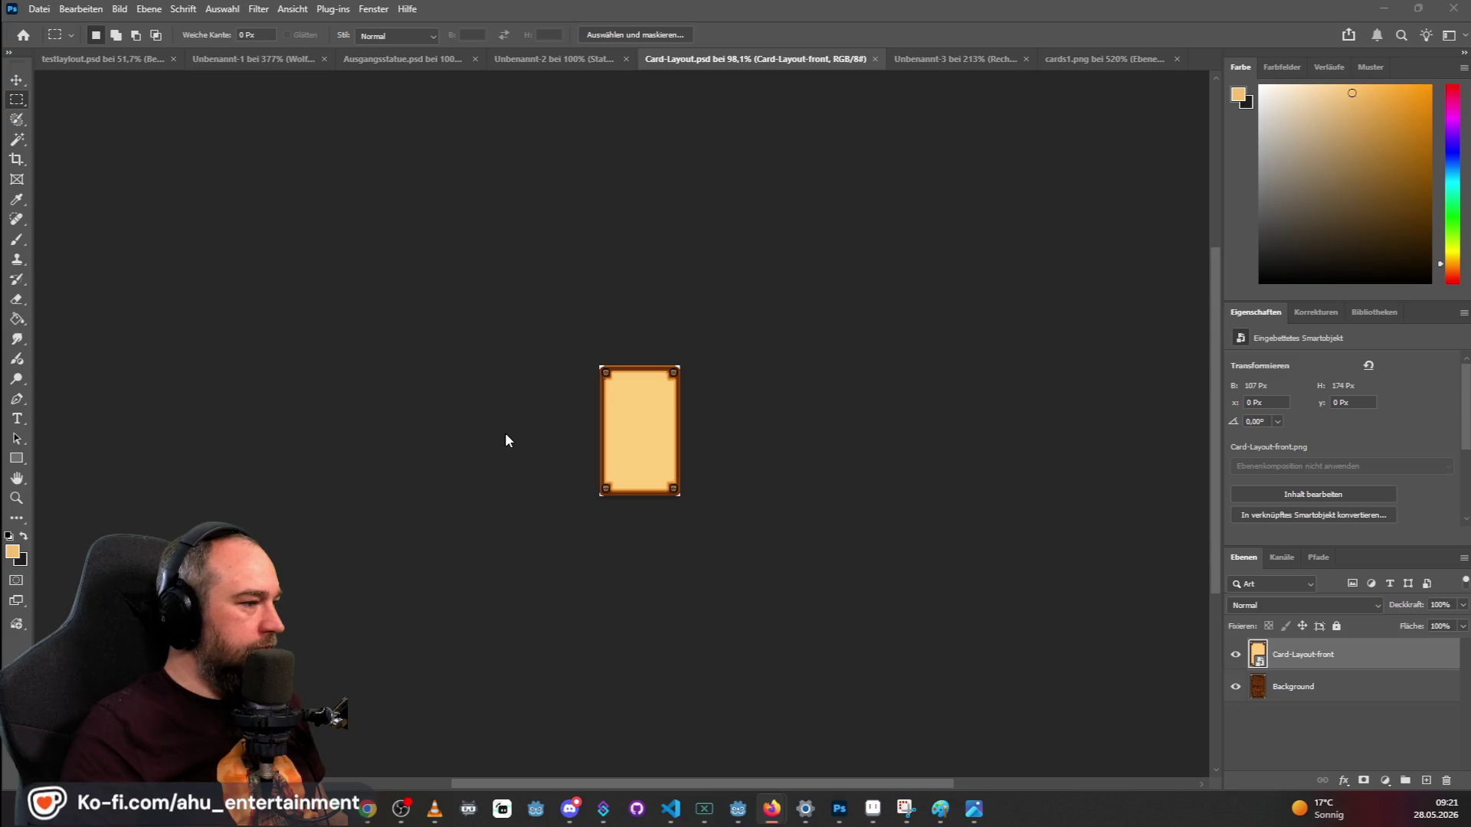
click(1235, 654)
click(1234, 655)
click(1236, 657)
click(1236, 655)
click(1236, 655)
click(1235, 656)
click(1236, 658)
click(1236, 657)
click(1236, 656)
click(1236, 656)
click(1236, 656)
click(1237, 656)
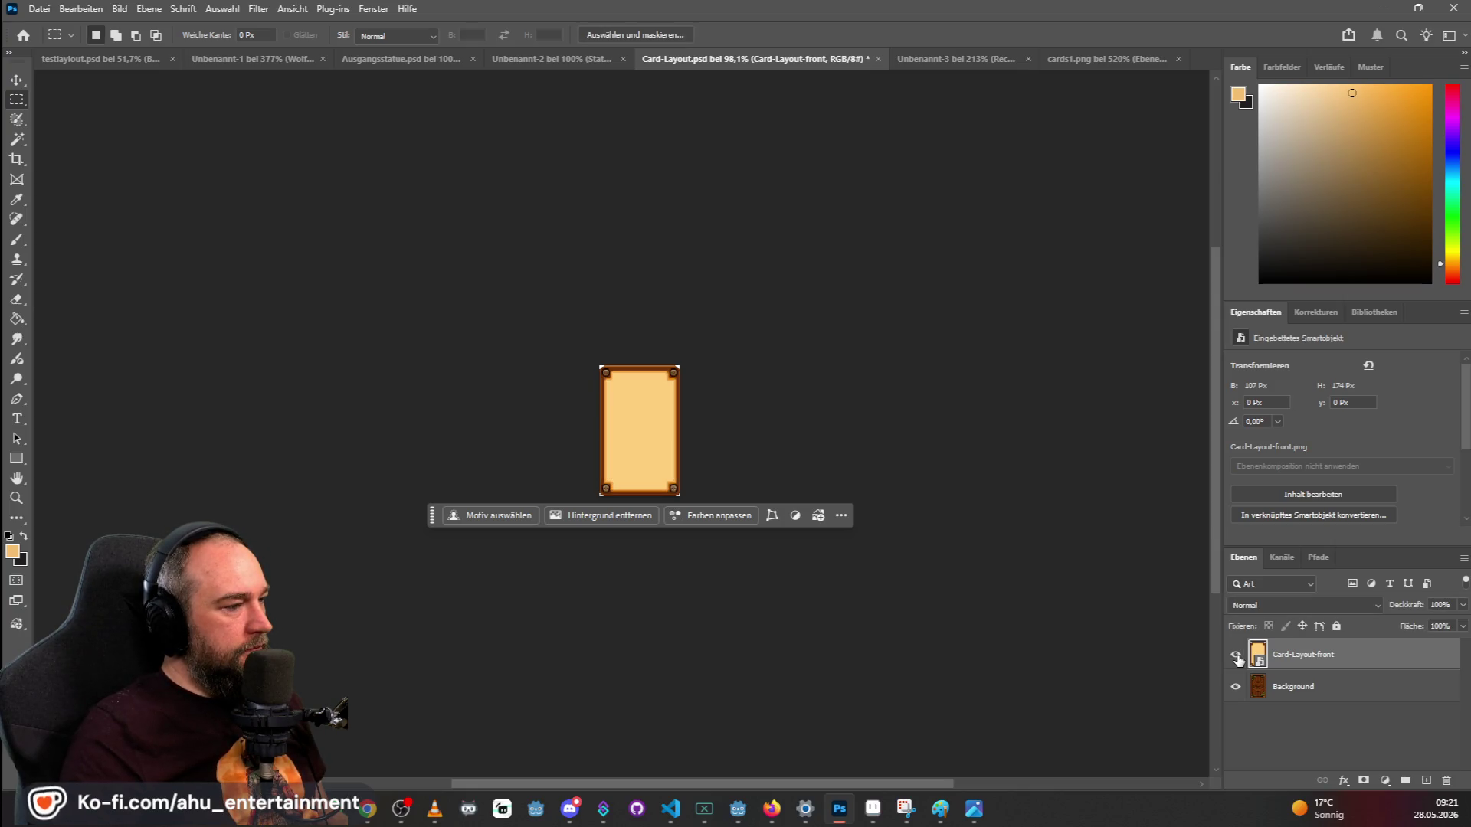
click(1236, 657)
click(1236, 657)
click(1237, 656)
click(1236, 656)
click(1237, 657)
click(1236, 656)
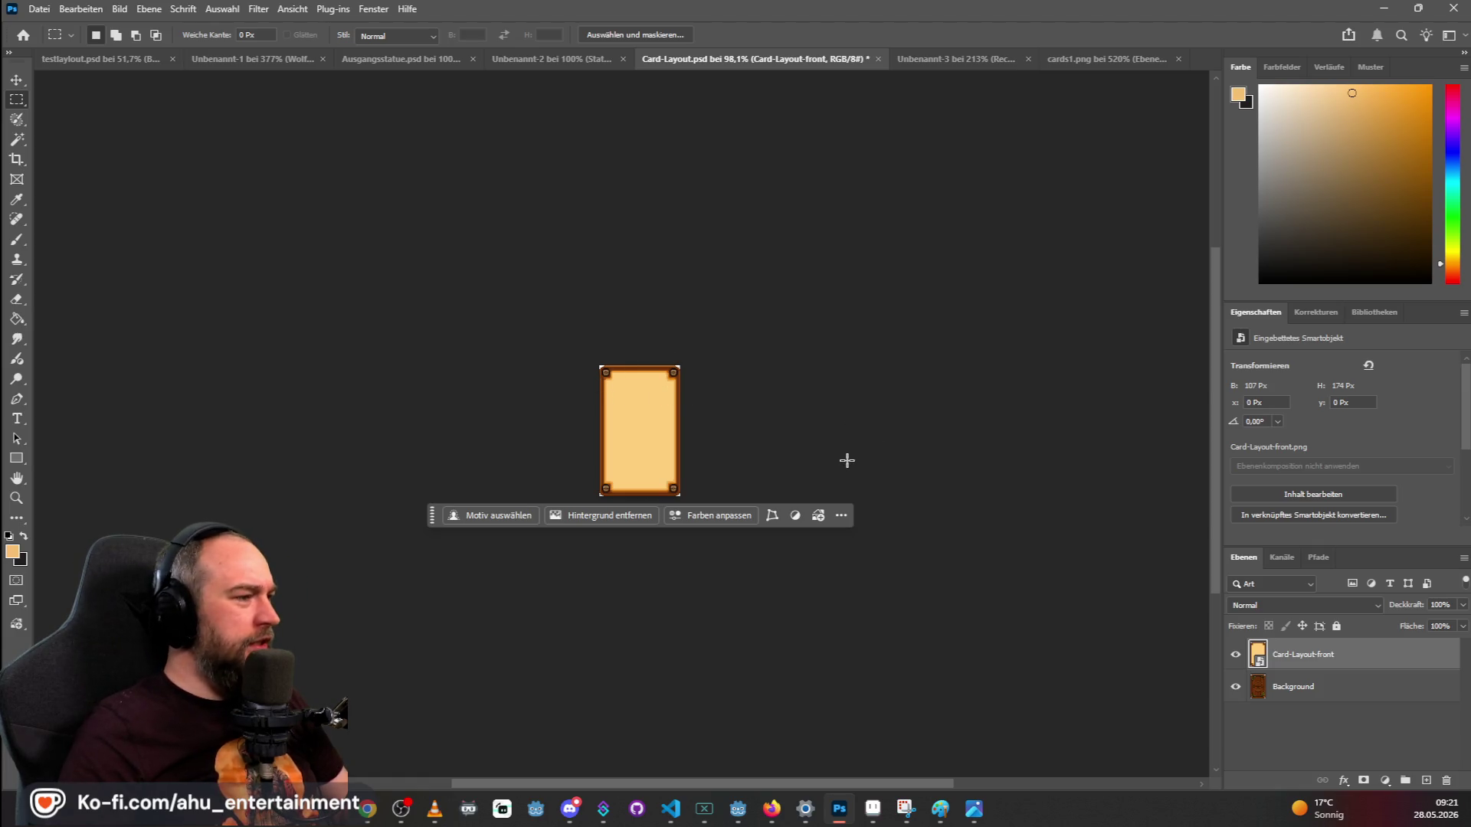
click(1235, 654)
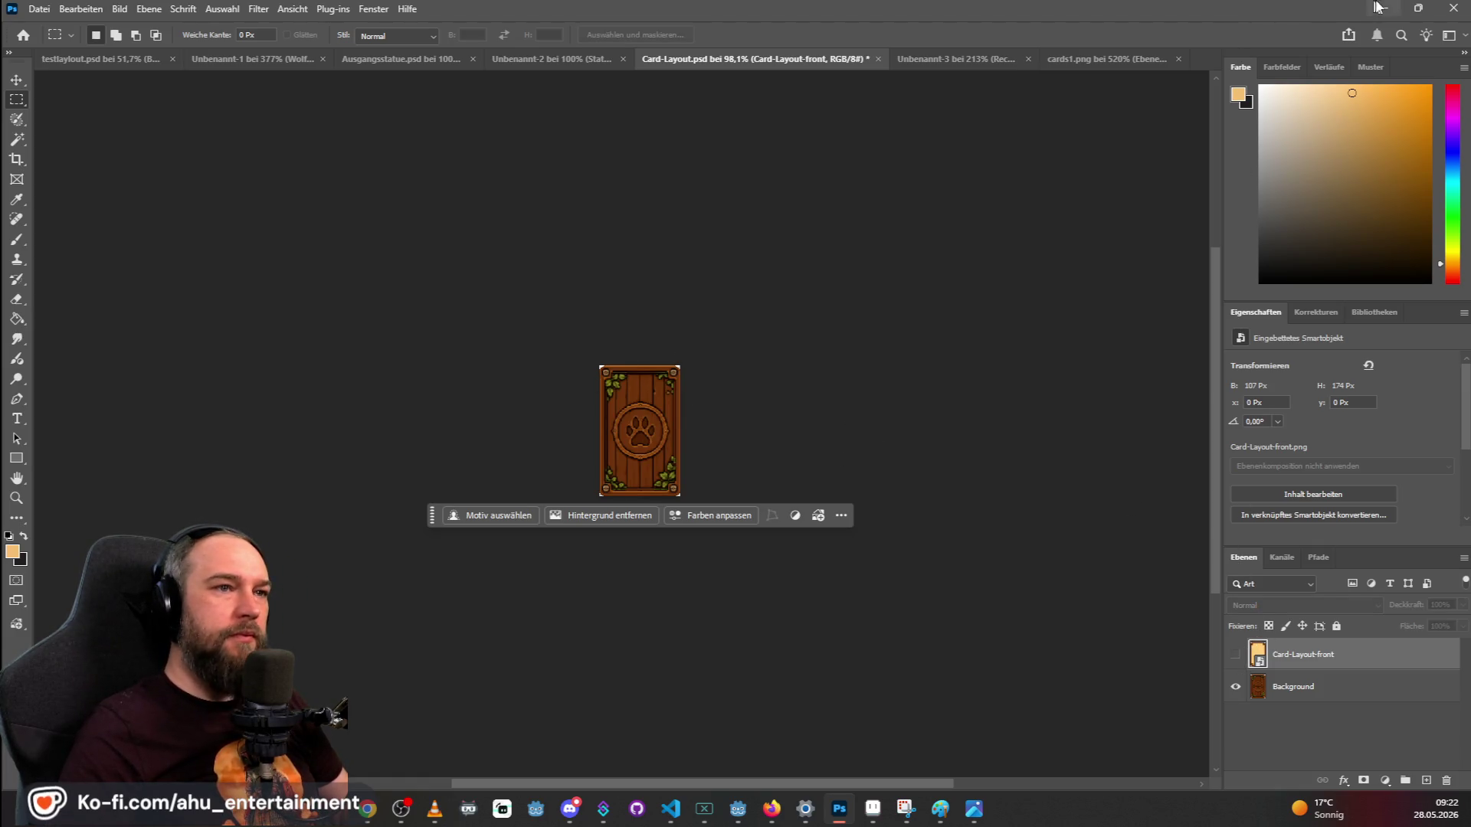
click(1381, 8)
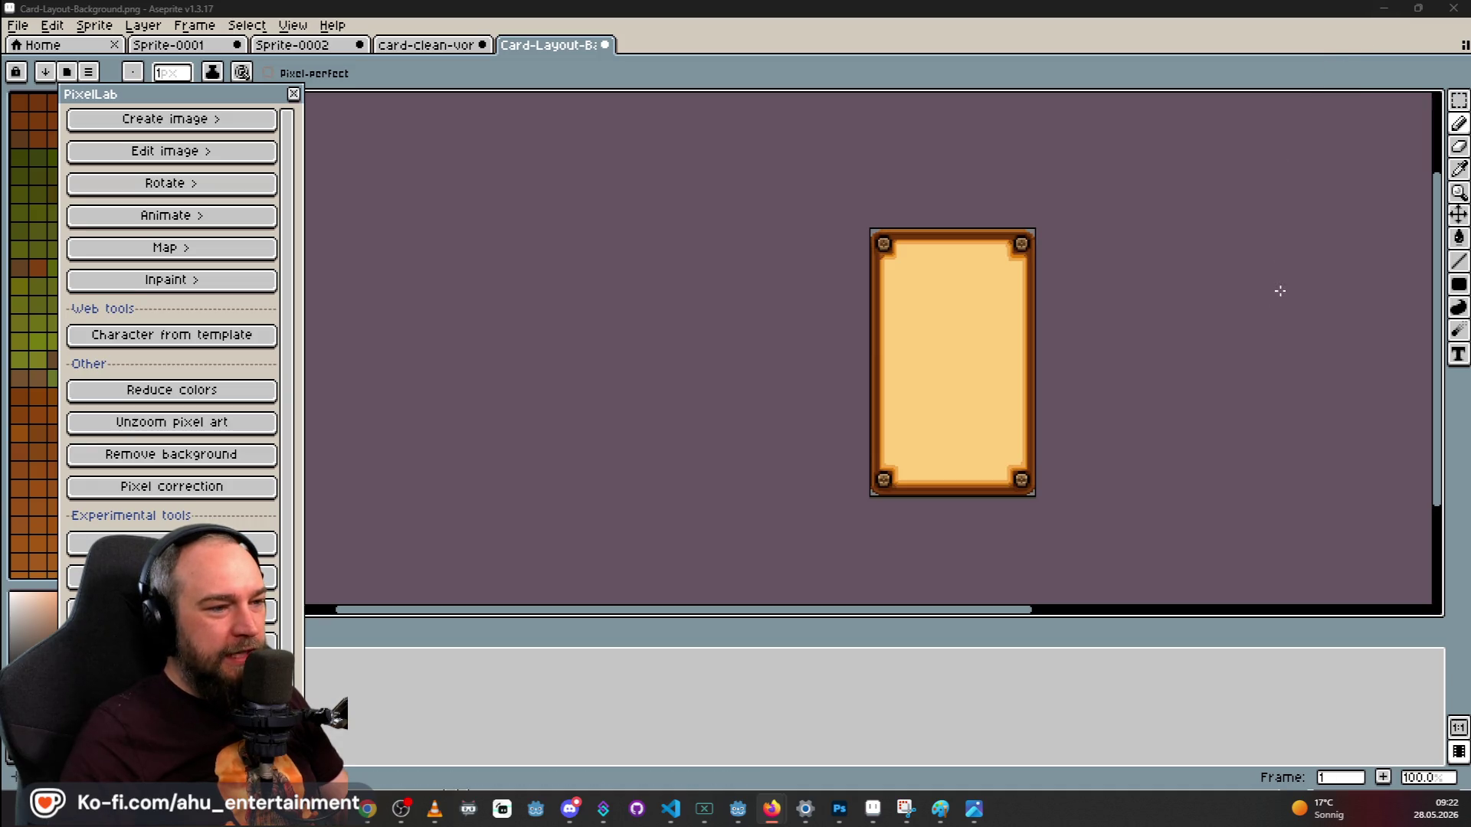
In Aseprite, open Card-clean.aseprite and bring the Bear_scale.png bear sprite in as a new tab.
click(915, 620)
drag(941, 621, 1047, 620)
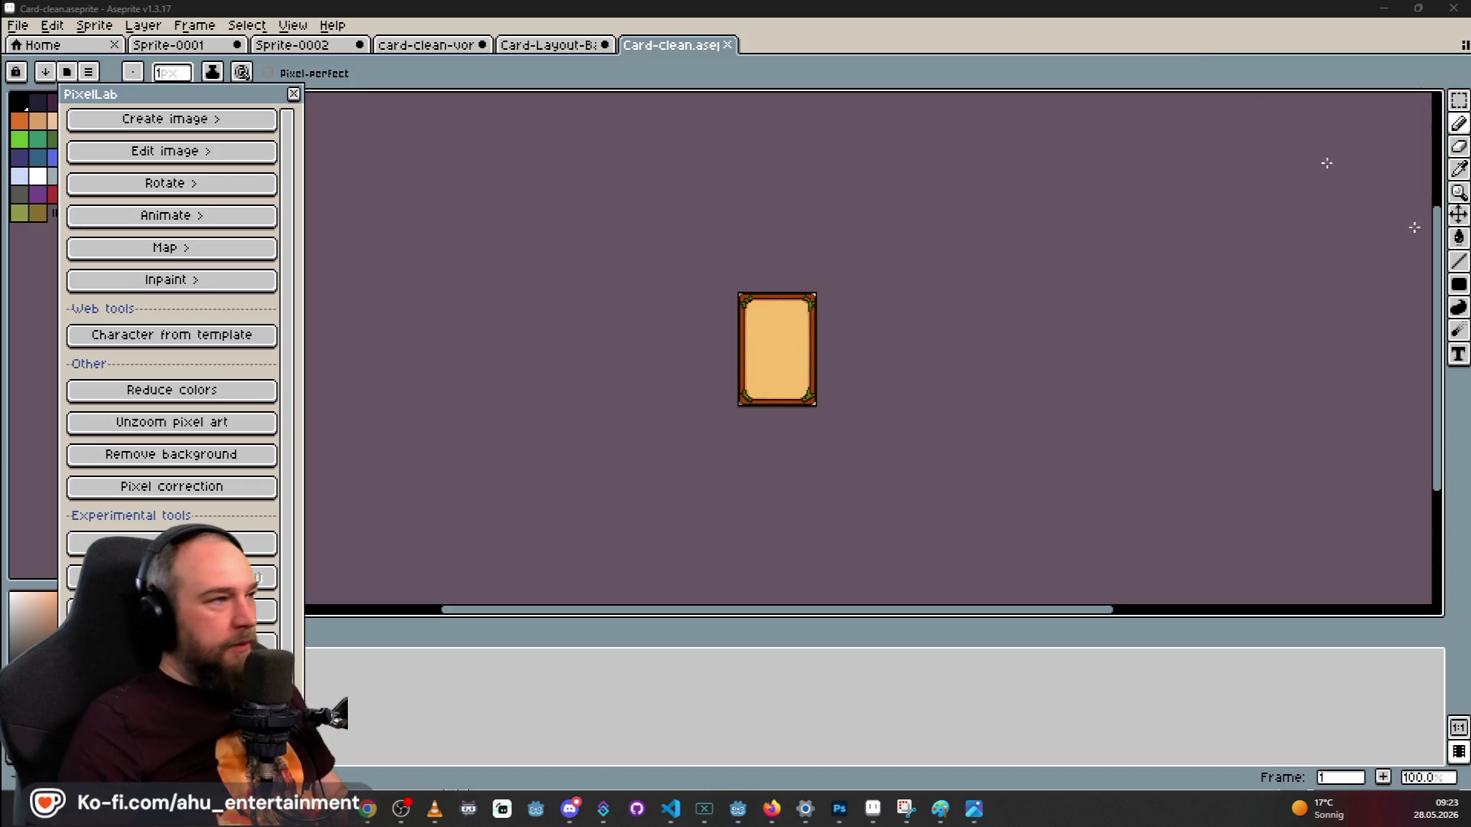
click(574, 45)
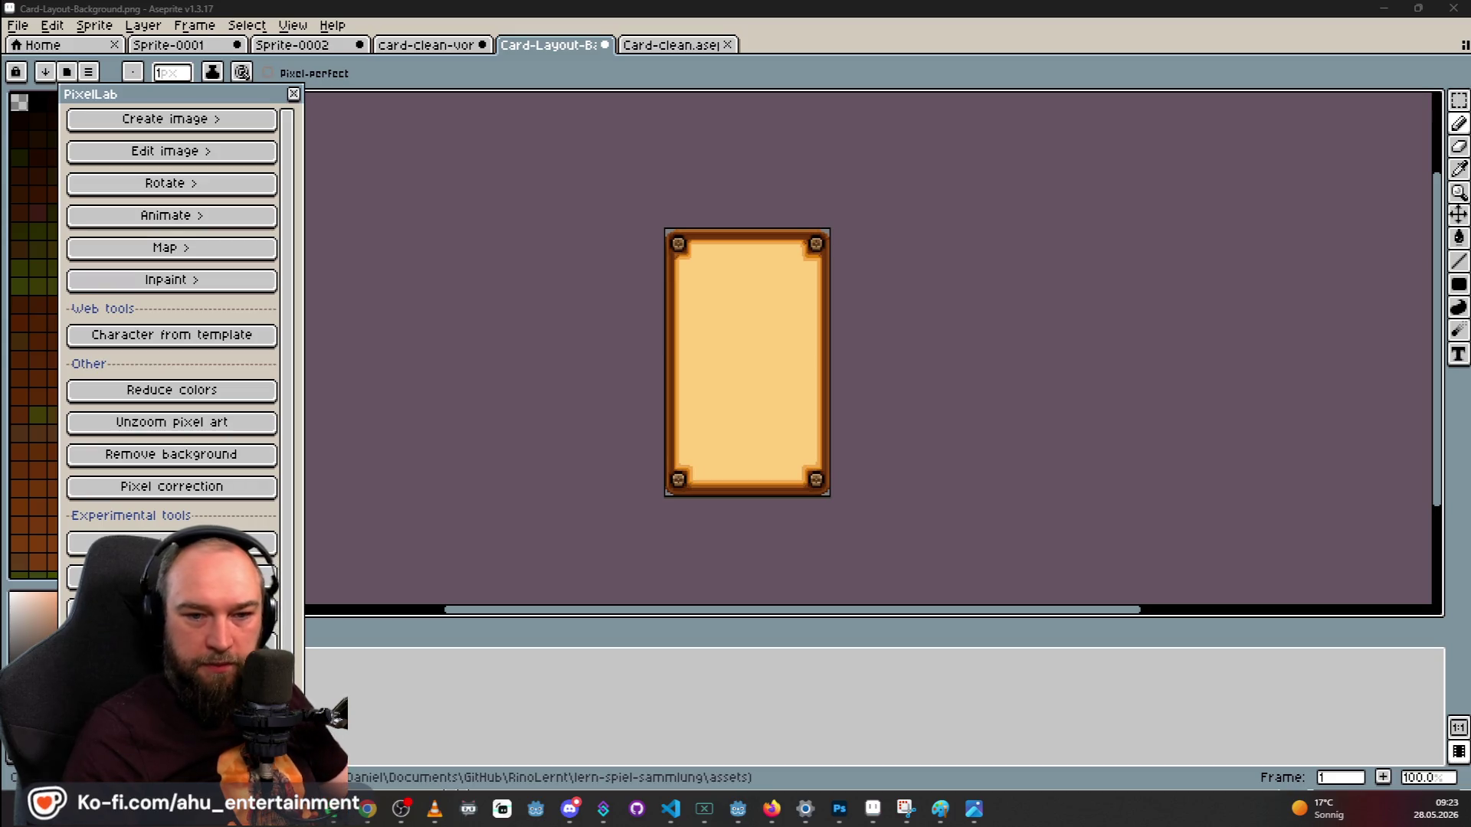
drag(720, 320, 739, 335)
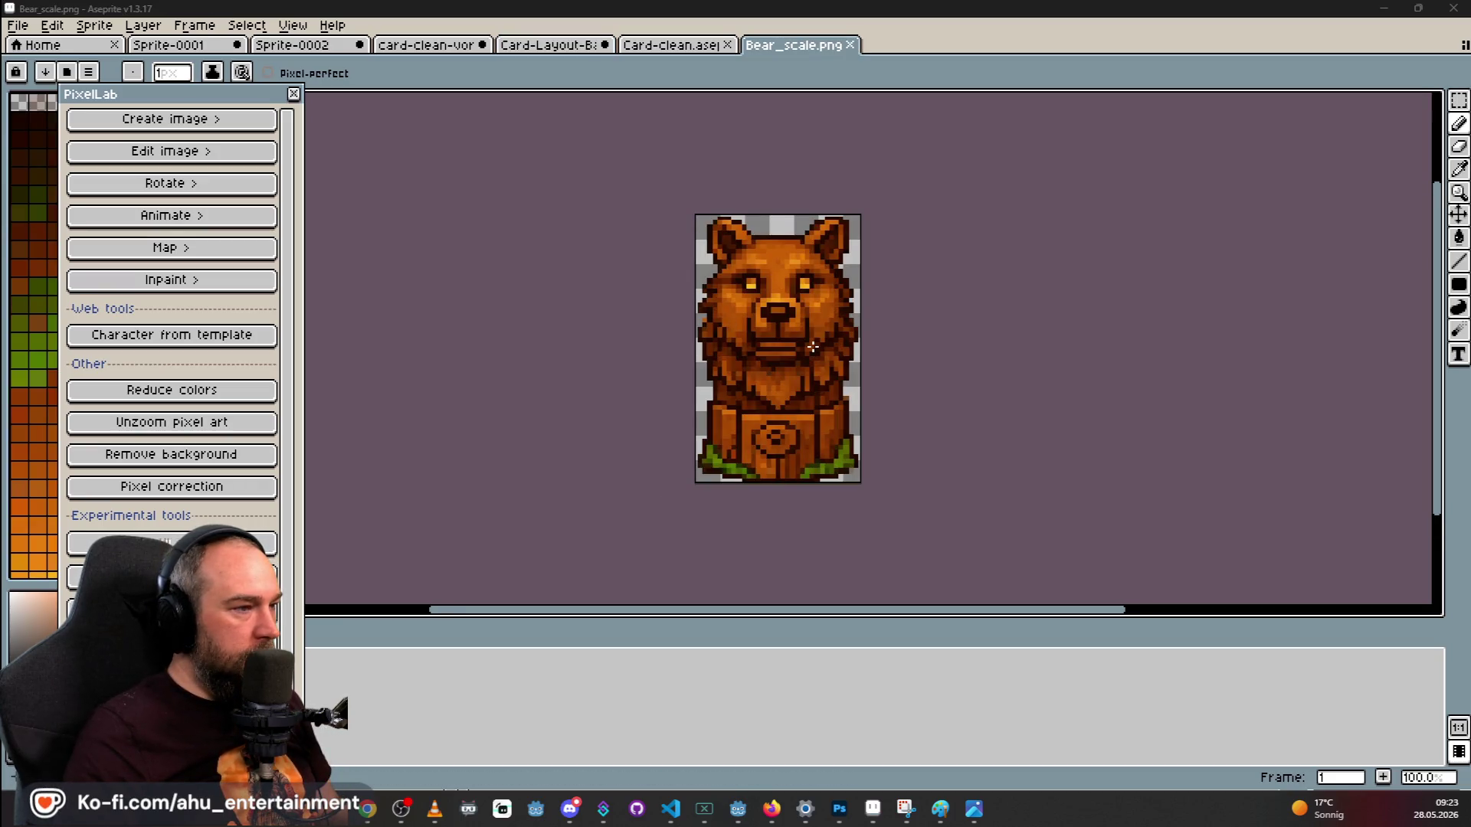
Copy the whole bear from Bear_scale, paste it into Card-clean, then cancel.
click(696, 46)
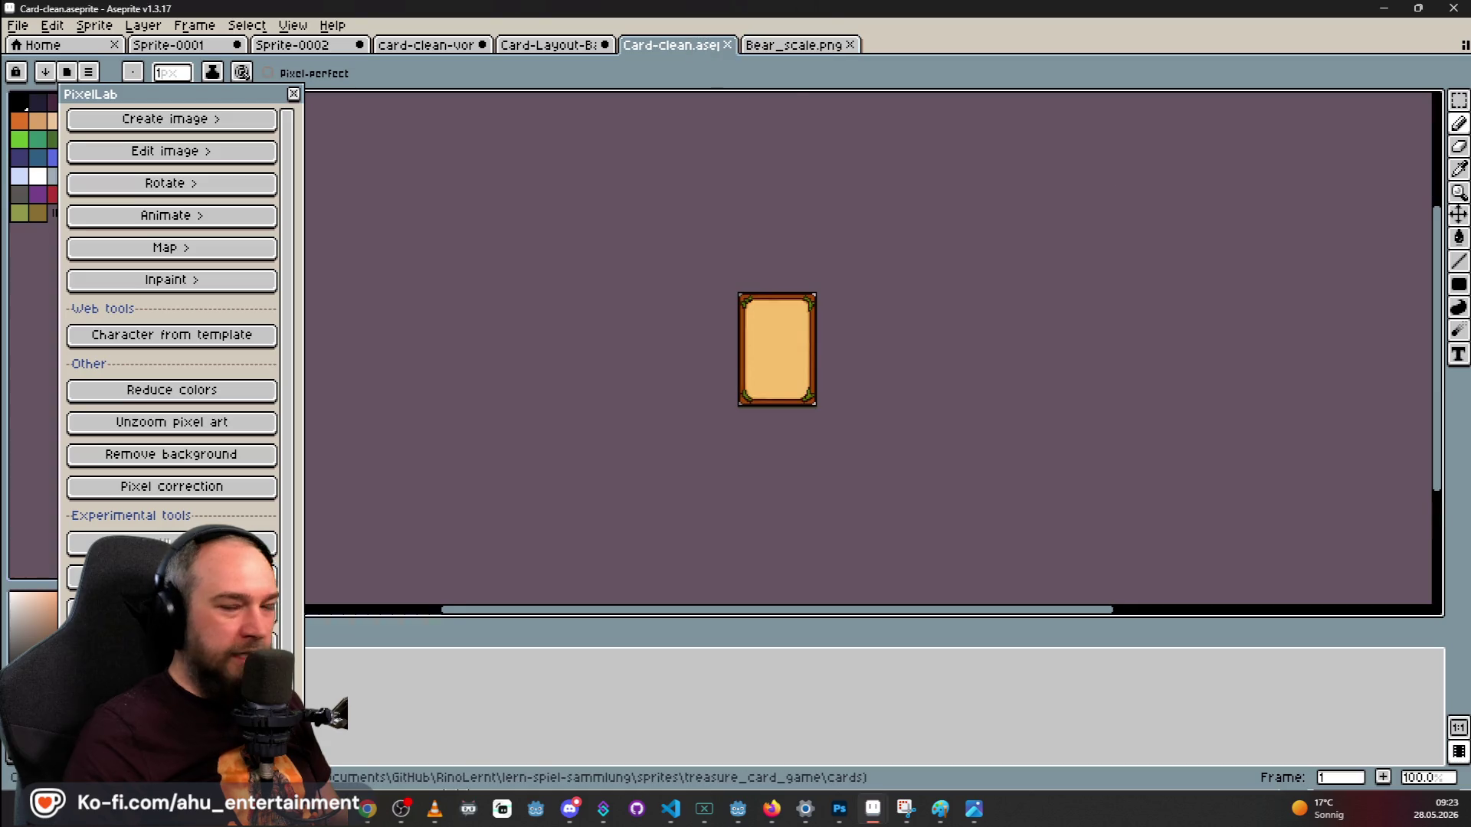
click(823, 46)
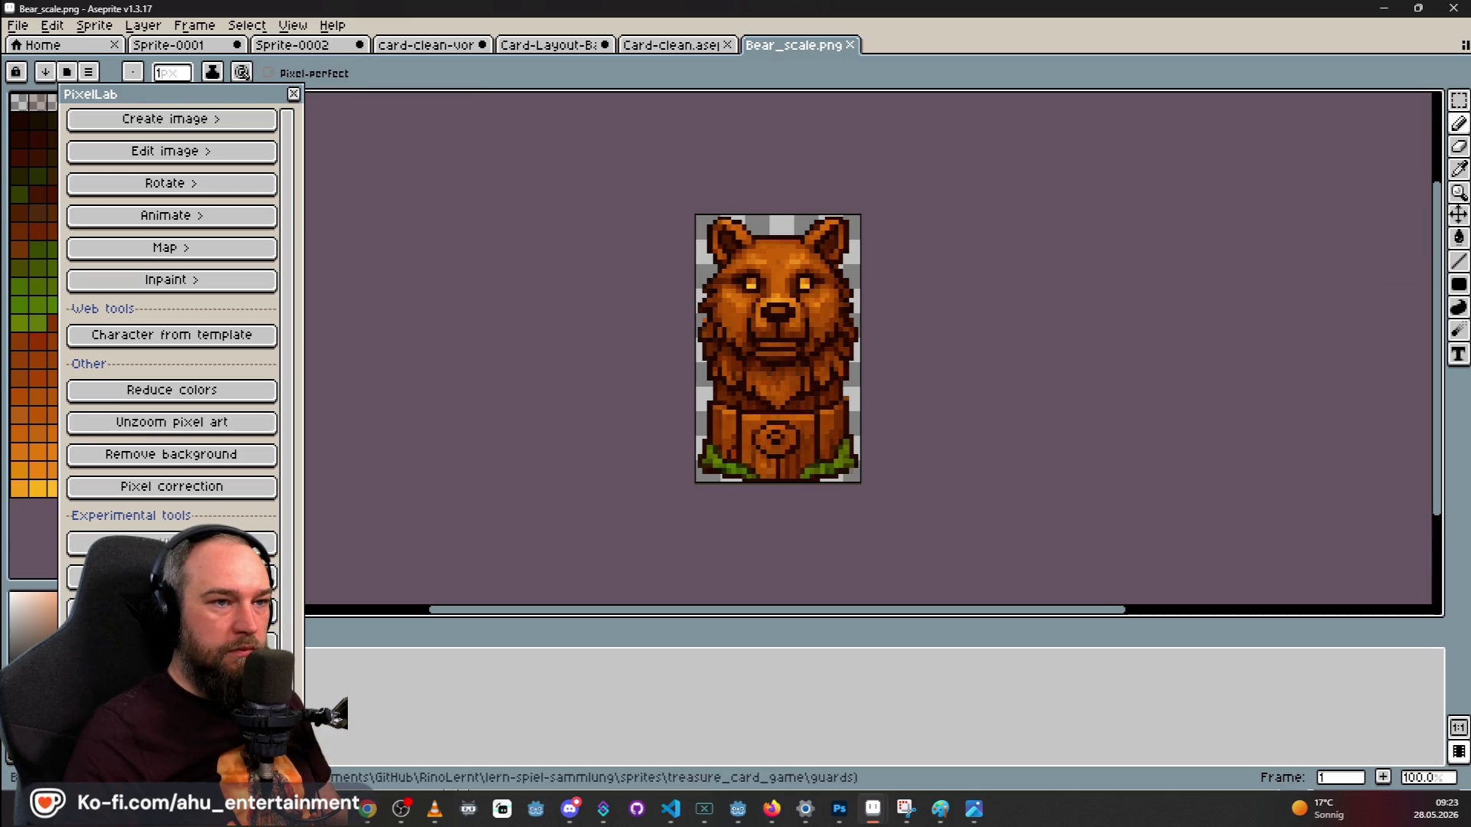
click(1458, 100)
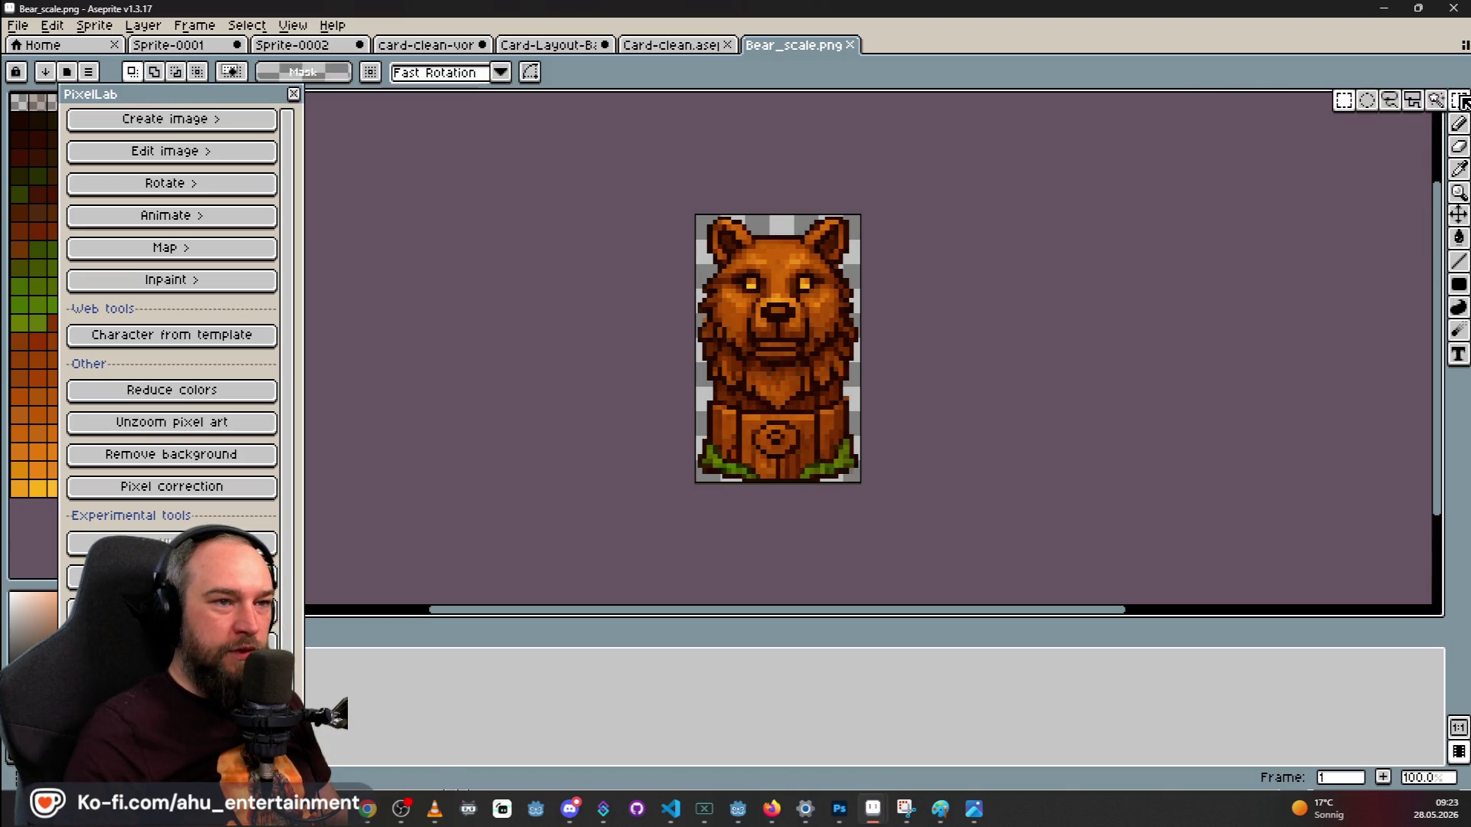
key(ctrl+a)
key(ctrl+c)
key(ctrl+shift+Tab)
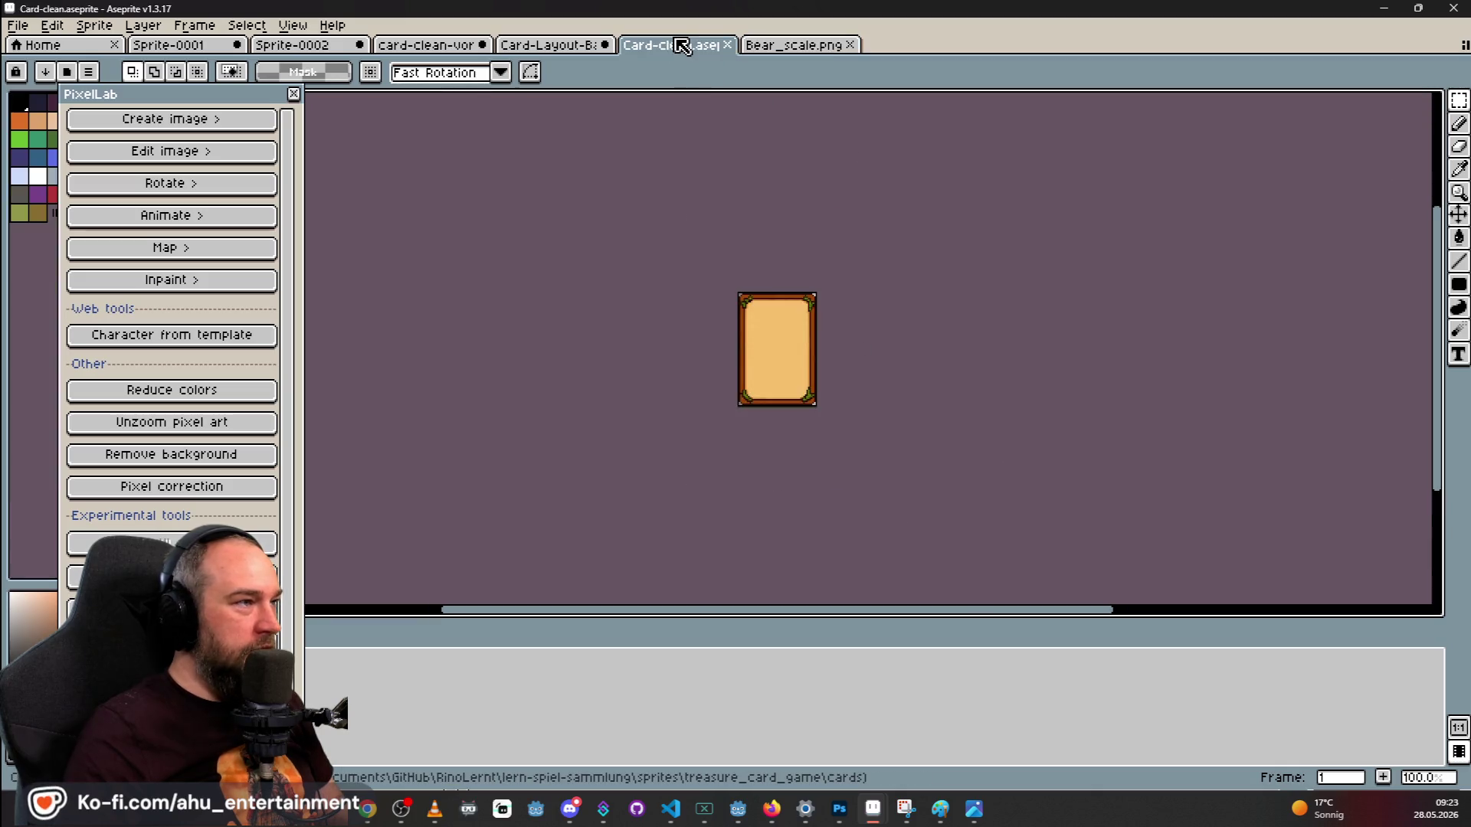
key(ctrl+v)
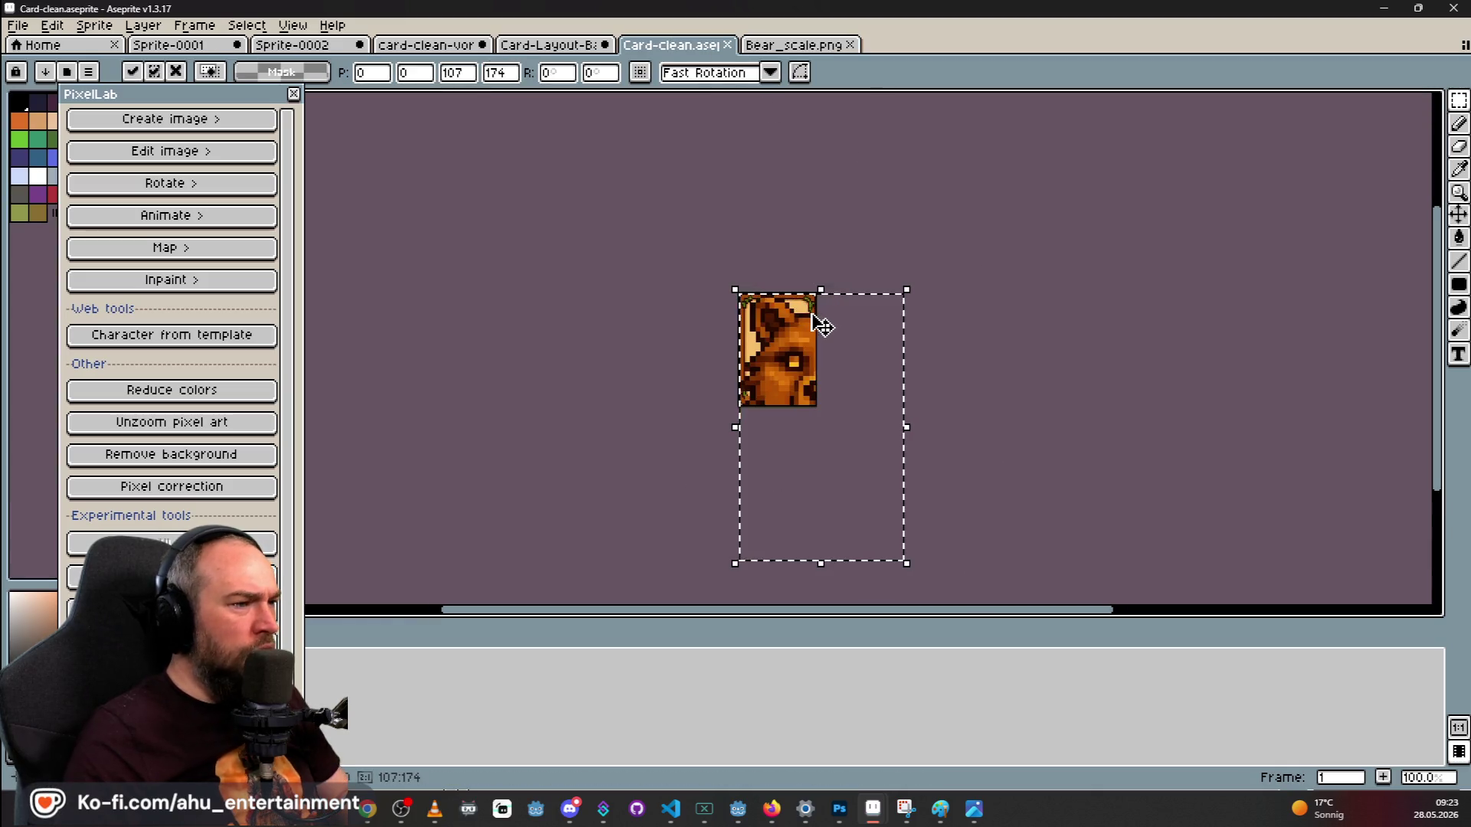
key(Escape)
Try pasting and shrinking the bear on Card-Layout-Background, then undo it.
click(557, 48)
key(ctrl+v)
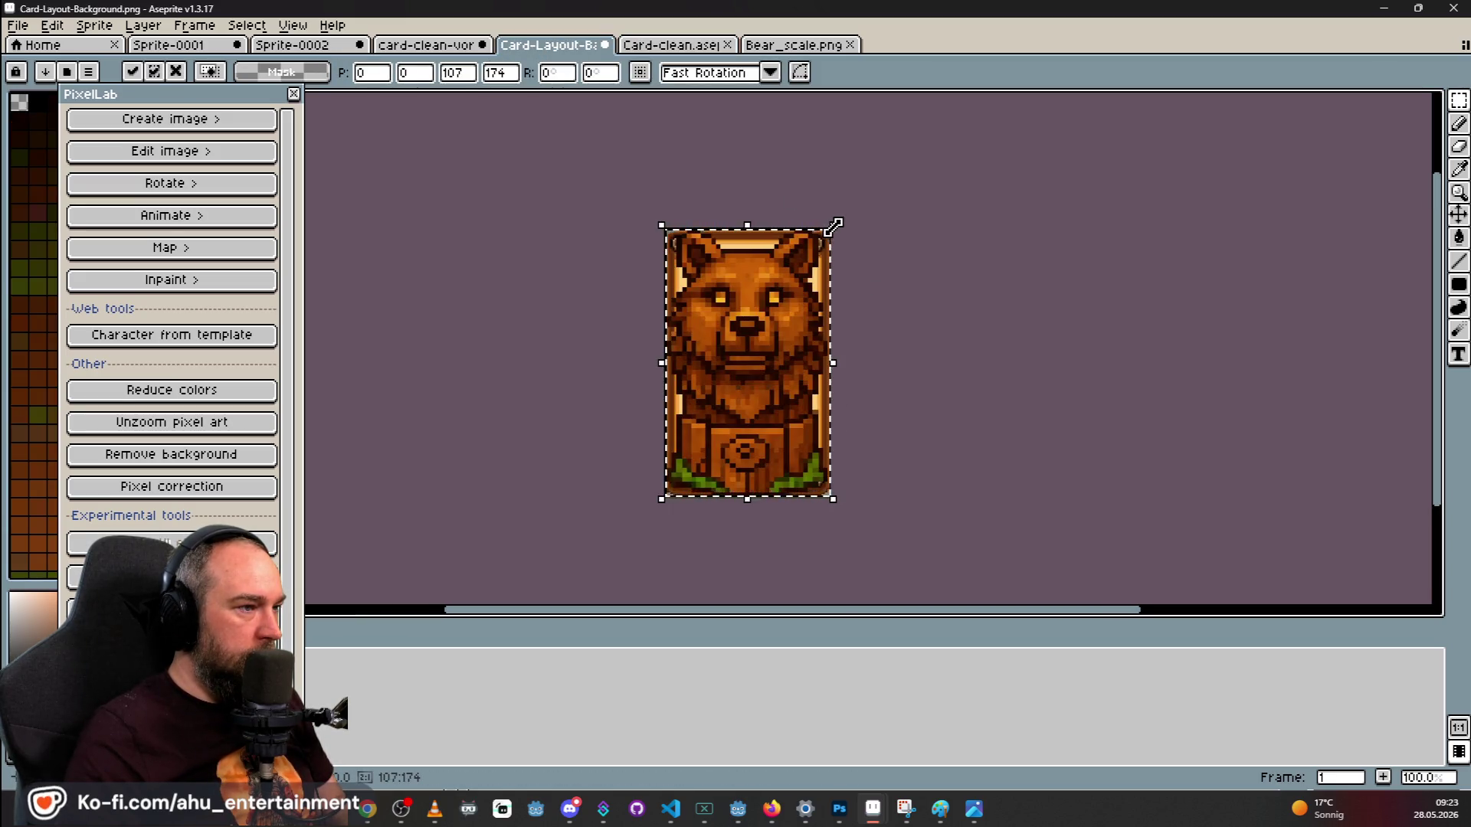
key(Escape)
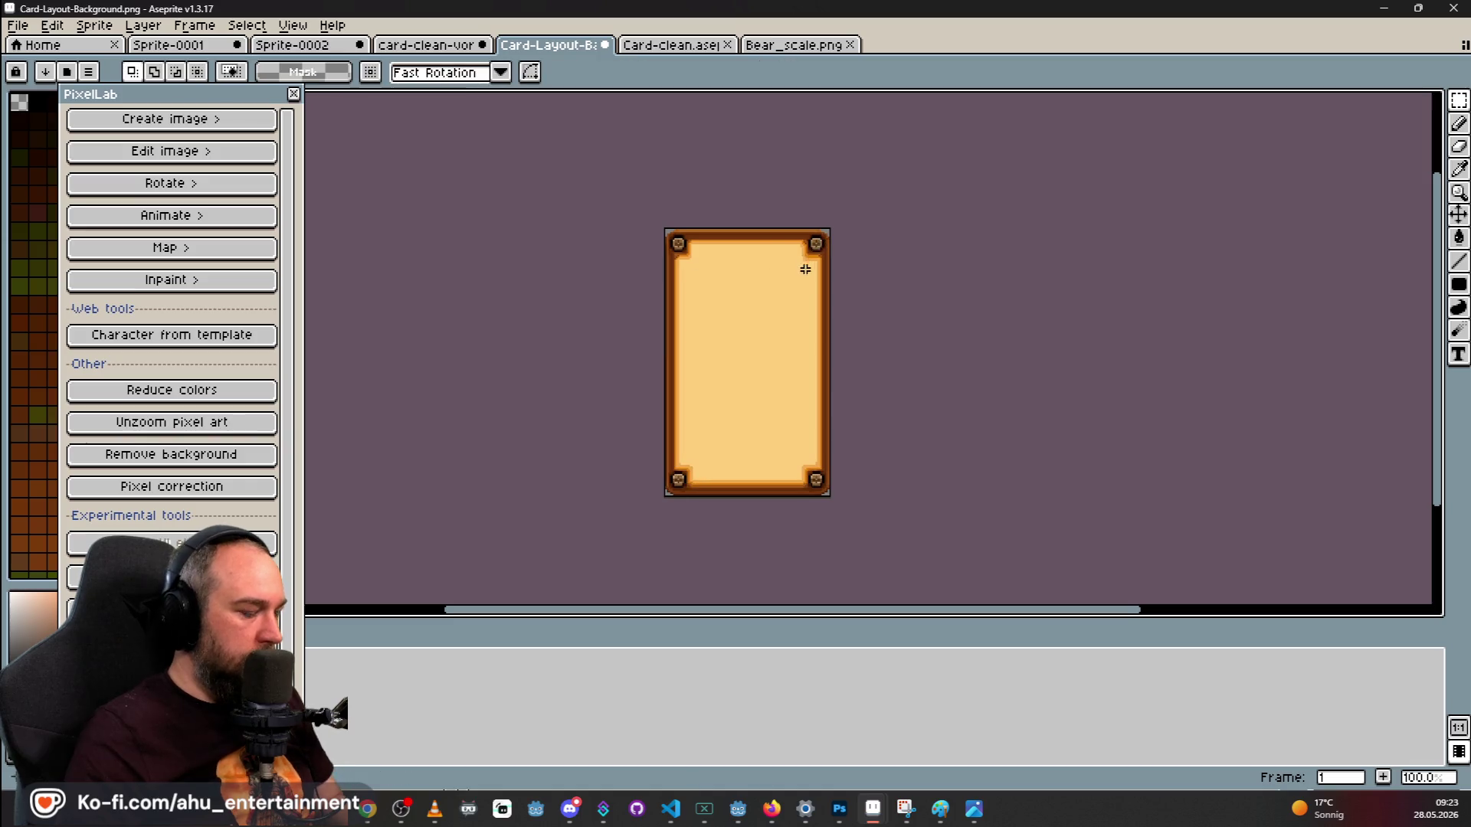
key(ctrl+v)
key(Return)
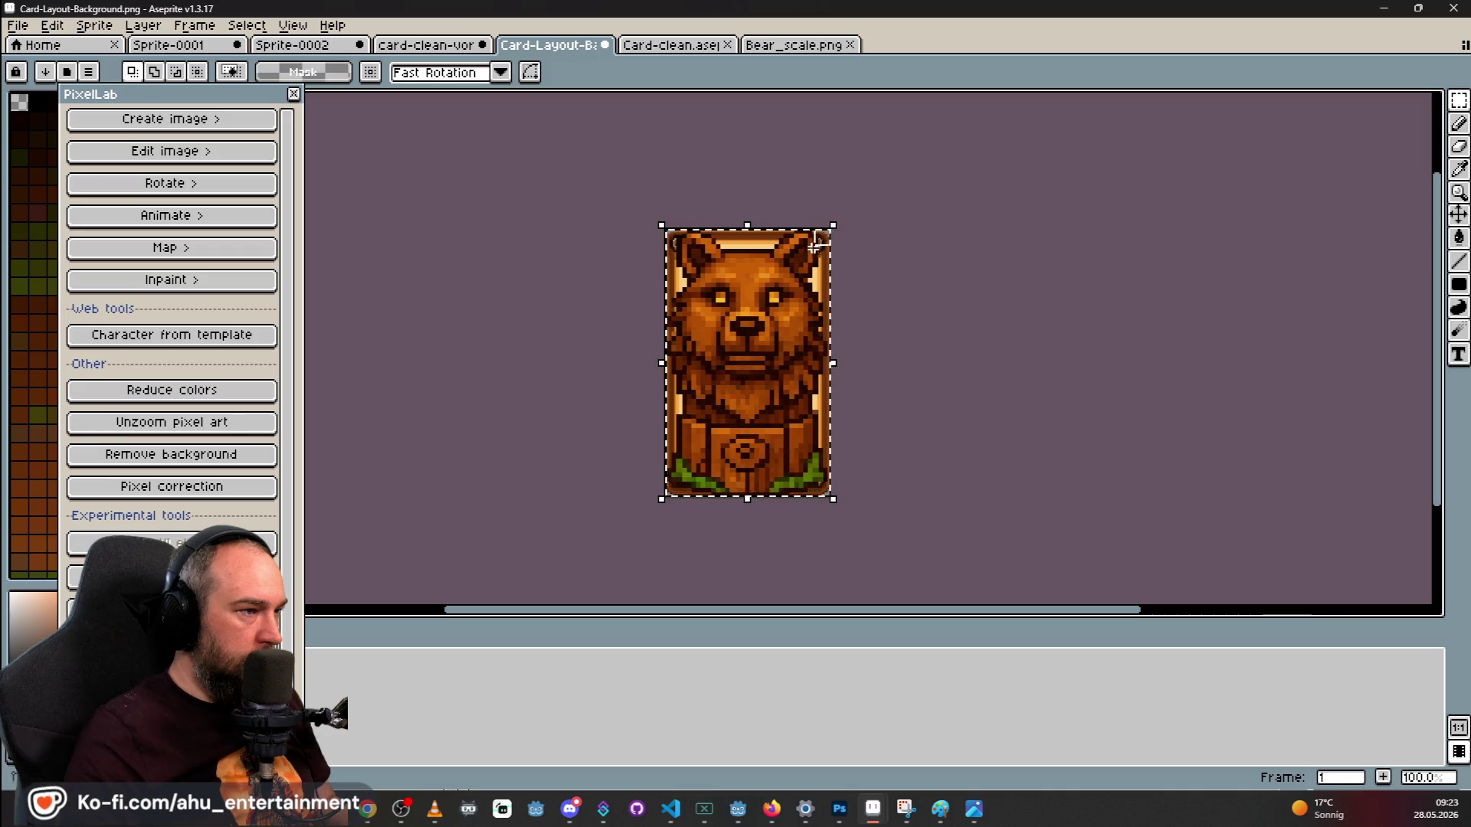
key(ctrl+z)
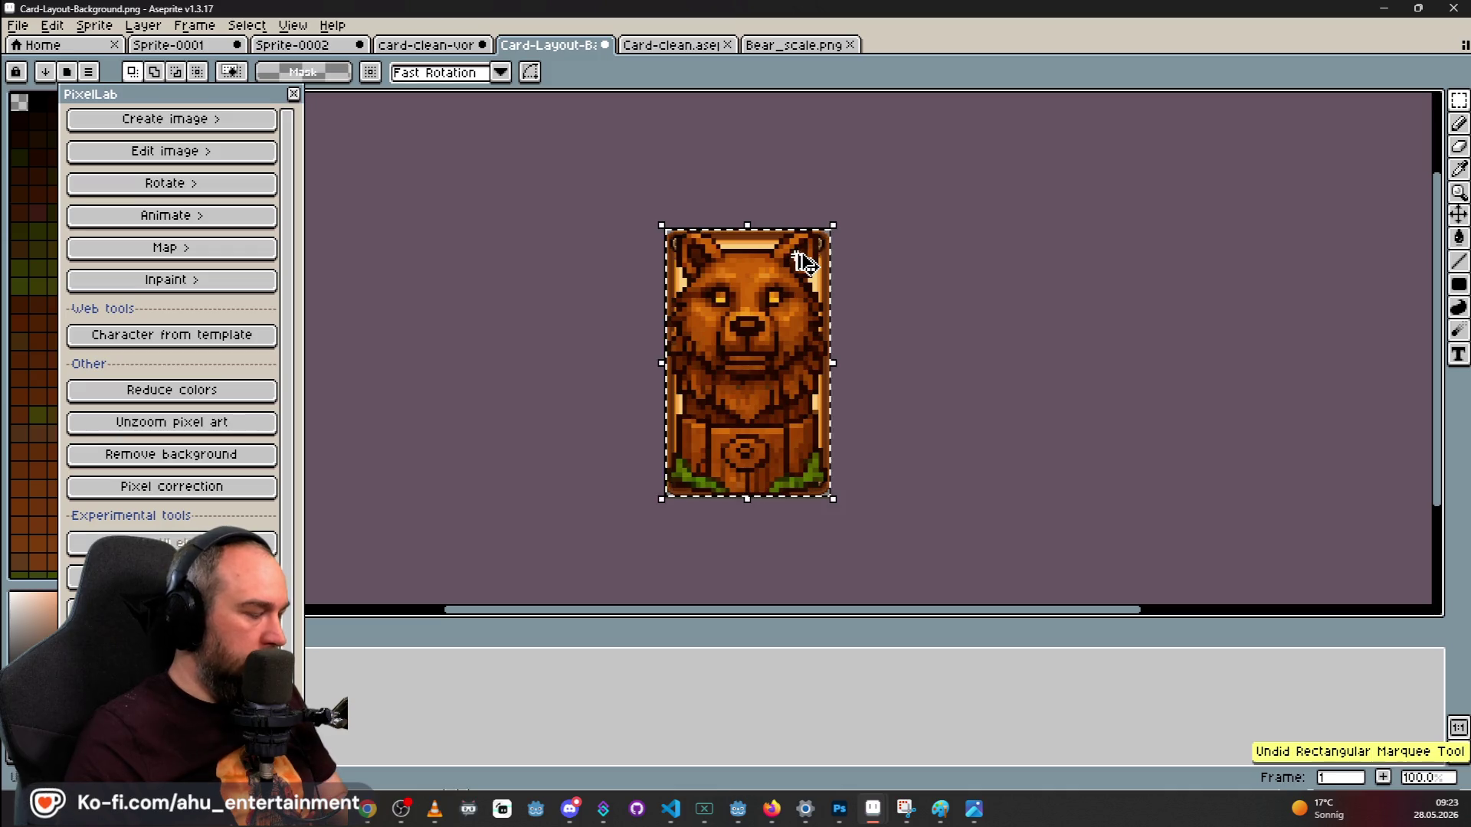
click(834, 228)
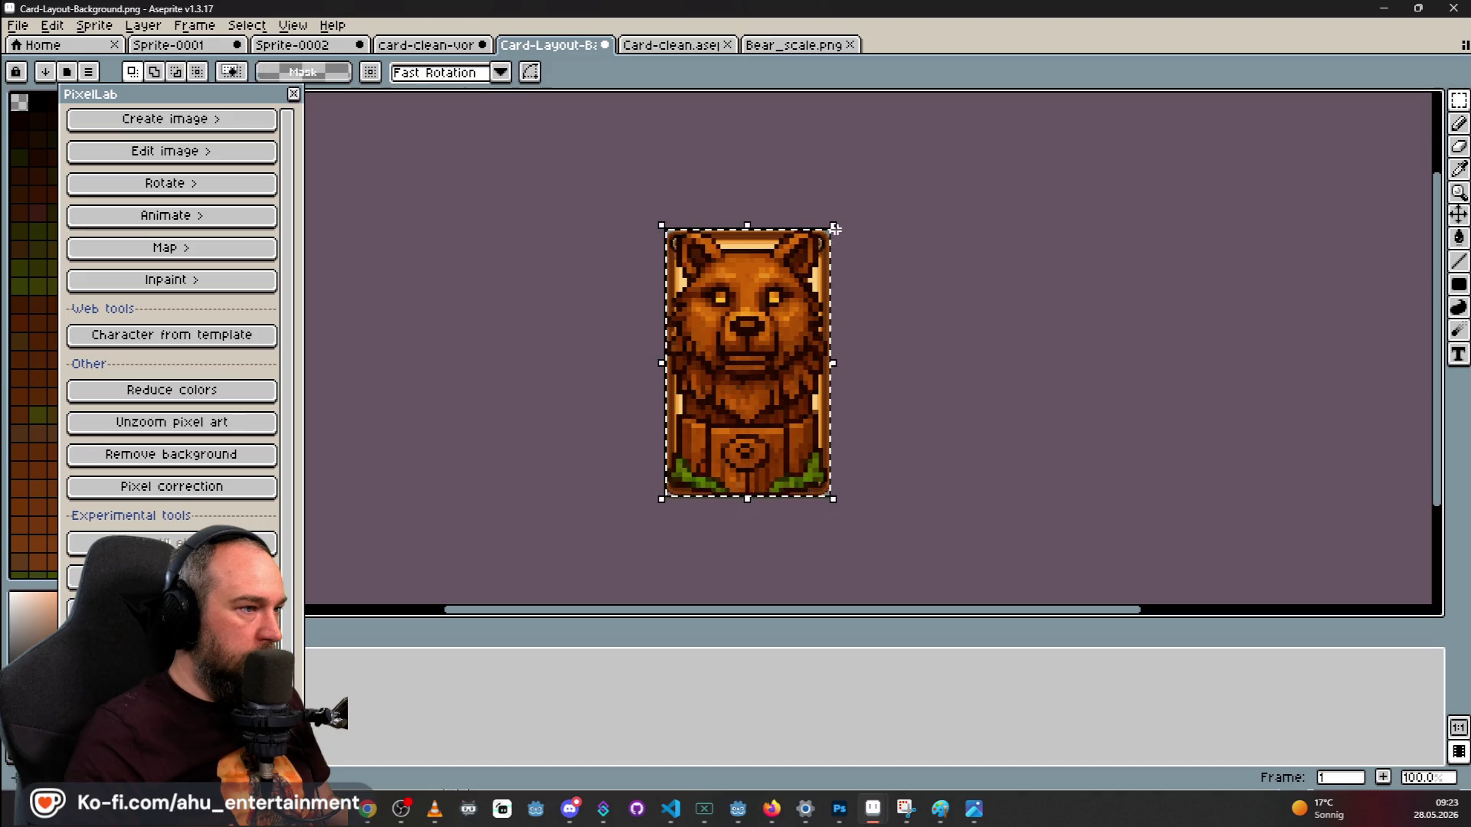
click(834, 225)
drag(839, 244, 794, 342)
key(ctrl+z)
key(ctrl+z)
key(ctrl+z)
Return to the Card-clean card and move the PixelLab panel aside.
click(811, 46)
click(665, 45)
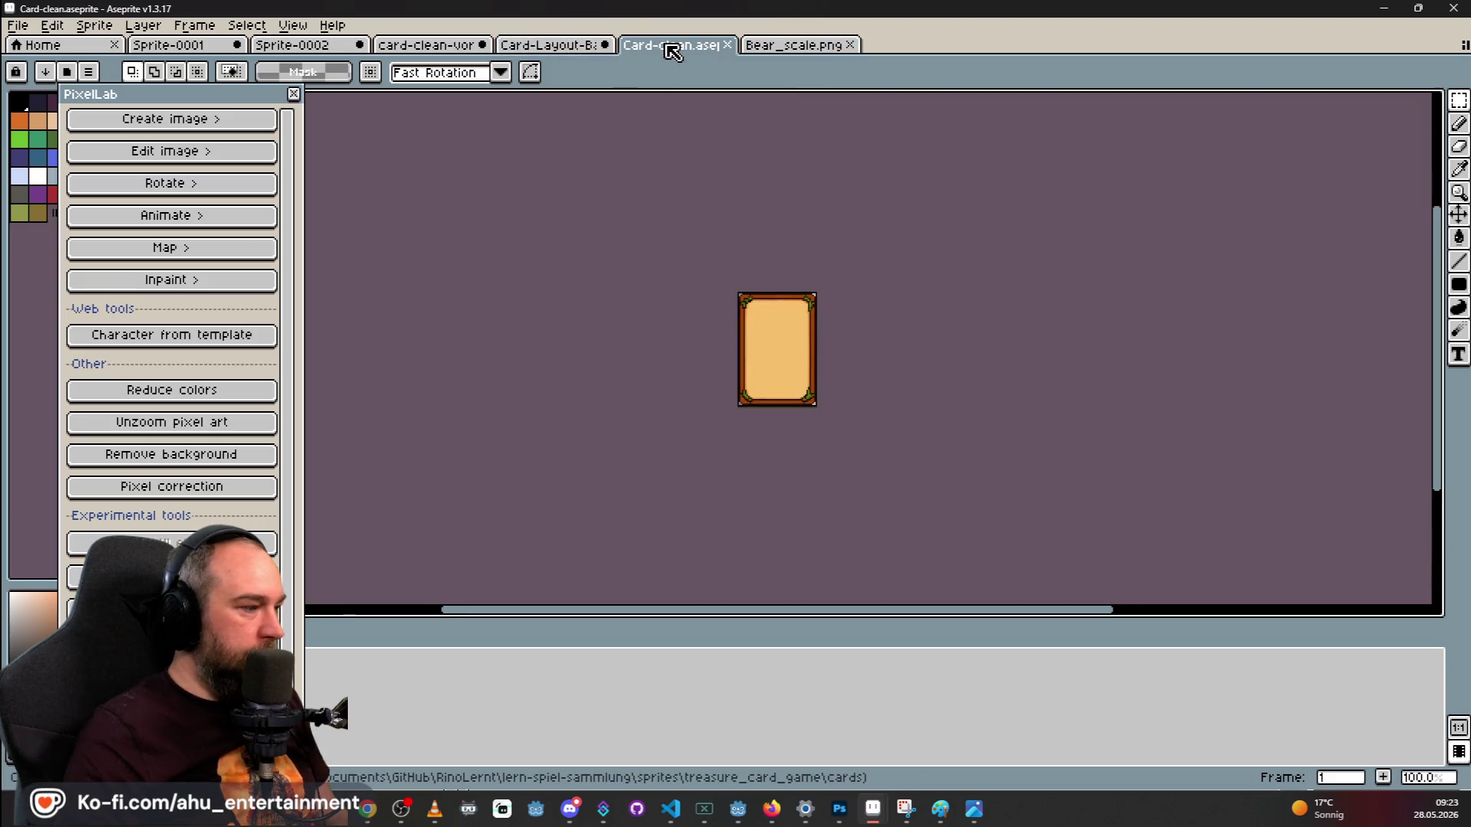
drag(197, 96, 95, 104)
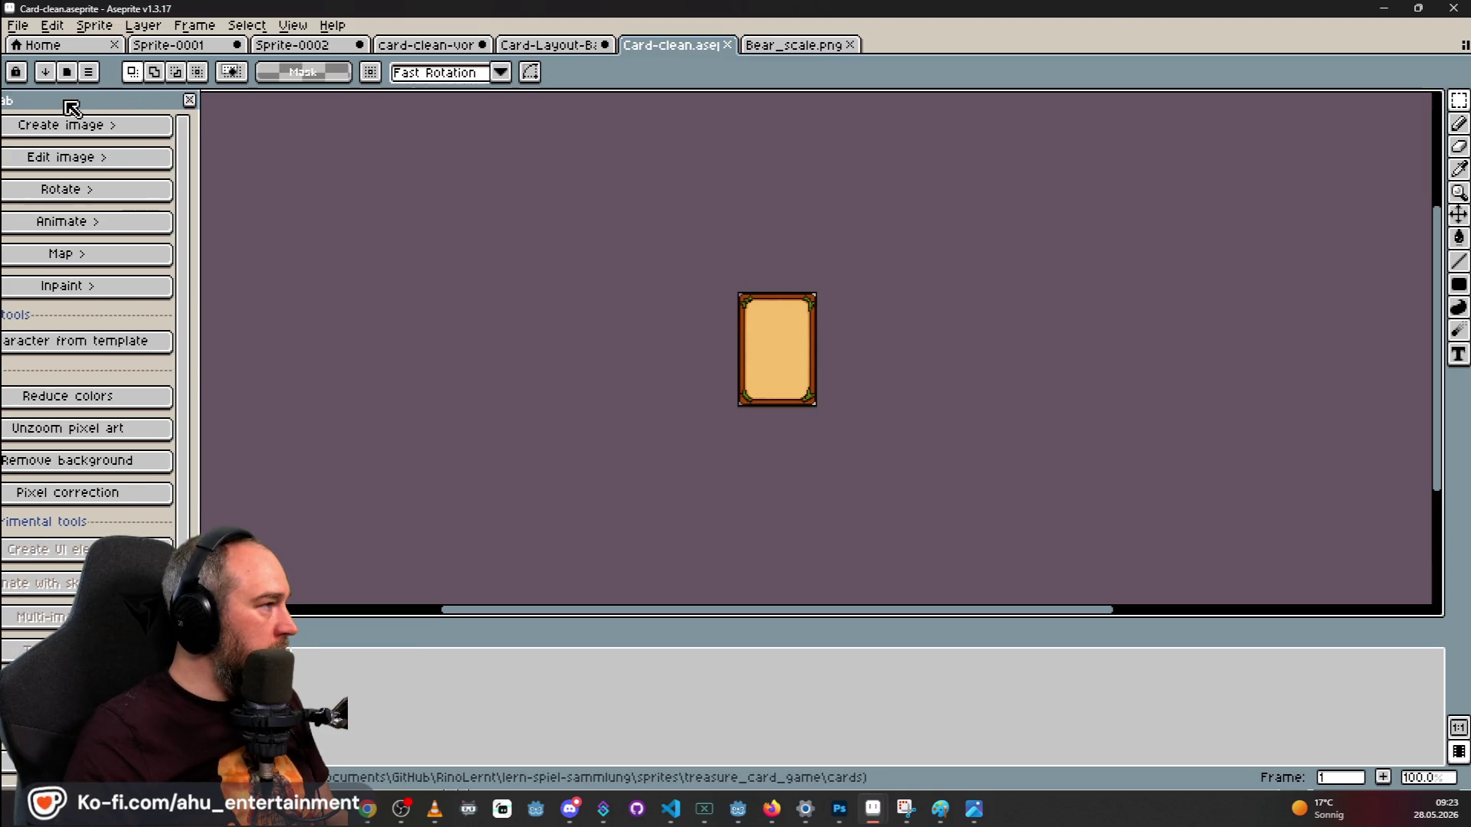
Close PixelLab, add a new layer in Card-clean, and paste the bear, then cancel.
click(189, 100)
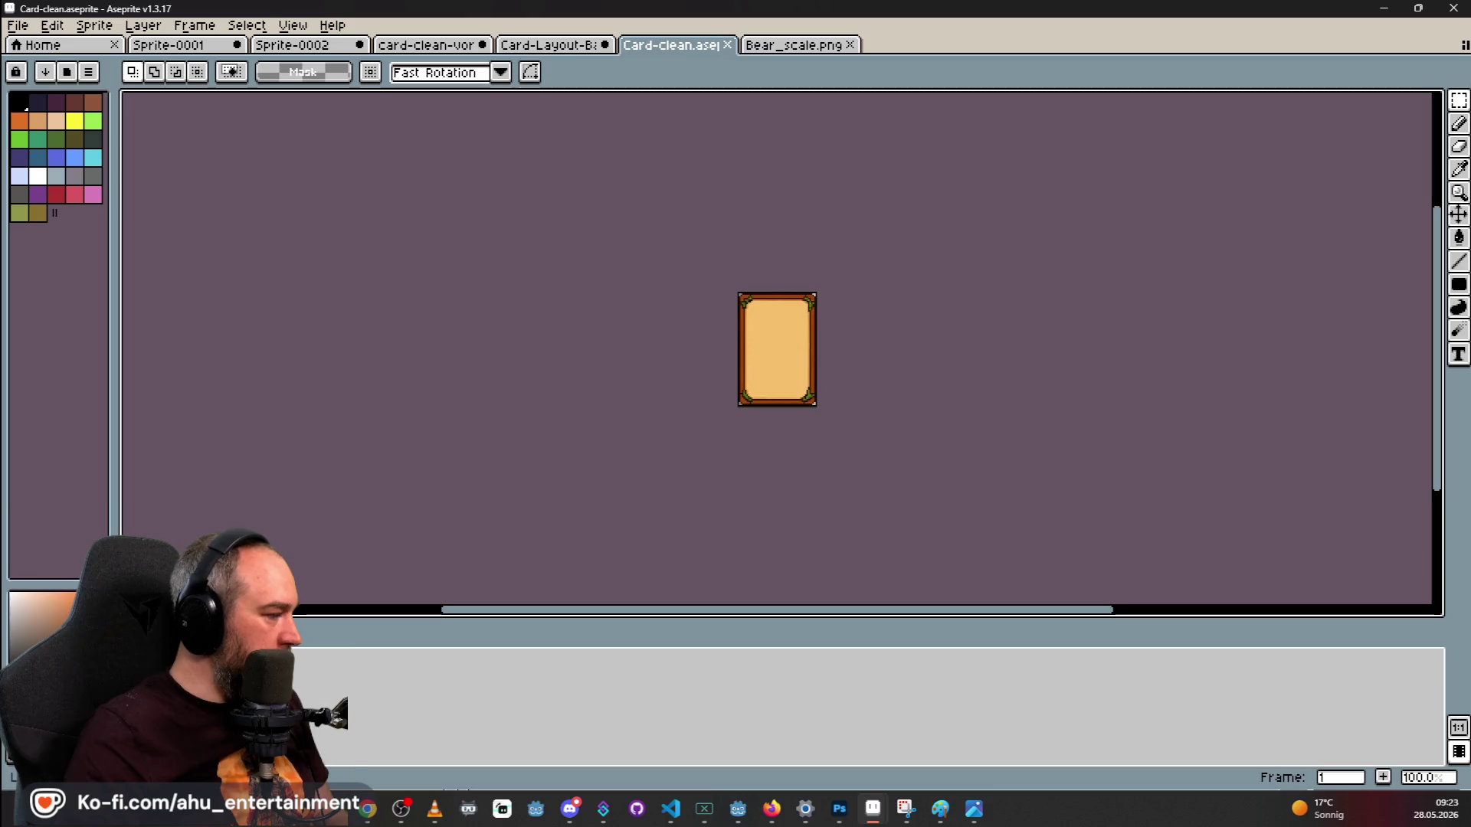
right_click(230, 651)
mouse_move(294, 671)
click(423, 669)
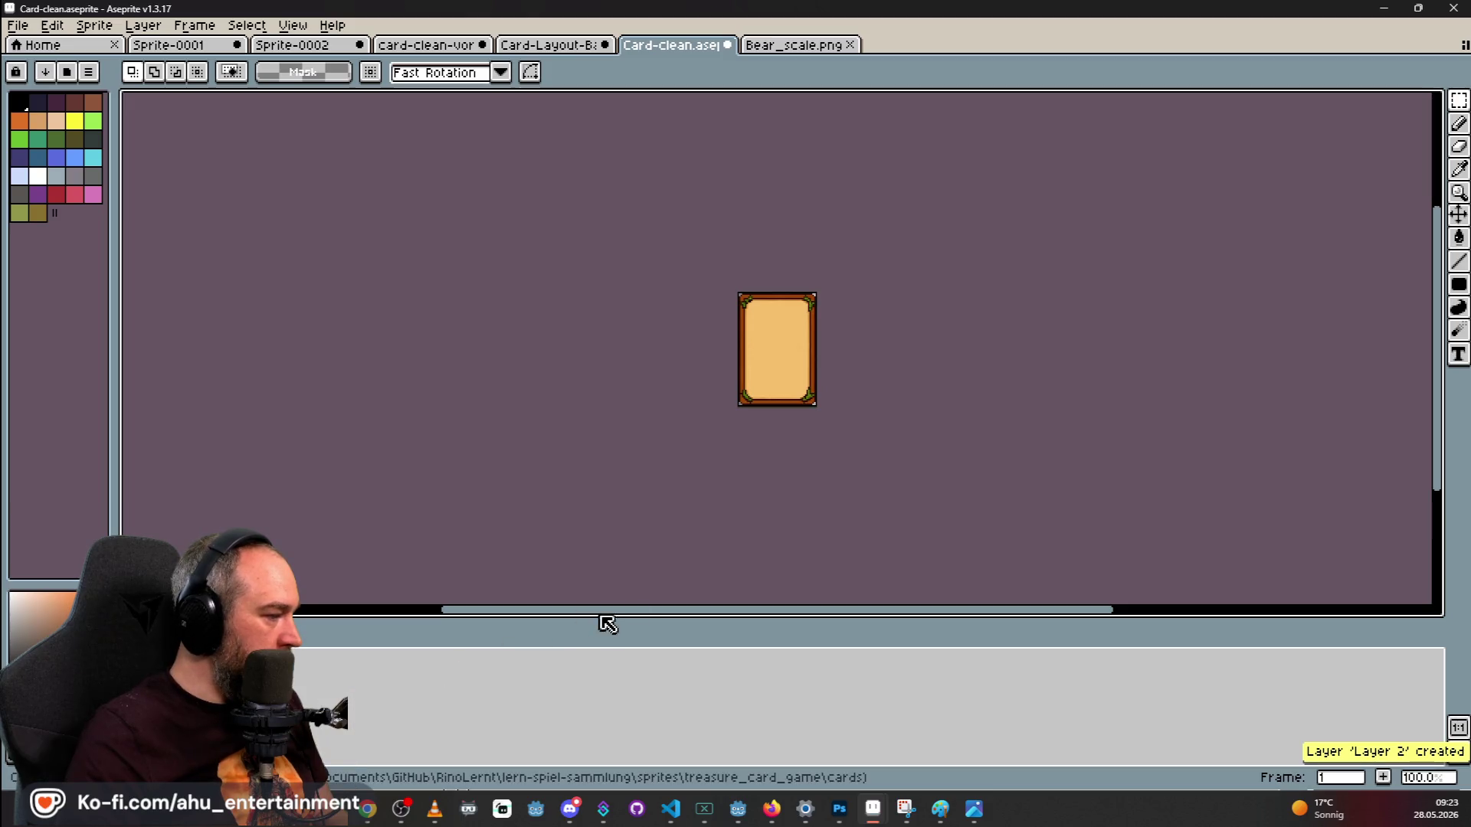
key(ctrl+v)
key(Escape)
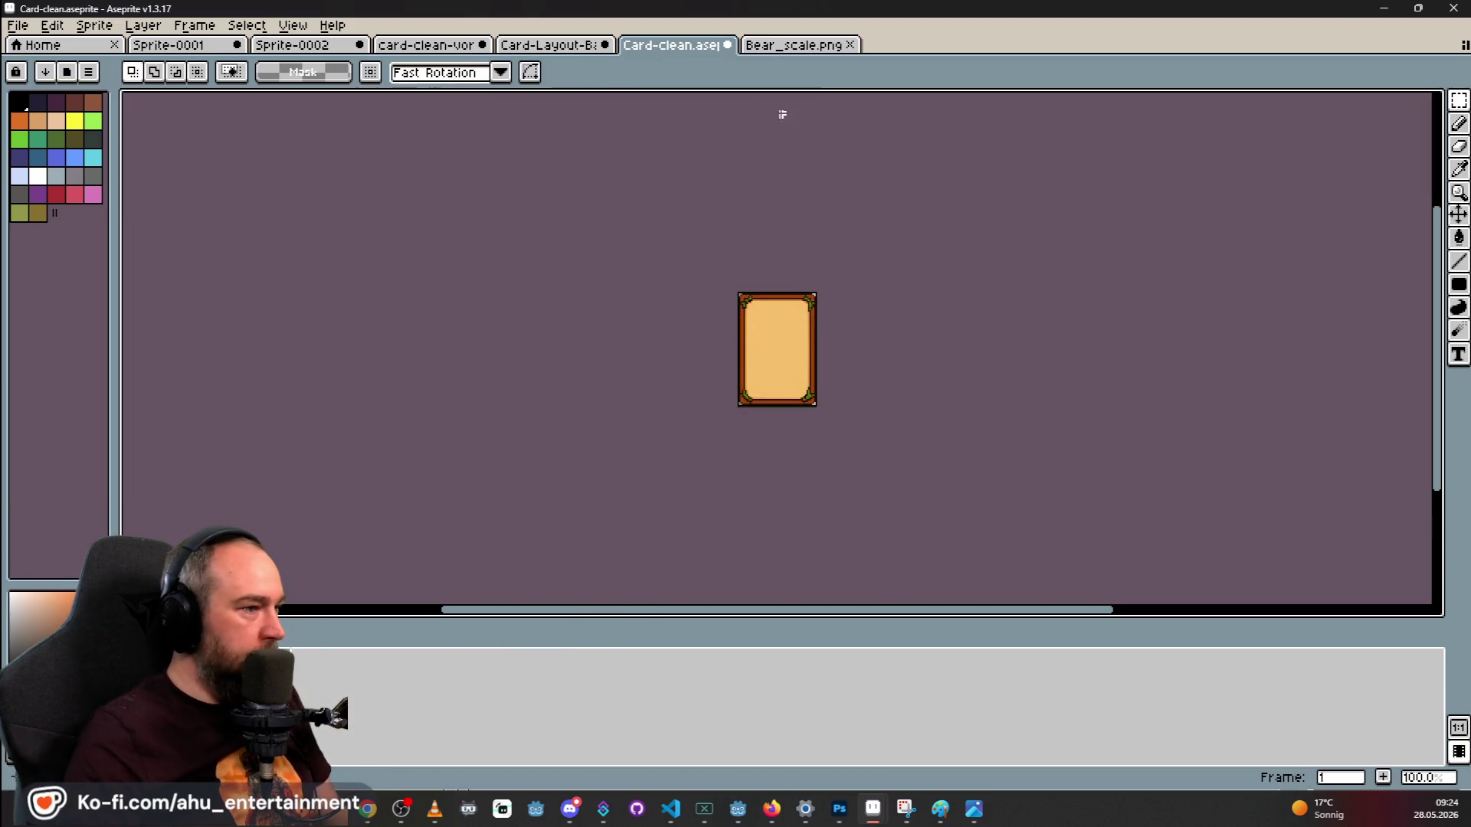
Paste the bear onto a new Layer 1 in Card-Layout-Background and shrink it from the corner.
click(548, 44)
right_click(293, 655)
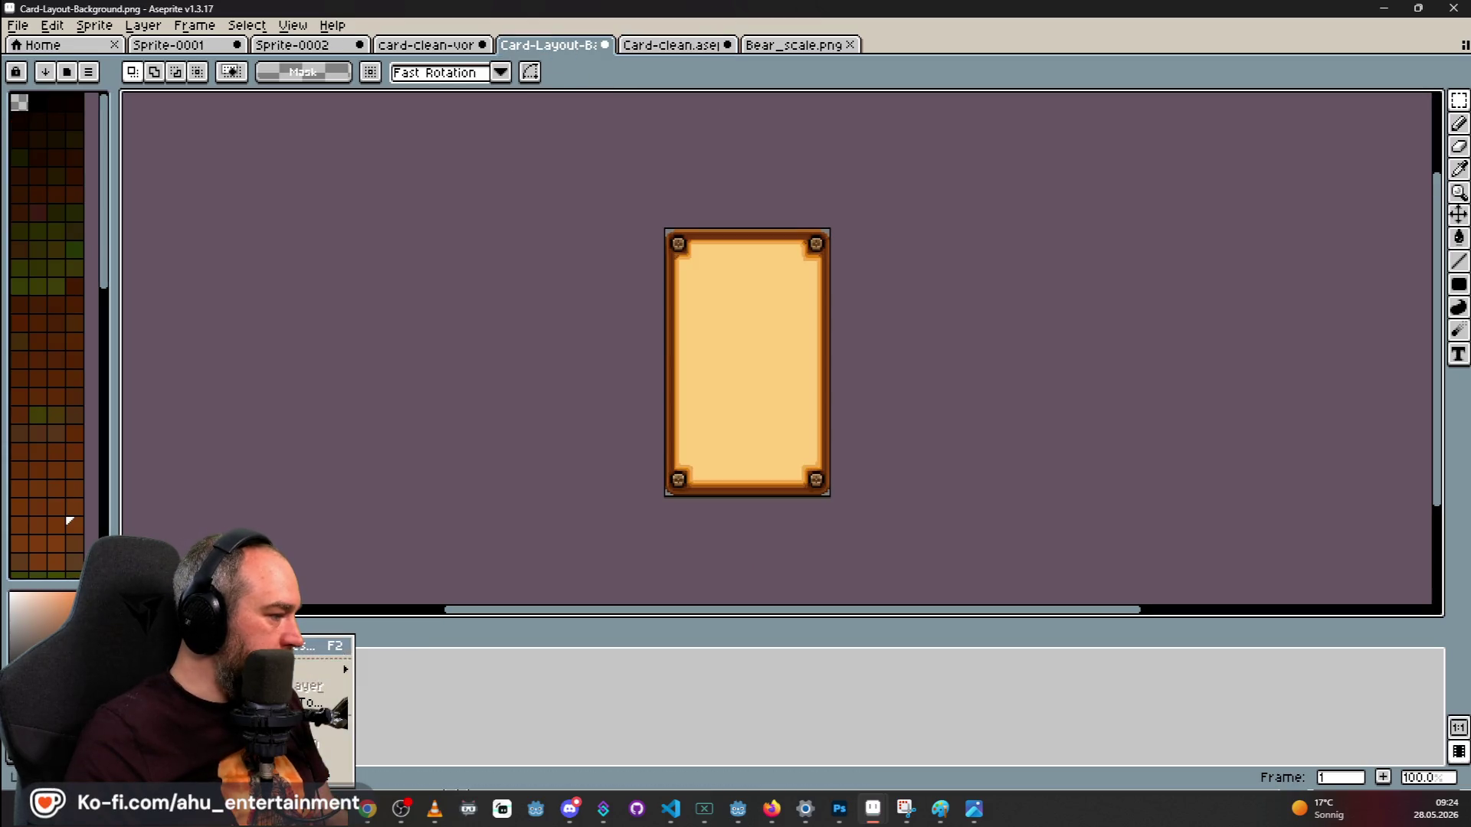
mouse_move(337, 669)
click(387, 668)
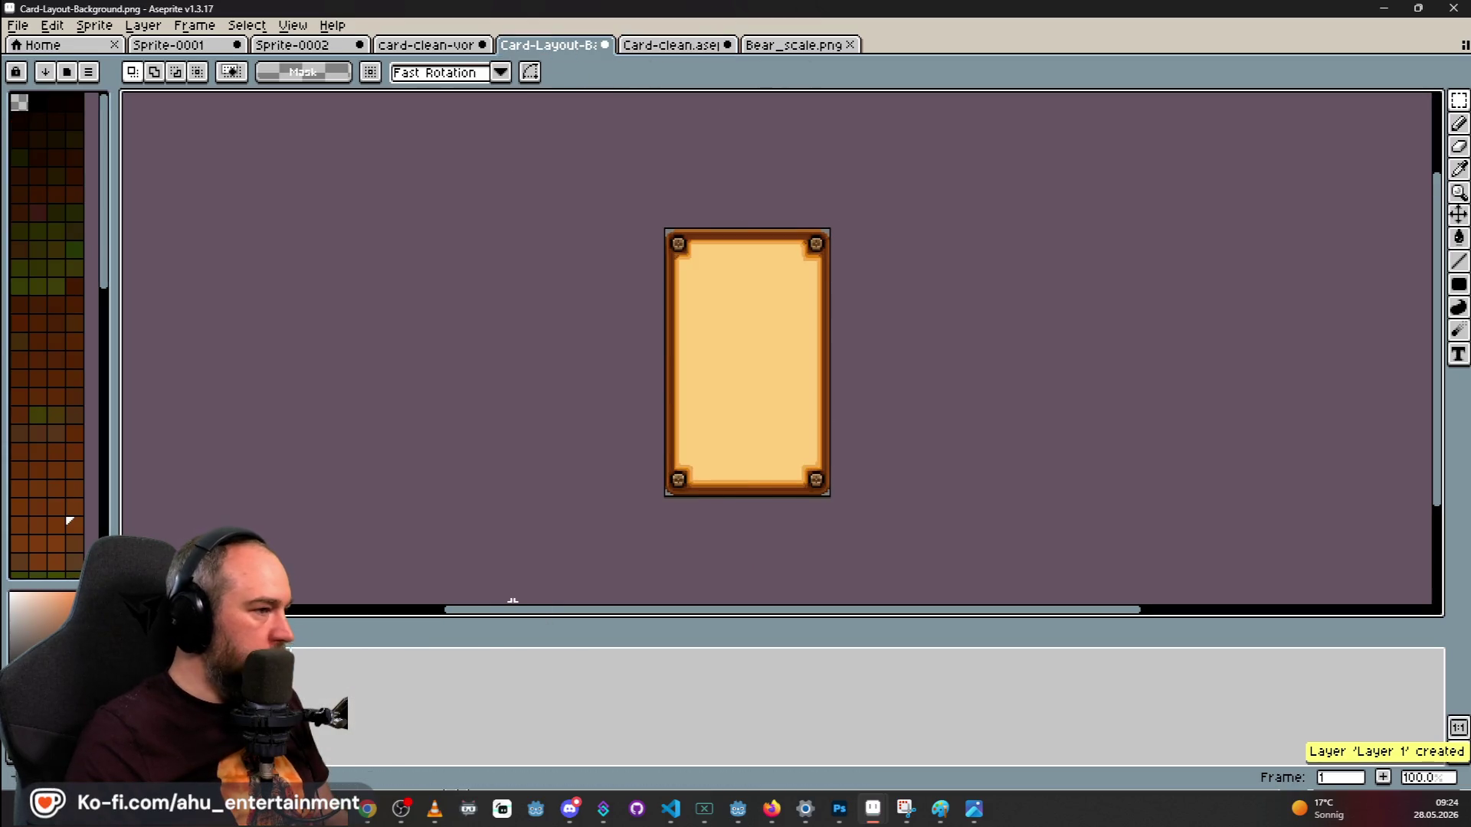
key(ctrl+v)
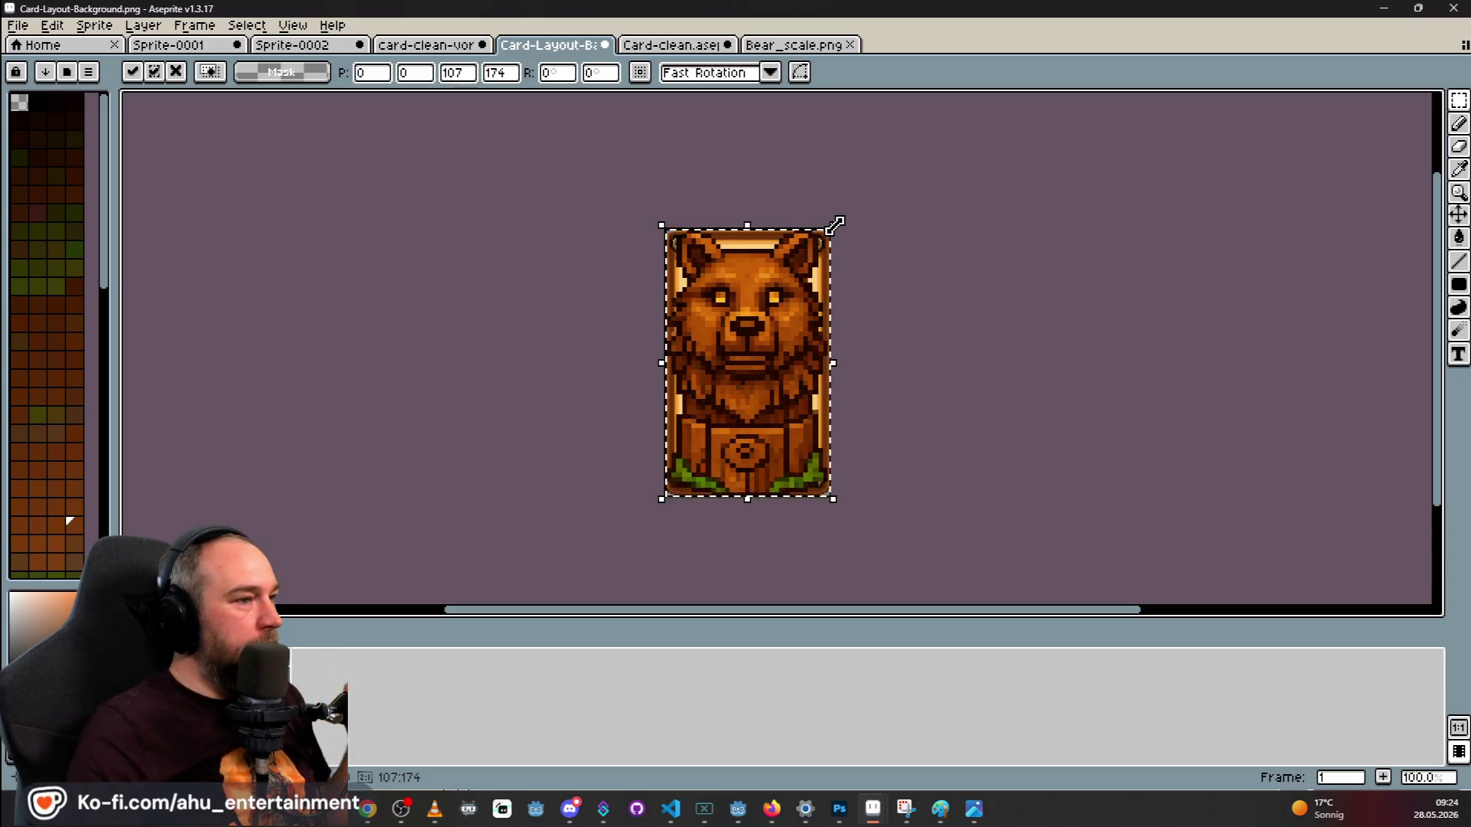
key(Return)
mouse_move(839, 223)
mouse_down()
mouse_move(830, 263)
mouse_move(816, 254)
mouse_up()
key(Return)
key(ctrl+z)
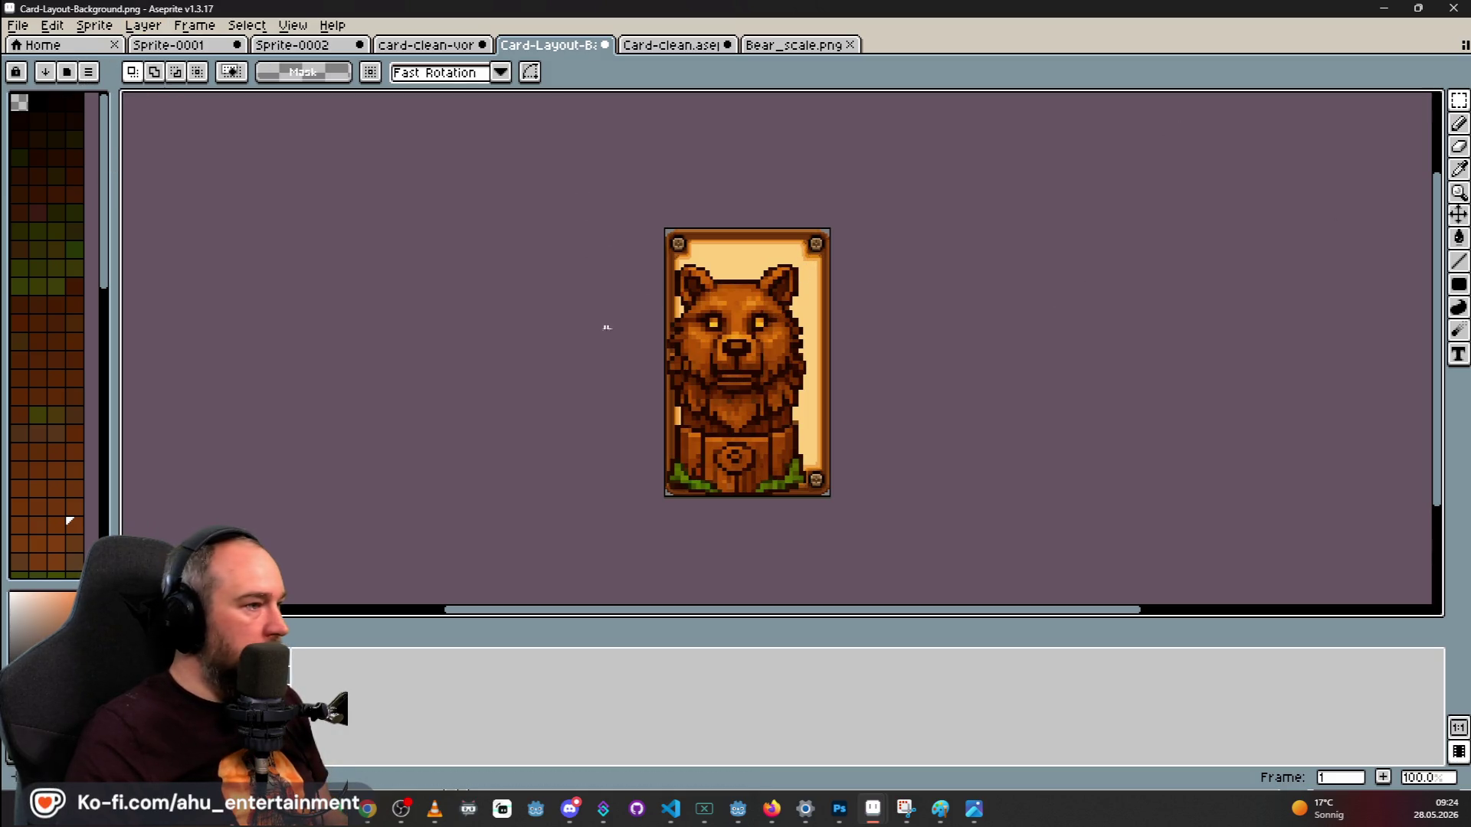
Scale the bear down and move it into the centre of the card frame.
click(1457, 214)
drag(766, 361, 778, 339)
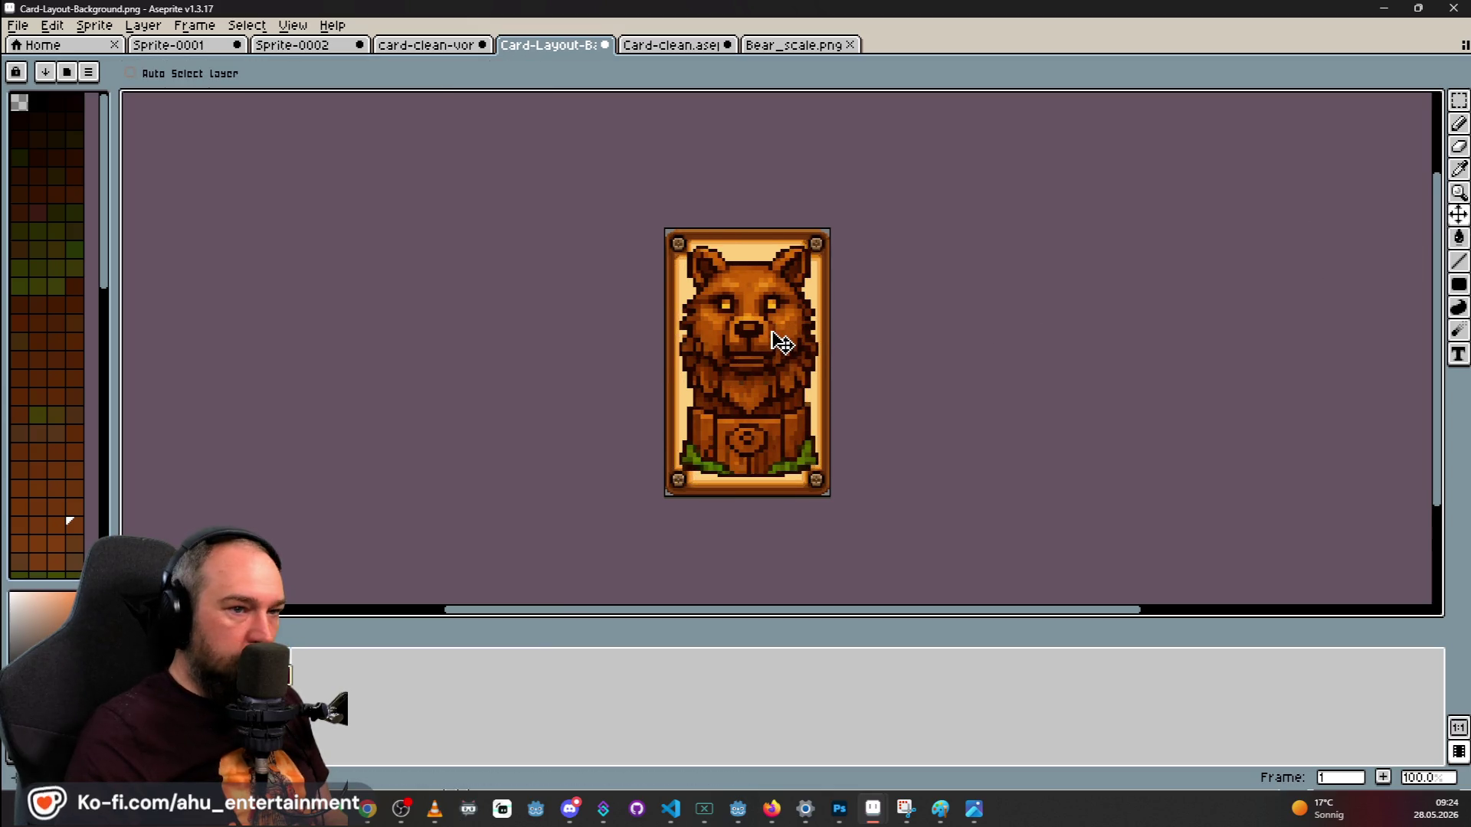
click(1457, 101)
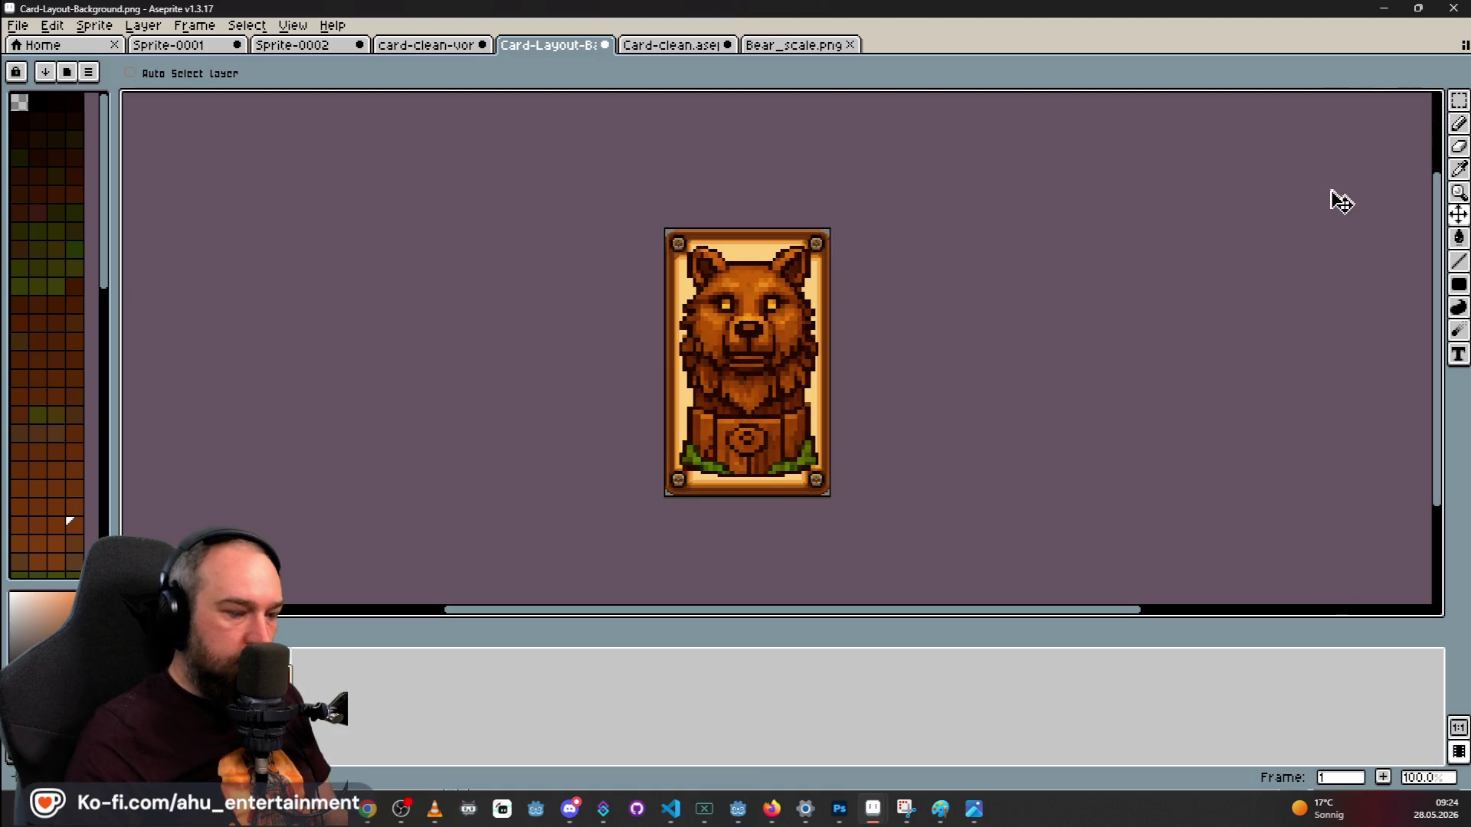
mouse_move(822, 243)
mouse_down()
mouse_move(791, 285)
mouse_move(852, 246)
mouse_move(817, 291)
mouse_up()
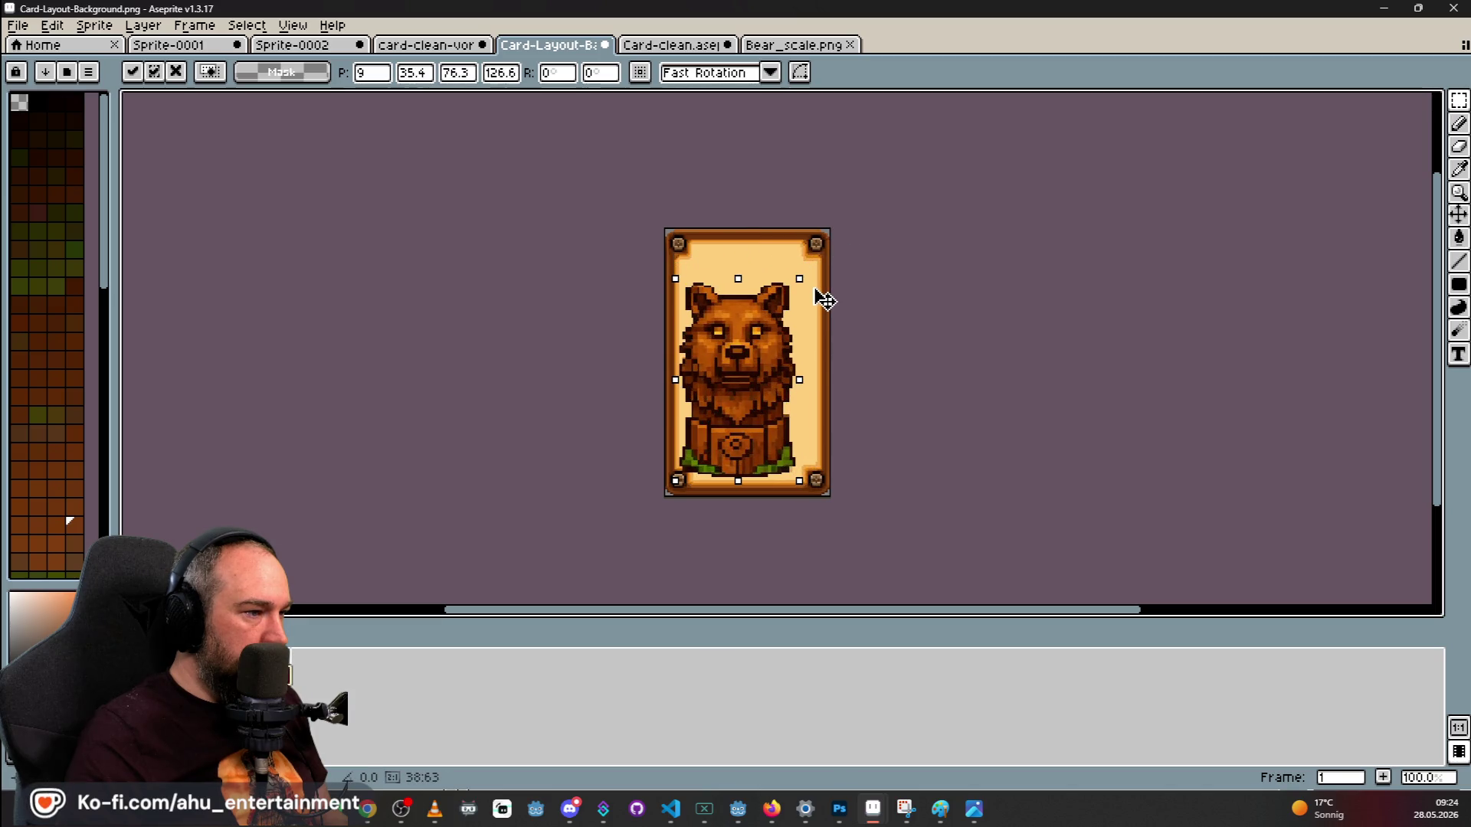
mouse_move(762, 337)
mouse_down()
mouse_move(746, 331)
mouse_move(776, 327)
mouse_up()
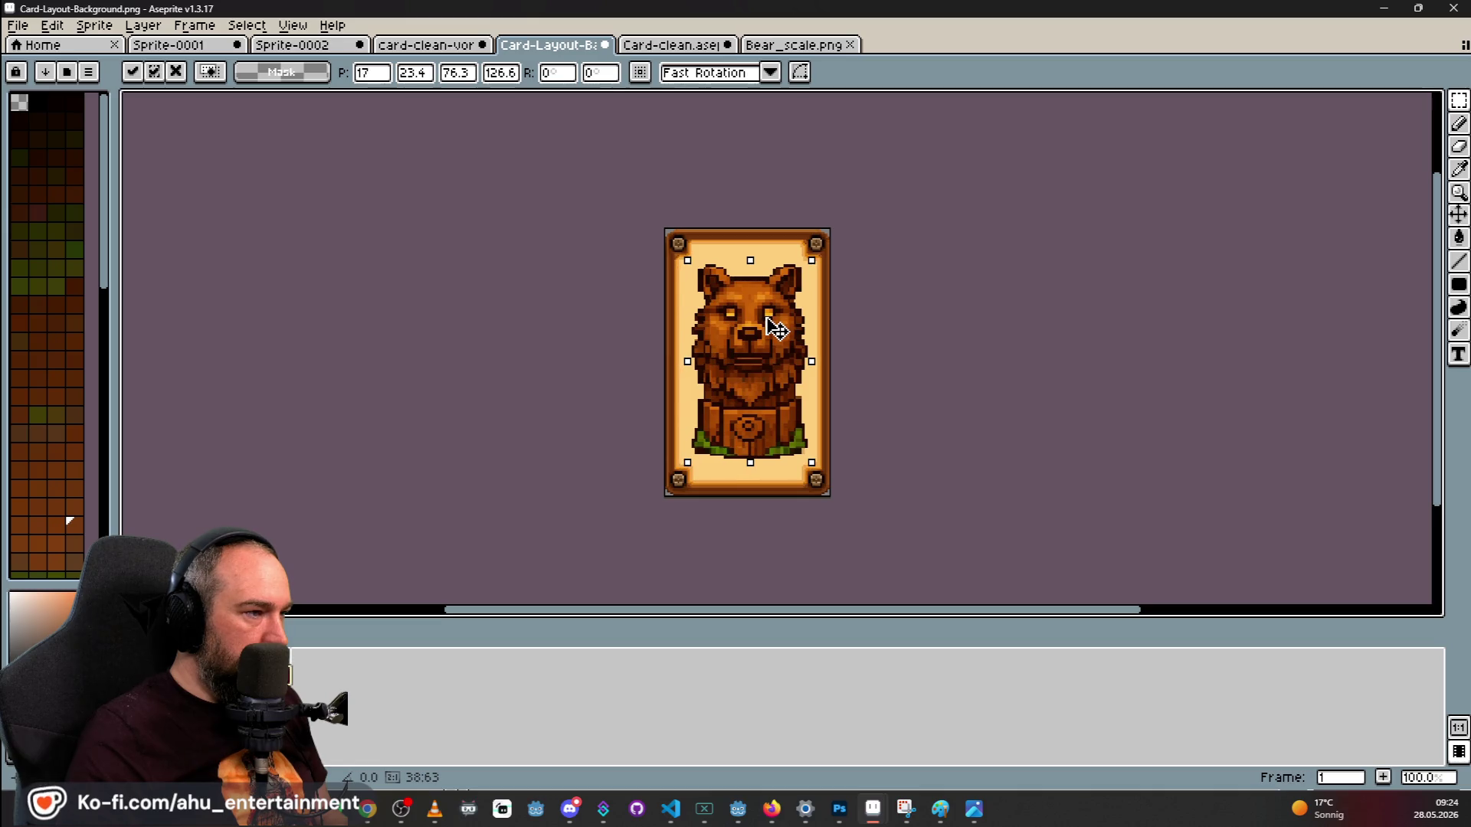
click(210, 105)
Inspect the fitted bear, then flip between tabs ending on Bear_scale.
scroll(936, 237, down, 3)
scroll(816, 189, up, 3)
scroll(846, 219, up, 4)
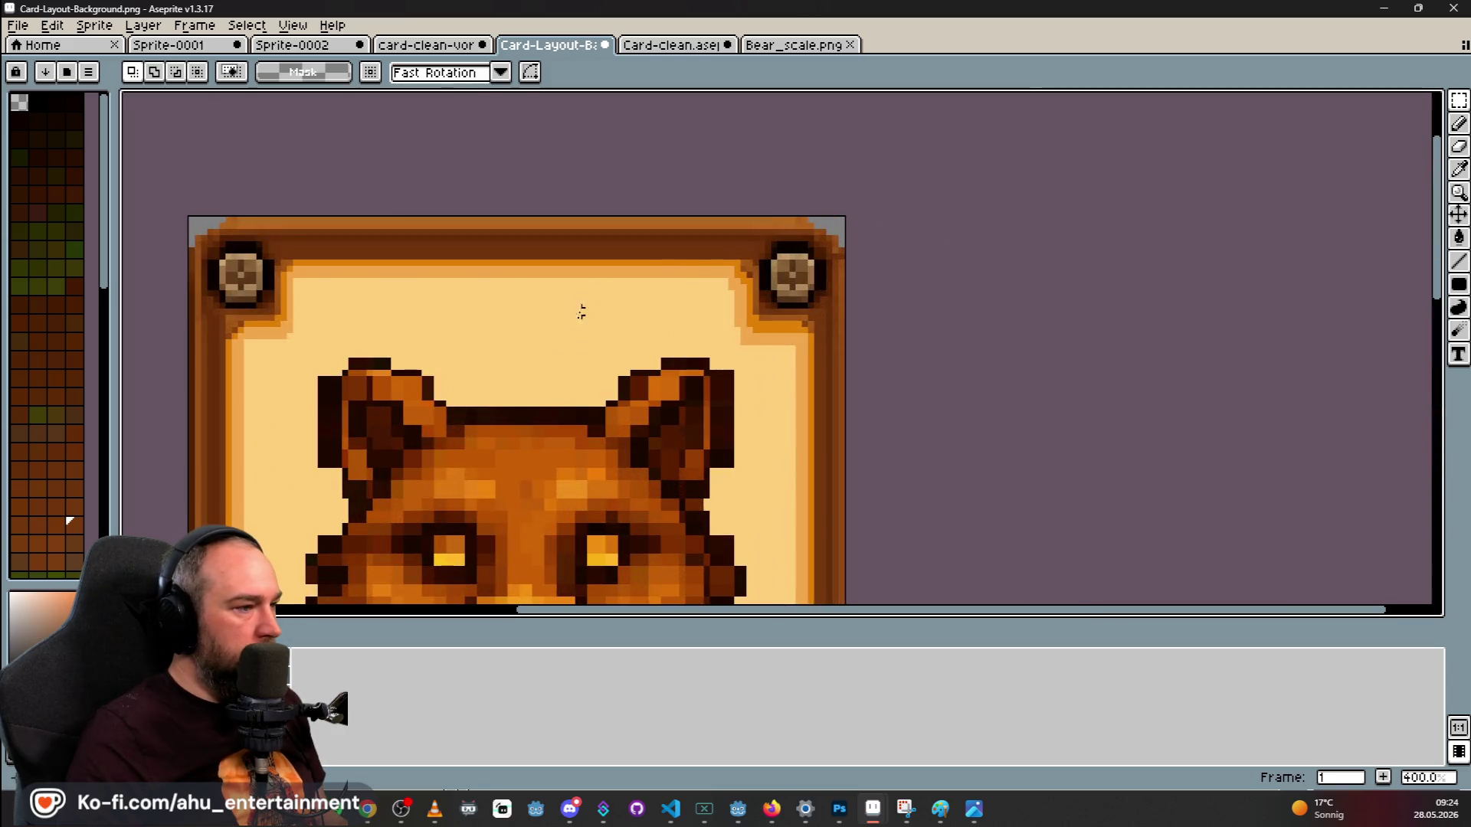
scroll(674, 444, up, 2)
scroll(744, 374, down, 4)
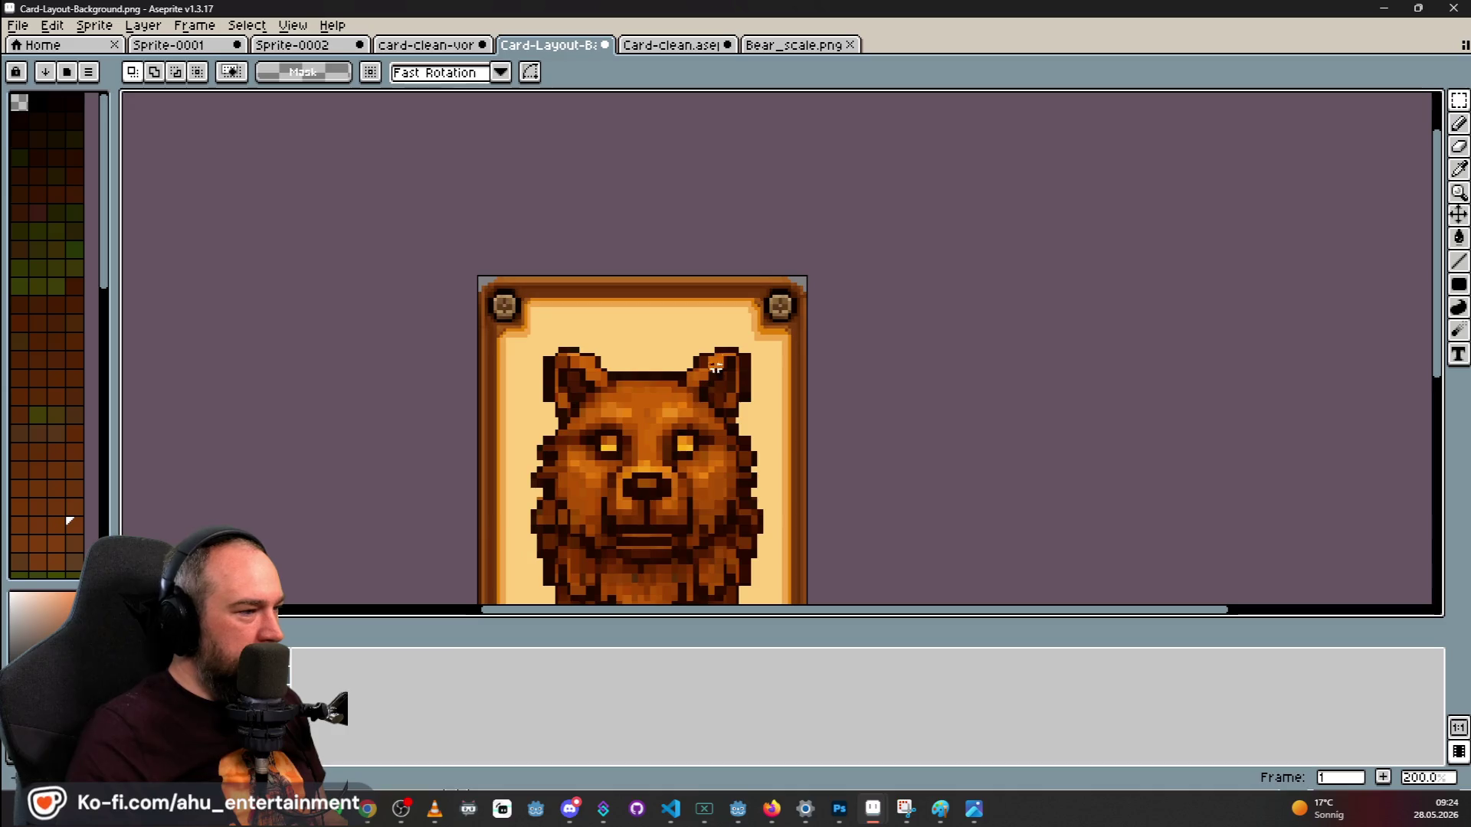
key(i)
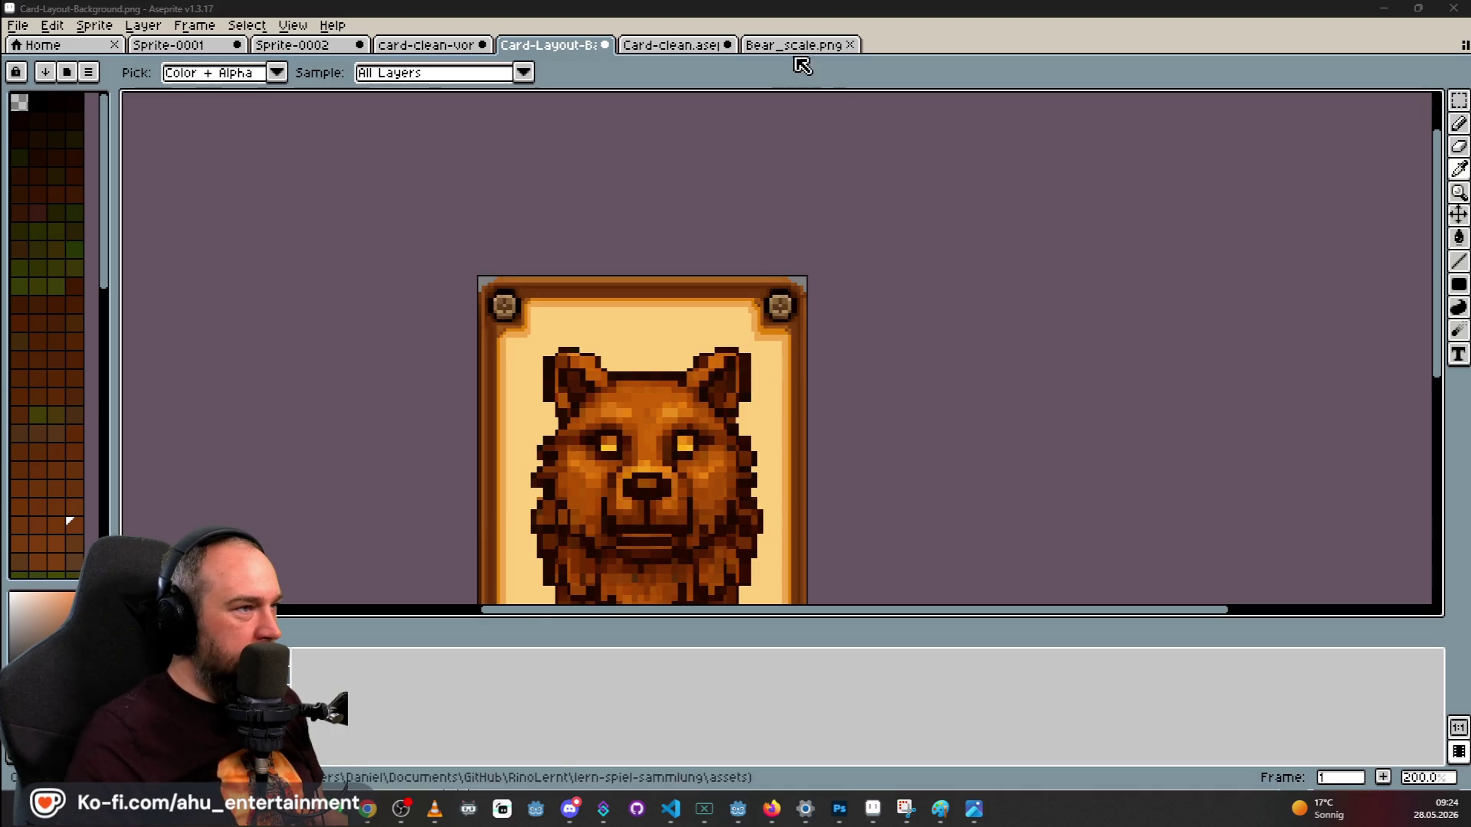
click(800, 46)
click(531, 46)
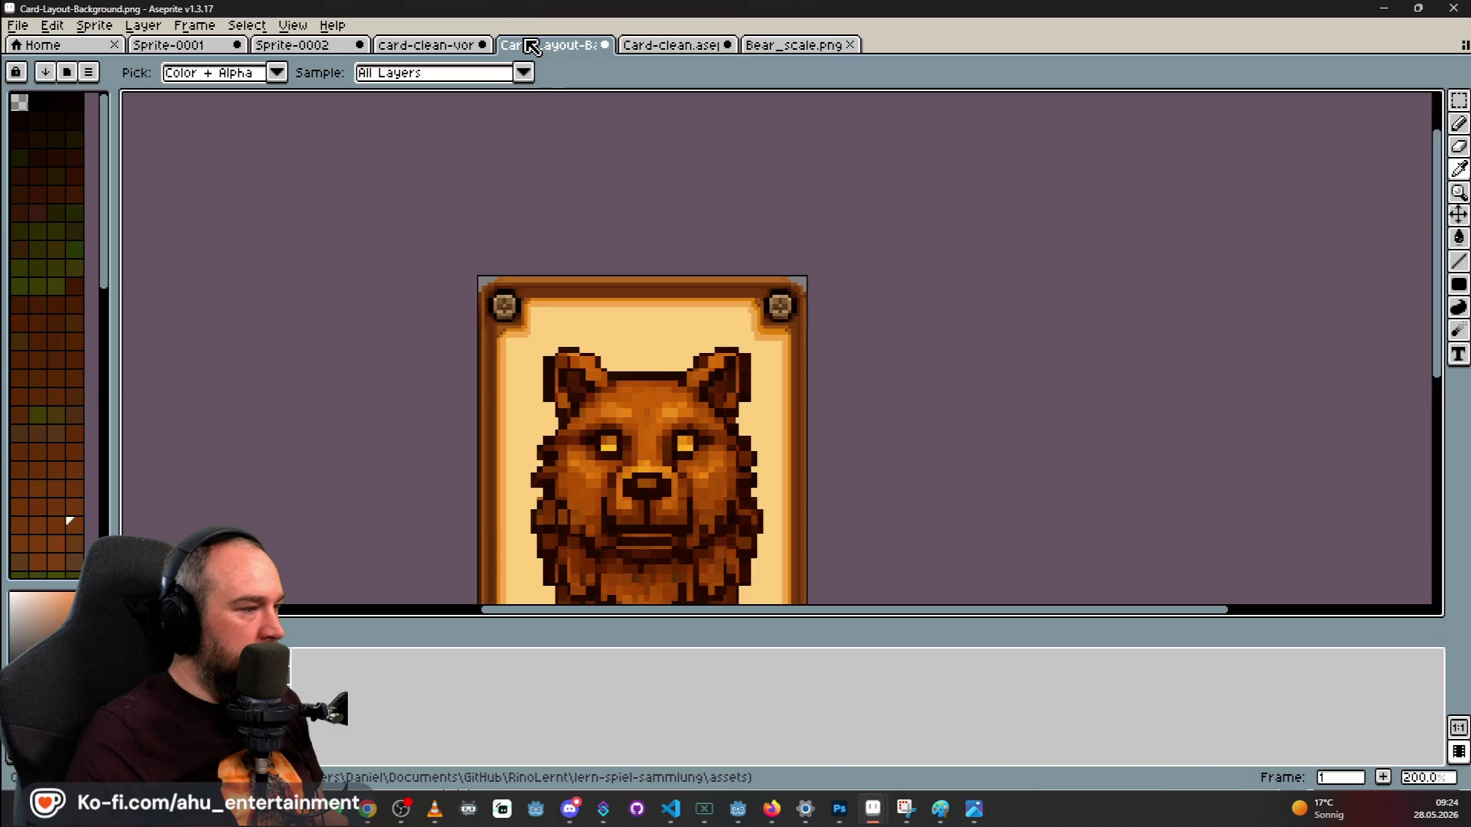
click(762, 45)
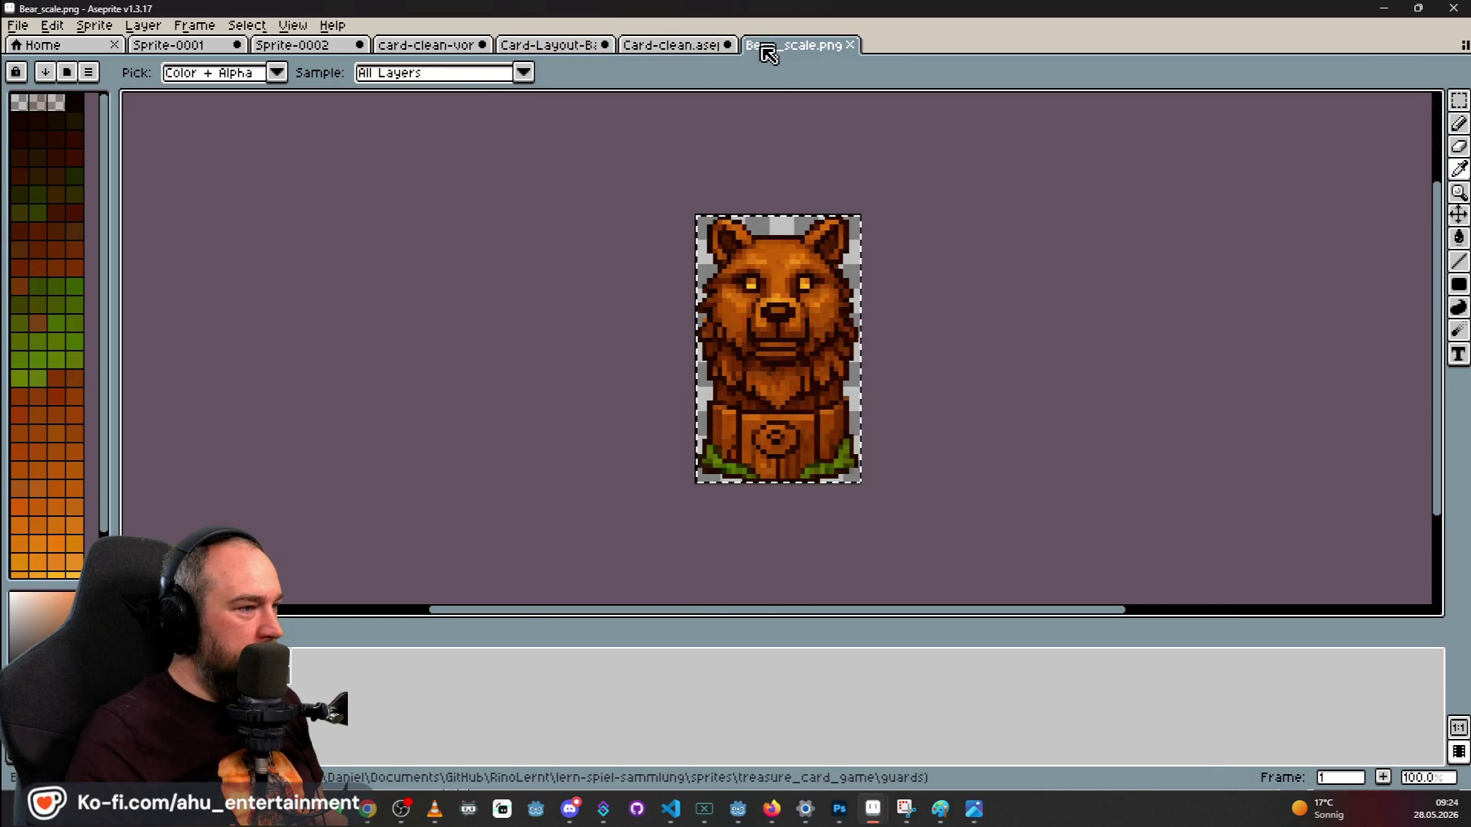
Pan the Card-Layout-Background card and compare it with the Bear_scale image.
click(553, 46)
scroll(620, 310, down, 3)
scroll(592, 407, up, 2)
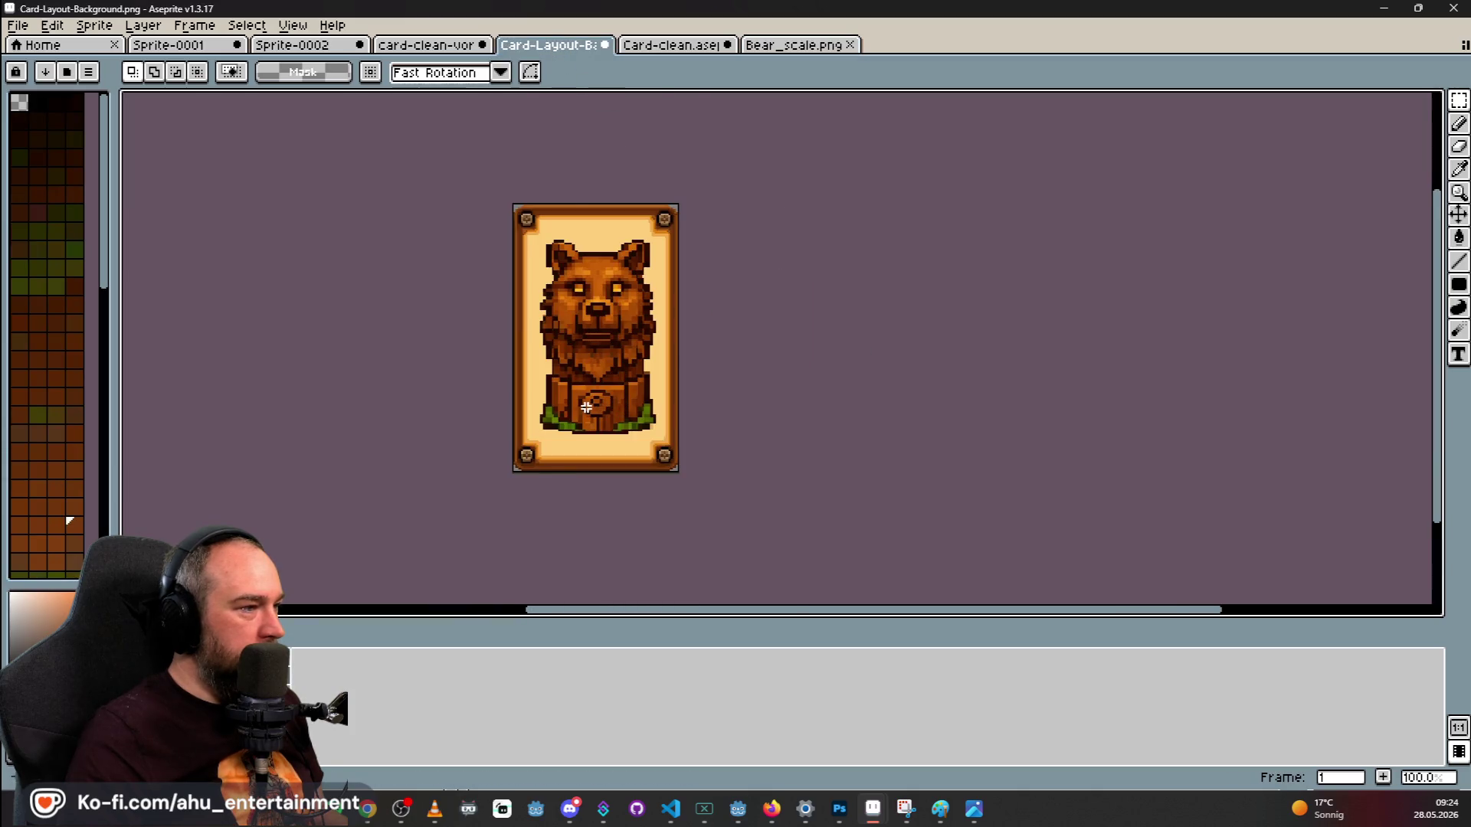
scroll(586, 407, up, 1)
scroll(597, 360, down, 1)
drag(788, 164, 805, 243)
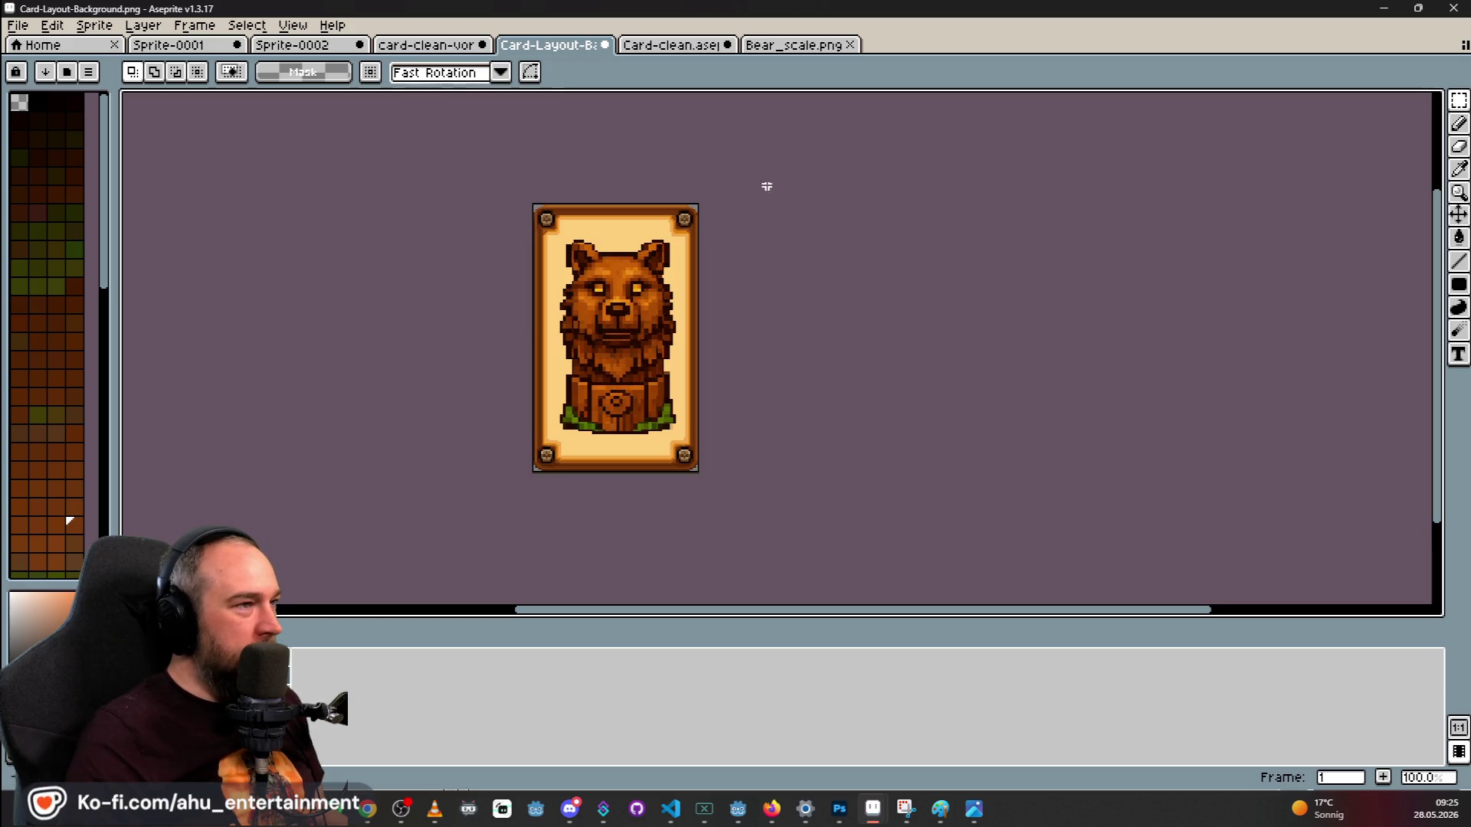
click(794, 47)
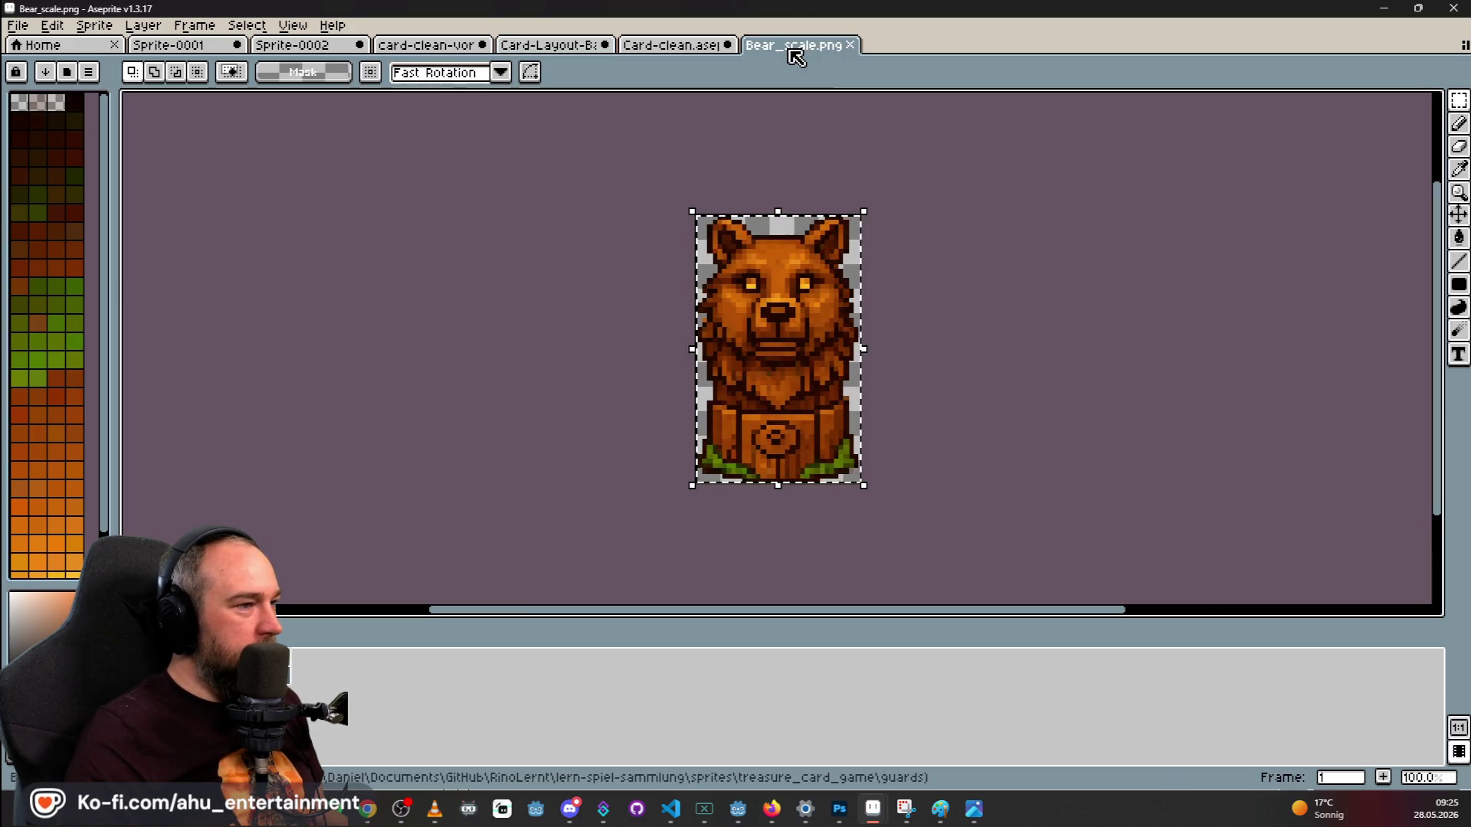
click(560, 48)
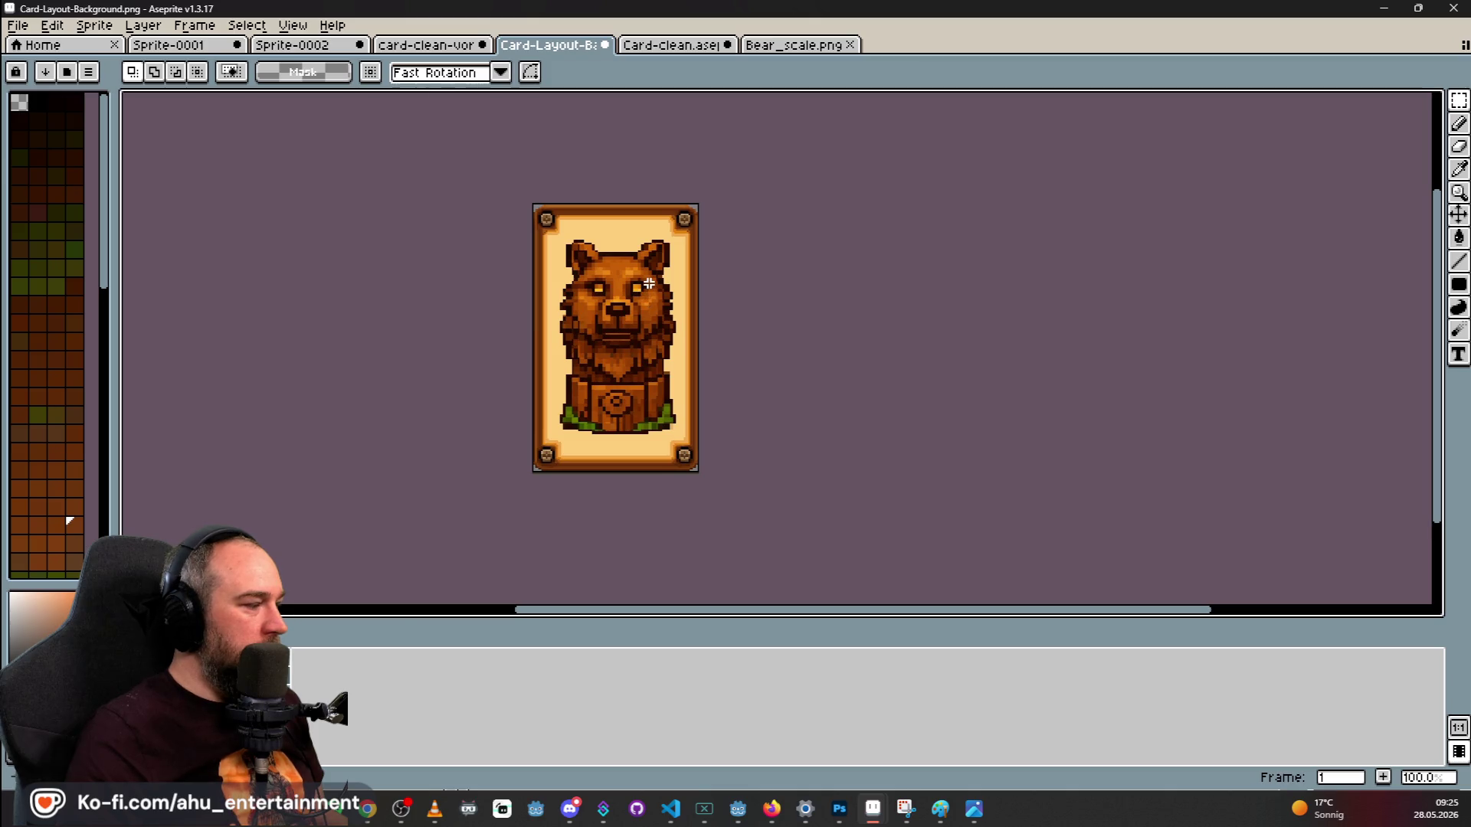
scroll(639, 276, up, 3)
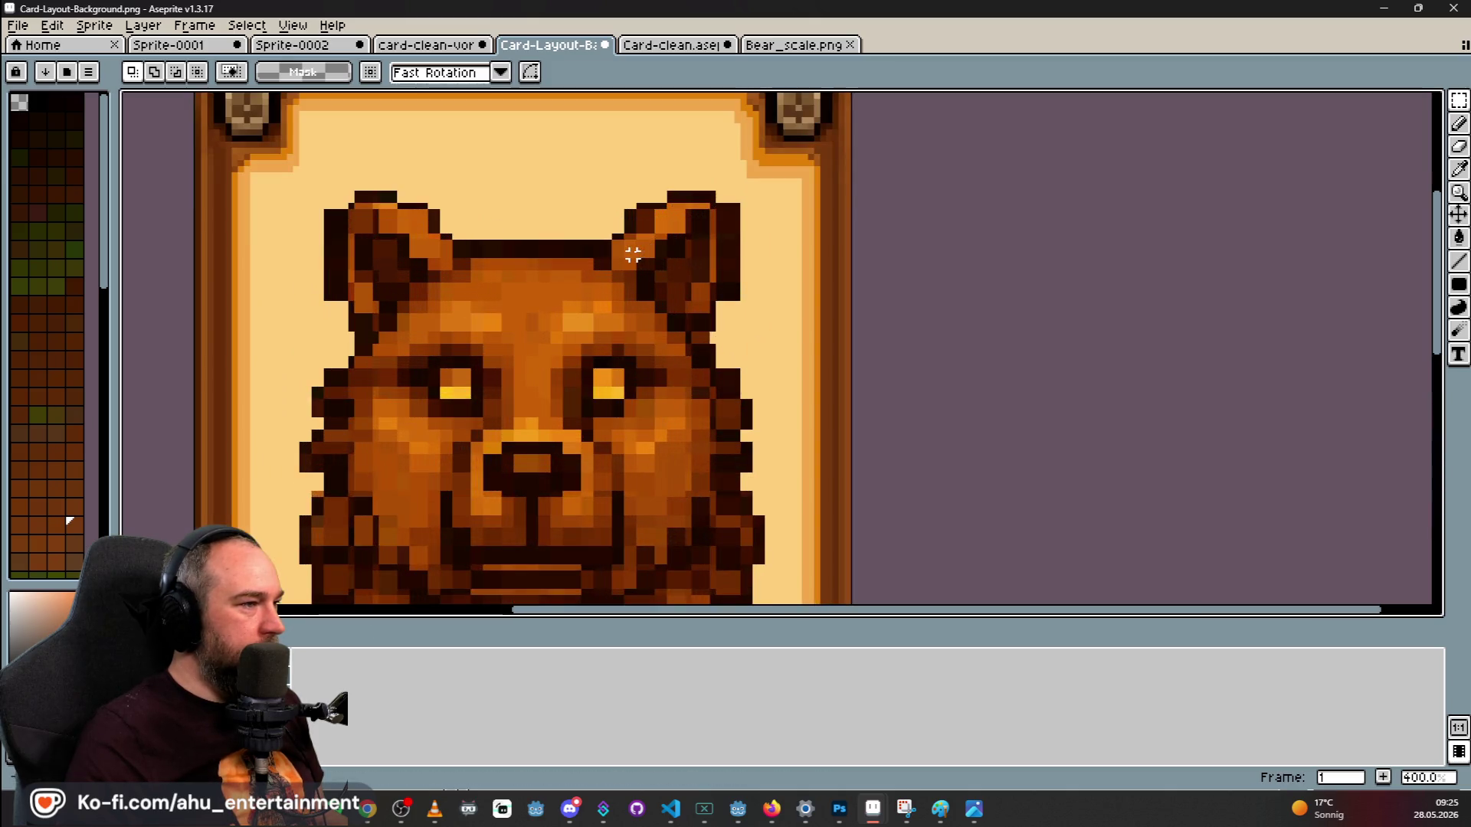
Commit the pending transform on the Bear_scale bear sprite.
click(793, 44)
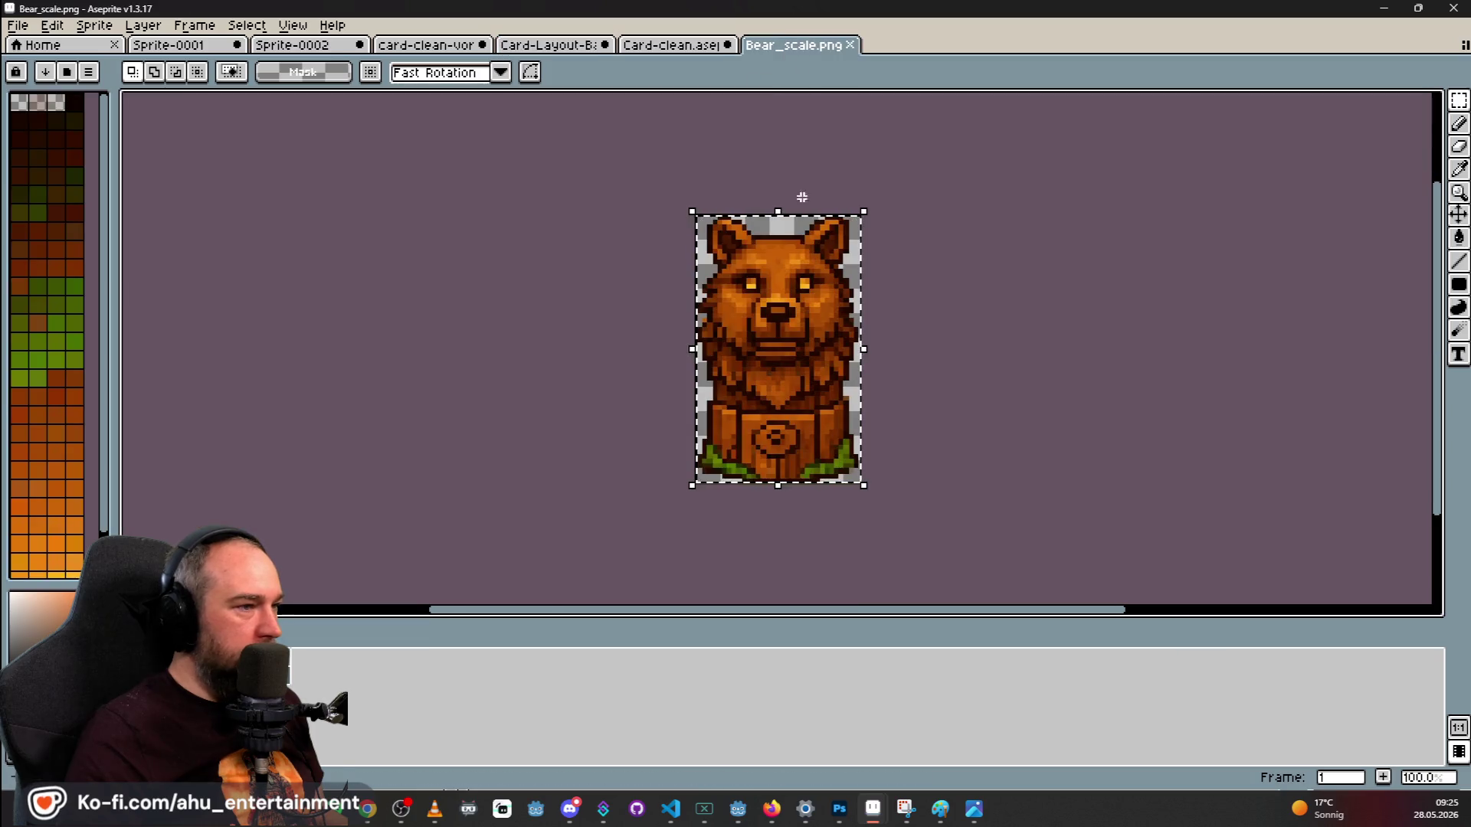
scroll(816, 245, up, 2)
click(658, 45)
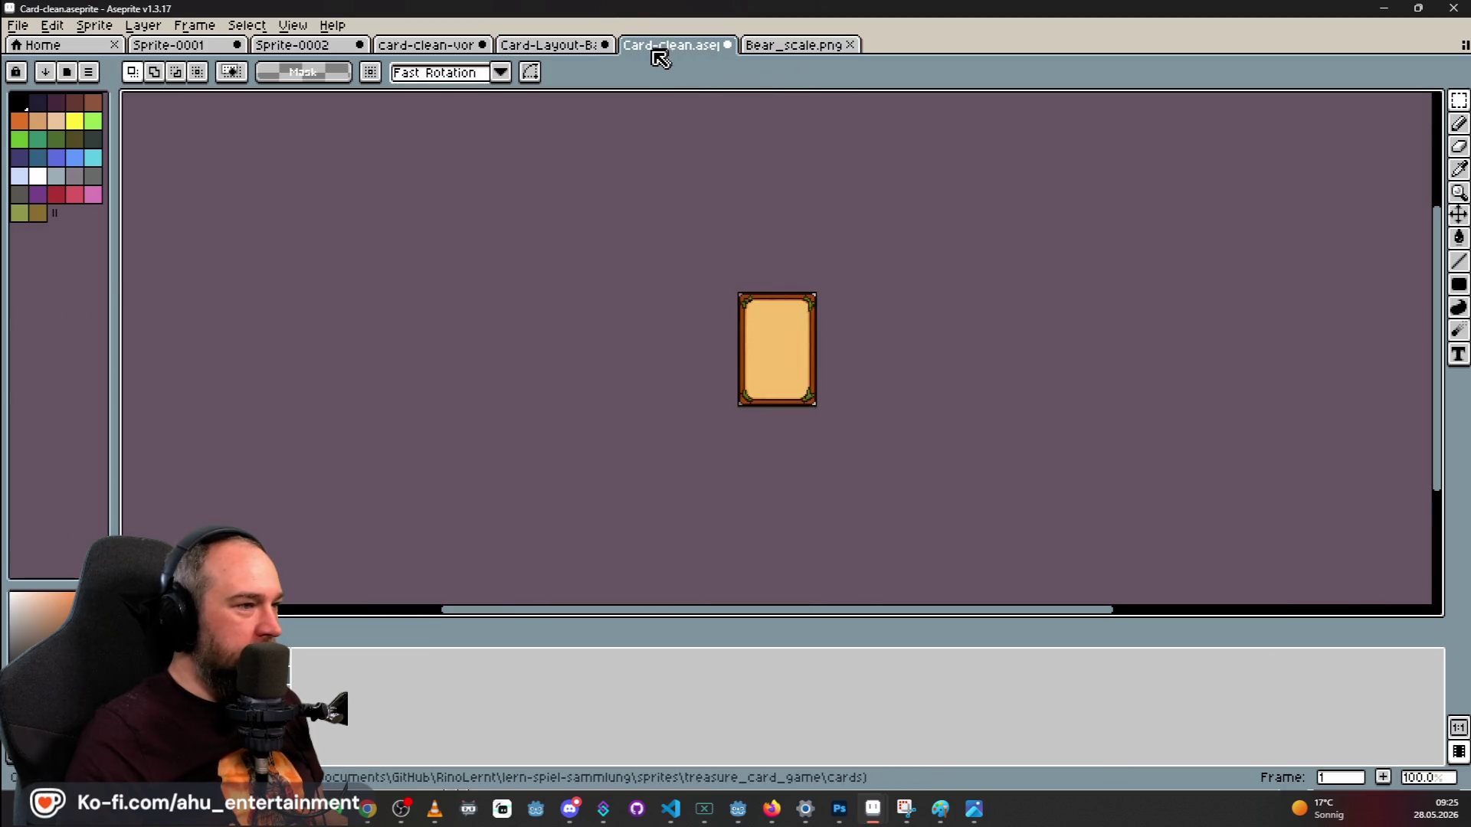
click(740, 46)
click(471, 295)
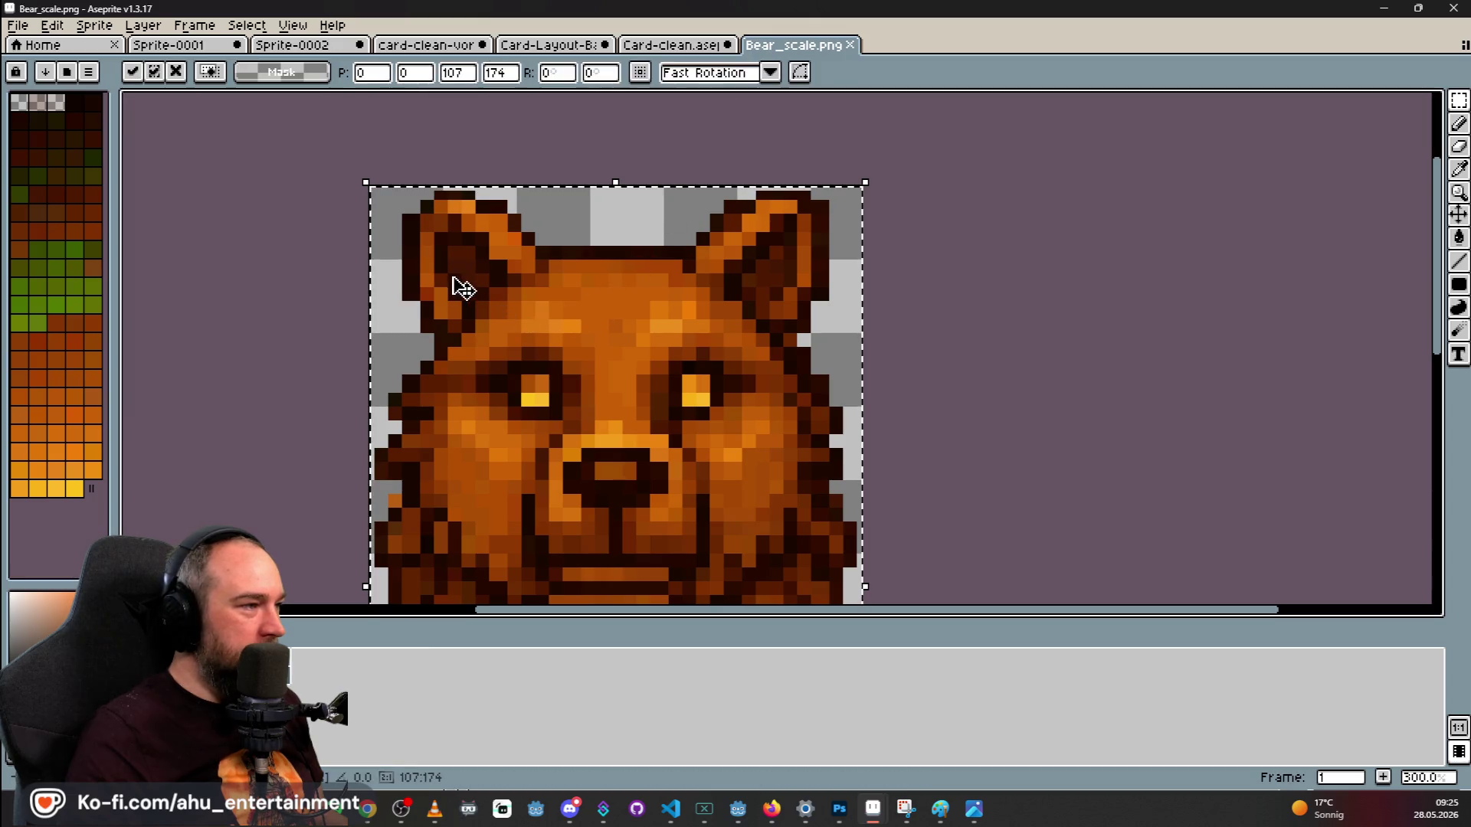
scroll(509, 225, down, 1)
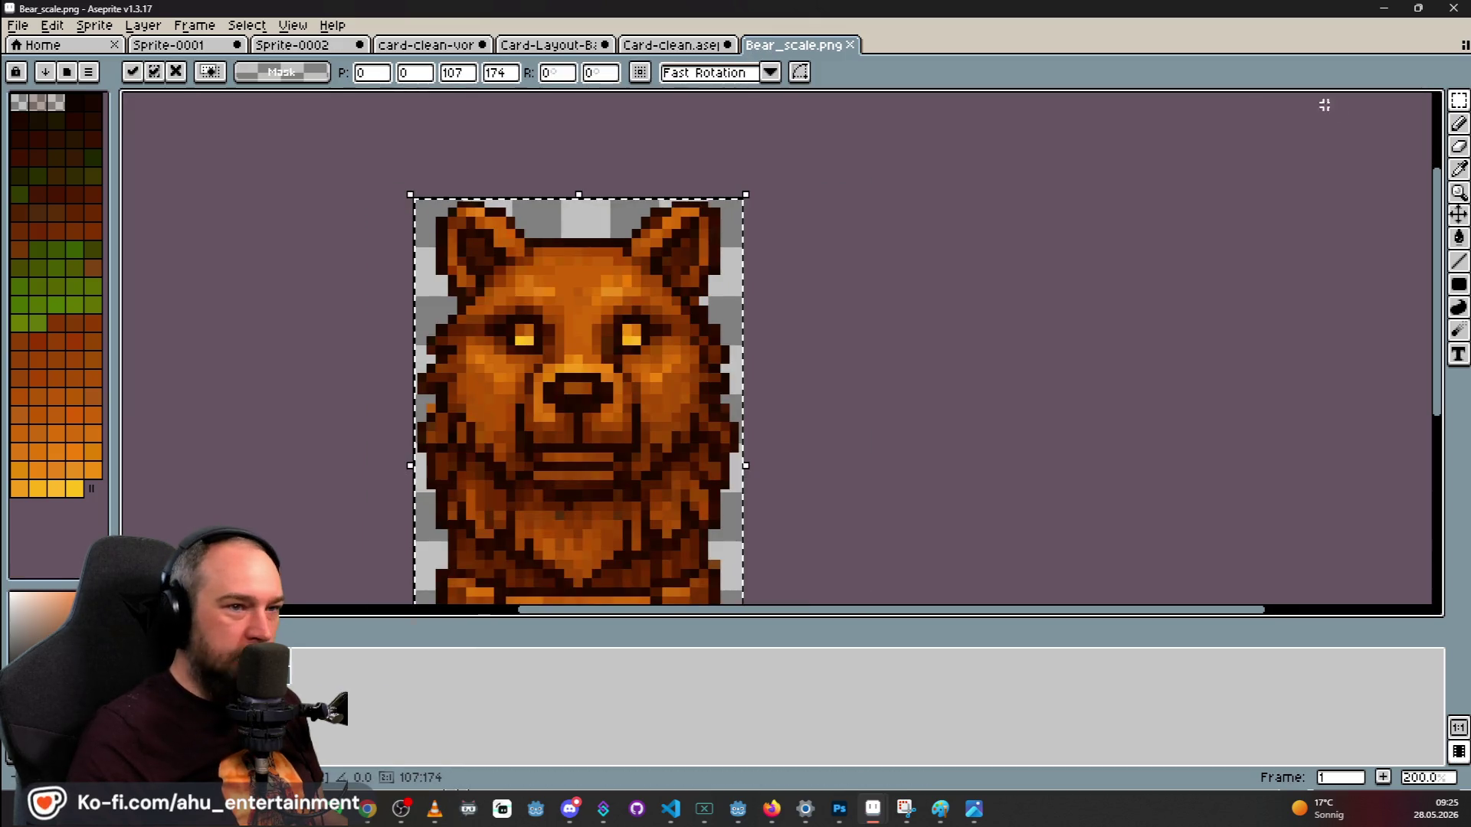
click(1459, 124)
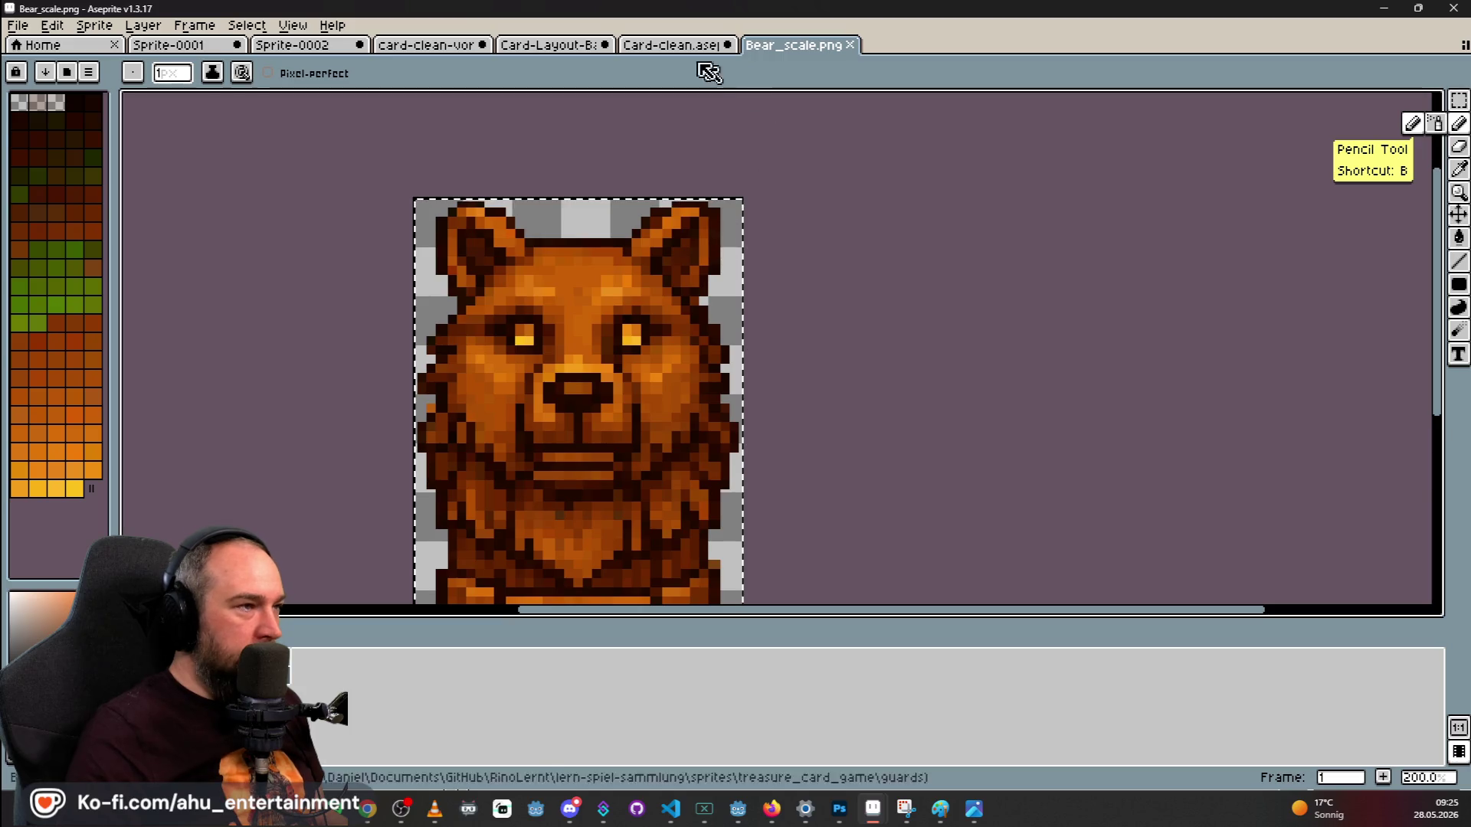
Compare Card-clean, Bear_scale and the framed bear card, then return to Photoshop.
click(665, 47)
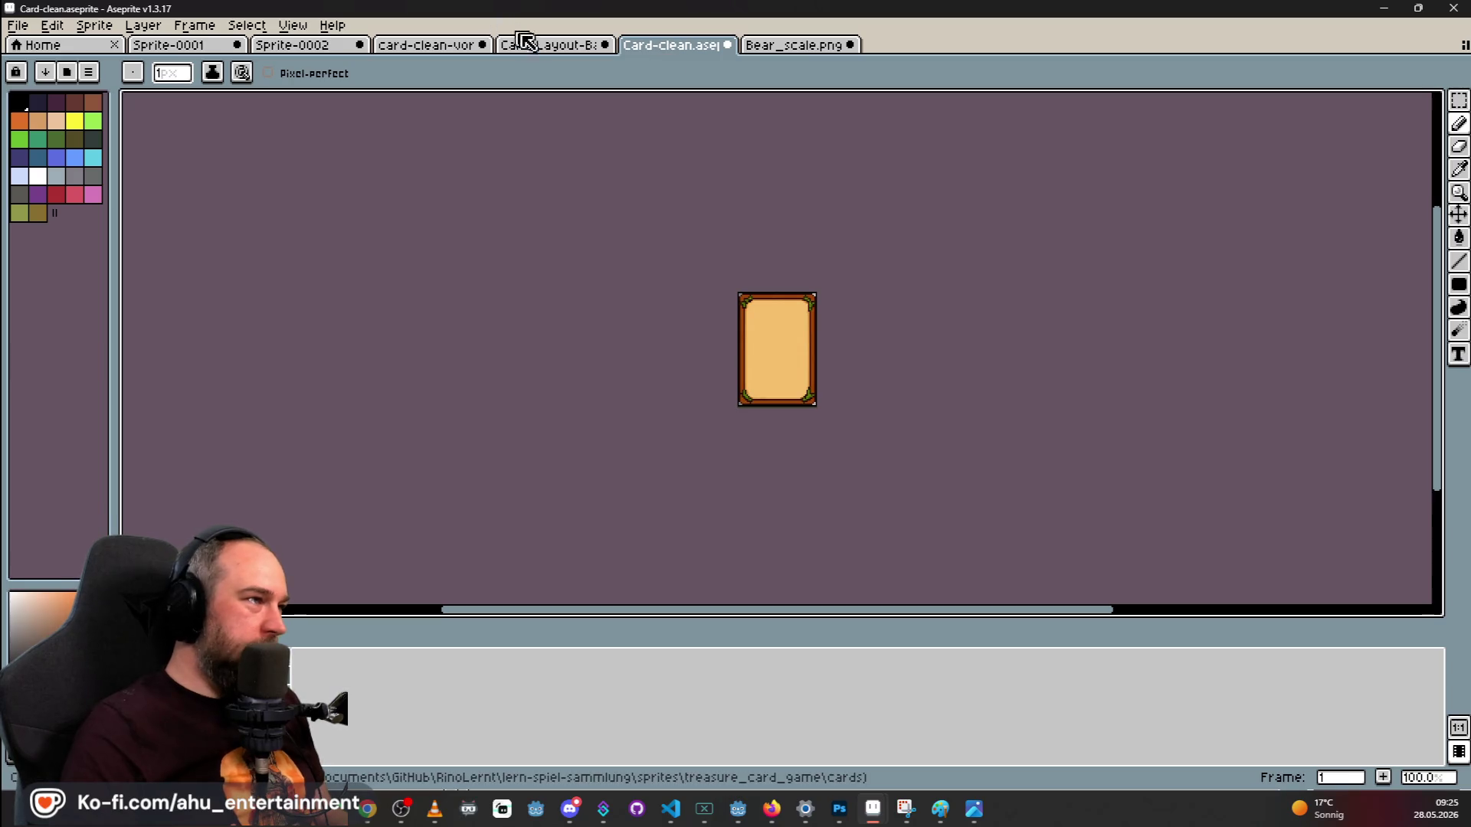
click(758, 47)
key(minus)
key(minus)
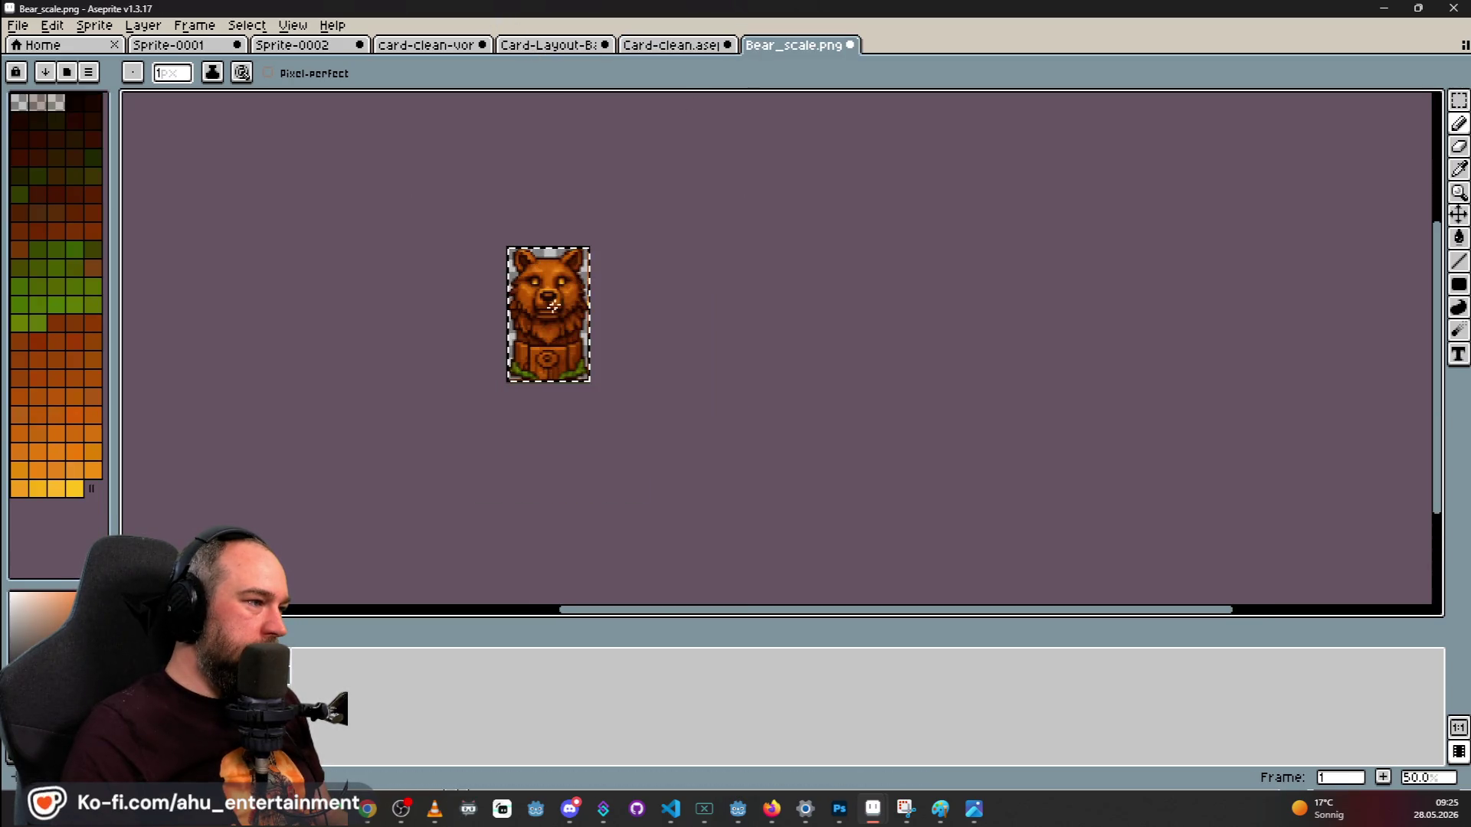
key(plus)
click(661, 48)
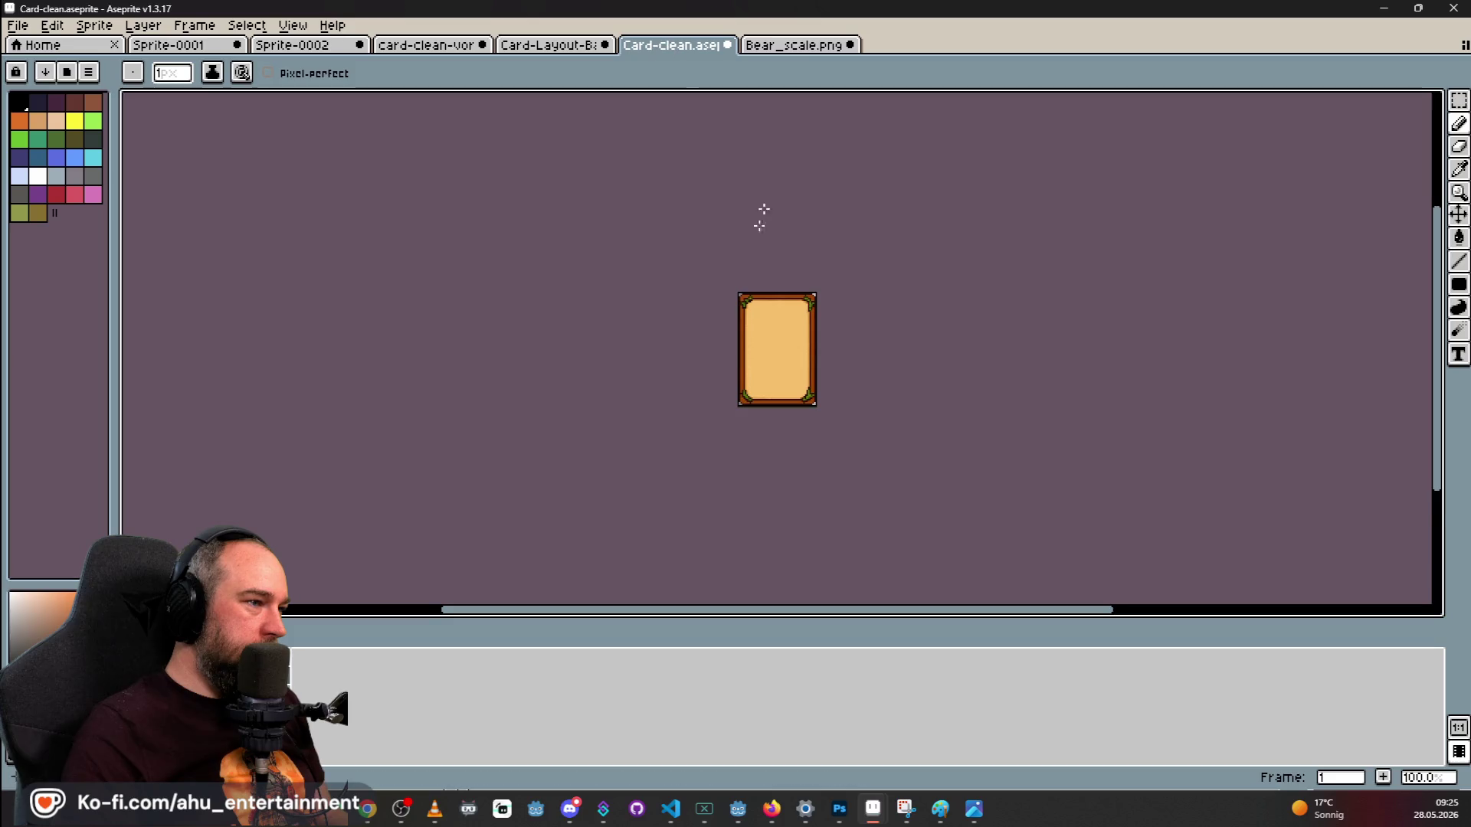
click(550, 46)
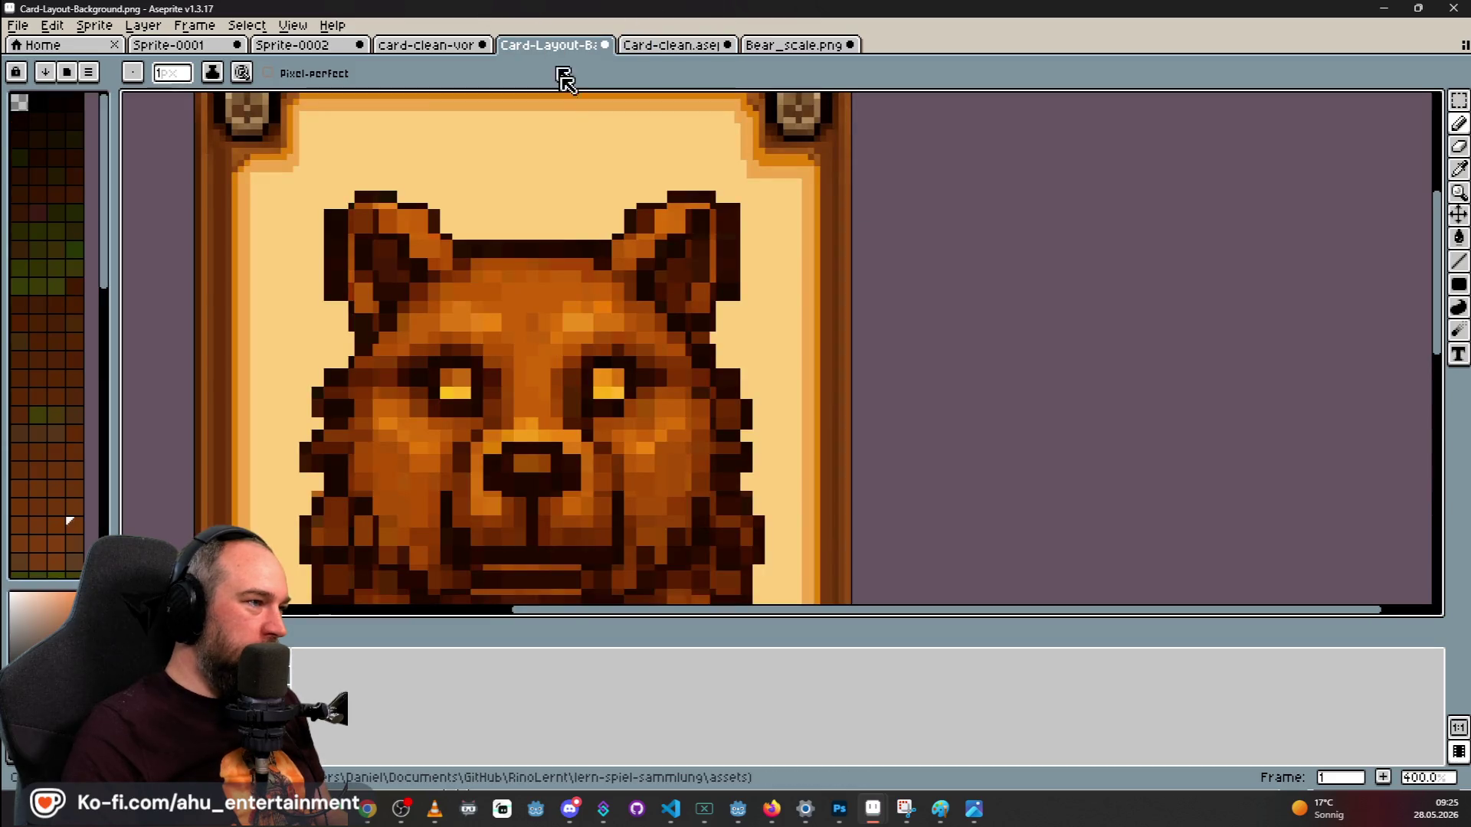
scroll(663, 248, down, 3)
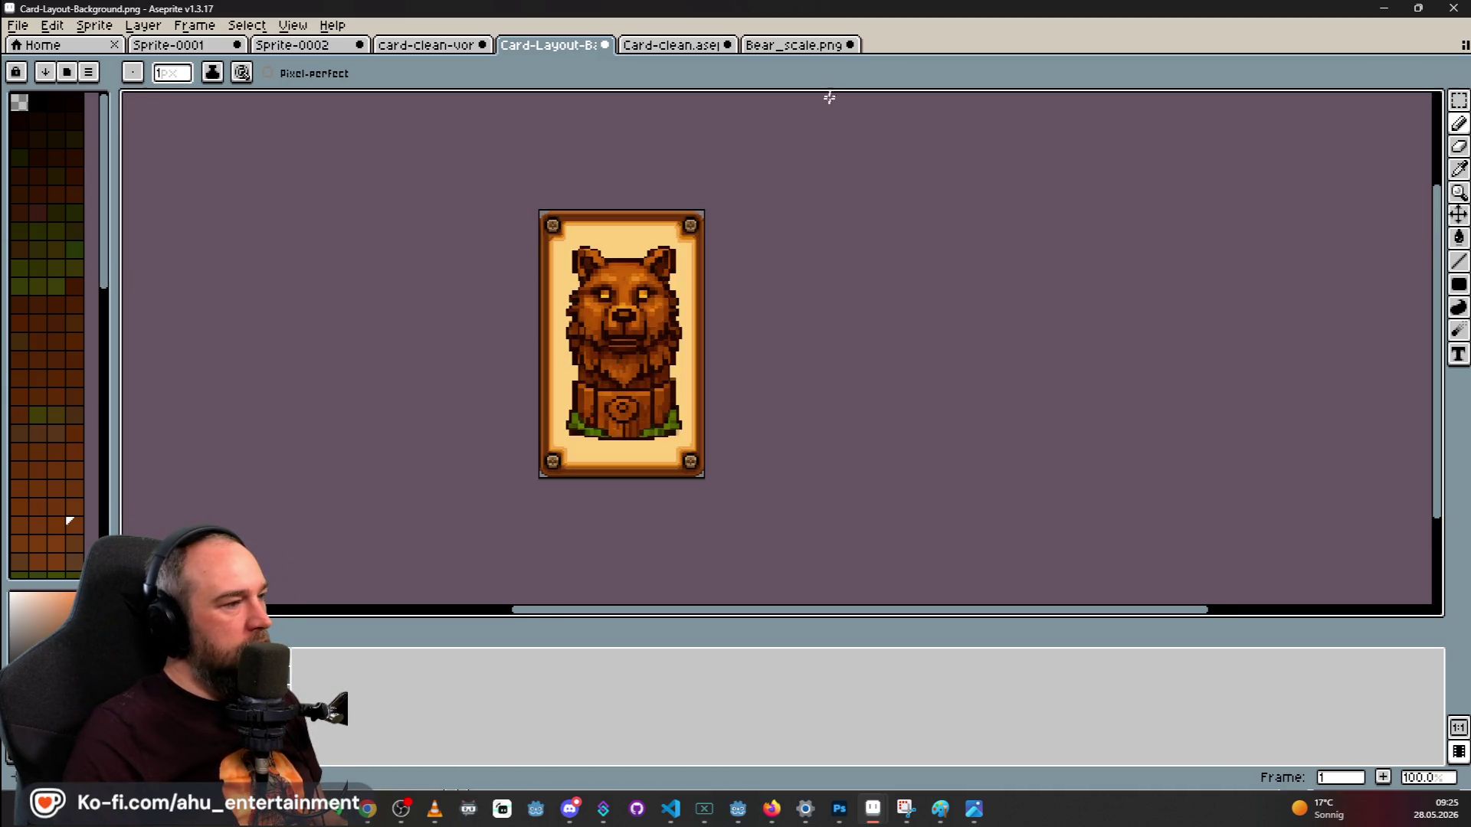
click(789, 47)
click(548, 44)
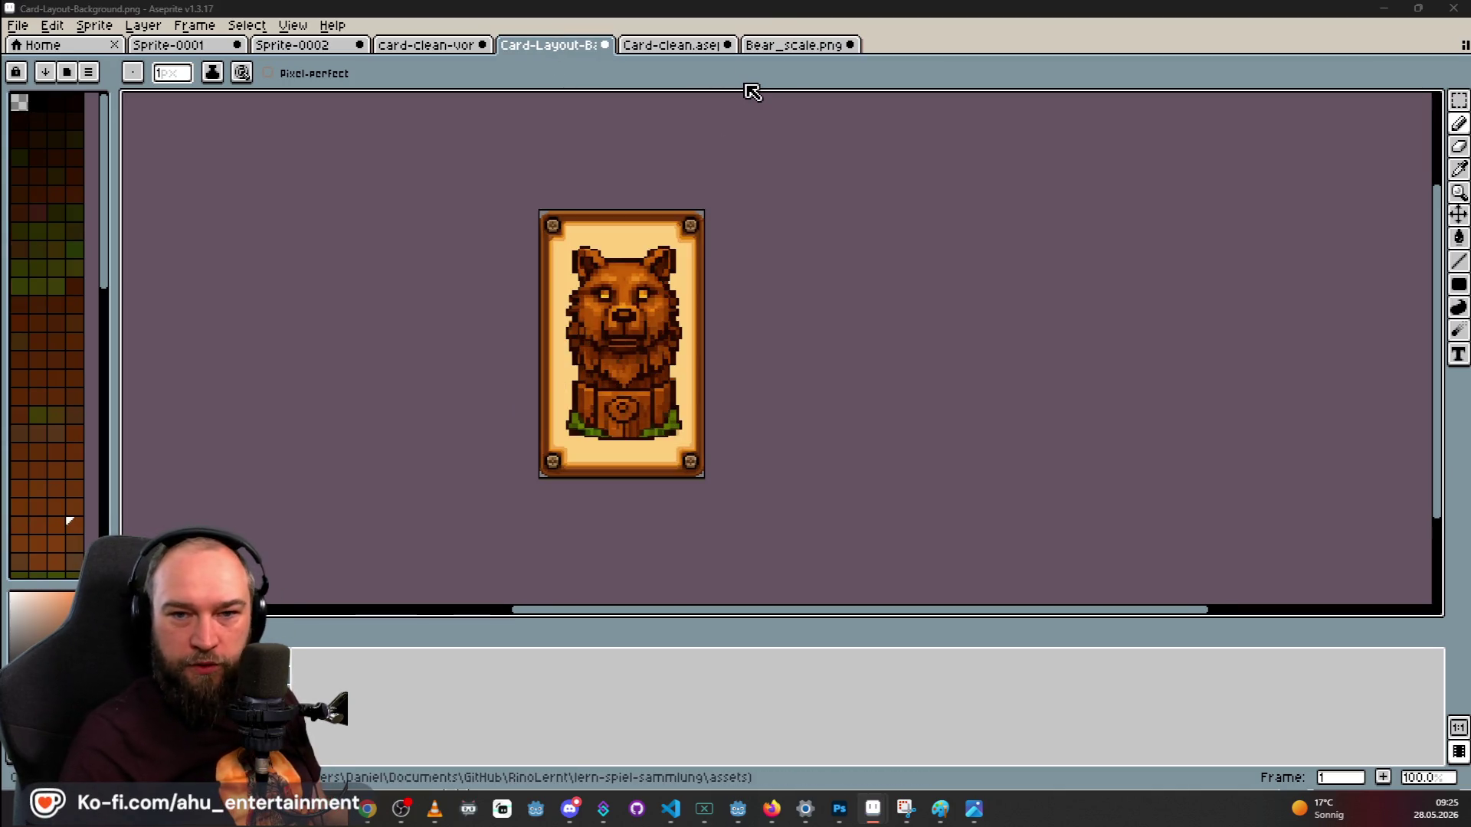
key(alt+Tab)
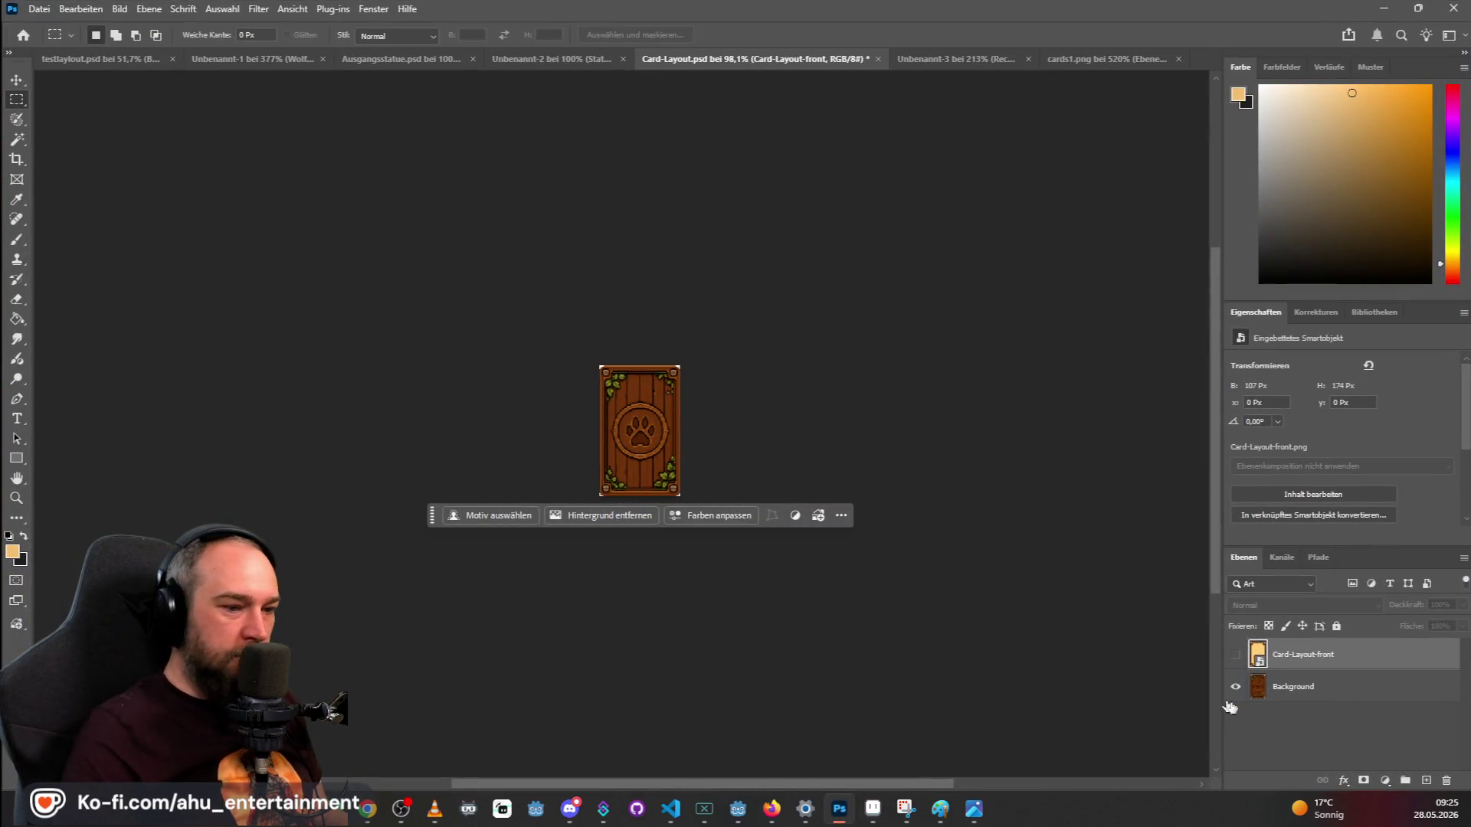
Show Card-Layout-front, hide Background, and place Bear_scale.png as a 79 x 129 px layer.
click(1235, 655)
click(1230, 687)
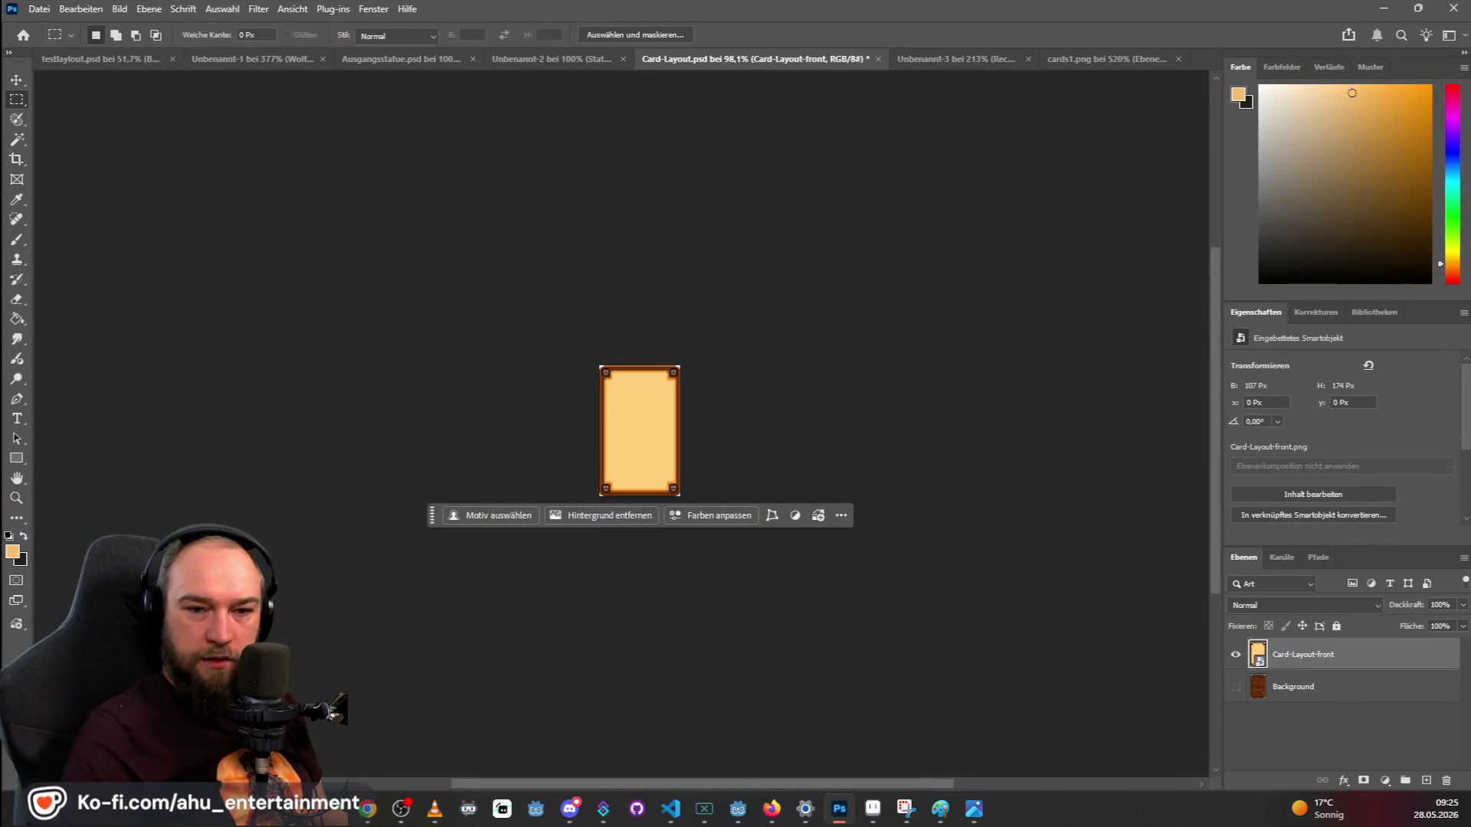
mouse_move(1065, 475)
mouse_down()
mouse_move(693, 395)
mouse_move(689, 420)
mouse_up()
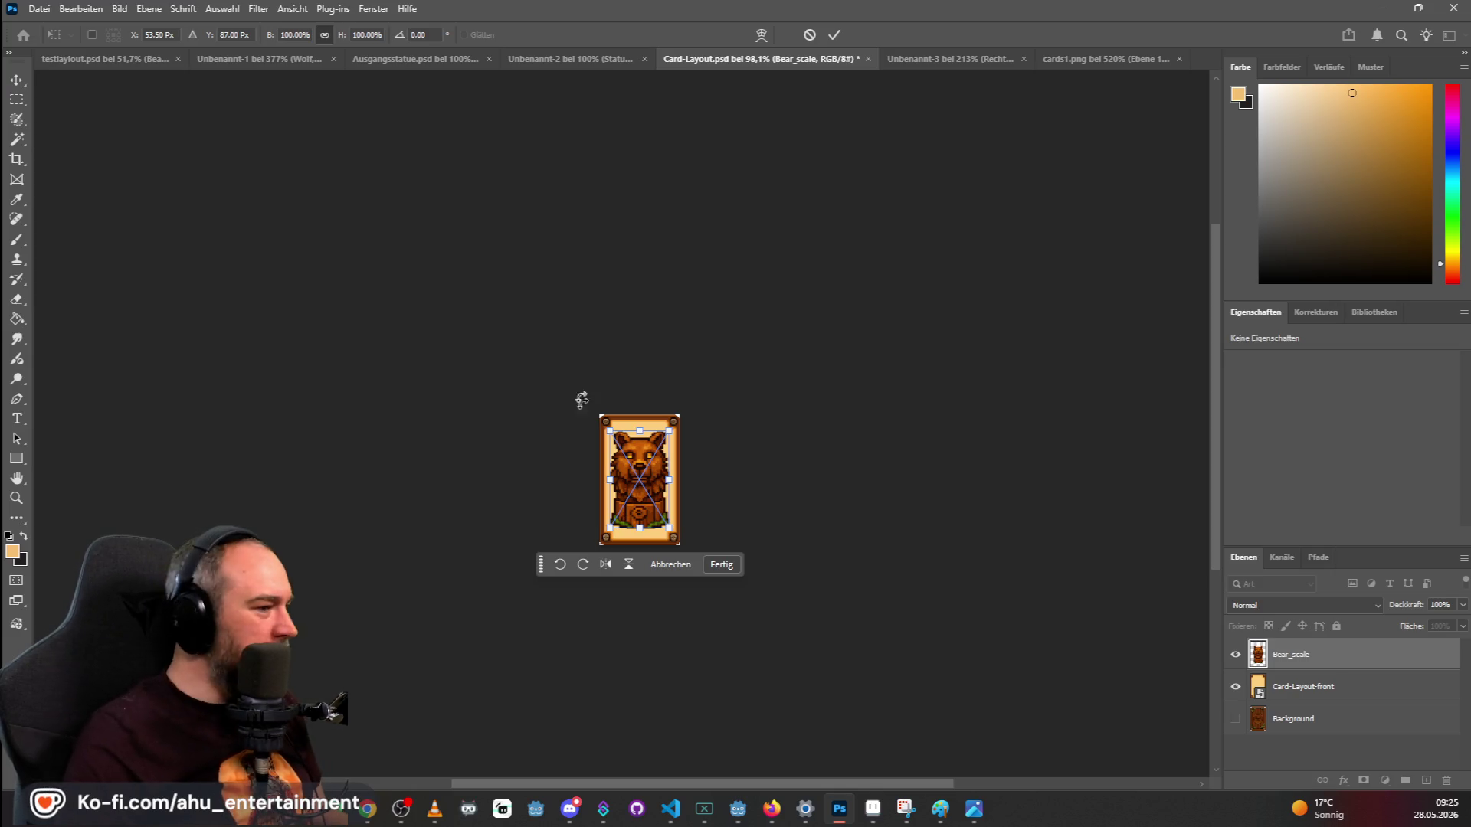
click(16, 99)
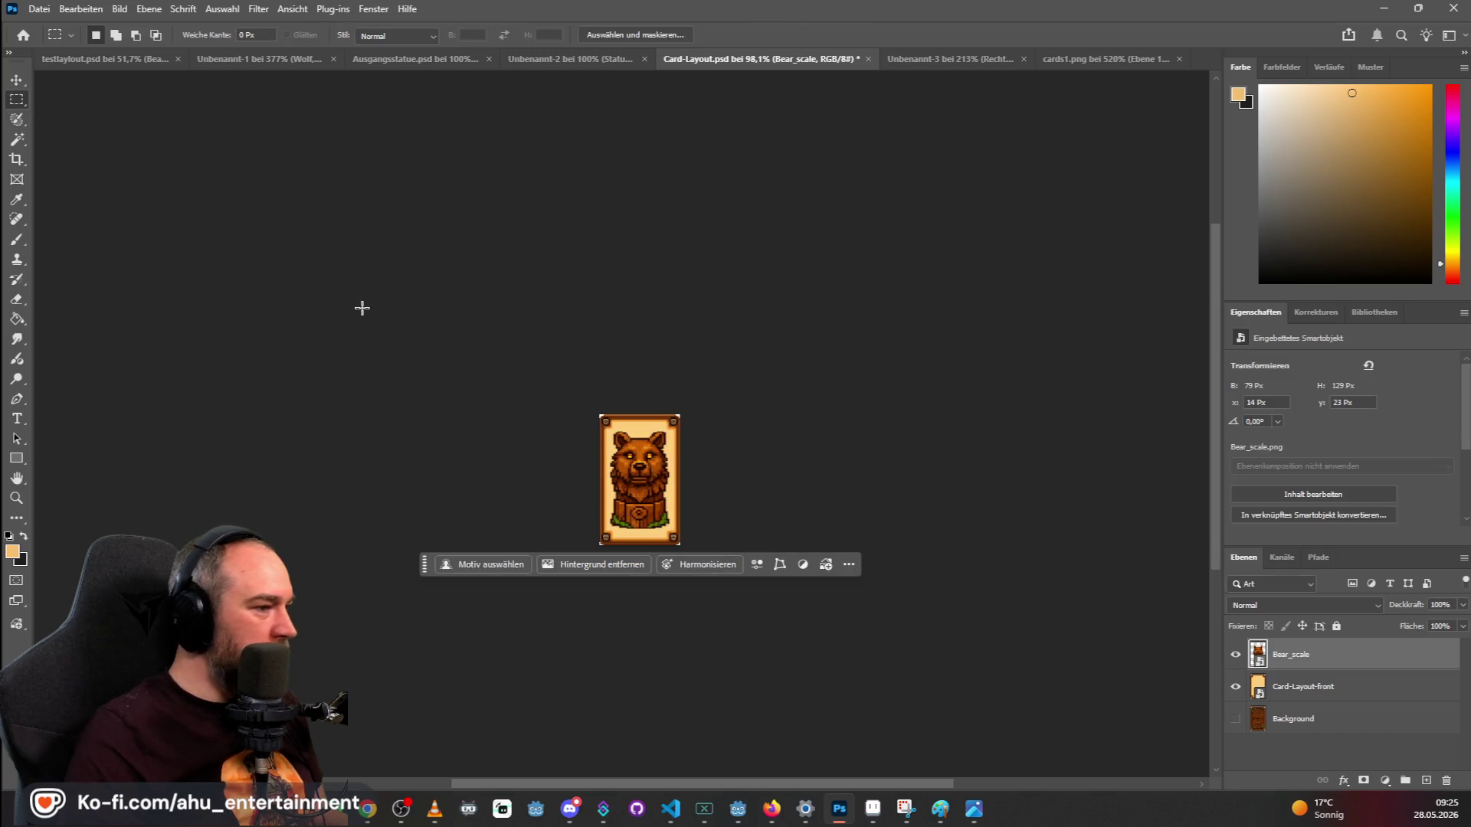
Switch back to Aseprite and bring up the Bear_scale sprite.
key(alt+Tab)
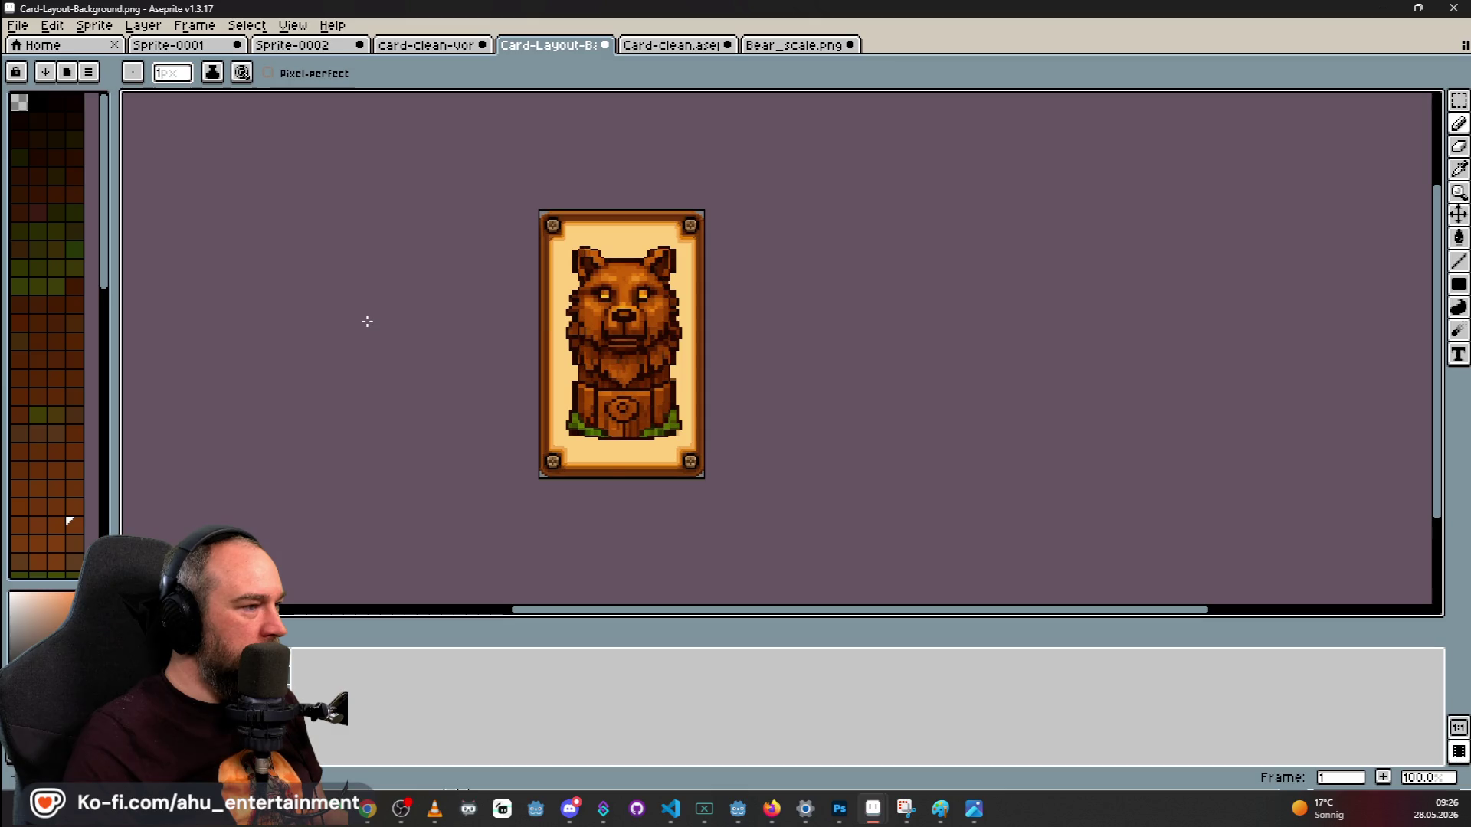
key(alt+Tab)
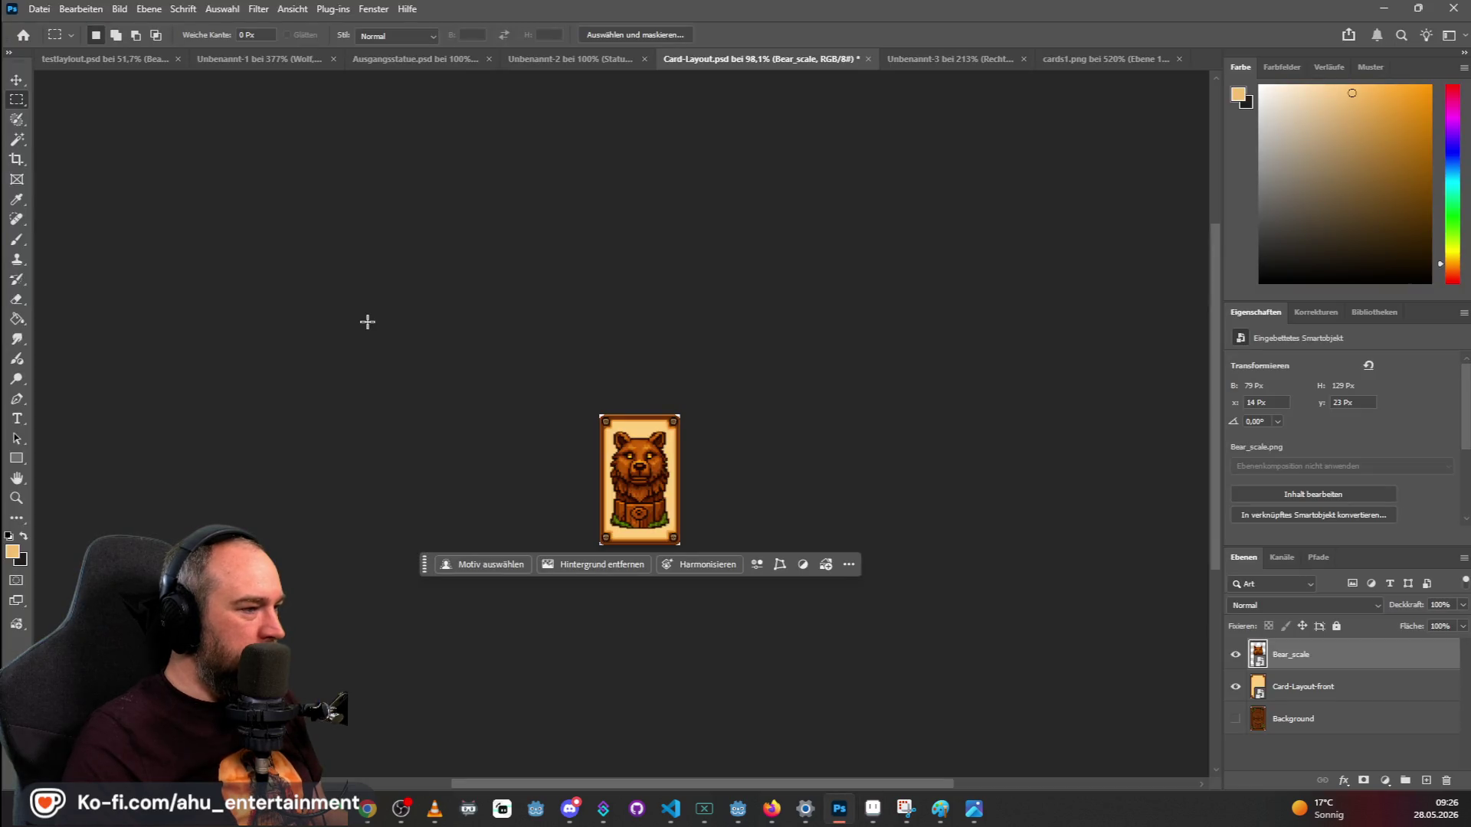
key(alt+Tab)
click(815, 47)
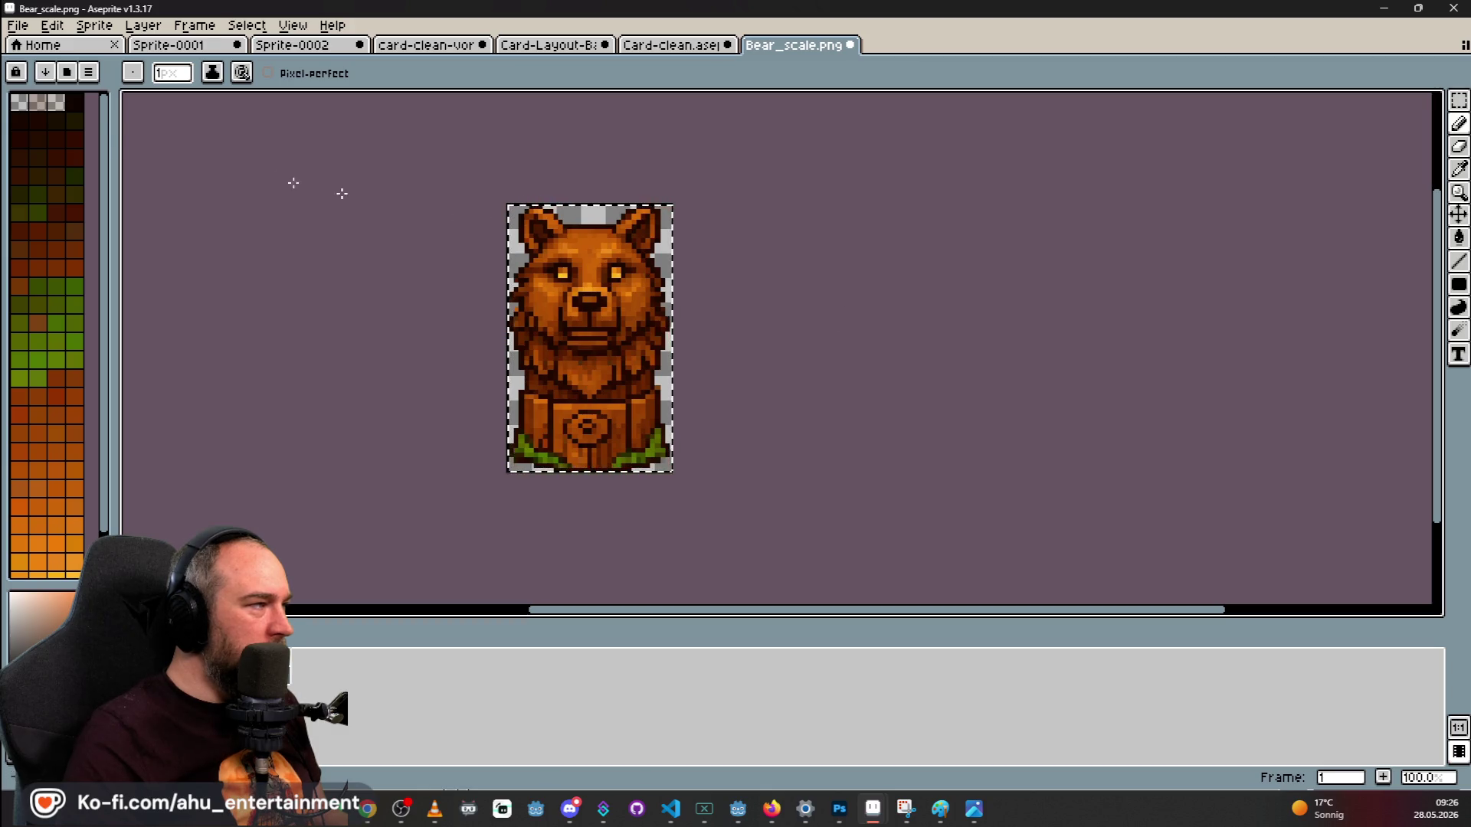
Paste the bear onto Card-Layout-Background, then drop a second Bear_scale copy into Photoshop.
click(1458, 101)
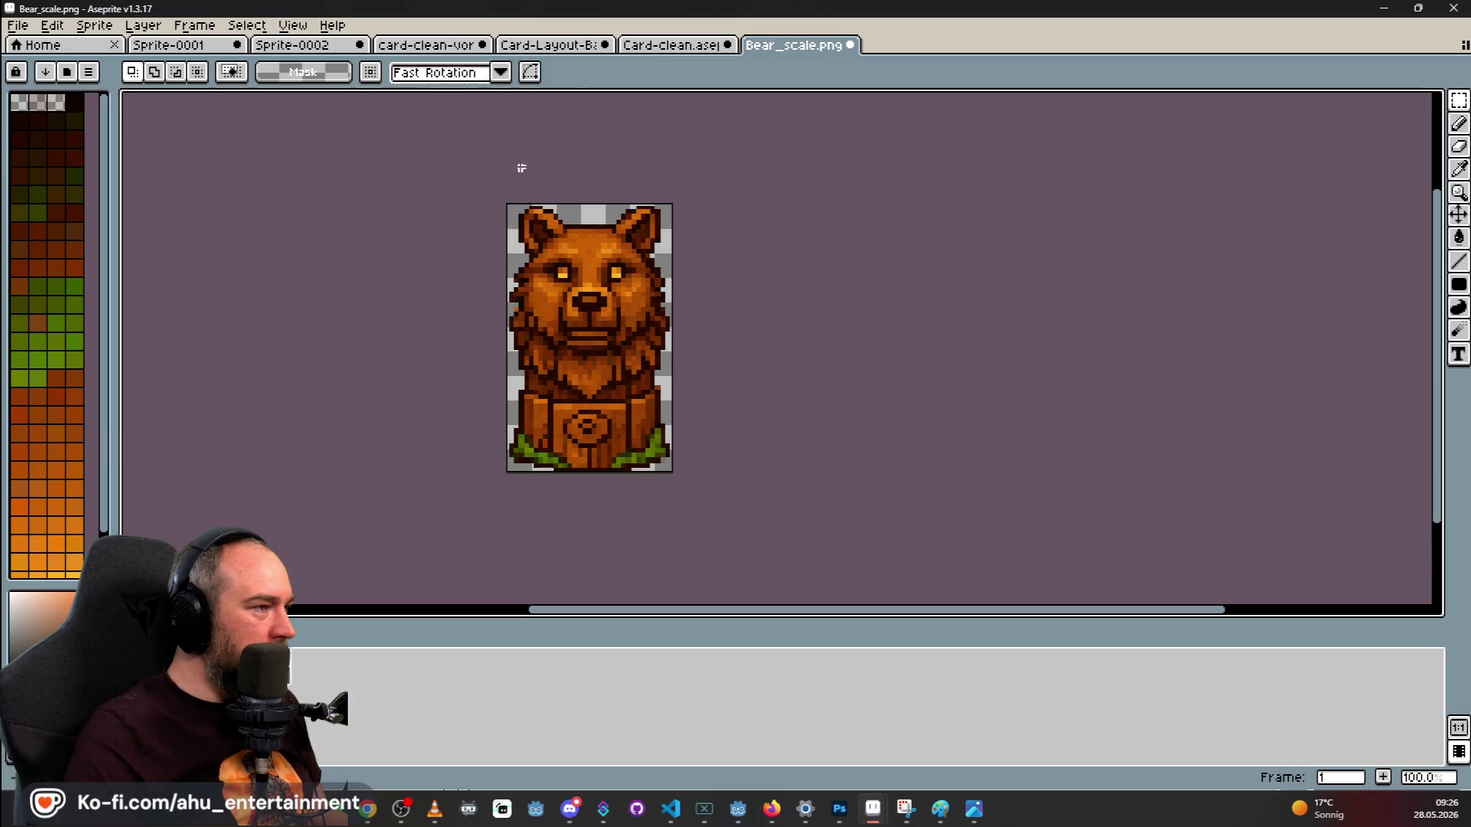
scroll(526, 177, down, 2)
click(571, 45)
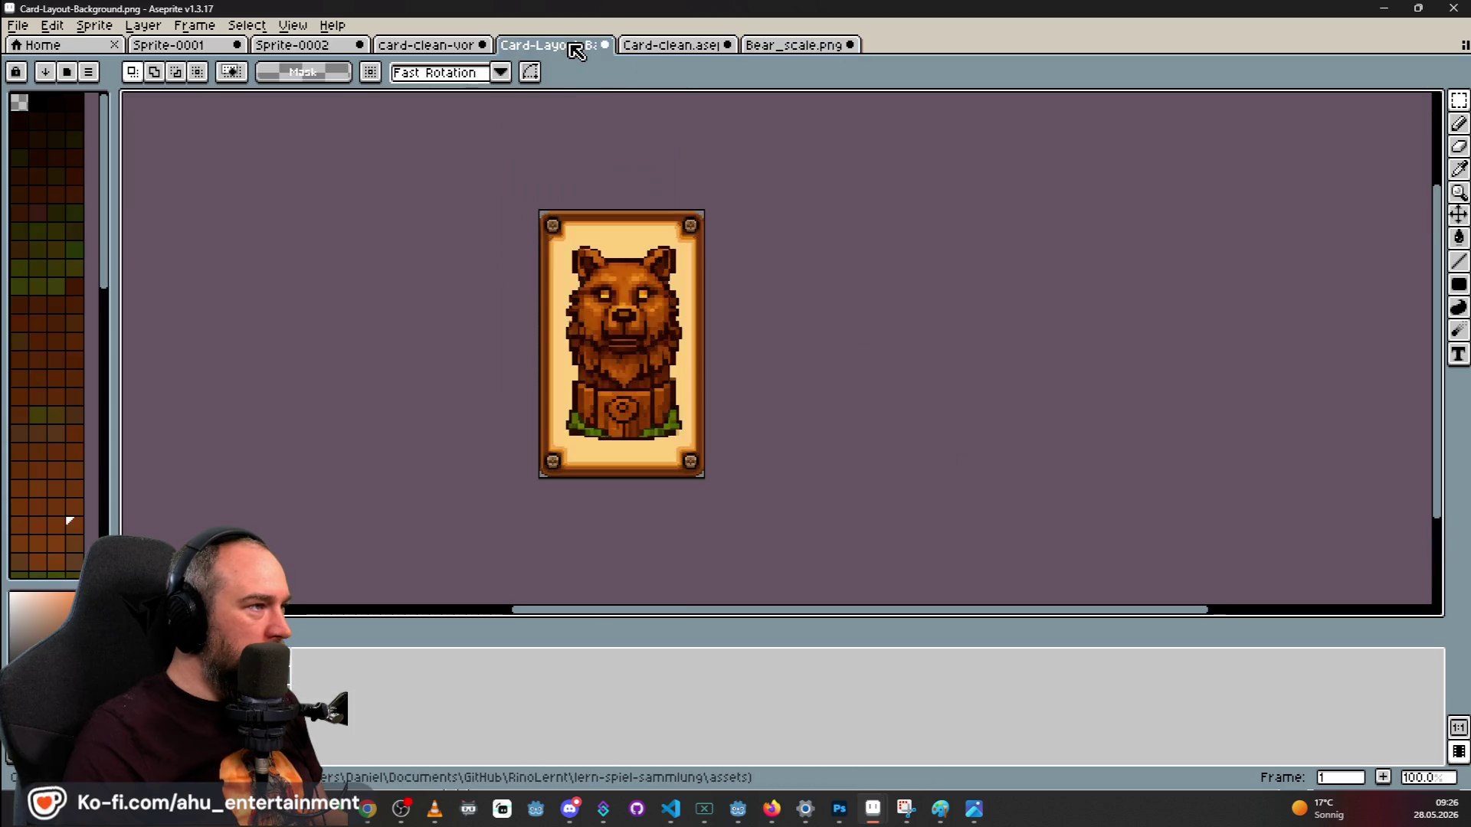
key(ctrl+v)
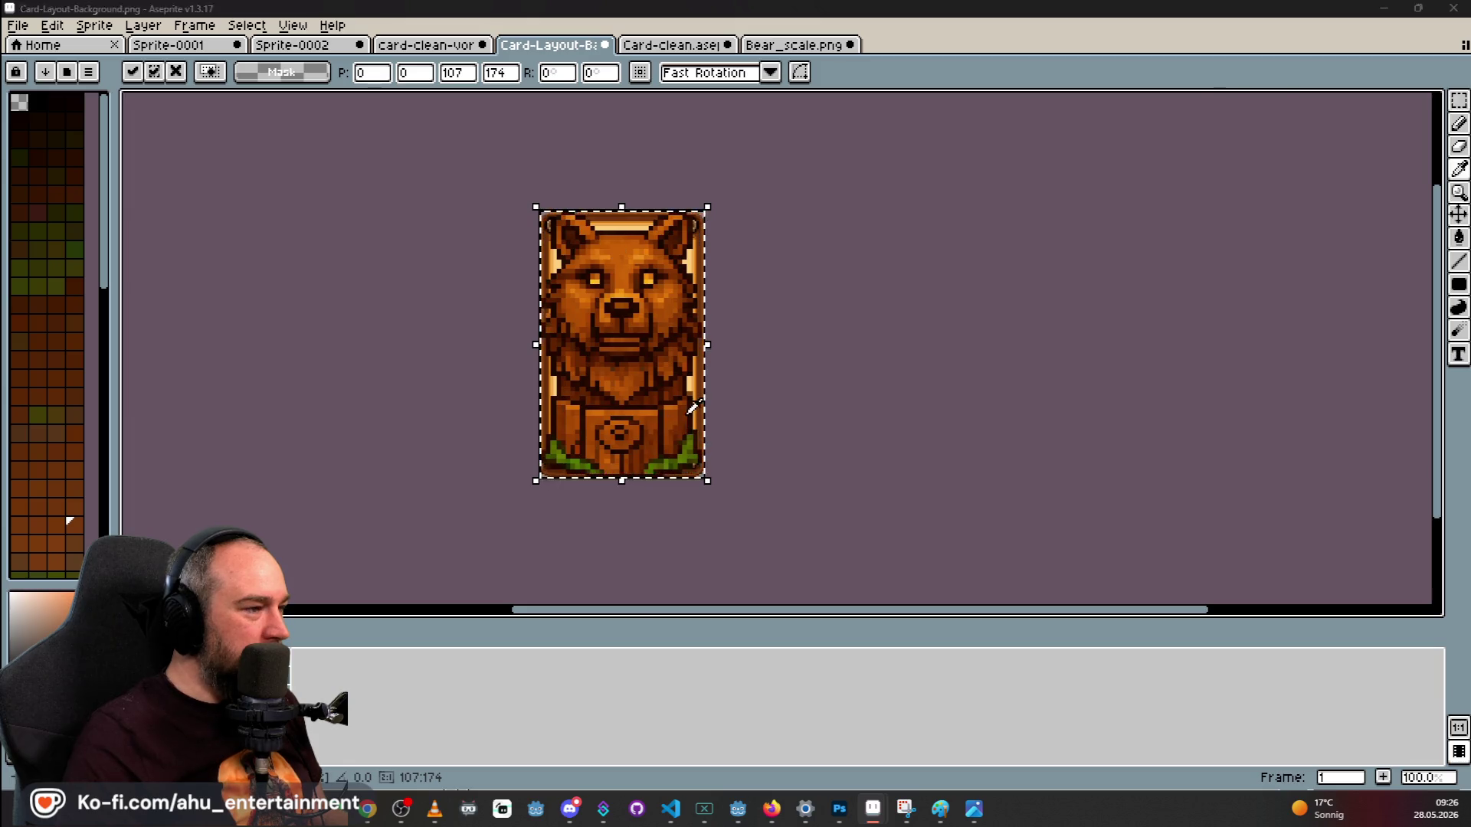
key(alt+Tab)
drag(1466, 536, 677, 458)
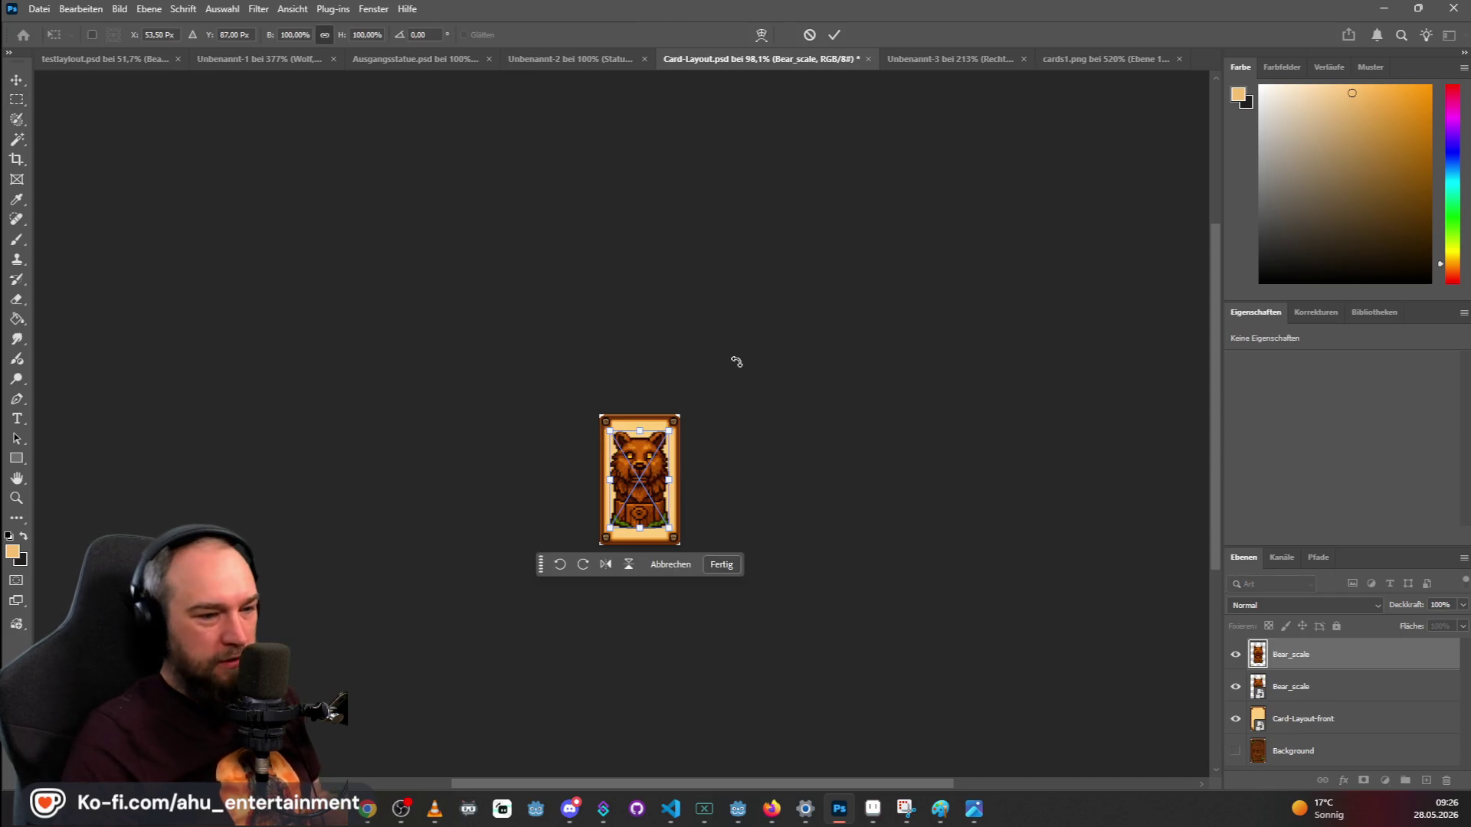
Commit and delete the second Bear_scale layer, then bring the Aseprite window forward.
click(1316, 694)
key(Delete)
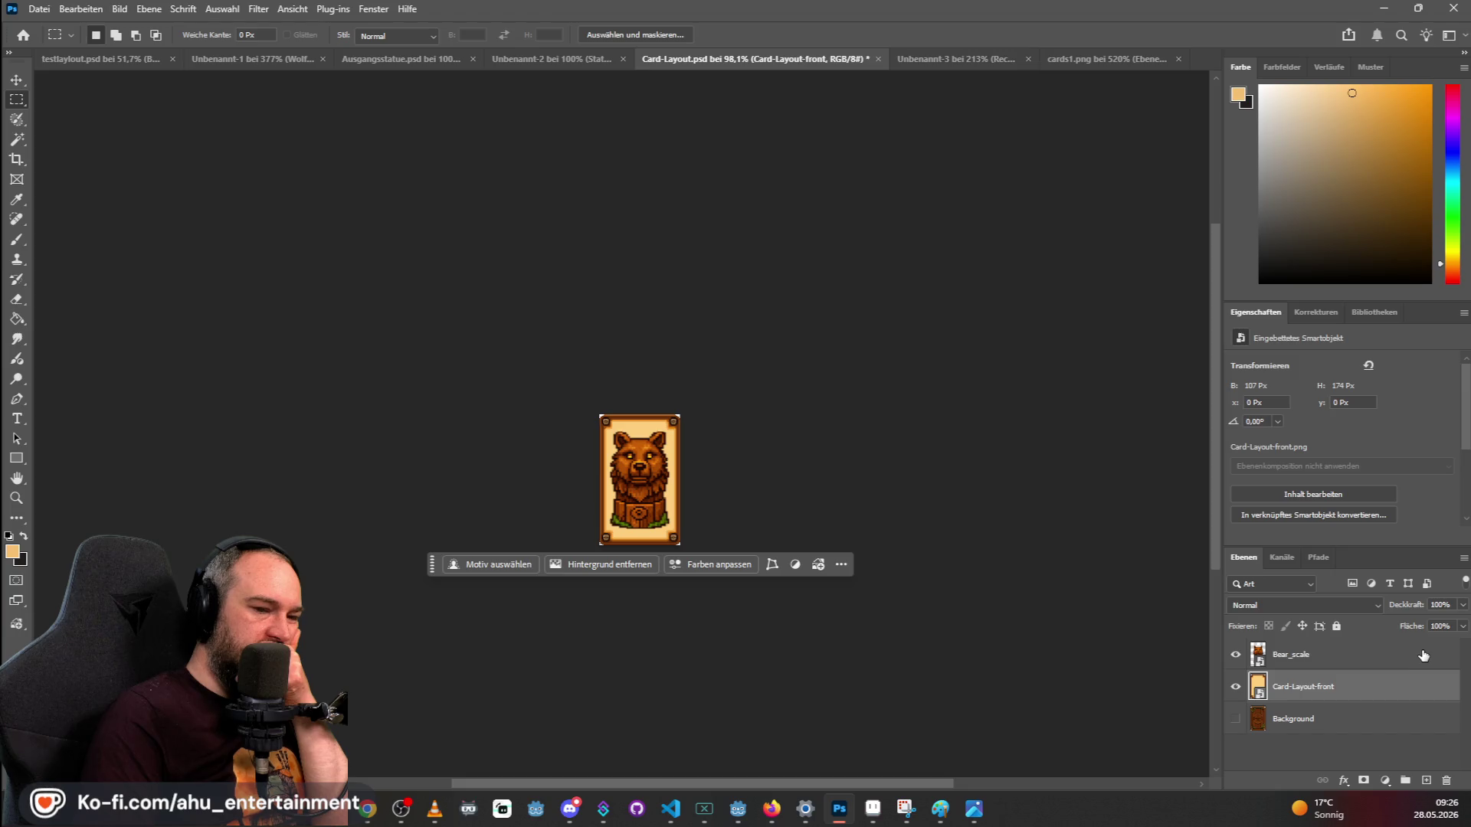
key(alt+Tab)
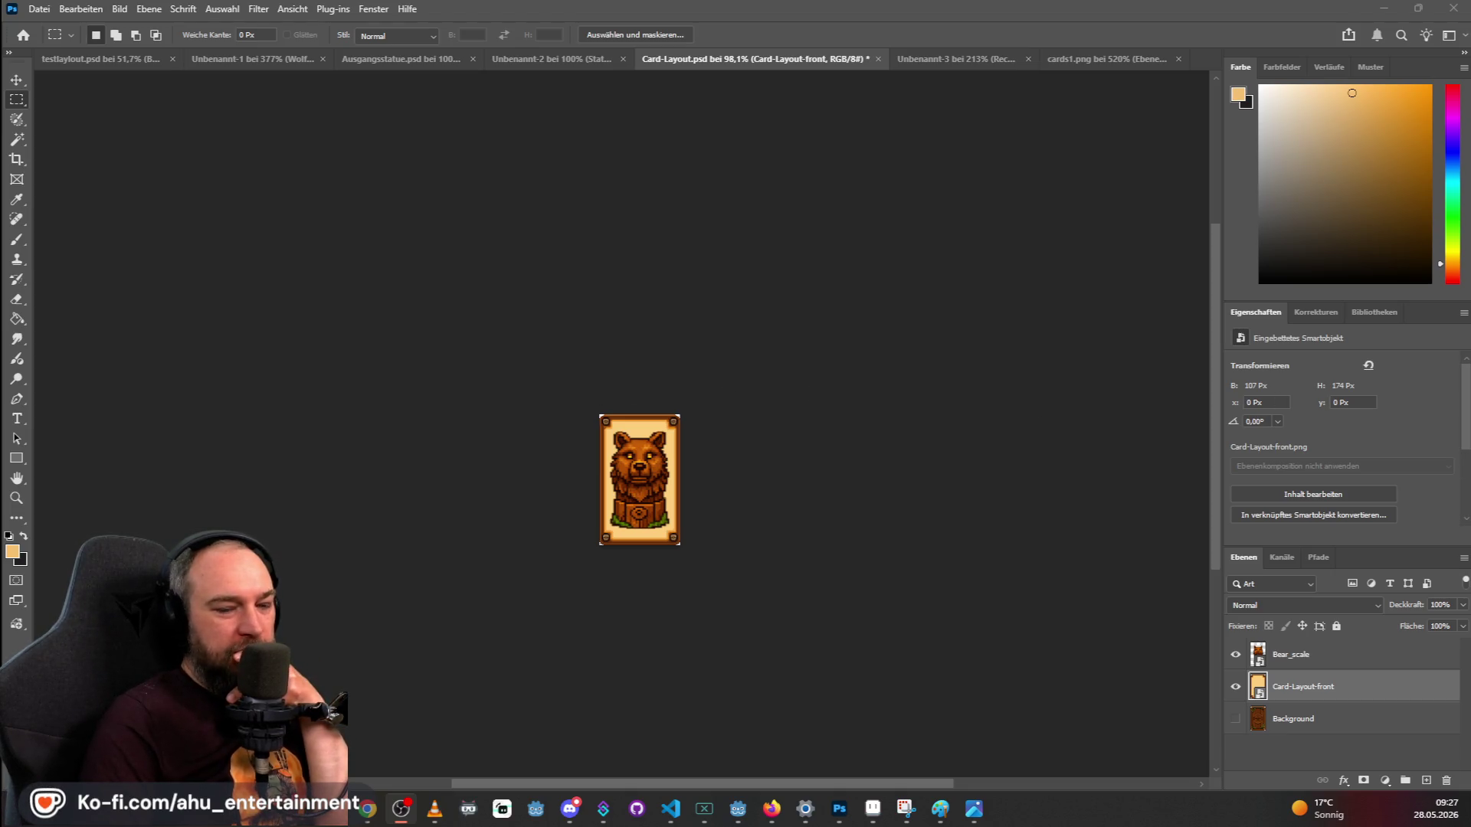
key(alt+Tab)
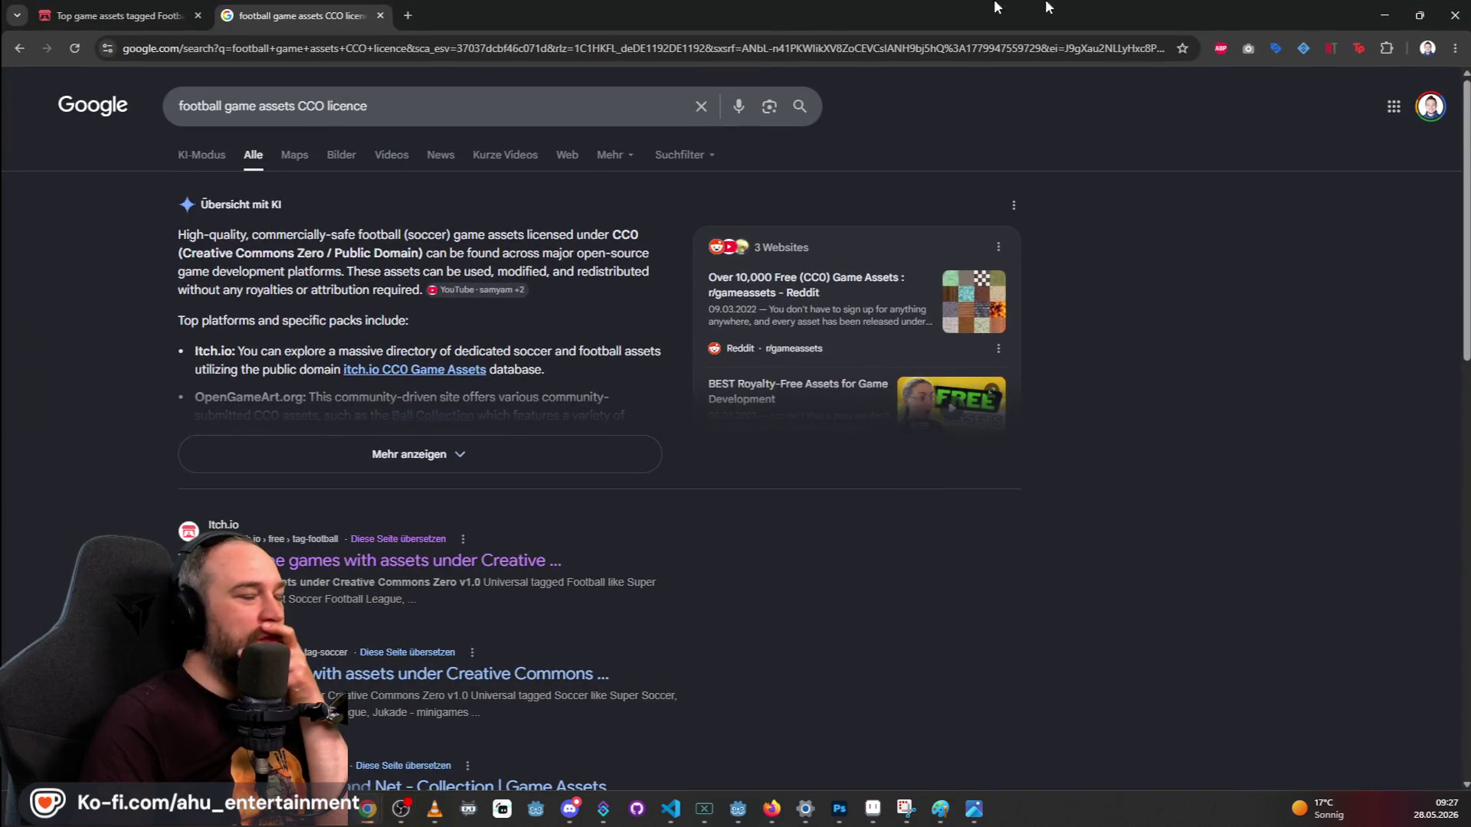
key(alt+Tab)
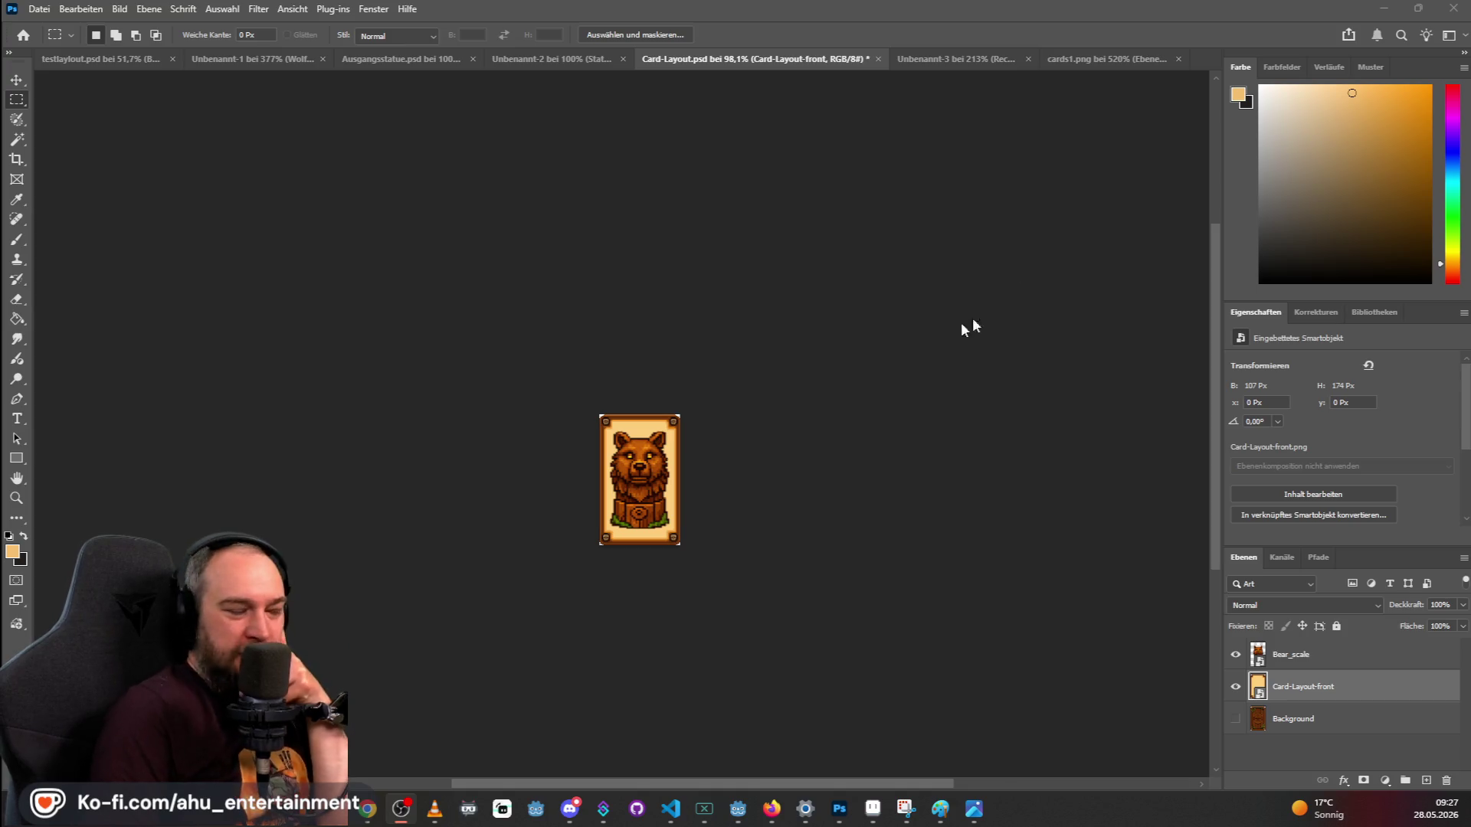
mouse_move(351, 796)
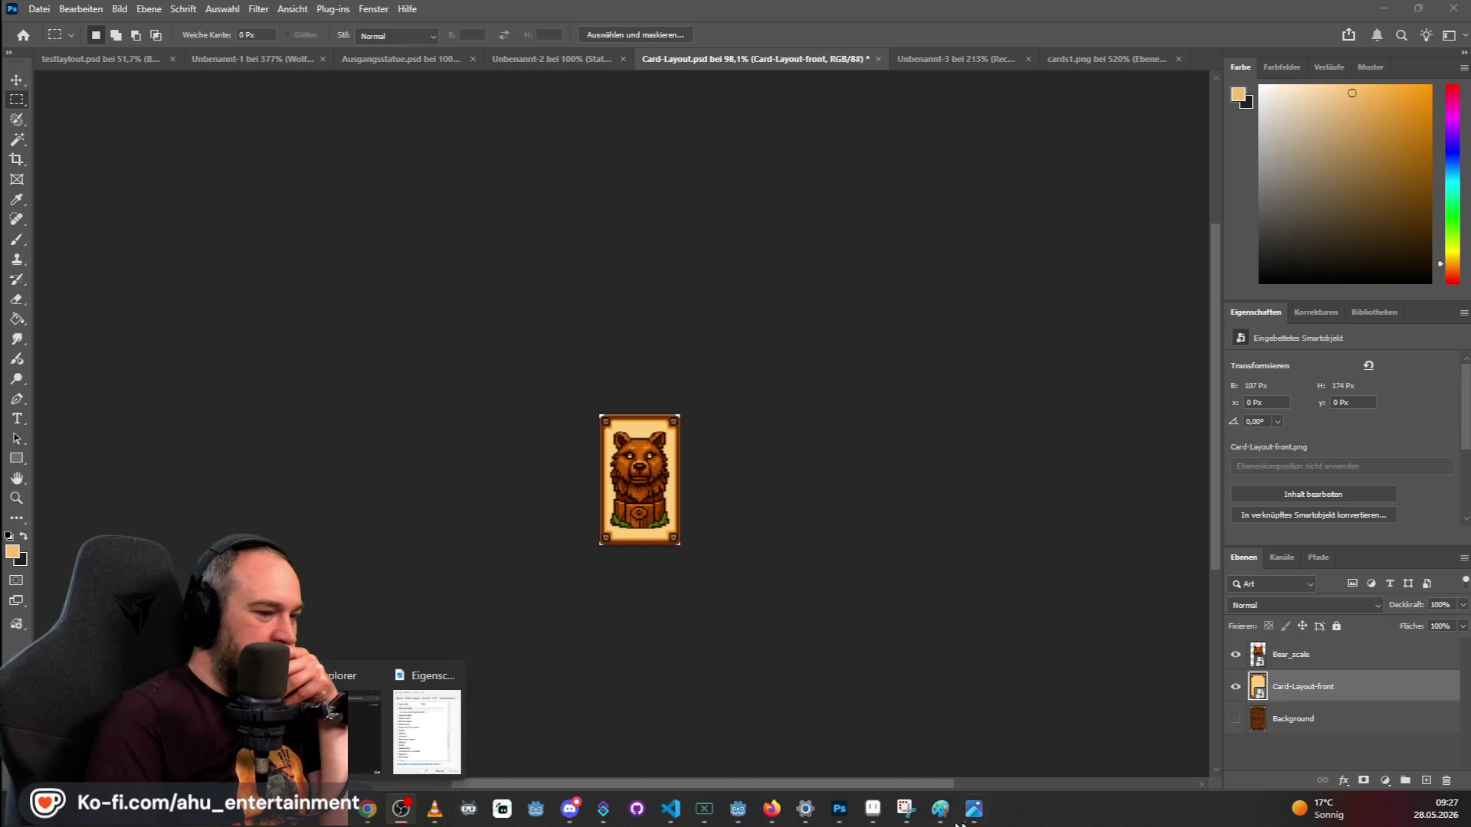
mouse_move(876, 820)
click(801, 727)
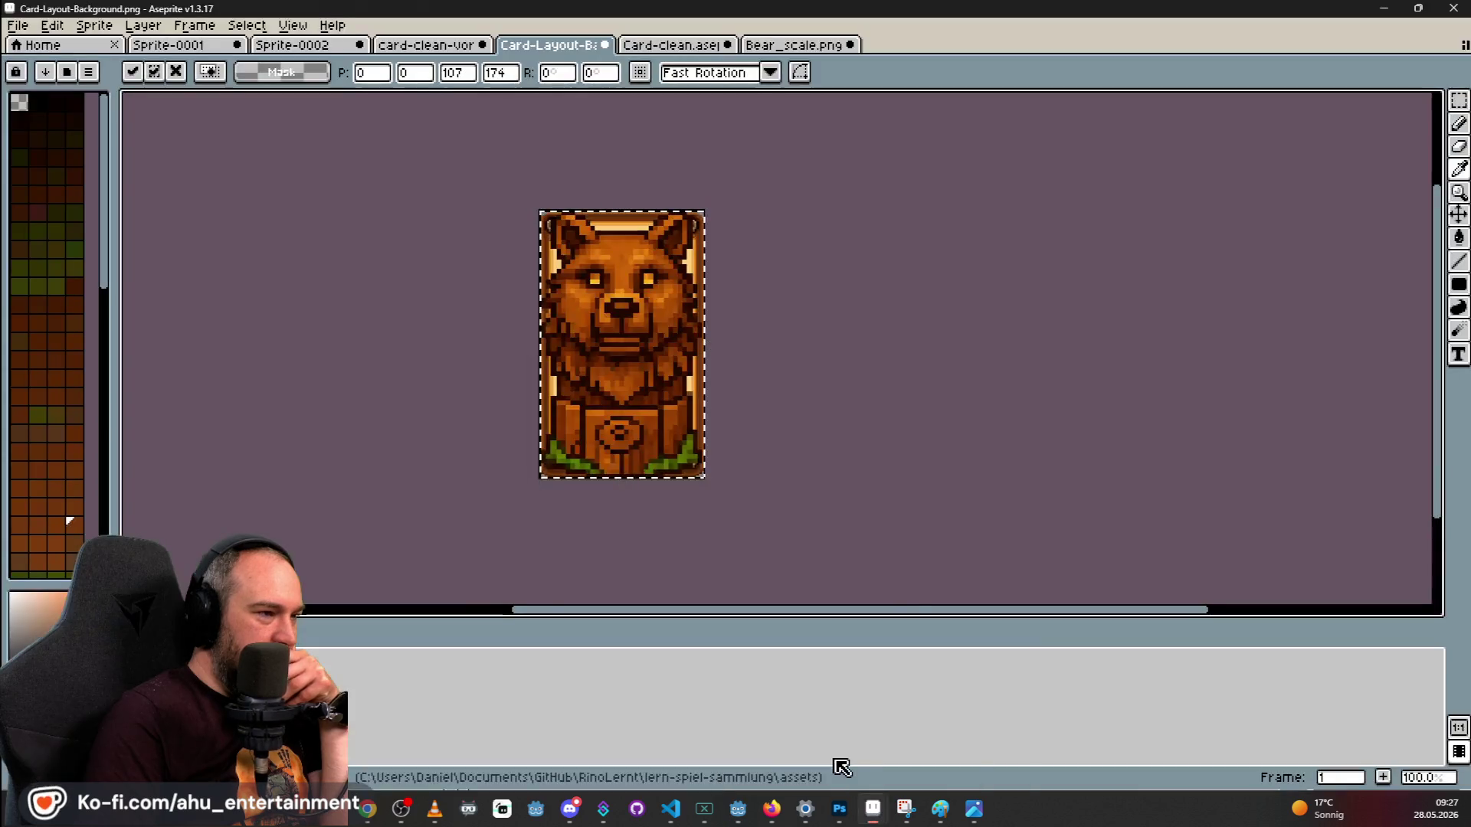
Paste the full-size bear, move it off the card, then cancel and undo it.
key(ctrl+v)
mouse_move(640, 360)
mouse_down()
mouse_move(827, 479)
mouse_move(699, 289)
mouse_move(593, 343)
mouse_move(371, 352)
mouse_move(374, 232)
mouse_move(693, 261)
mouse_move(636, 295)
mouse_move(647, 338)
mouse_move(681, 270)
mouse_up()
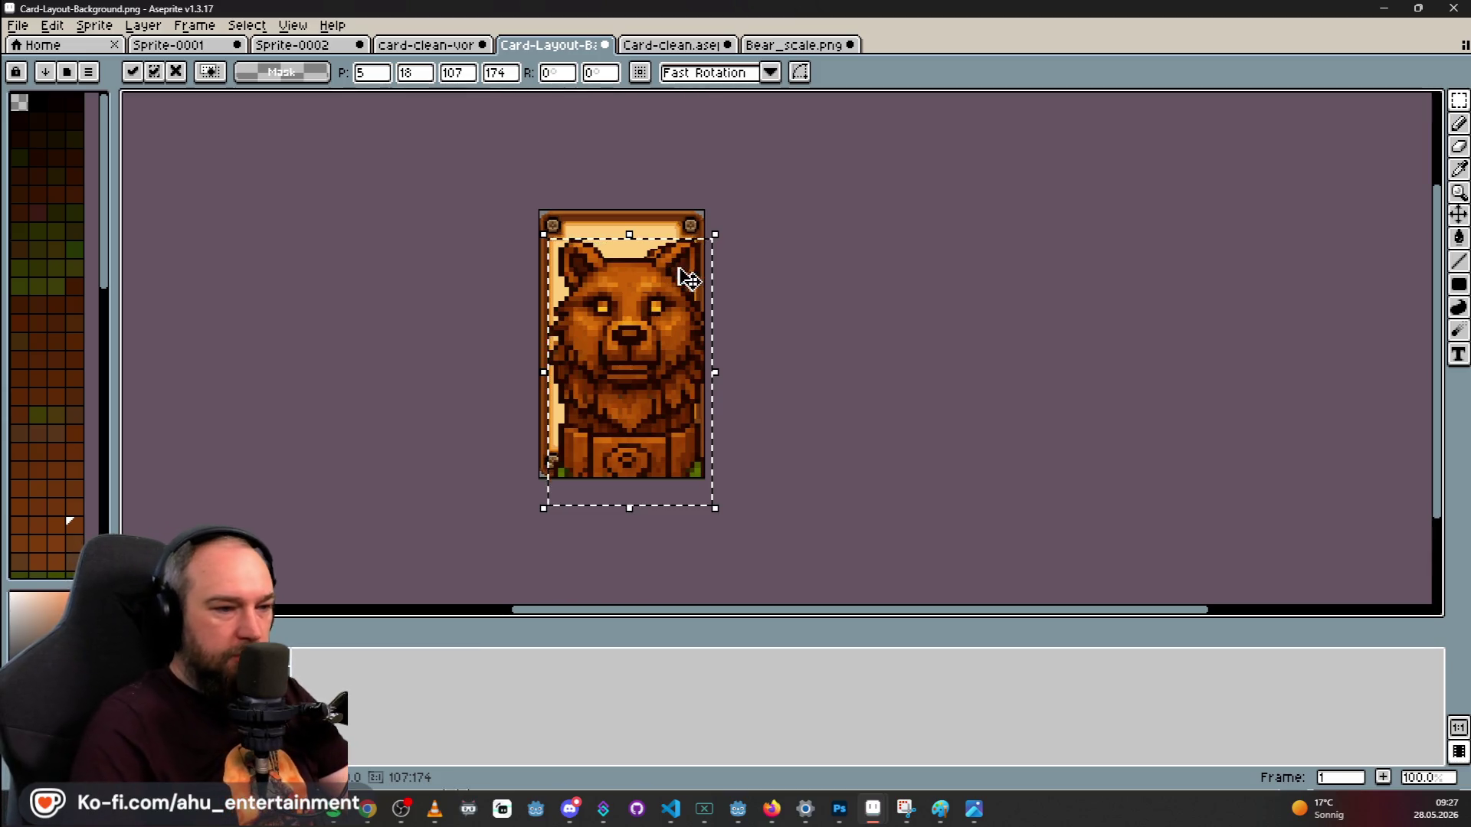
key(Escape)
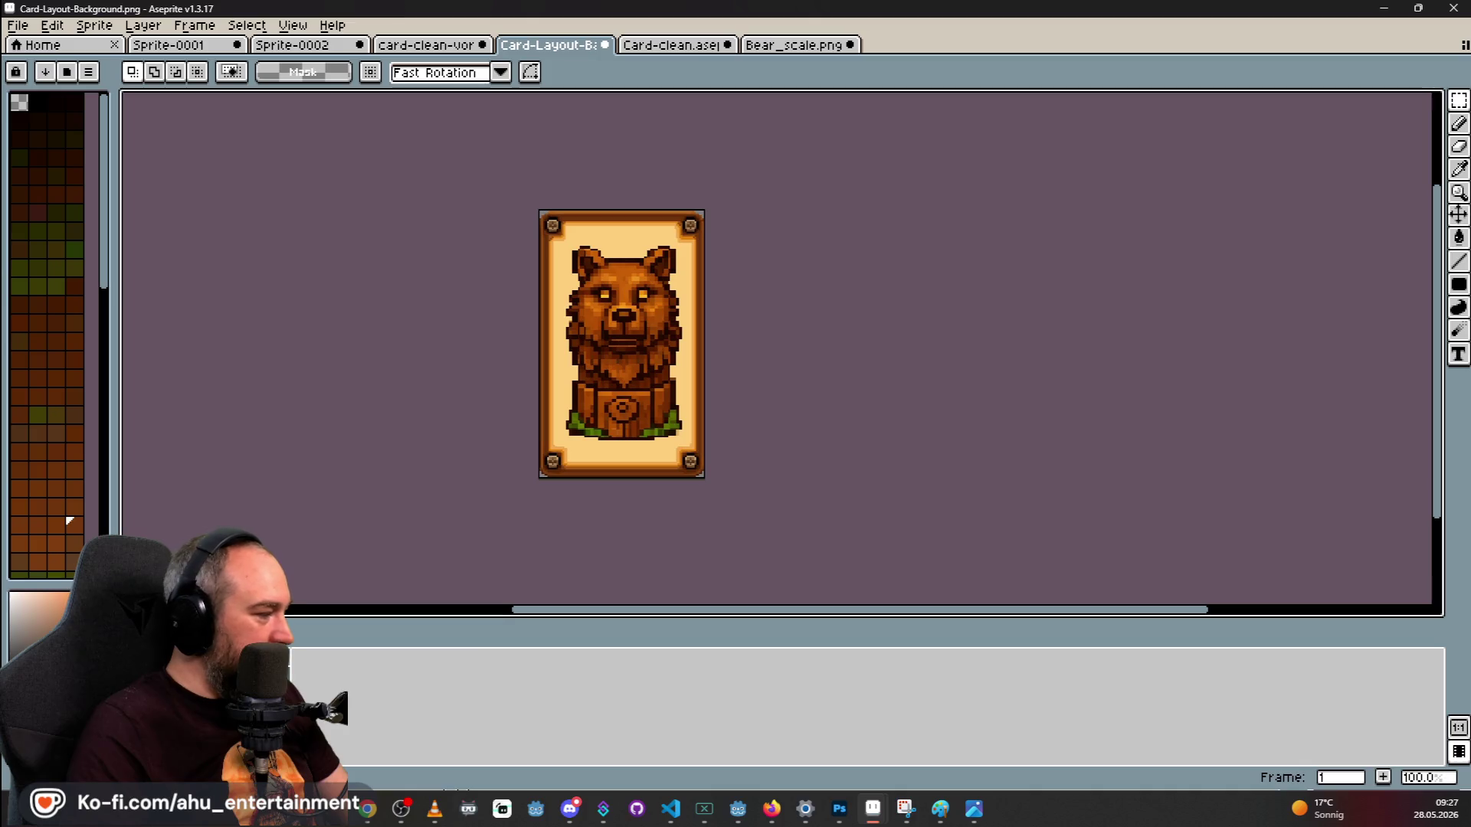
key(ctrl+z)
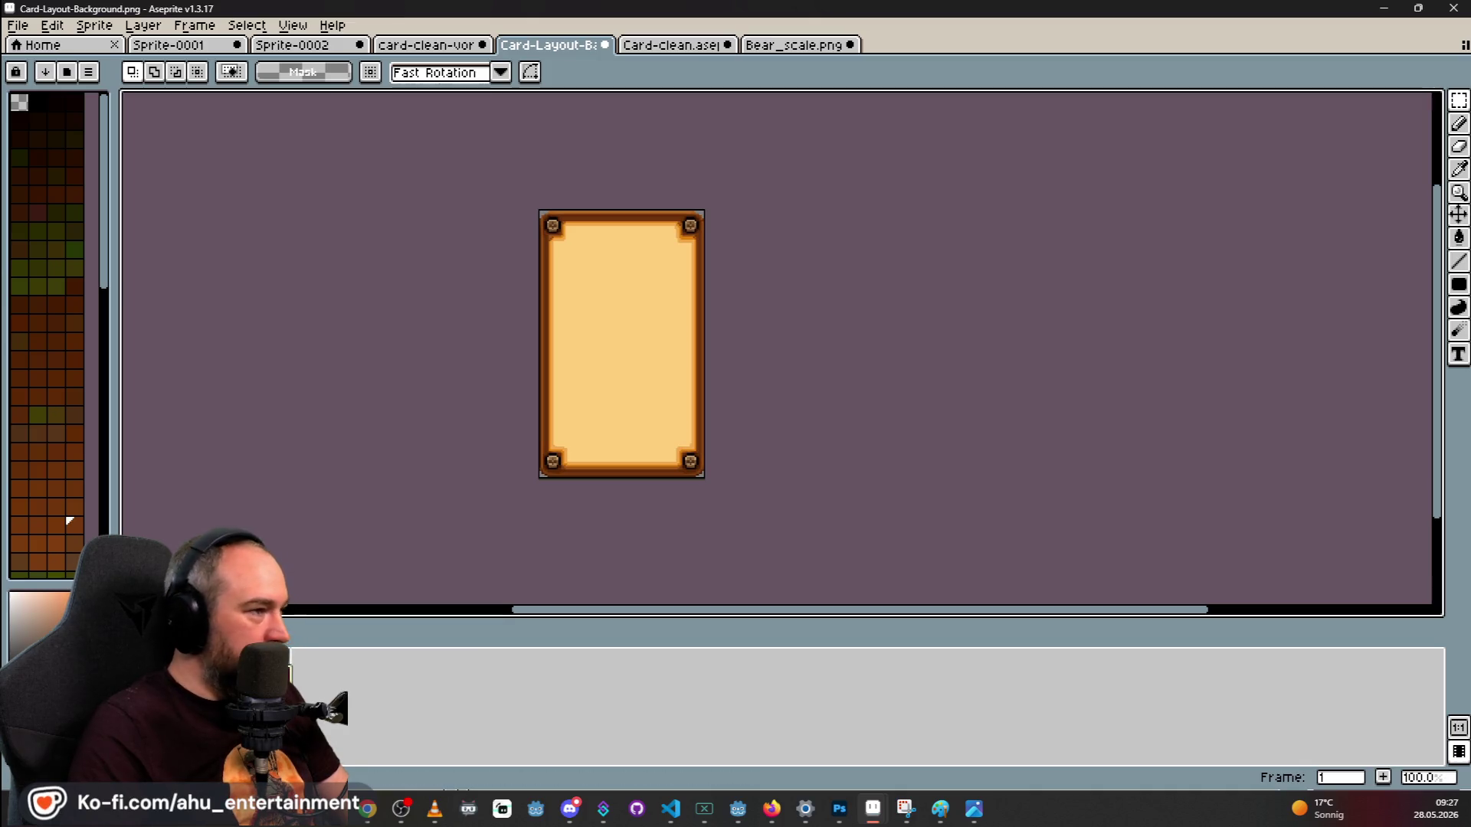
Copy the bear from Bear_scale, paste and position it on the card background.
click(810, 48)
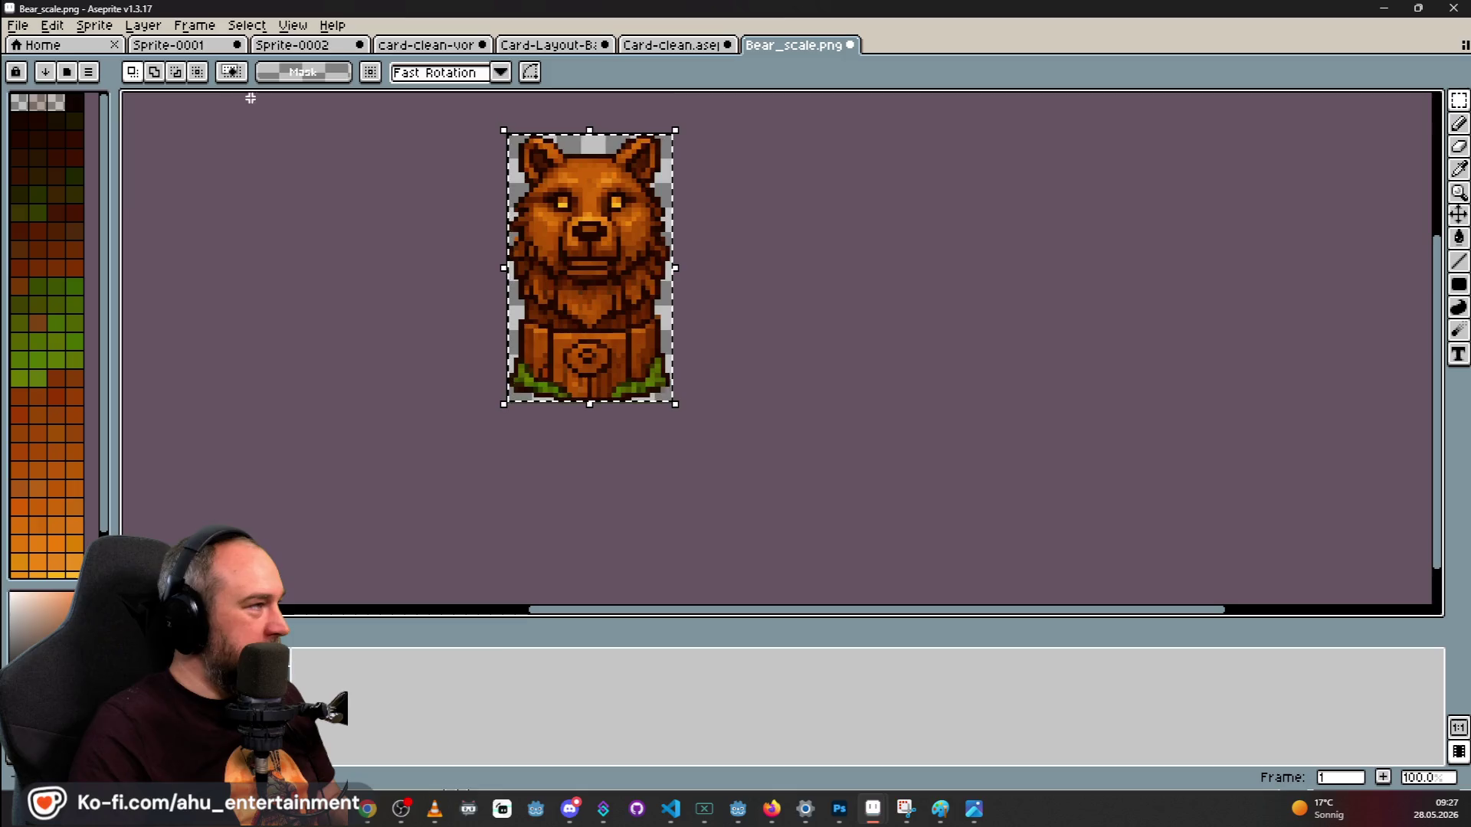
click(452, 263)
key(ctrl+z)
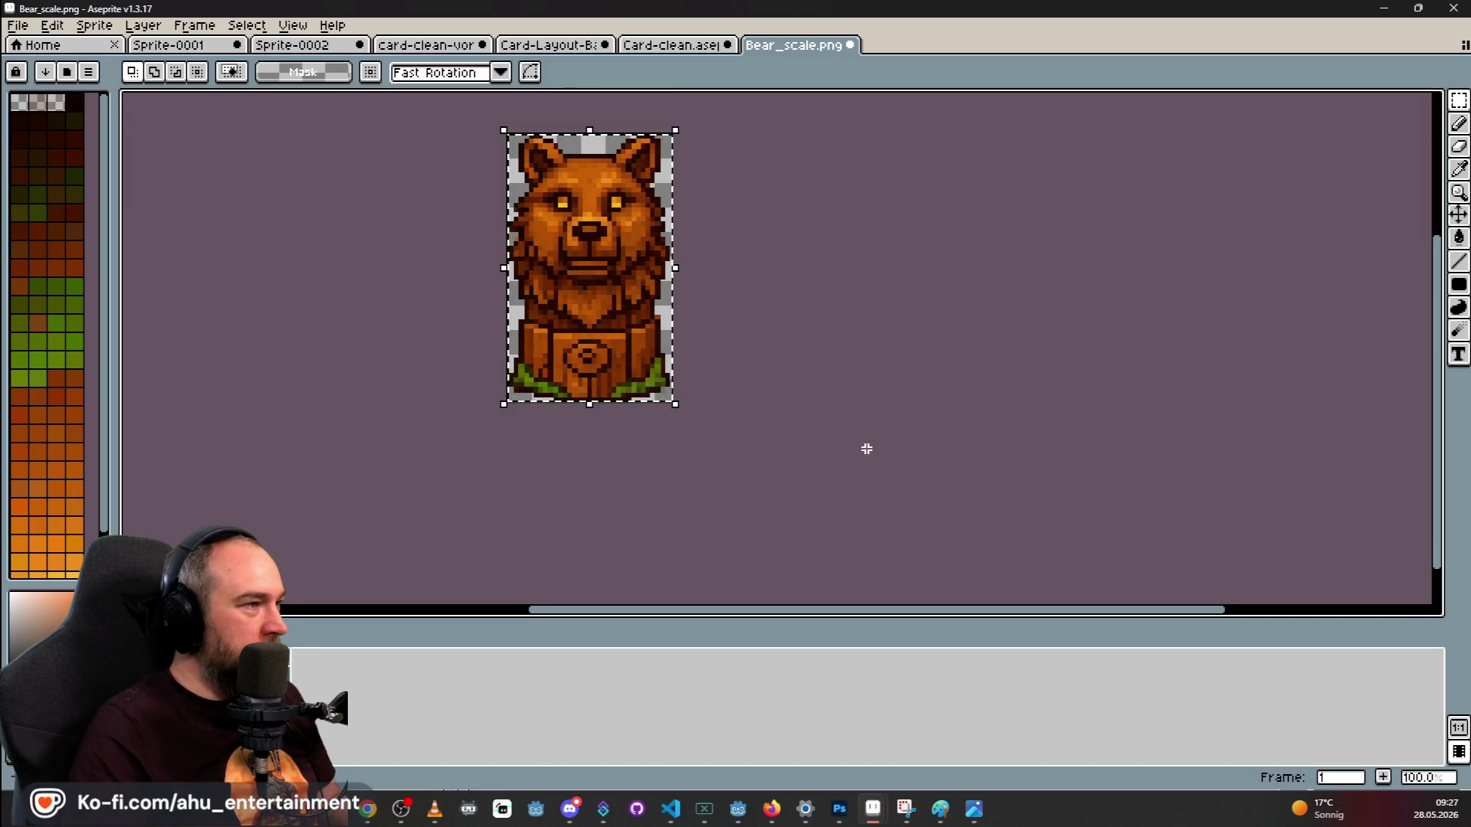
click(548, 46)
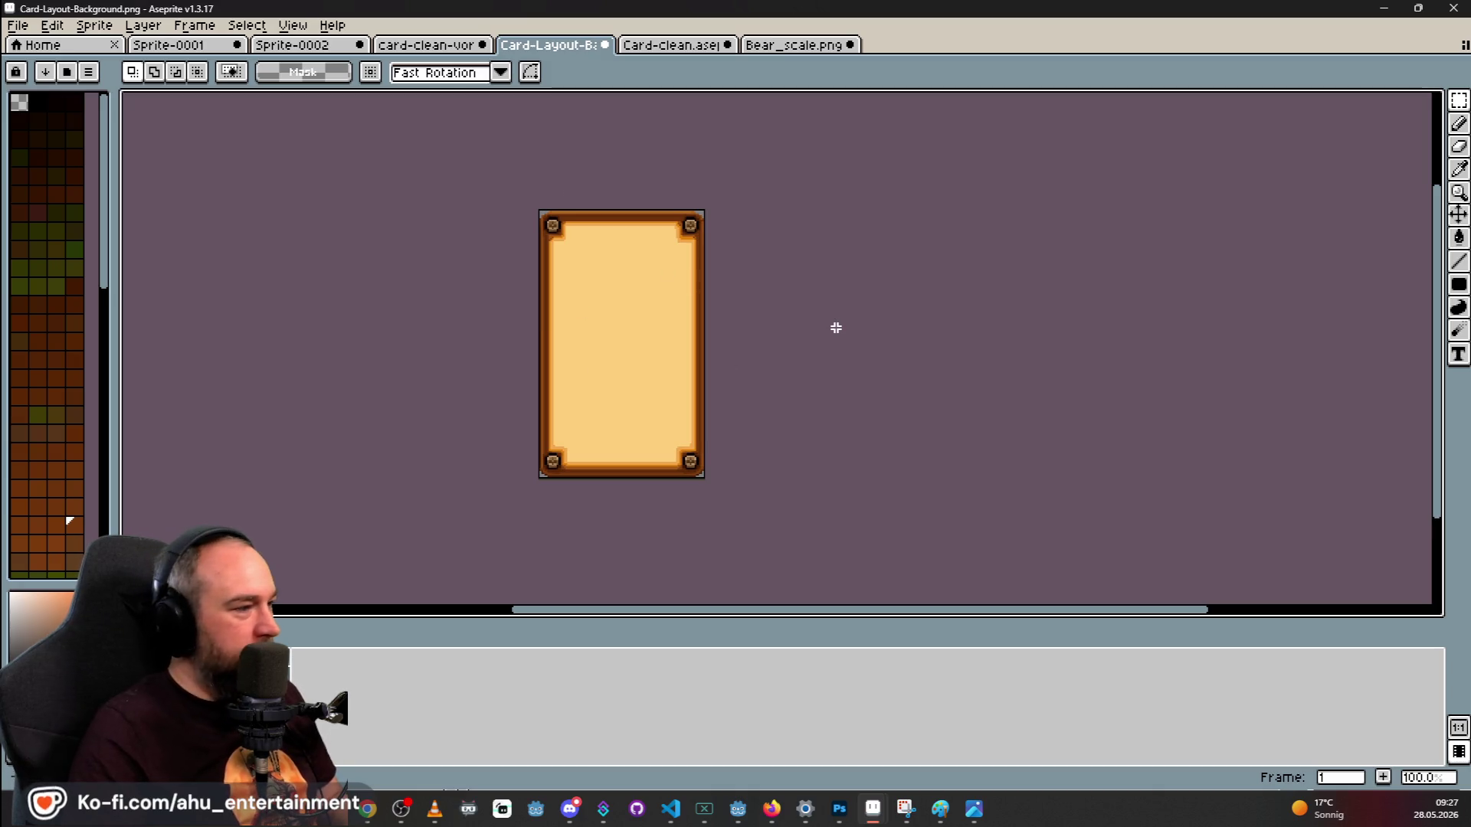
key(ctrl+v)
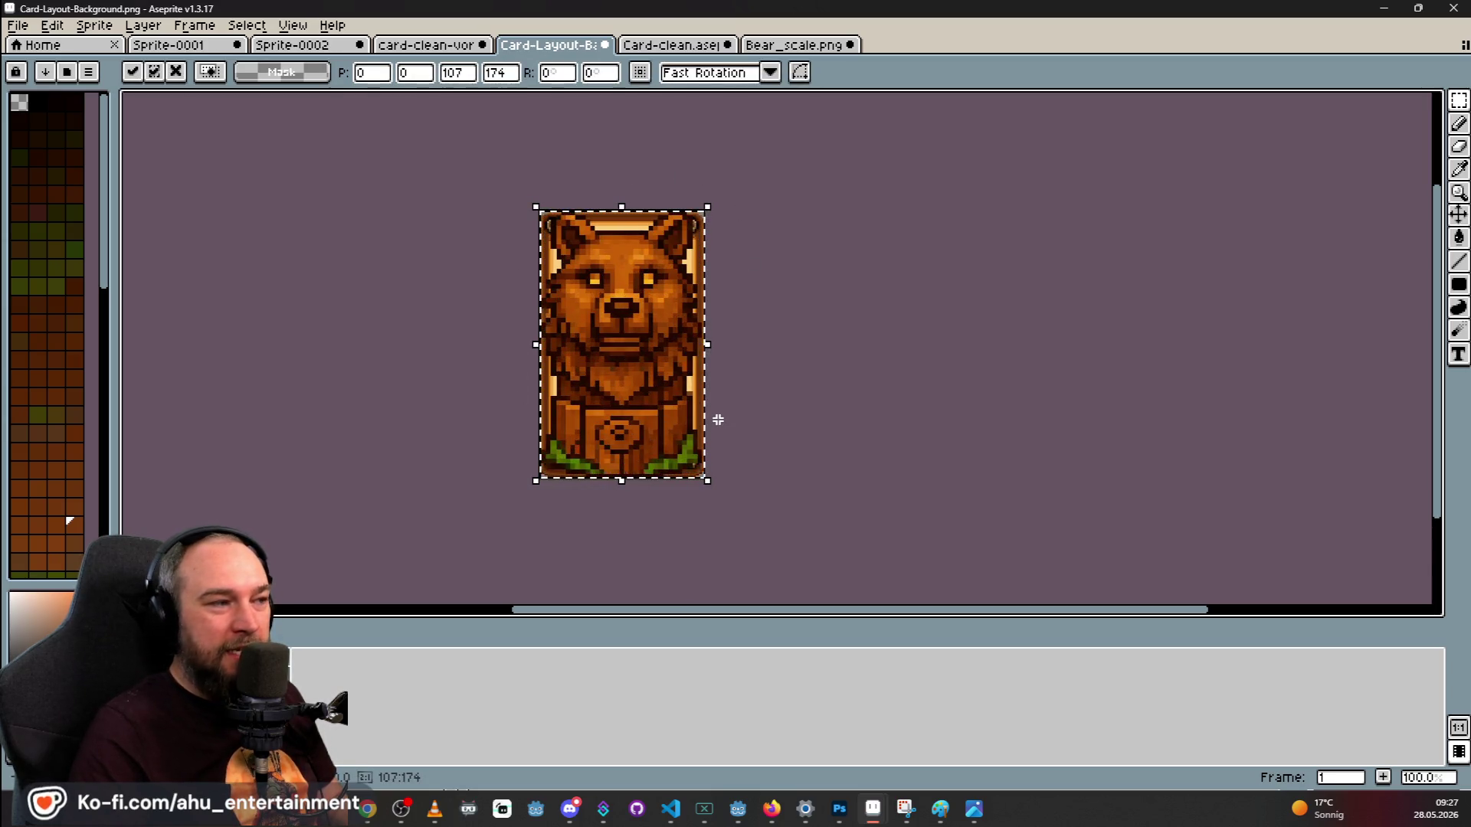
drag(654, 312, 447, 387)
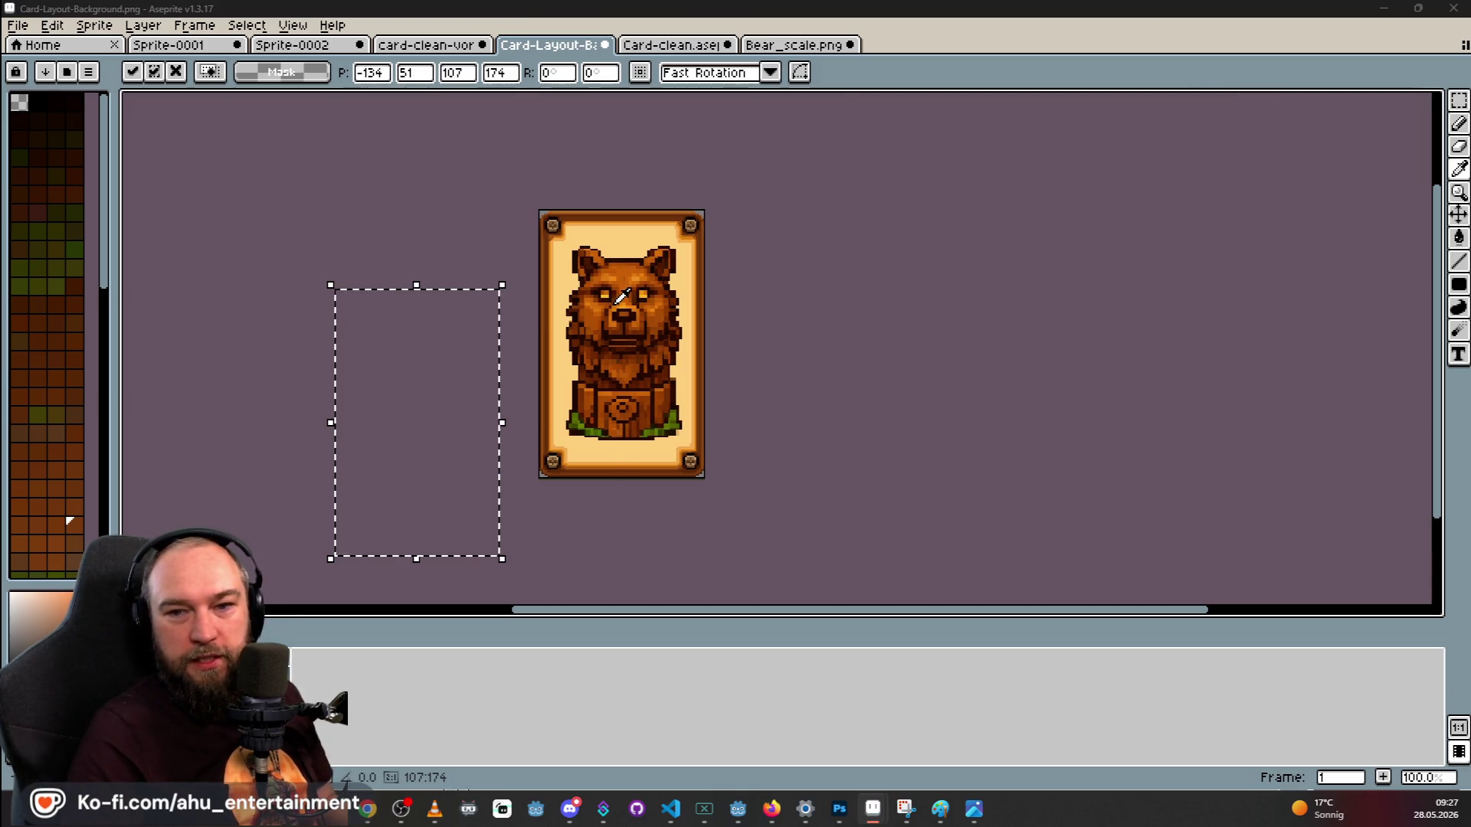
key(alt+Tab)
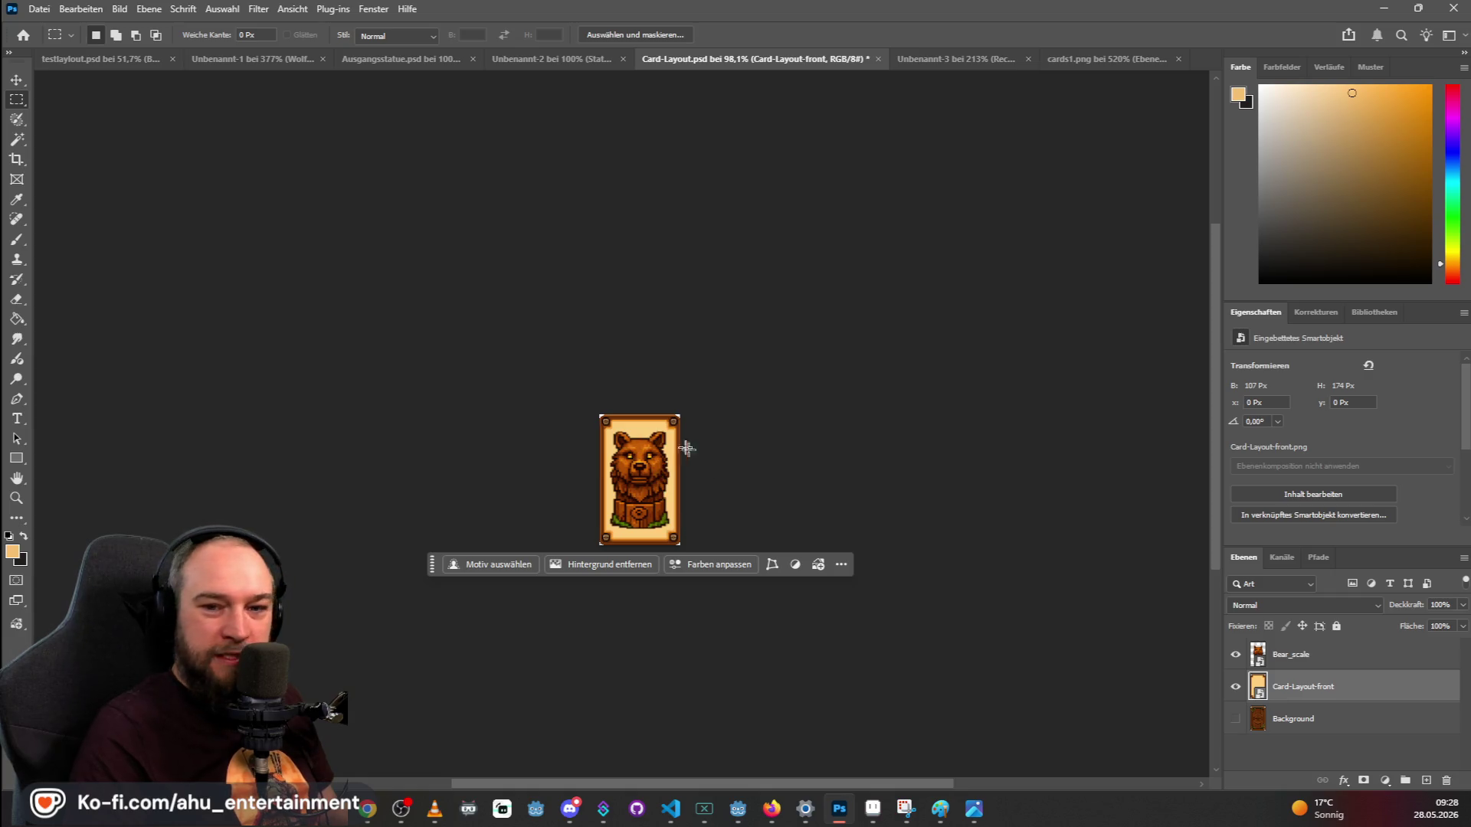
key(alt+Tab)
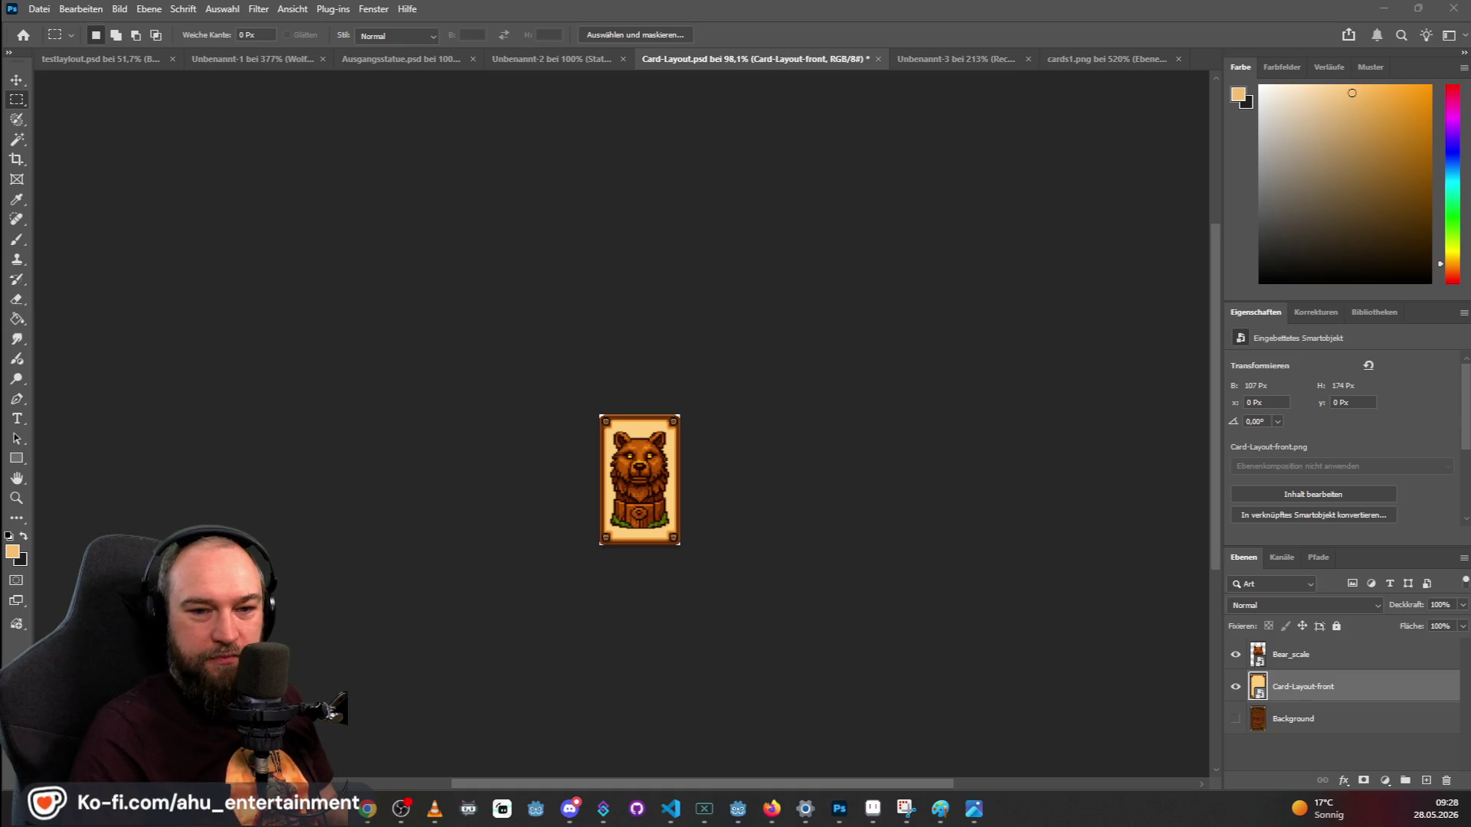
mouse_move(850, 536)
mouse_down()
mouse_move(689, 507)
mouse_move(650, 480)
mouse_up()
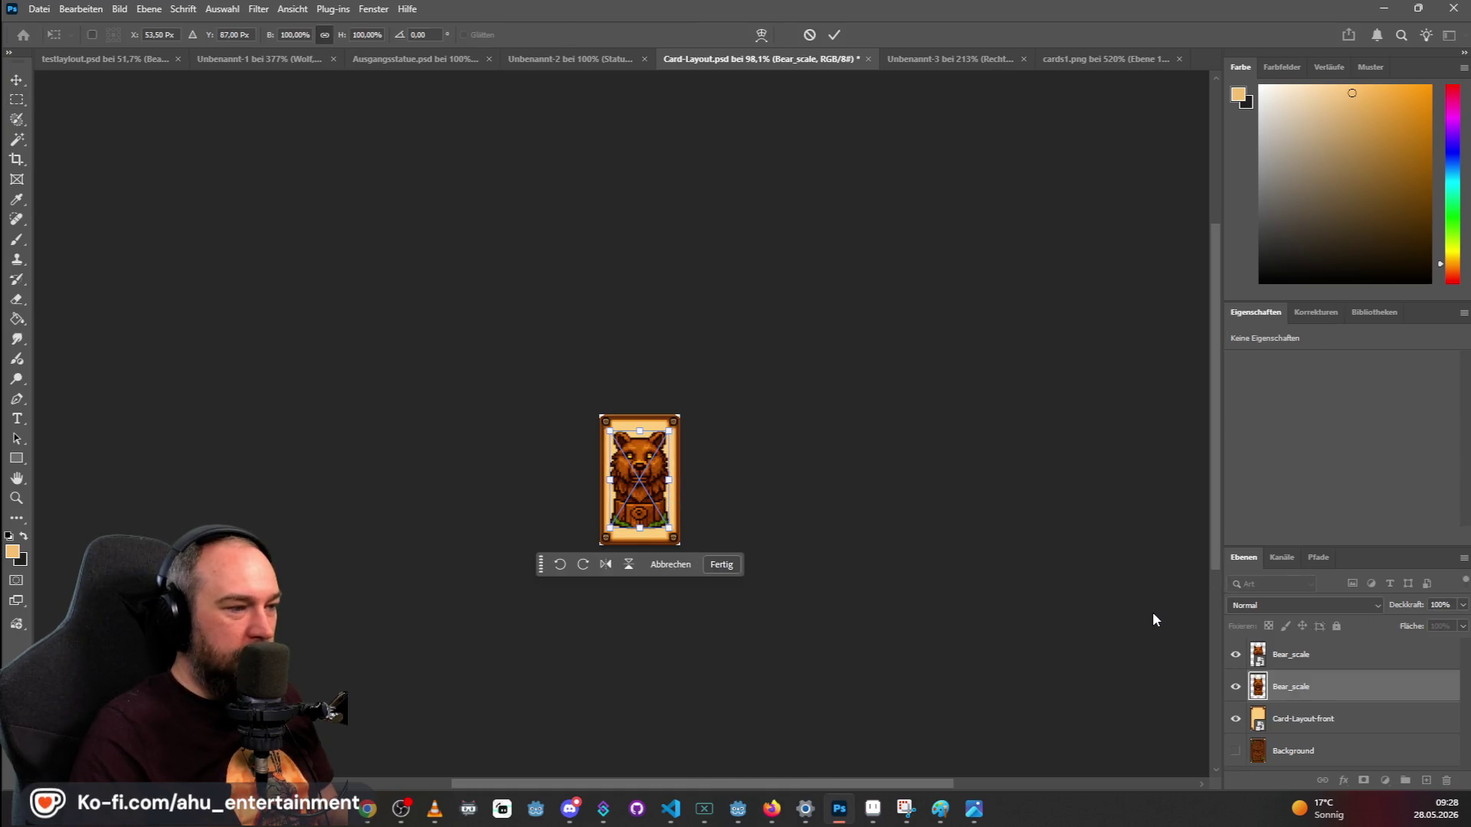
key(Return)
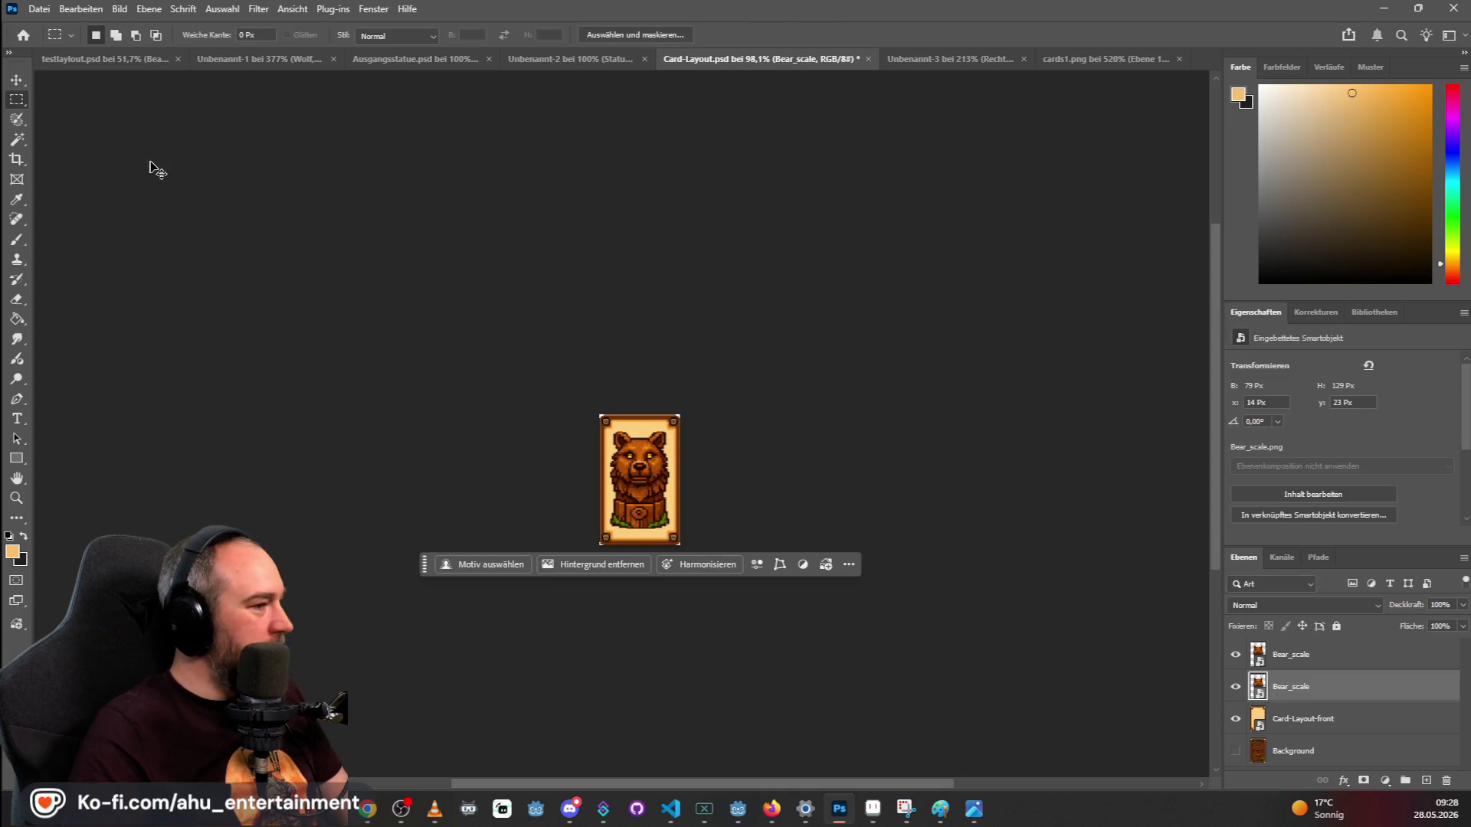
key(Delete)
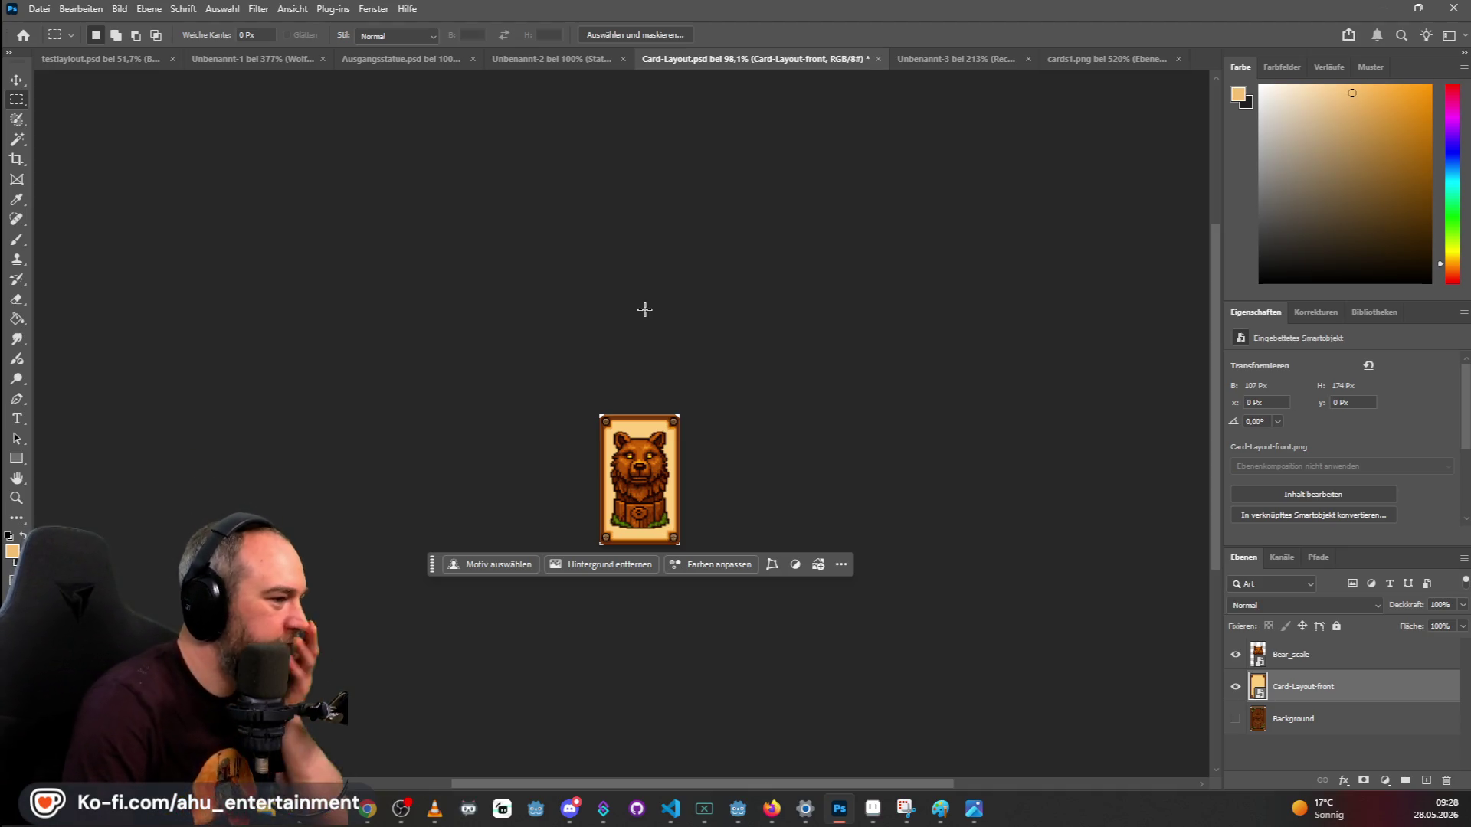
scroll(632, 444, up, 1)
scroll(631, 445, down, 2)
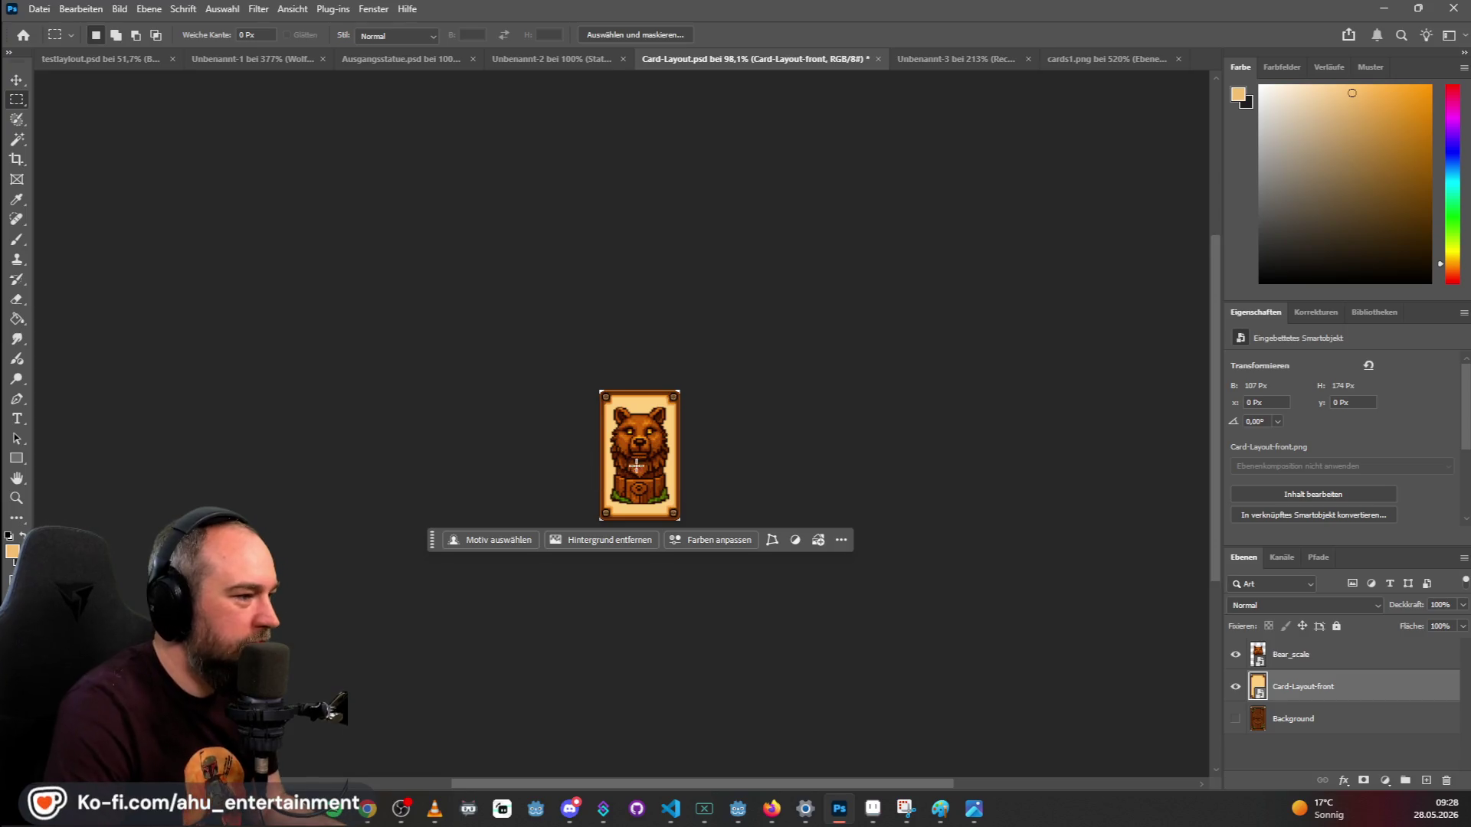
scroll(649, 429, up, 5)
scroll(649, 429, up, 2)
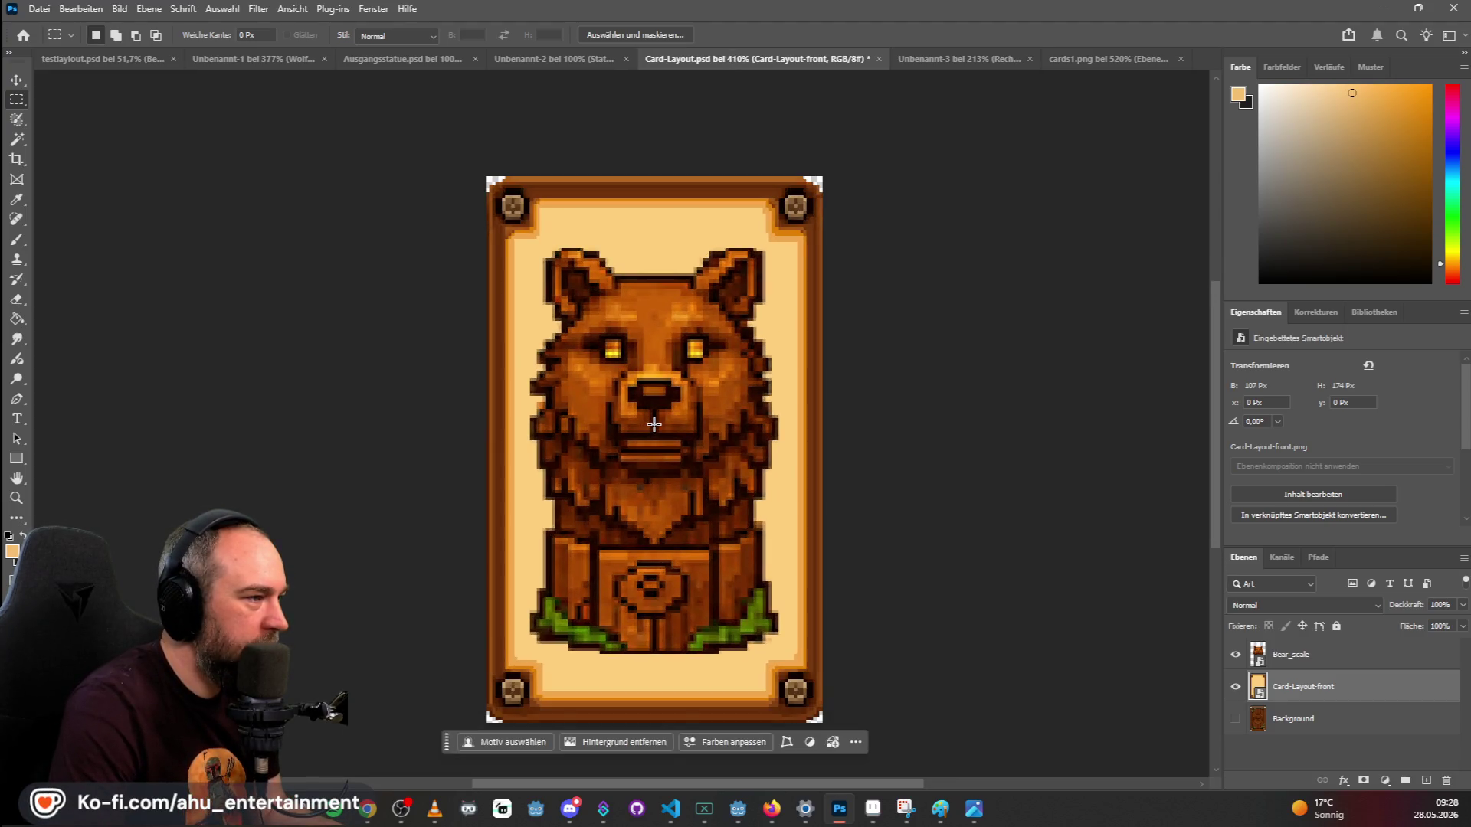
scroll(653, 424, down, 5)
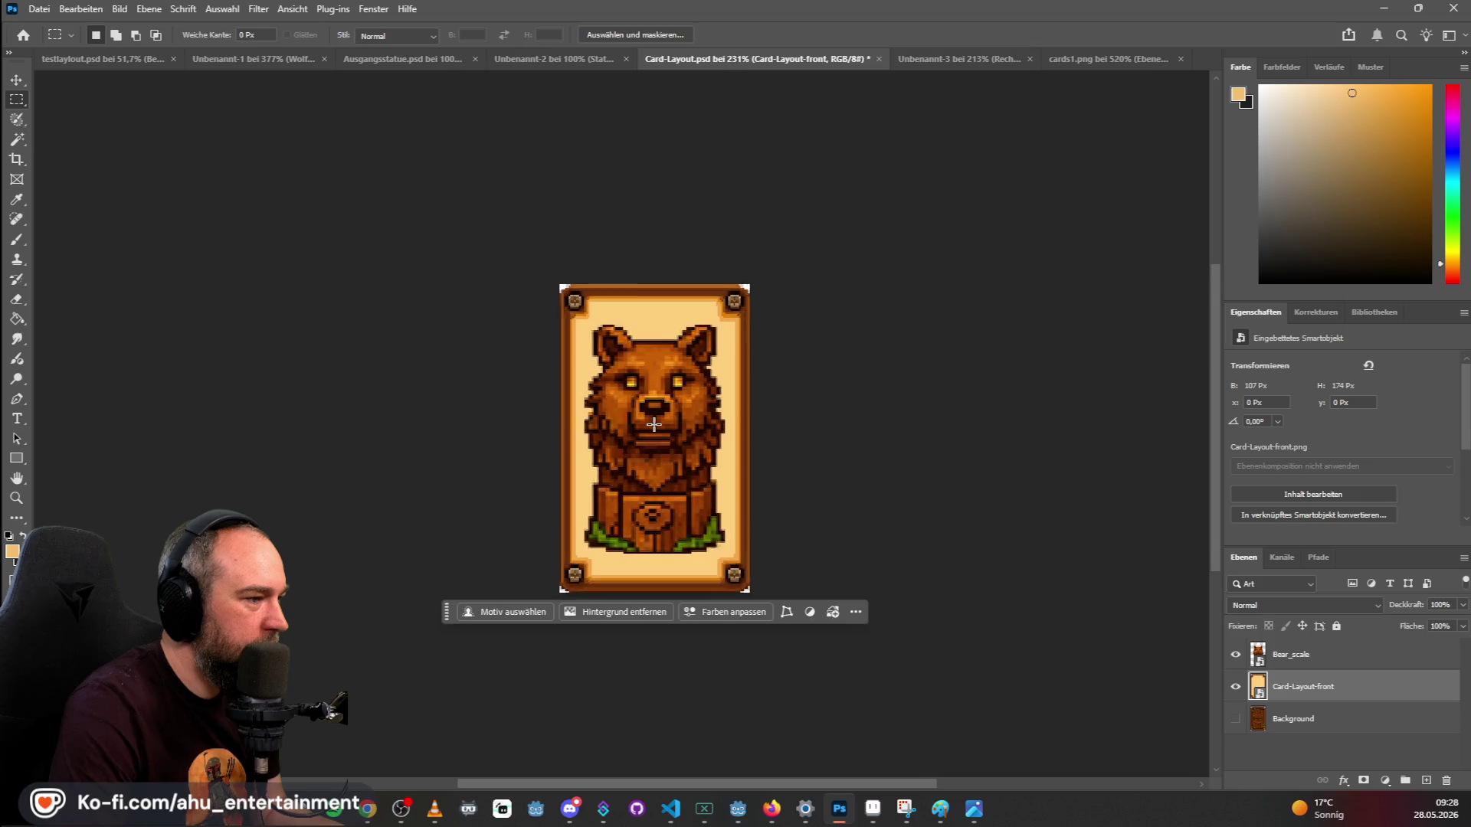
scroll(654, 424, up, 5)
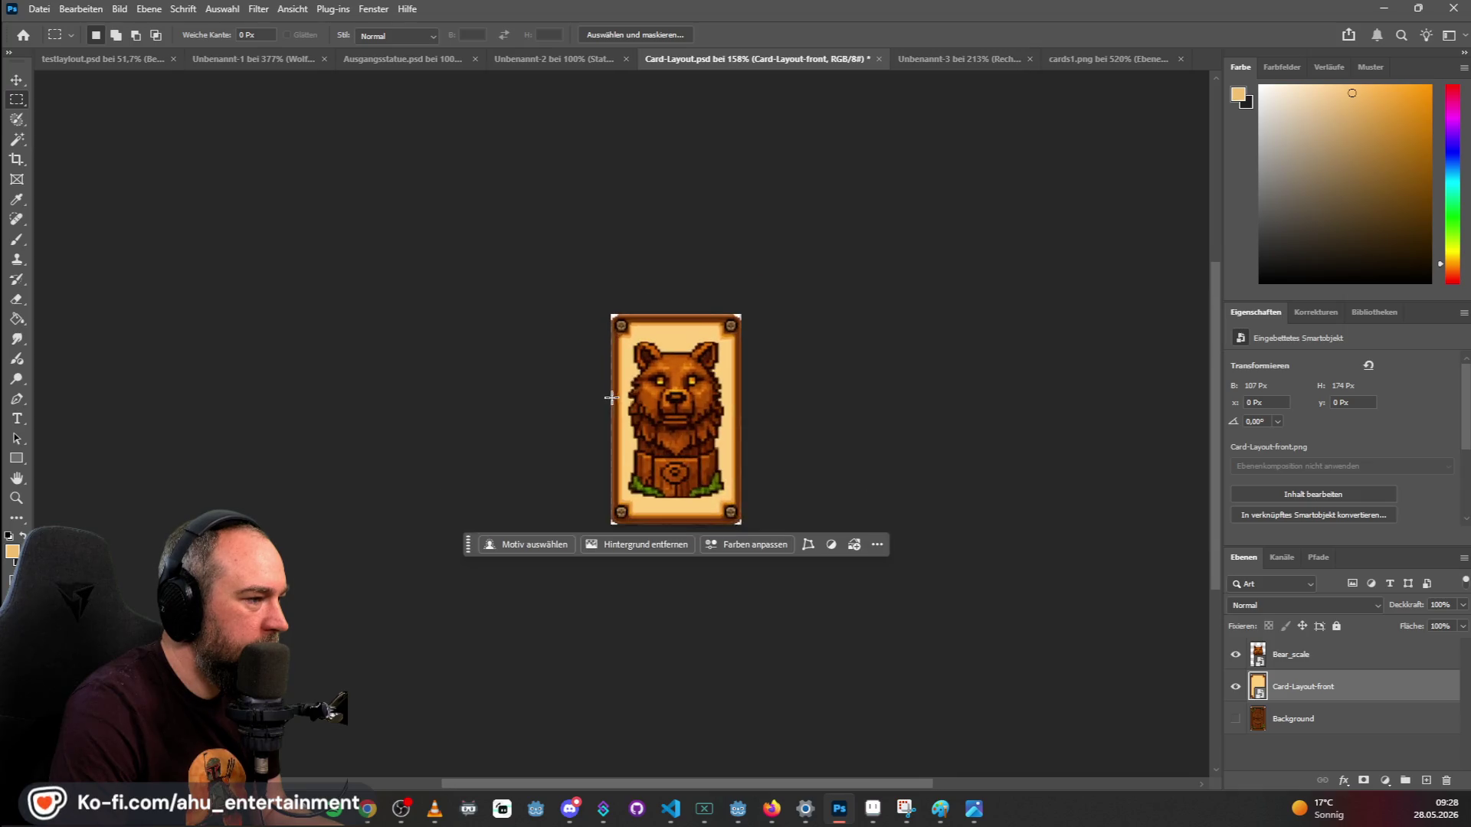
scroll(682, 394, up, 10)
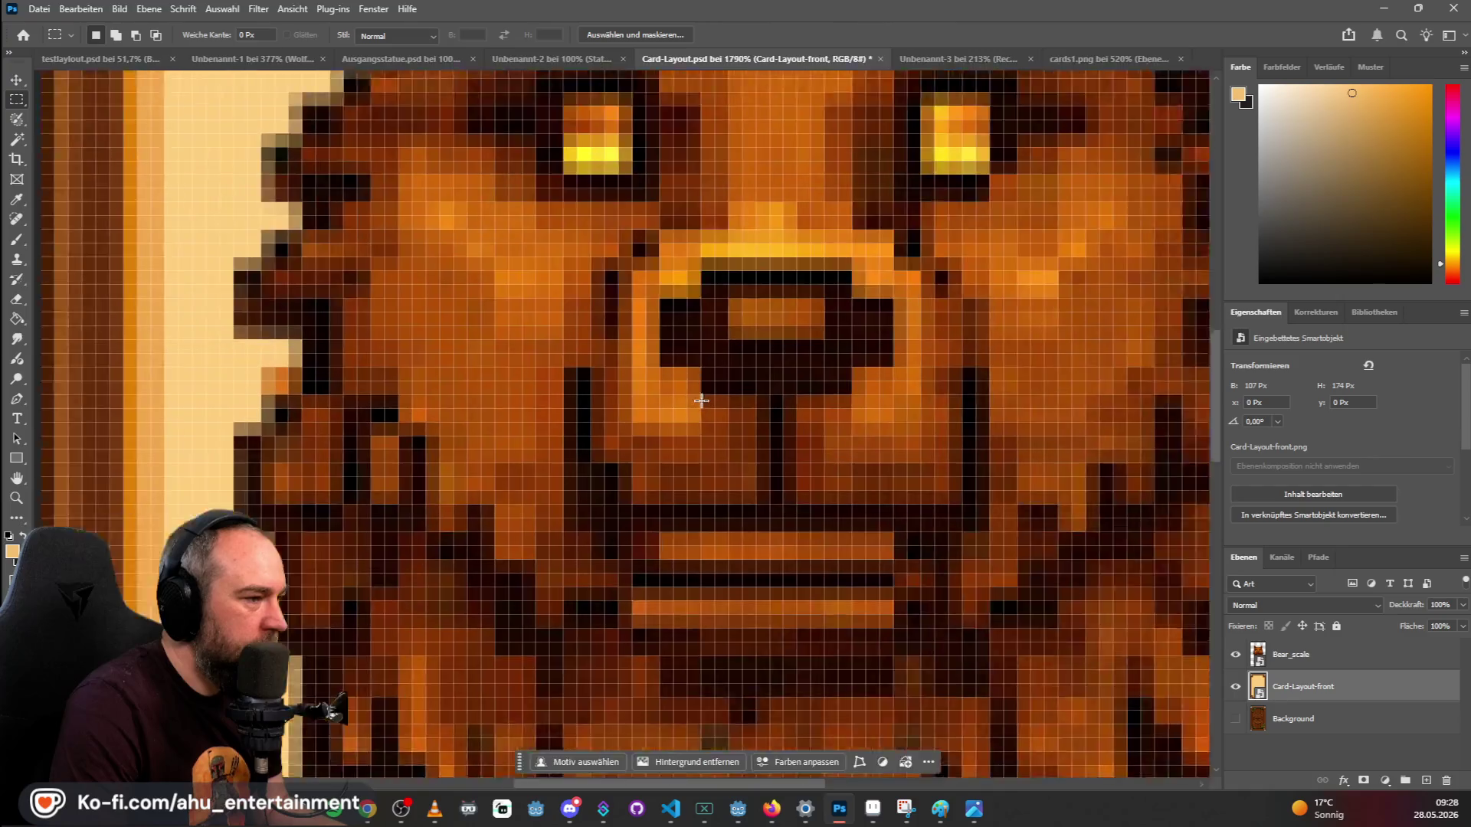
scroll(714, 402, down, 6)
scroll(716, 393, up, 10)
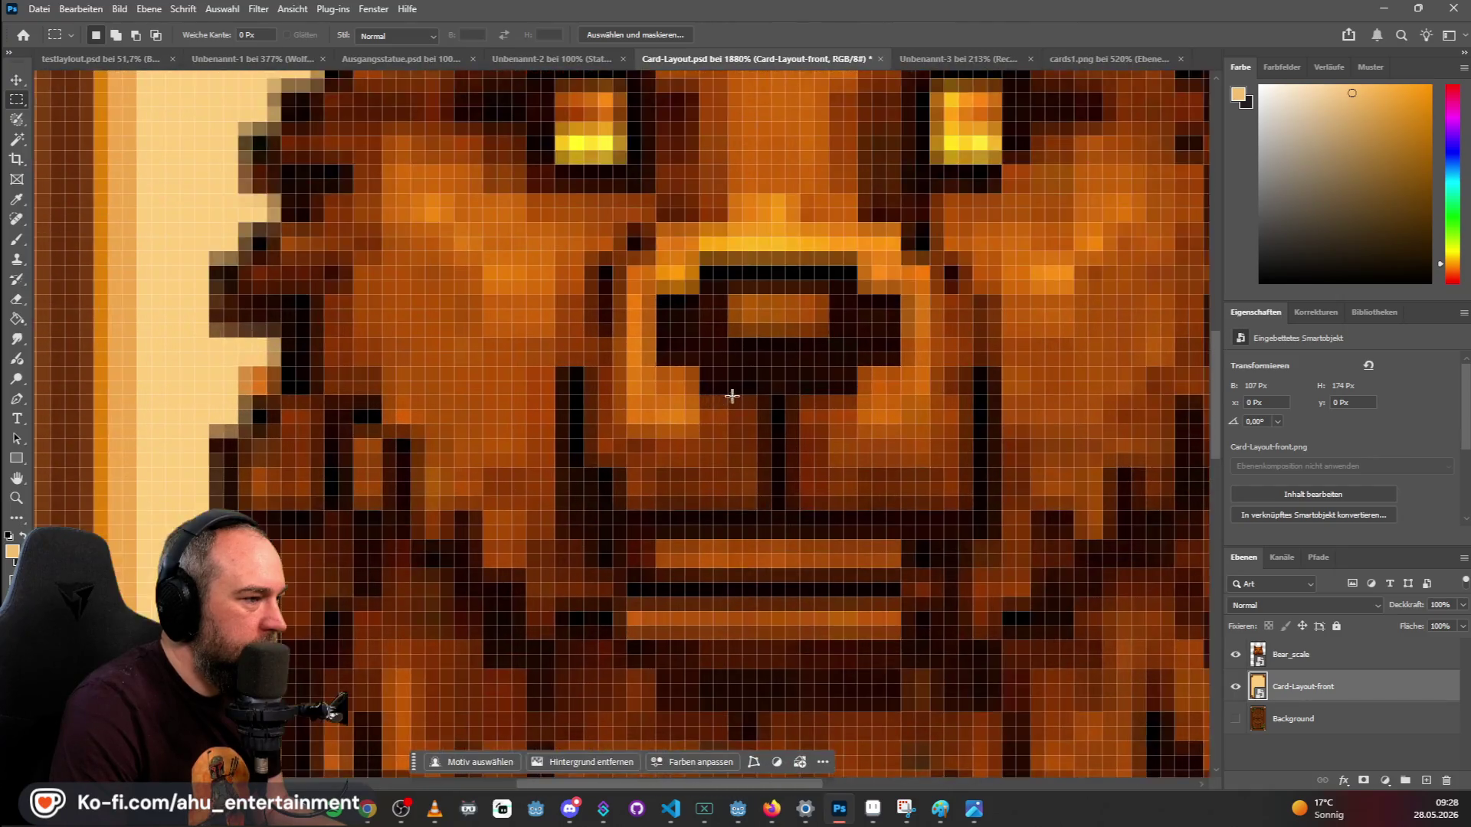
scroll(742, 373, down, 15)
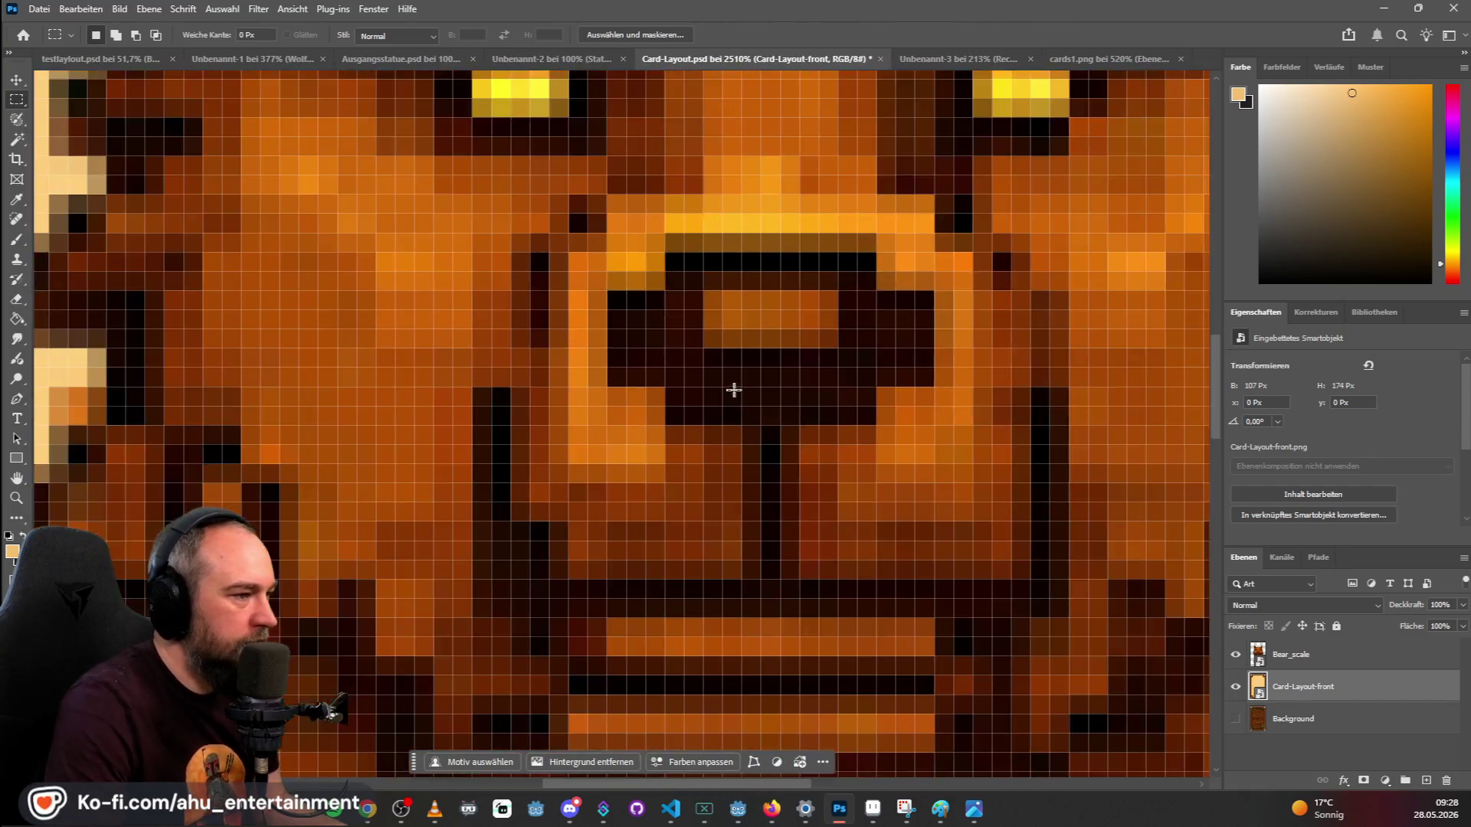
scroll(742, 375, down, 1)
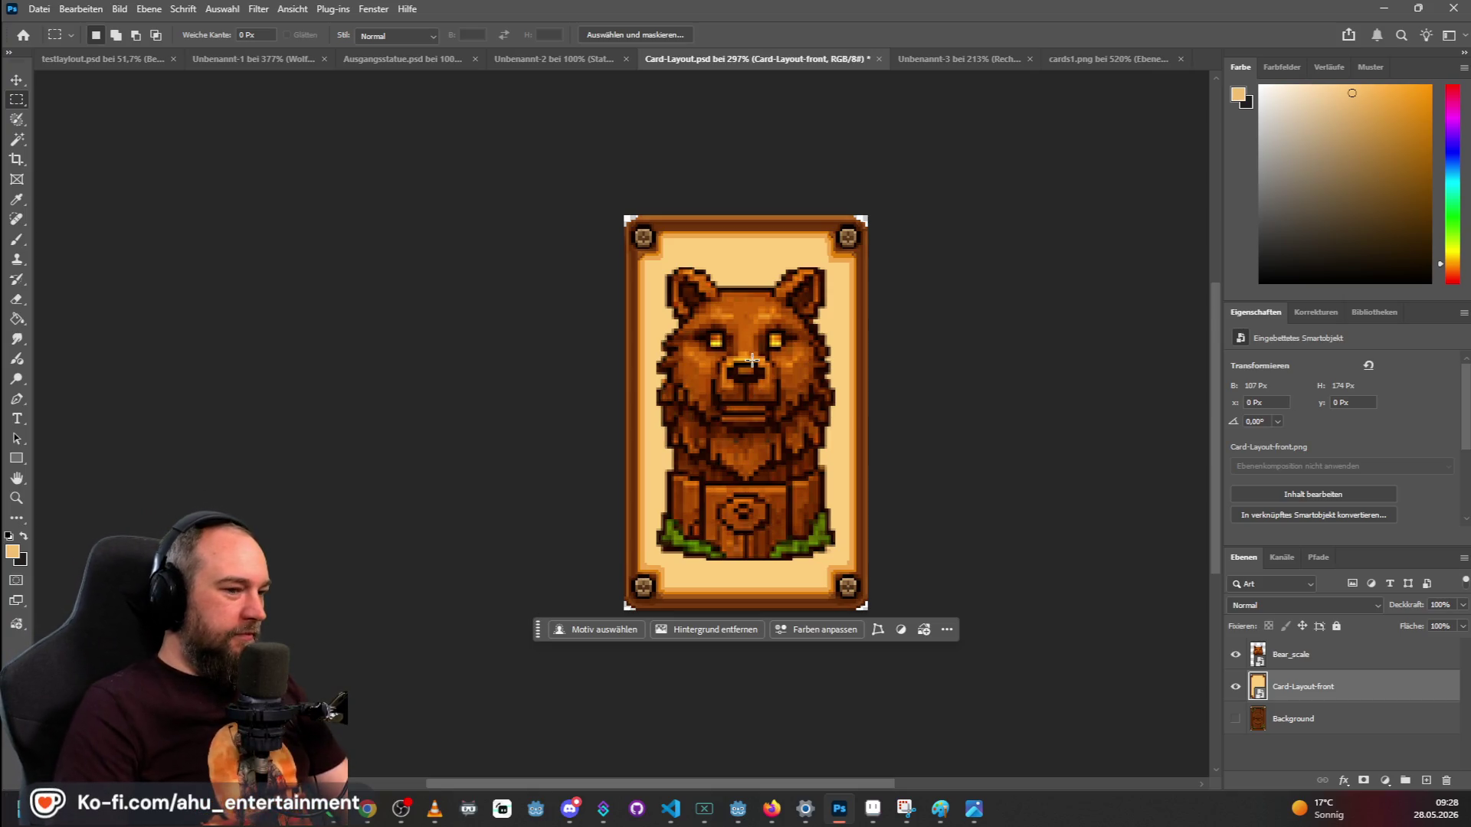
click(39, 8)
mouse_move(264, 278)
click(337, 278)
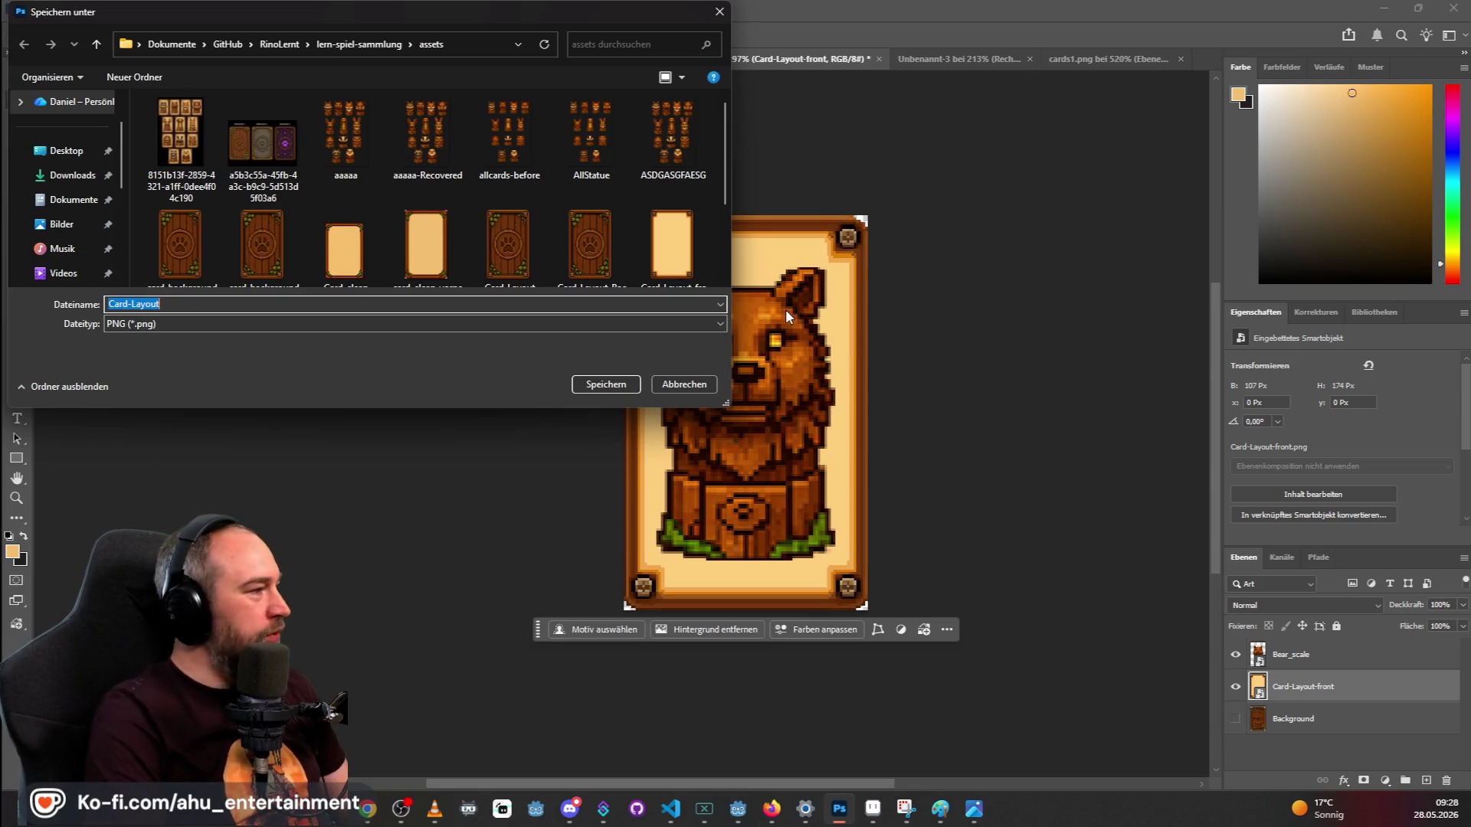
Browse to lern-spiel-sammlung/sprites/treasure_card_game/cards and save the PNG as card-bear.
click(268, 46)
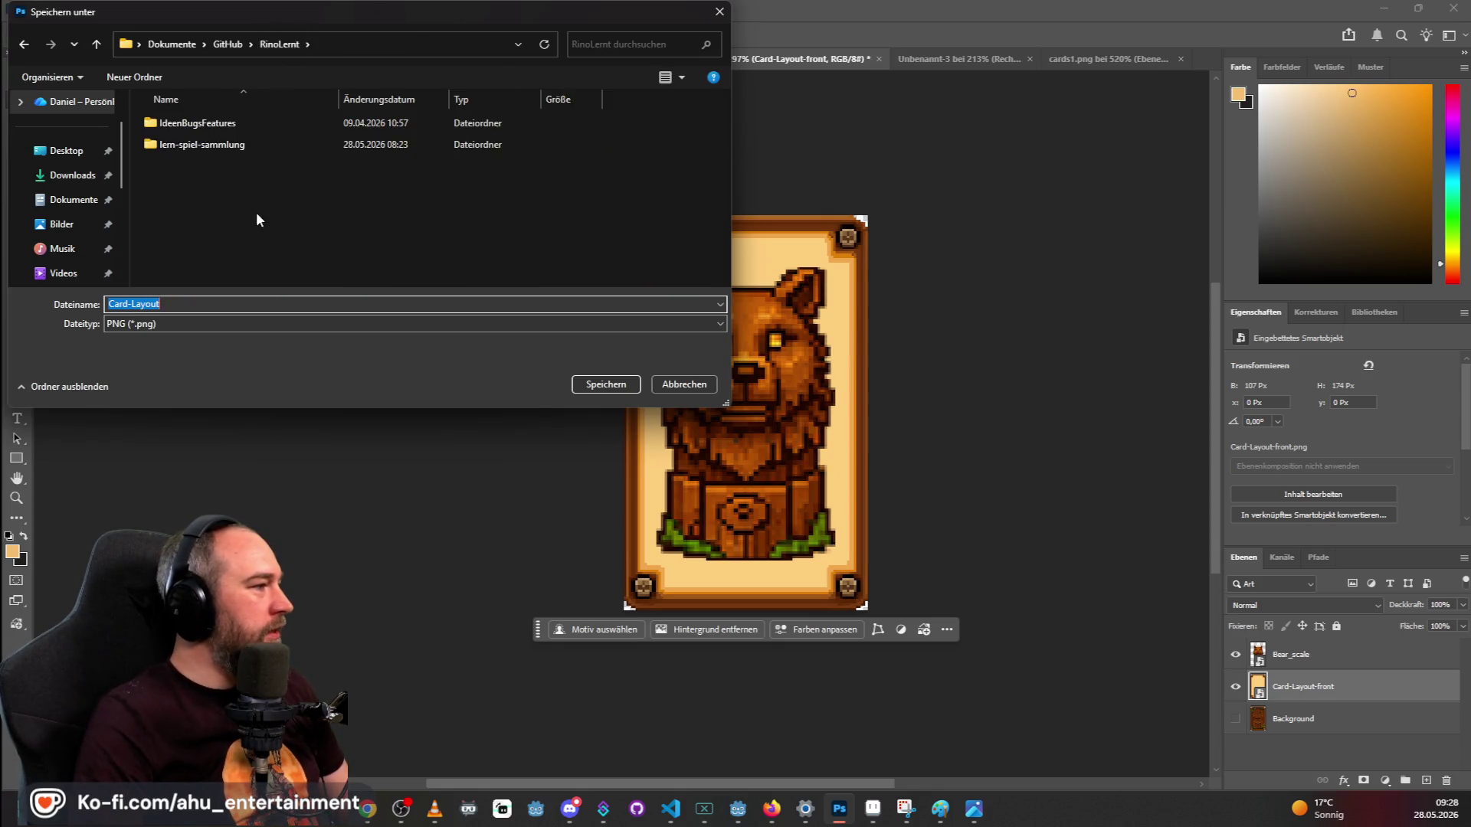
double_click(214, 144)
double_click(203, 230)
double_click(202, 122)
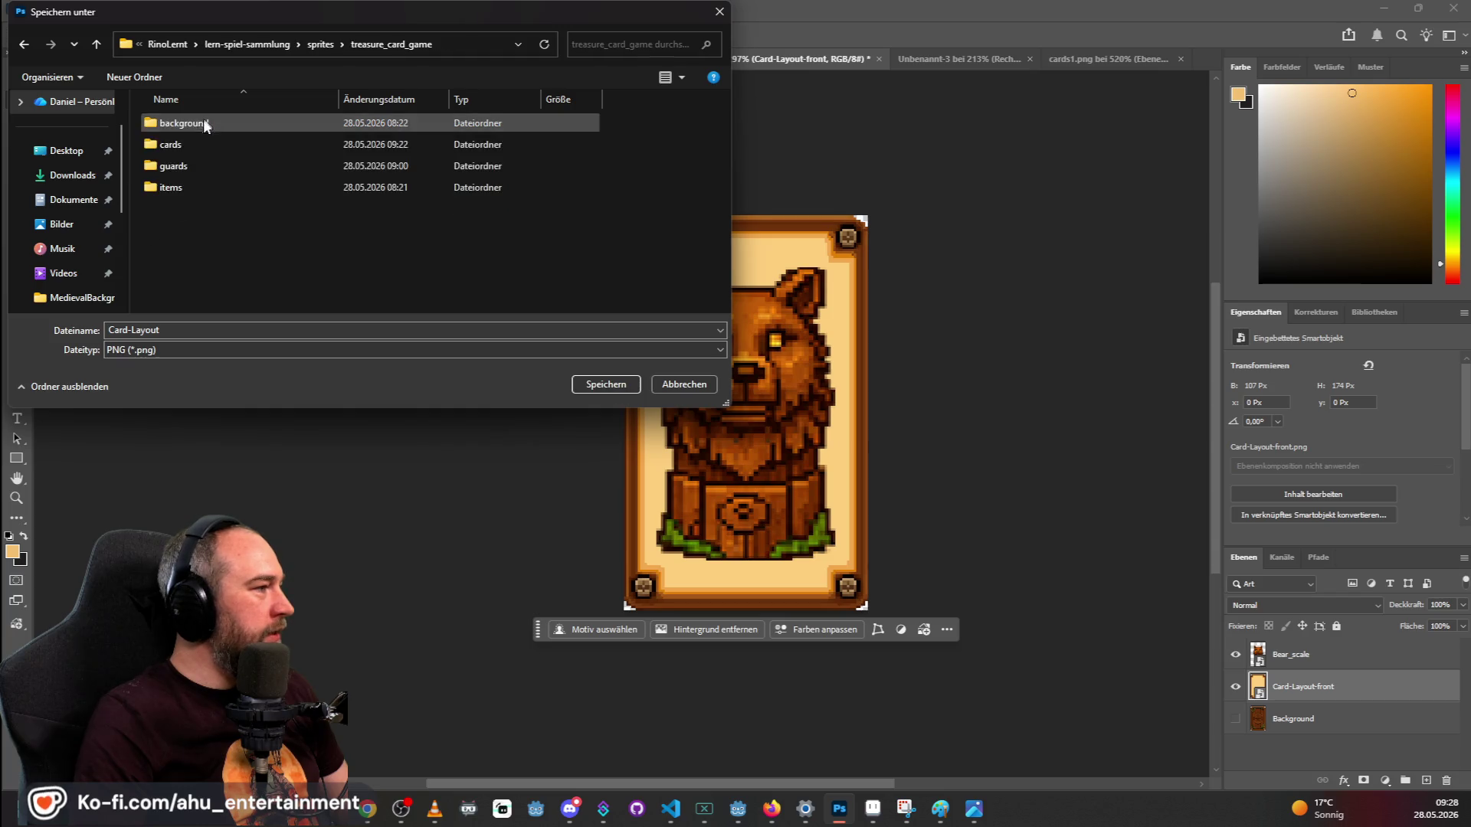
double_click(191, 145)
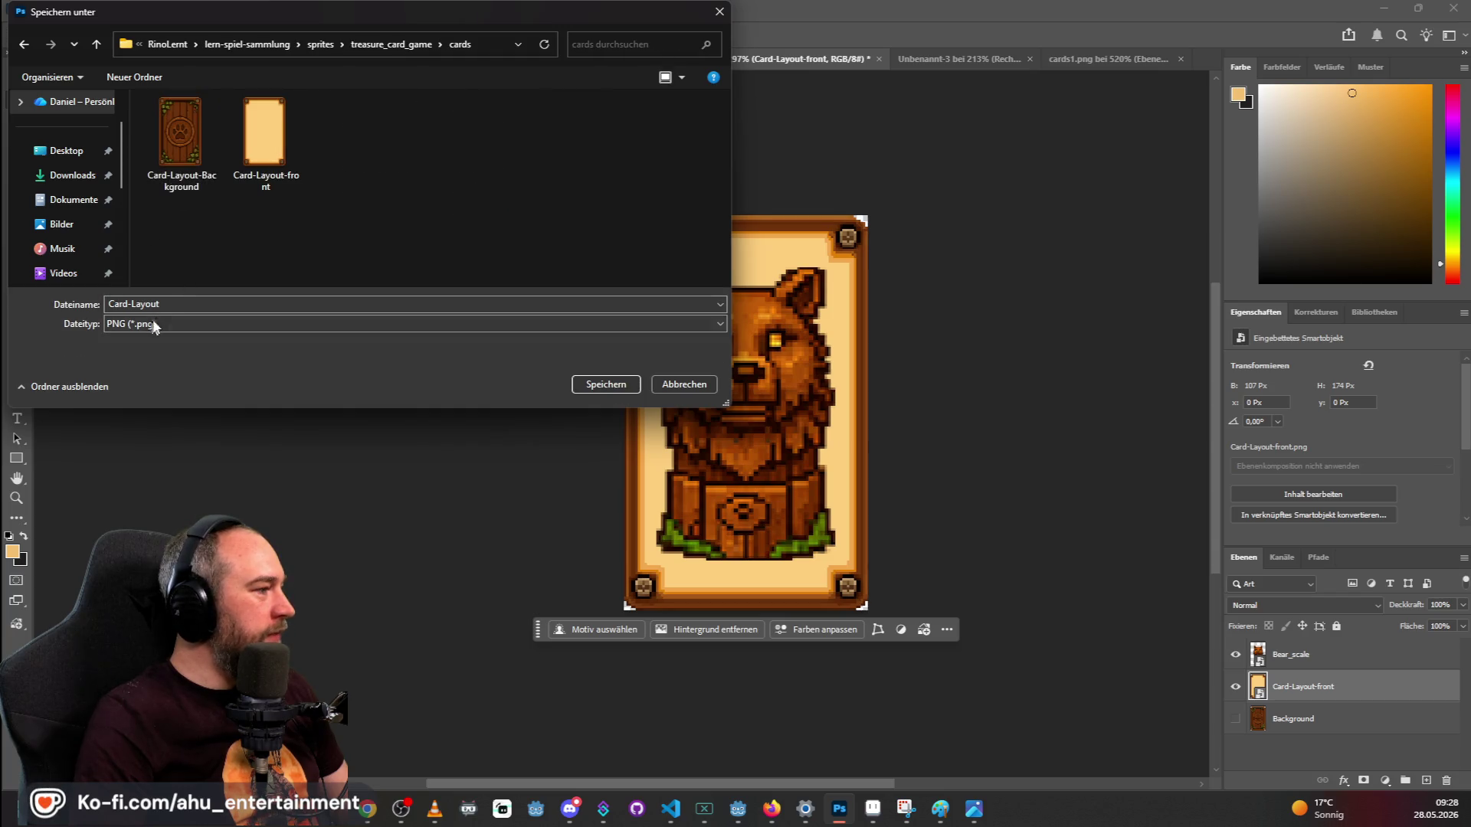
double_click(196, 304)
text(card-bear)
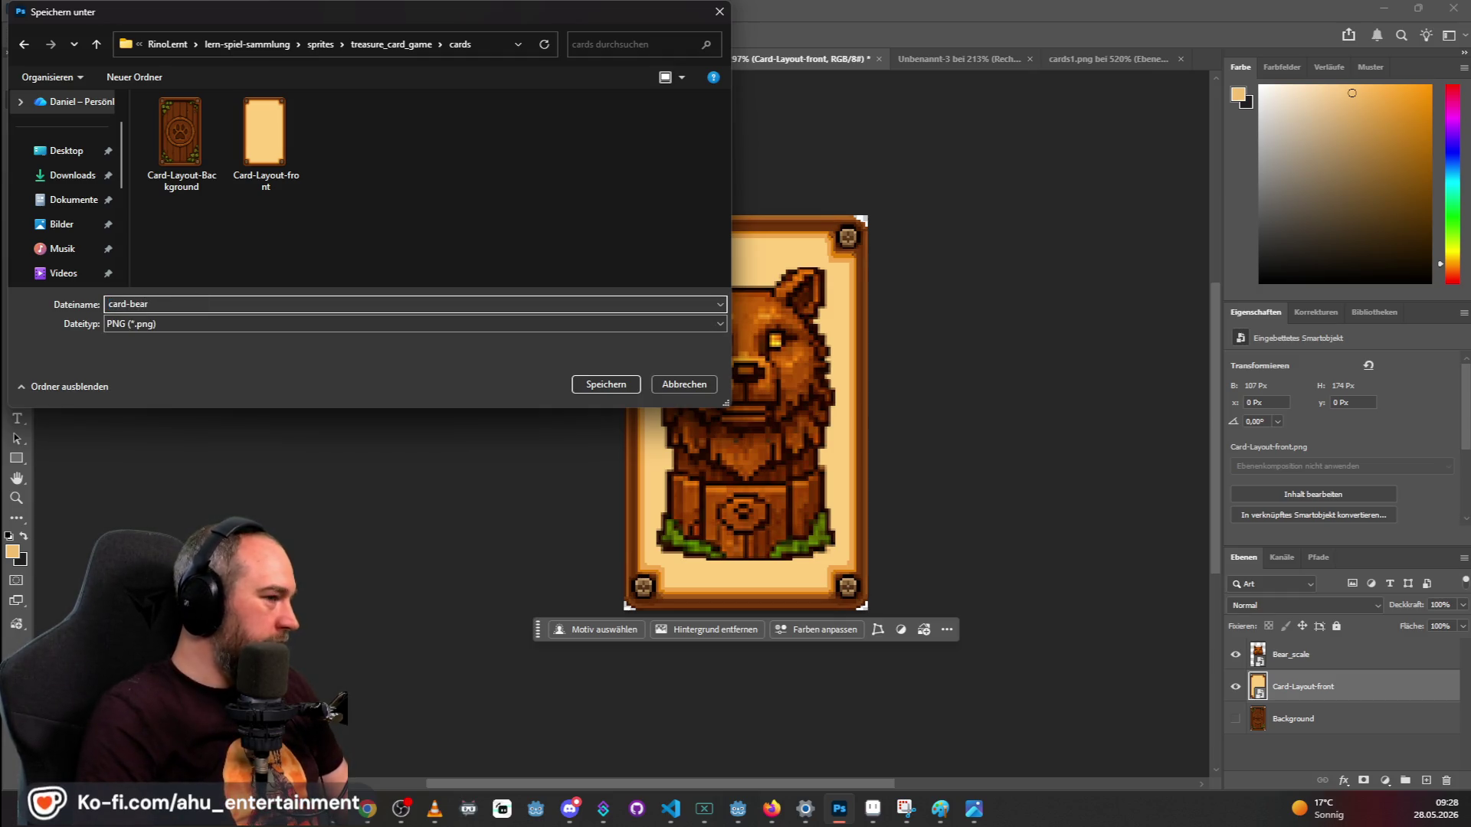
key(Return)
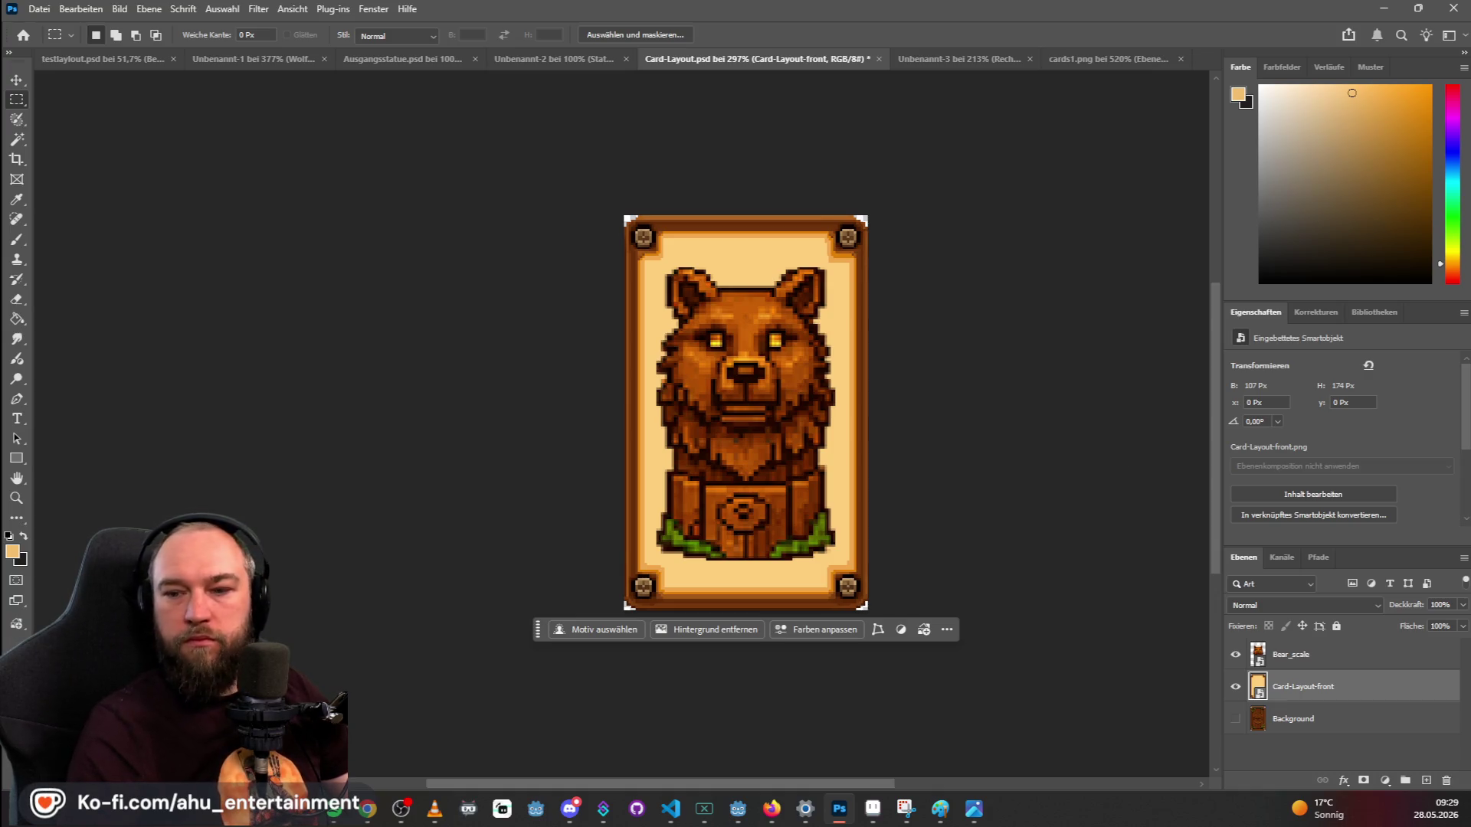
key(alt+Tab)
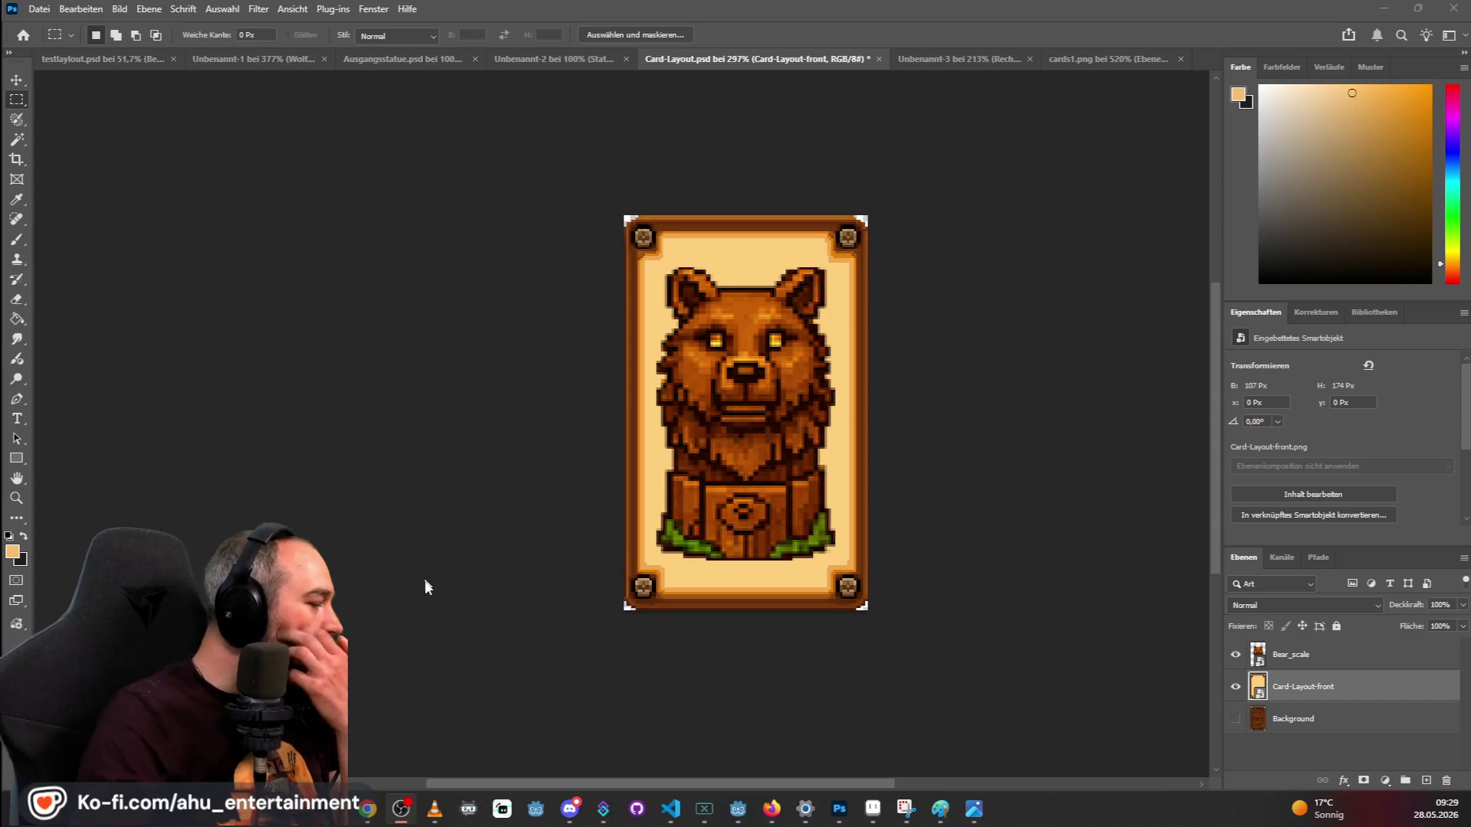
Bring the testlayout board forward and select the AllStatue statue layer.
click(101, 55)
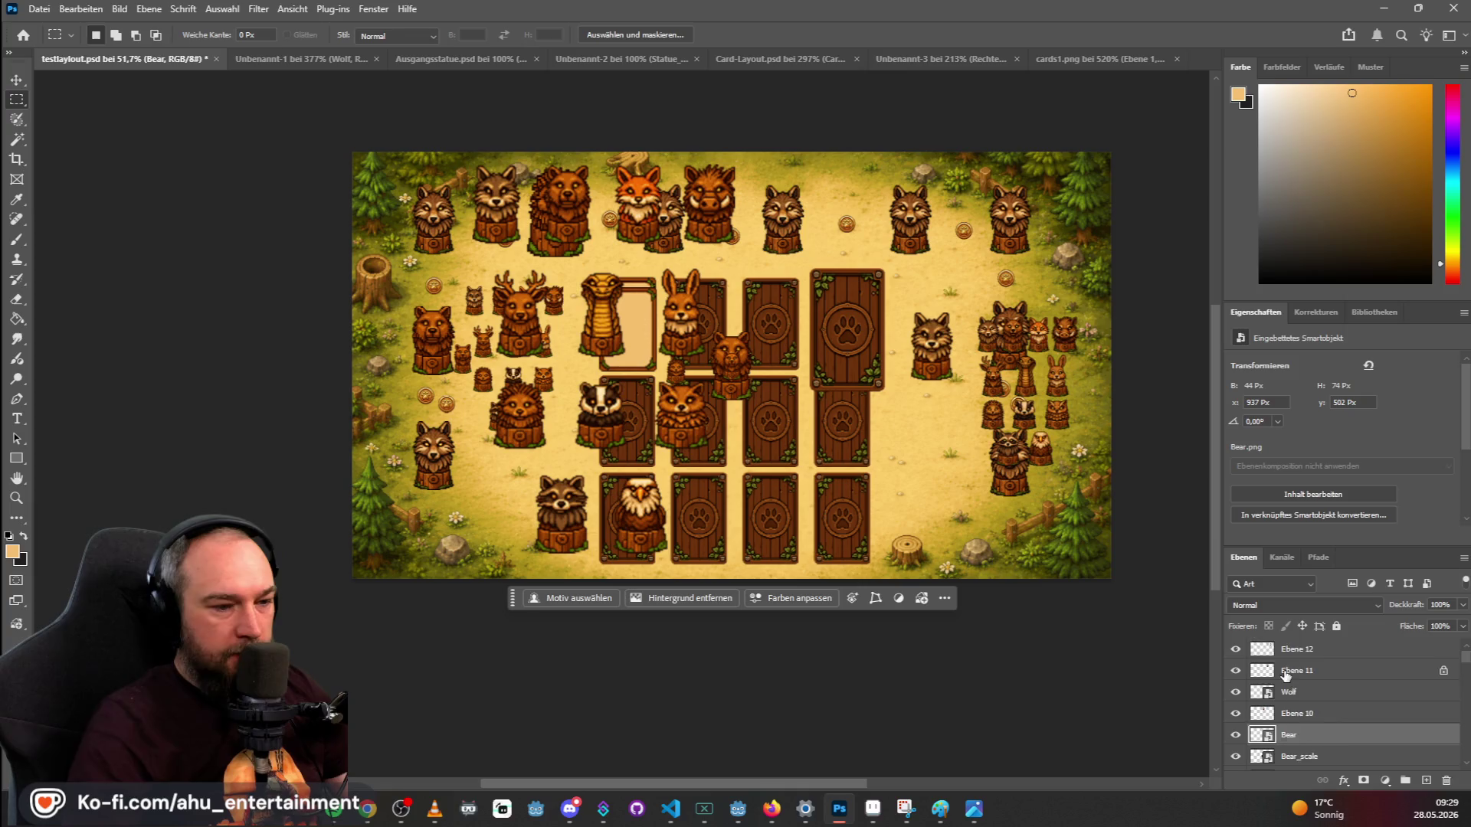
scroll(1323, 714, down, 5)
scroll(1322, 714, down, 5)
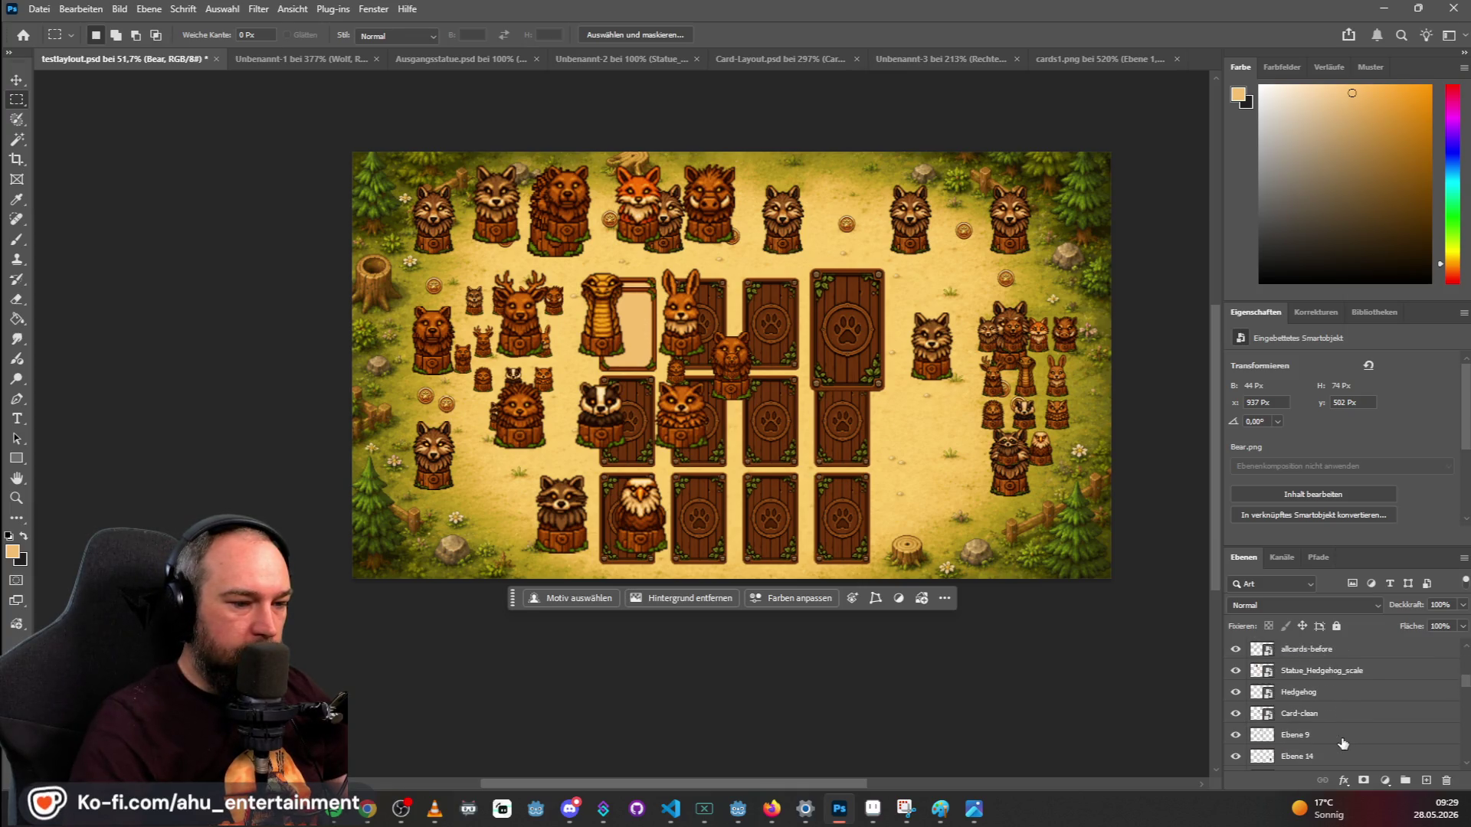
scroll(1344, 735, up, 10)
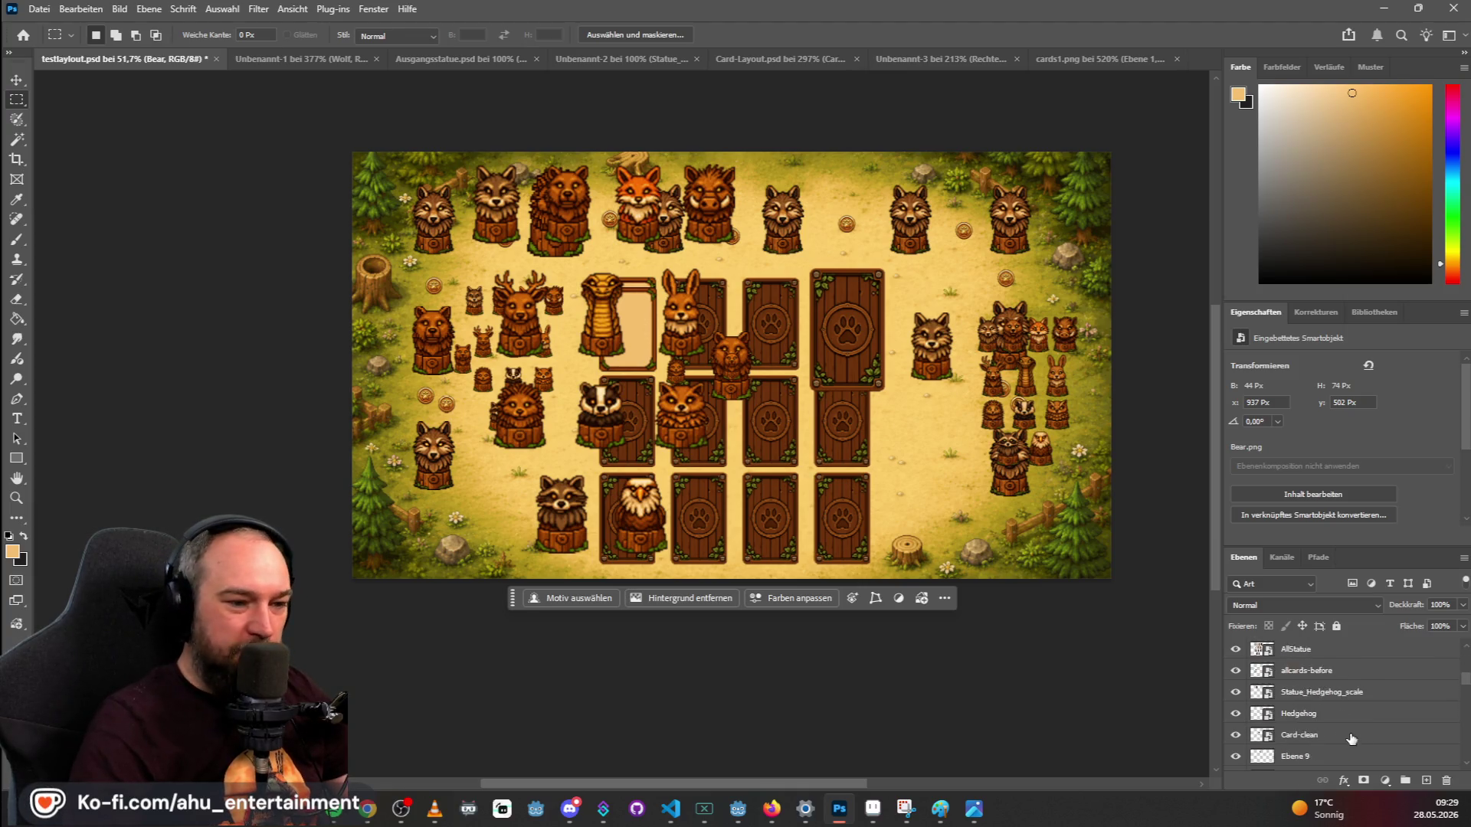
click(1337, 652)
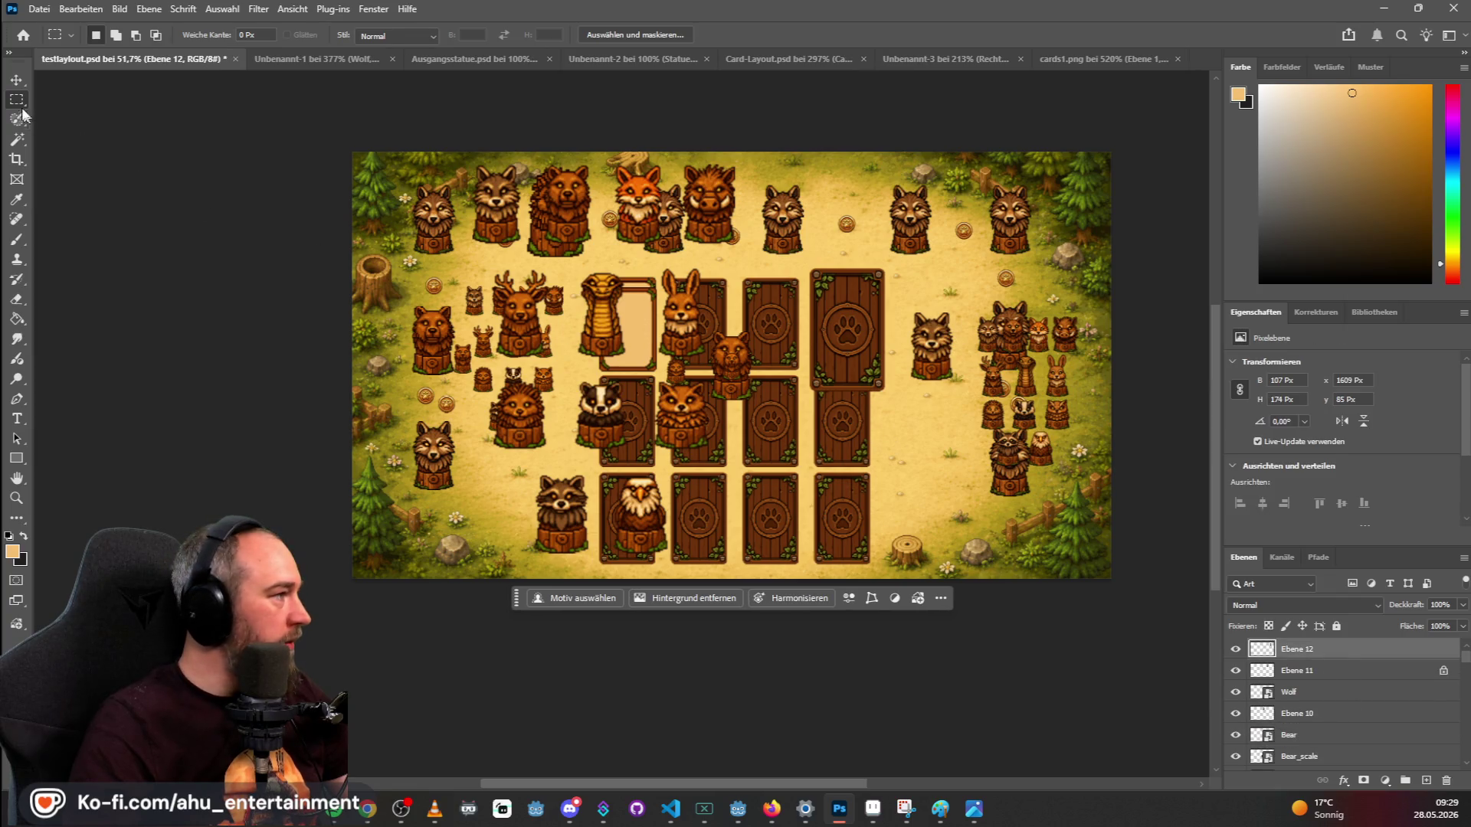
click(16, 79)
click(660, 357)
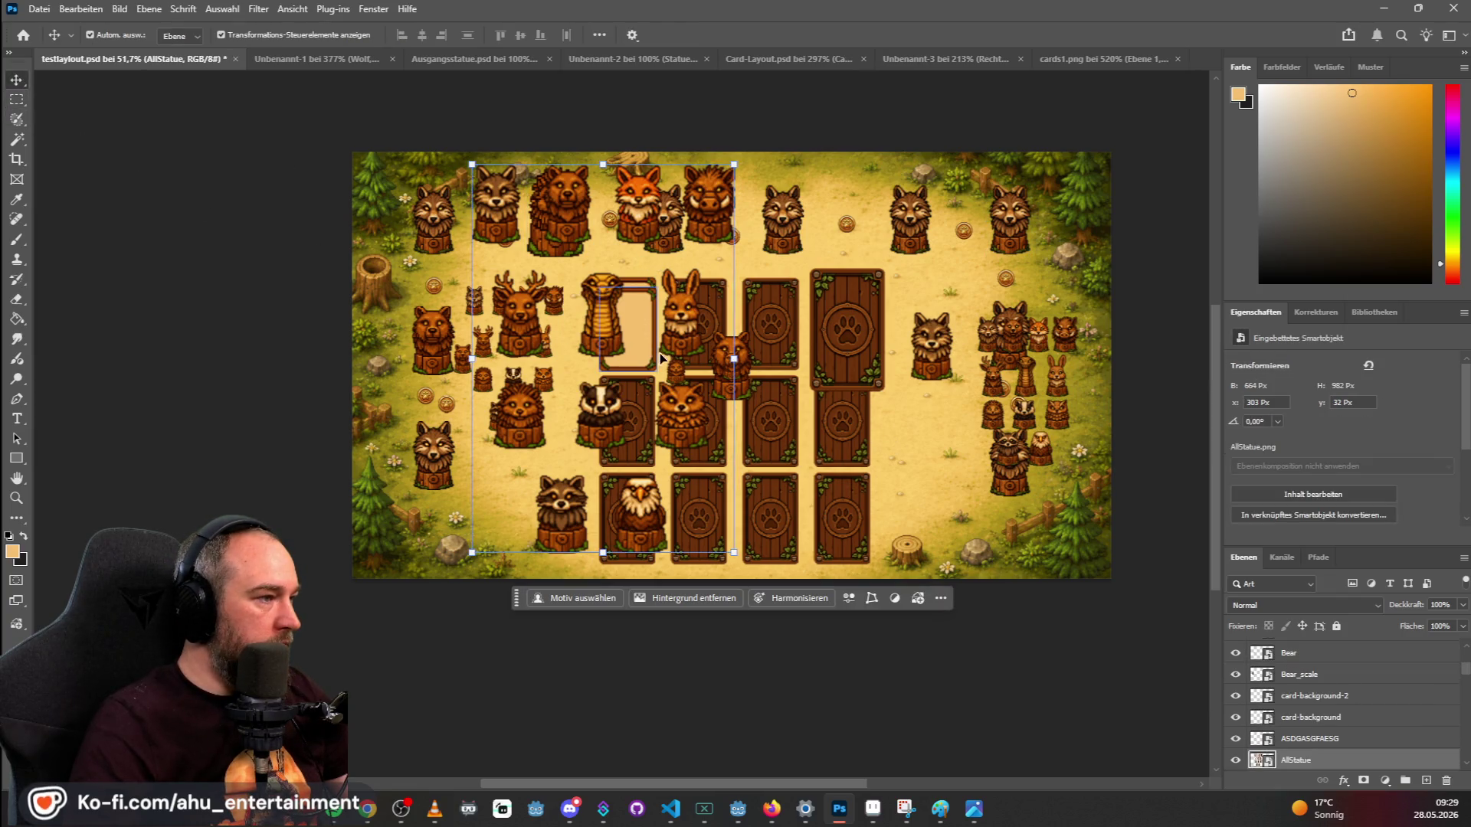
Step back through history to remove the statue grid and restore the boar card art.
key(ctrl+z)
key(ctrl+z)
key(ctrl+z)
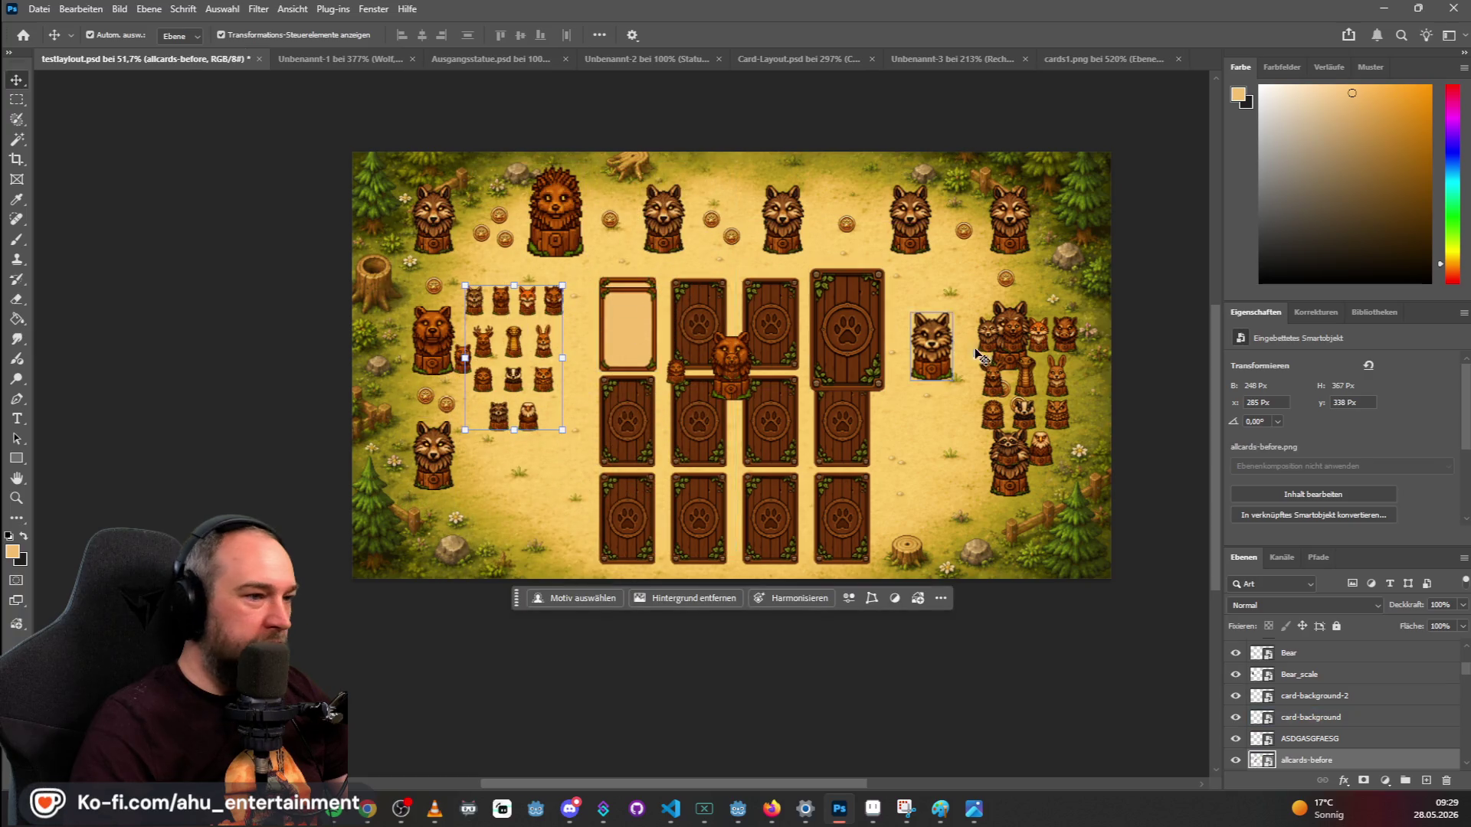
key(ctrl+z)
key(ctrl+z)
key(ctrl+z)
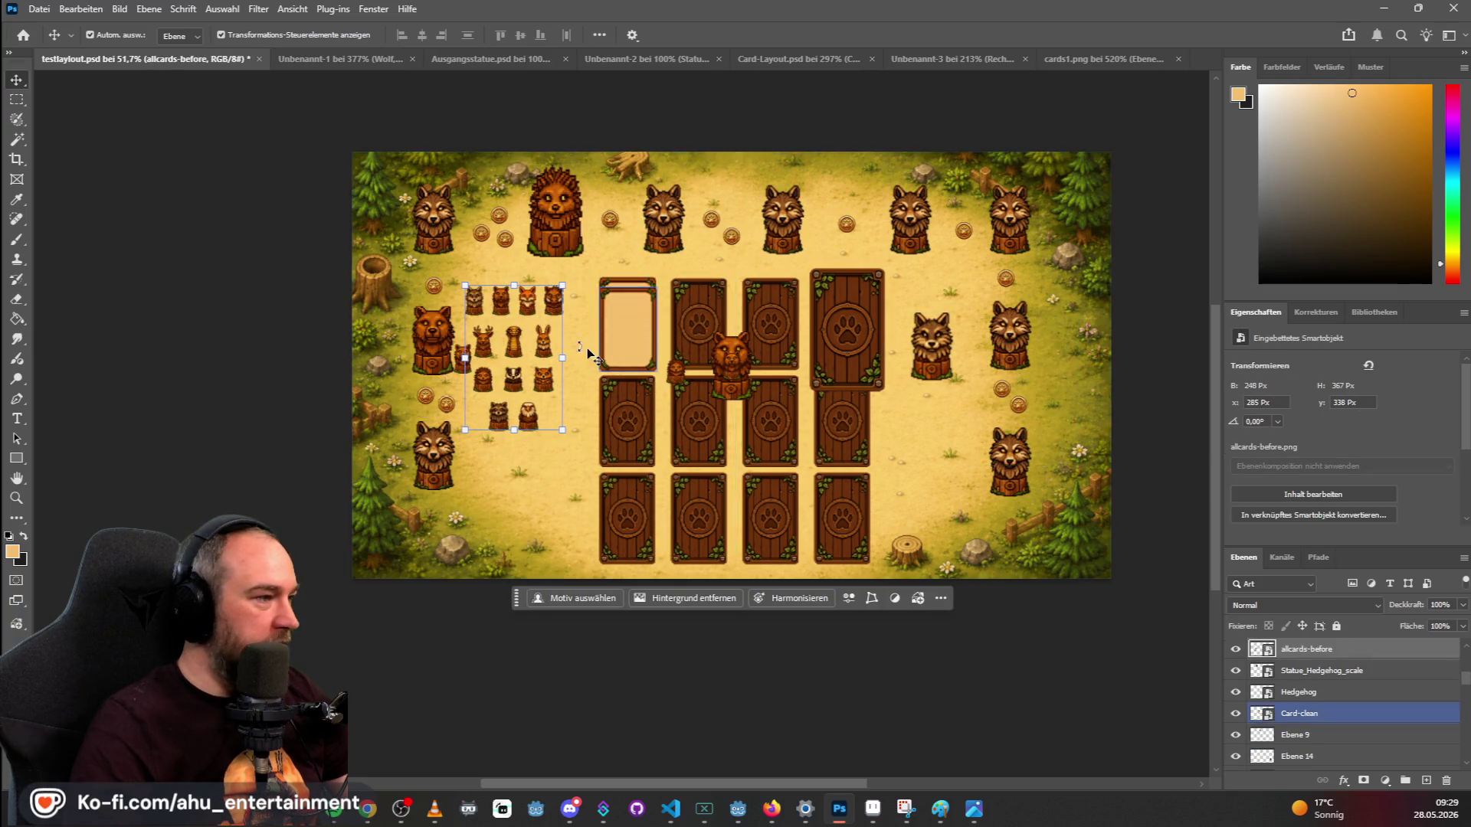
key(ctrl+z)
key(ctrl+z)
key(ctrl+z)
key(ctrl+z)
key(ctrl+z)
key(ctrl+z)
key(ctrl+z)
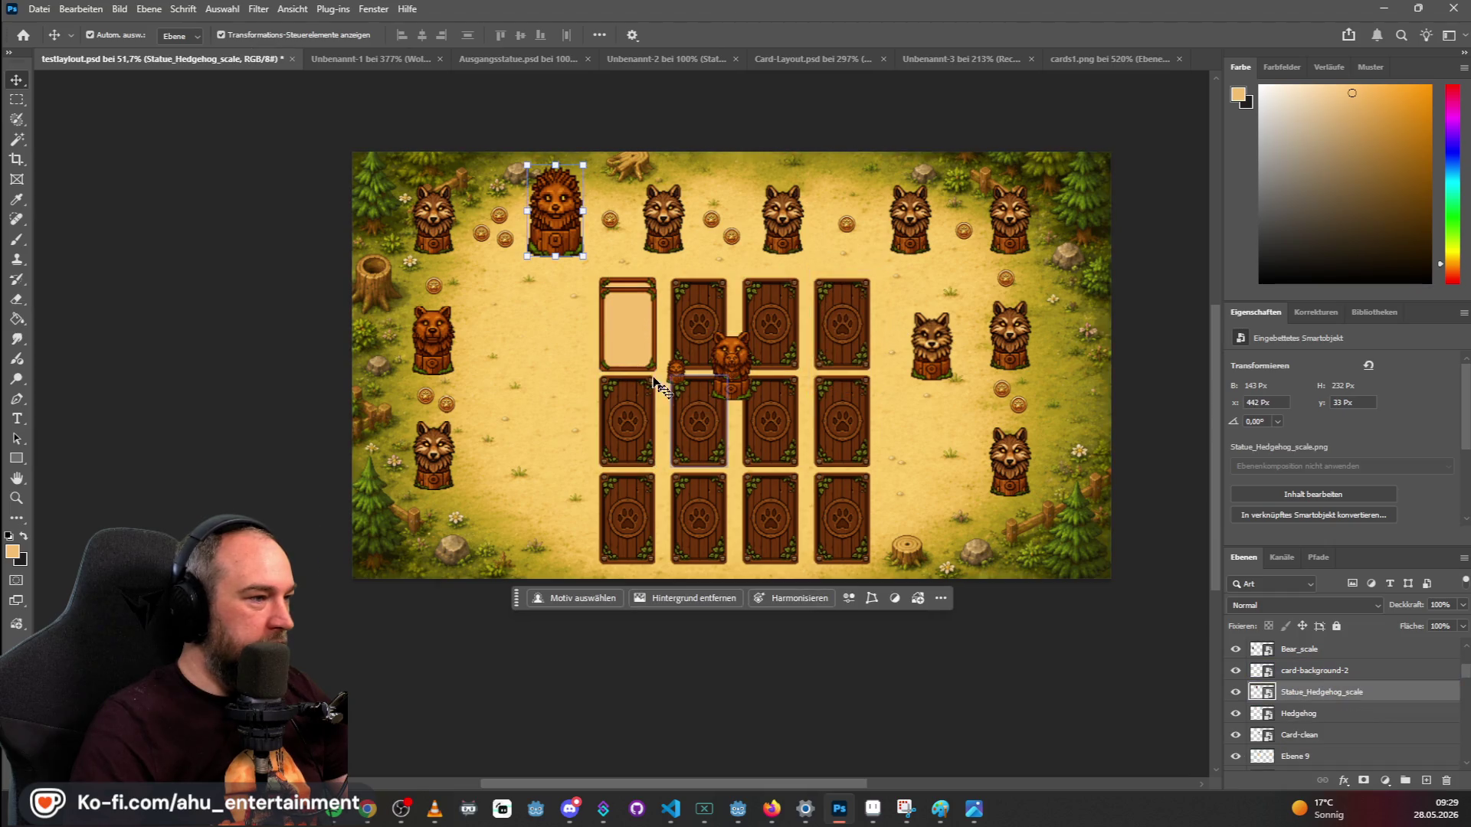
key(ctrl+shift+z)
key(ctrl+shift+z)
key(ctrl+shift+z)
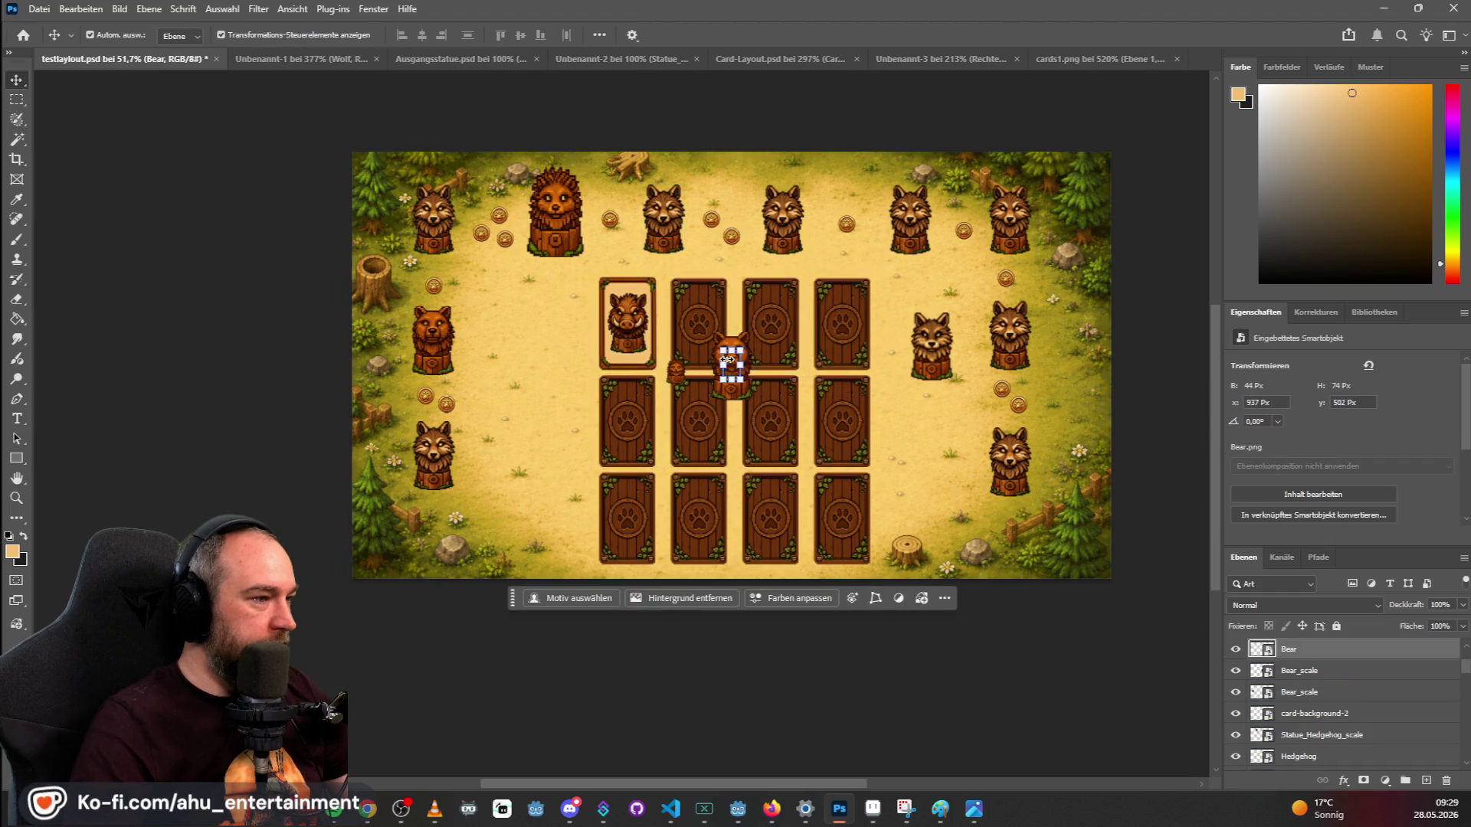
key(ctrl+z)
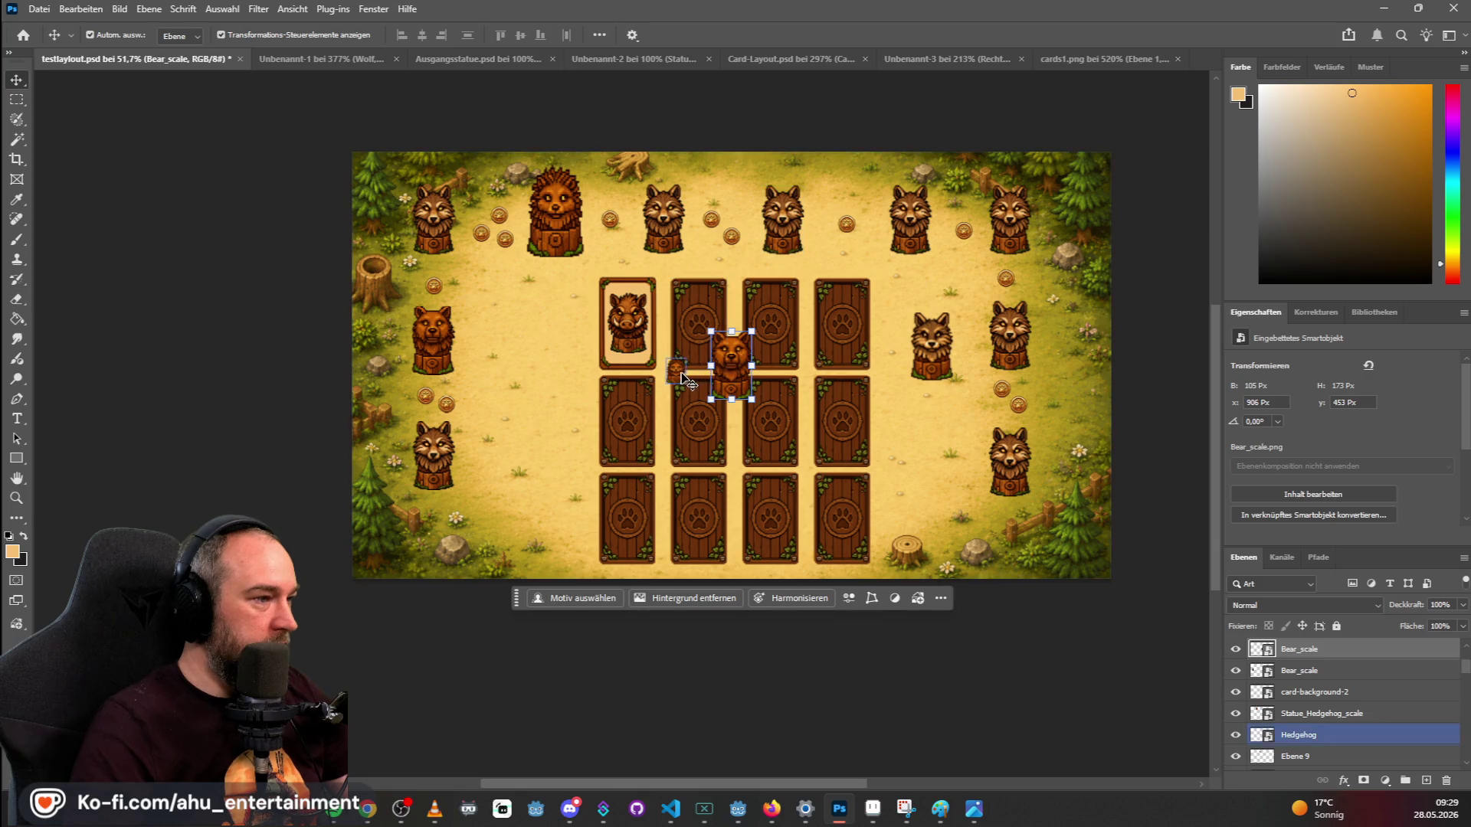
Move the small bear to the top-left and delete the hedgehog statue, revealing the wolf.
mouse_move(689, 374)
mouse_down()
mouse_move(460, 228)
mouse_move(464, 299)
mouse_move(439, 222)
mouse_up()
click(439, 230)
click(571, 307)
click(563, 200)
key(Delete)
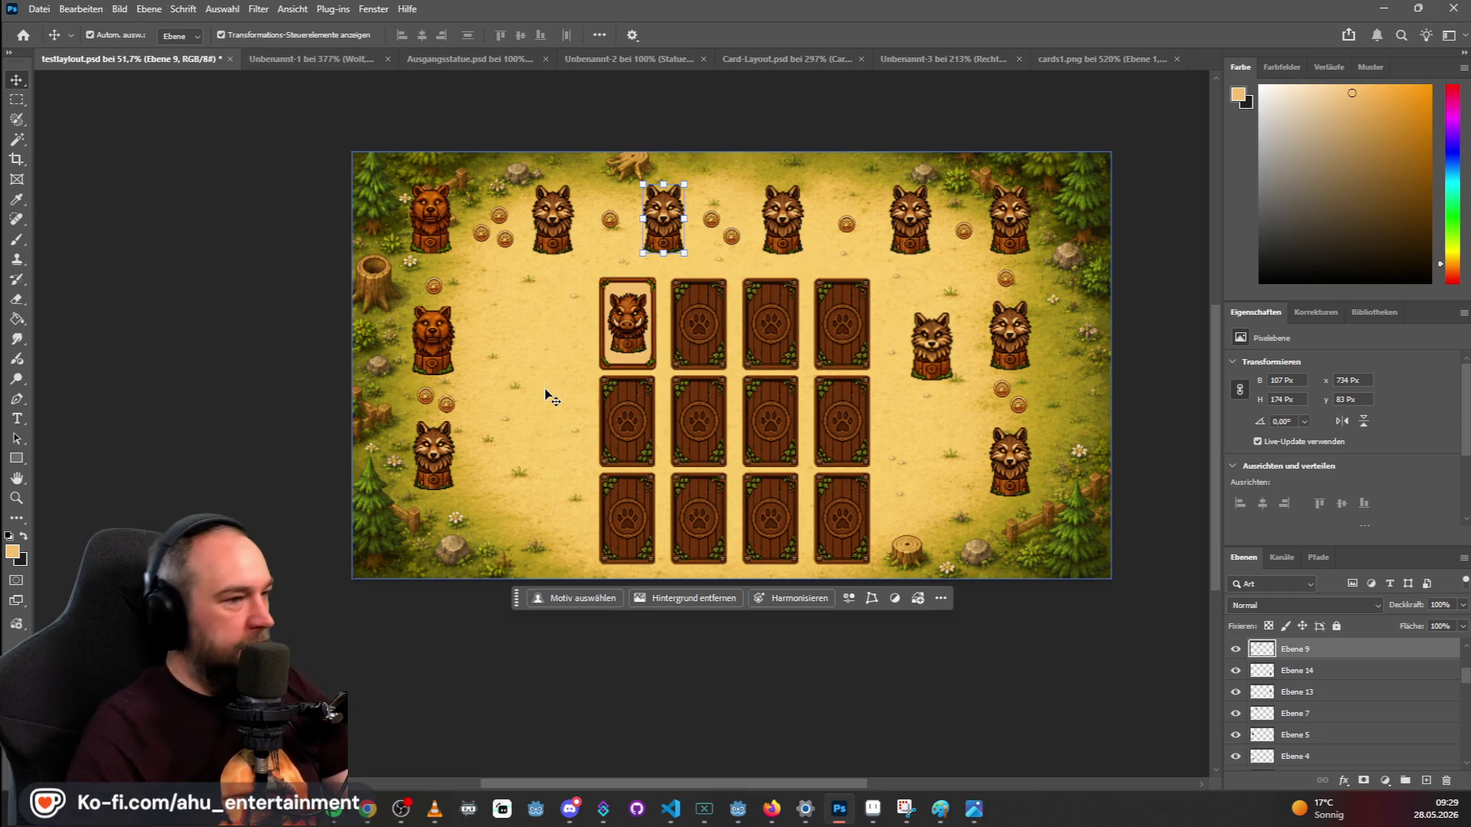
Move the middle-right wolf into the top row and commit card-bear.png on the second slot.
drag(930, 345, 783, 218)
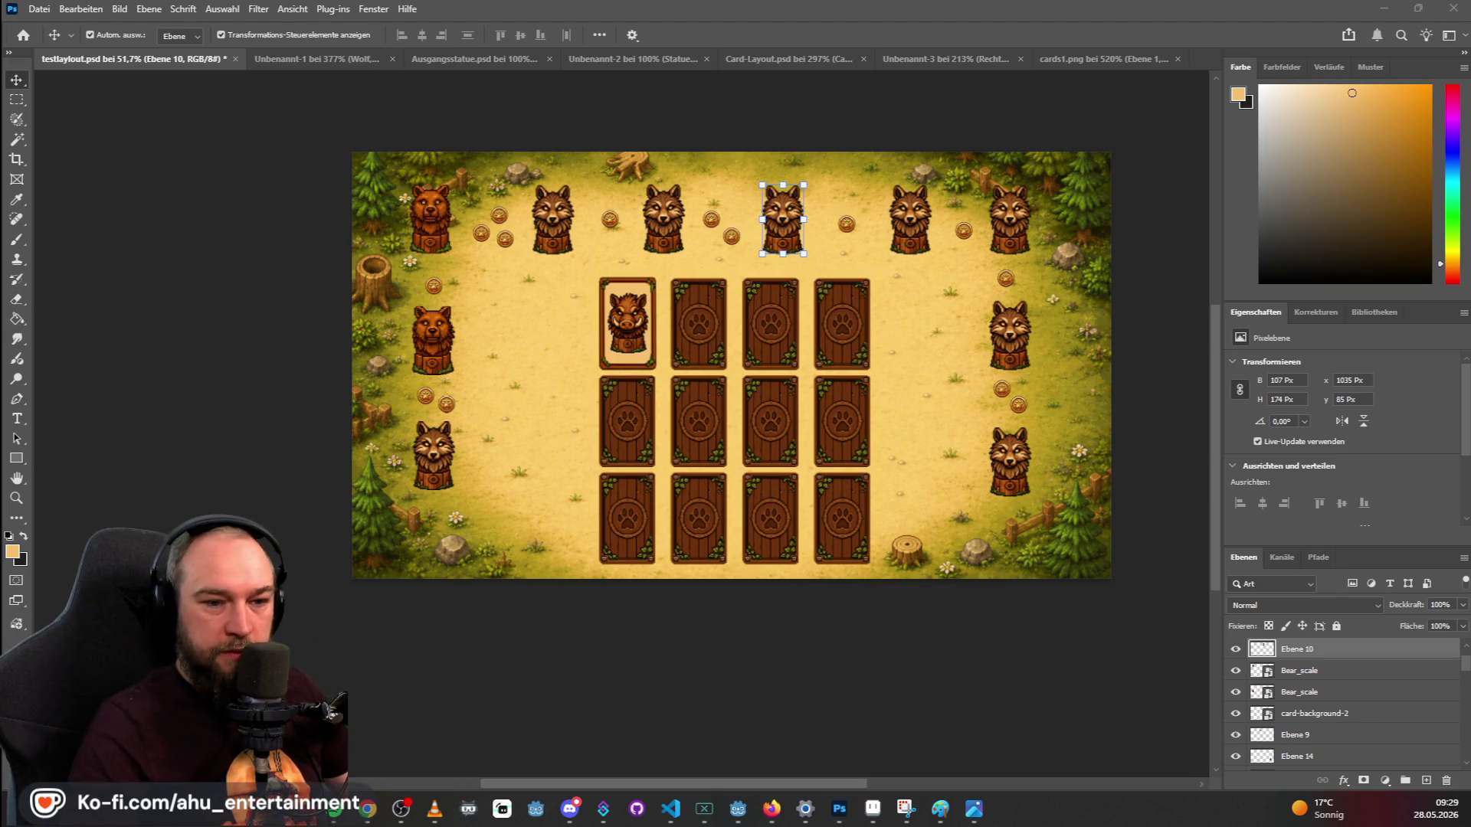
drag(1382, 557, 710, 335)
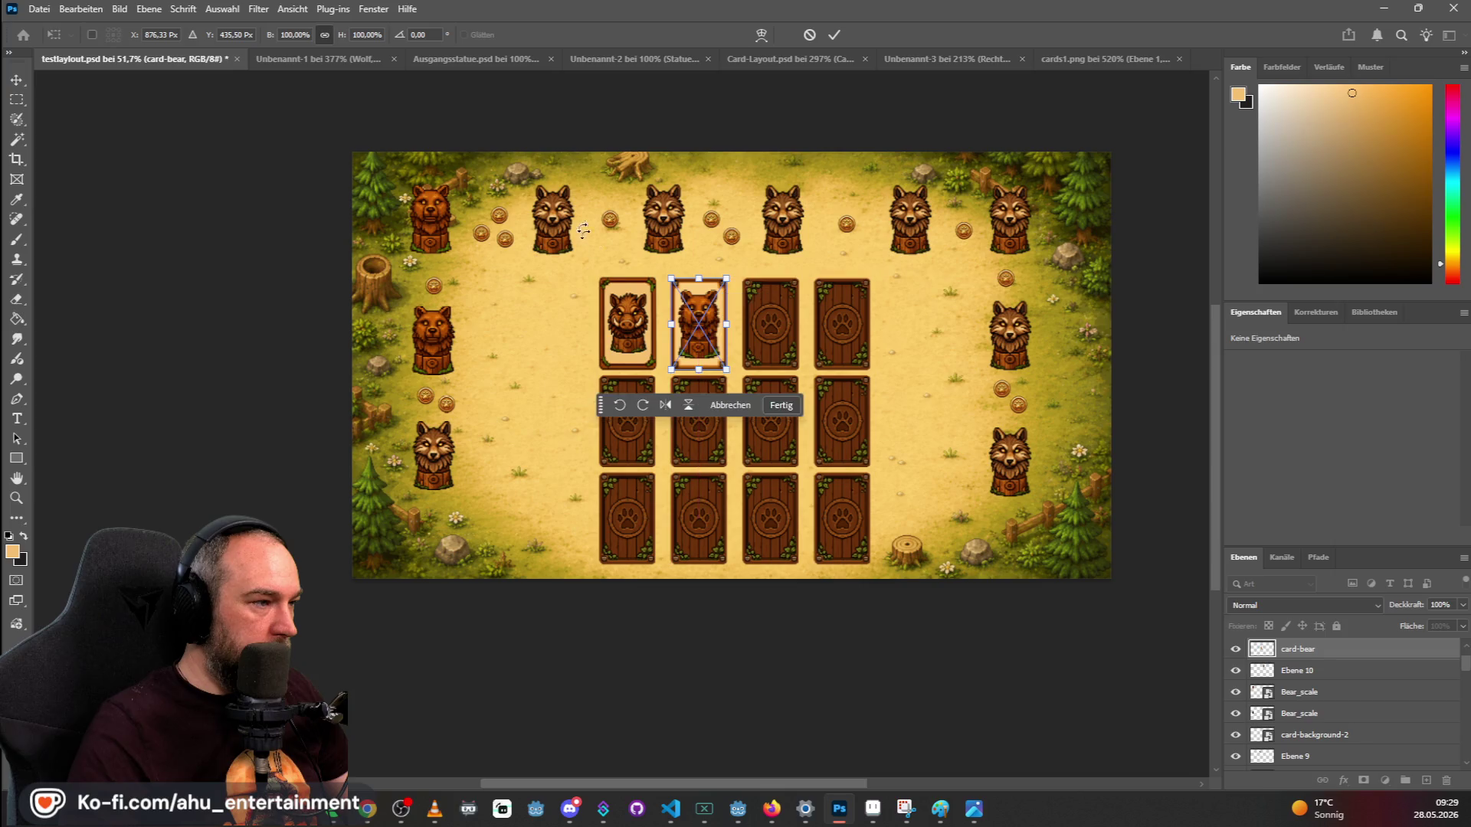
key(Return)
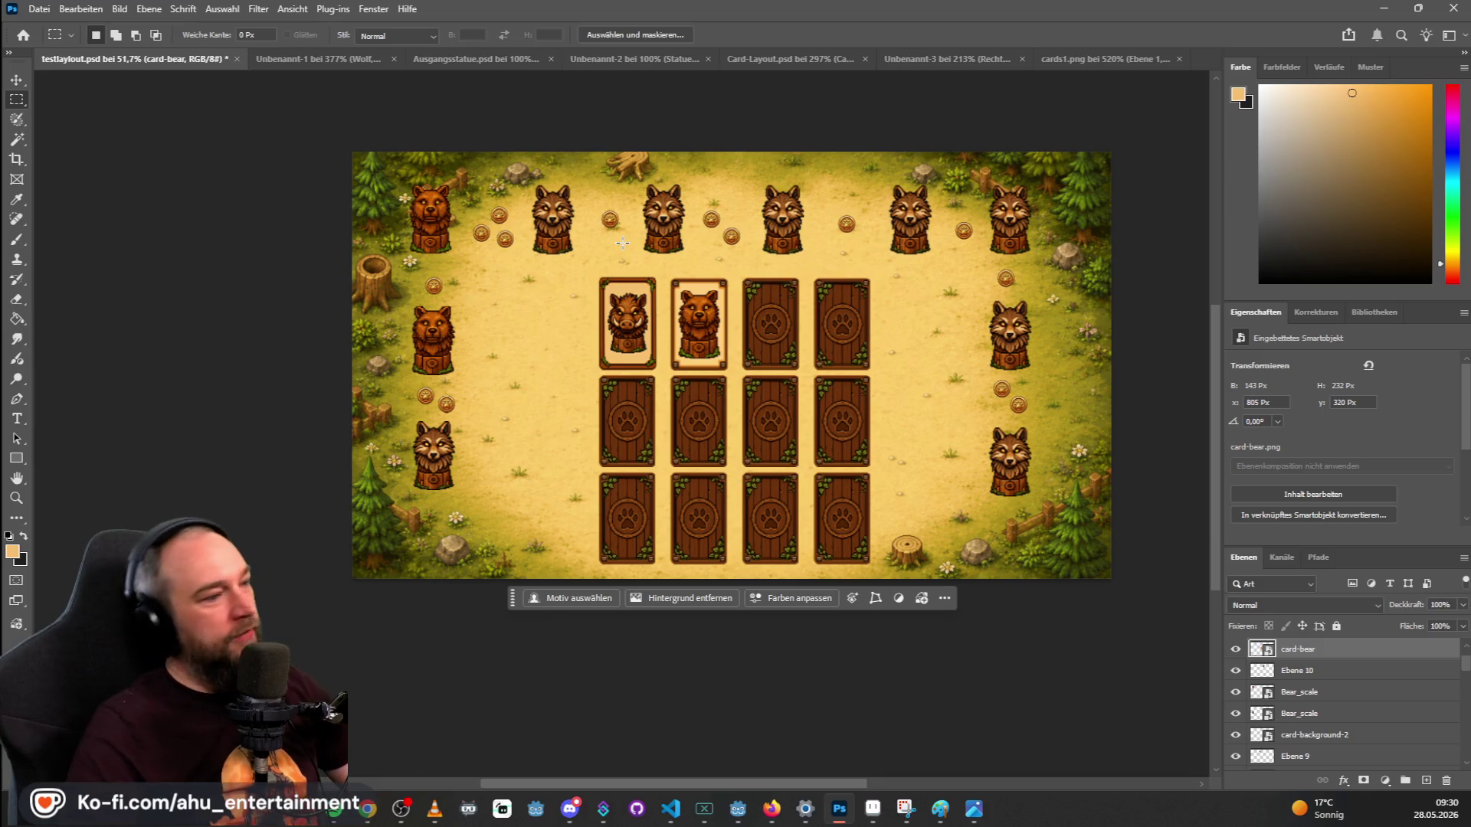
scroll(709, 332, up, 1)
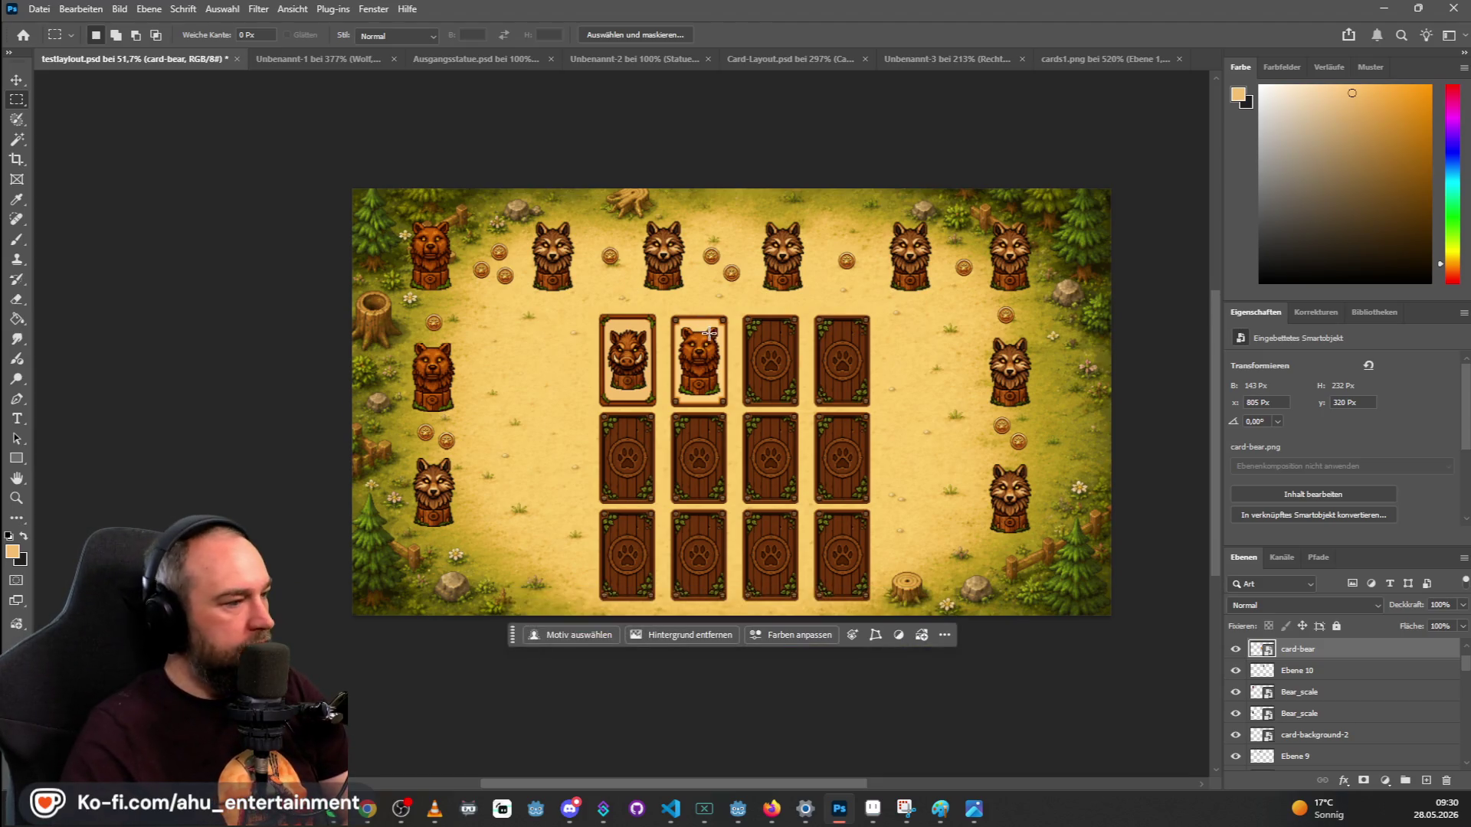
scroll(709, 332, up, 4)
scroll(739, 355, up, 1)
scroll(834, 263, down, 3)
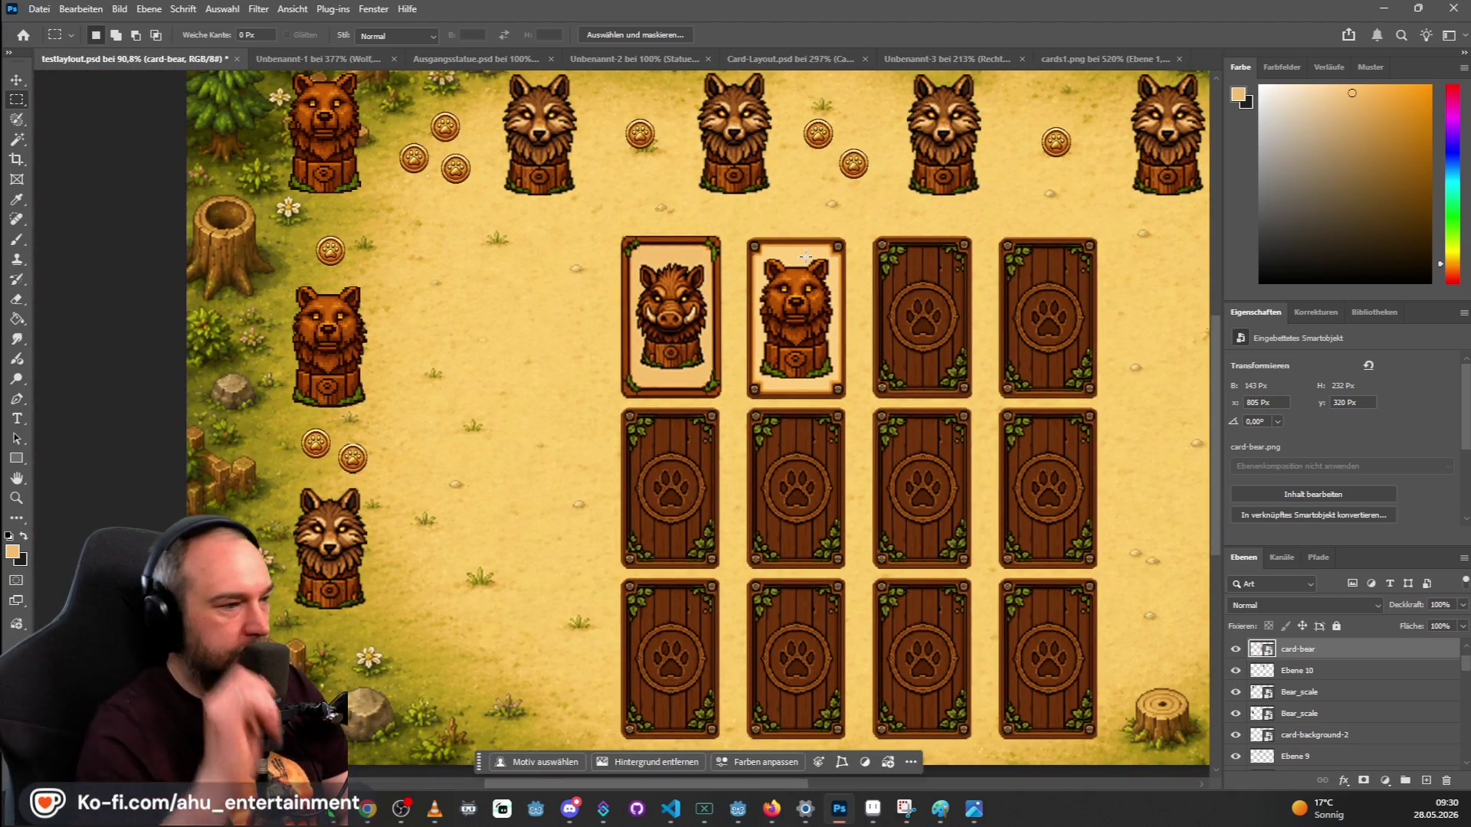
scroll(804, 255, down, 1)
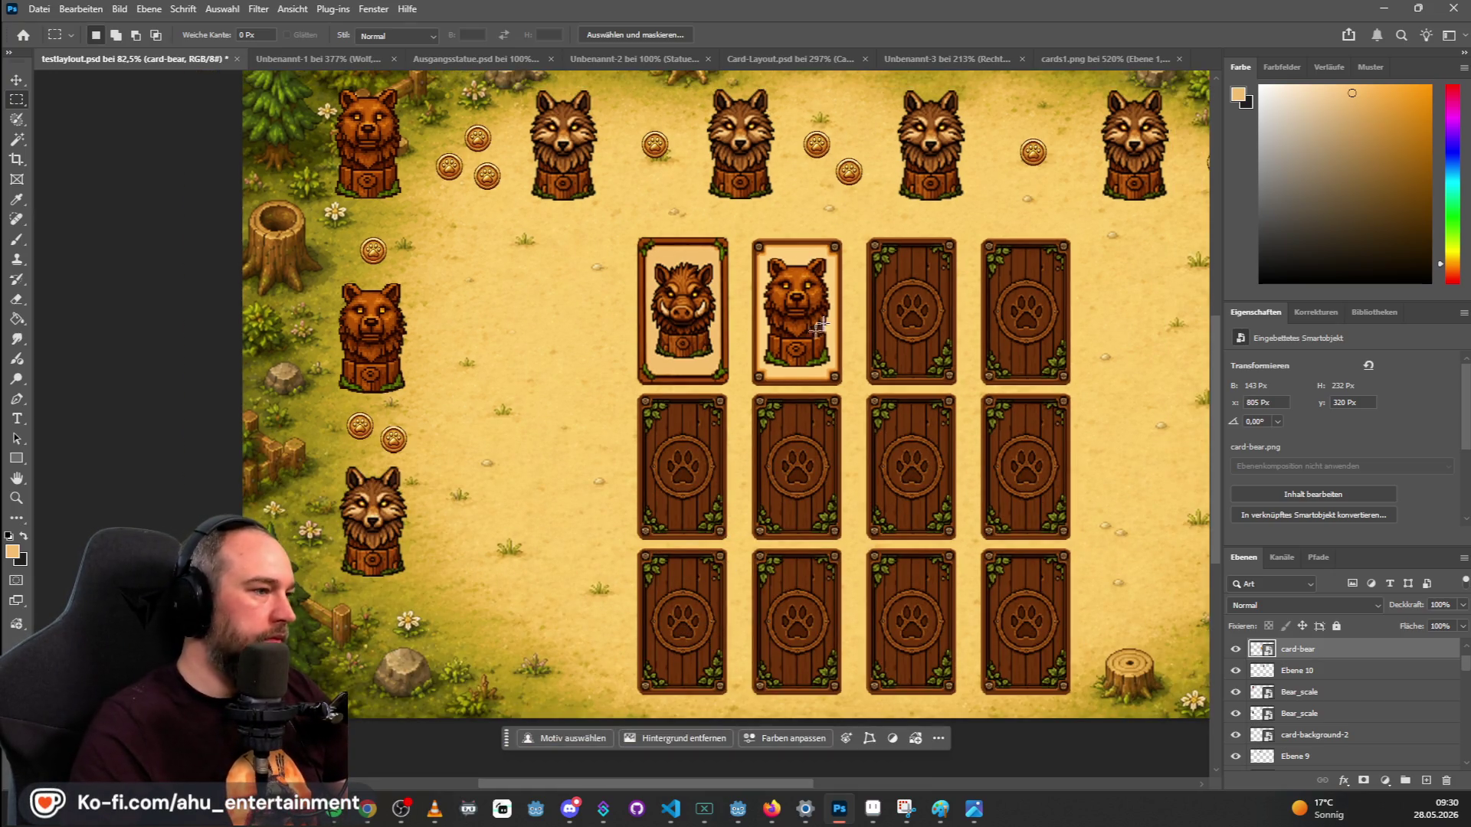
scroll(919, 247, down, 1)
drag(697, 782, 785, 783)
scroll(545, 190, down, 4)
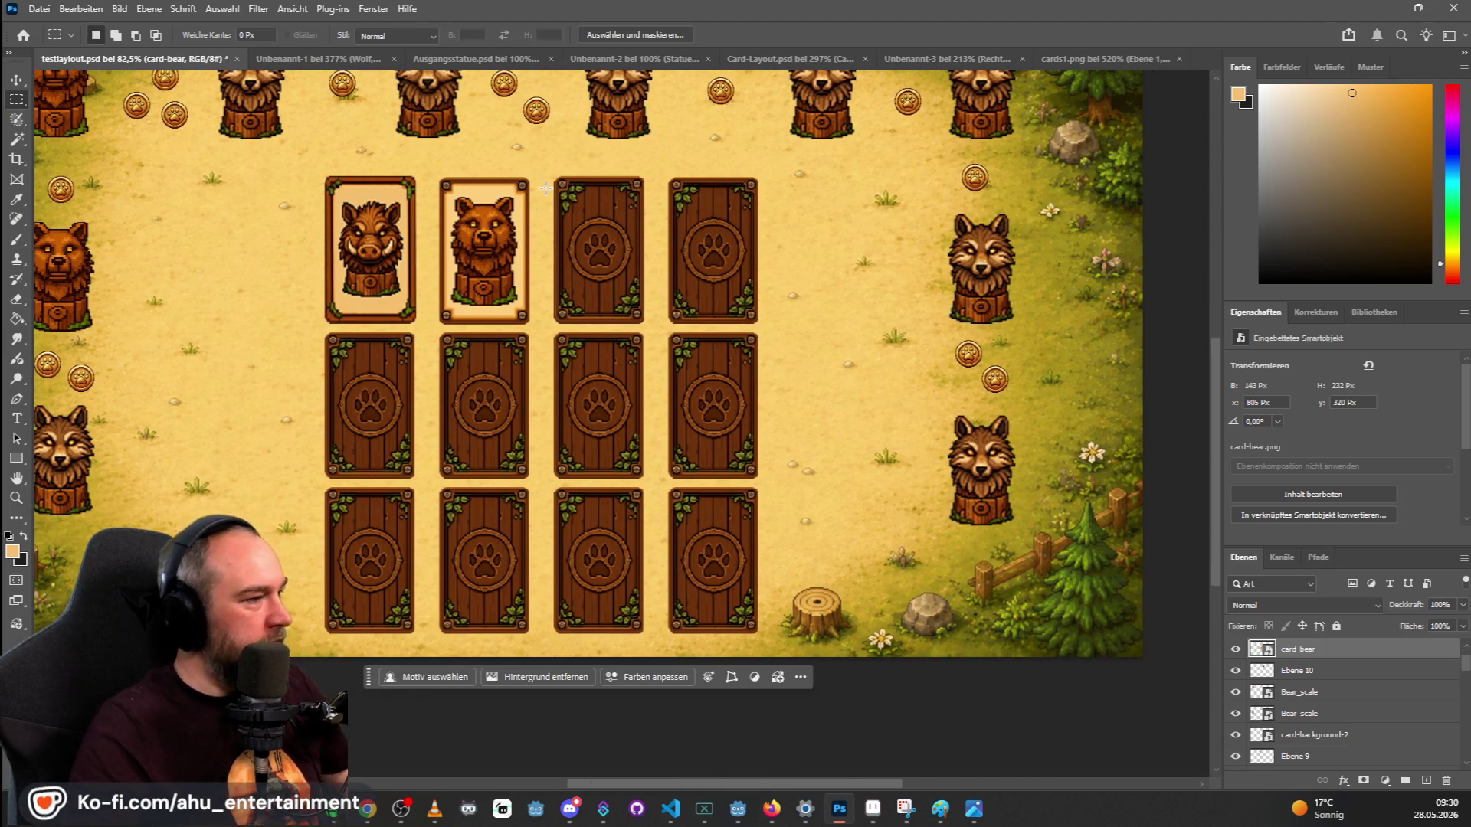
scroll(545, 189, down, 3)
scroll(858, 360, up, 3)
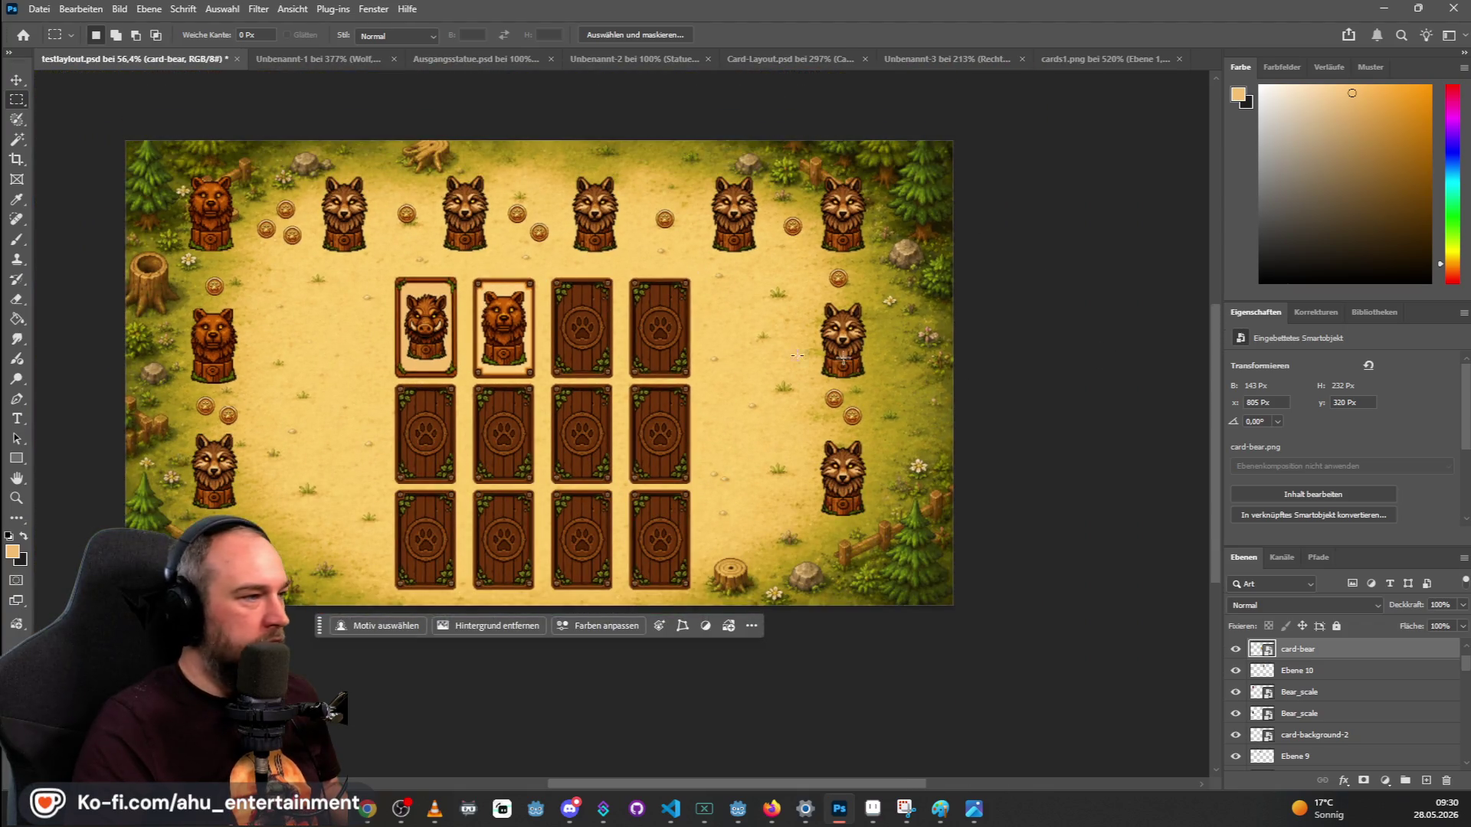
scroll(317, 244, left, 1)
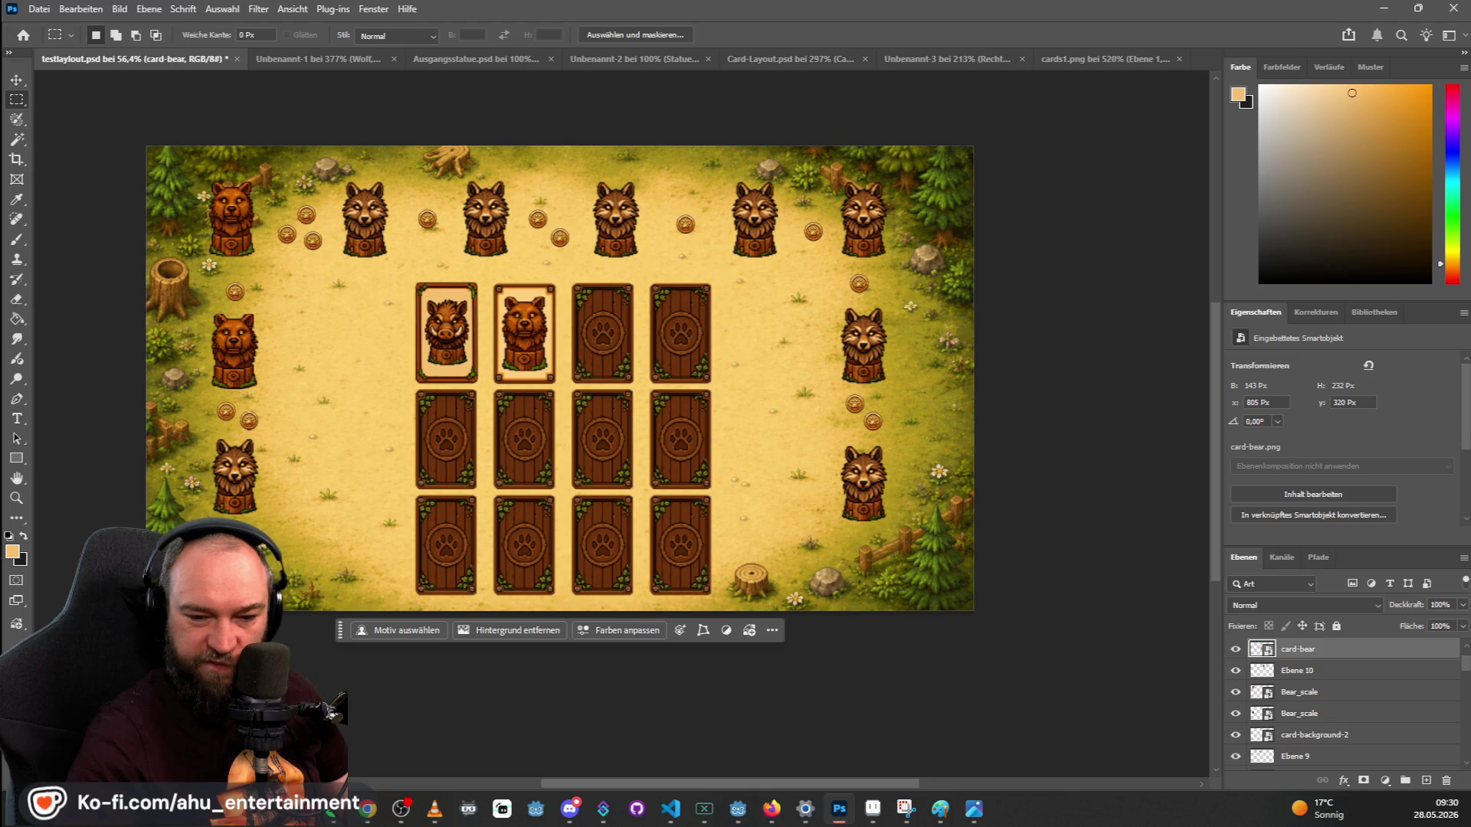
key(alt+Tab)
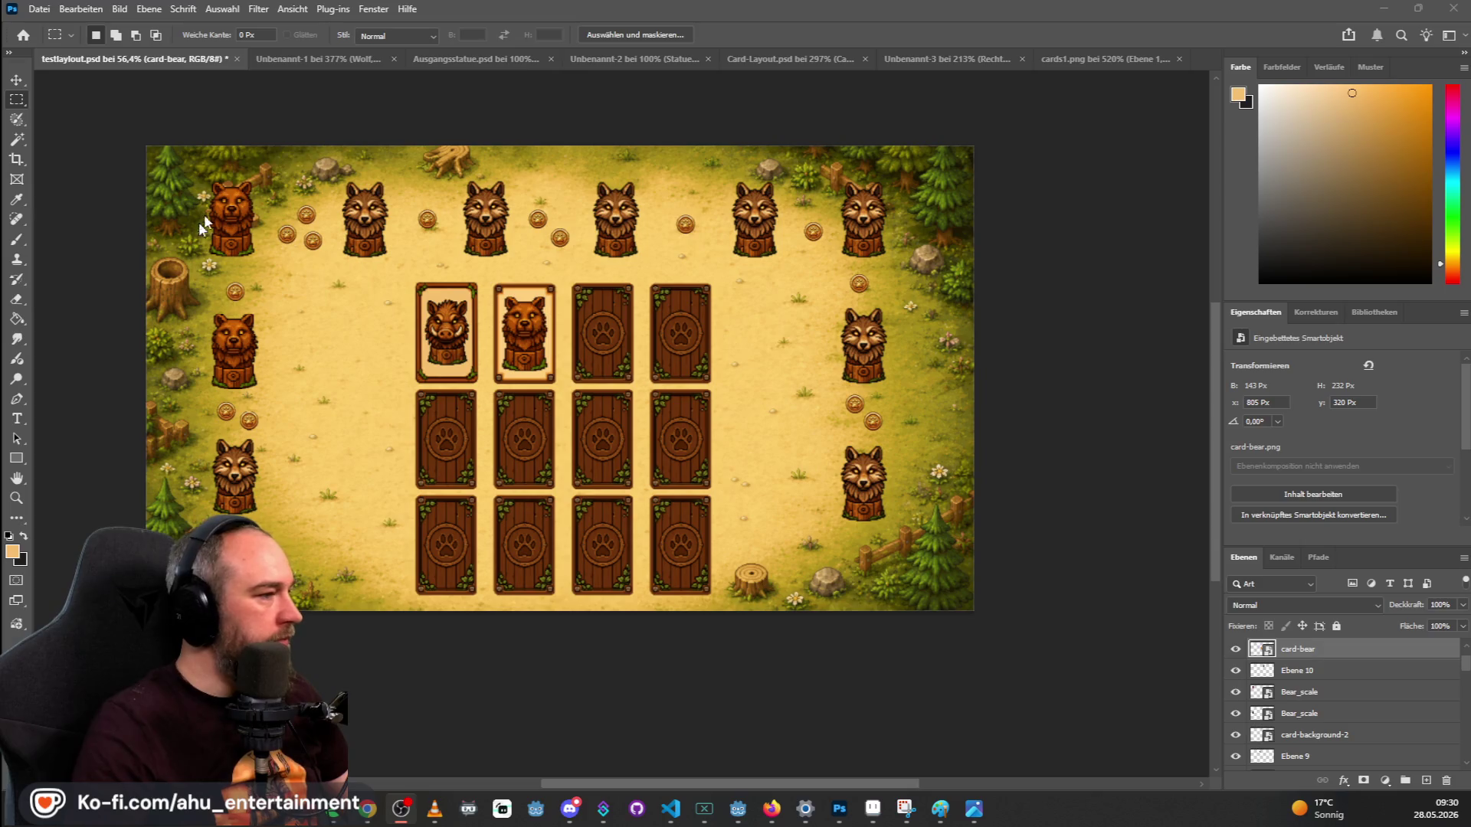
scroll(359, 291, up, 1)
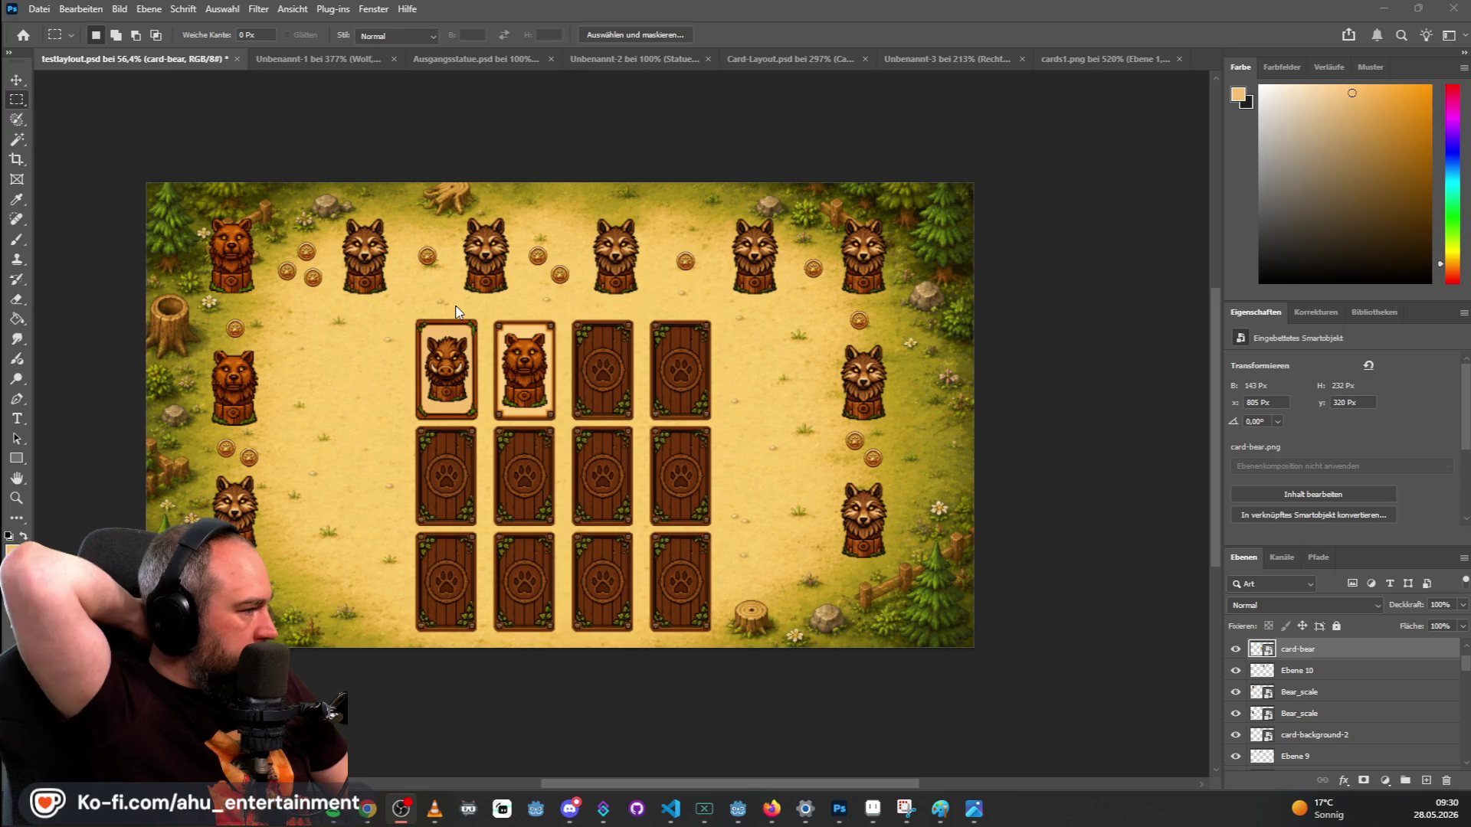
scroll(475, 391, up, 1)
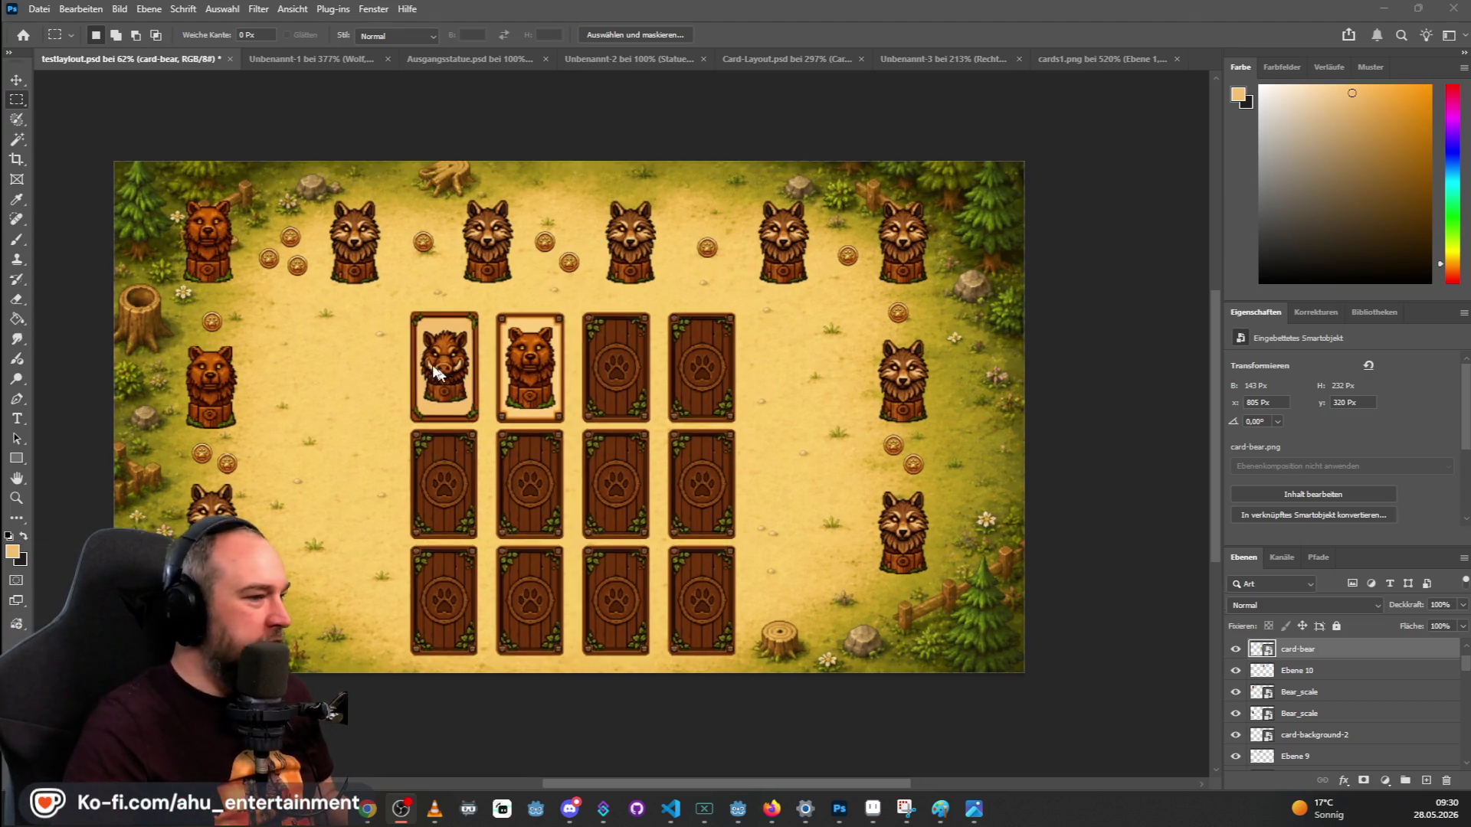
scroll(455, 354, up, 4)
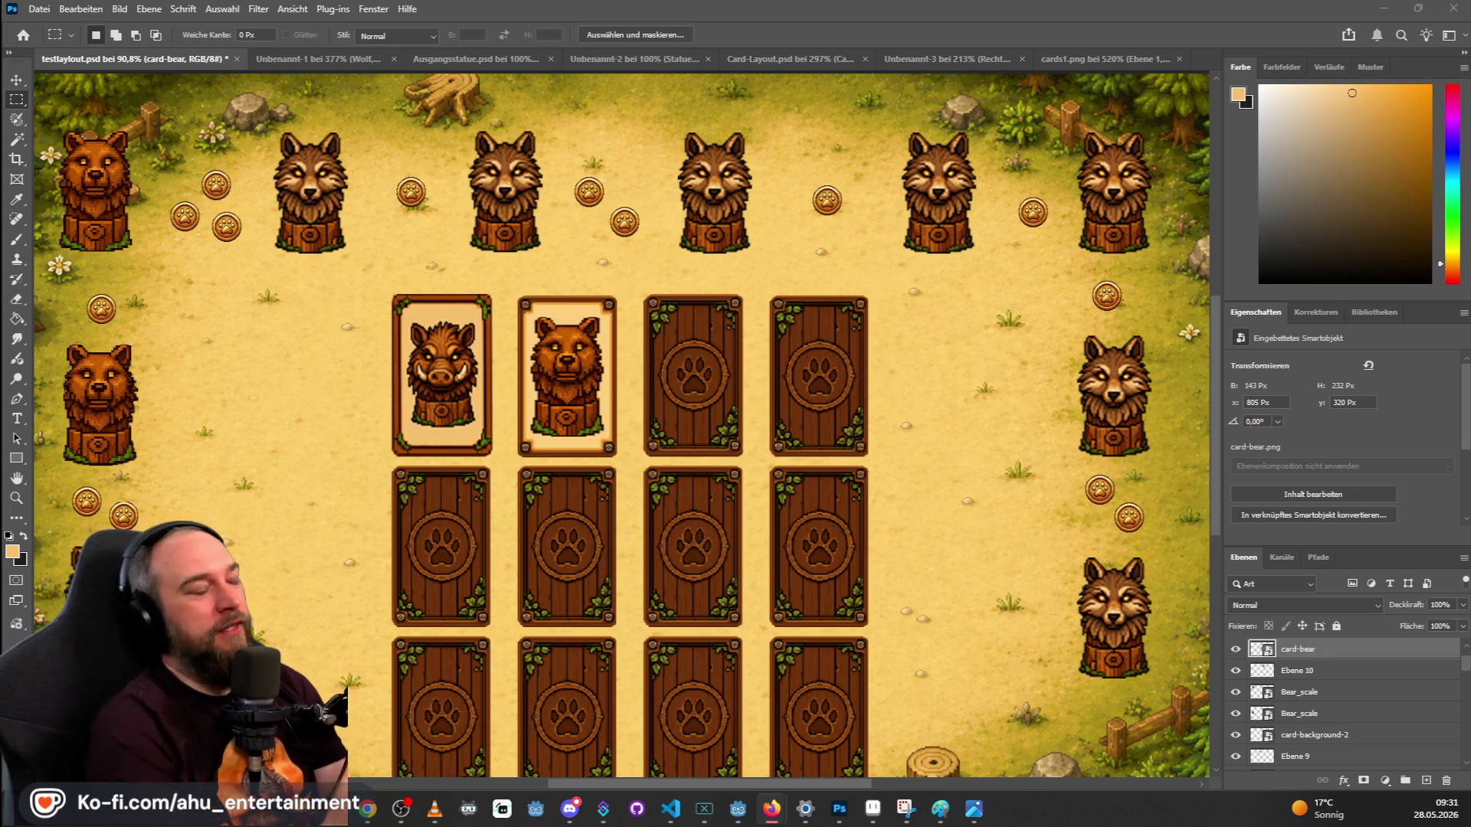
scroll(621, 528, down, 3)
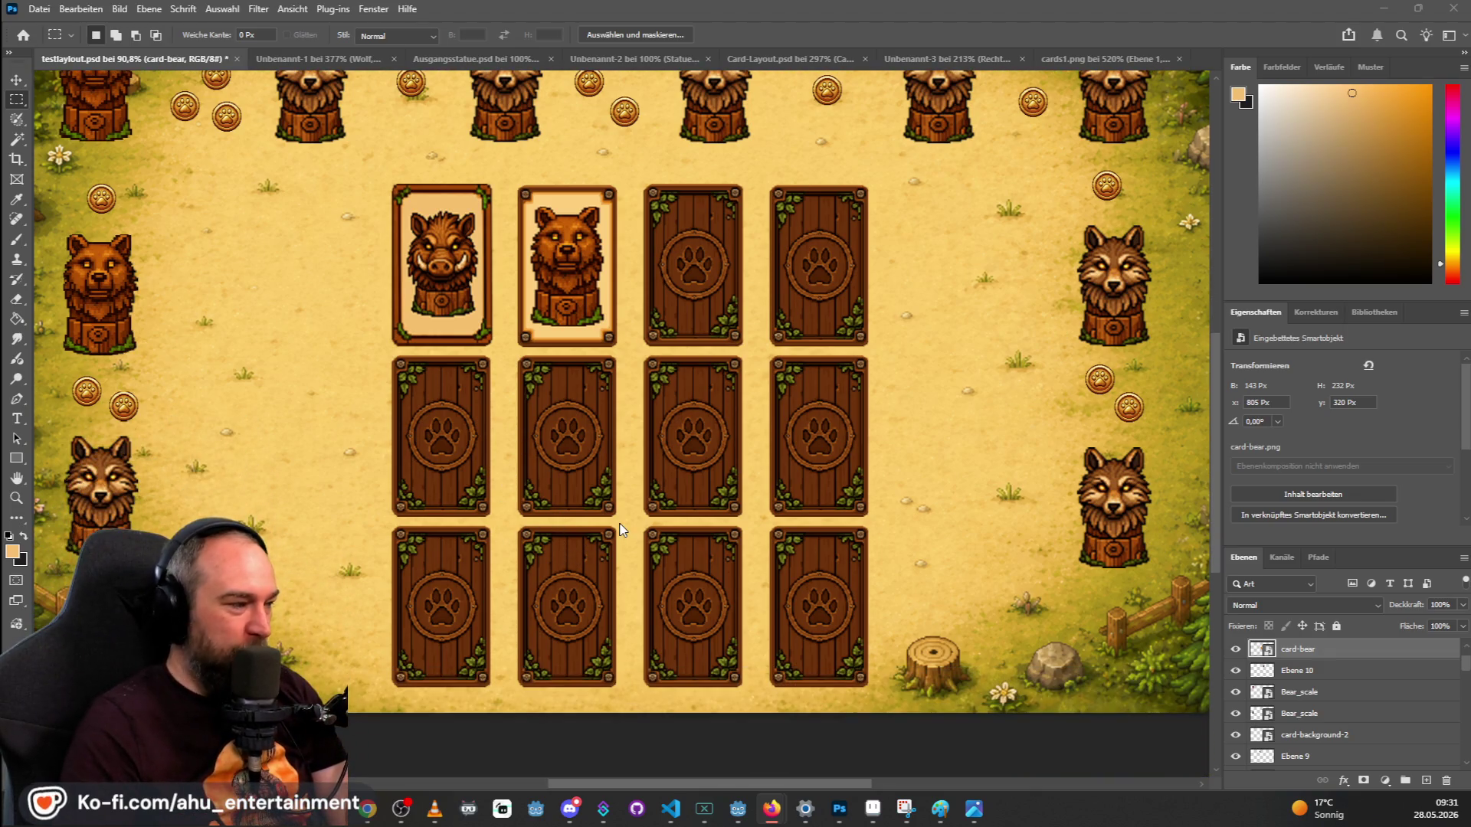
scroll(716, 314, up, 1)
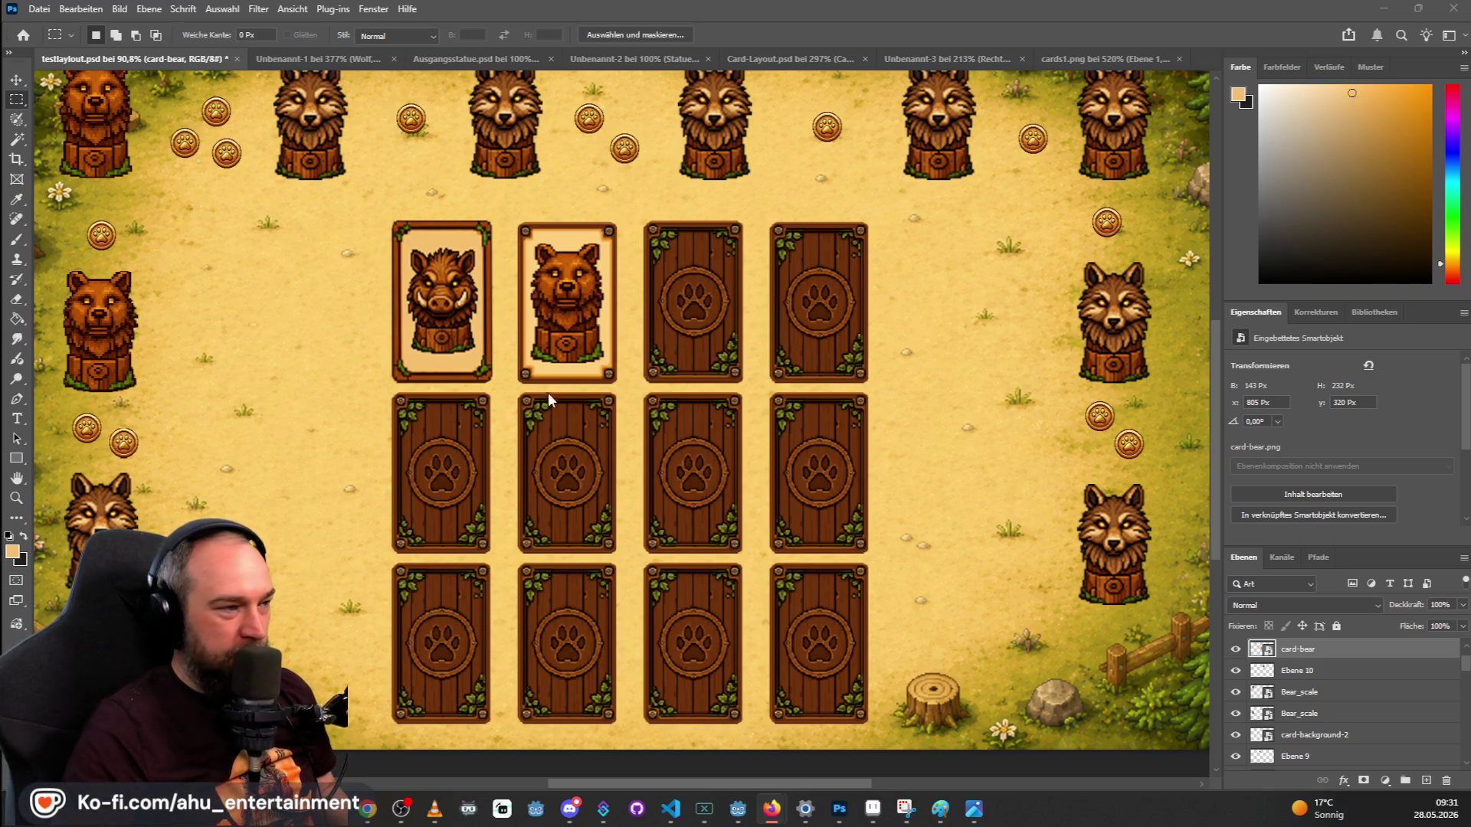
scroll(545, 396, down, 4)
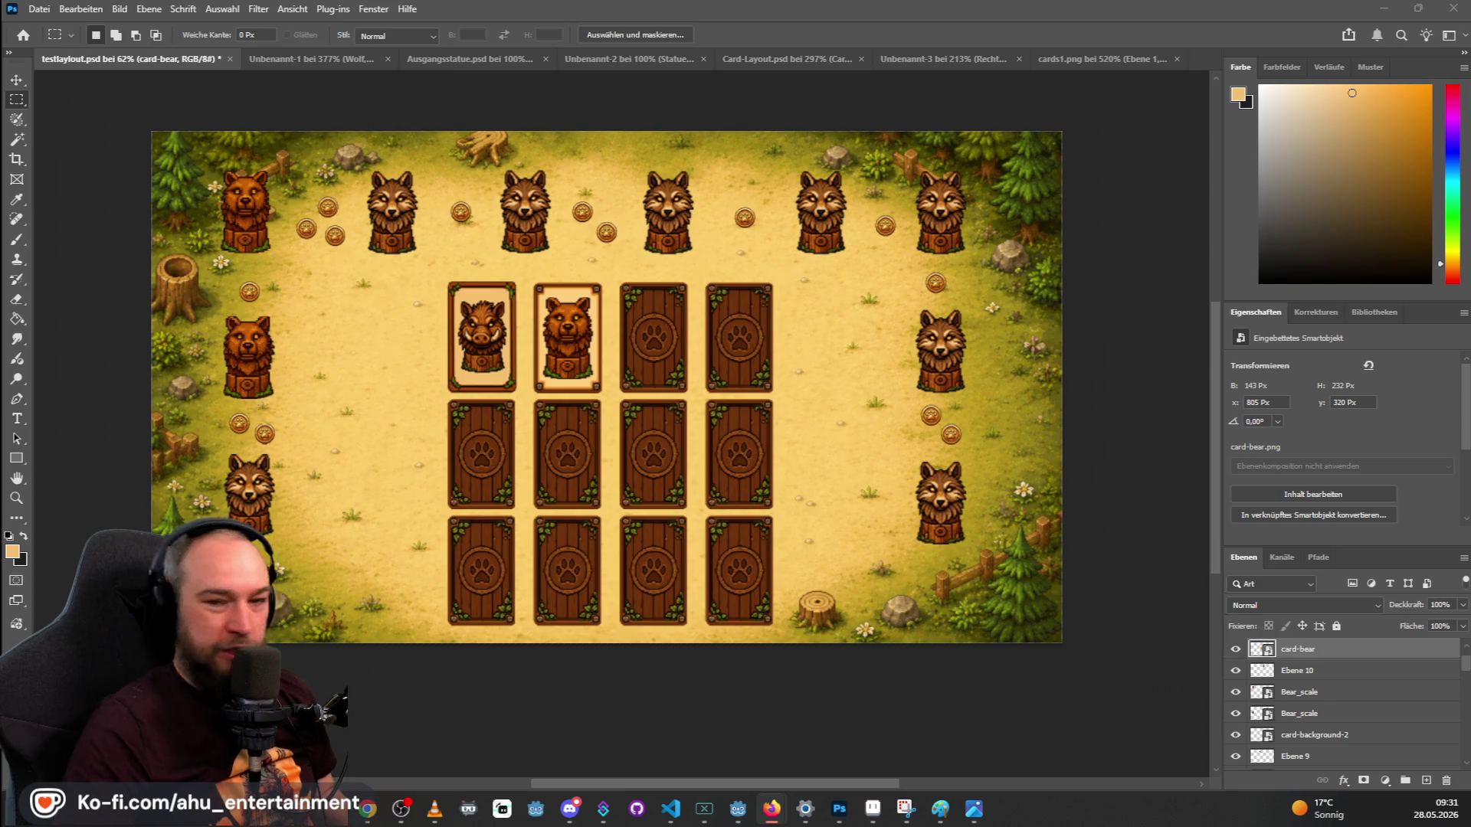
scroll(341, 600, down, 1)
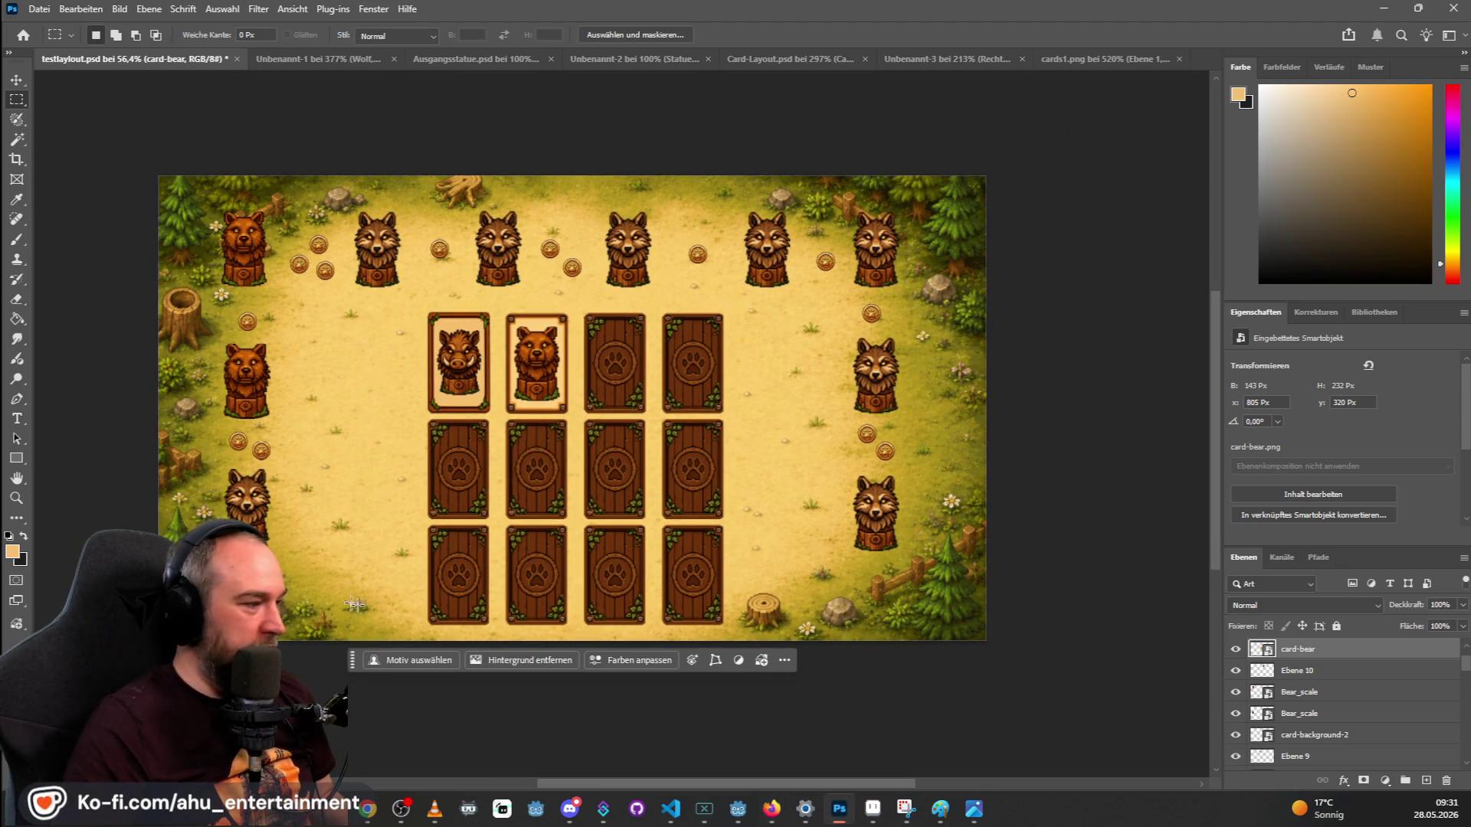
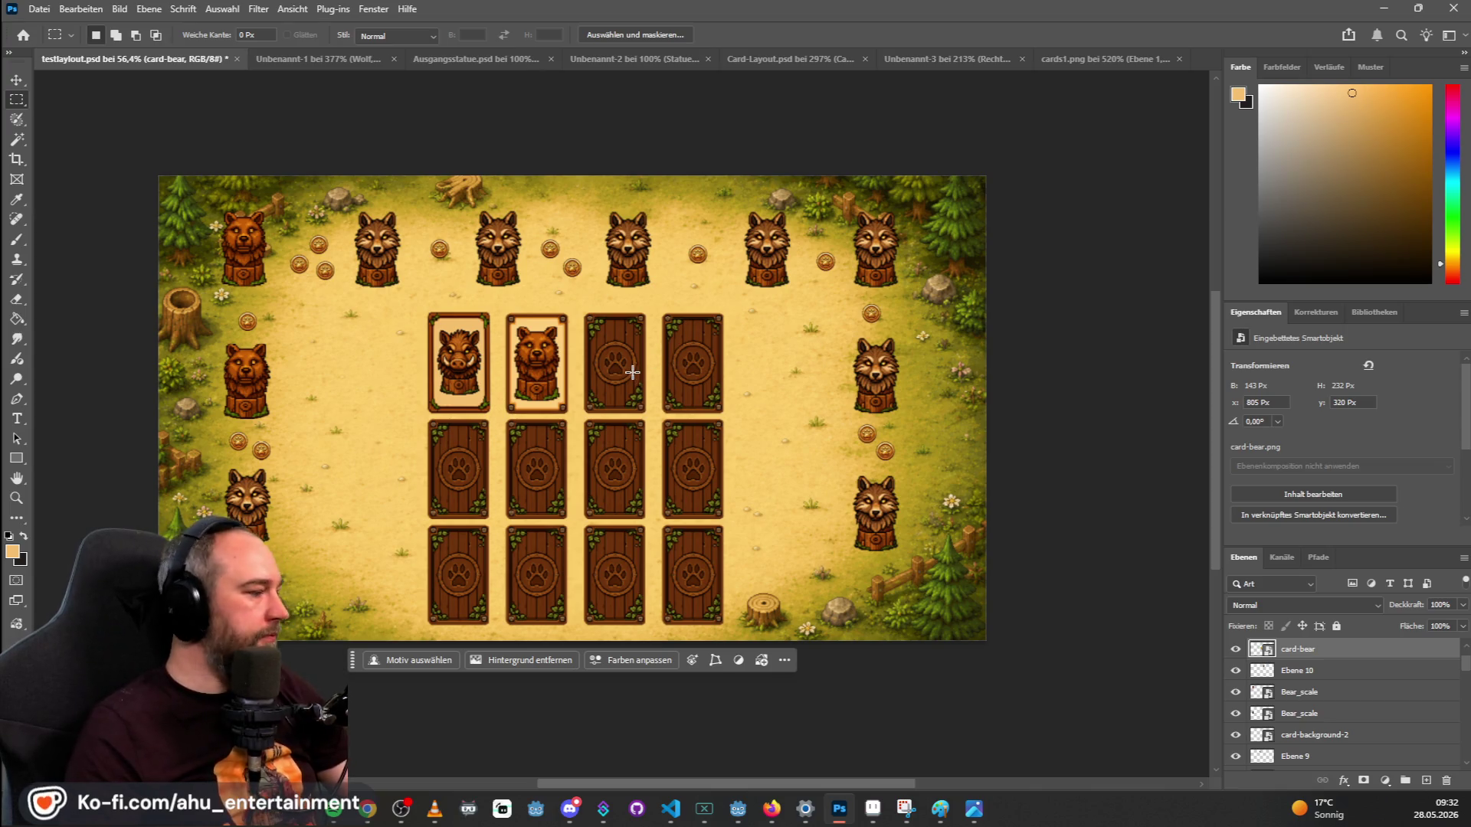
Check the old forest background, then place hintergrund.png into the board layout.
scroll(448, 450, up, 1)
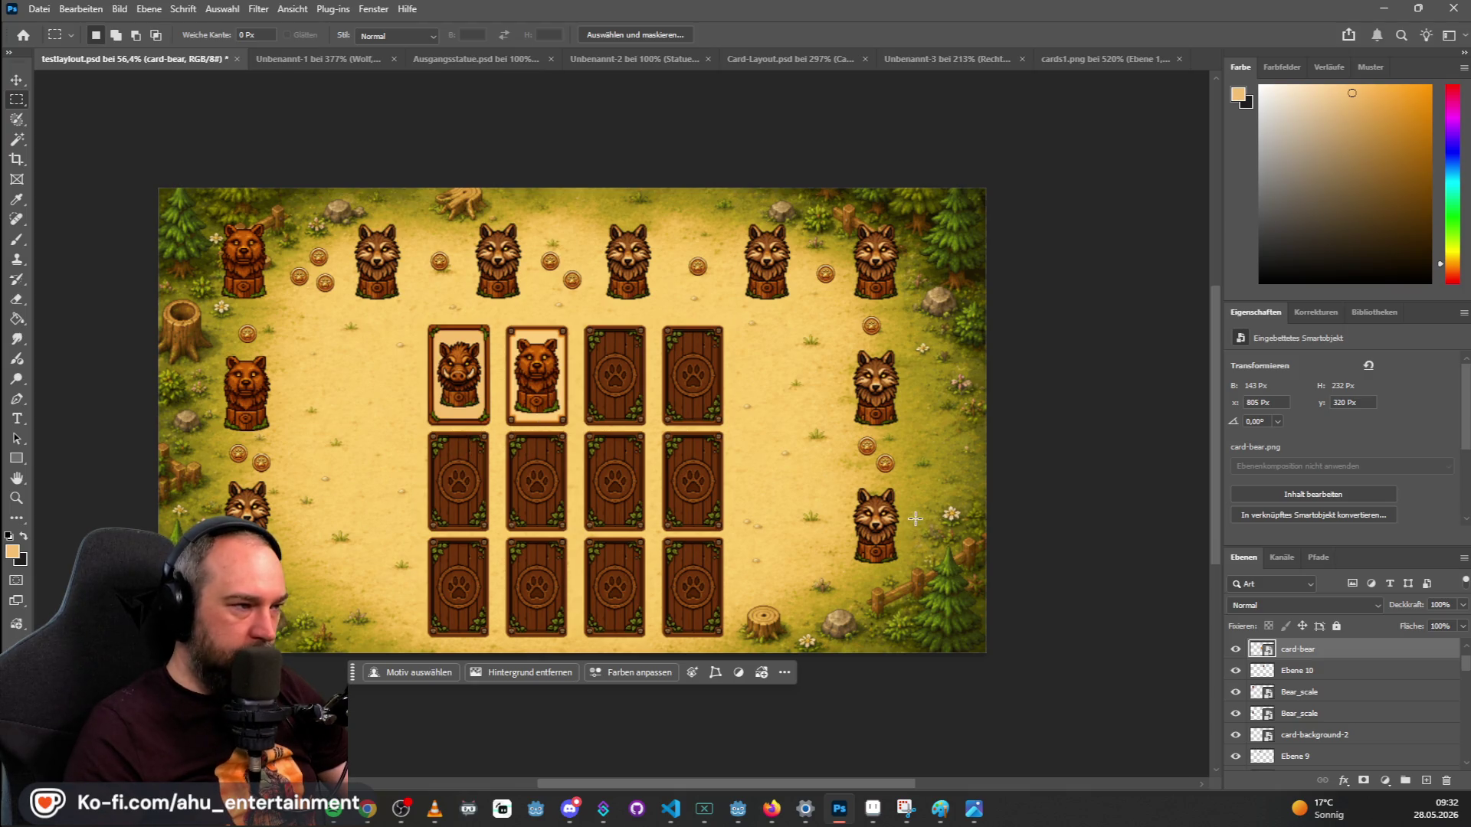
scroll(1416, 750, down, 3)
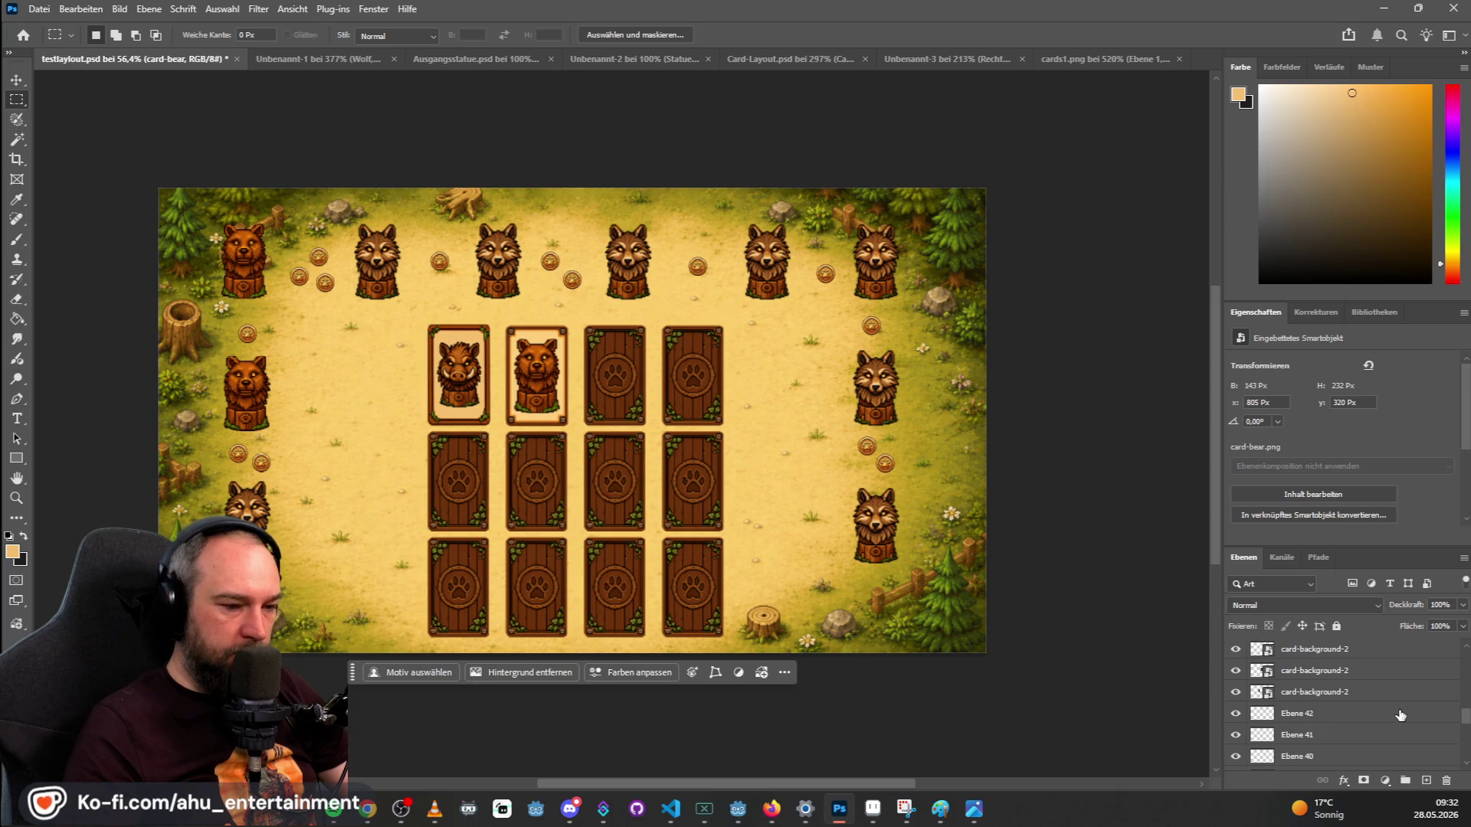
scroll(1396, 717, down, 3)
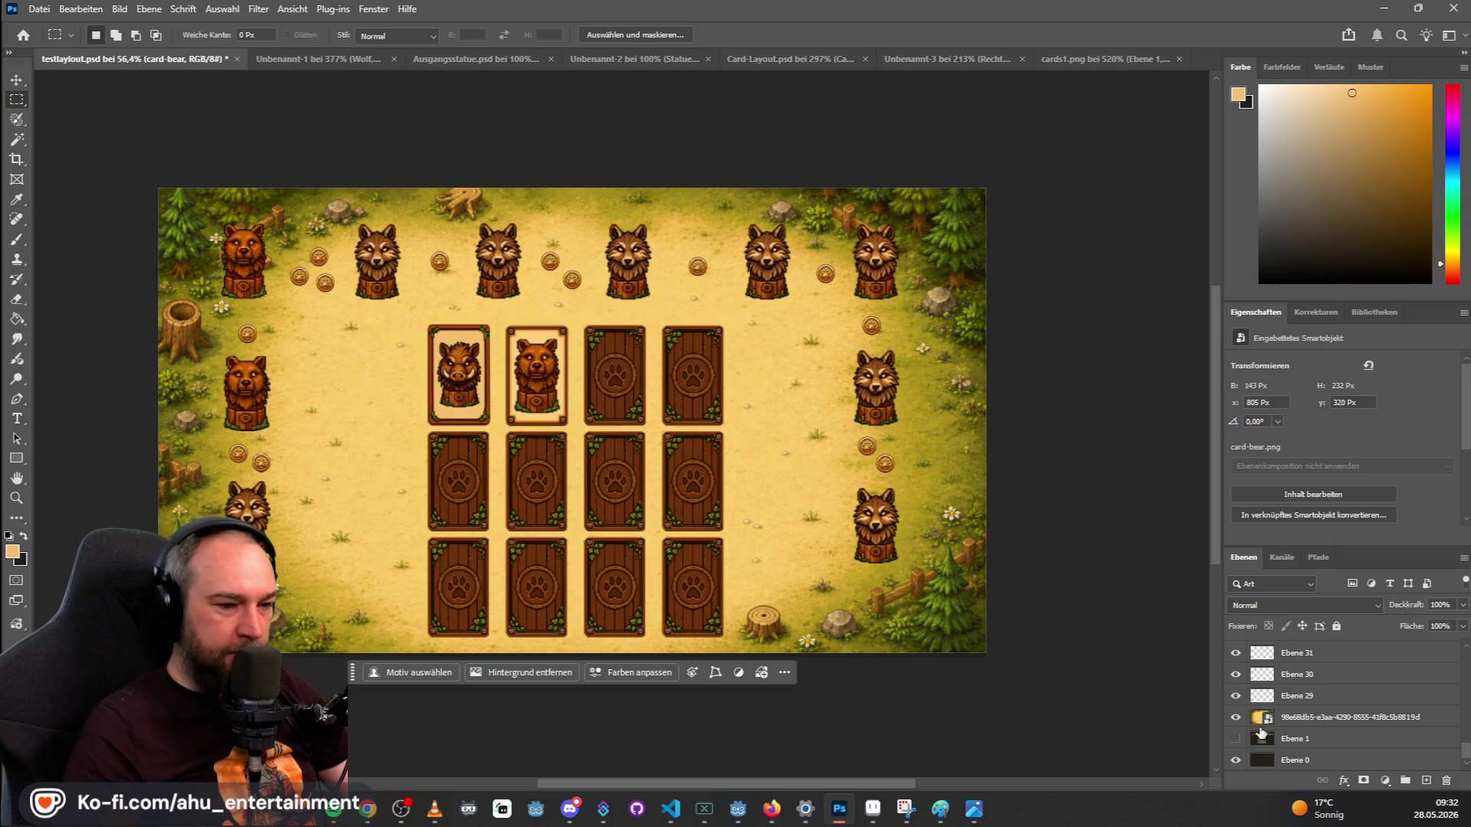
click(1236, 717)
click(1235, 720)
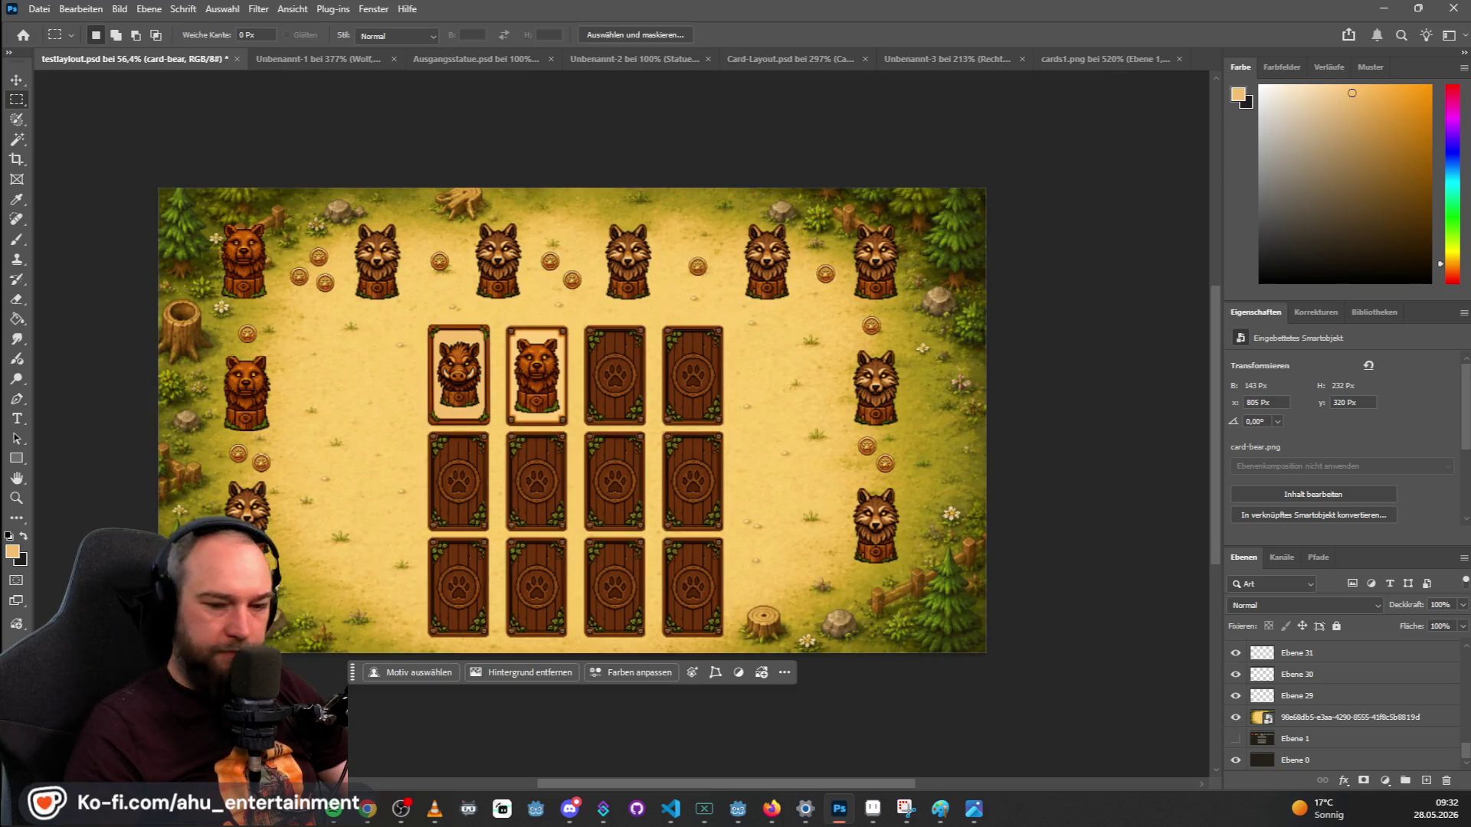
key(alt+Tab)
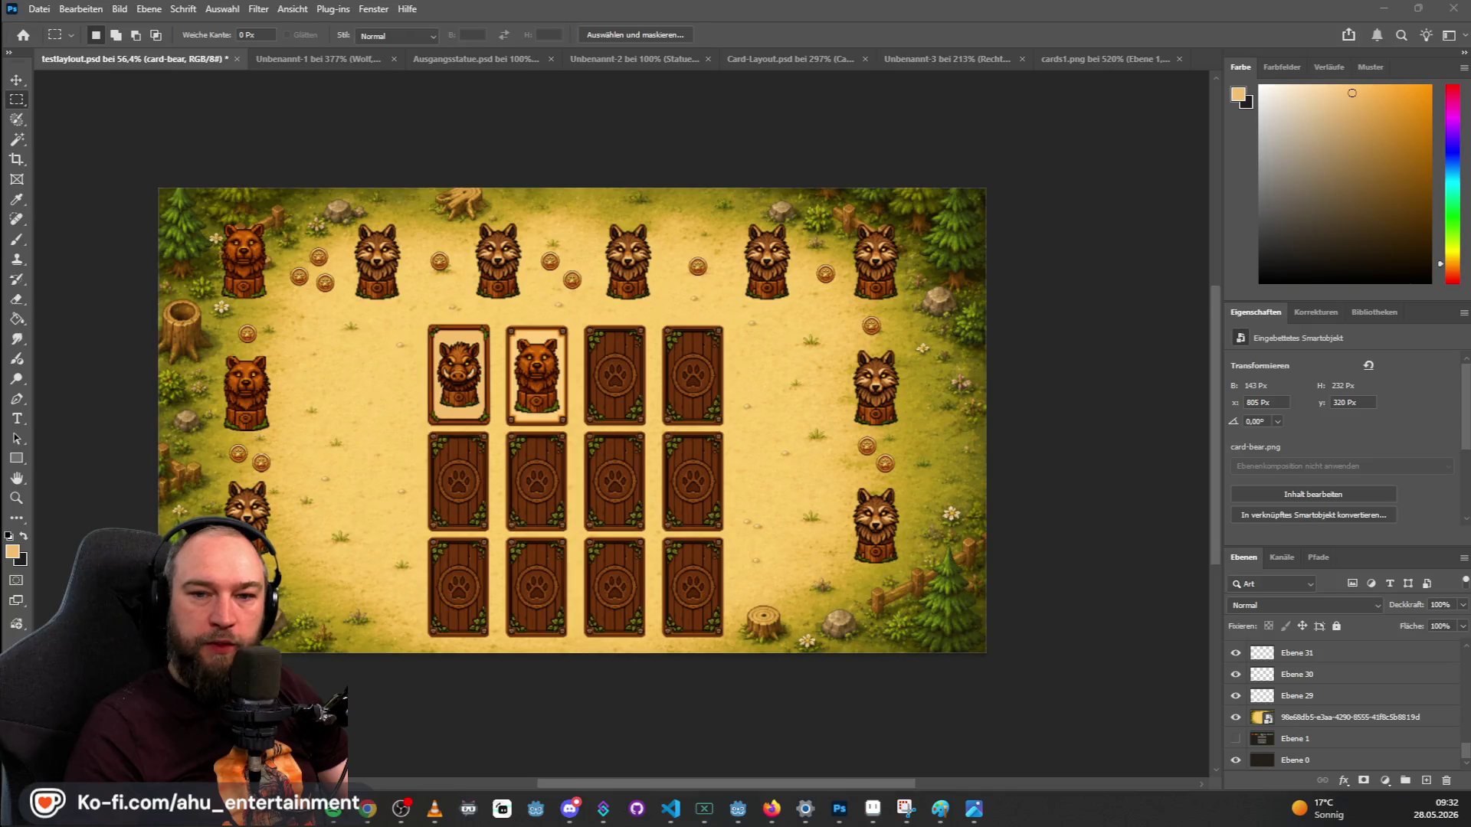
mouse_move(762, 268)
mouse_down()
mouse_move(826, 398)
mouse_move(961, 537)
mouse_up()
Move the hintergrund layer to the bottom, beneath all cards, statues and coins.
scroll(1302, 689, up, 1)
scroll(1319, 688, up, 3)
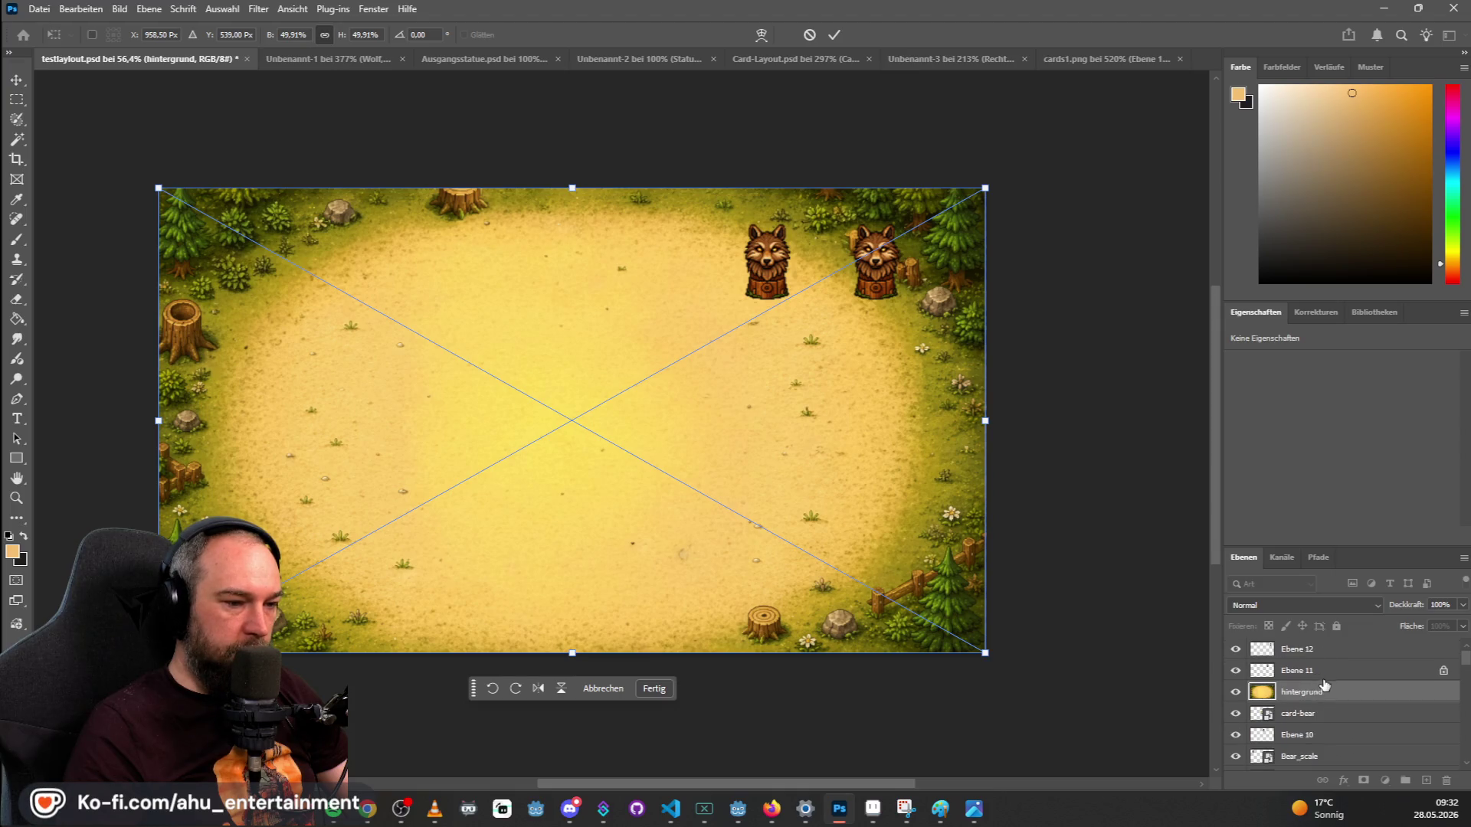
mouse_move(1317, 692)
mouse_down()
mouse_move(1338, 801)
mouse_move(1352, 780)
mouse_up()
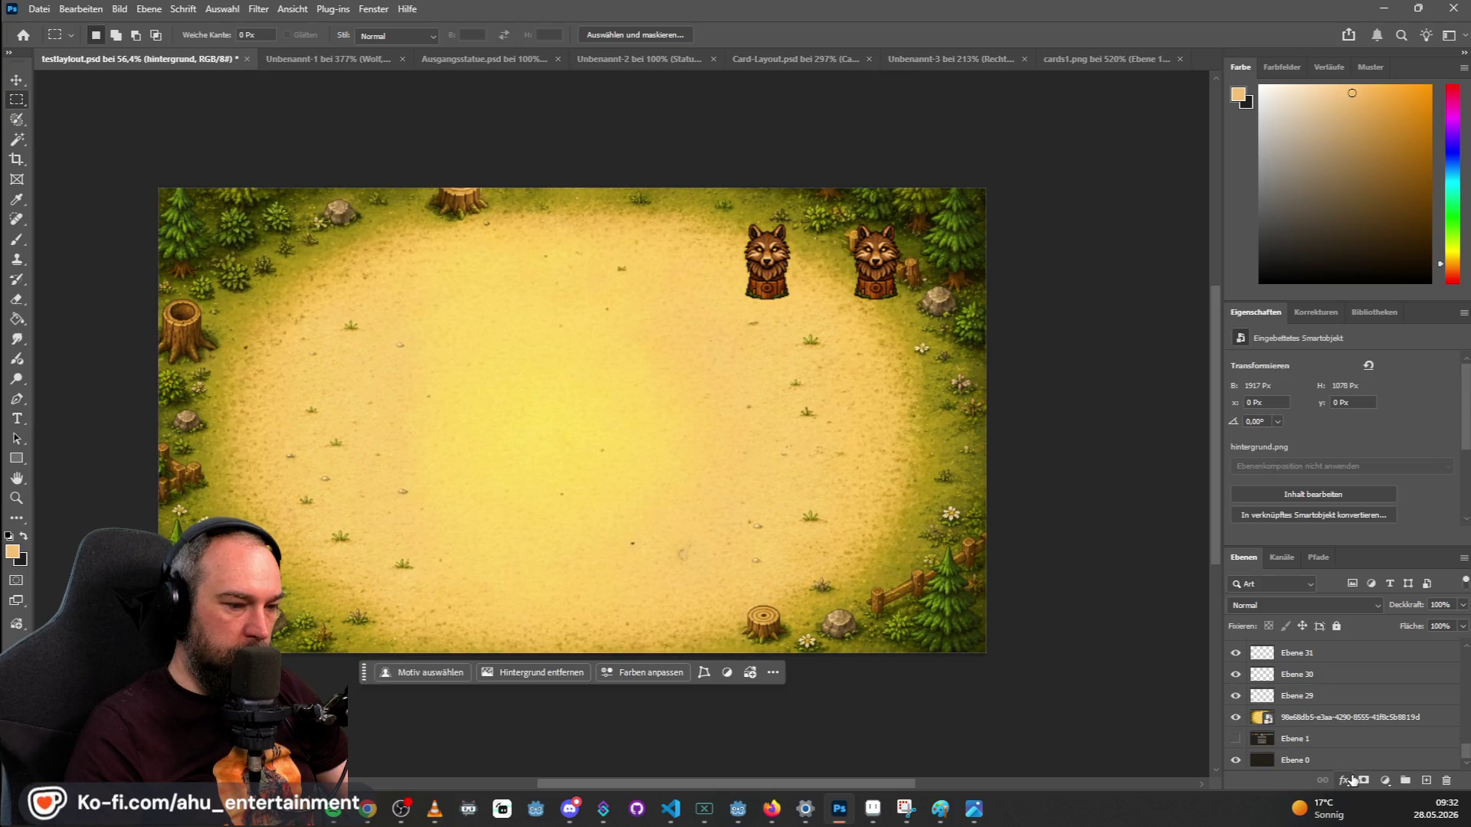
scroll(1350, 707, up, 3)
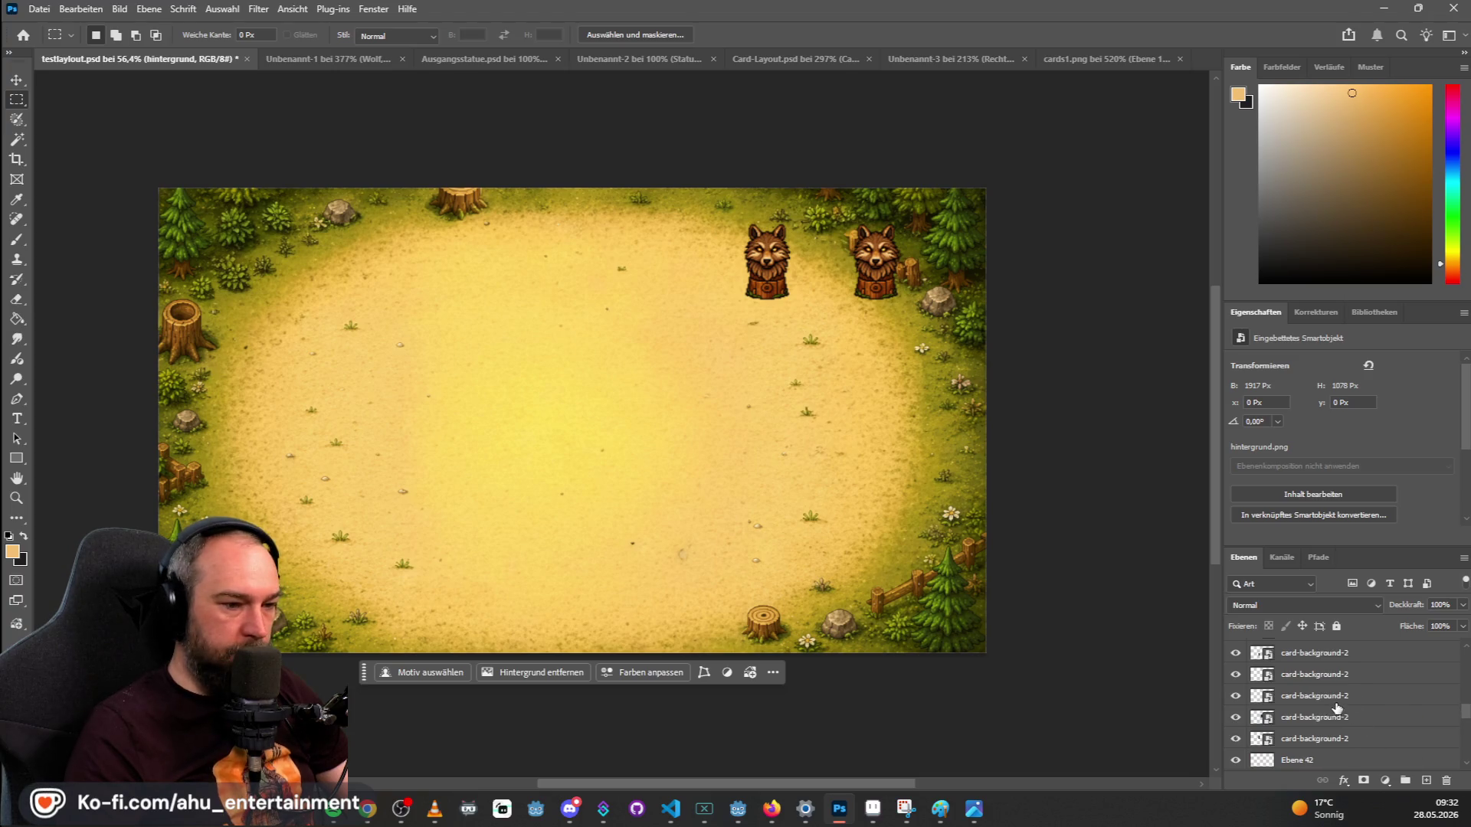
scroll(1321, 704, up, 3)
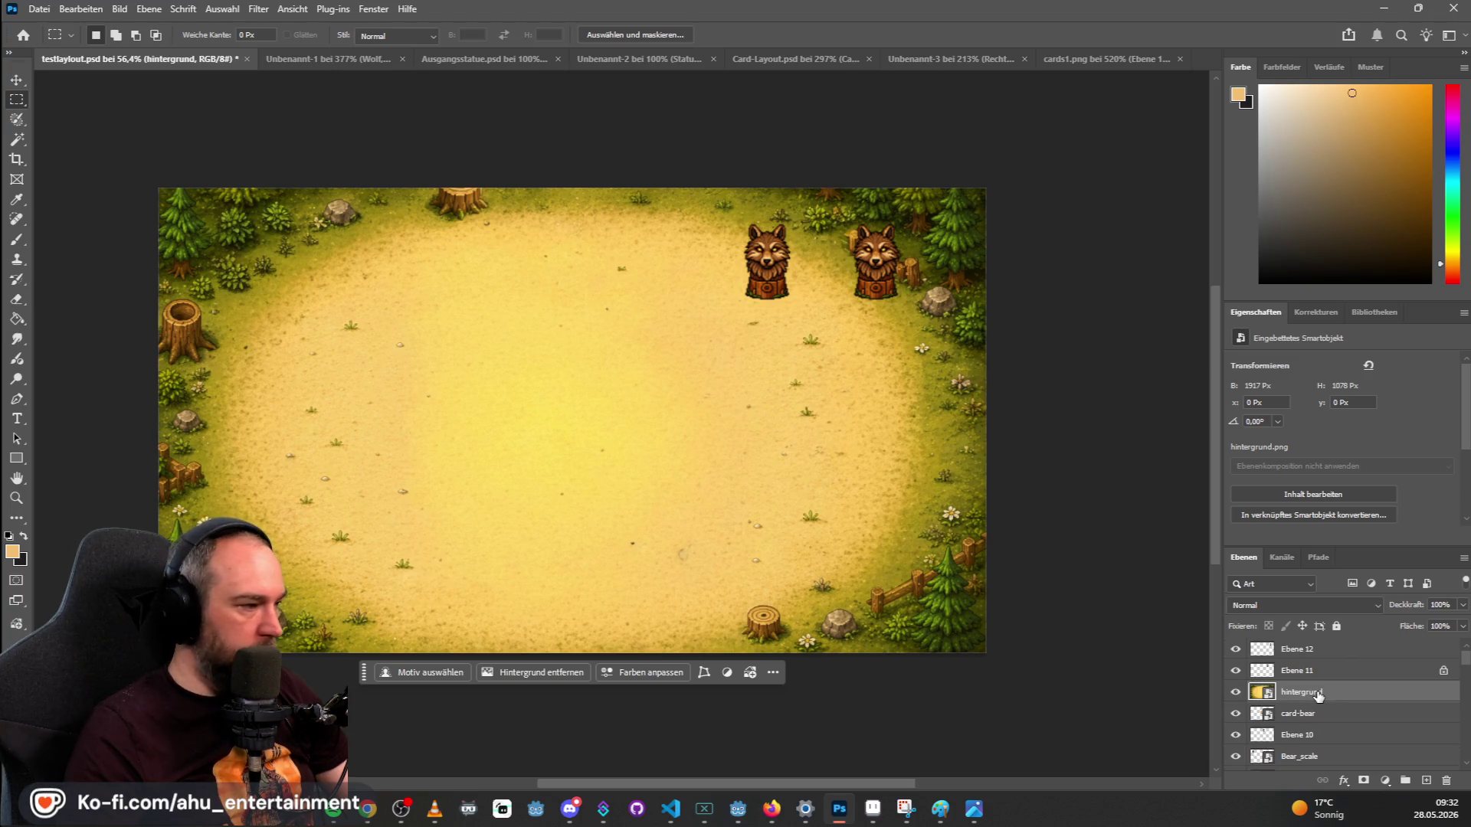
click(1356, 671)
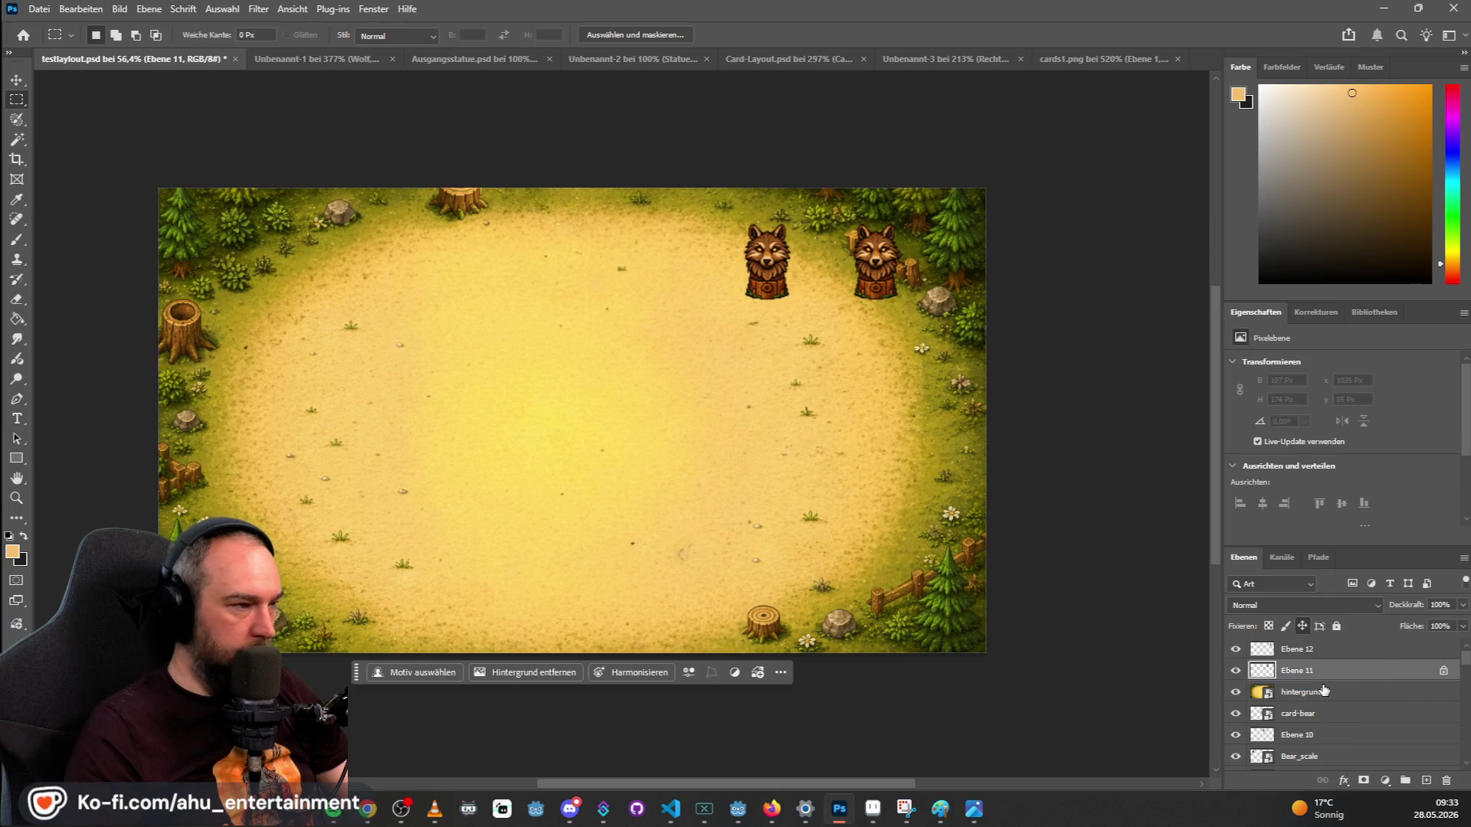
click(1358, 690)
mouse_move(1329, 691)
mouse_down()
mouse_move(1335, 769)
mouse_move(1330, 703)
mouse_move(1340, 762)
mouse_move(1336, 708)
mouse_move(1329, 753)
mouse_up()
scroll(1332, 736, down, 3)
mouse_move(1318, 690)
mouse_down()
mouse_move(1328, 781)
mouse_move(1333, 737)
mouse_up()
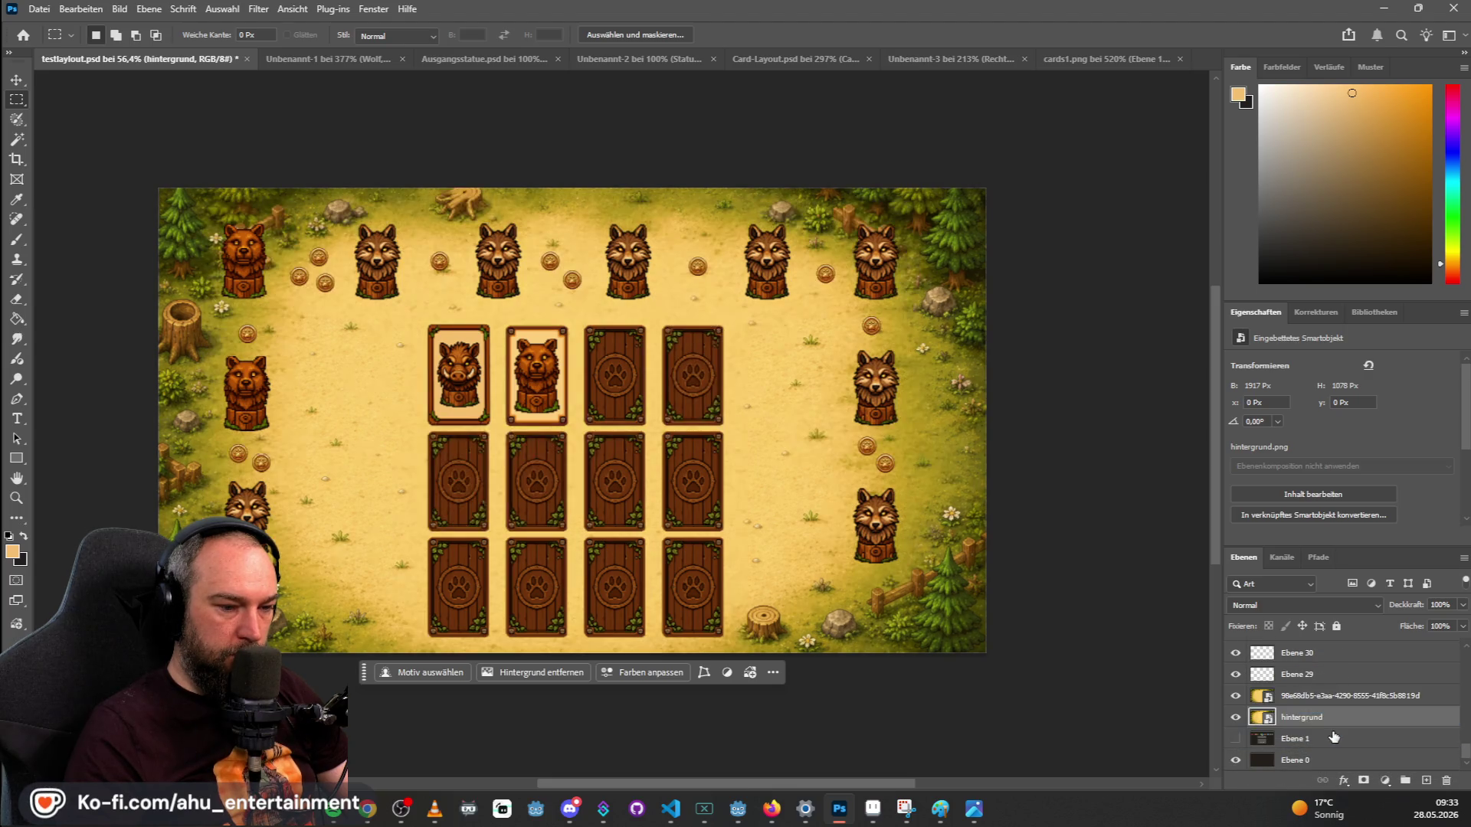
Compare the old and new backgrounds, leaving the old forest background hidden.
click(1237, 696)
click(1237, 696)
click(1237, 696)
click(1237, 696)
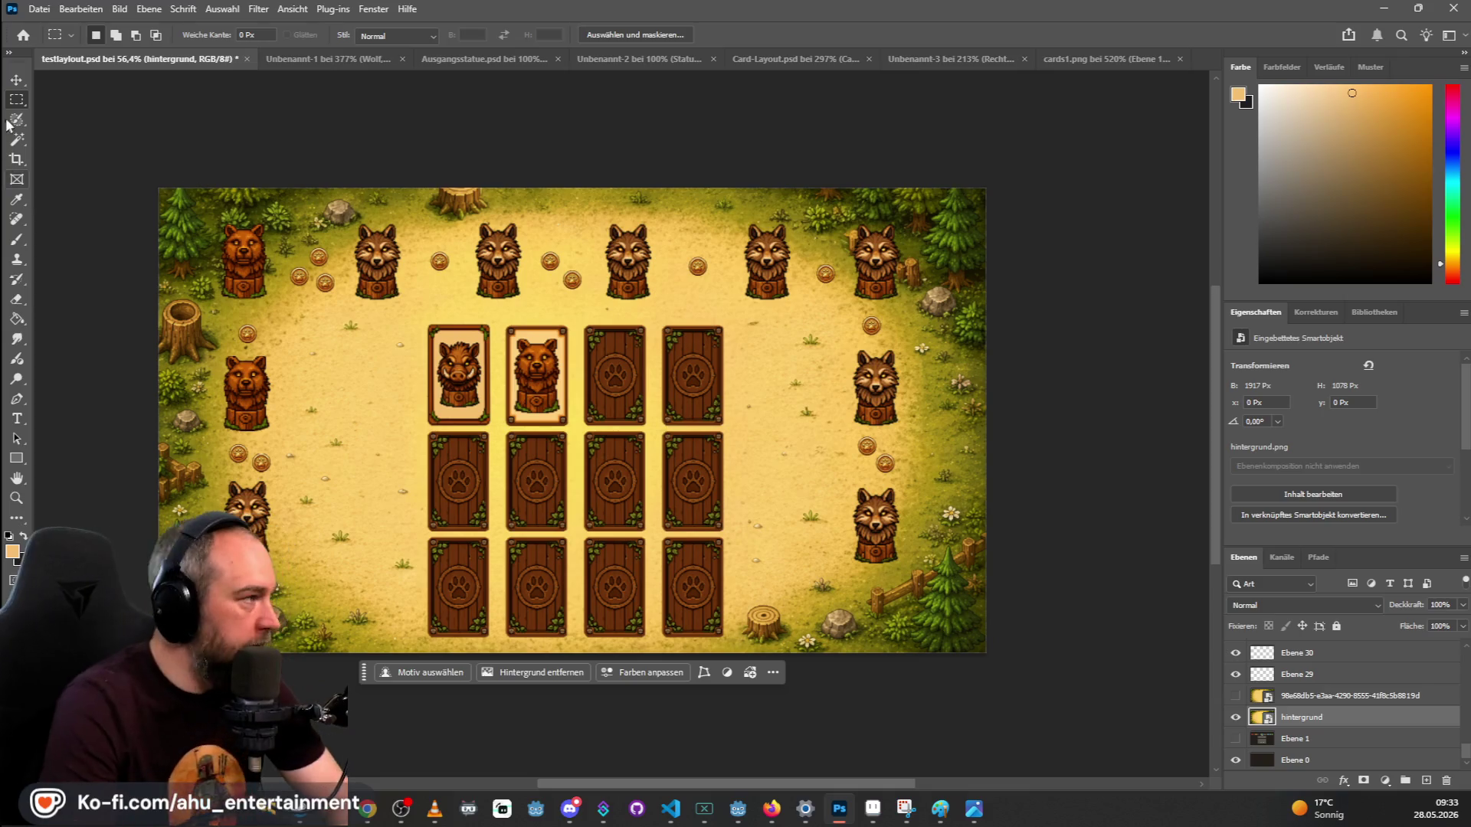
Shift the left-side wolf and bear statues and their coins down and inward.
click(16, 80)
mouse_move(246, 509)
mouse_down()
mouse_move(296, 565)
mouse_move(299, 553)
mouse_up()
mouse_move(261, 469)
mouse_down()
mouse_move(267, 522)
mouse_move(247, 470)
mouse_move(245, 512)
mouse_up()
drag(245, 408, 245, 450)
click(251, 379)
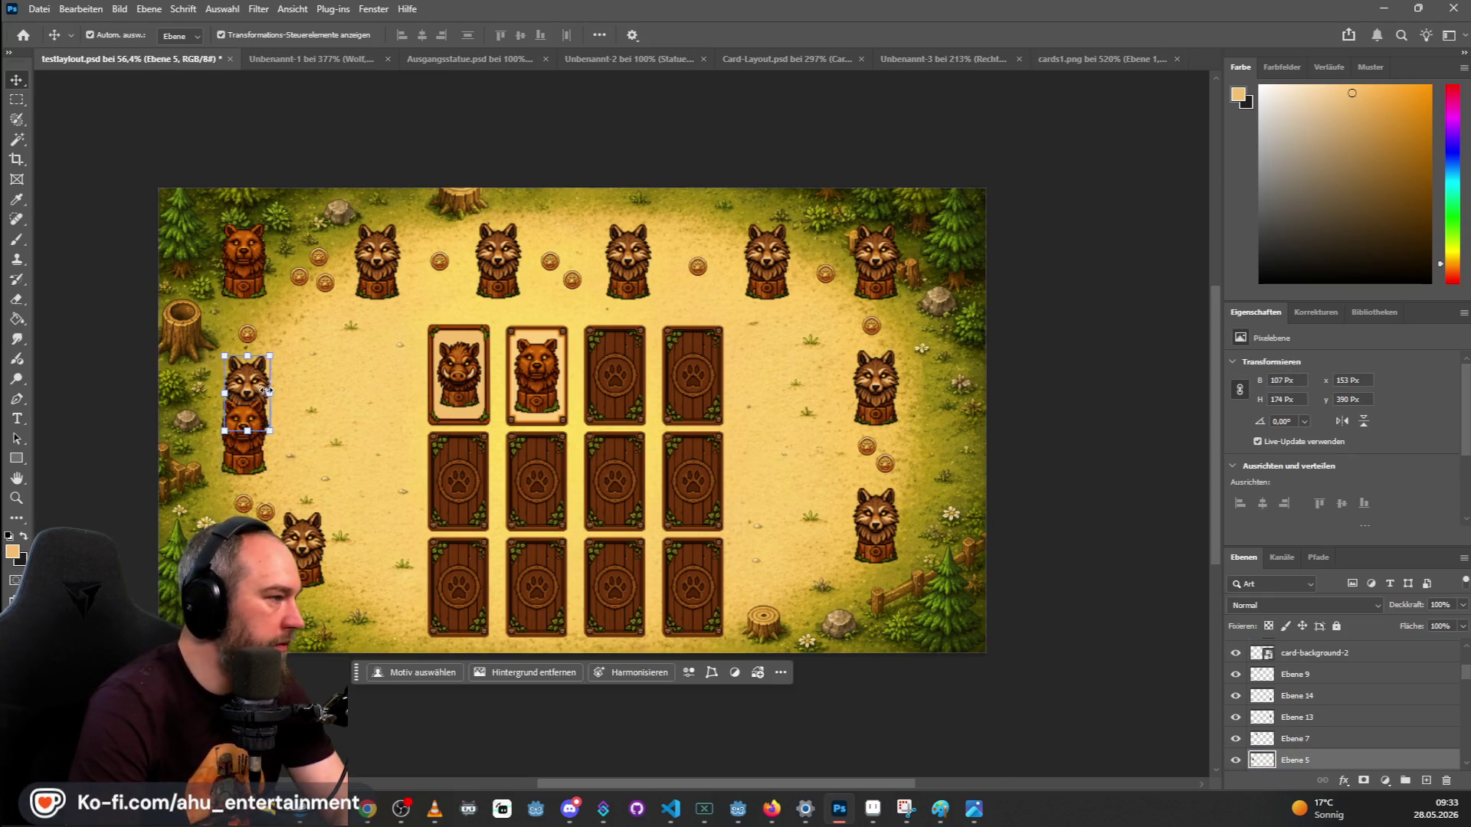
drag(244, 410, 239, 426)
drag(246, 342, 257, 372)
drag(262, 400, 243, 367)
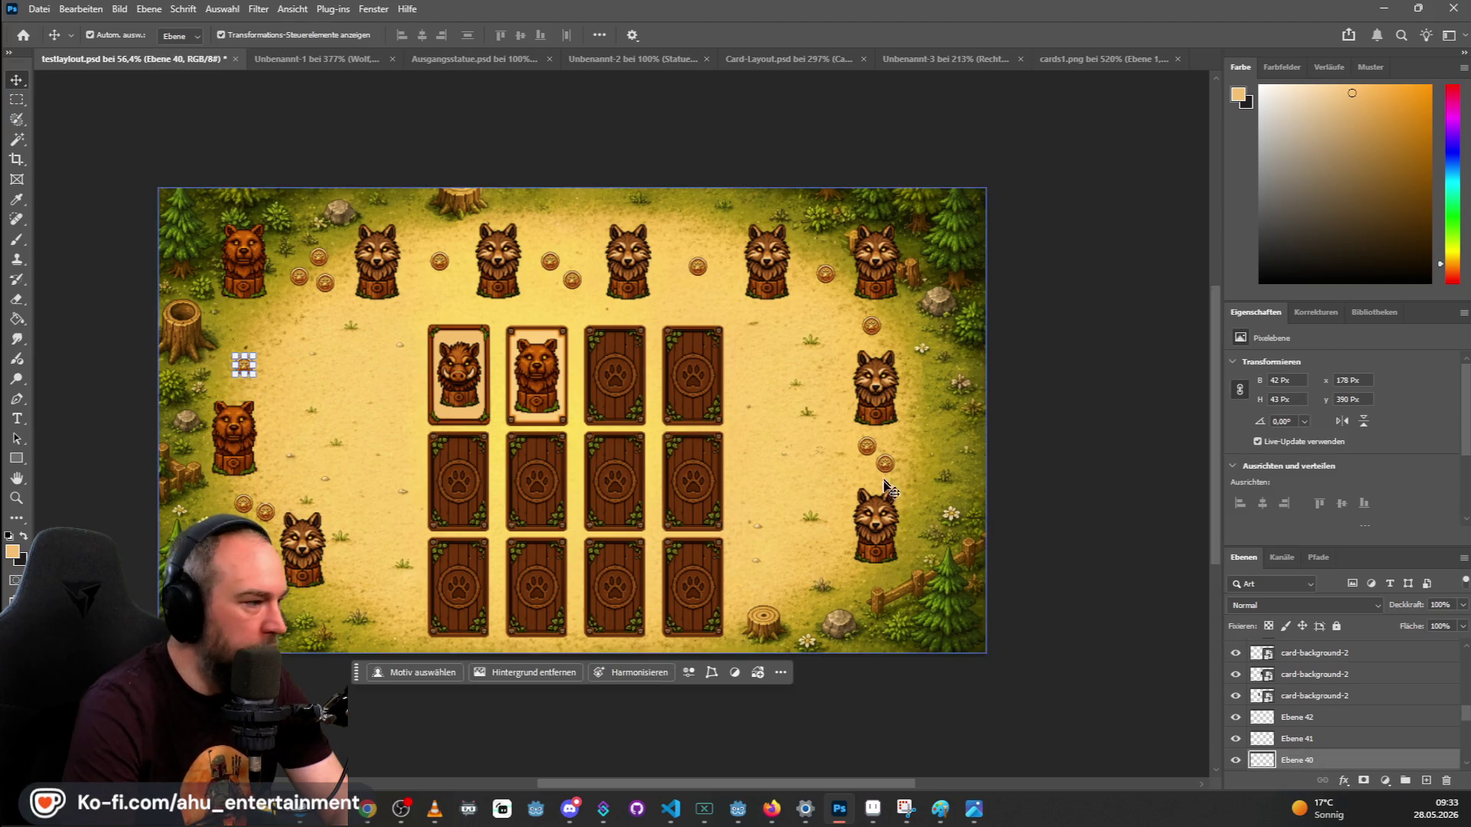
Reposition the right-side wolf and coins, top-right wolf and top-left bear inward.
mouse_move(874, 530)
mouse_down()
mouse_move(827, 557)
mouse_move(839, 553)
mouse_up()
mouse_move(889, 478)
mouse_down()
mouse_move(891, 526)
mouse_move(873, 429)
mouse_move(880, 449)
mouse_up()
drag(871, 326, 881, 374)
drag(858, 278, 837, 321)
mouse_move(245, 272)
mouse_down()
mouse_move(255, 308)
mouse_move(267, 303)
mouse_up()
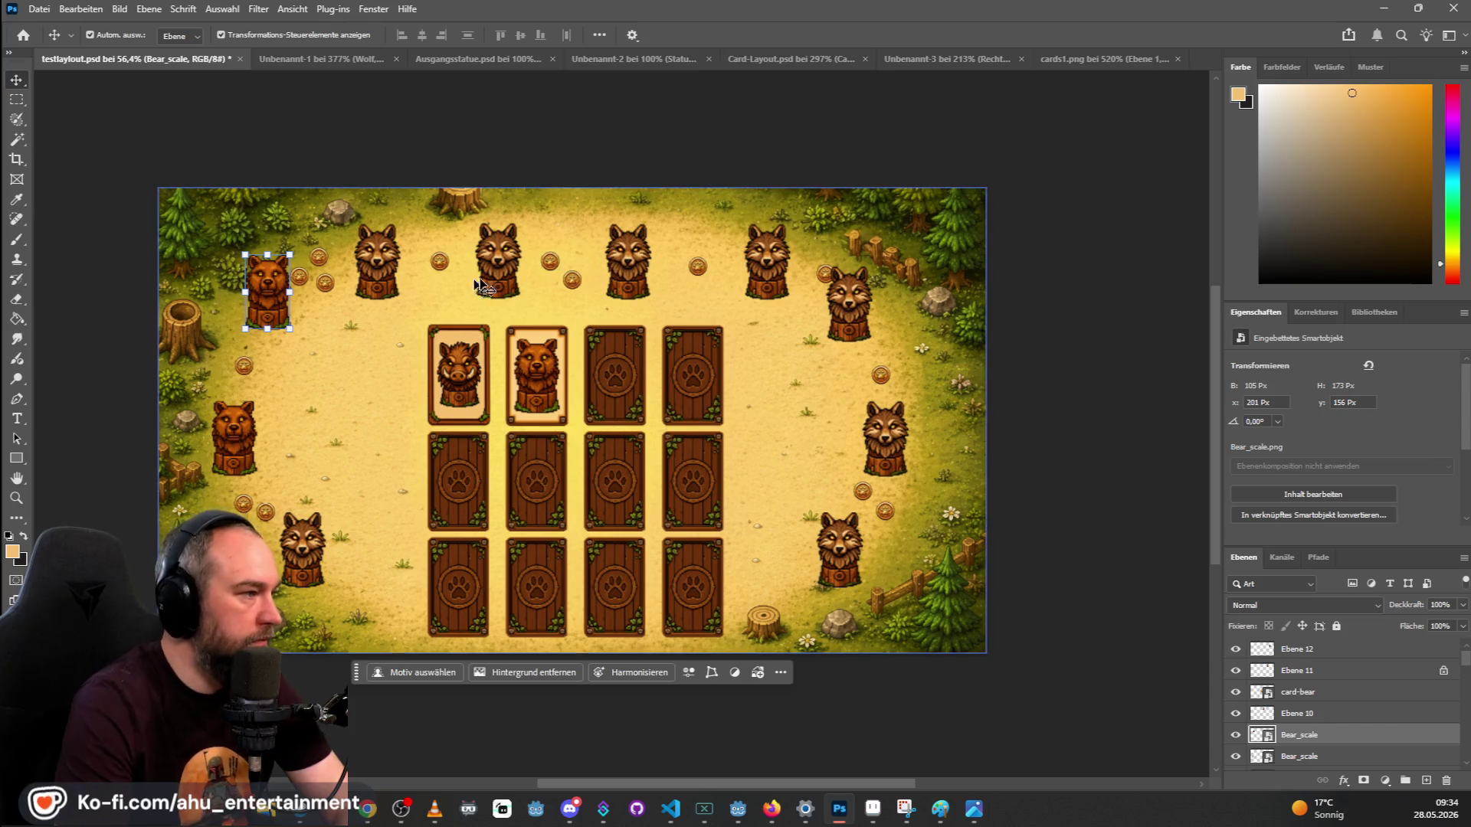
Raise two top-row wolves and apply a free transform to the right-side wolf.
drag(622, 262, 633, 243)
drag(508, 267, 502, 247)
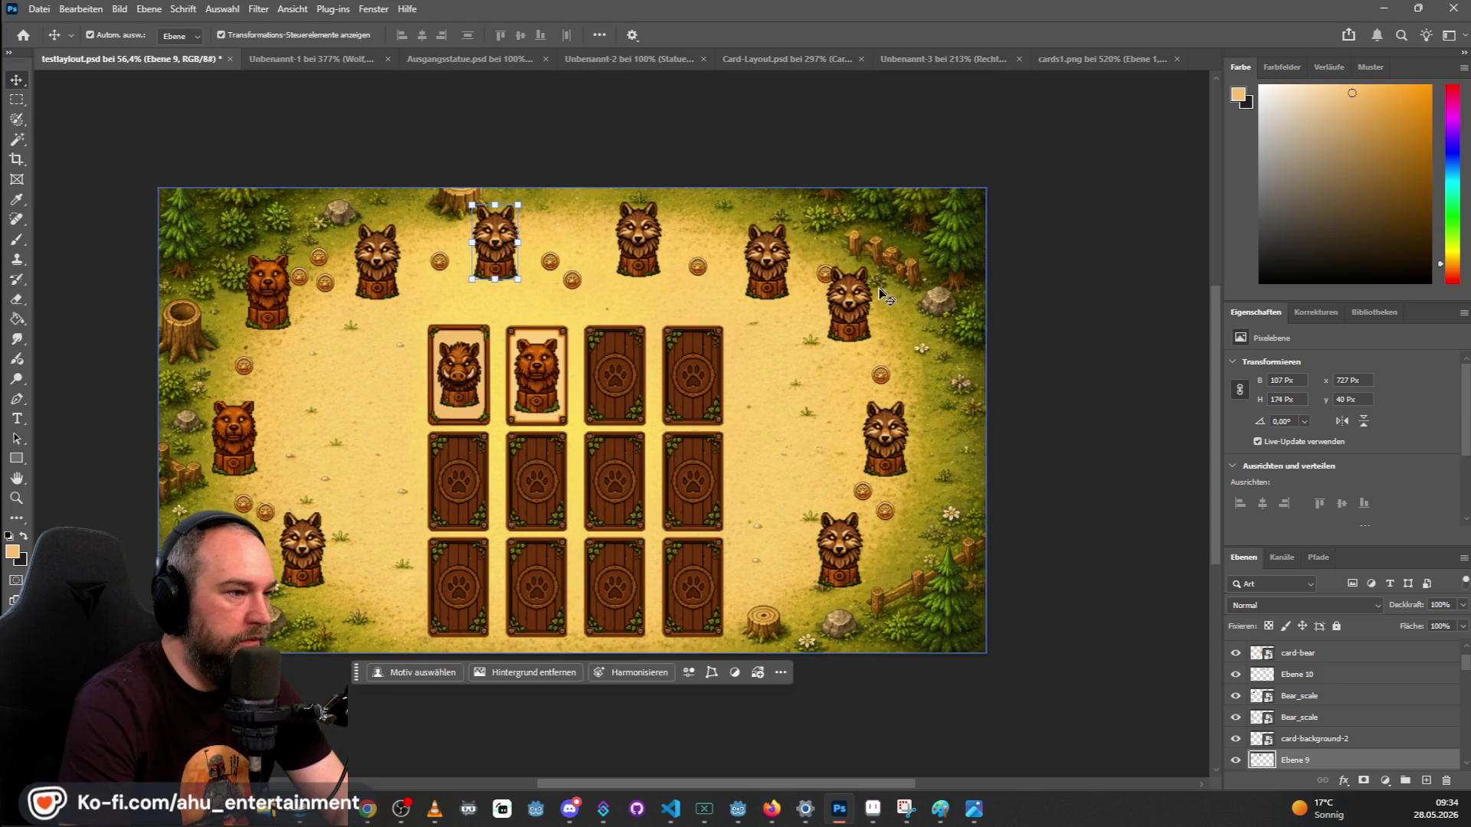
click(855, 314)
key(ctrl+t)
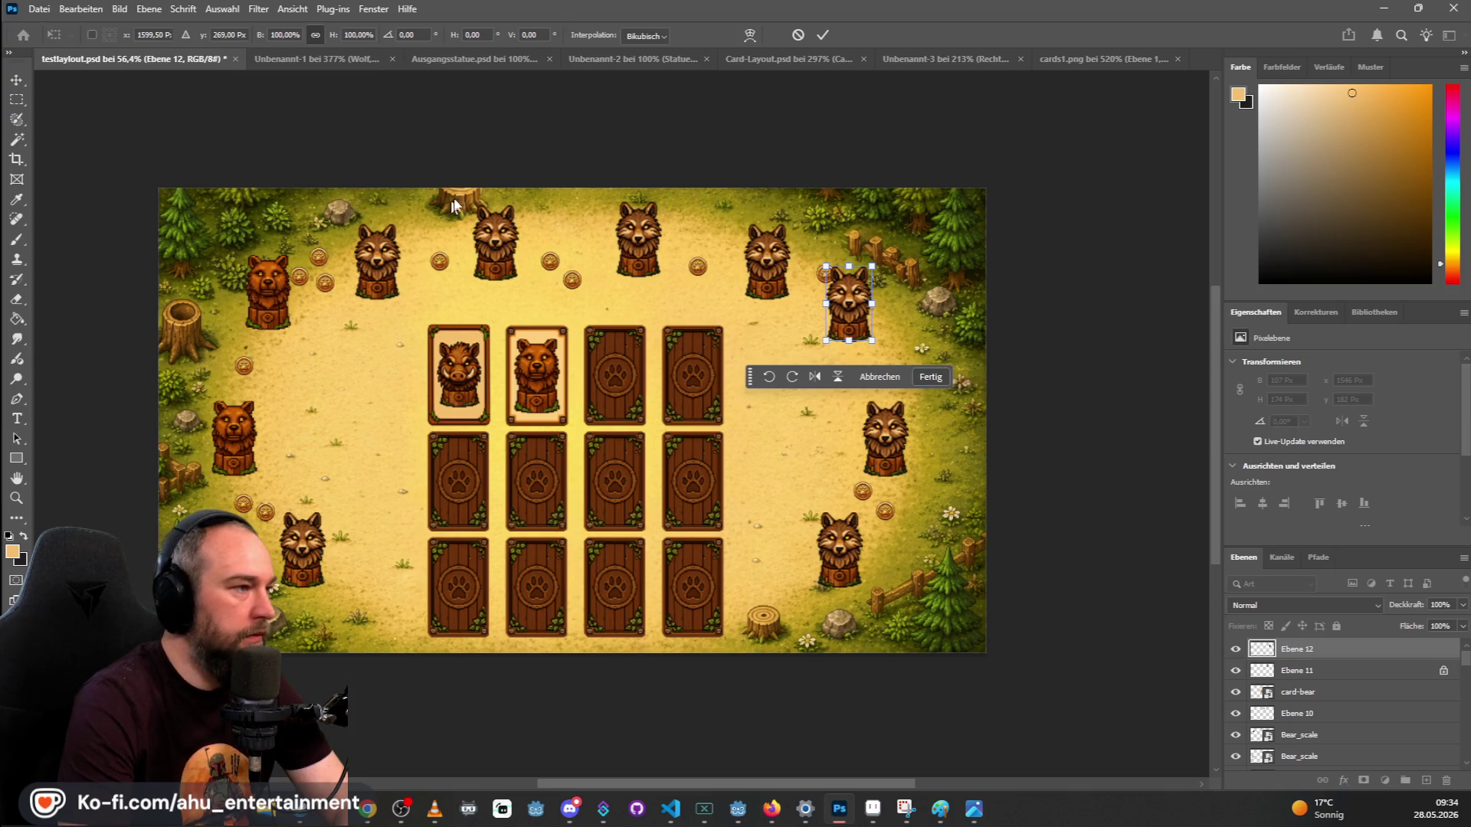
key(Return)
Try shifting the background image up and right, then undo it.
click(731, 200)
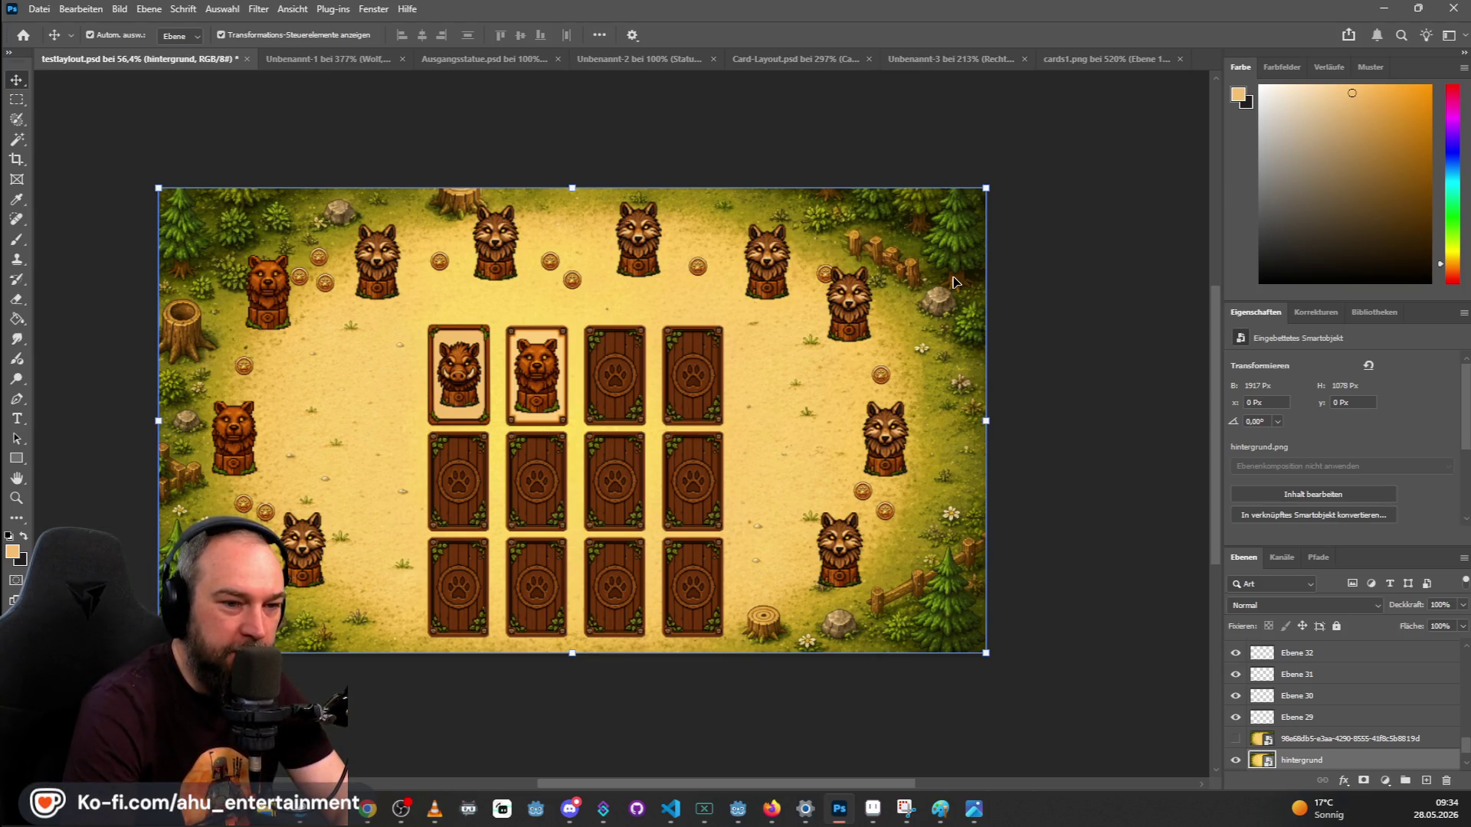
click(898, 393)
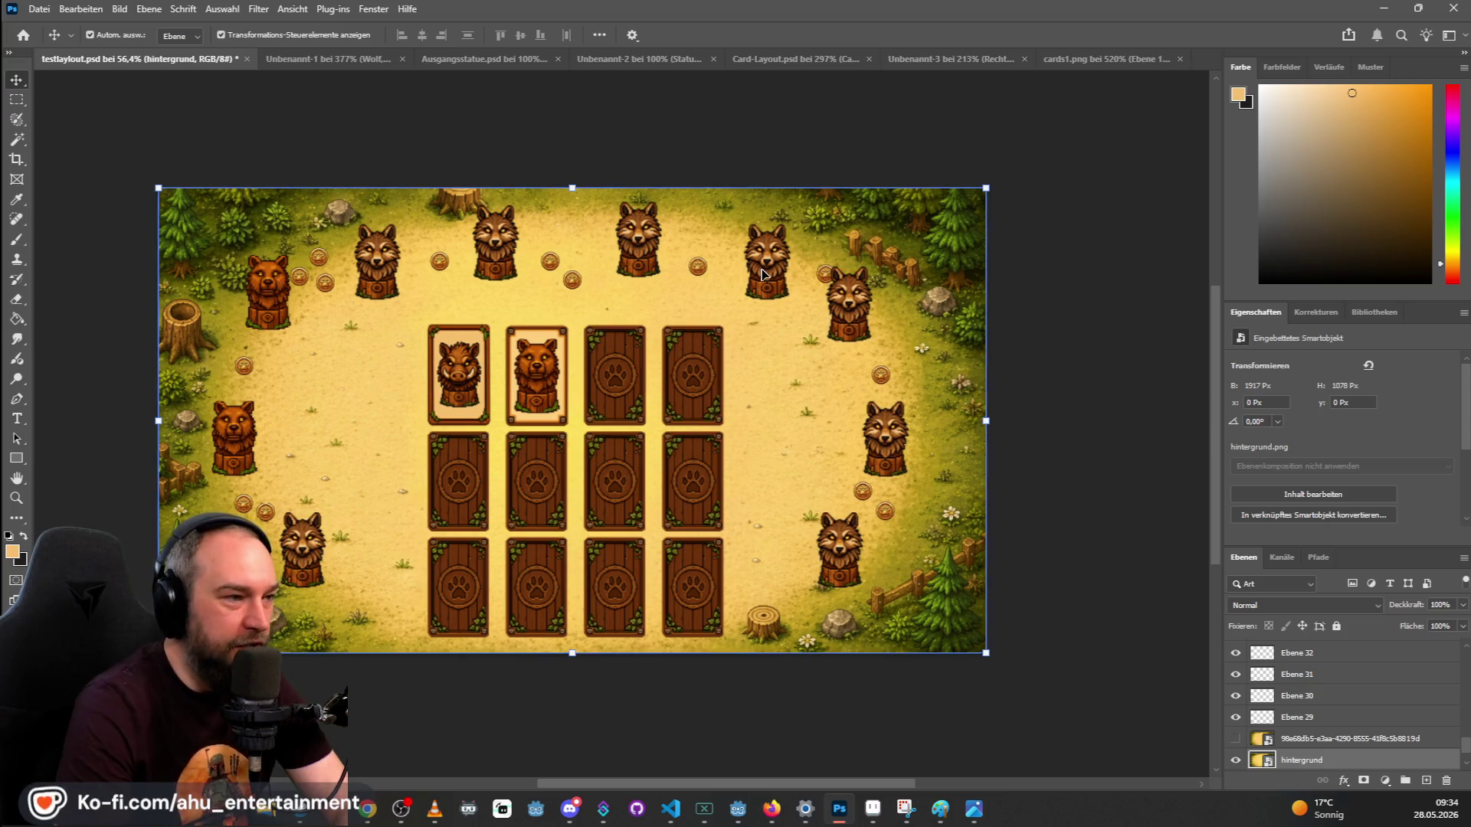
scroll(774, 272, up, 1)
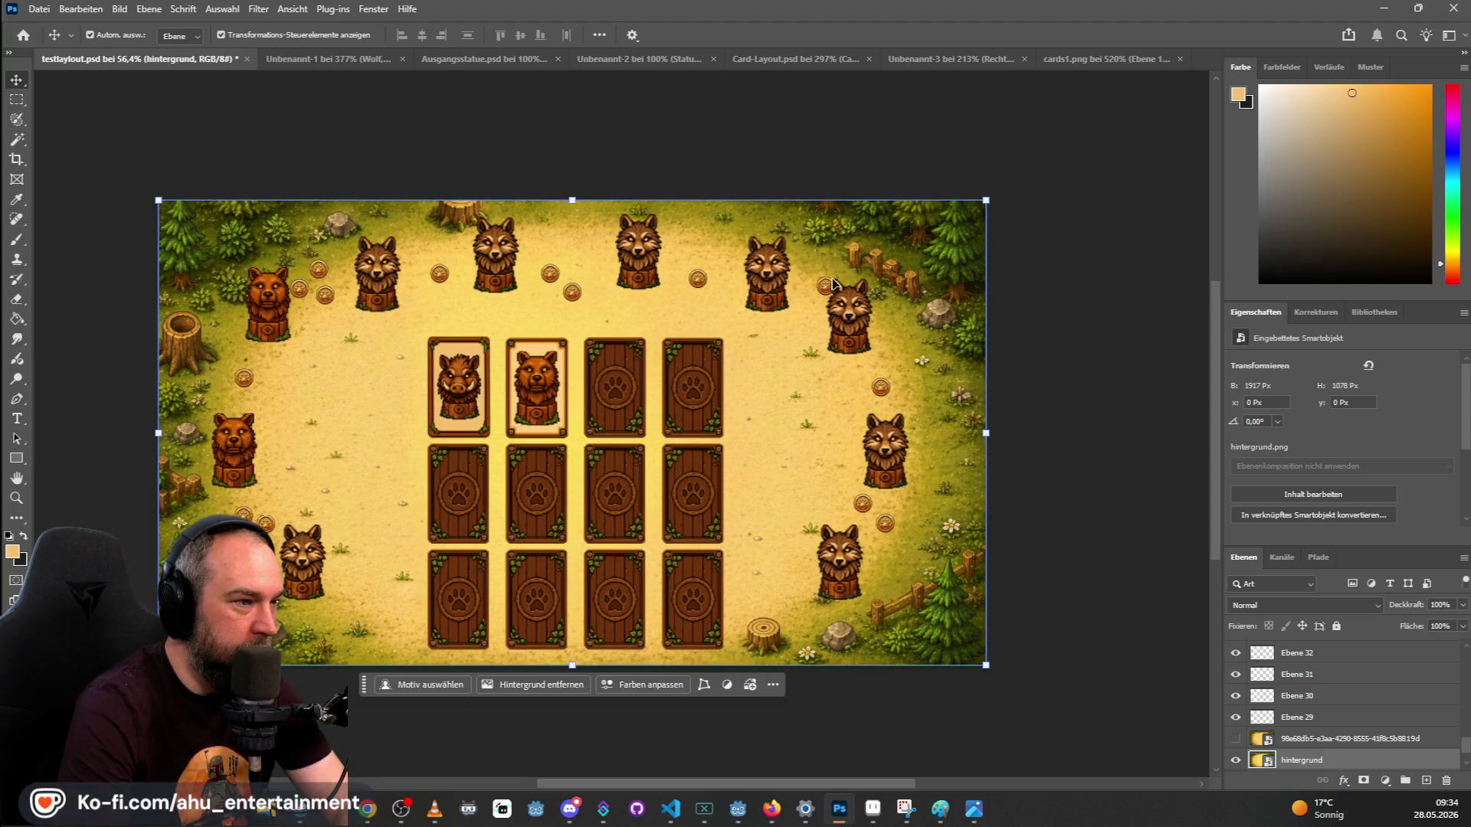
scroll(781, 290, up, 3)
drag(782, 289, 795, 295)
key(ctrl+z)
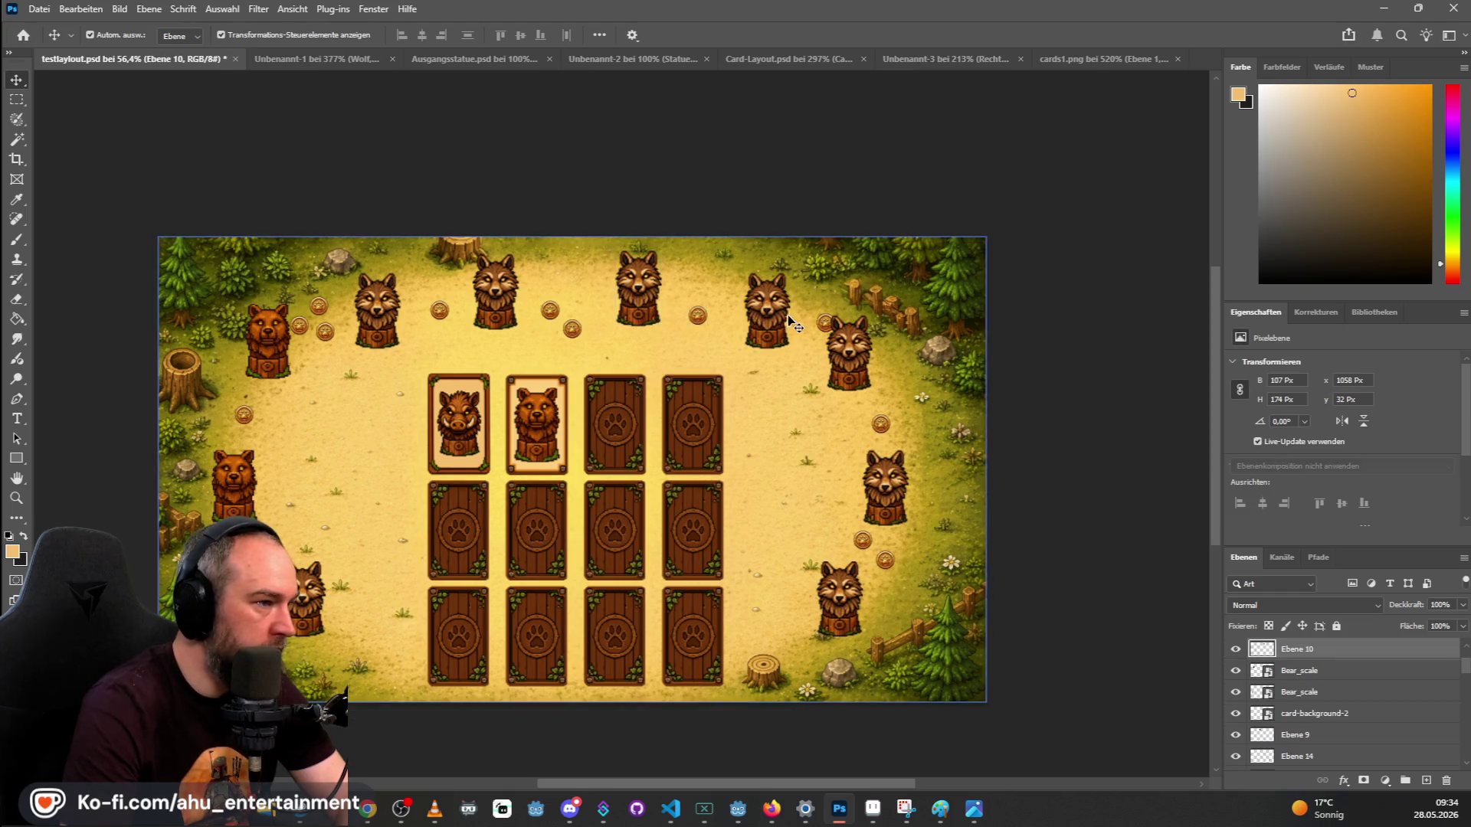
Nudge the two middle top-row wolves and move two coins beside them.
click(647, 298)
drag(500, 299, 506, 289)
mouse_move(639, 290)
mouse_down()
mouse_move(564, 293)
mouse_move(586, 319)
mouse_up()
drag(697, 314, 691, 304)
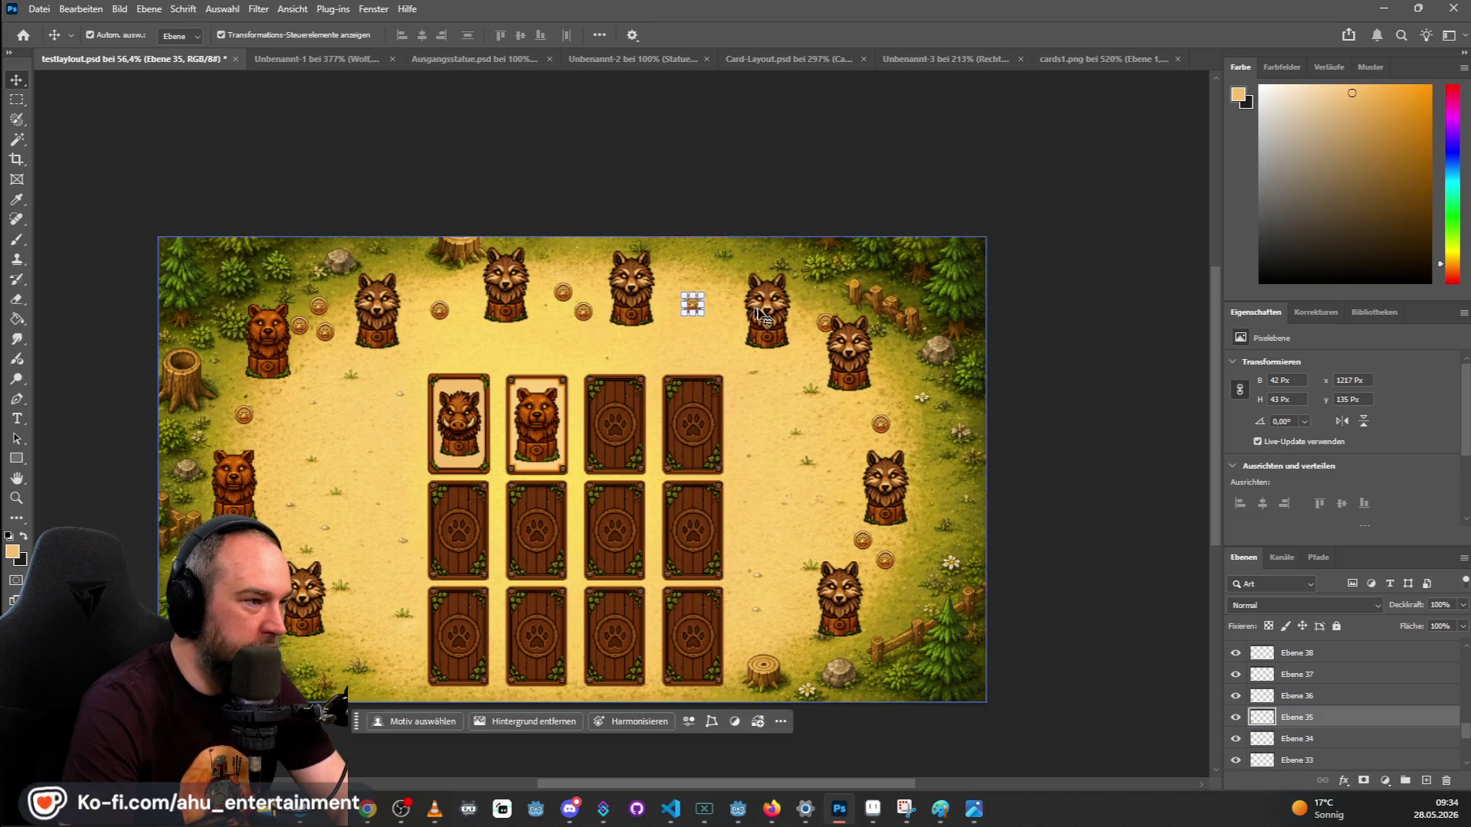
click(769, 320)
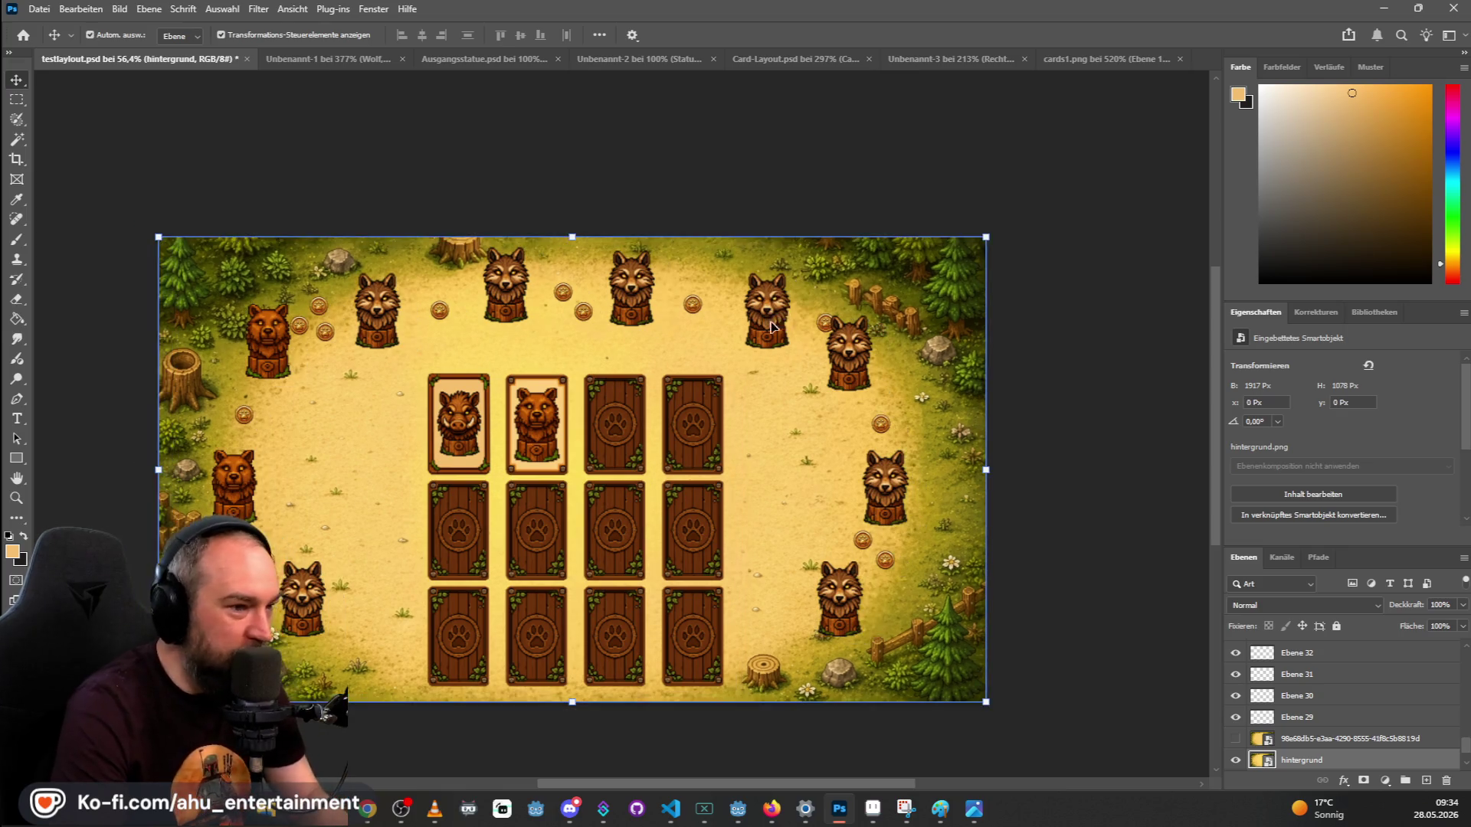
Shift the top-left bear statue slightly along the top row.
scroll(1347, 740, up, 5)
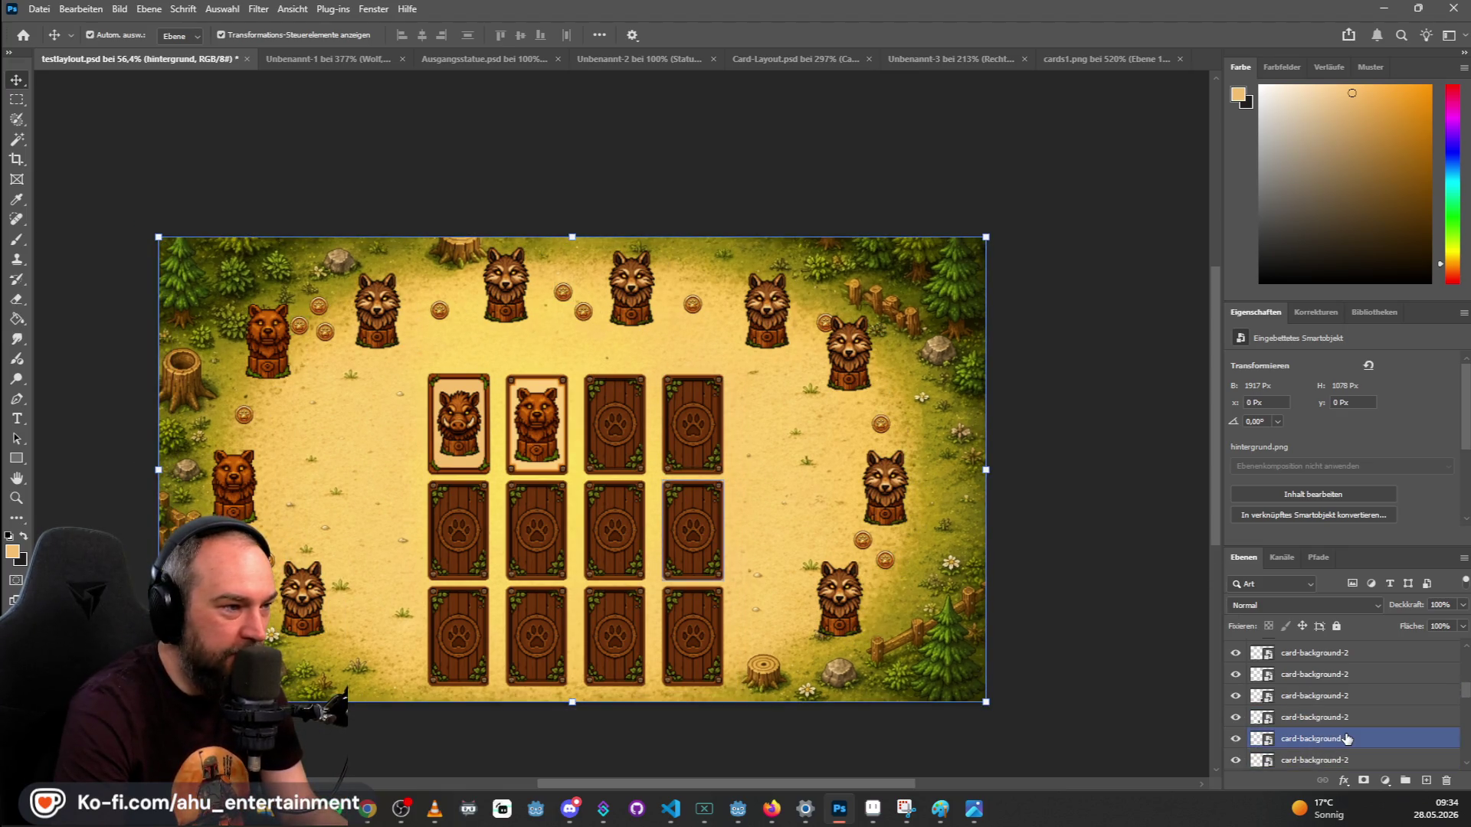
mouse_move(263, 343)
mouse_down()
mouse_move(264, 361)
mouse_move(590, 481)
mouse_move(707, 422)
mouse_move(779, 314)
mouse_move(709, 337)
mouse_up()
scroll(1341, 713, down, 10)
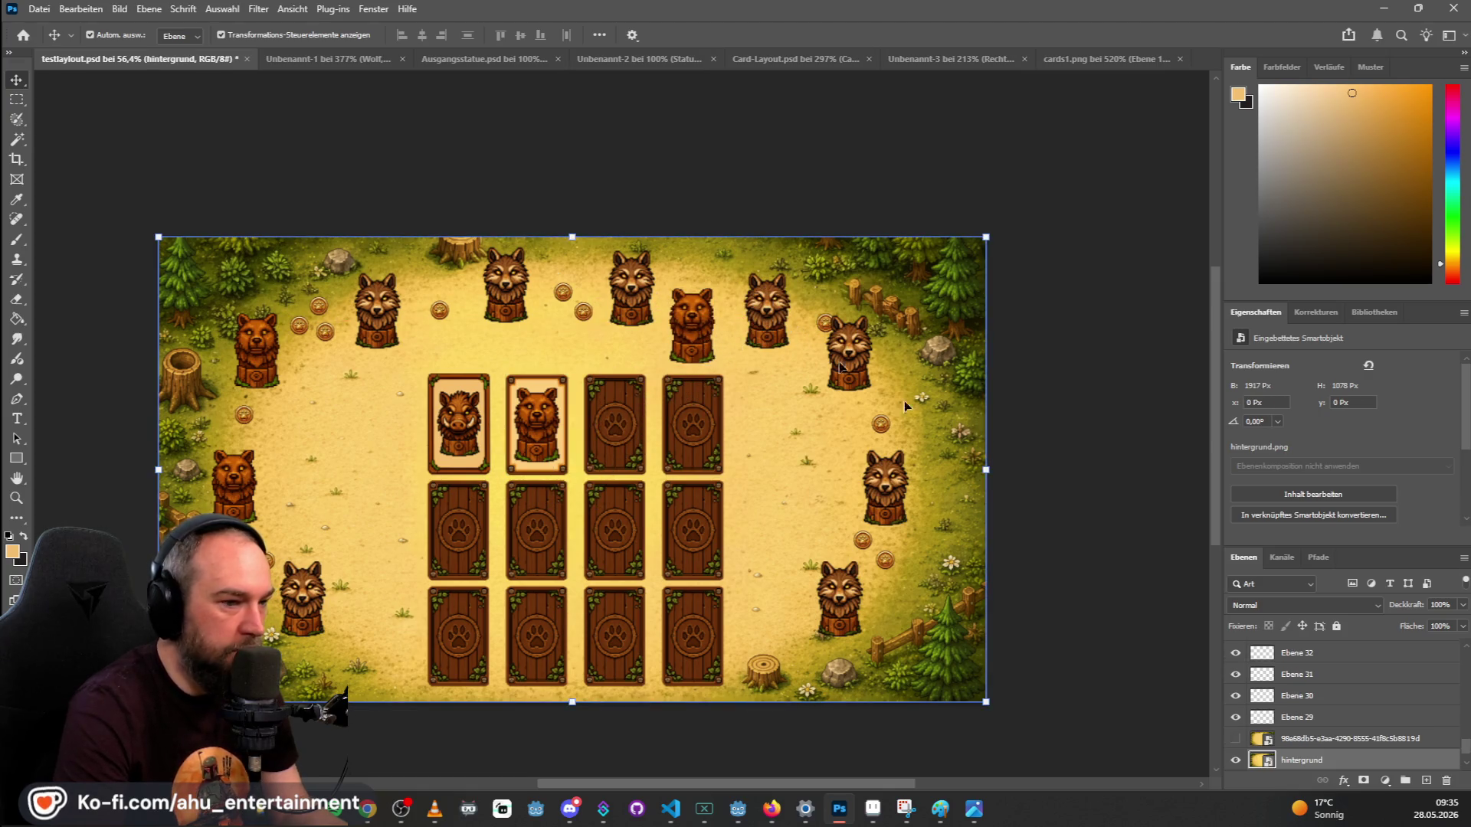
Delete the wolf statue on layer Ebene 11.
click(1321, 717)
scroll(1332, 720, up, 5)
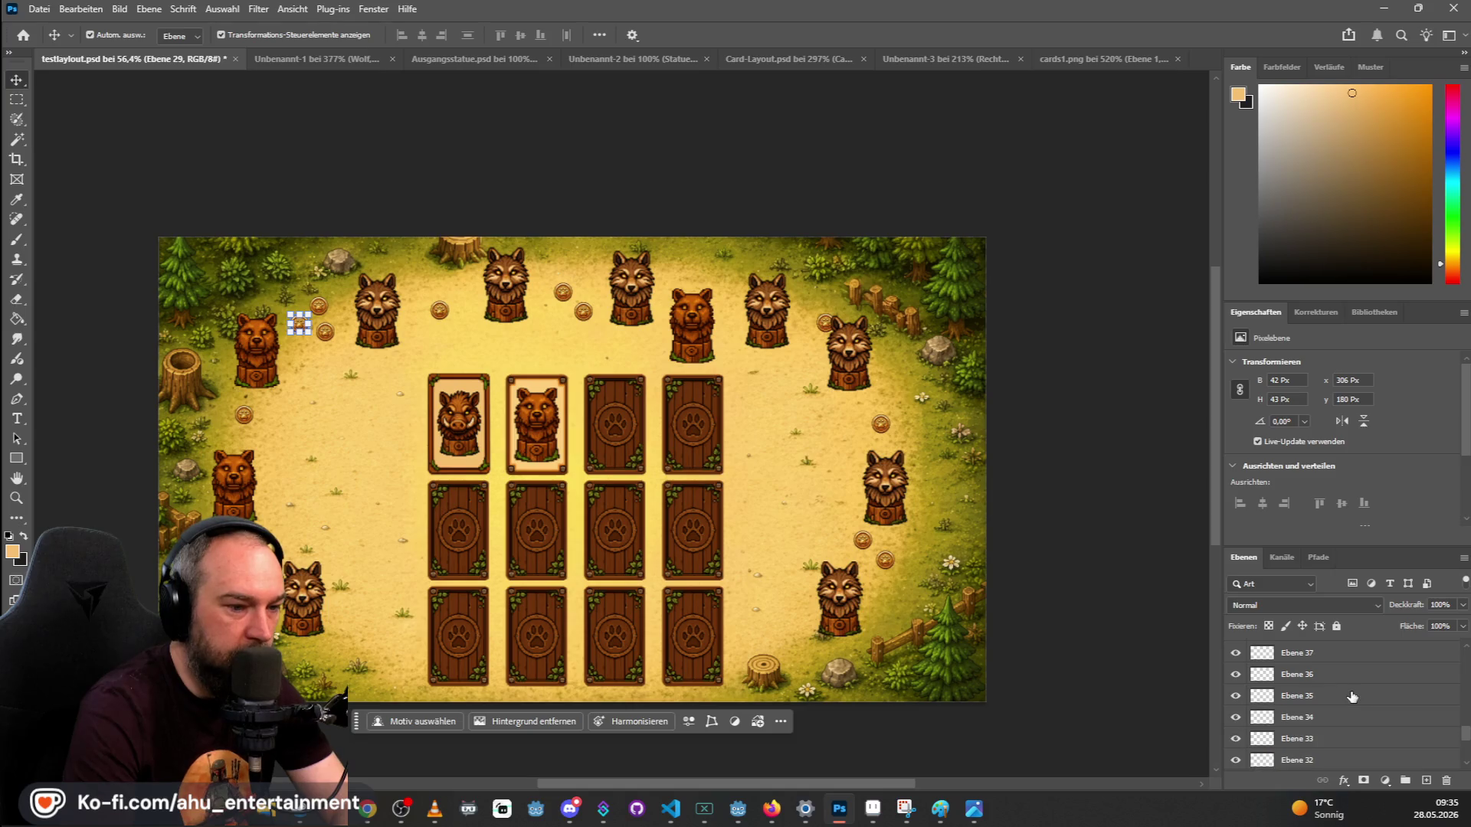
scroll(1355, 710, up, 5)
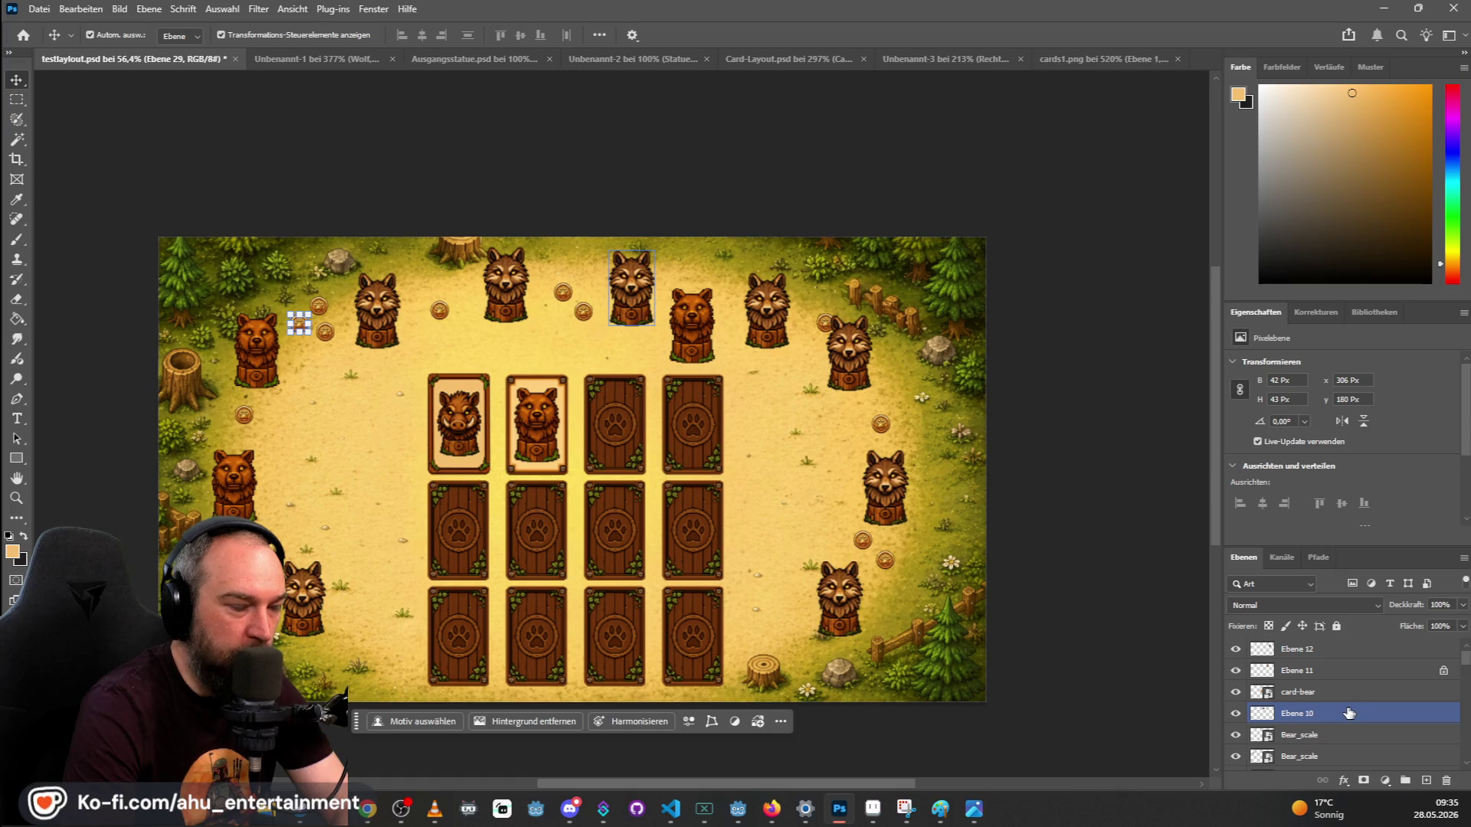
scroll(1351, 713, down, 2)
scroll(796, 377, up, 2)
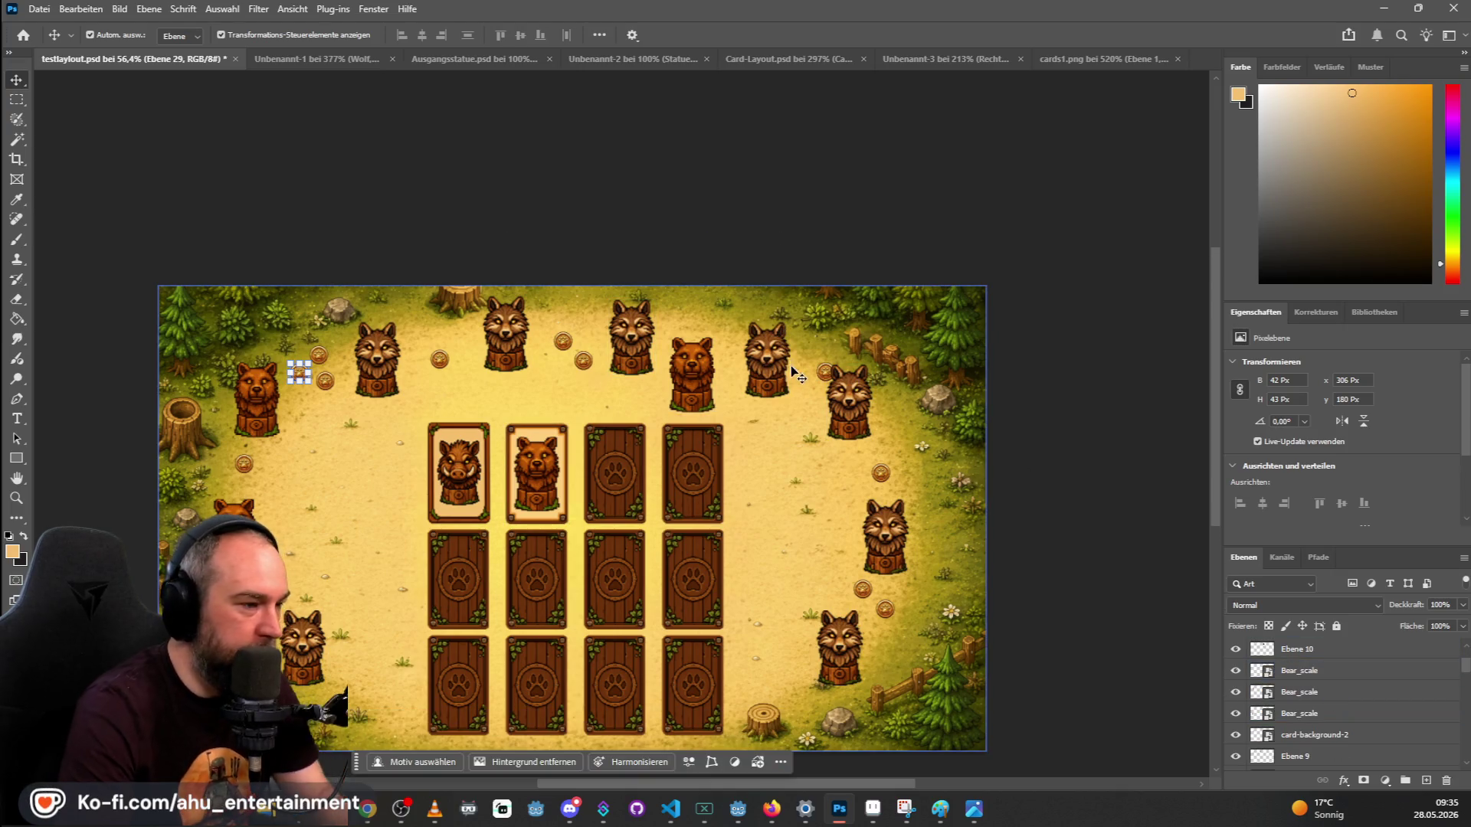
scroll(797, 377, up, 4)
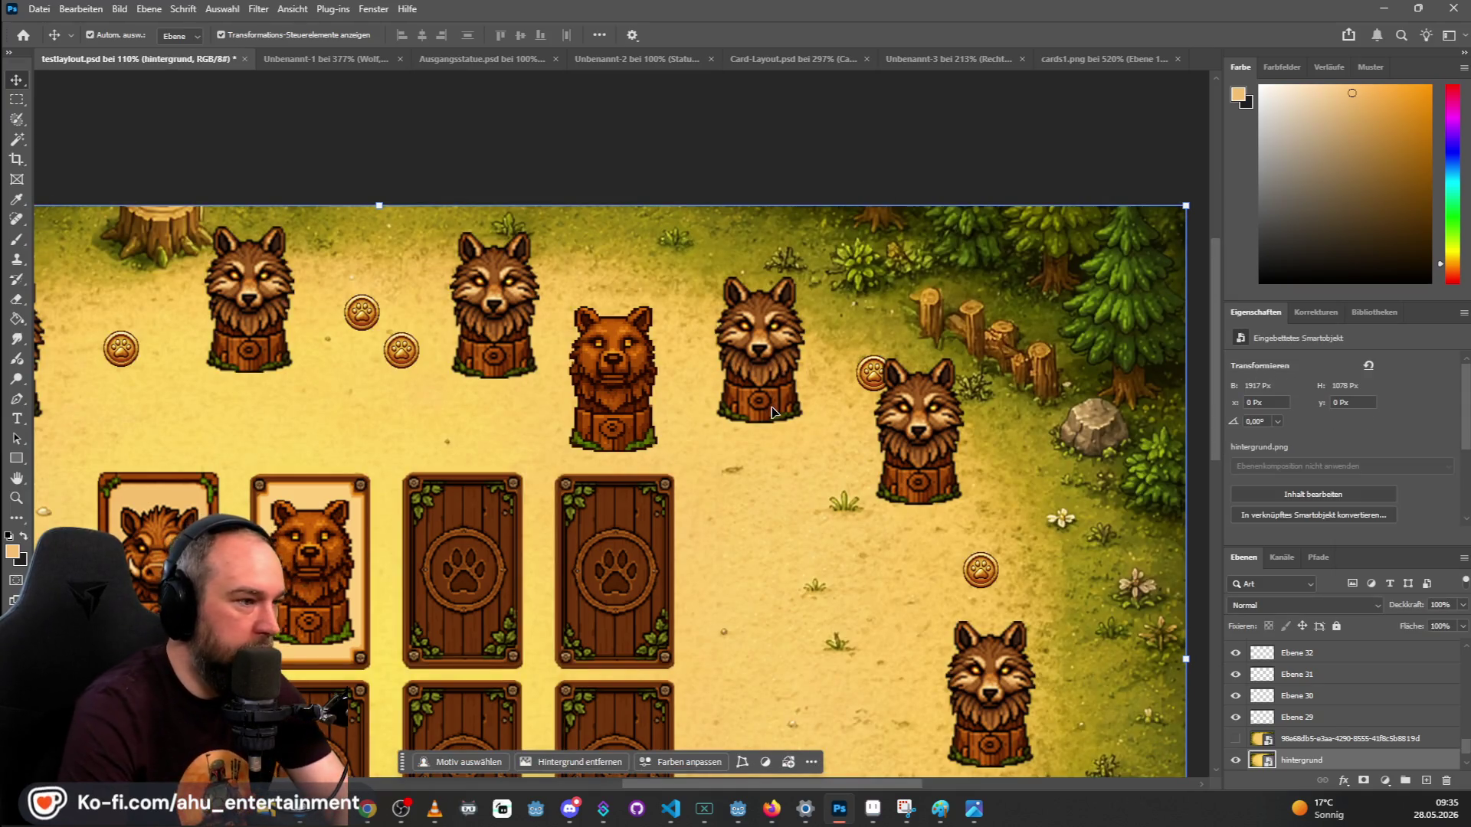
scroll(761, 356, up, 2)
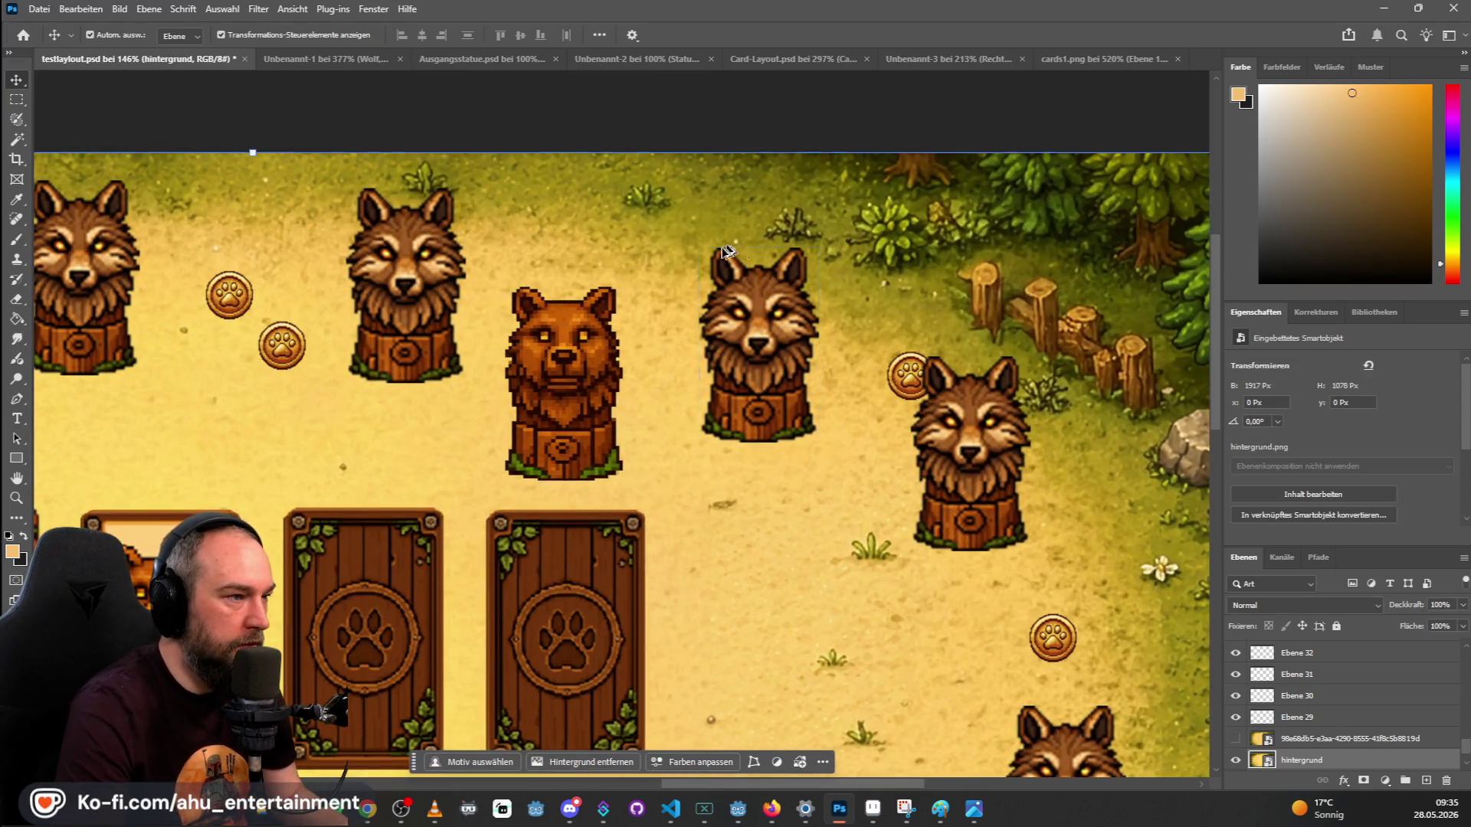
click(782, 331)
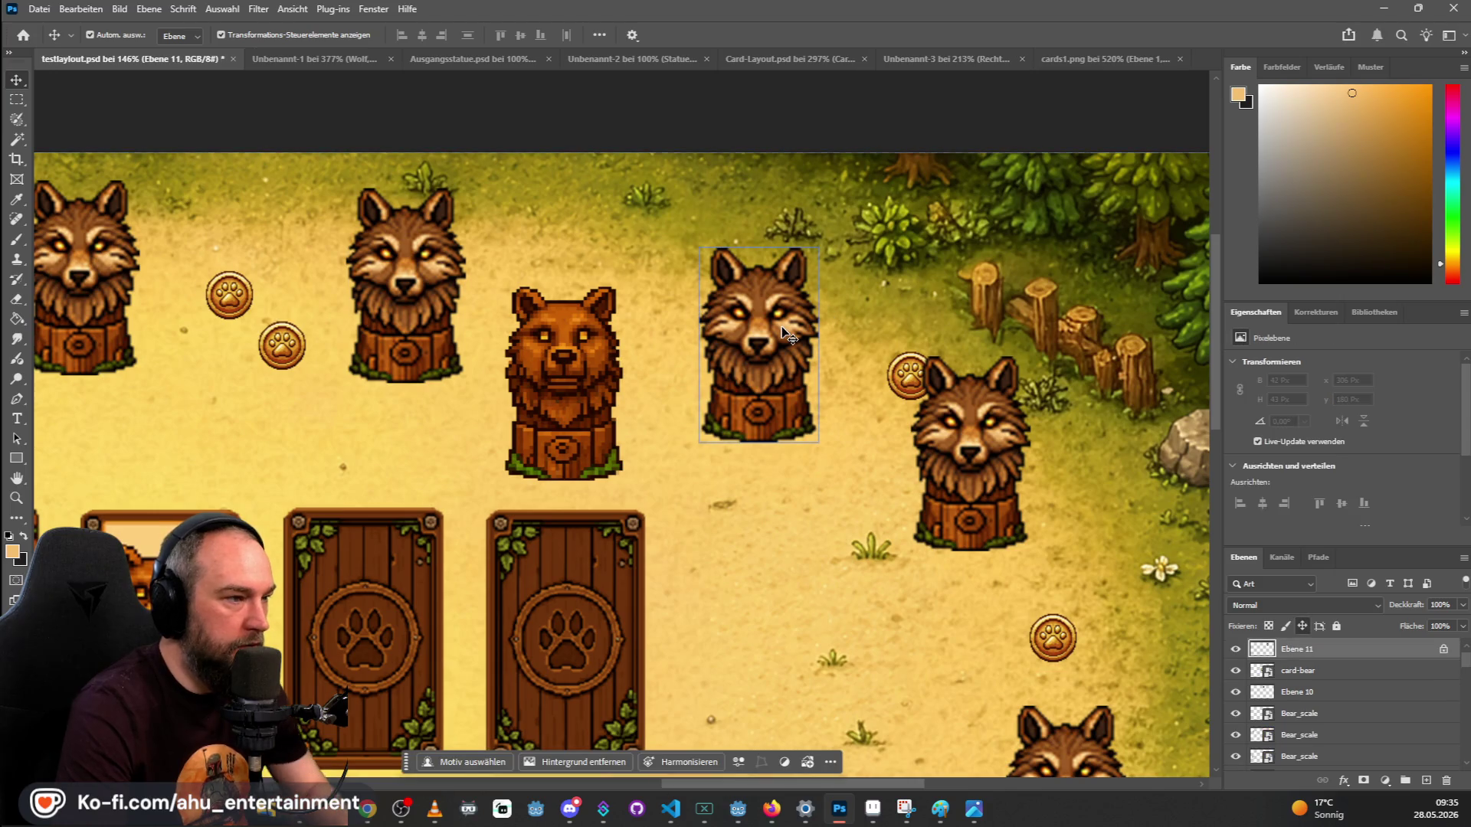
key(Delete)
Move the bear statue into the top row and align the top-left statue.
drag(601, 385, 762, 354)
scroll(582, 330, down, 5)
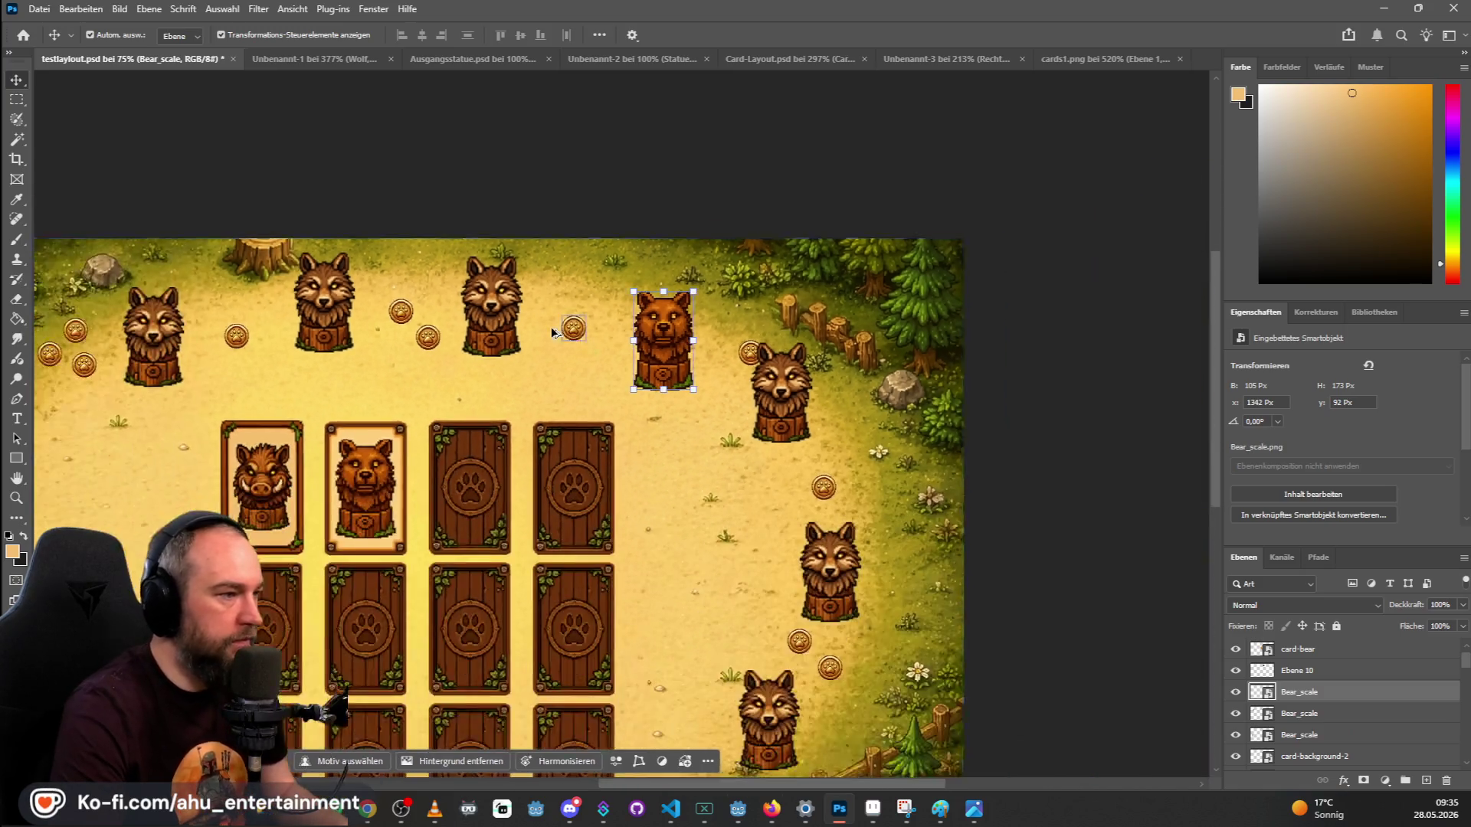
scroll(557, 331, down, 3)
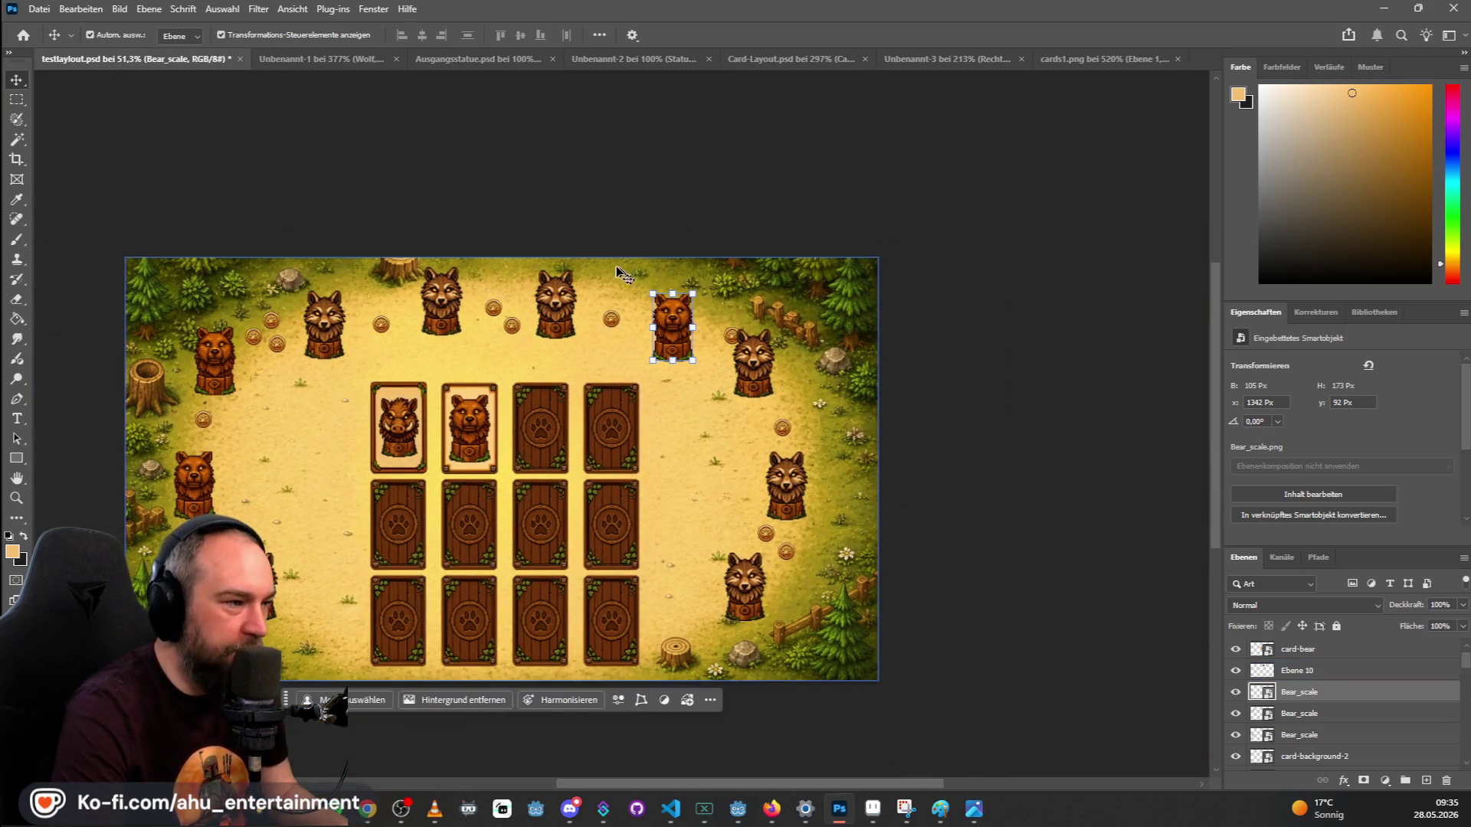
drag(731, 338, 654, 314)
mouse_move(320, 329)
mouse_down()
mouse_move(310, 310)
mouse_move(326, 323)
mouse_up()
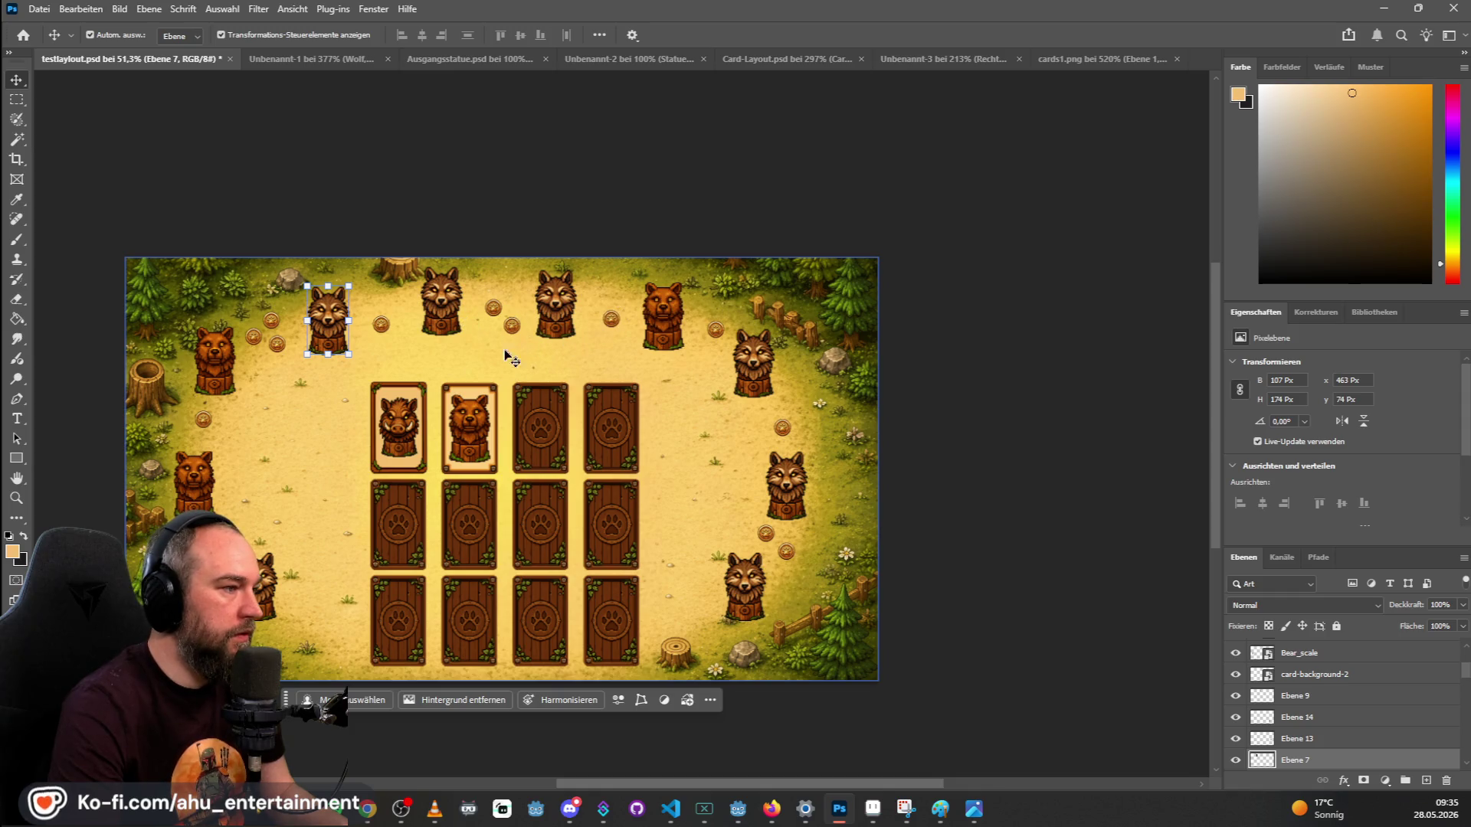
Nudge the second top-row wolf right and lift the coin into line with the row.
drag(443, 308, 449, 308)
click(383, 325)
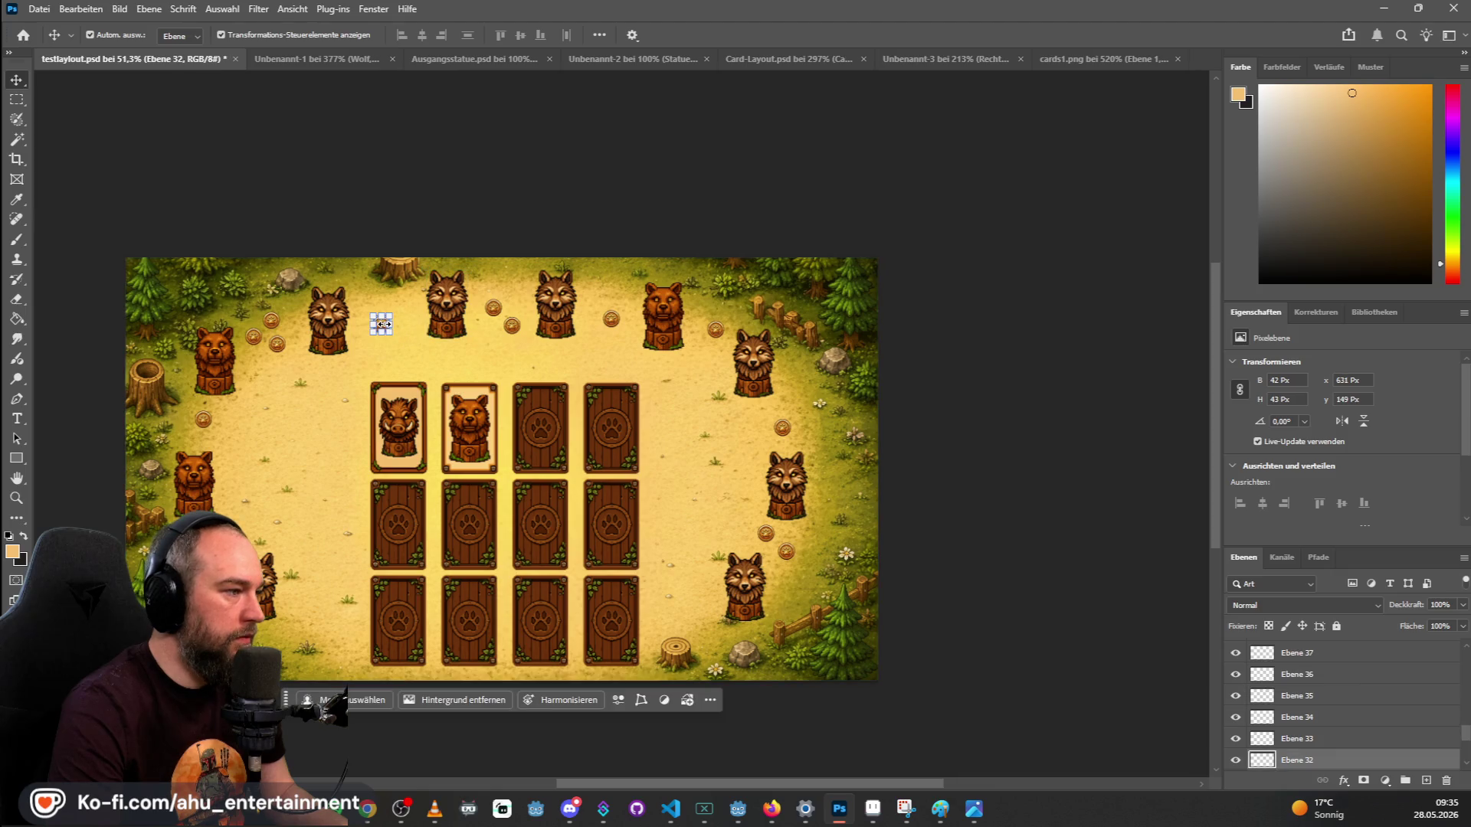
drag(380, 325, 390, 311)
scroll(693, 193, down, 1)
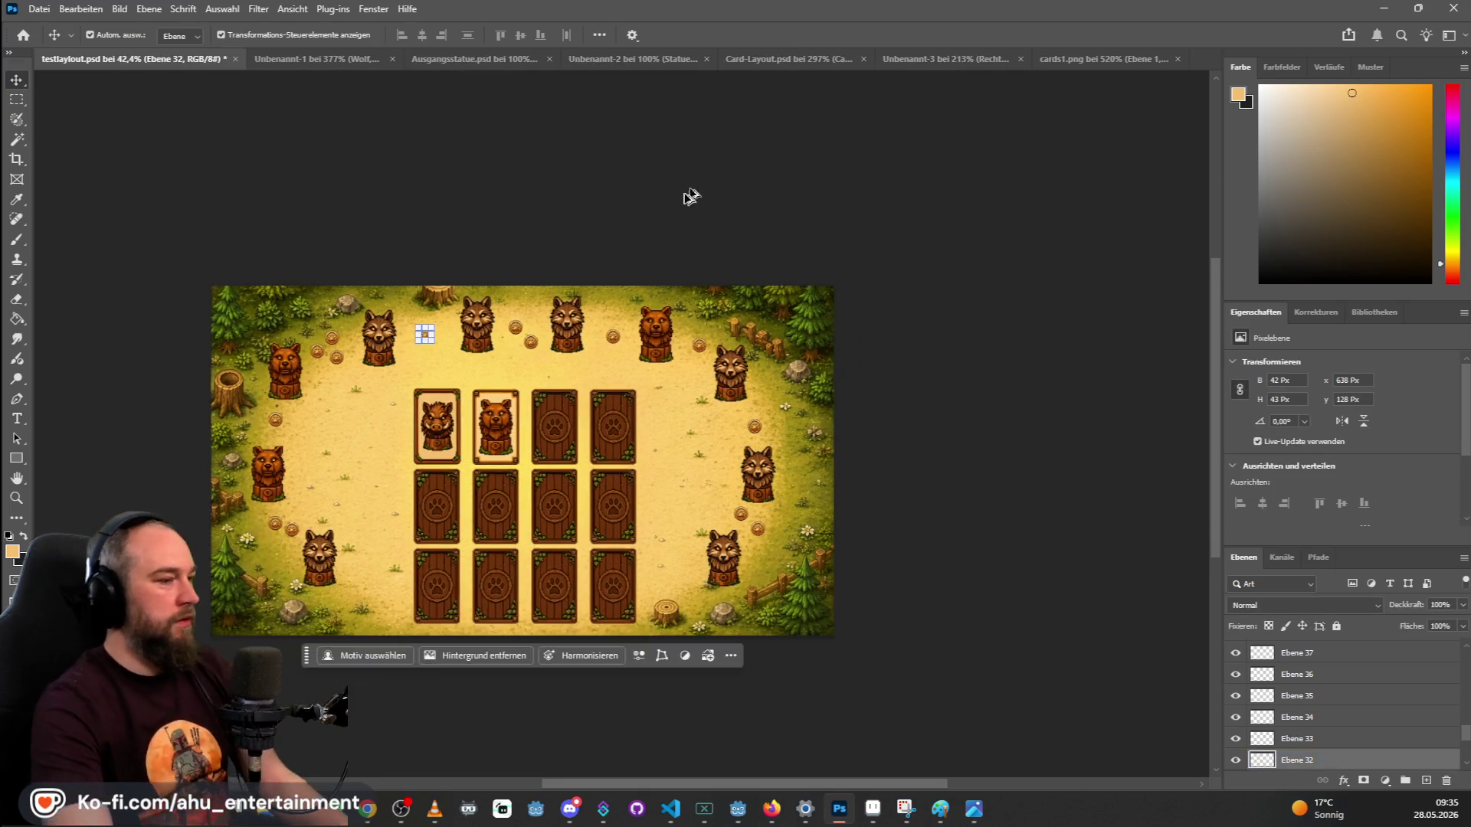
scroll(697, 197, down, 1)
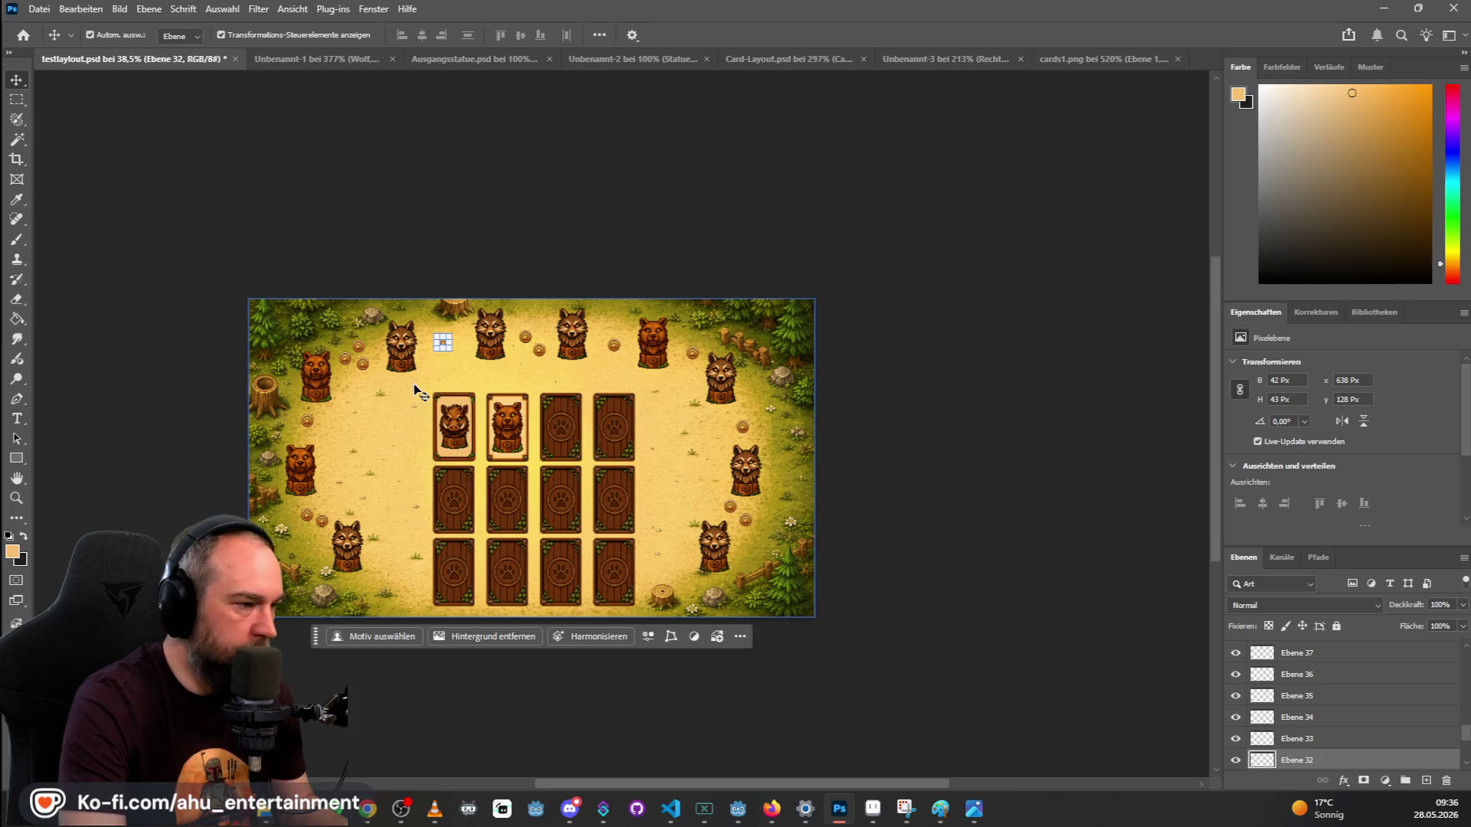
drag(508, 419, 508, 425)
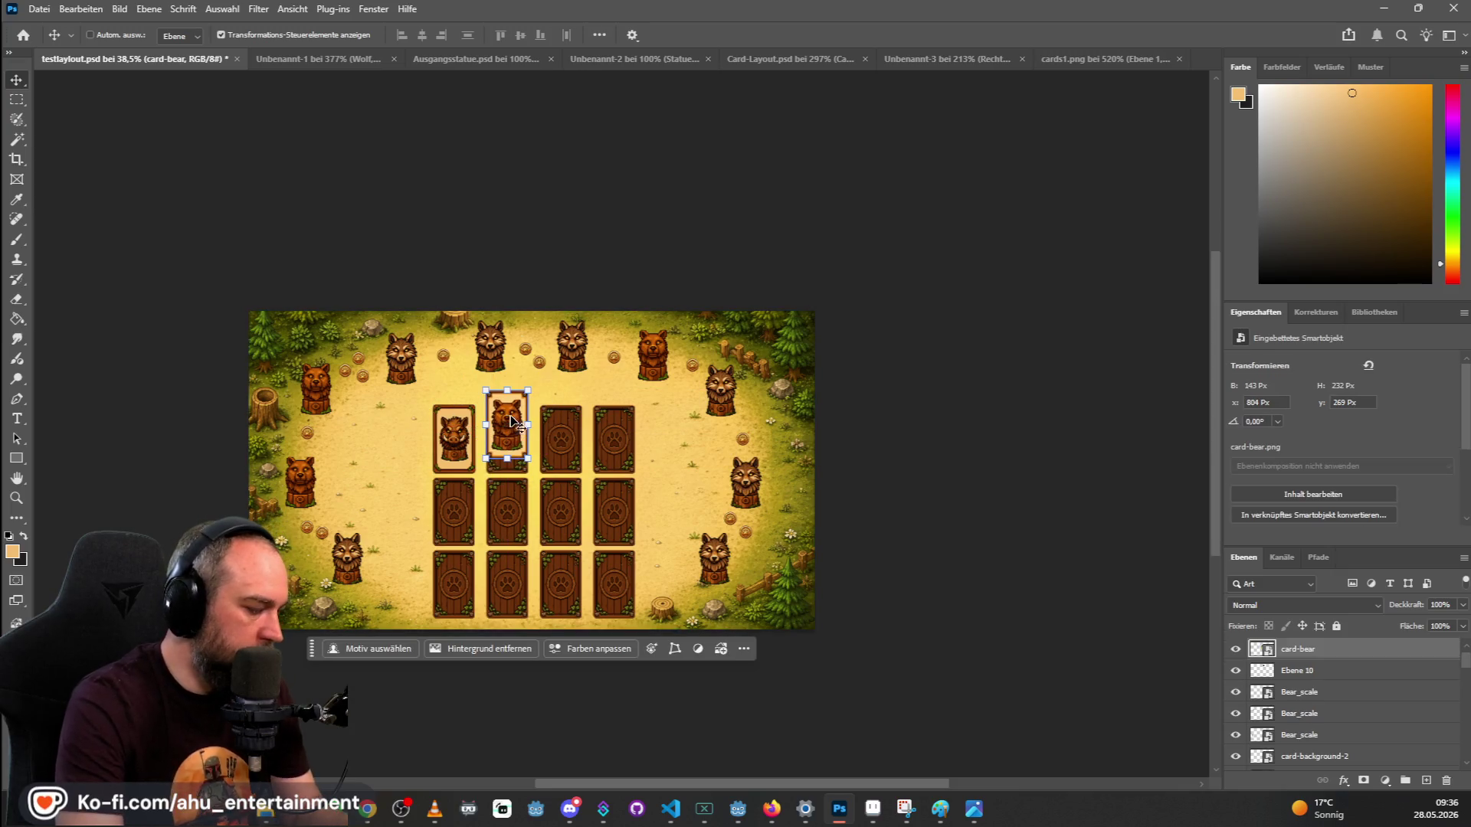
Try a marquee selection around the card grid, cancel it, and select card-background-2.
click(976, 279)
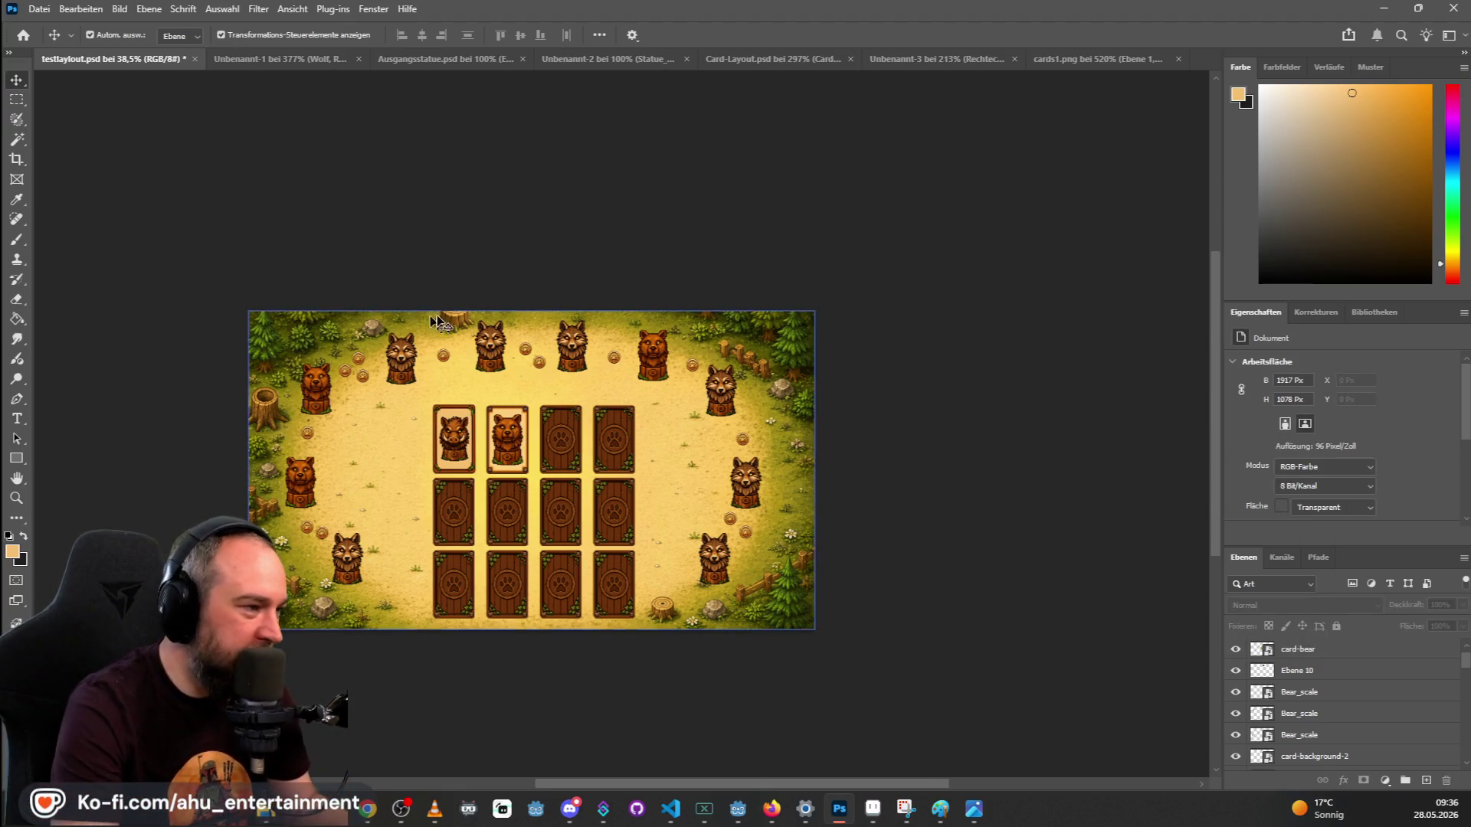
click(17, 101)
mouse_move(418, 398)
mouse_down()
mouse_move(642, 616)
mouse_move(660, 616)
mouse_up()
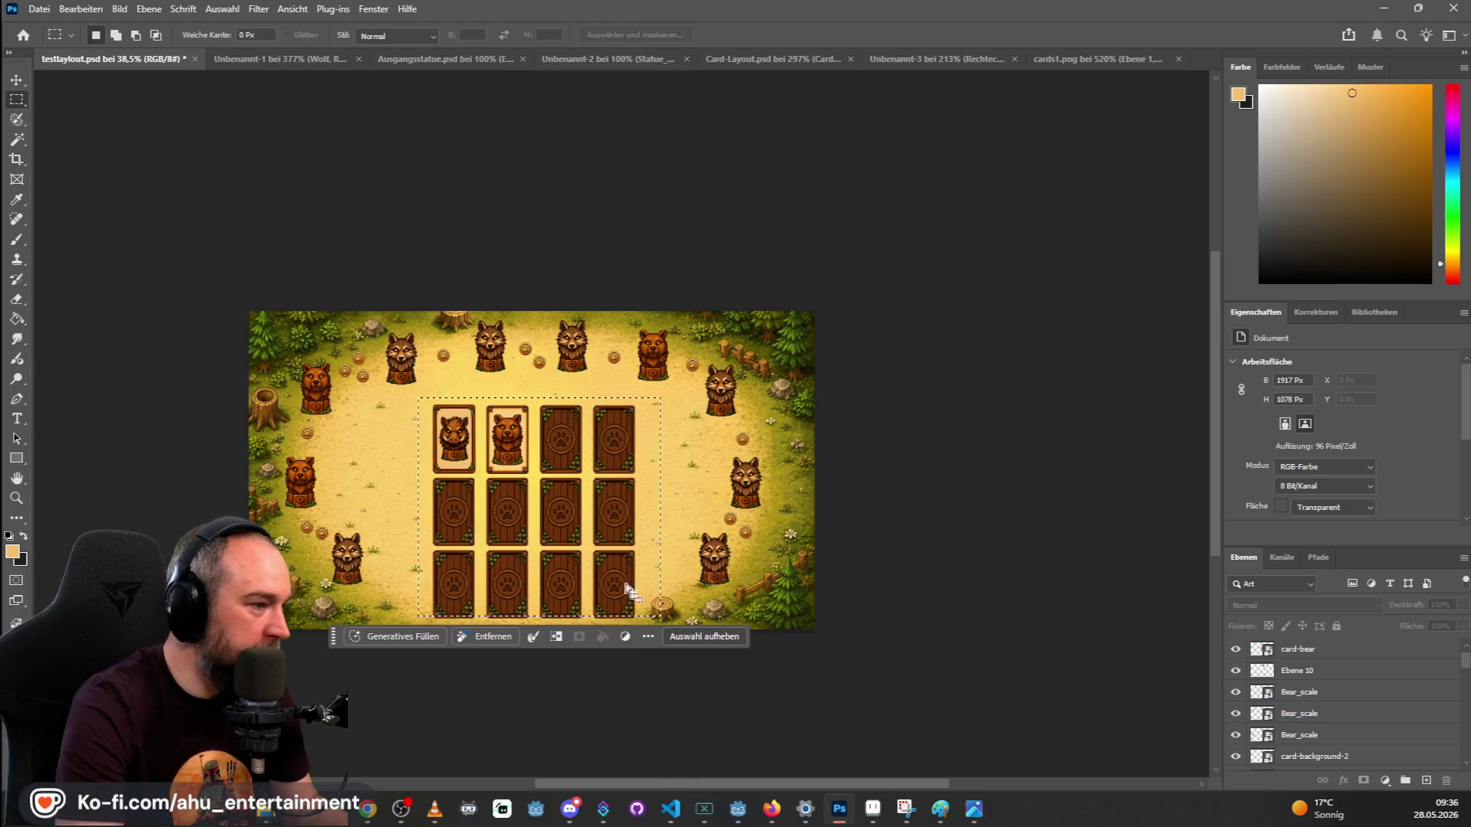
click(949, 395)
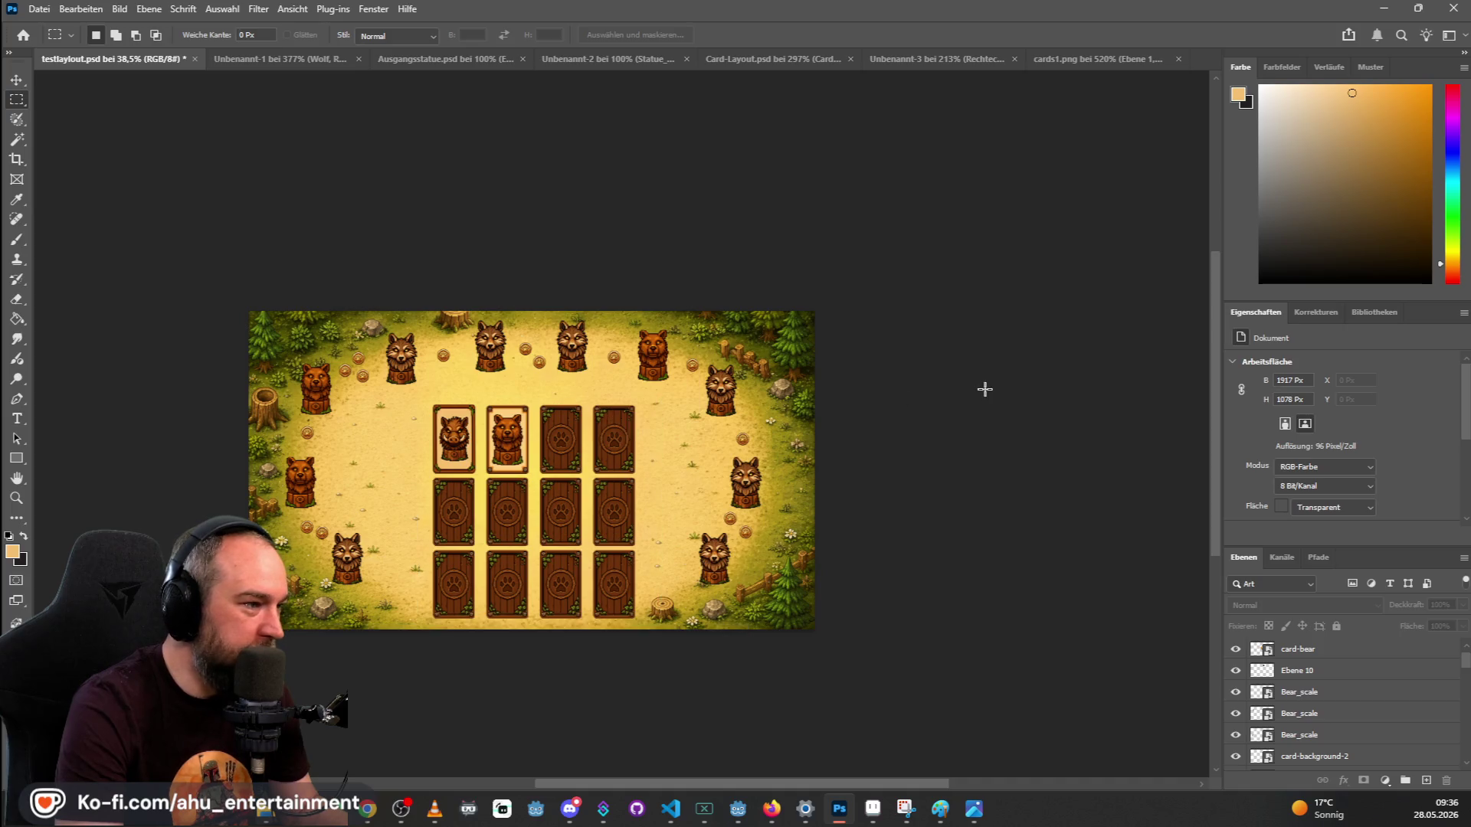
click(1363, 671)
scroll(1336, 709, down, 3)
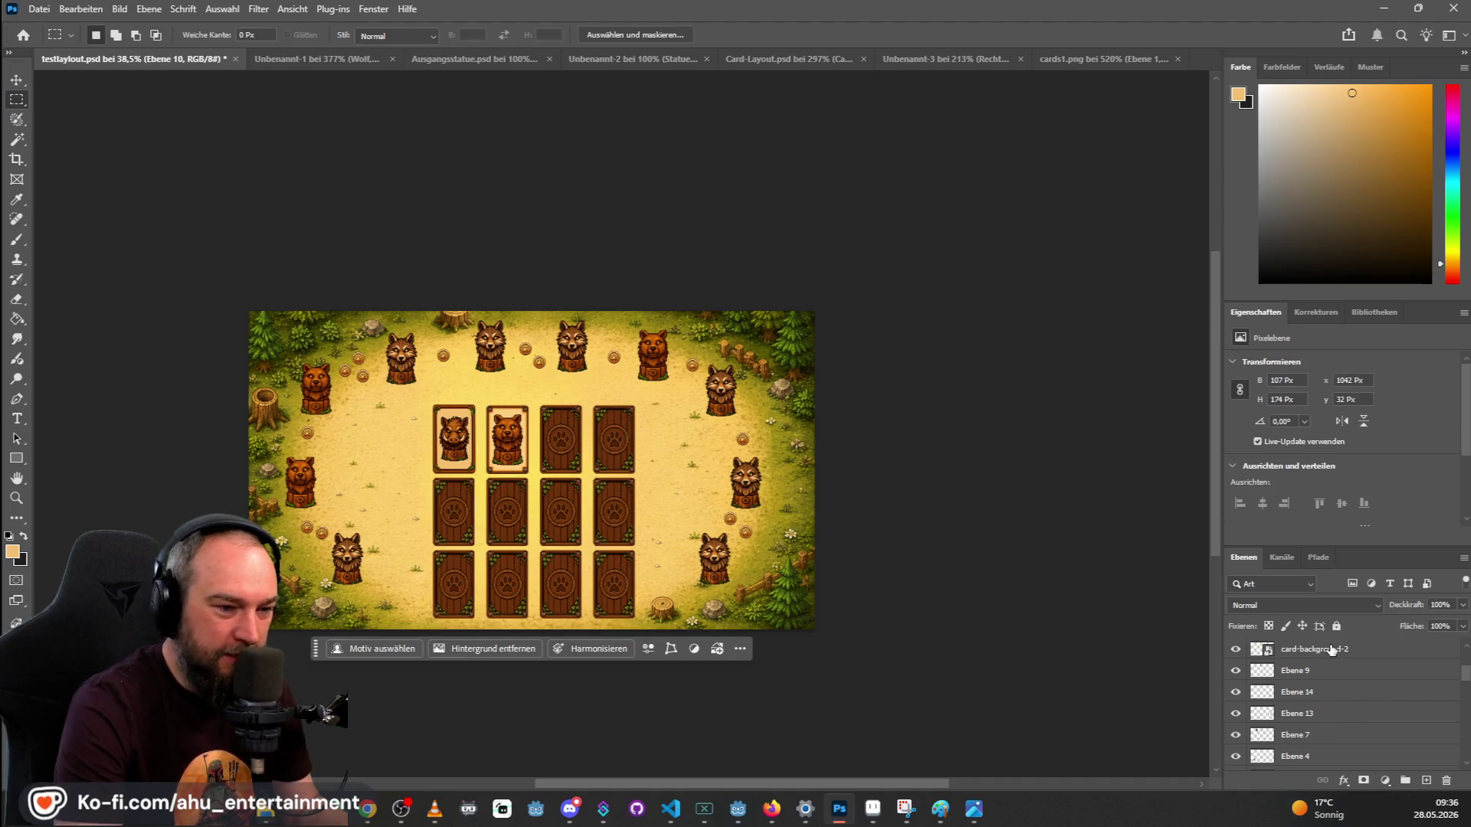
click(1331, 650)
scroll(1329, 697, up, 3)
scroll(1330, 710, down, 3)
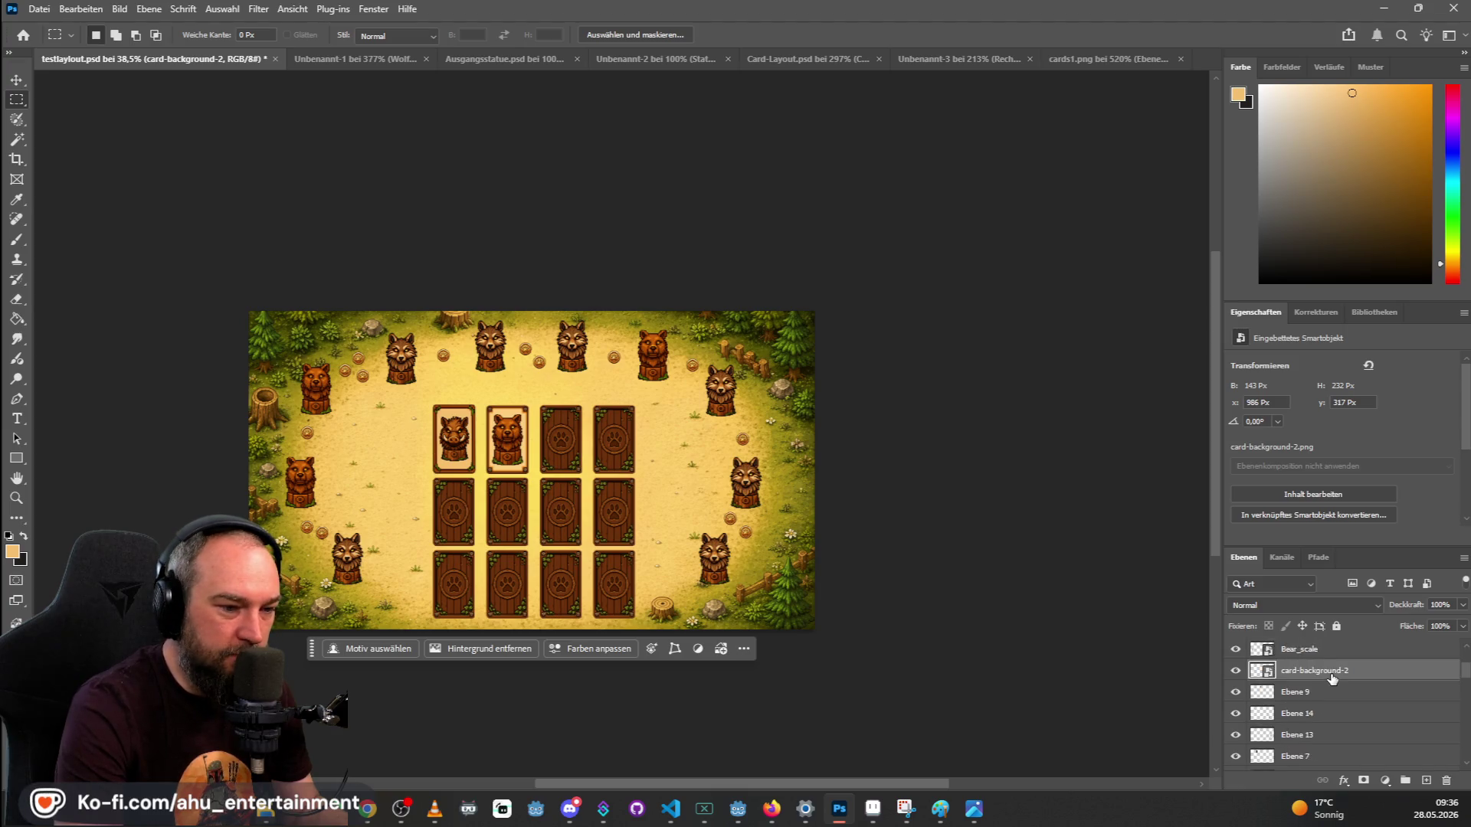
scroll(85, 96, up, 2)
Align the four top-row cards, including boar and bear, into one straight row.
click(17, 79)
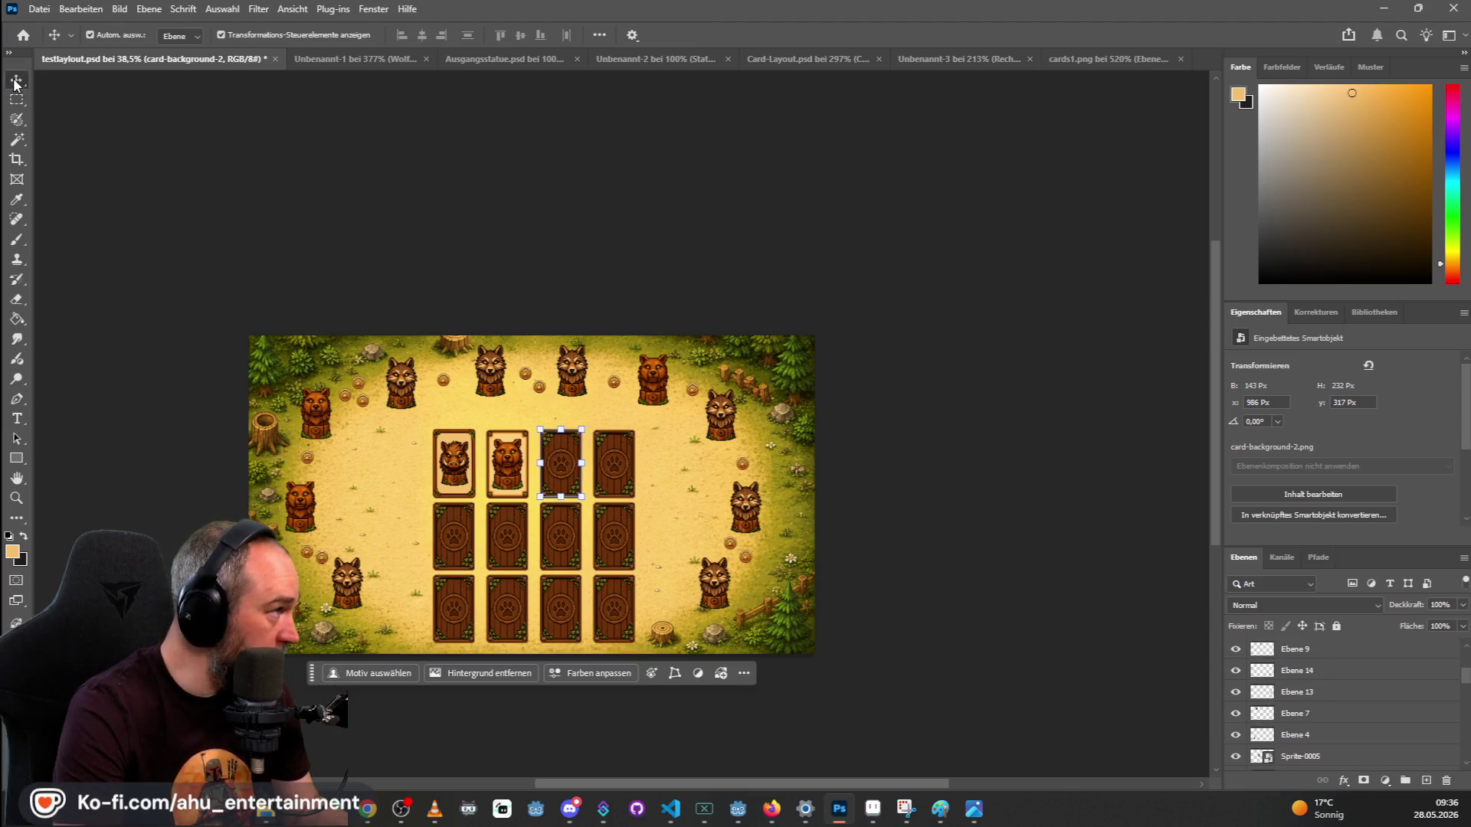
scroll(406, 487, up, 3)
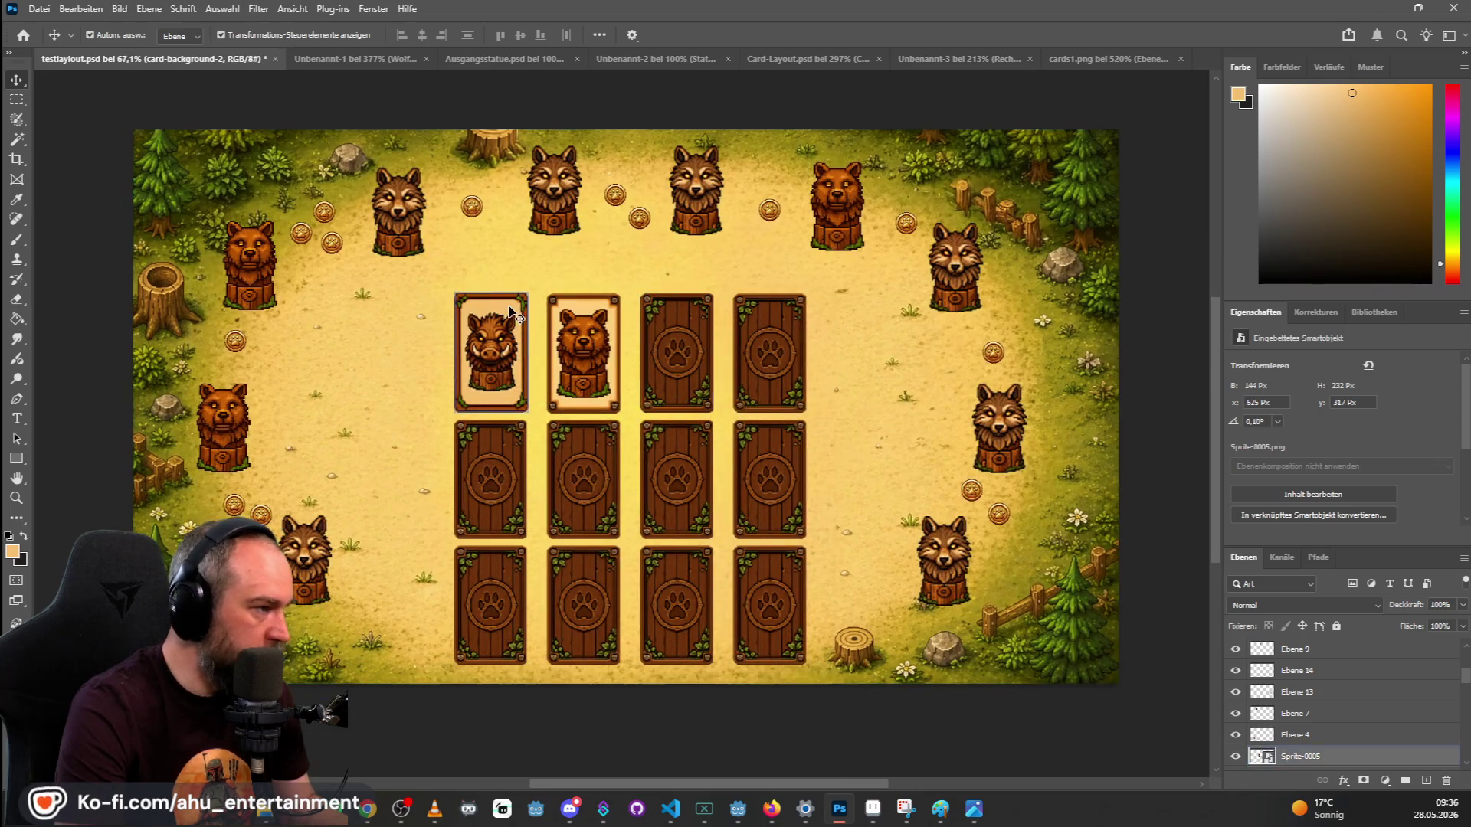
drag(500, 330, 500, 293)
drag(582, 318, 579, 282)
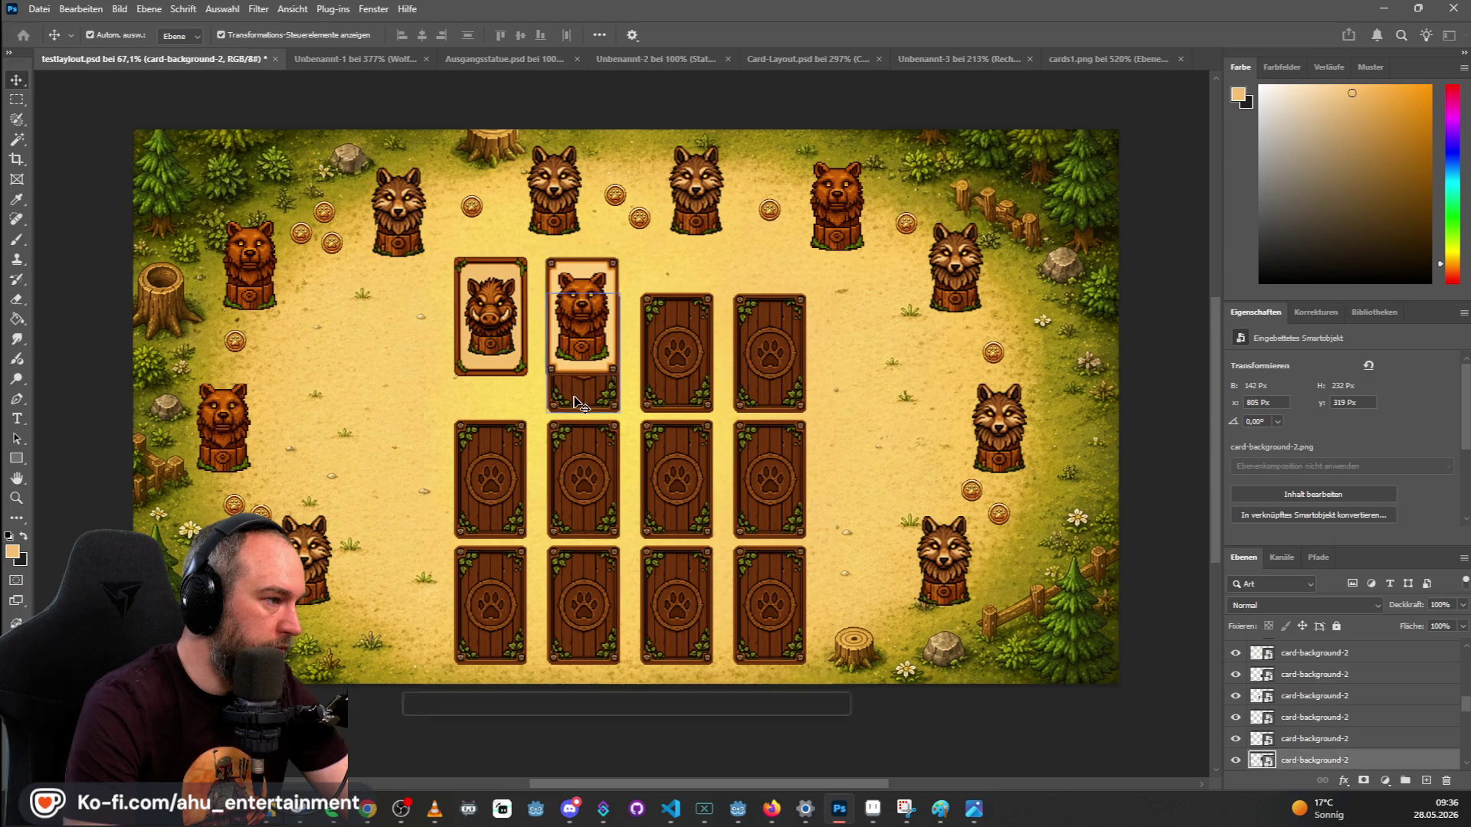
drag(506, 310, 572, 311)
drag(693, 334, 693, 306)
drag(771, 343, 774, 311)
click(674, 295)
click(749, 407)
Align the middle-row and bottom-row cards into evenly spaced straight rows.
mouse_move(523, 474)
mouse_down()
mouse_move(523, 452)
mouse_move(583, 451)
mouse_up()
mouse_move(693, 481)
mouse_down()
mouse_move(693, 459)
mouse_move(770, 445)
mouse_up()
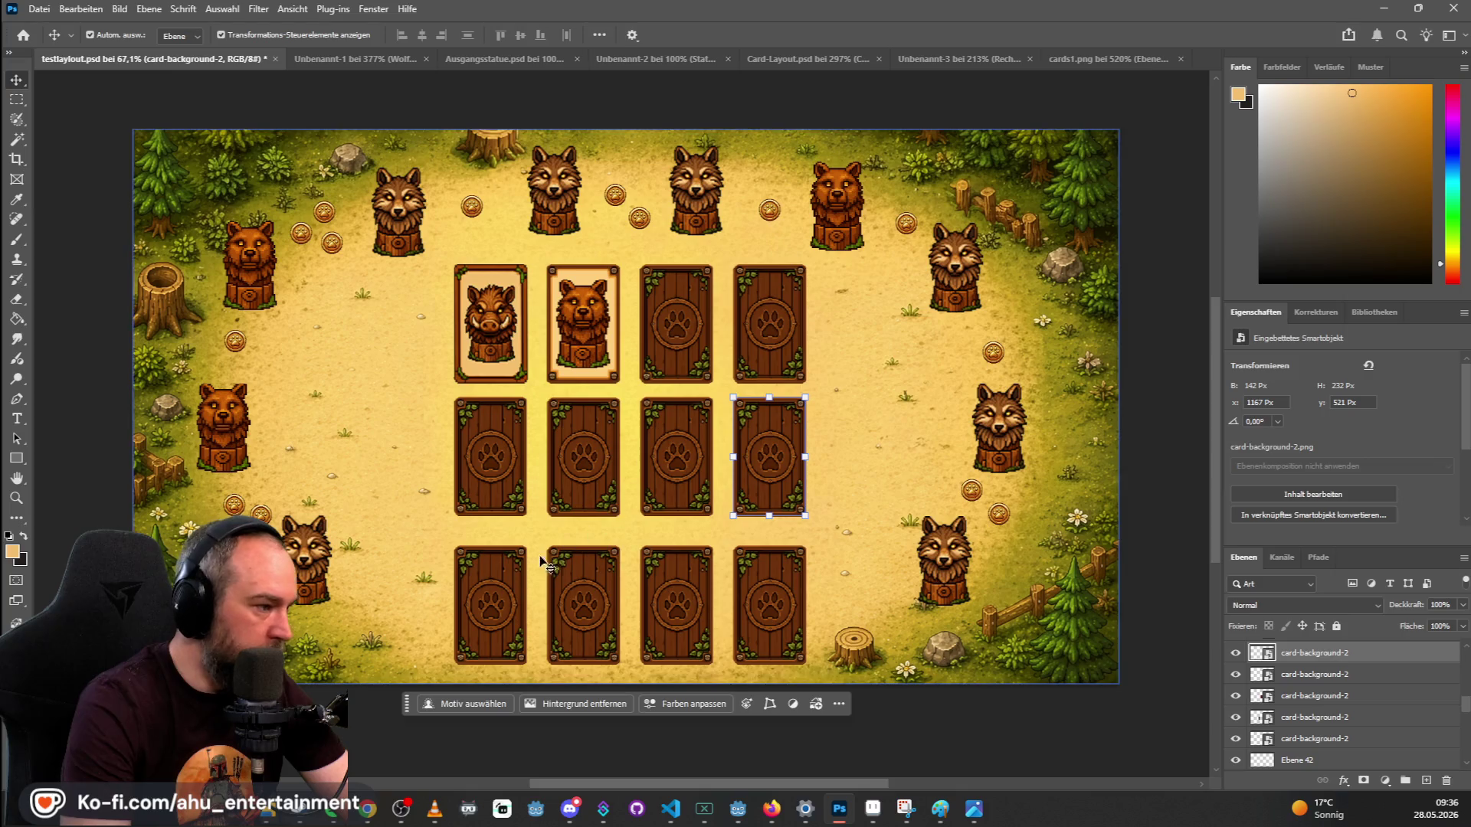
drag(511, 589, 512, 565)
mouse_move(581, 600)
mouse_down()
mouse_move(584, 578)
mouse_move(673, 564)
mouse_up()
mouse_move(766, 590)
mouse_down()
mouse_move(765, 564)
mouse_move(769, 576)
mouse_up()
scroll(499, 248, down, 3)
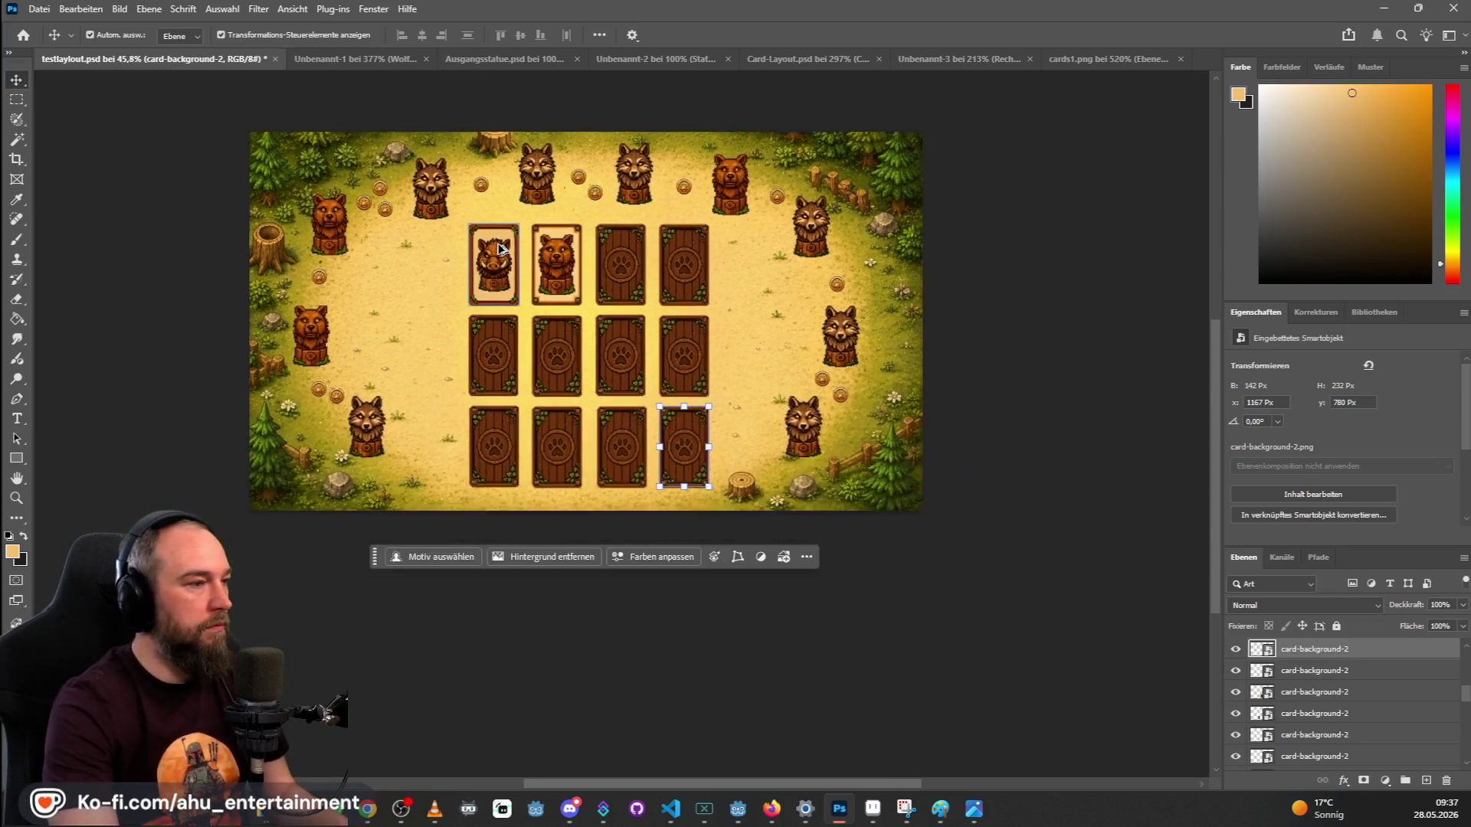
scroll(499, 247, down, 1)
click(936, 171)
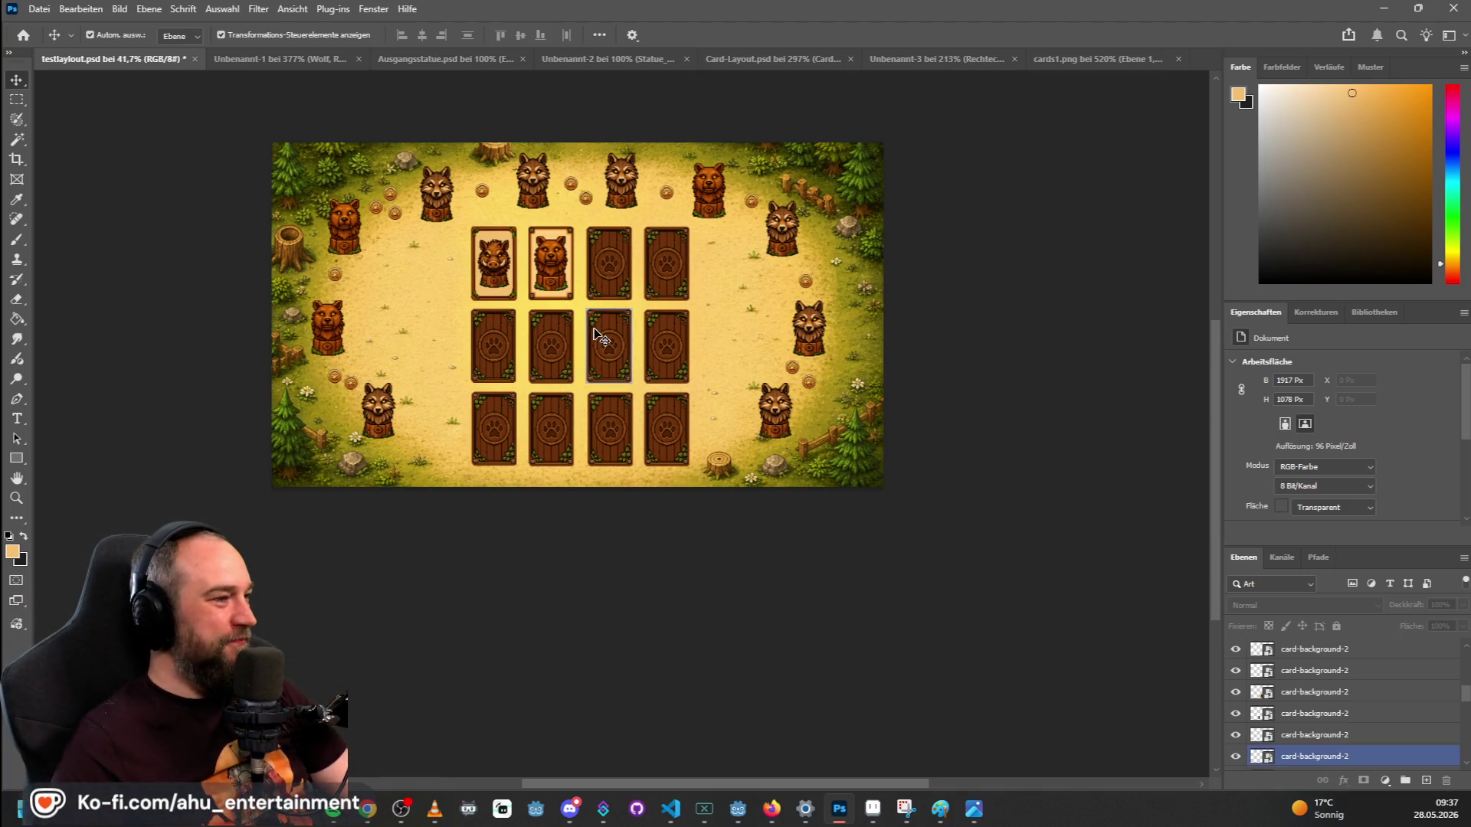
scroll(345, 314, up, 1)
scroll(406, 234, up, 1)
scroll(394, 258, down, 1)
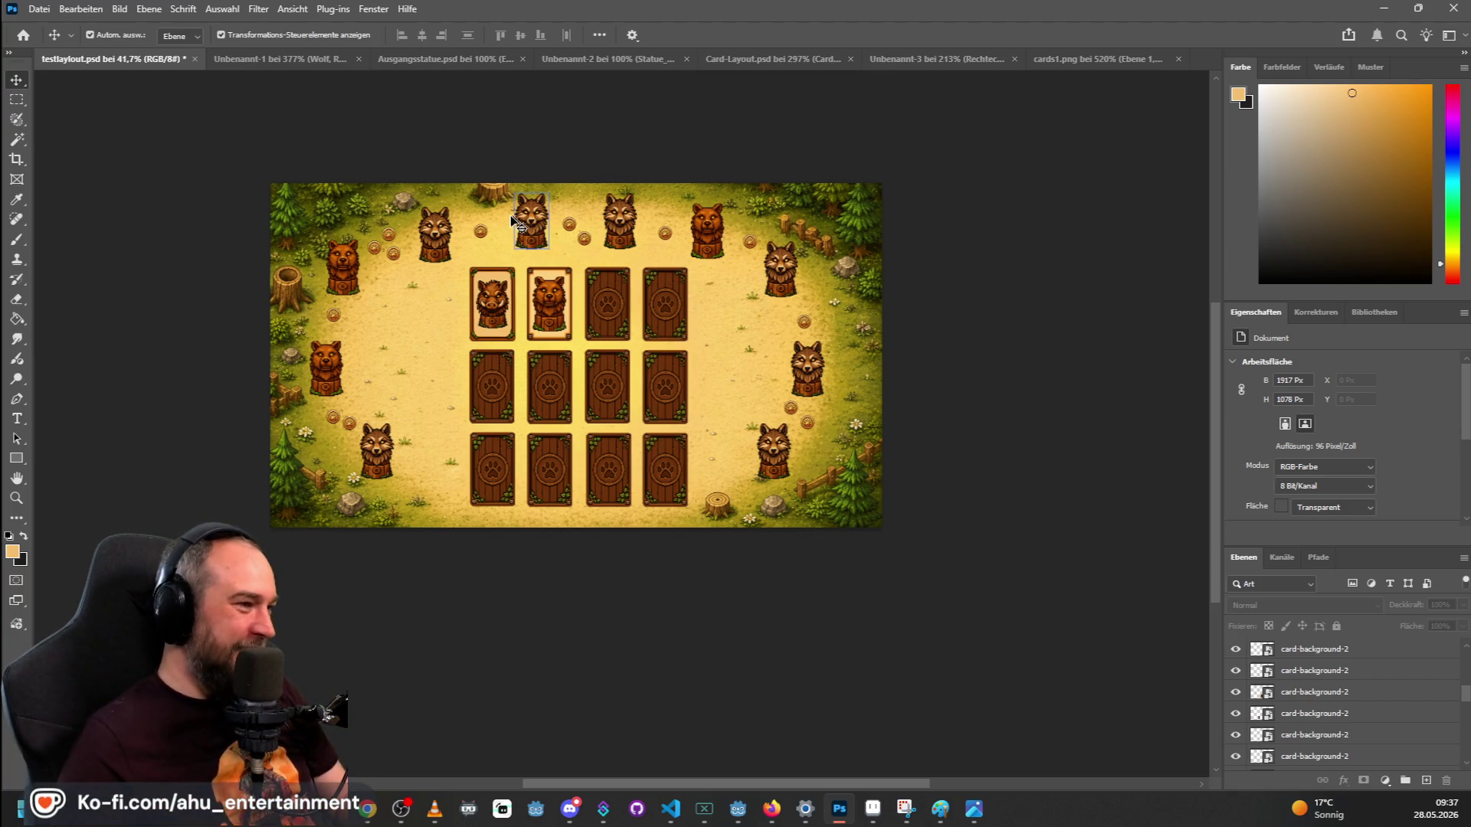
scroll(777, 144, up, 1)
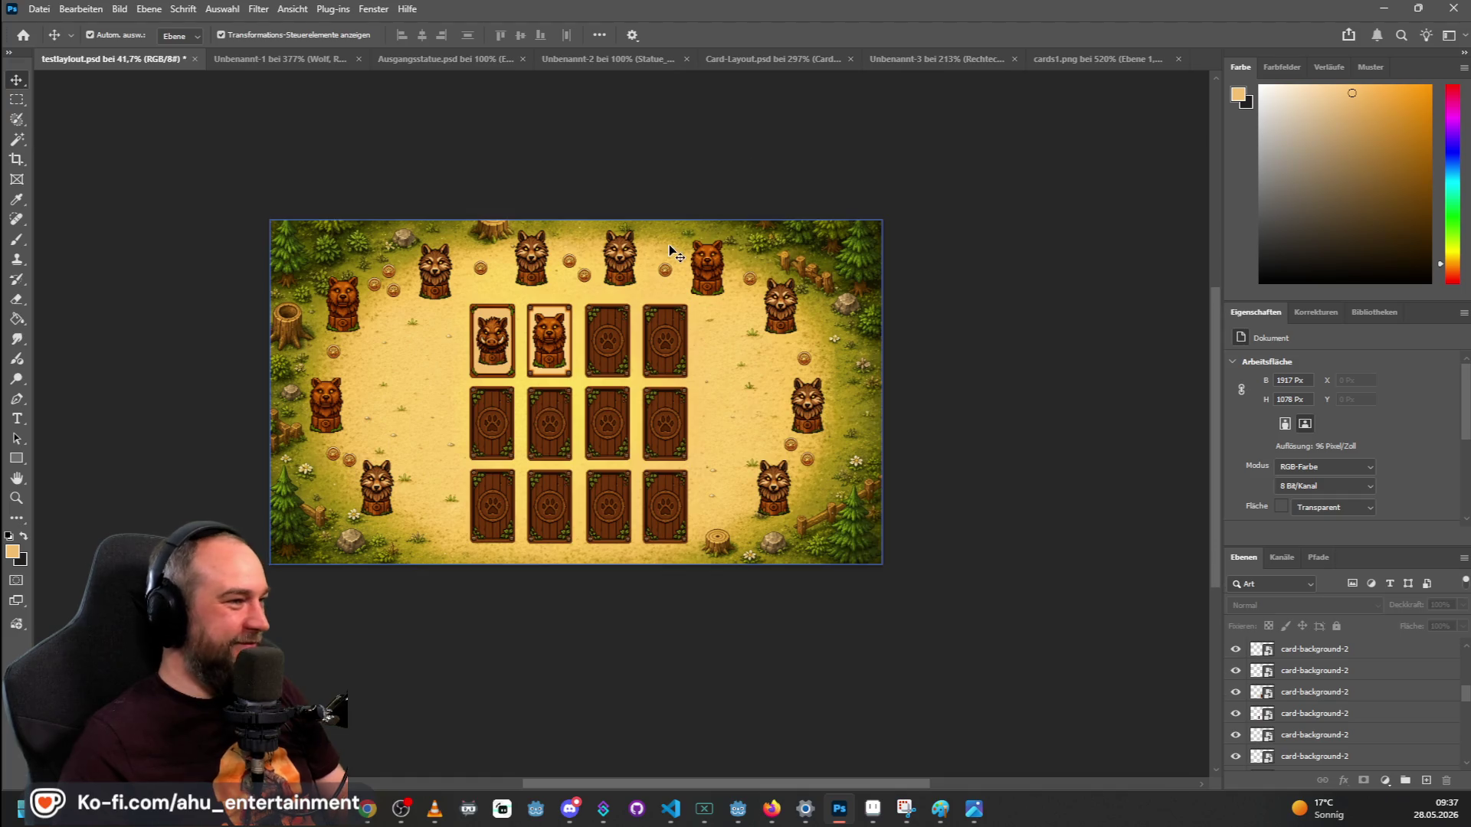
scroll(499, 236, up, 1)
scroll(572, 274, down, 4)
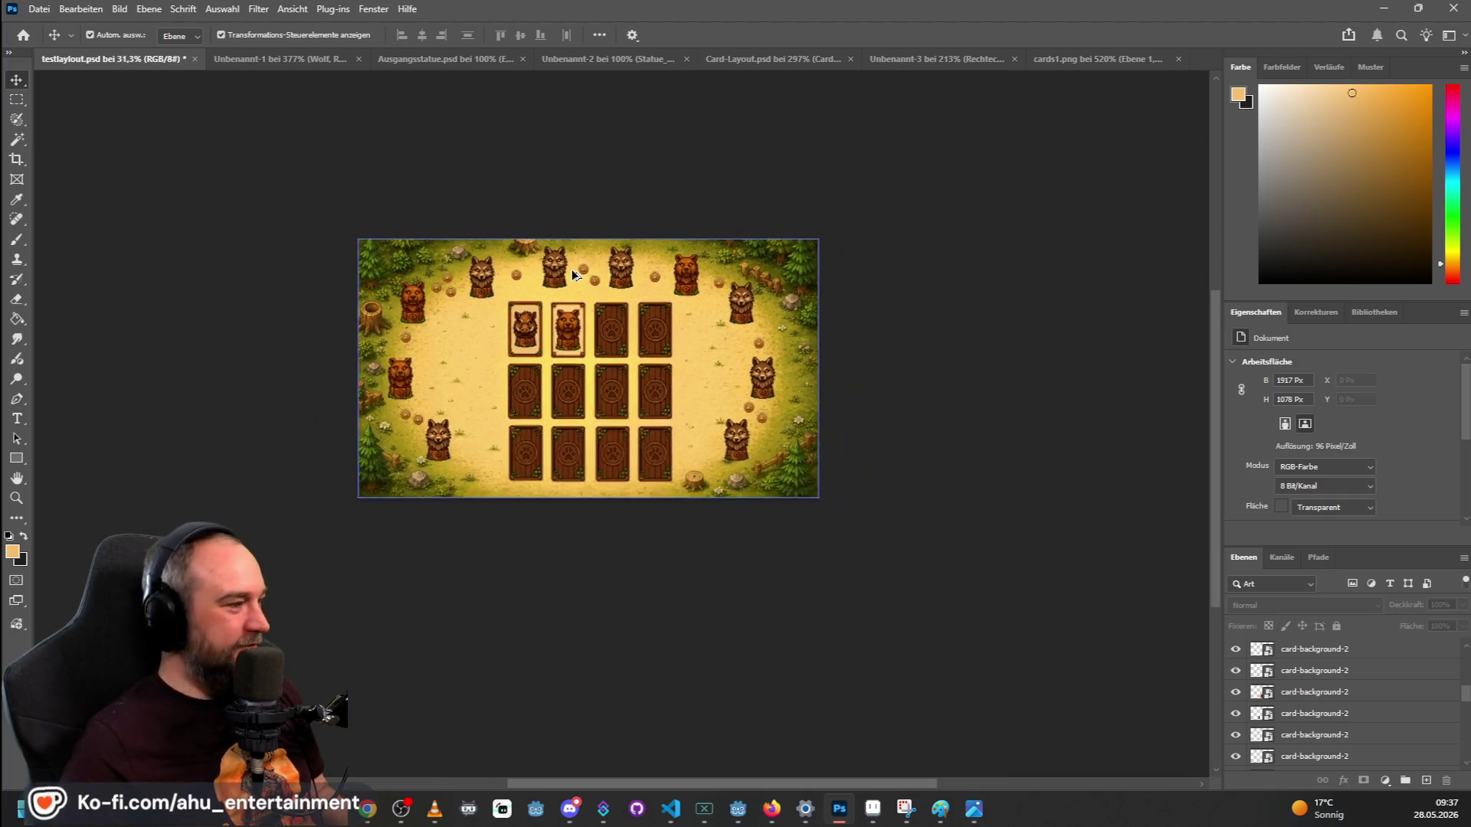
scroll(498, 310, up, 1)
scroll(634, 333, up, 1)
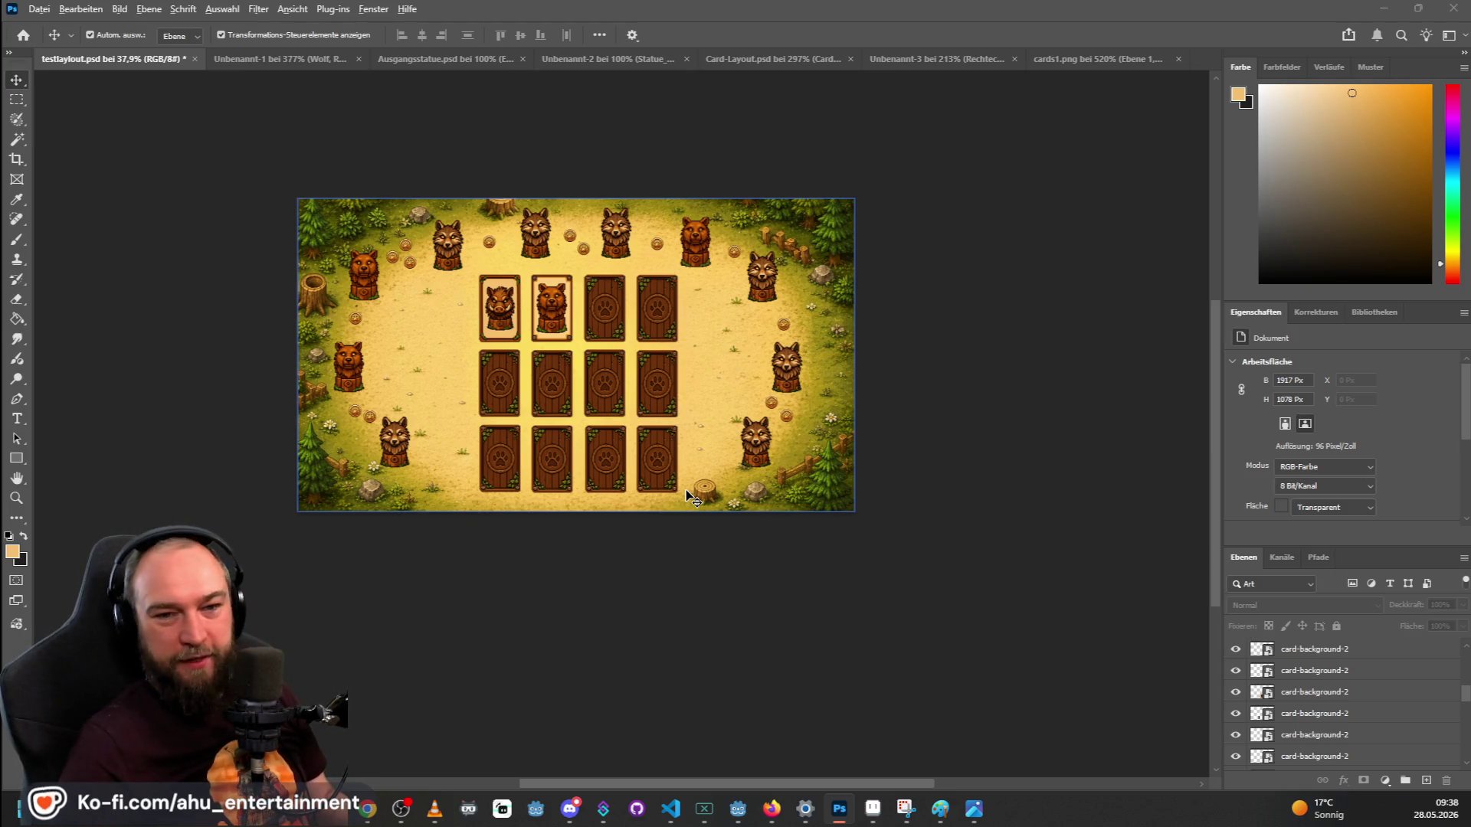
key(alt+Tab)
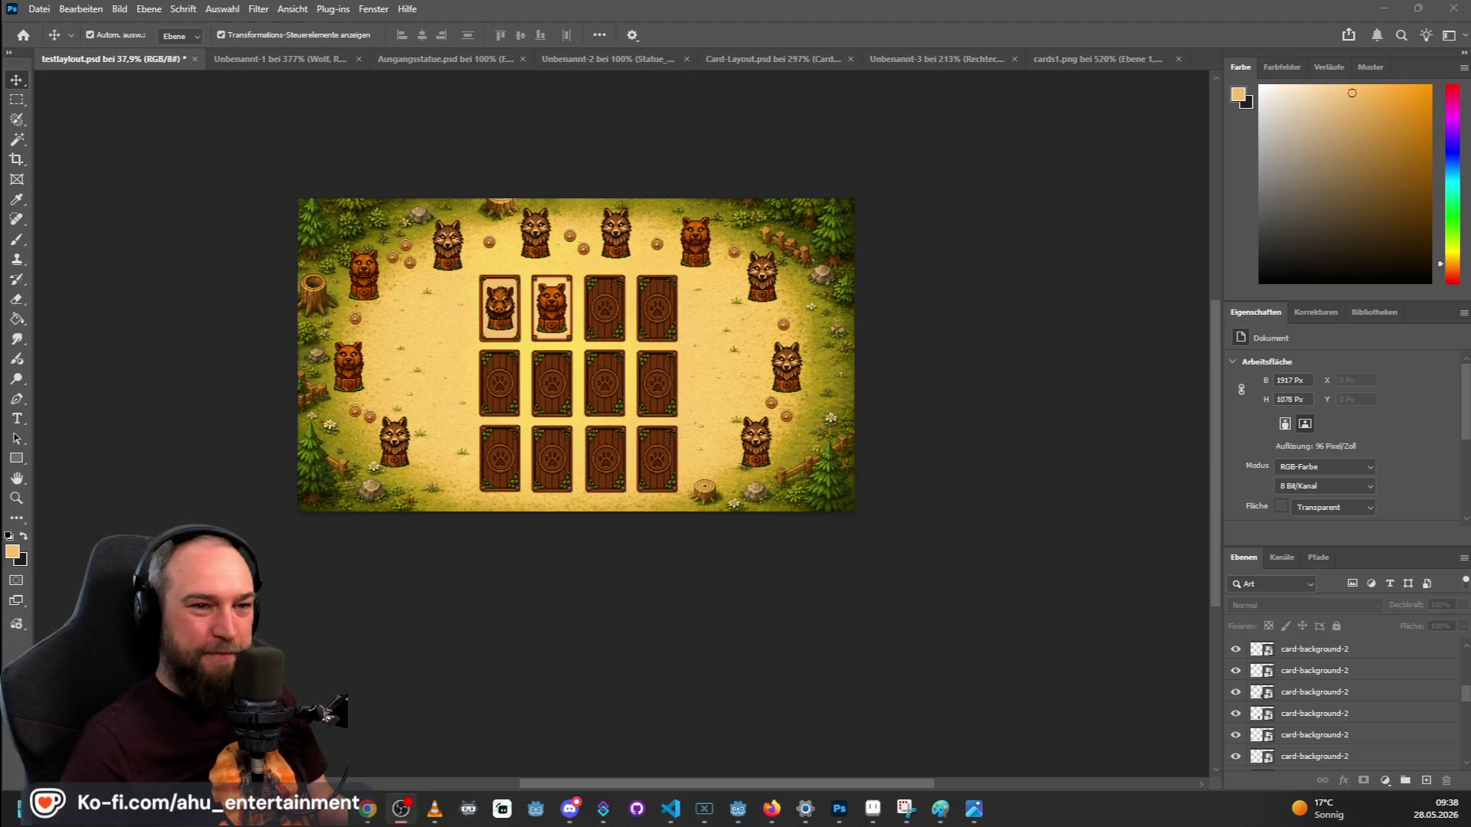
key(alt+Tab)
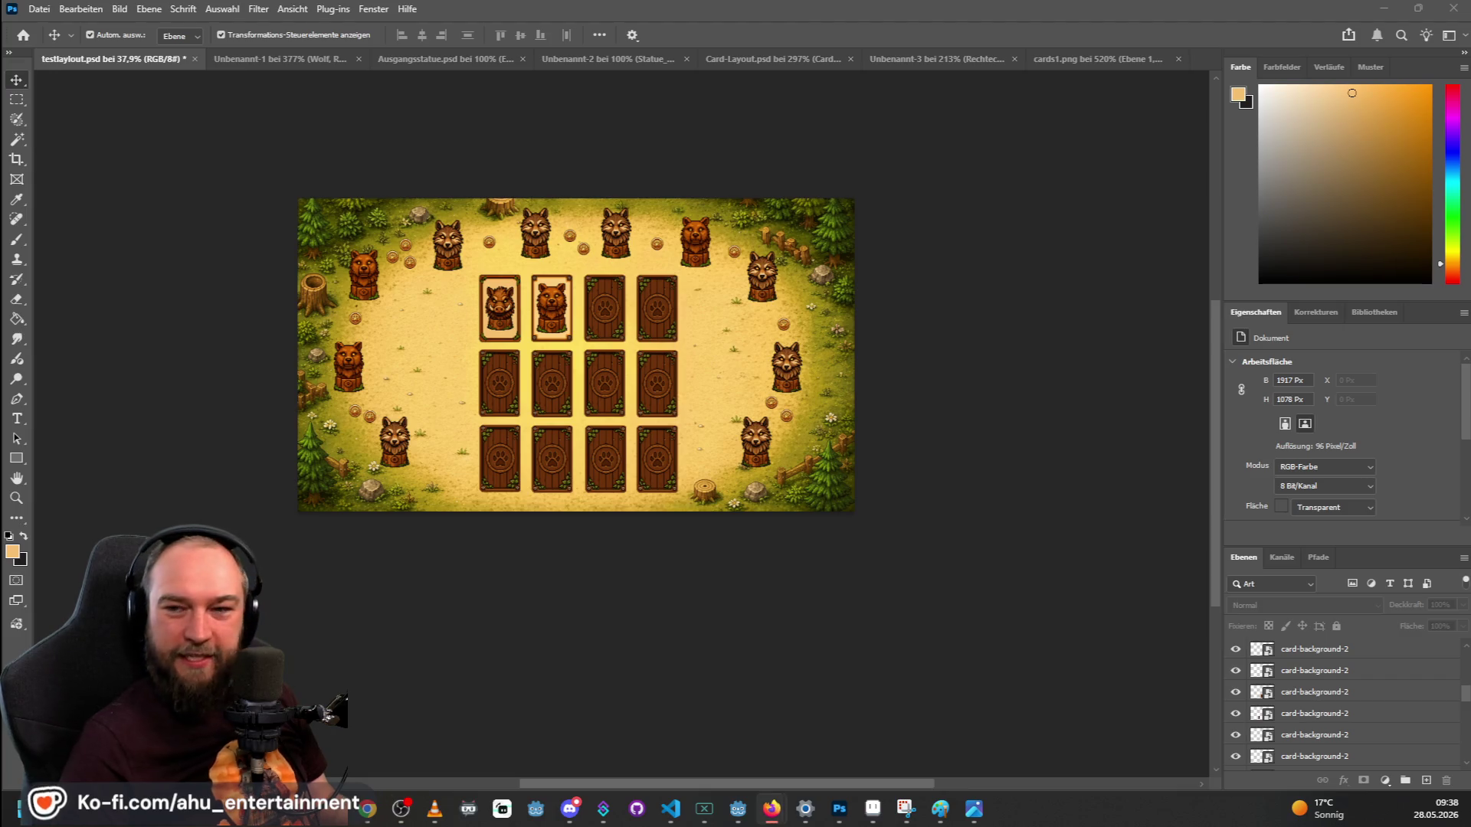
key(alt+Tab)
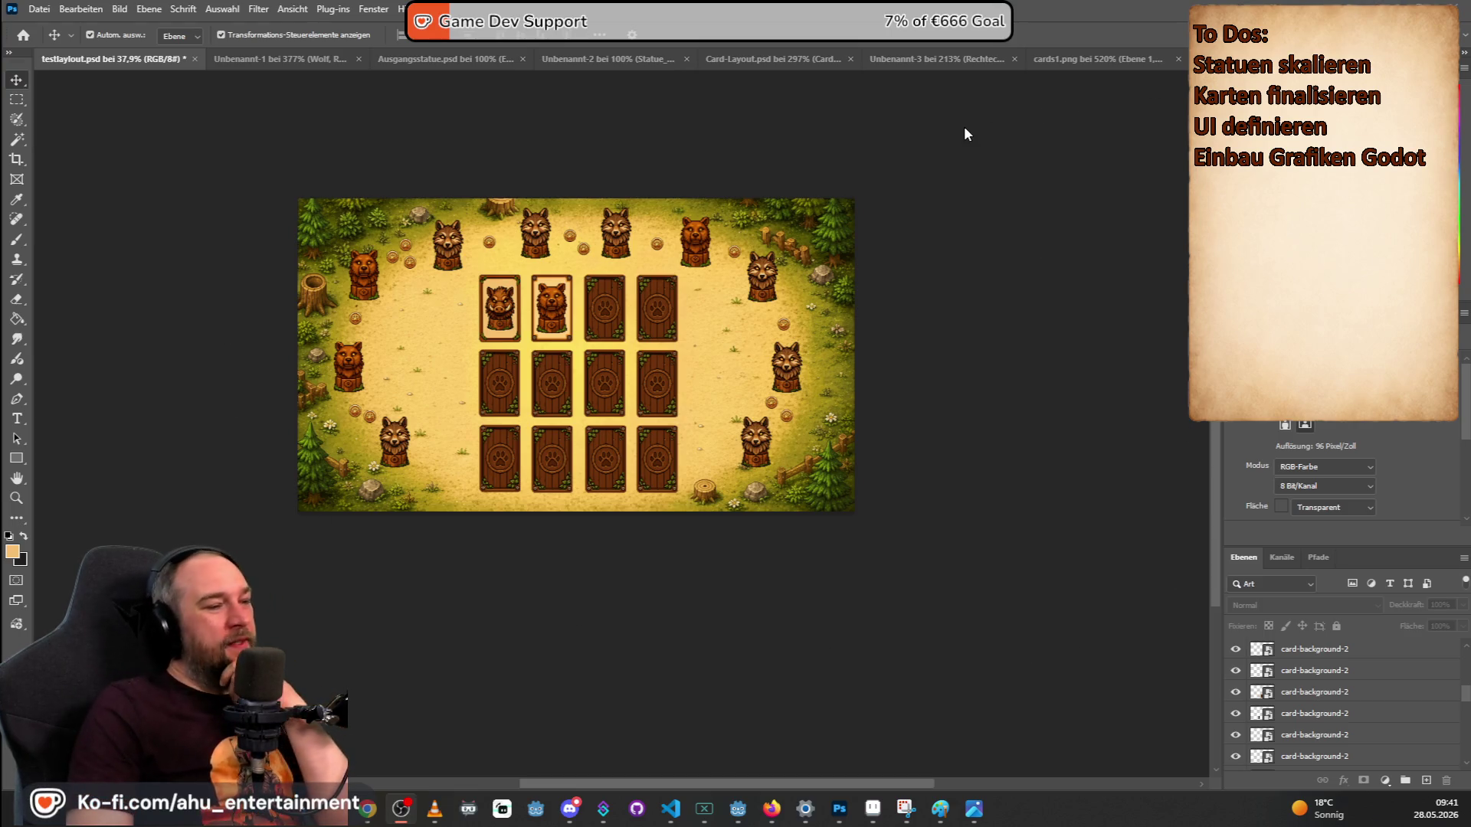
click(1377, 4)
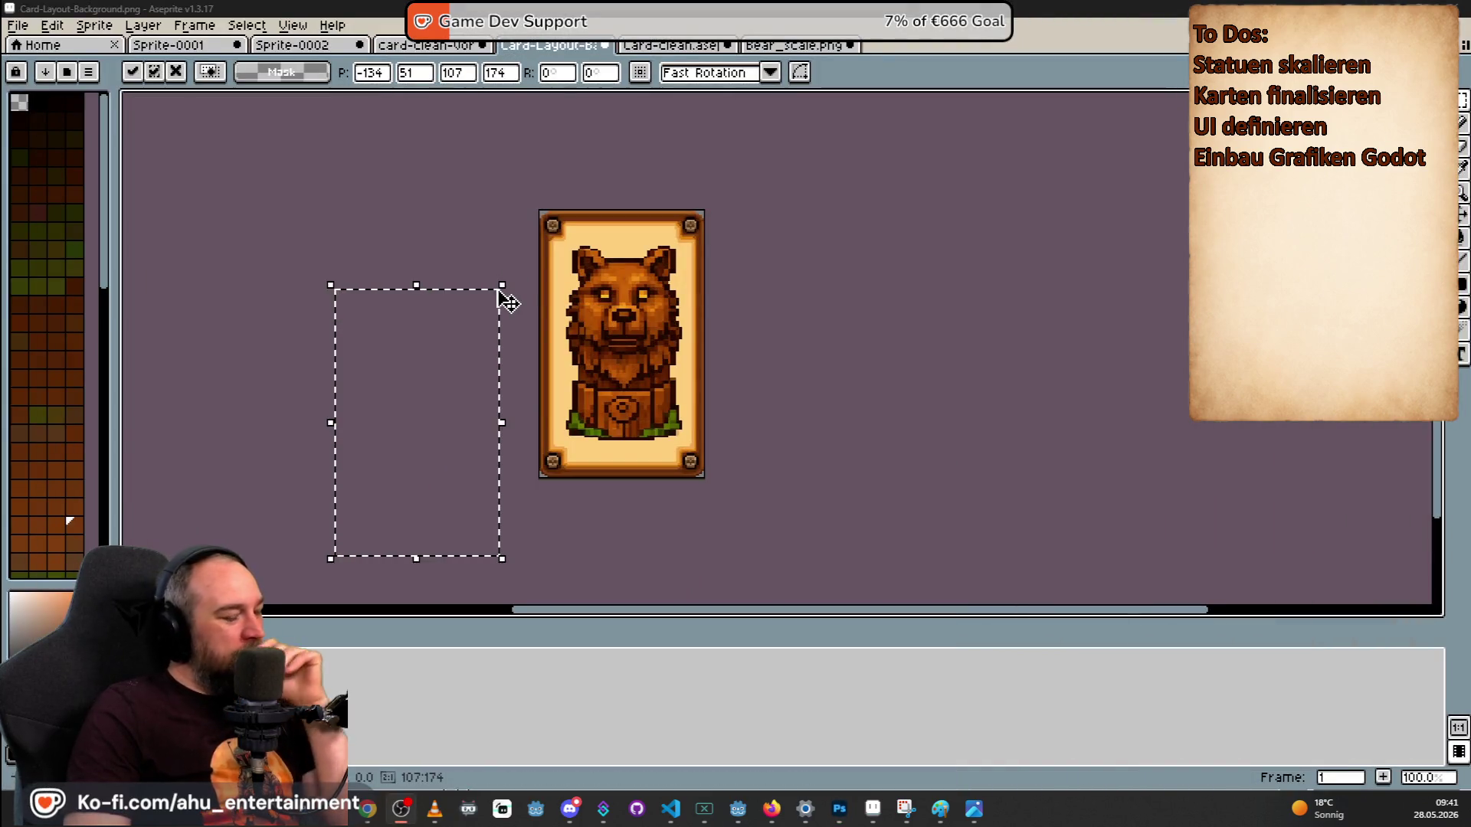
key(alt+Tab)
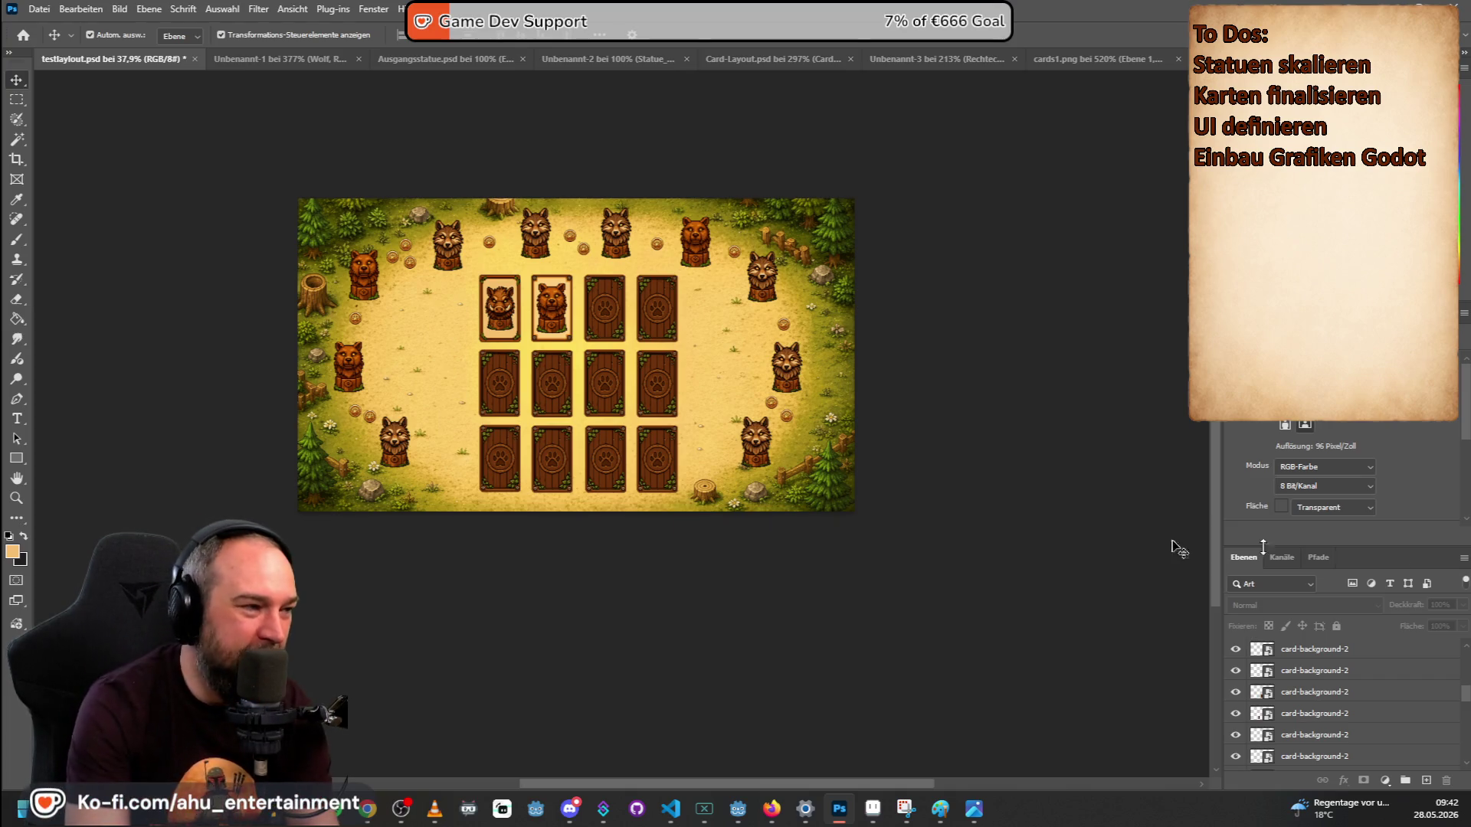
click(645, 413)
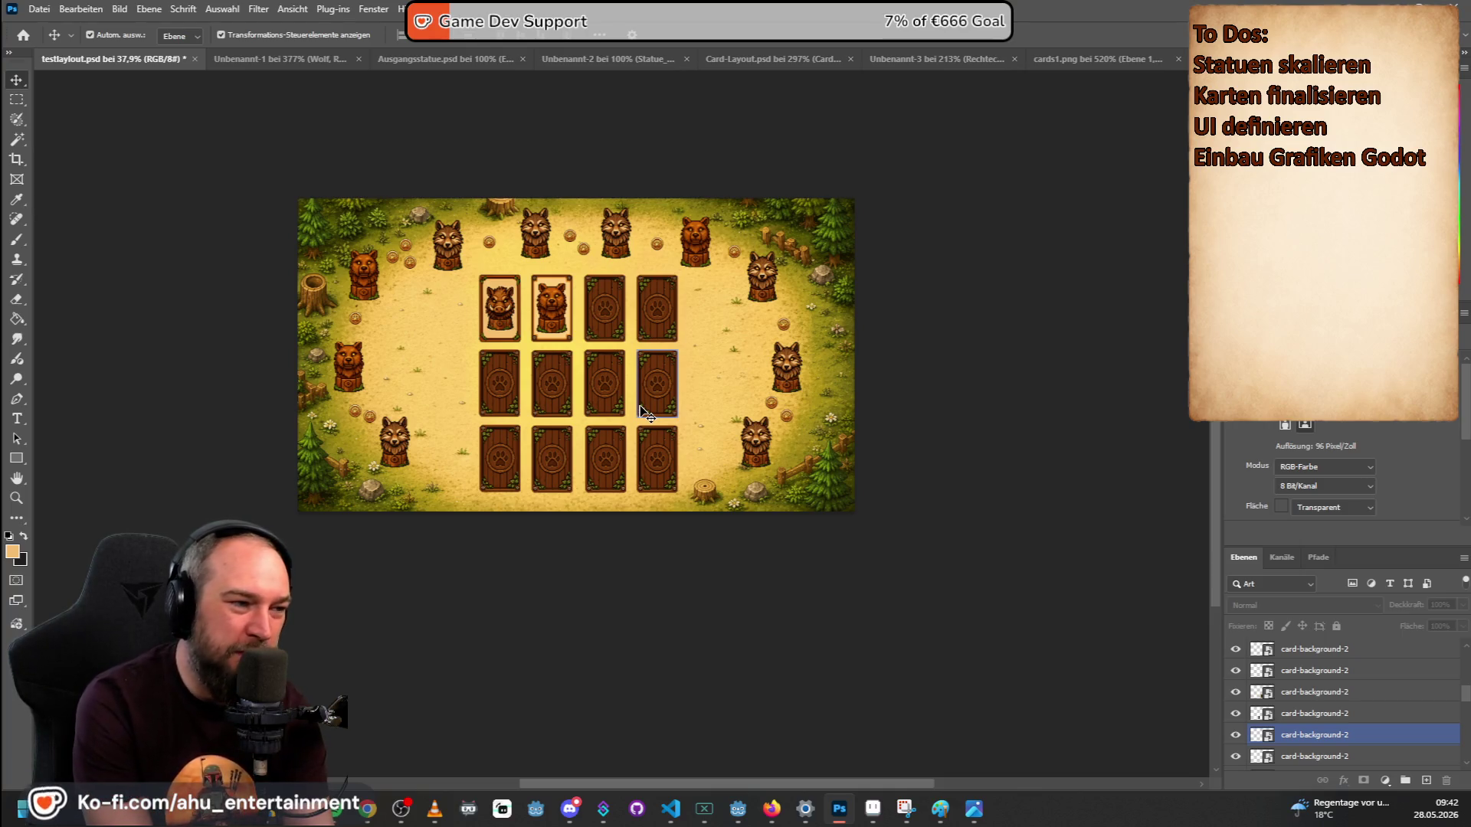
click(919, 230)
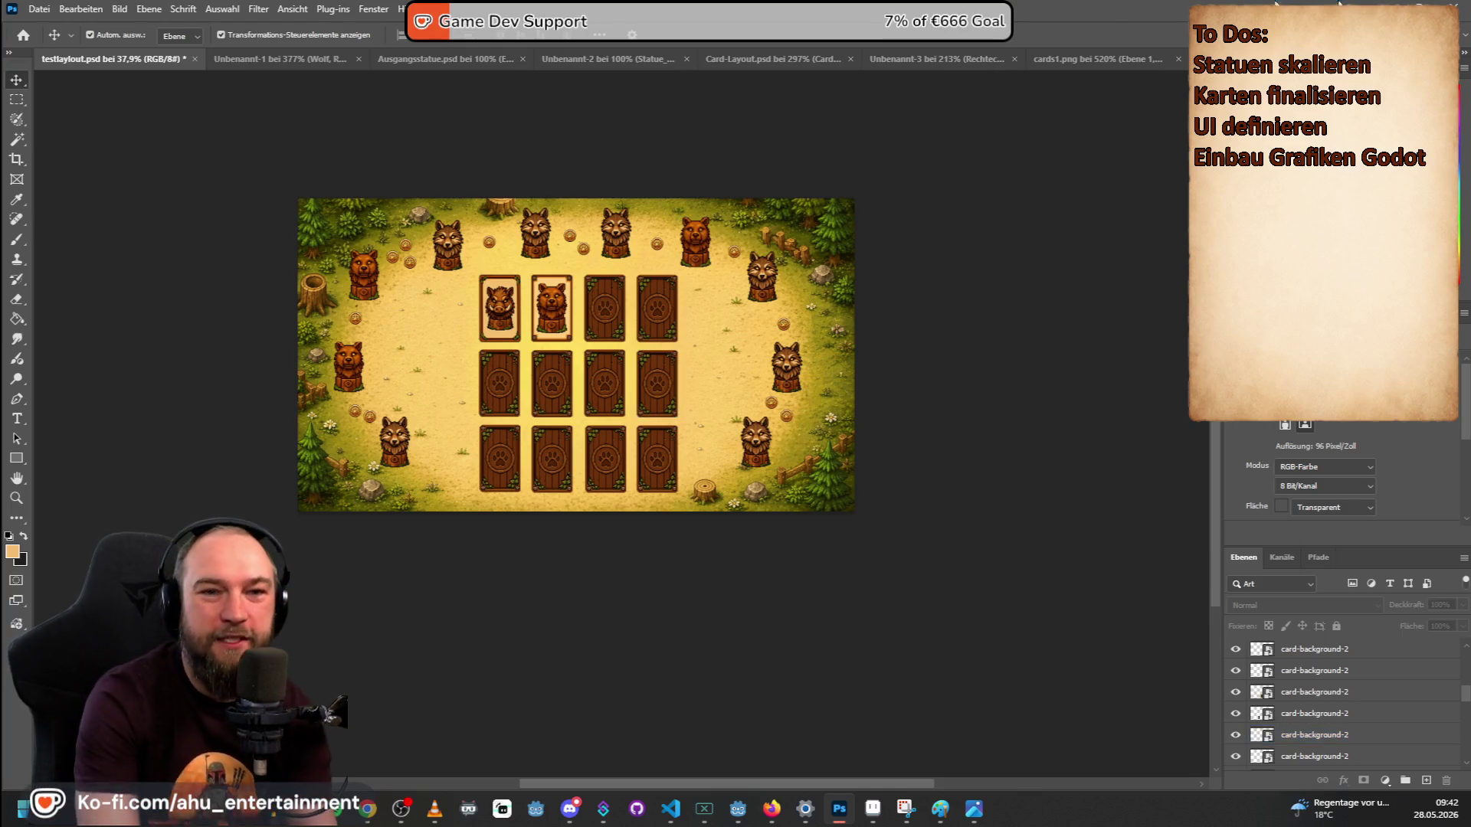
key(alt+Tab)
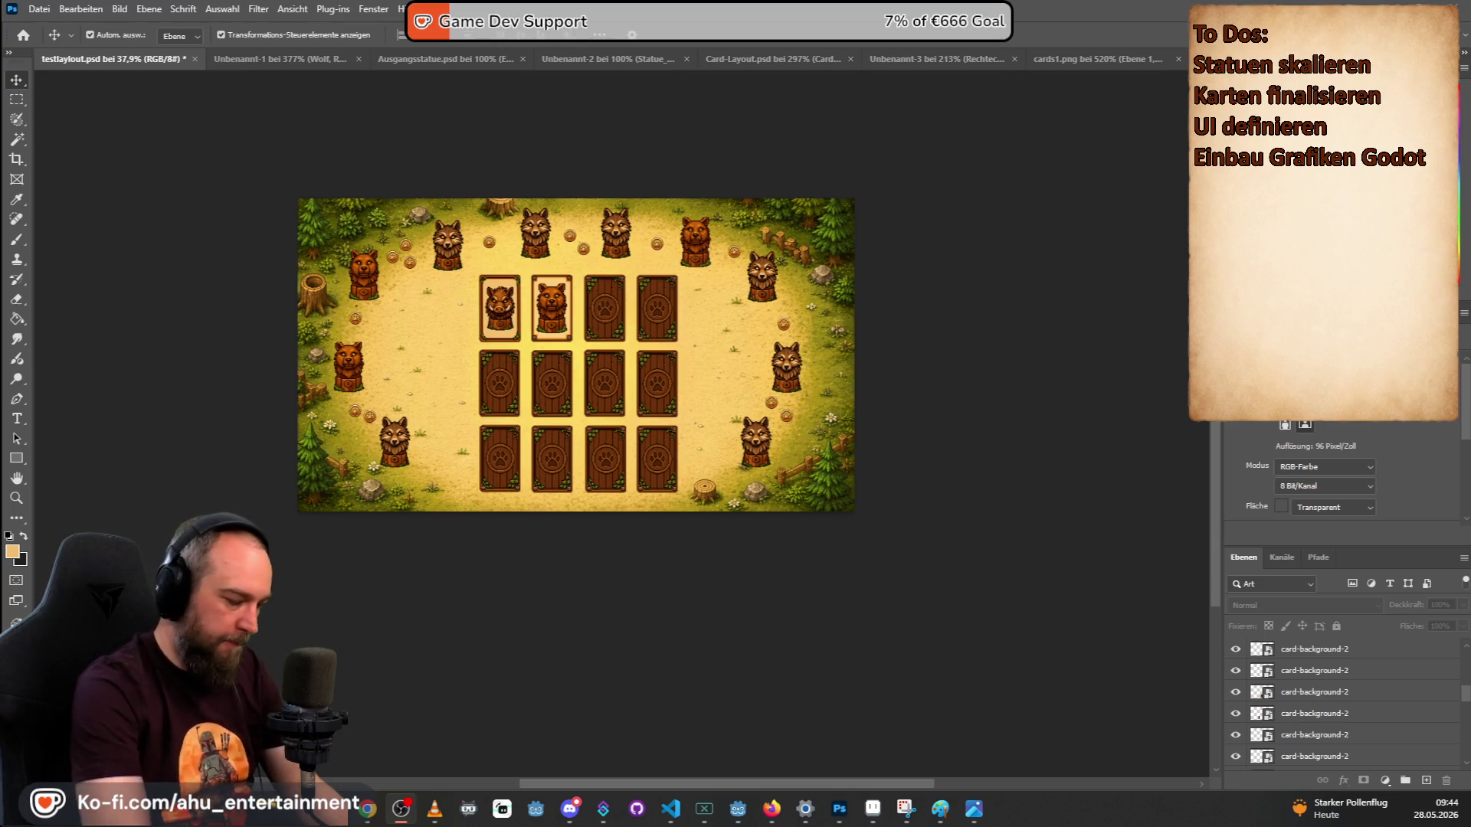
Add a new to-do line after 'Karten finalisieren' and type 'arten Anima'.
key(Return)
text(Karten)
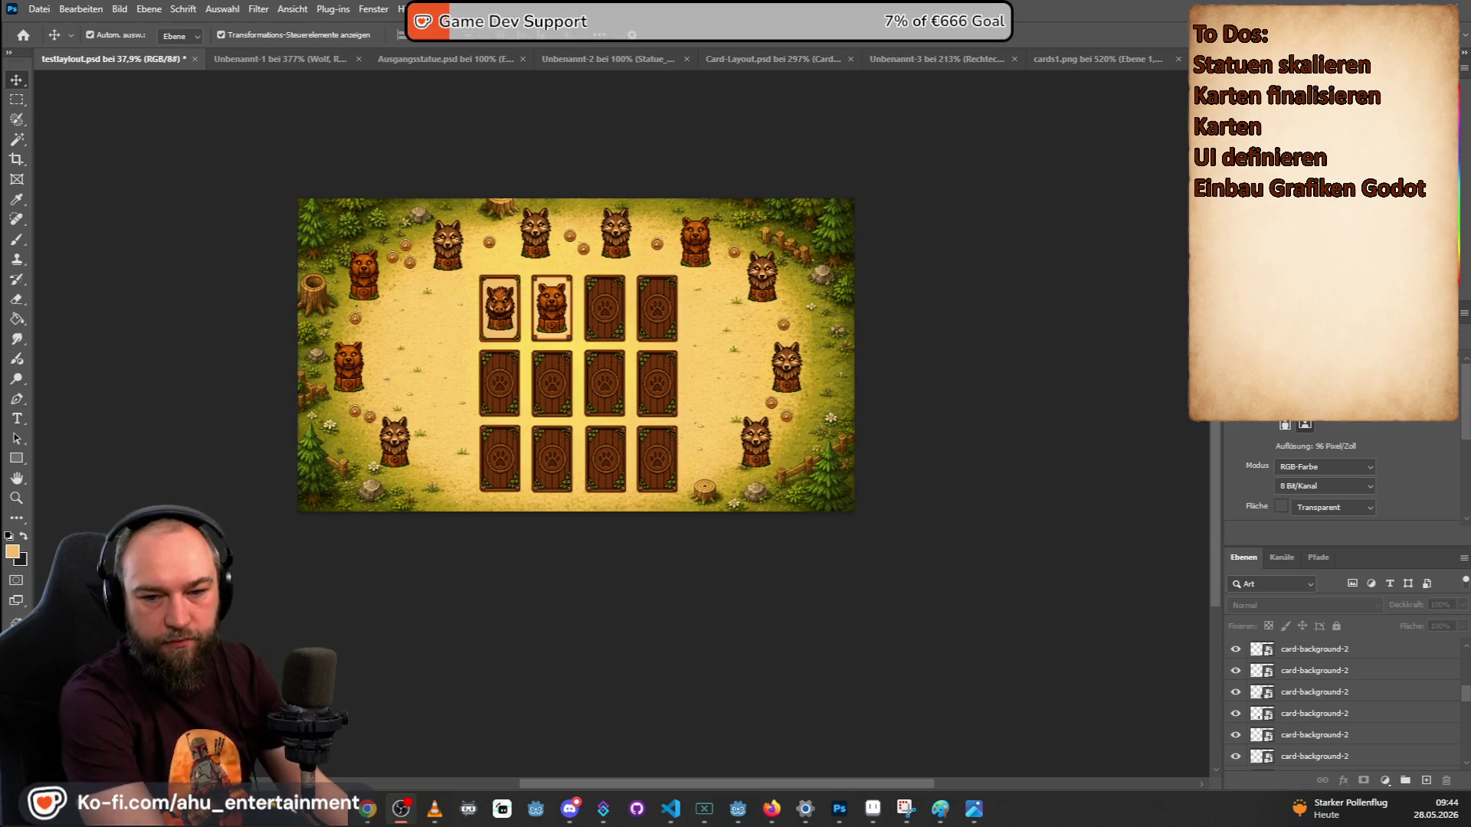
text( Animation)
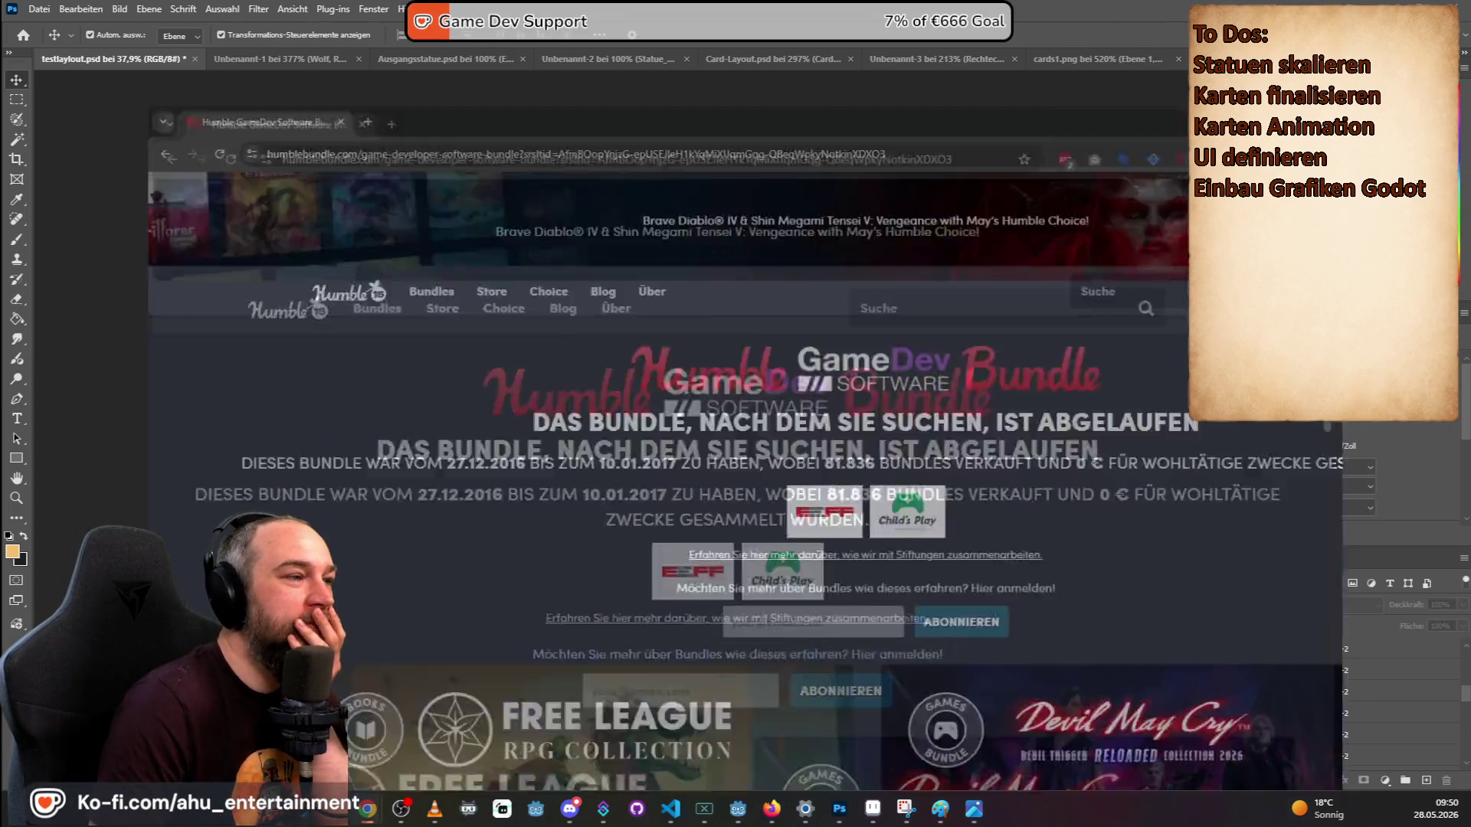
Maximize the browser, open Bundles > Software, and open the 2D Game Dev Level Creation Pack in a new tab.
double_click(646, 142)
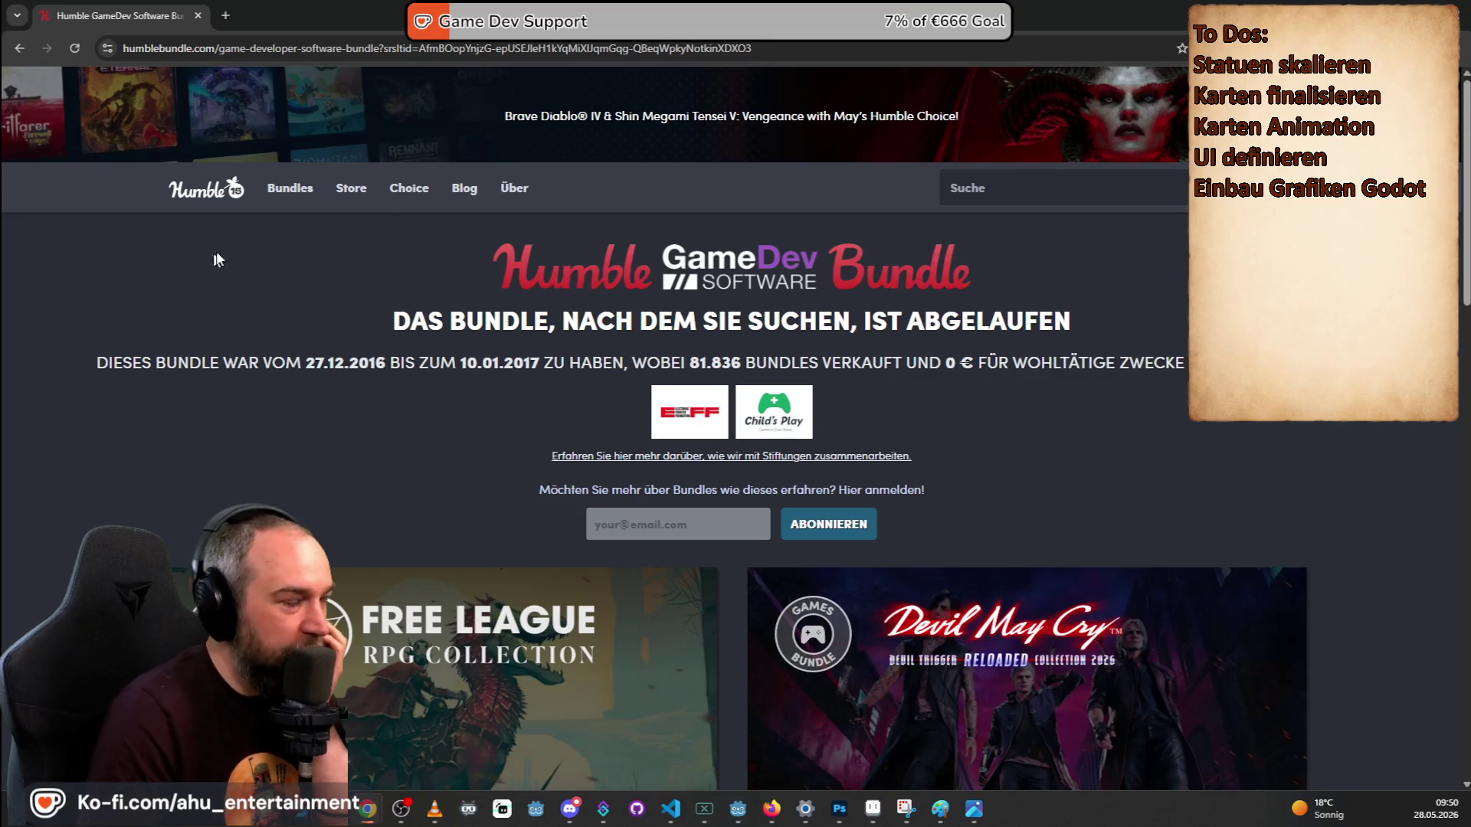
mouse_move(290, 189)
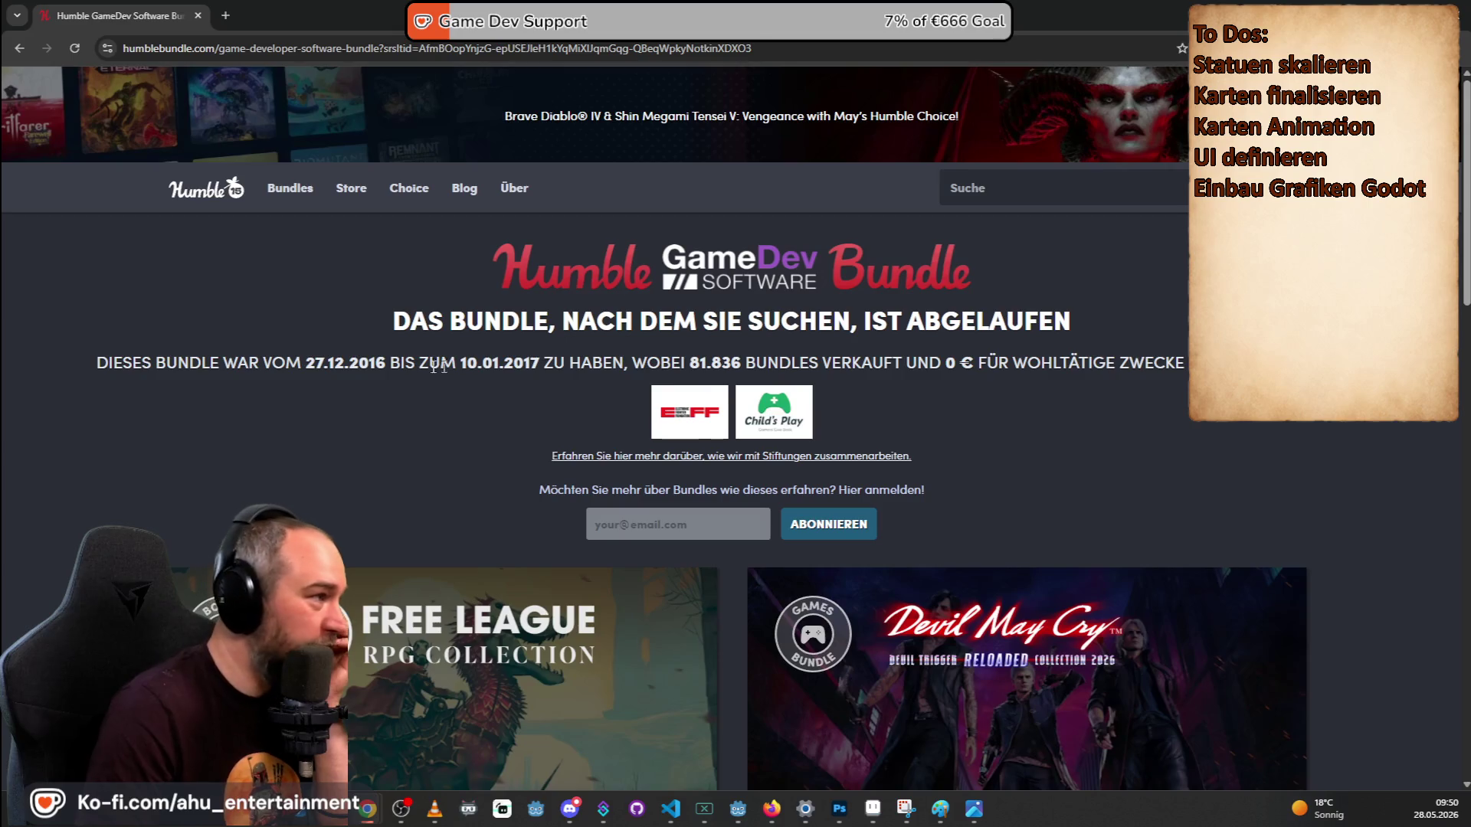
click(337, 299)
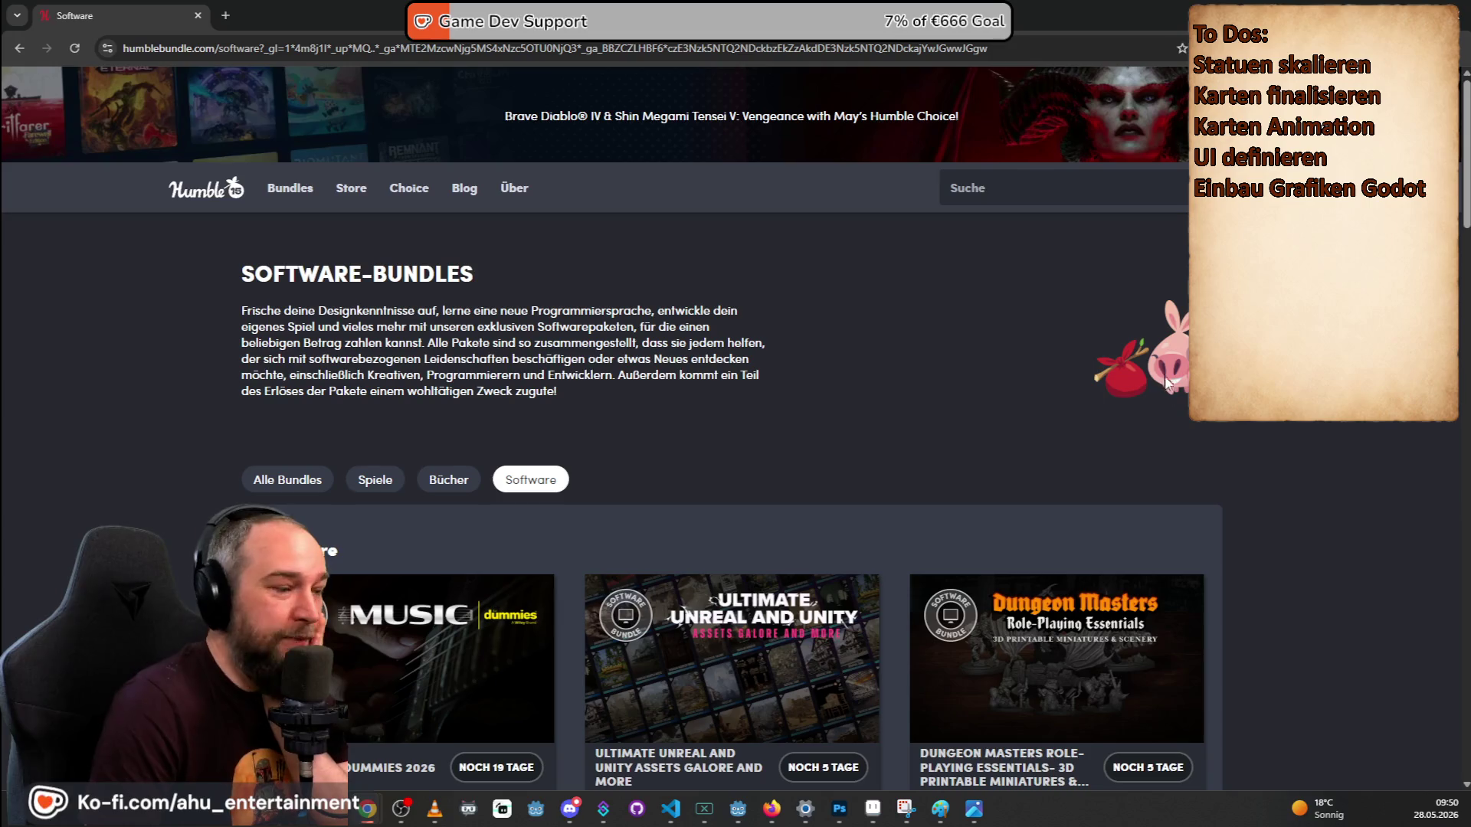
scroll(1180, 392, down, 4)
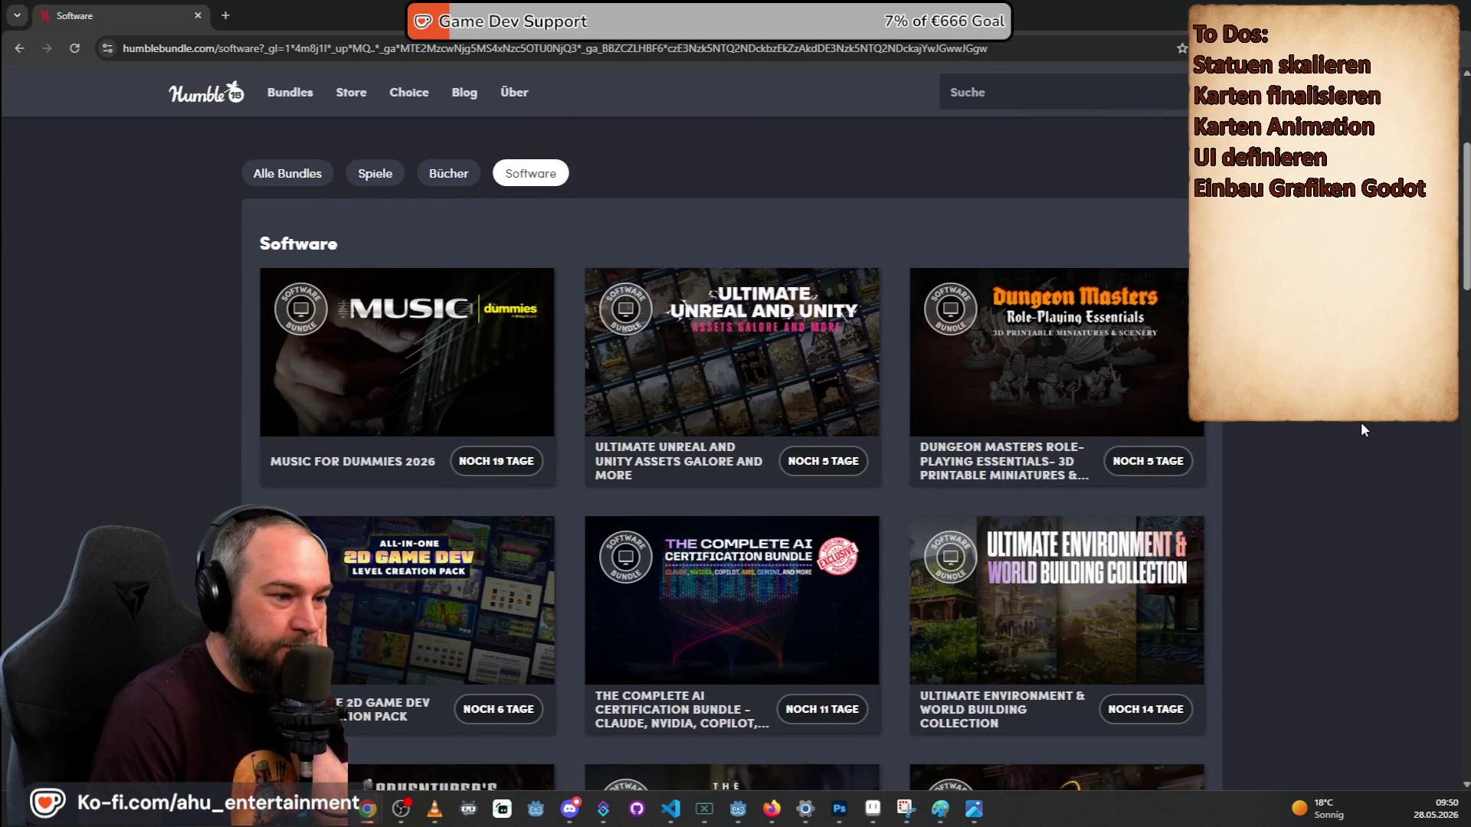
scroll(1361, 421, down, 3)
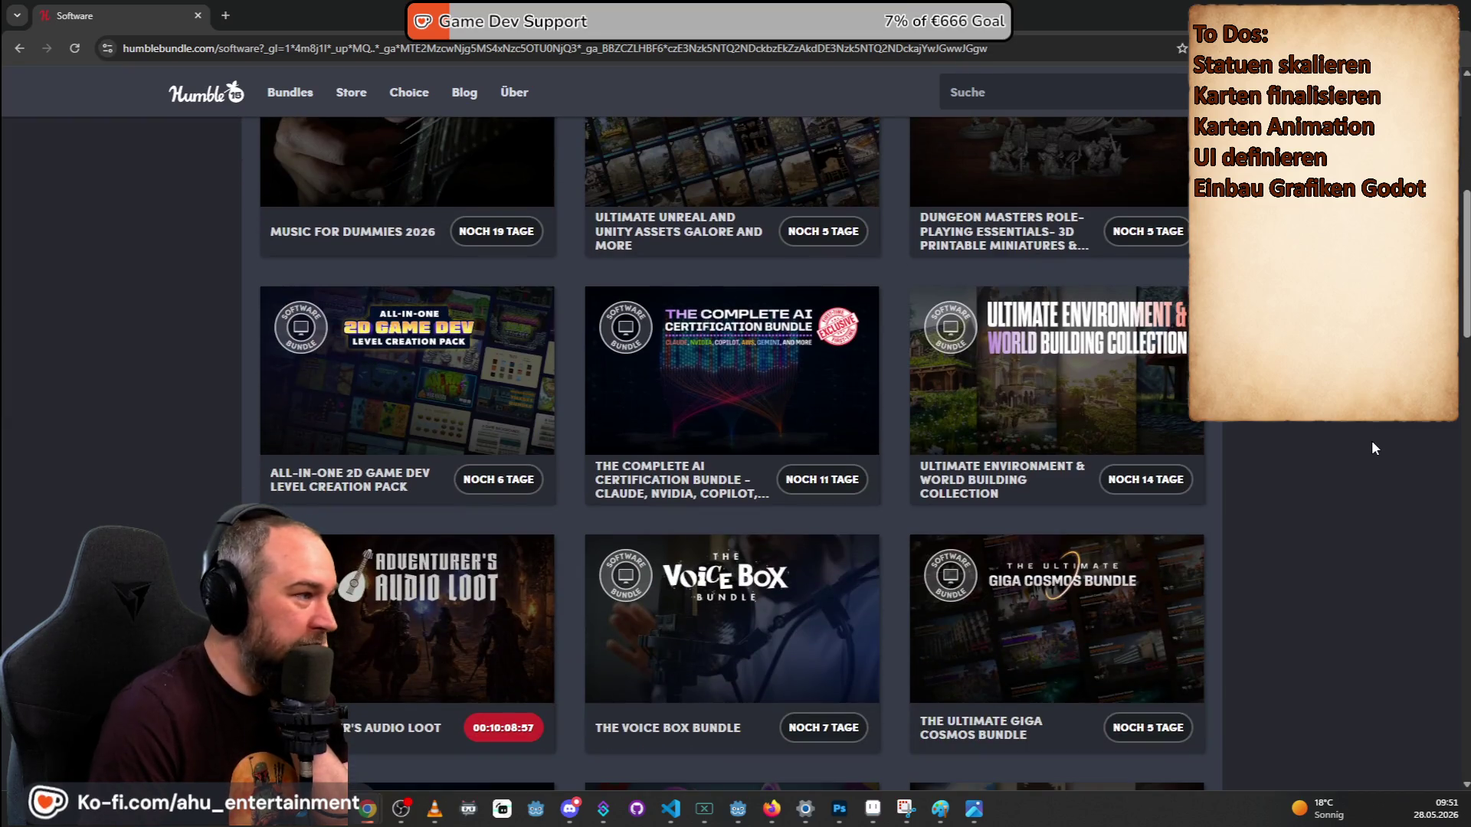
scroll(1229, 432, down, 1)
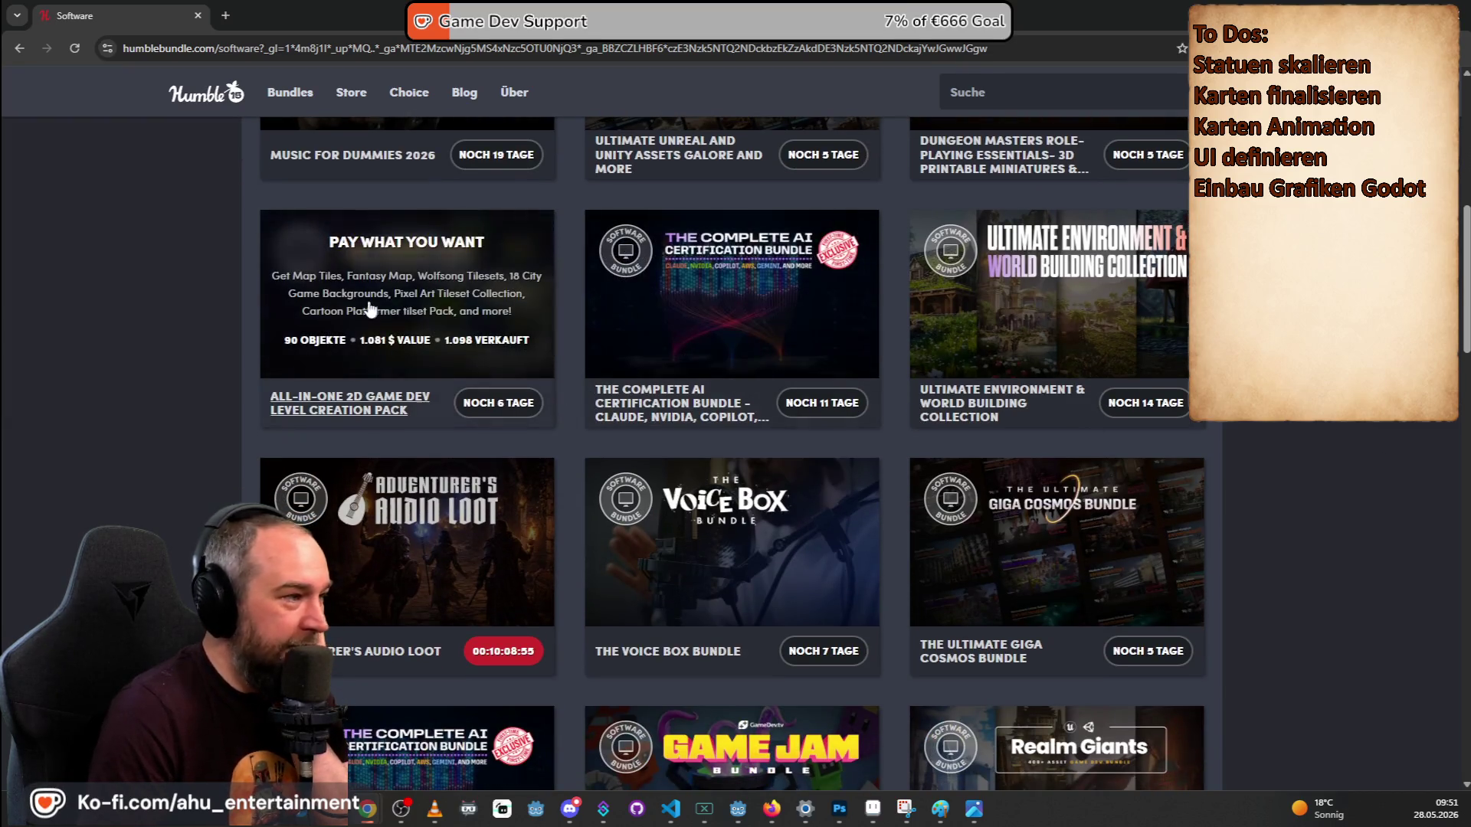
middle_click(529, 307)
Scroll through the remaining software bundles, then go to the 2D Game Dev pack tab.
scroll(1371, 428, down, 3)
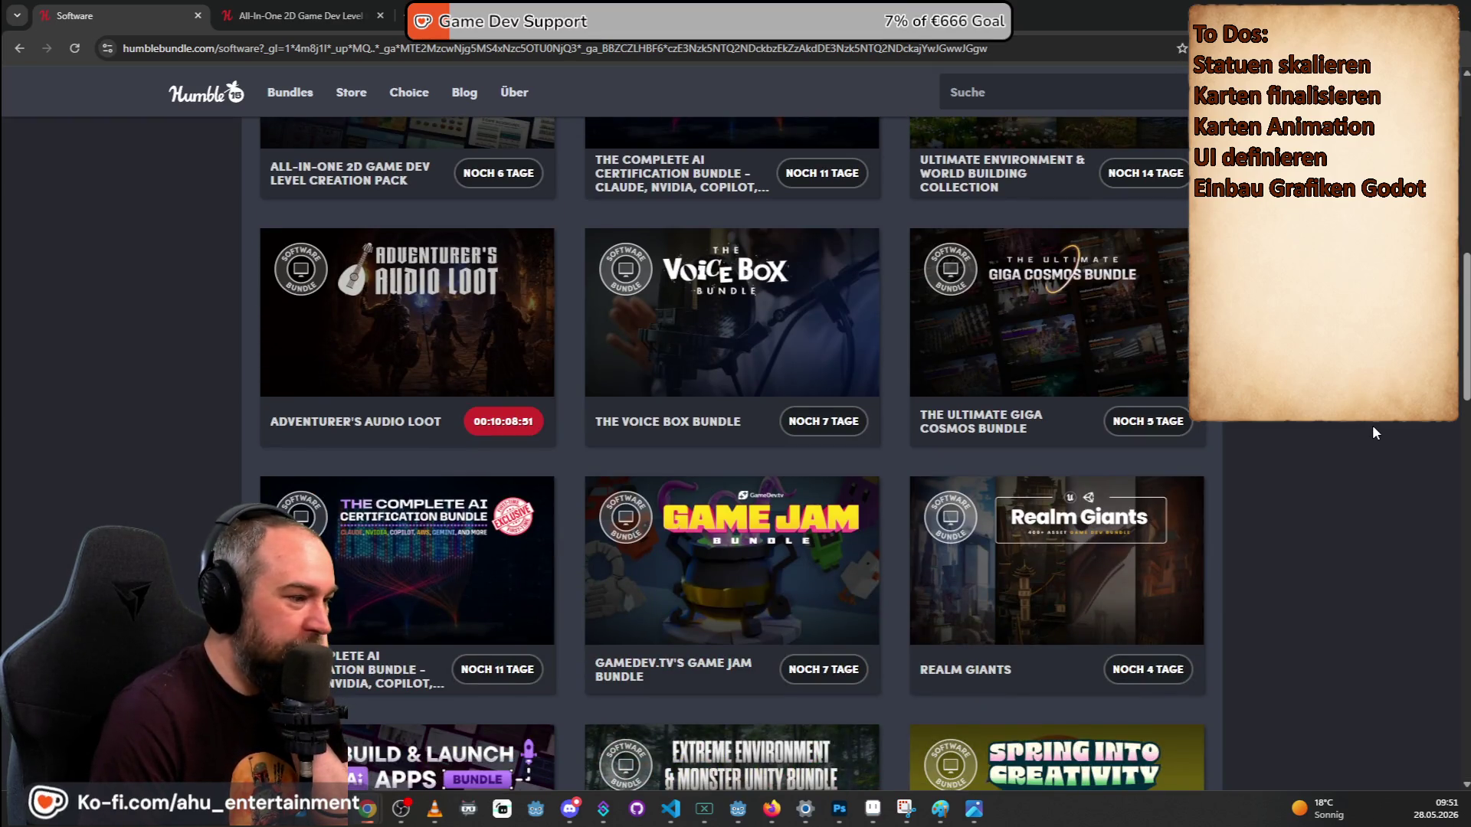
scroll(1373, 426, down, 3)
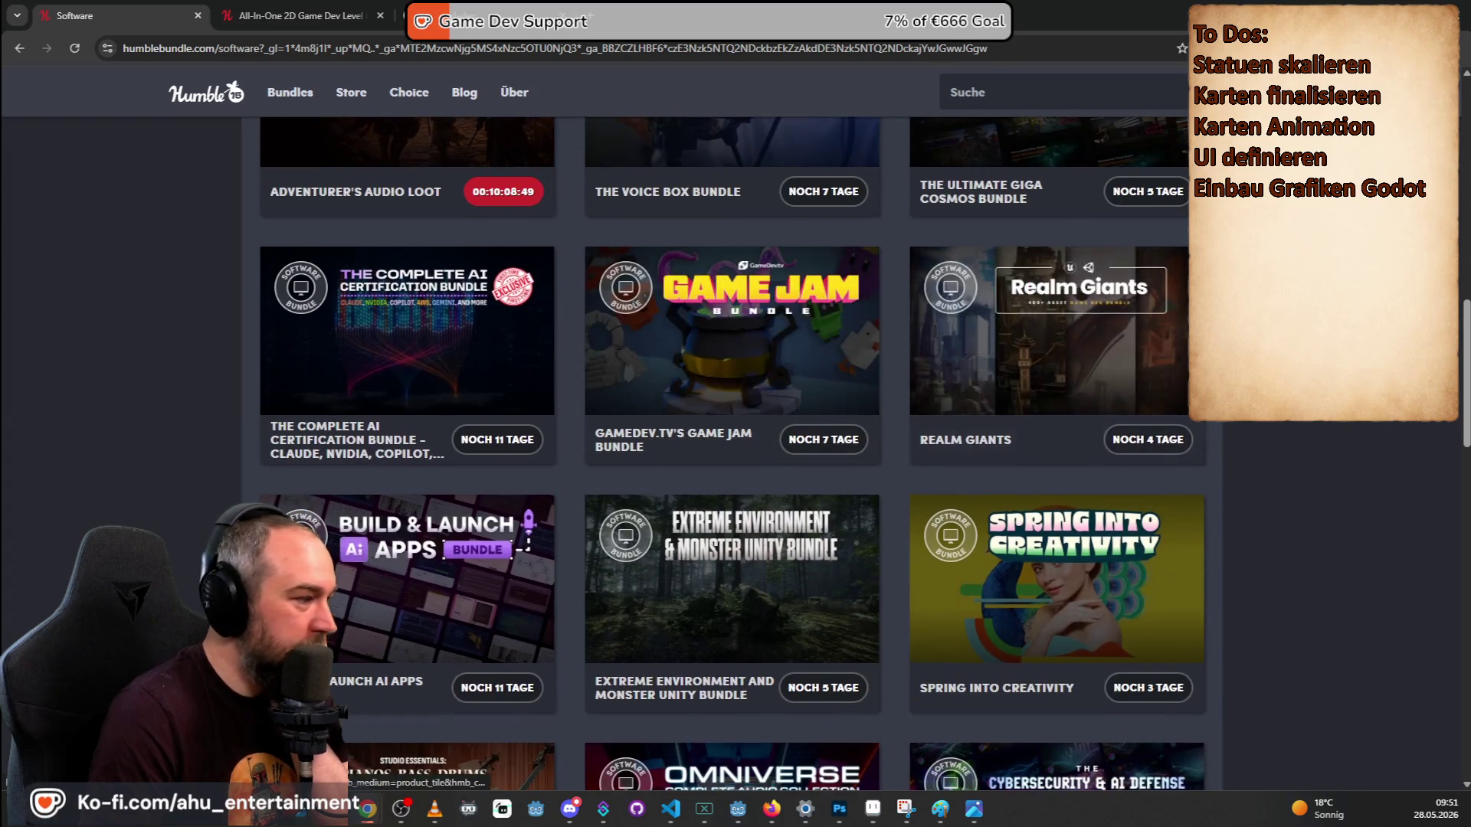
scroll(988, 362, down, 3)
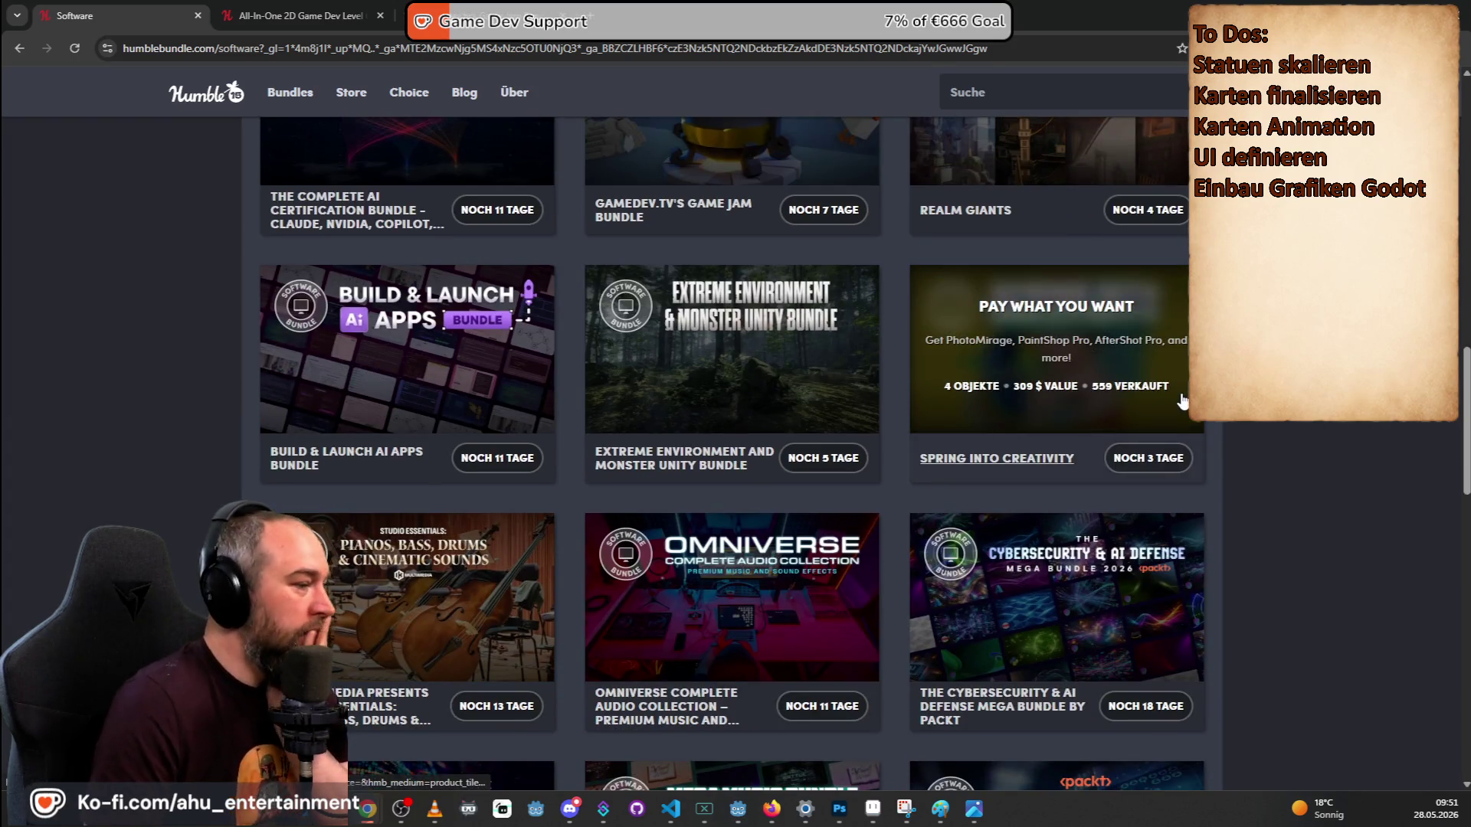
scroll(1057, 352, down, 3)
scroll(731, 452, down, 3)
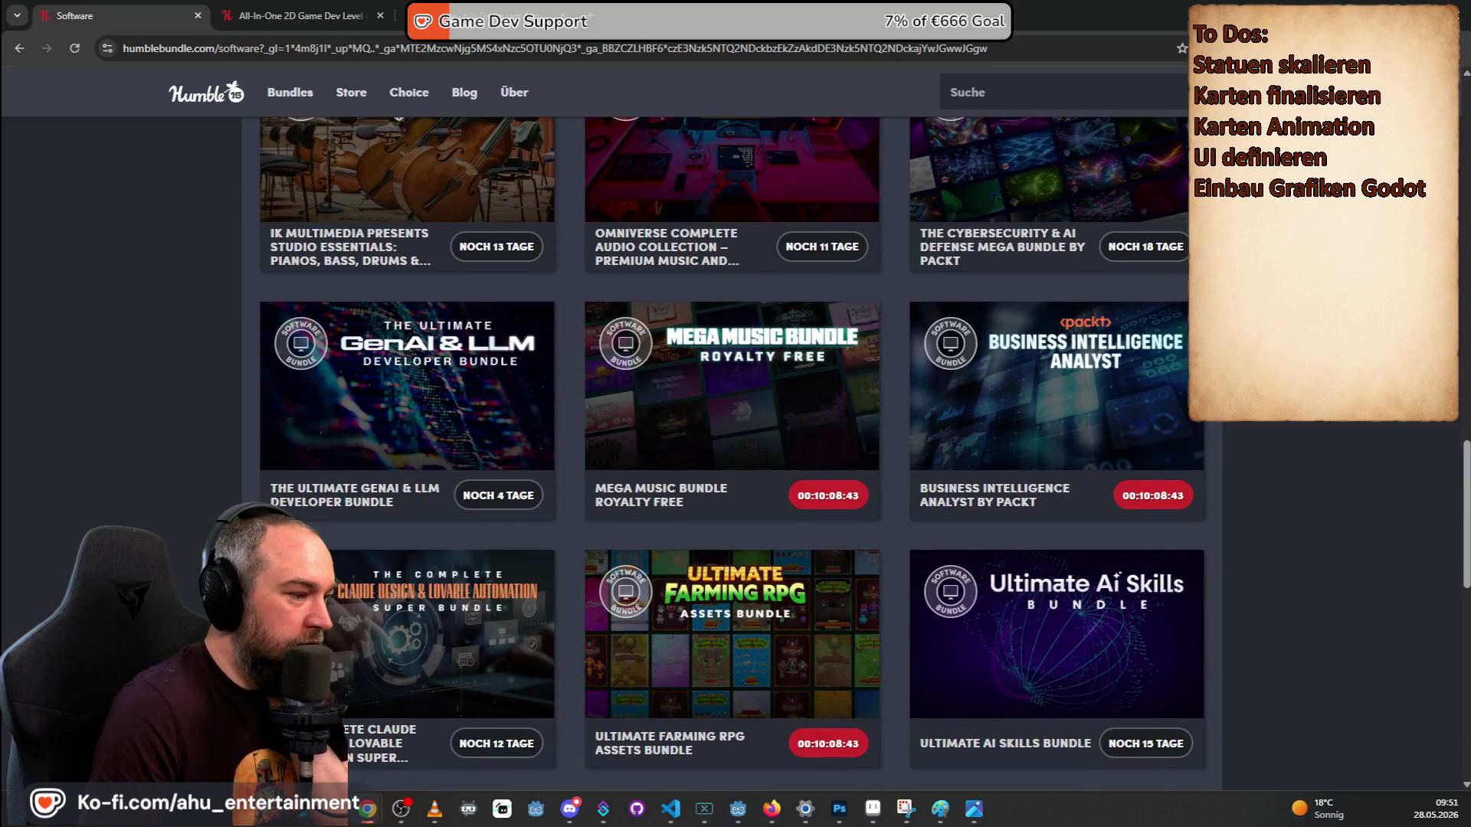
scroll(732, 452, down, 3)
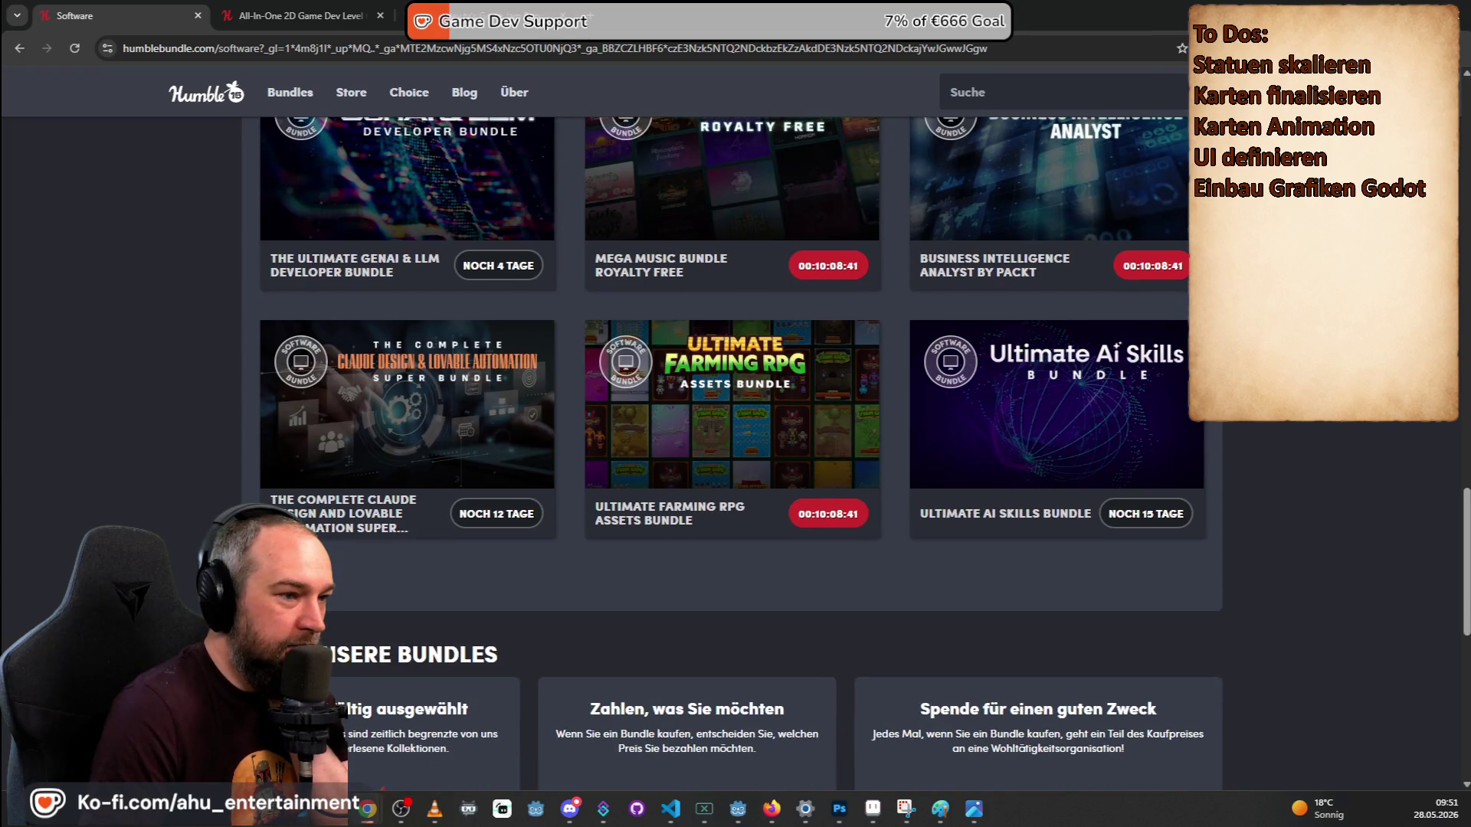
click(299, 15)
Scroll through the All-In-One 2D Game Dev Level Creation Pack items, then return to the top.
scroll(307, 467, down, 4)
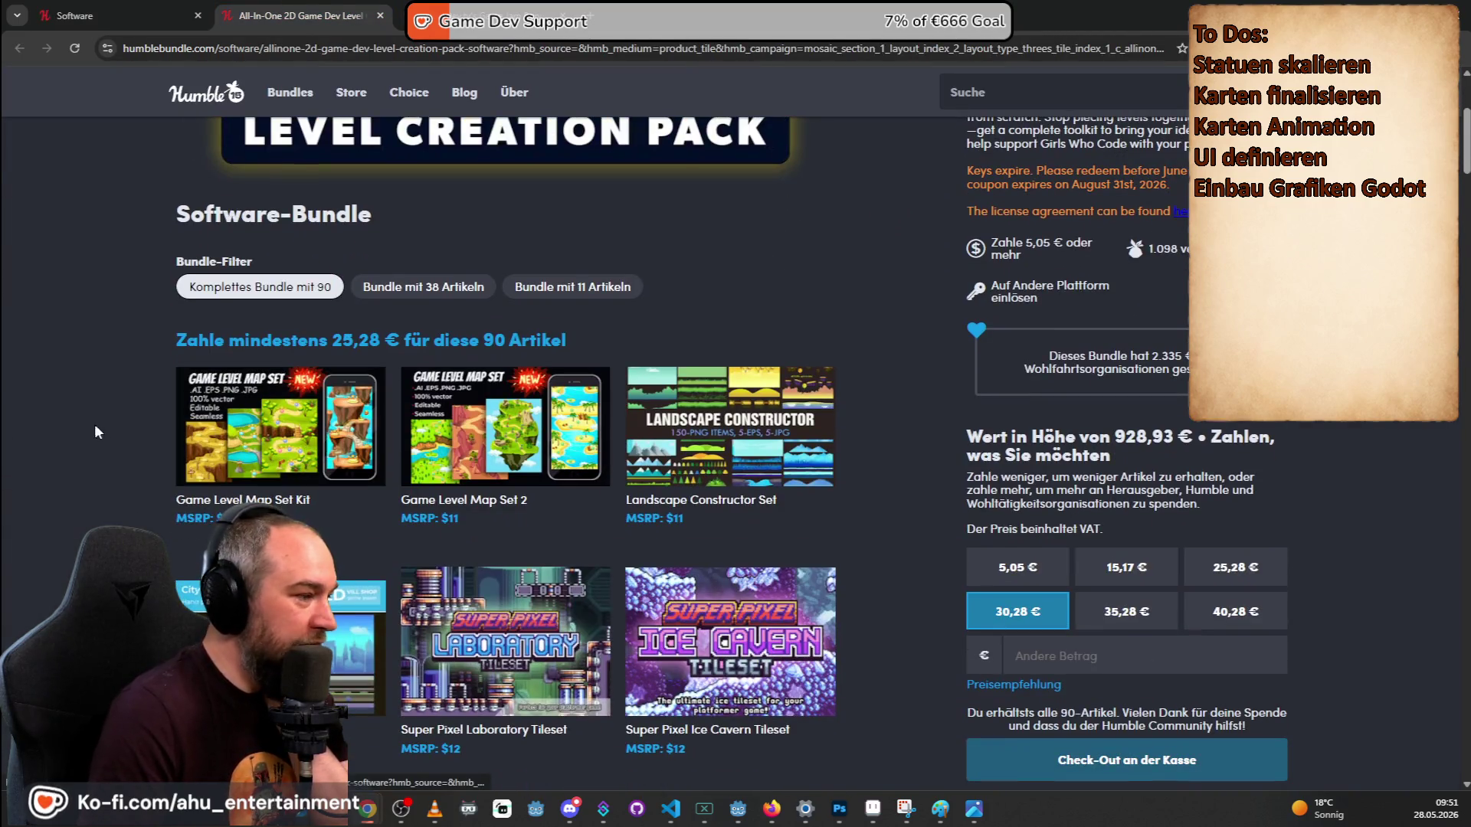
scroll(590, 307, down, 2)
scroll(590, 306, down, 8)
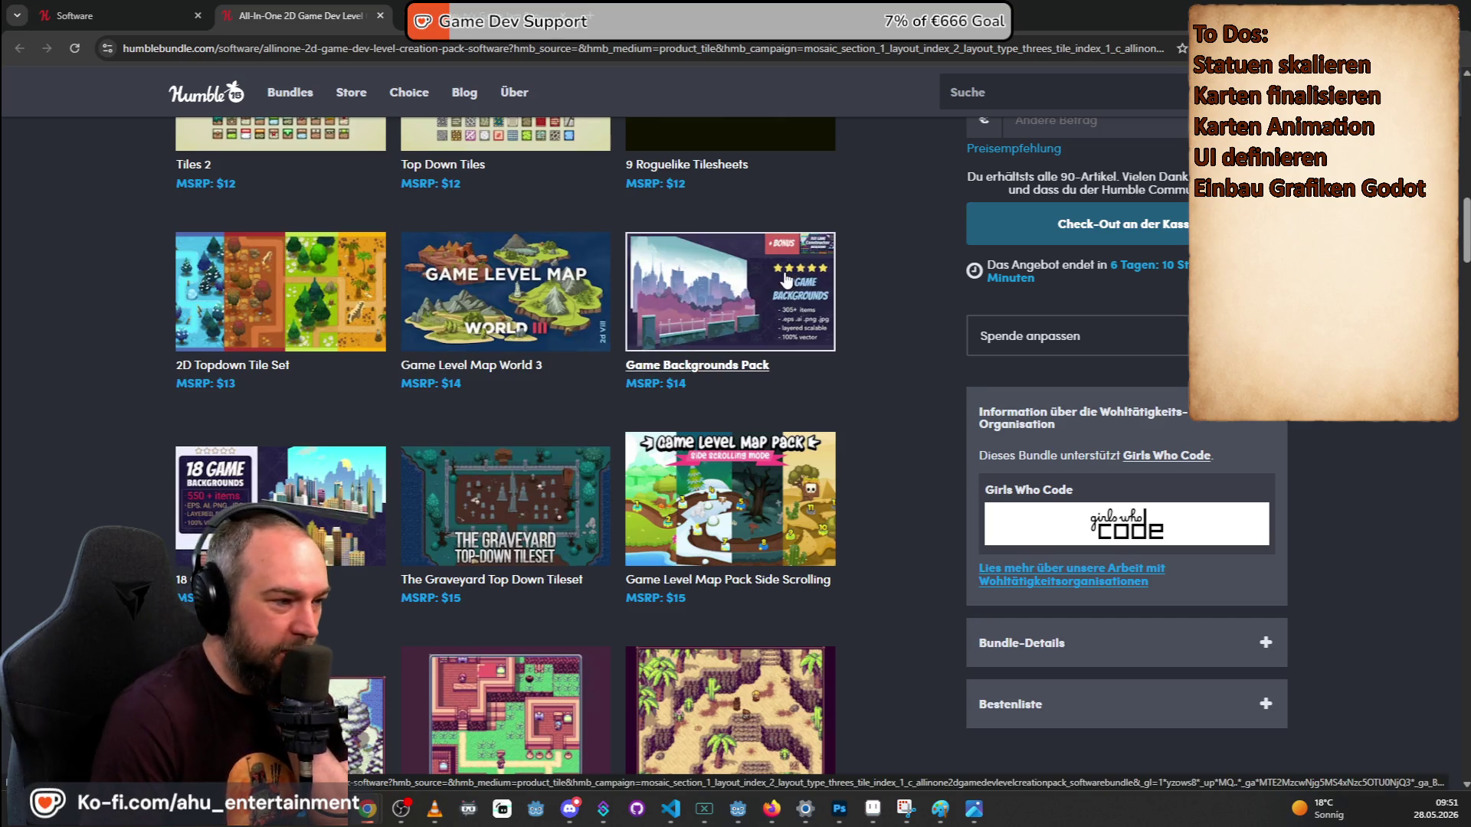
scroll(808, 330, down, 4)
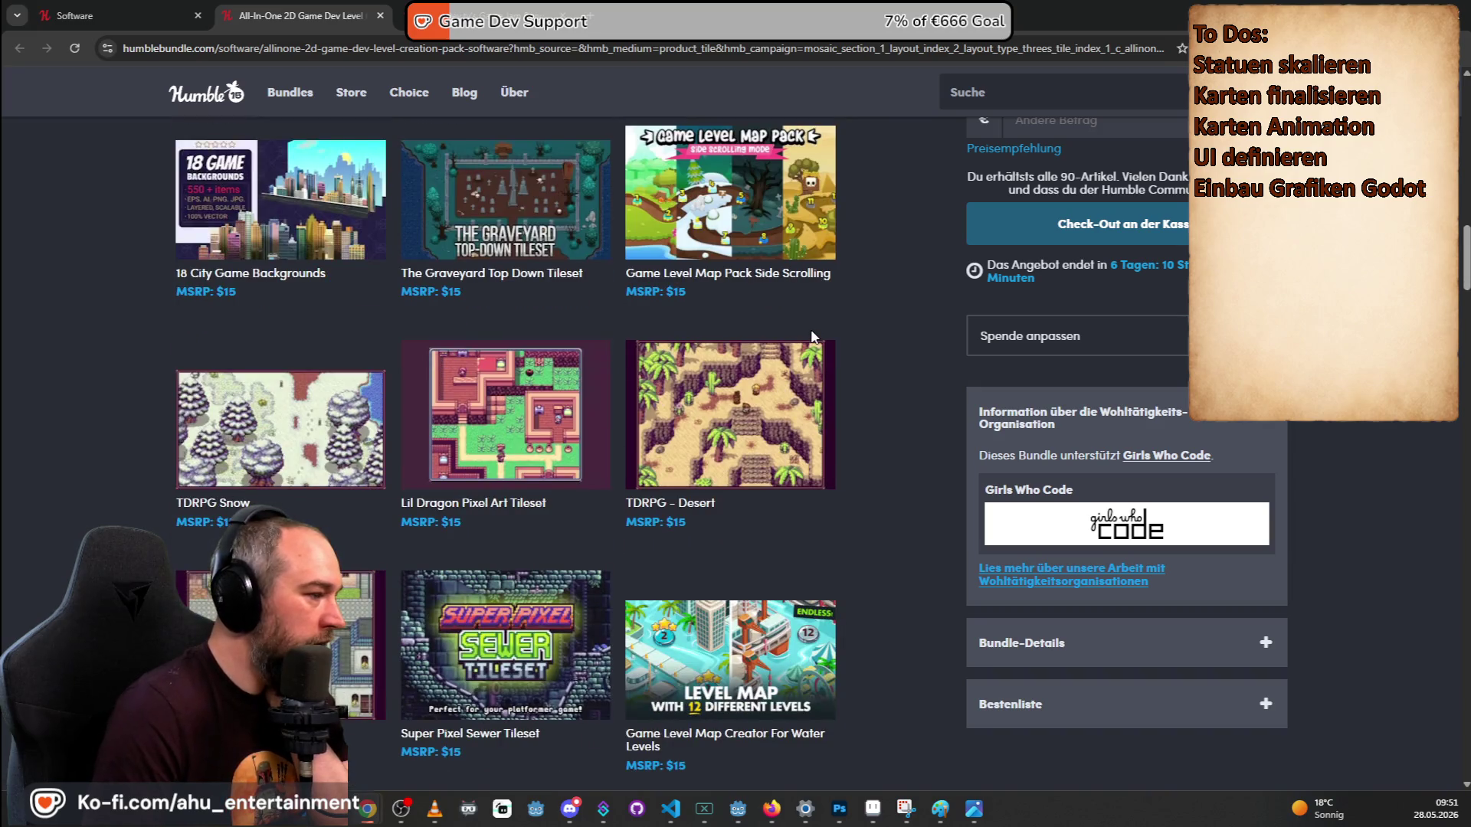
scroll(812, 337, down, 6)
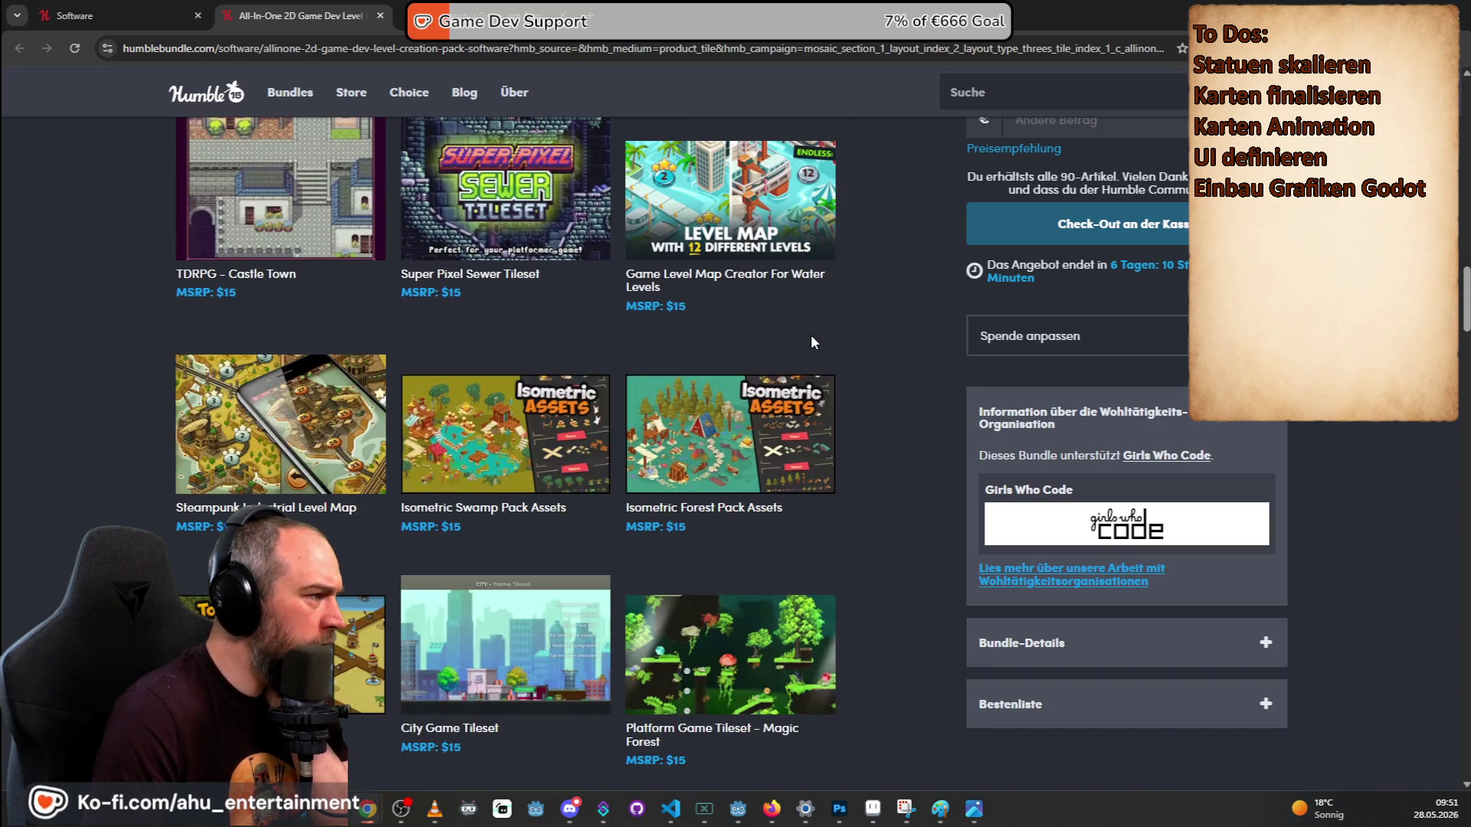
scroll(469, 297, down, 3)
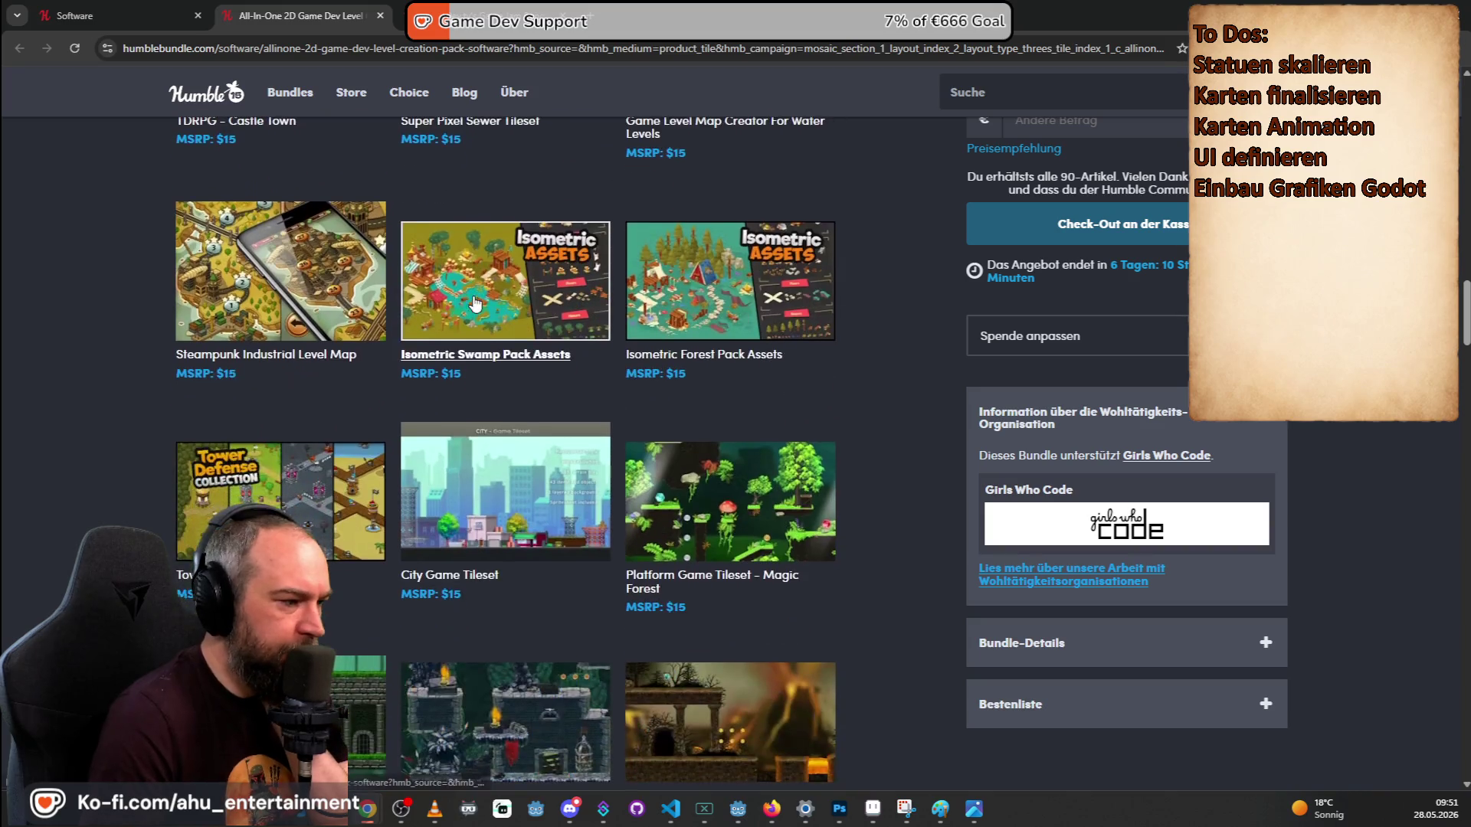
scroll(518, 464, down, 13)
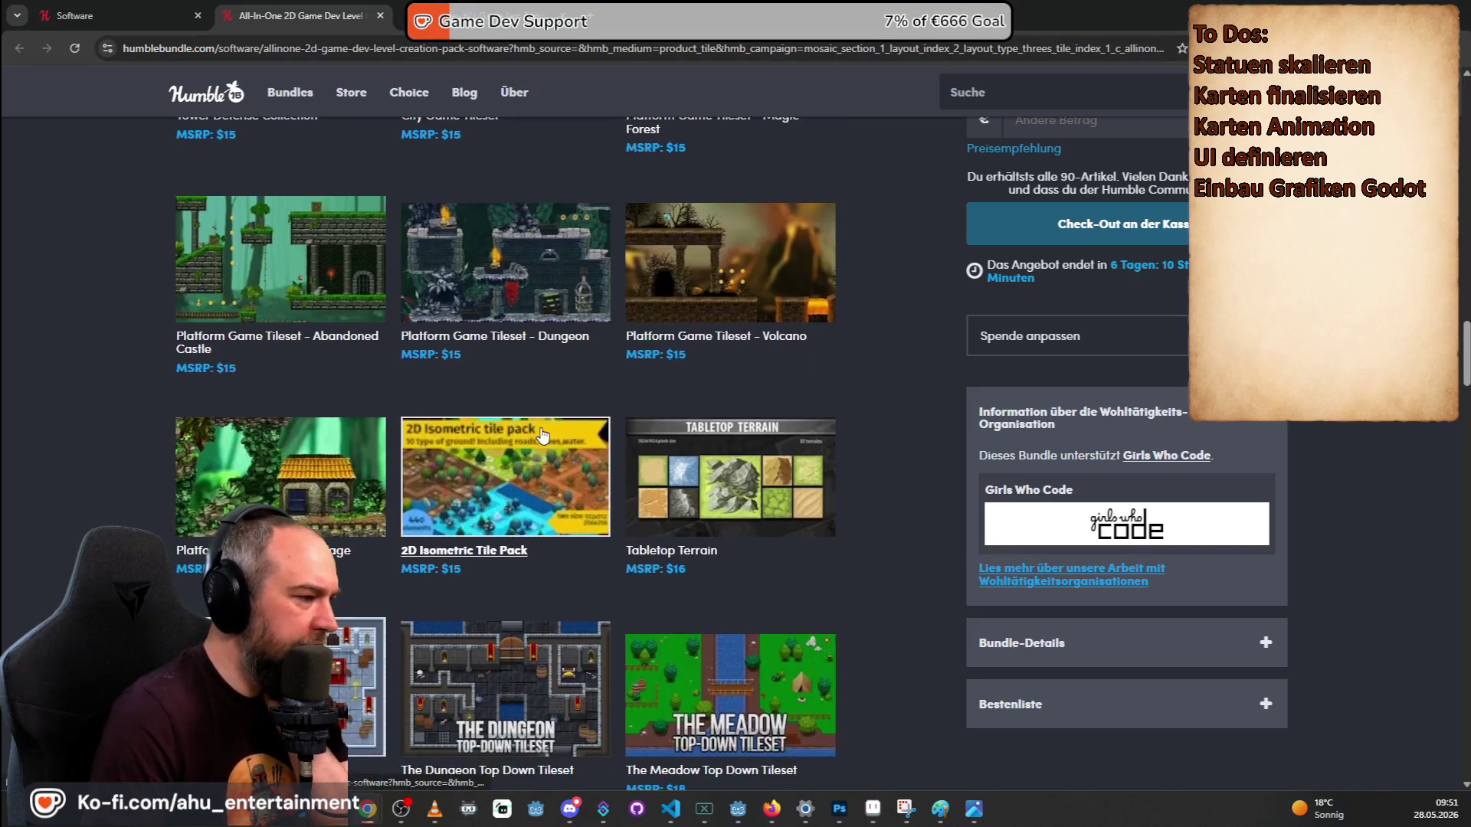
scroll(594, 420, down, 2)
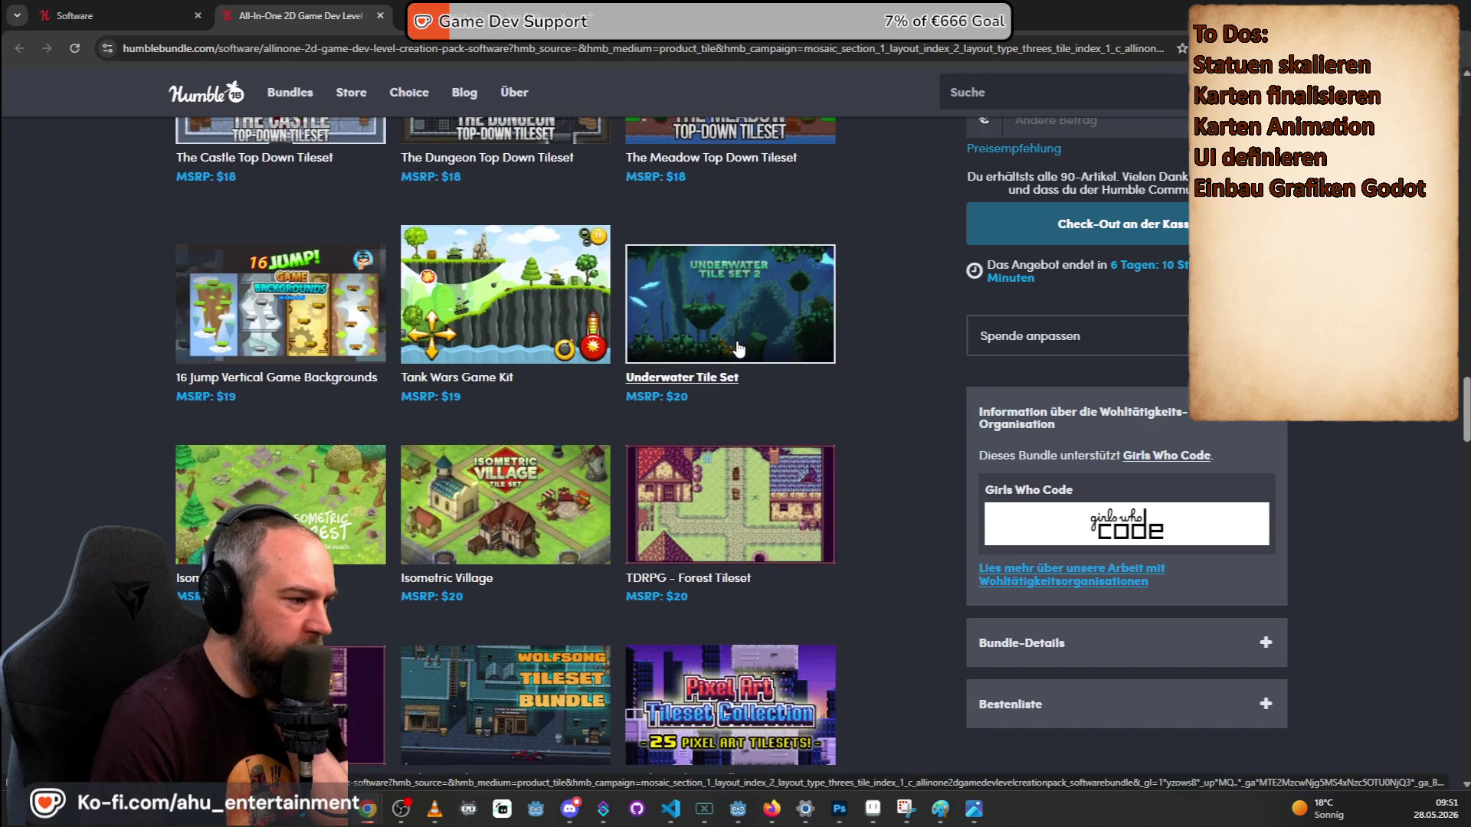
scroll(738, 349, down, 5)
scroll(880, 310, down, 2)
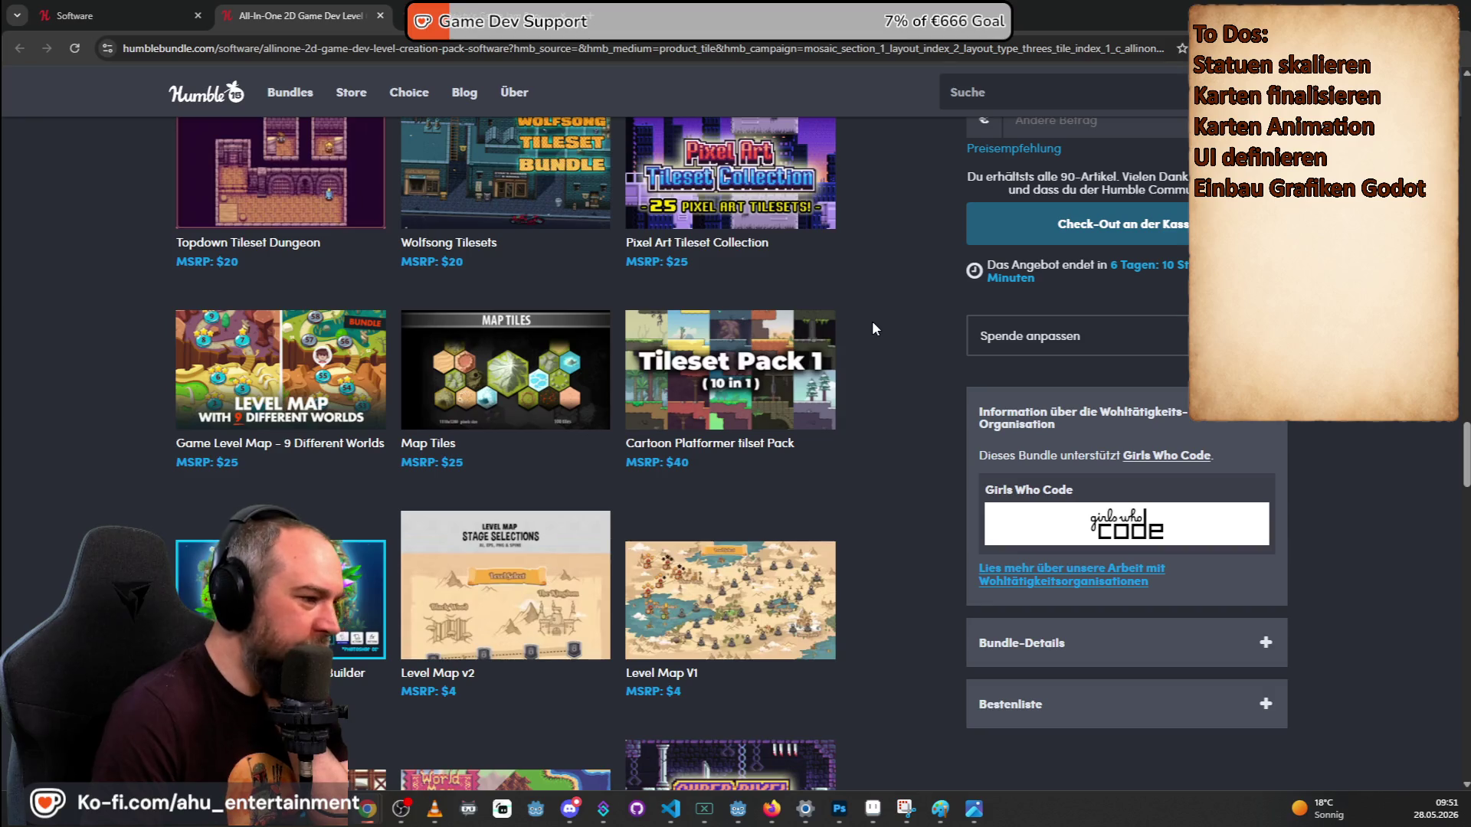
scroll(872, 320, down, 10)
scroll(900, 337, down, 4)
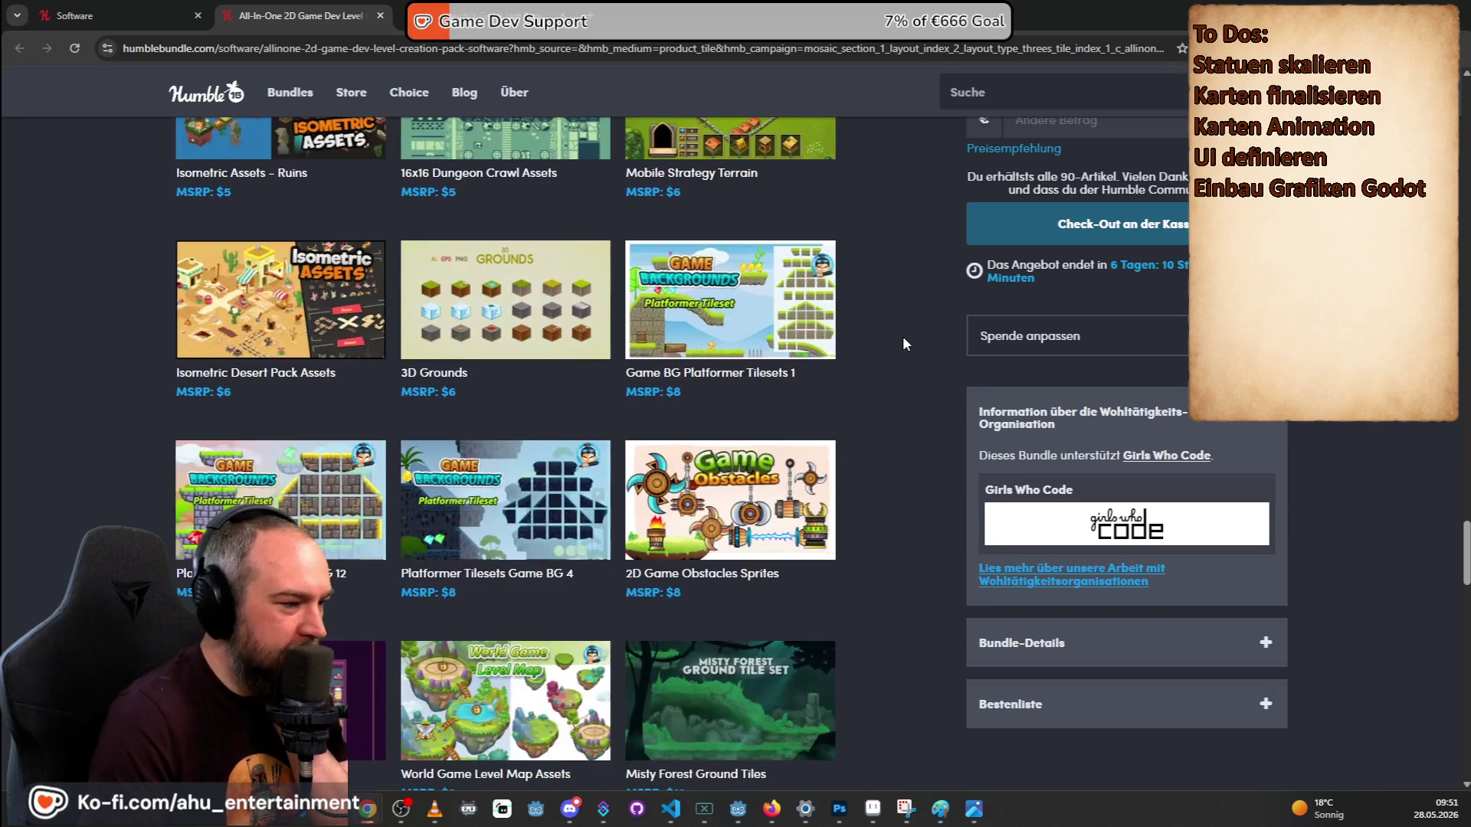
scroll(904, 337, down, 8)
scroll(929, 462, down, 7)
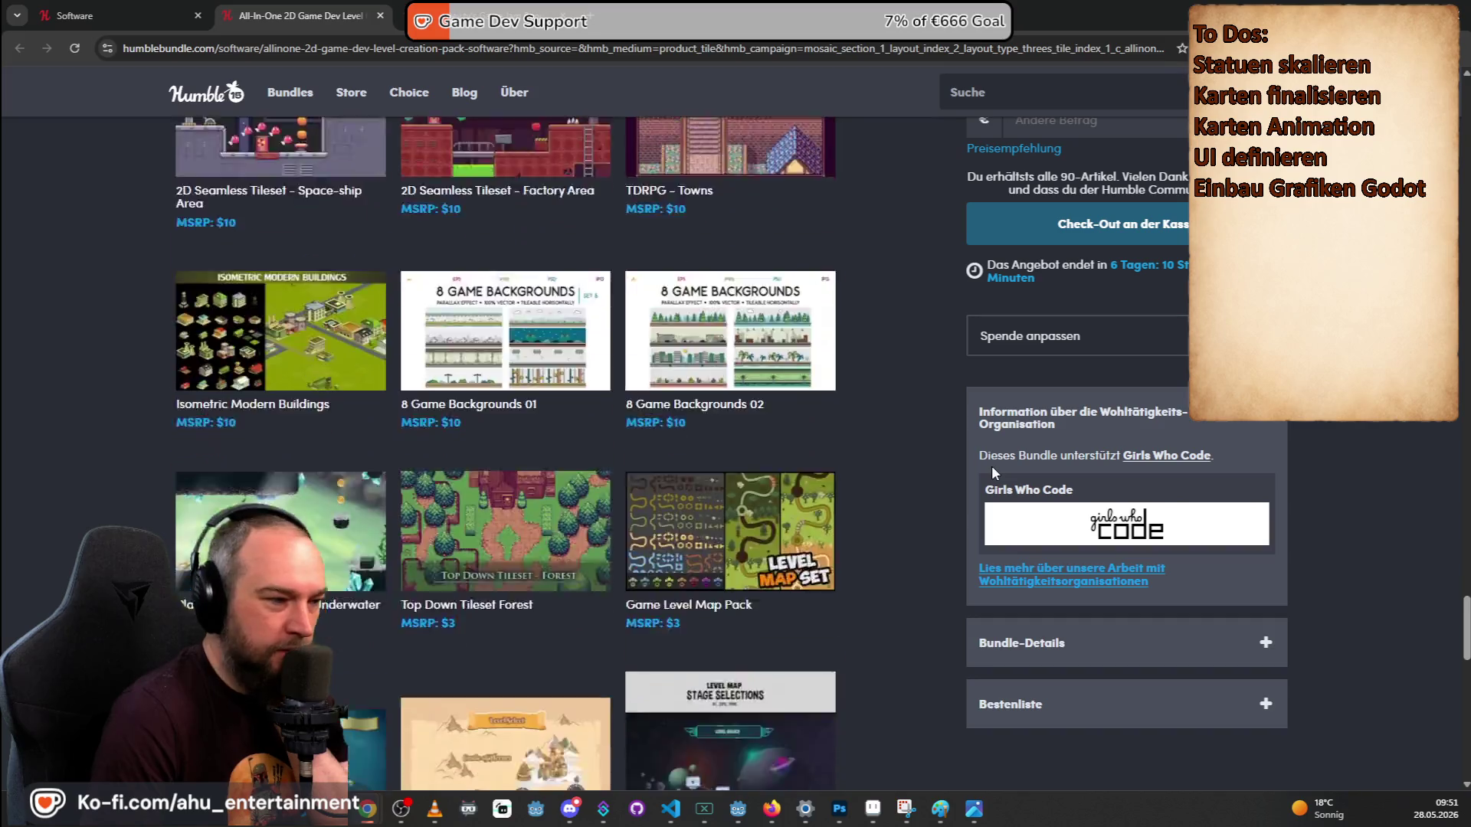
scroll(930, 460, down, 10)
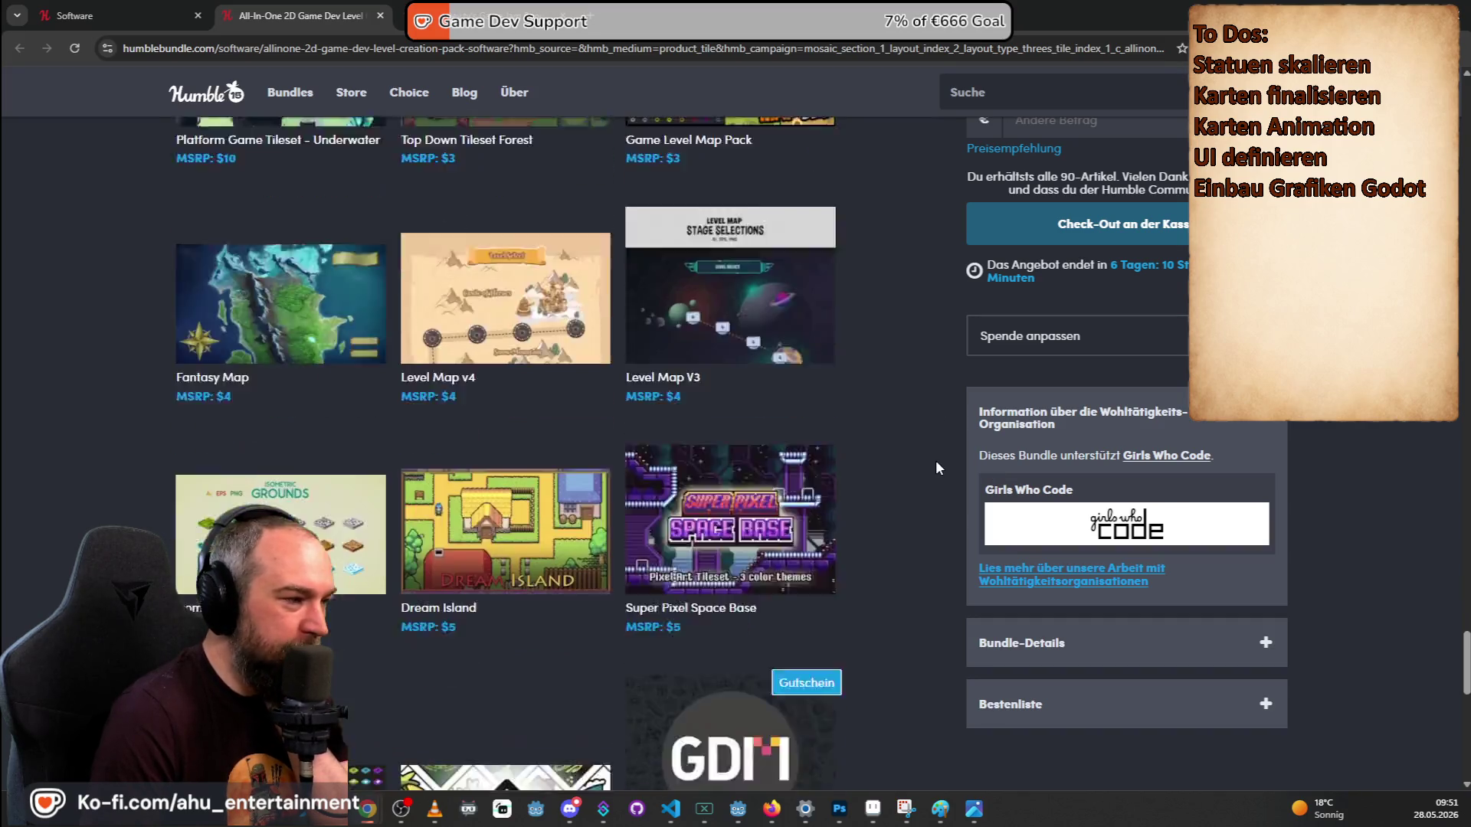
key(Home)
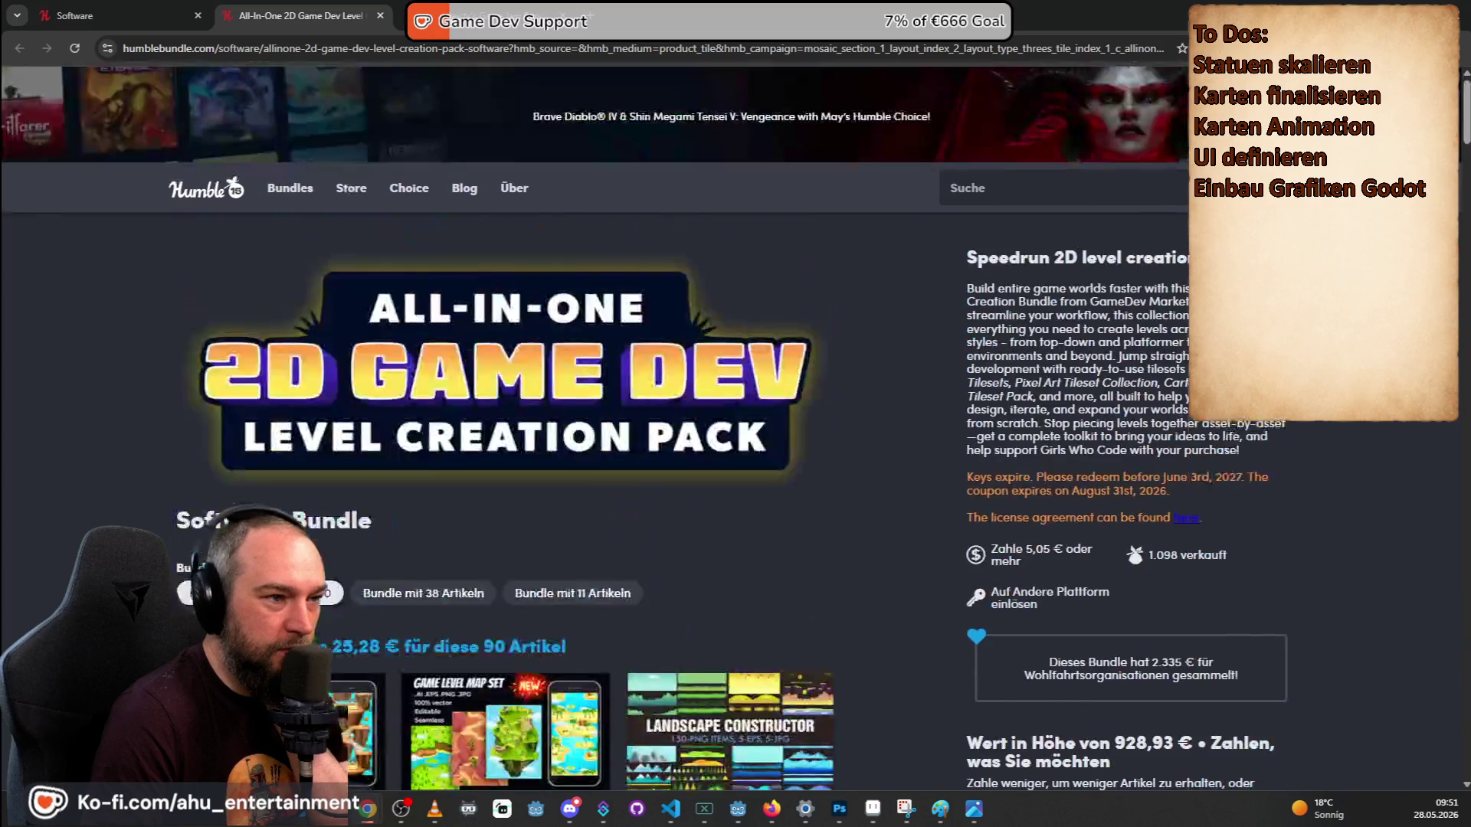
scroll(1404, 432, down, 6)
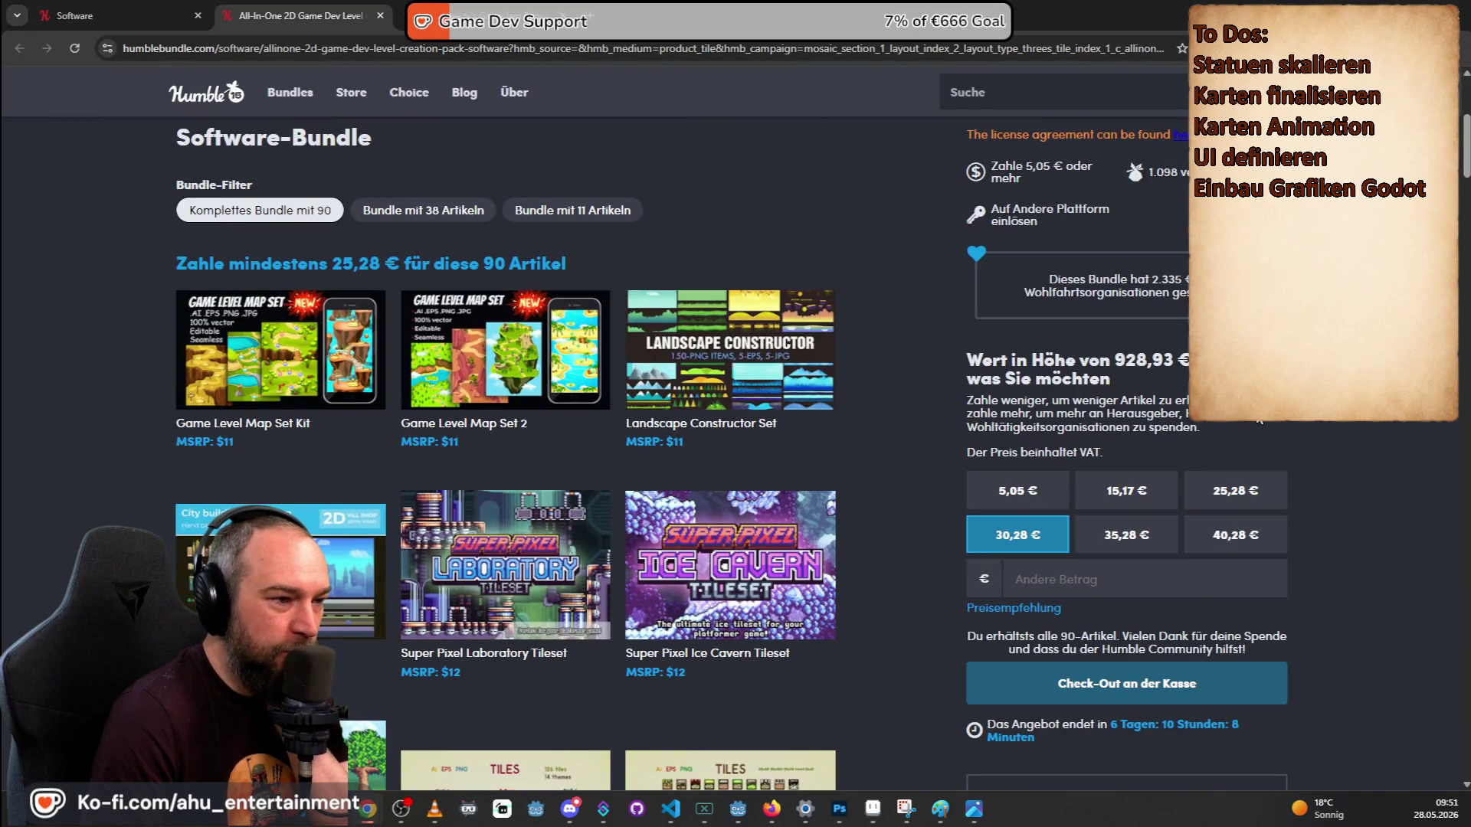
scroll(476, 310, up, 3)
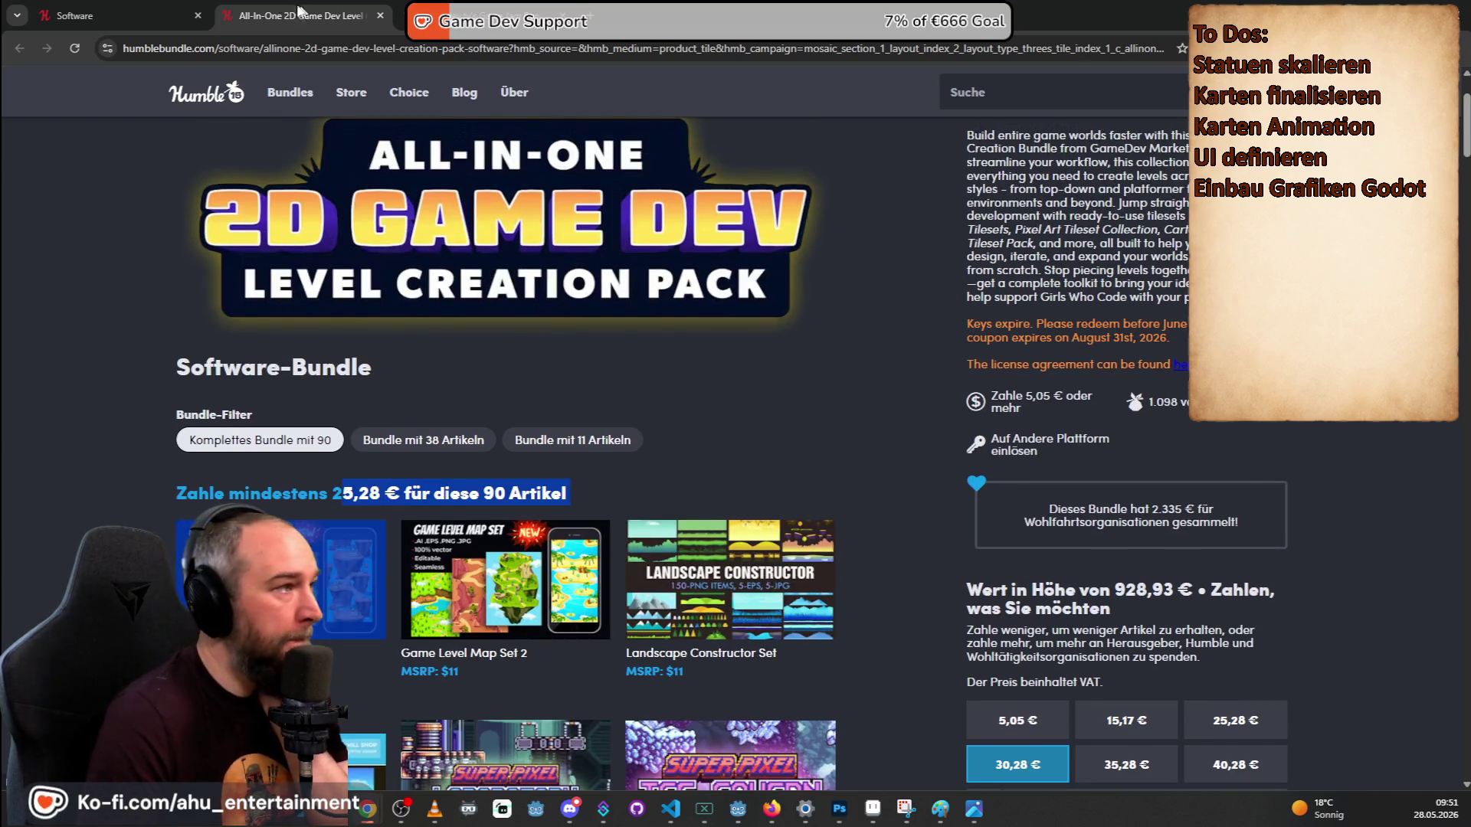
Open the GameDev.tv Game Jam Bundle and look through its 35-item tier from 30,29 €.
click(467, 9)
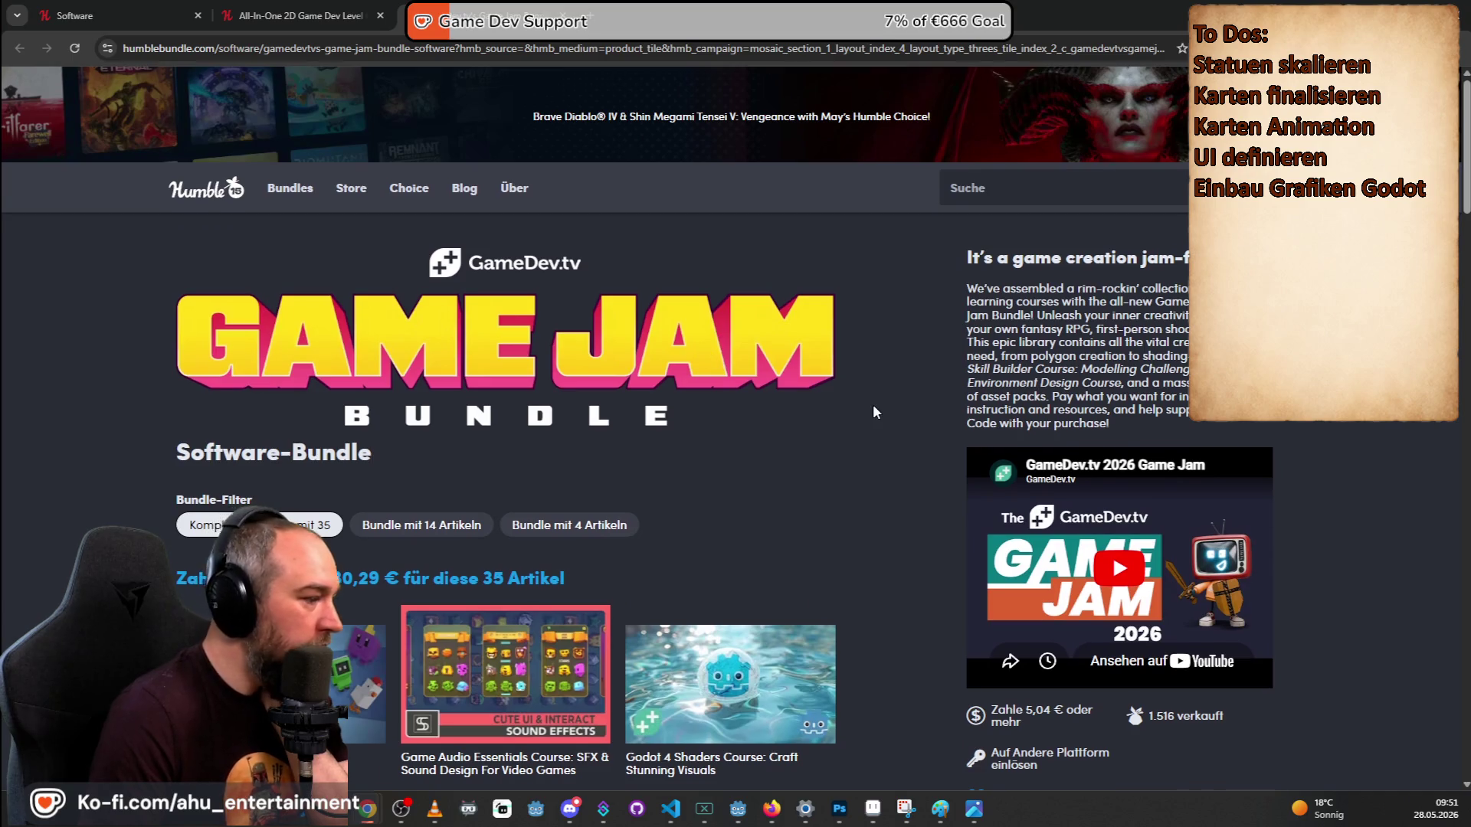
scroll(875, 402, down, 3)
scroll(921, 354, down, 6)
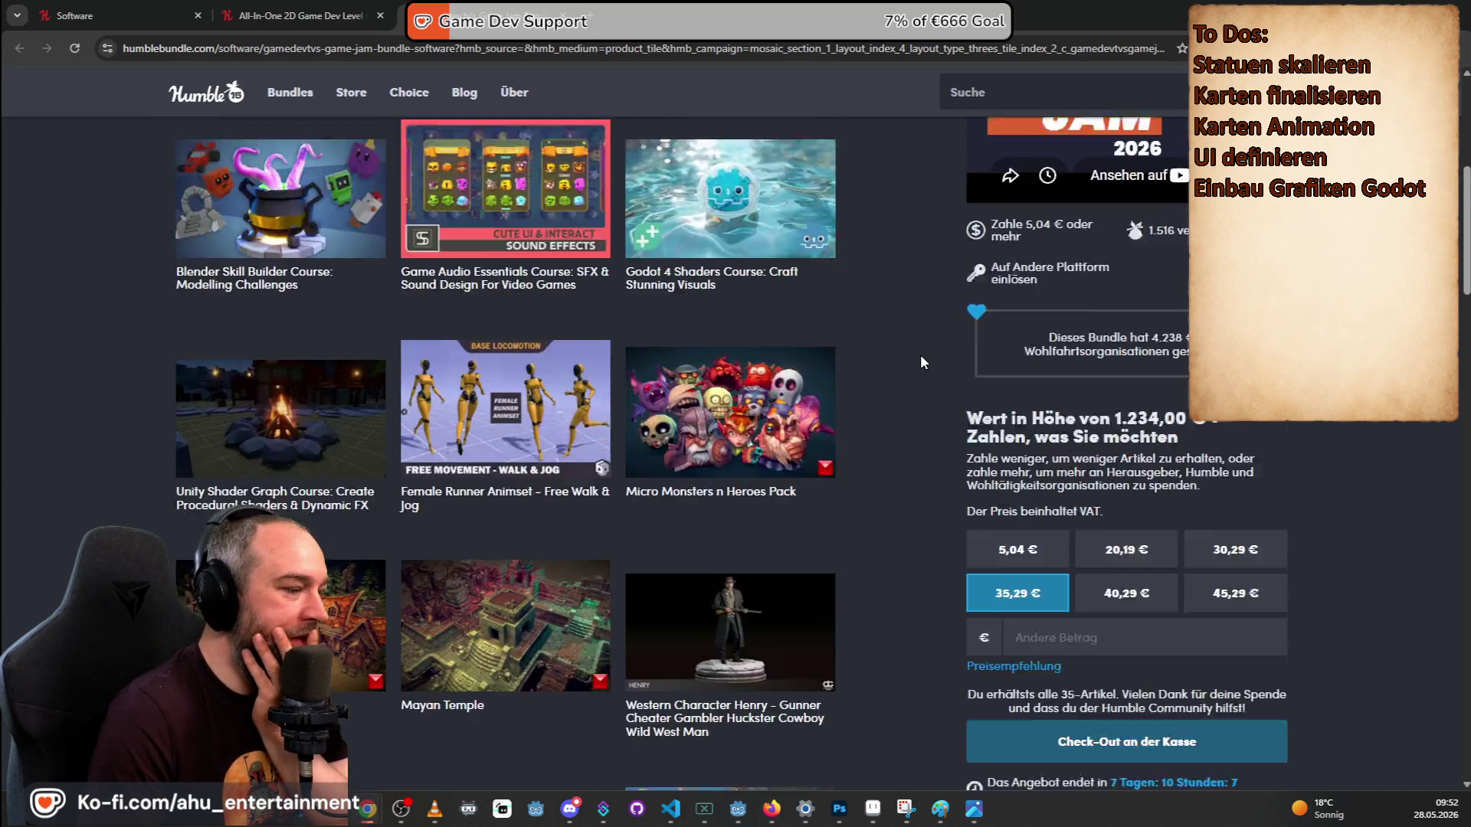
scroll(921, 354, down, 4)
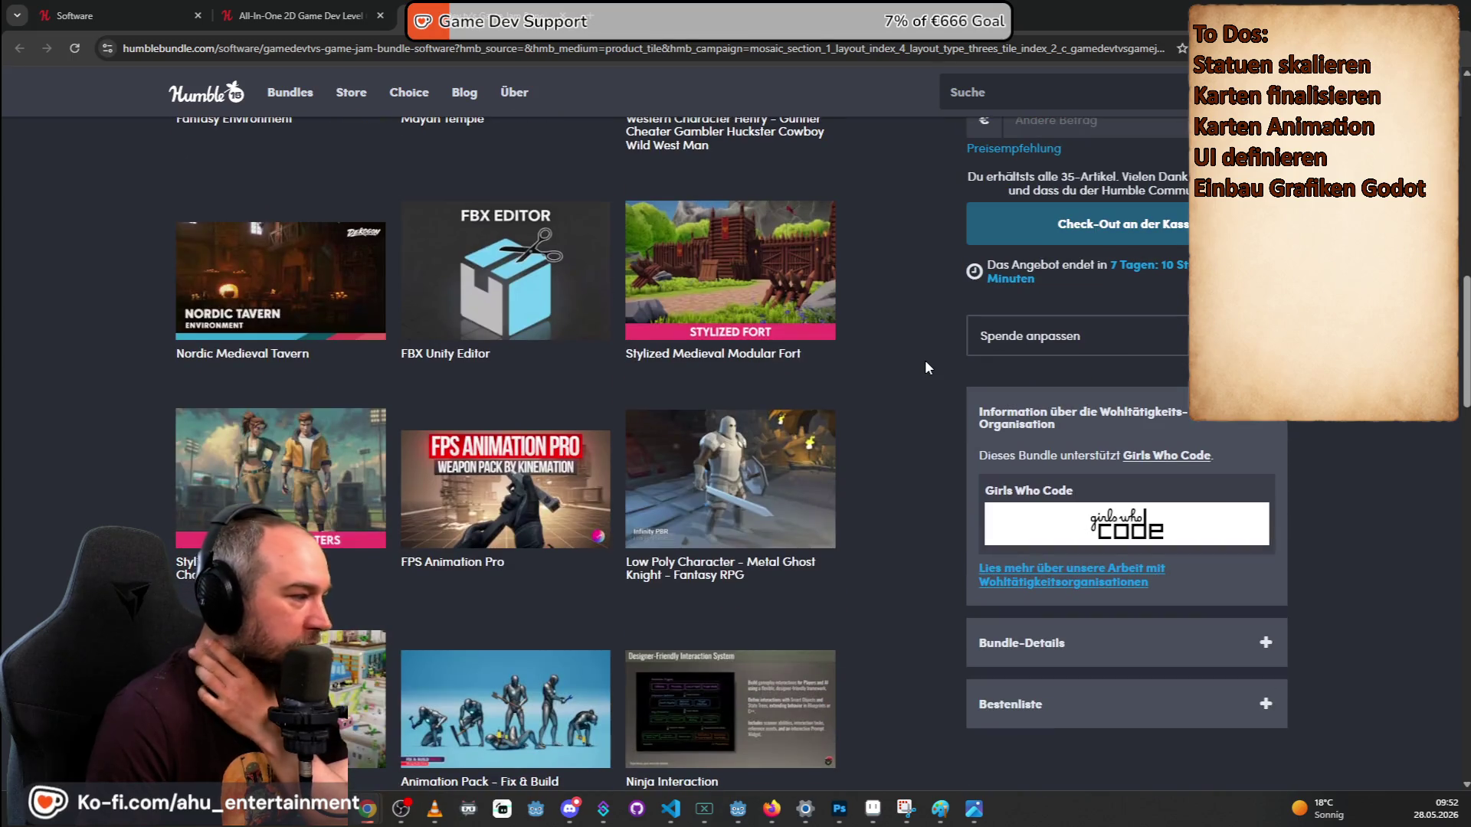
scroll(923, 383, down, 3)
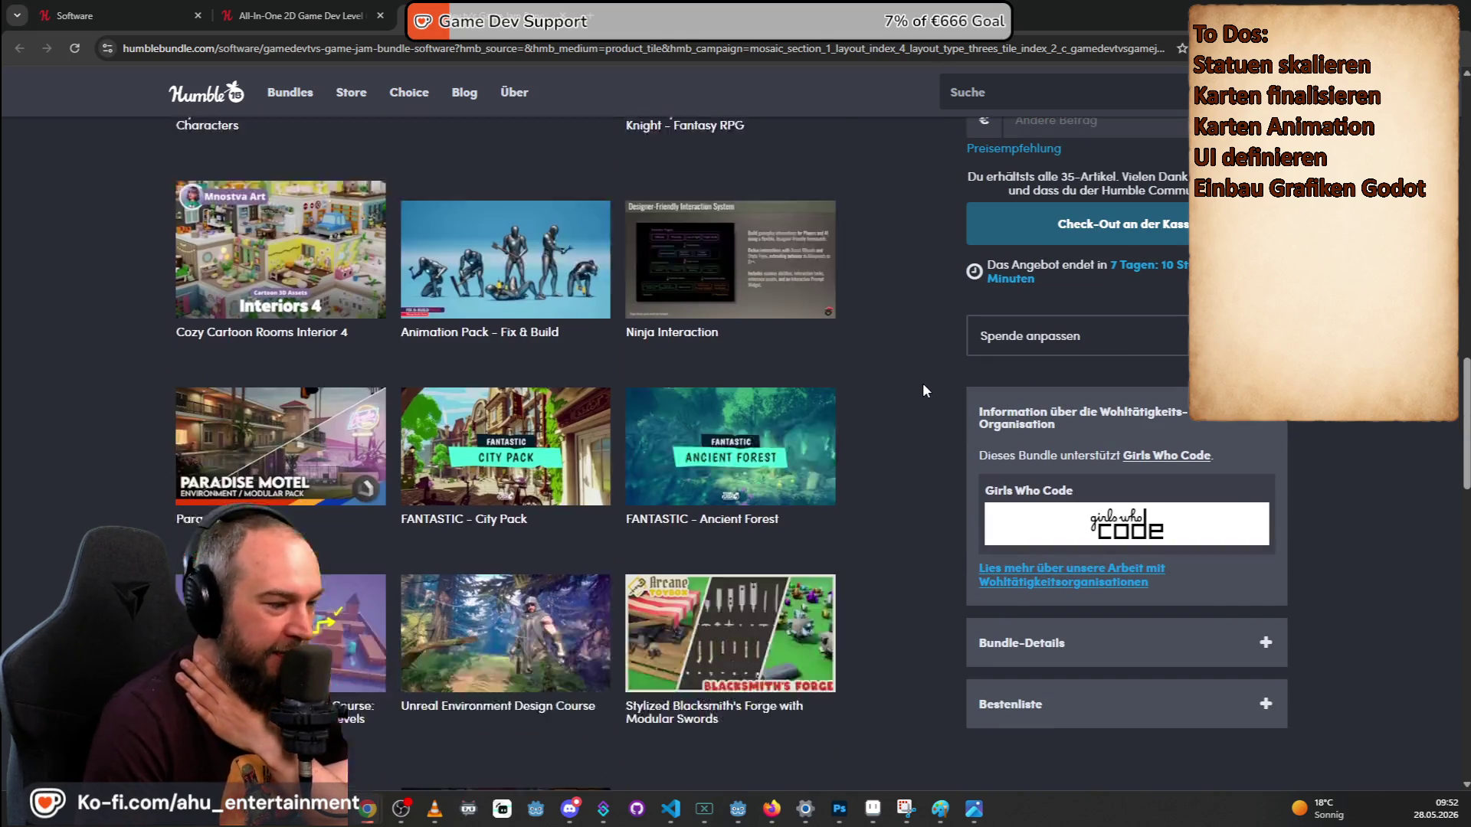
scroll(922, 383, down, 3)
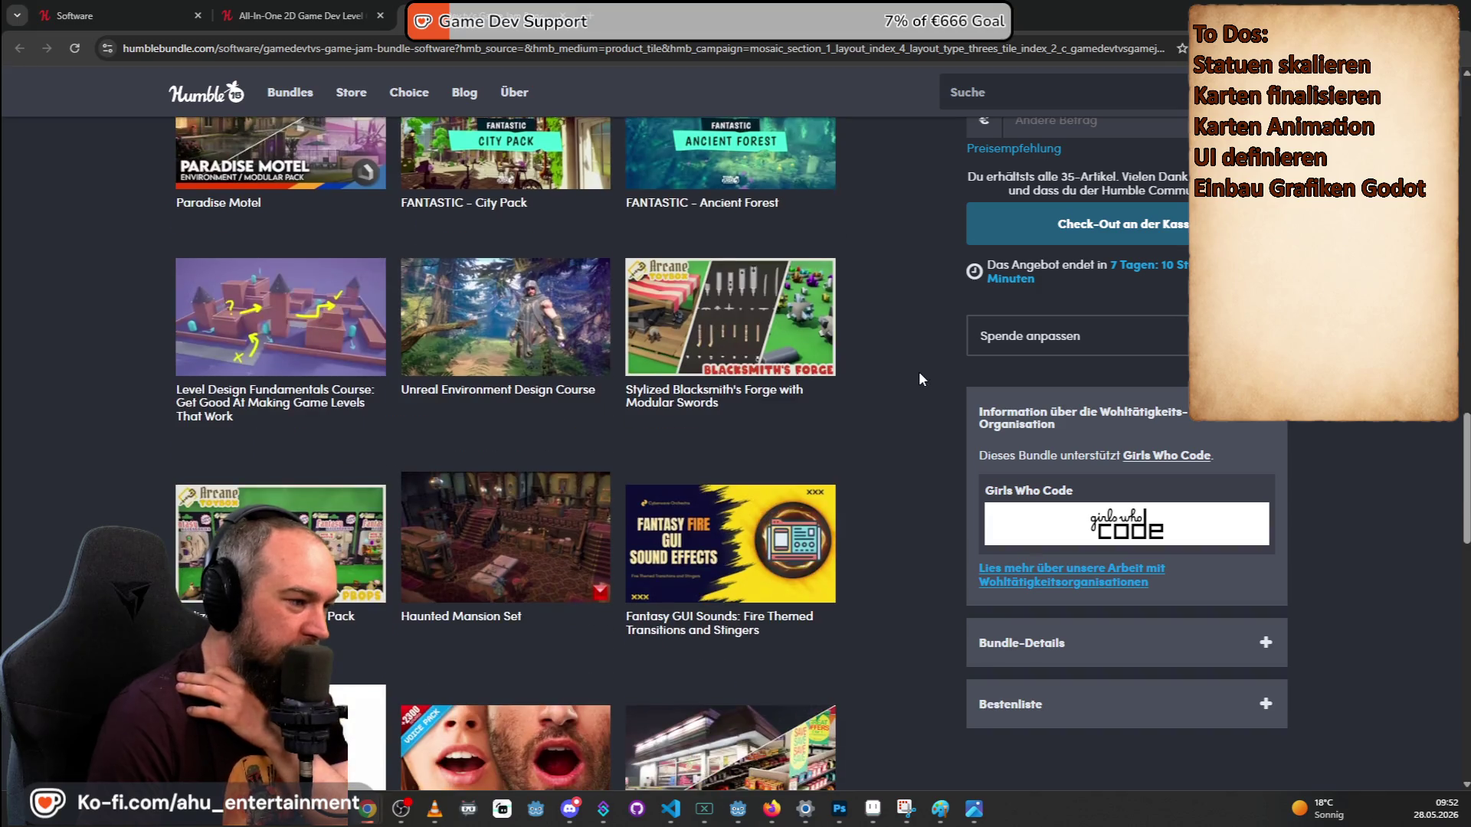
scroll(922, 378, down, 6)
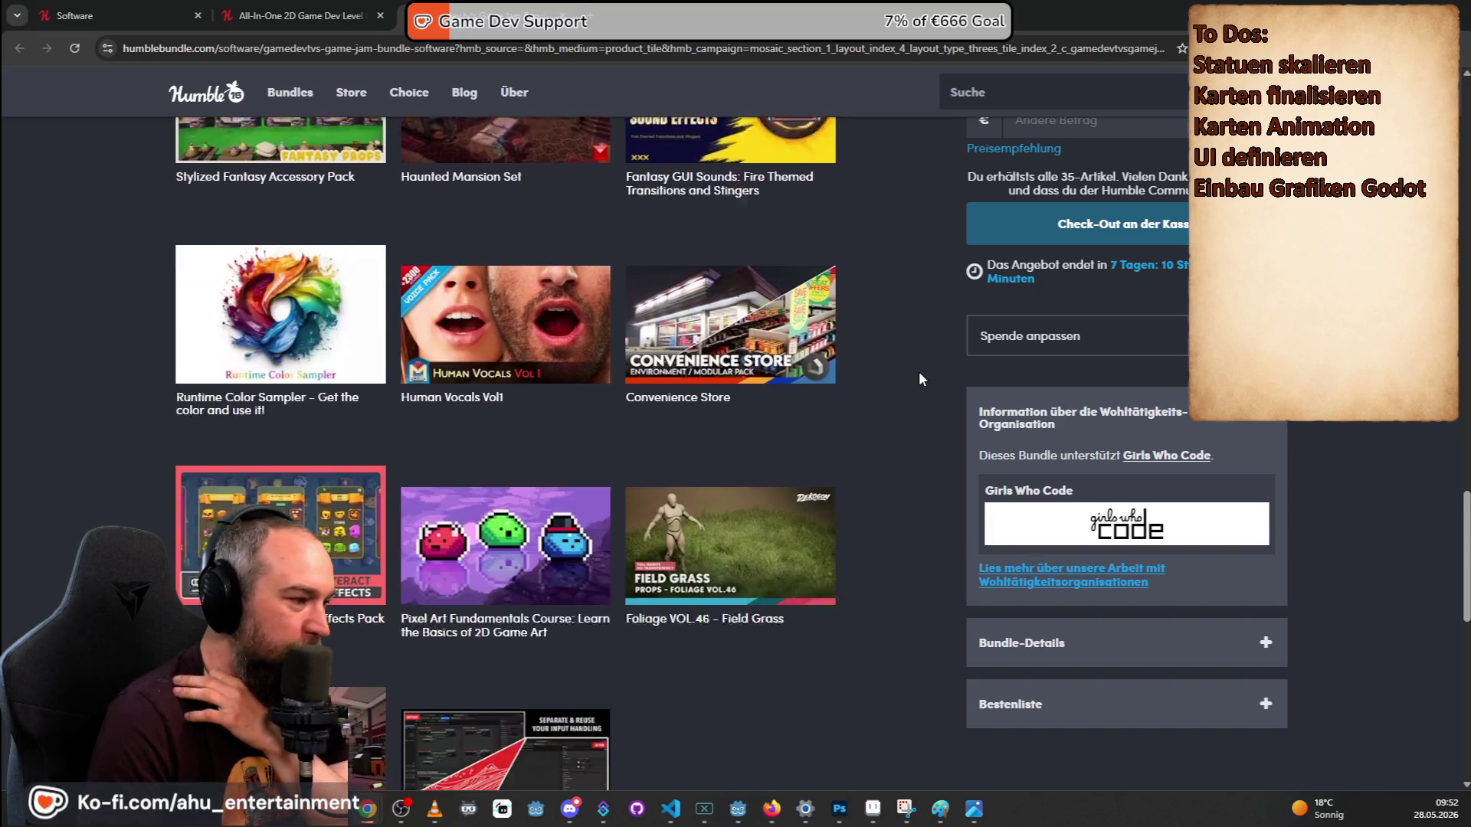
scroll(927, 375, down, 2)
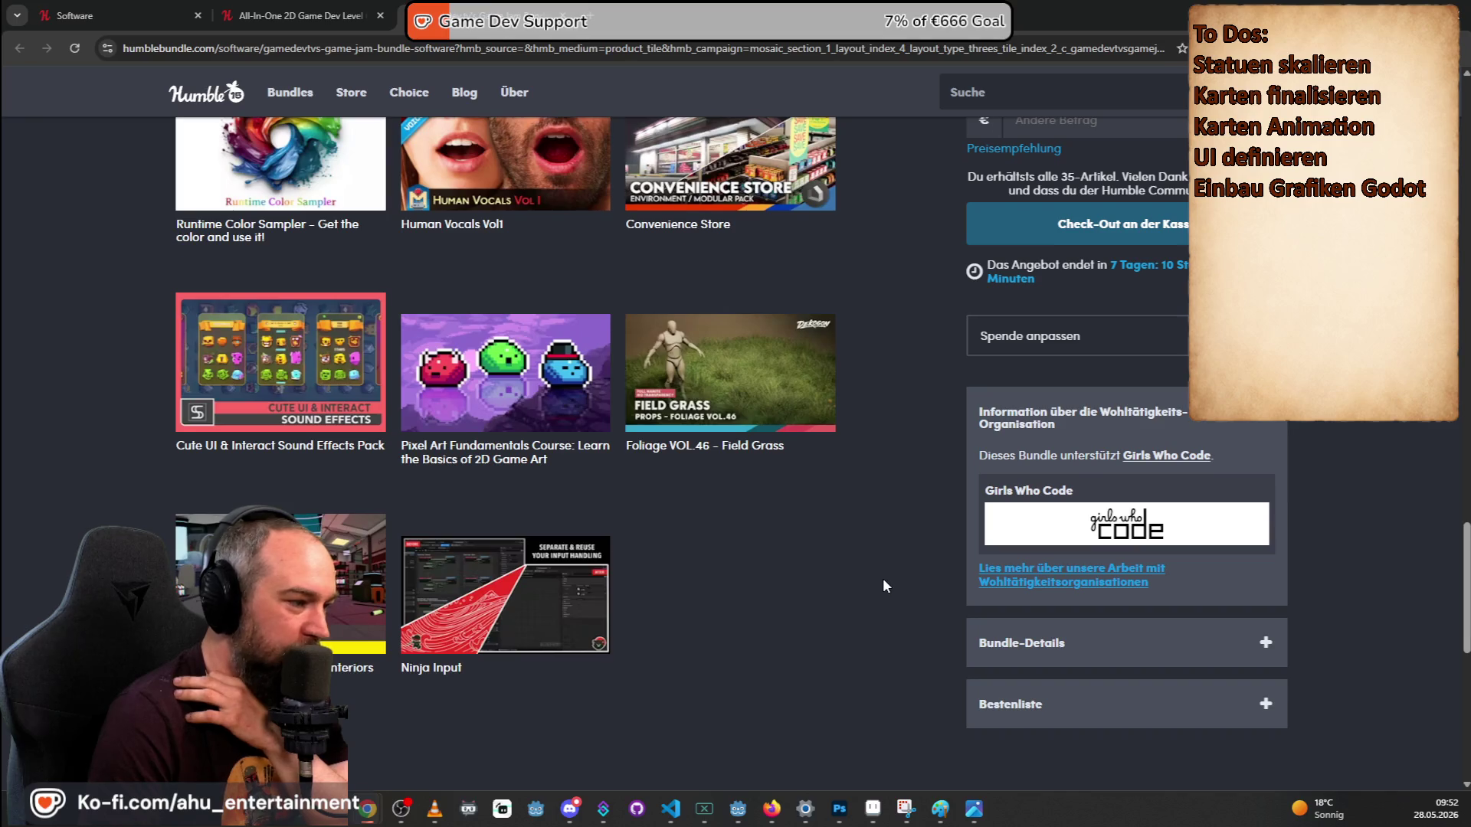
scroll(882, 577, up, 8)
scroll(886, 559, up, 10)
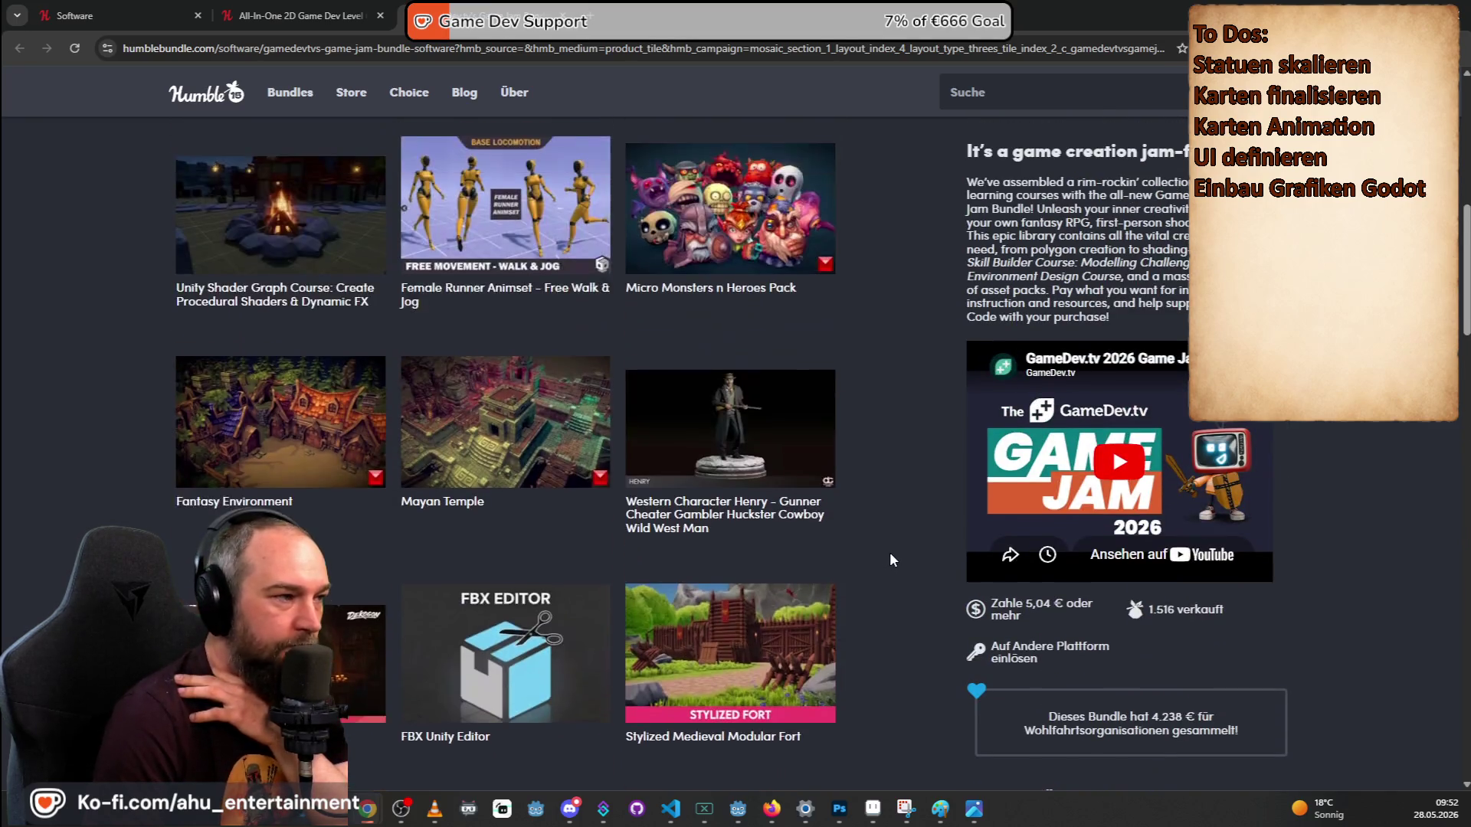
scroll(889, 553, up, 8)
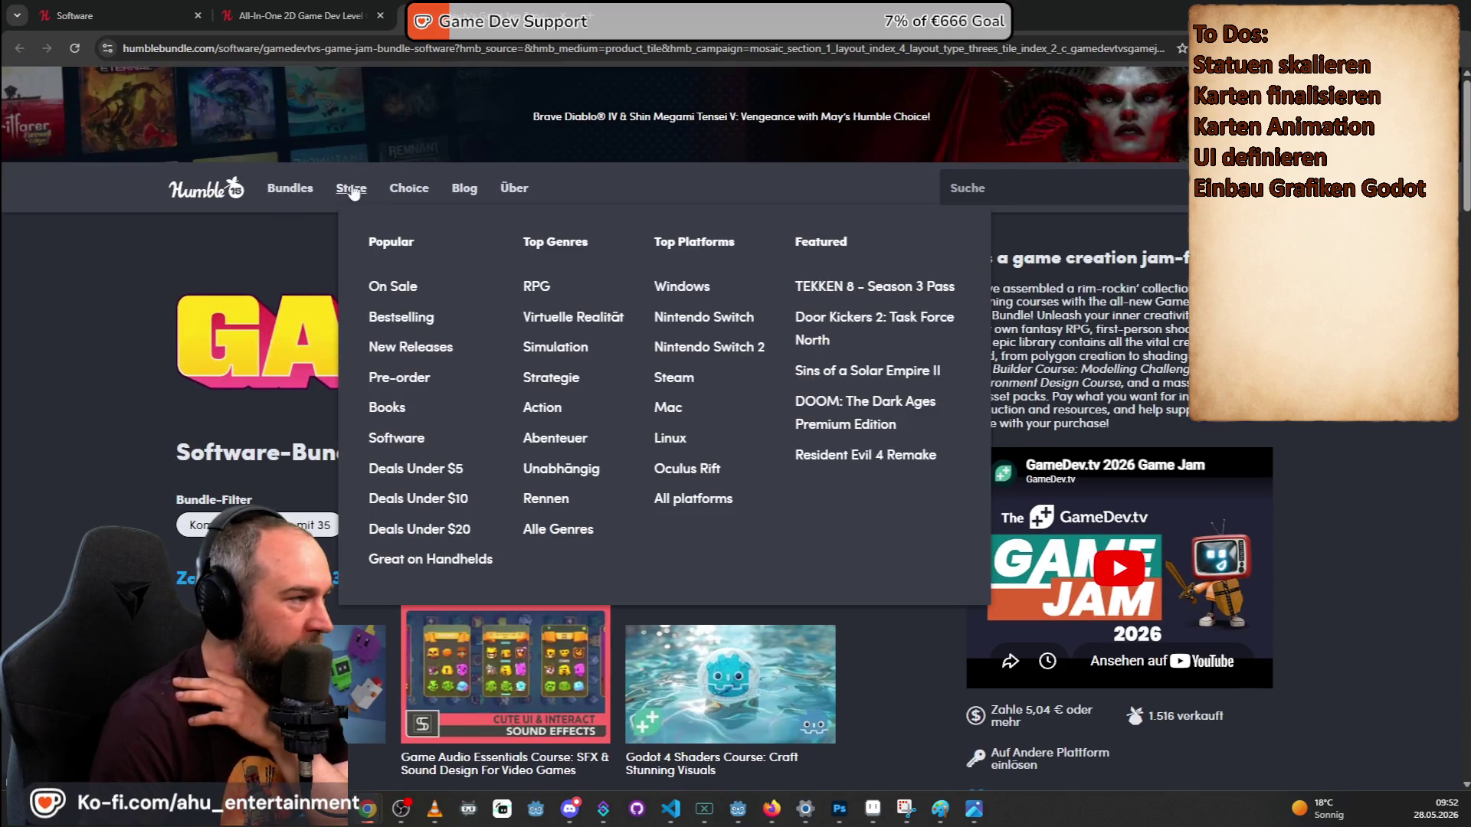
Go to the Software bundles overview and scroll down to the Adventurer's Audio Loot row.
mouse_move(291, 191)
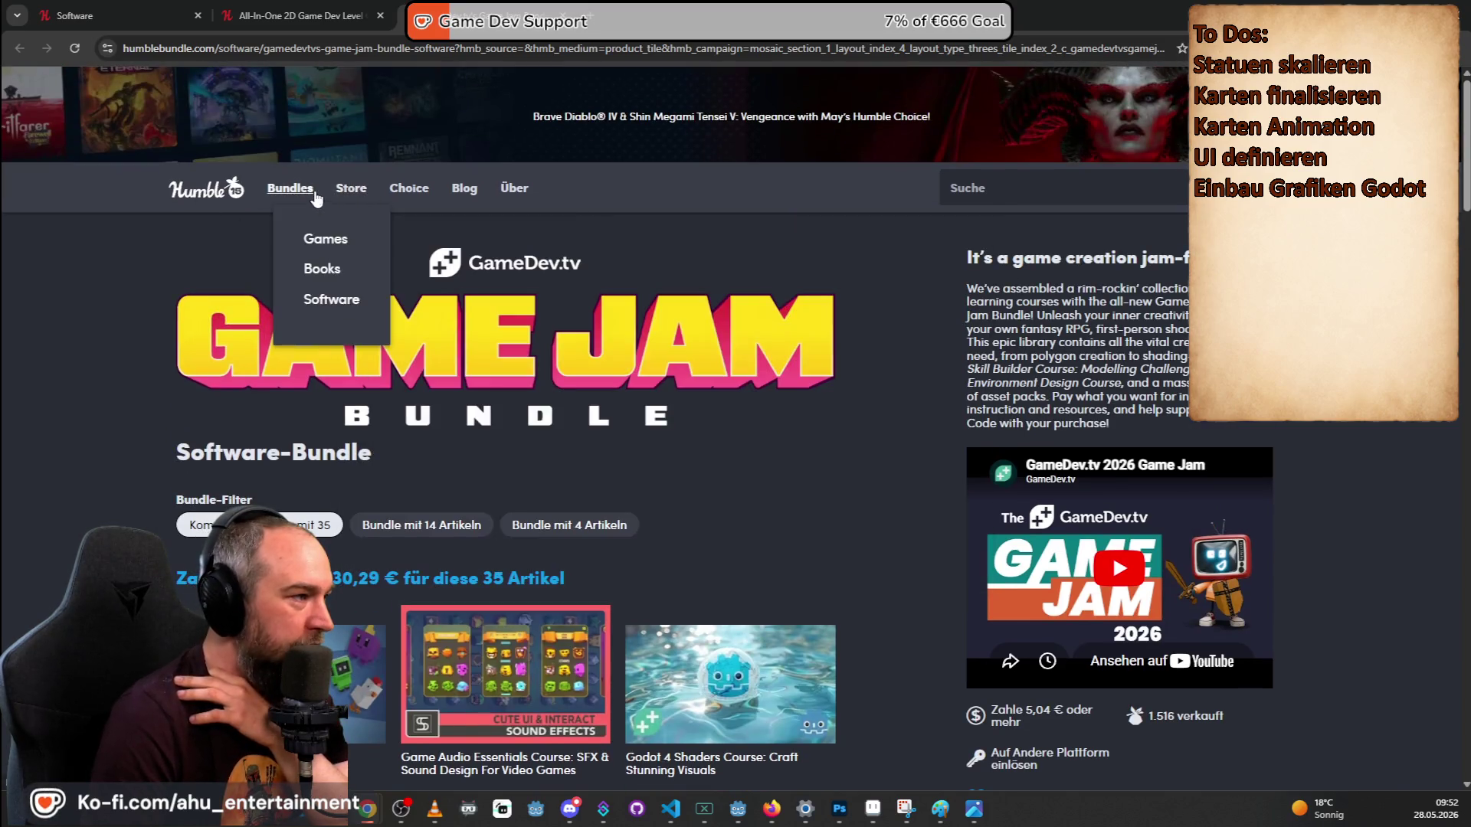
click(330, 299)
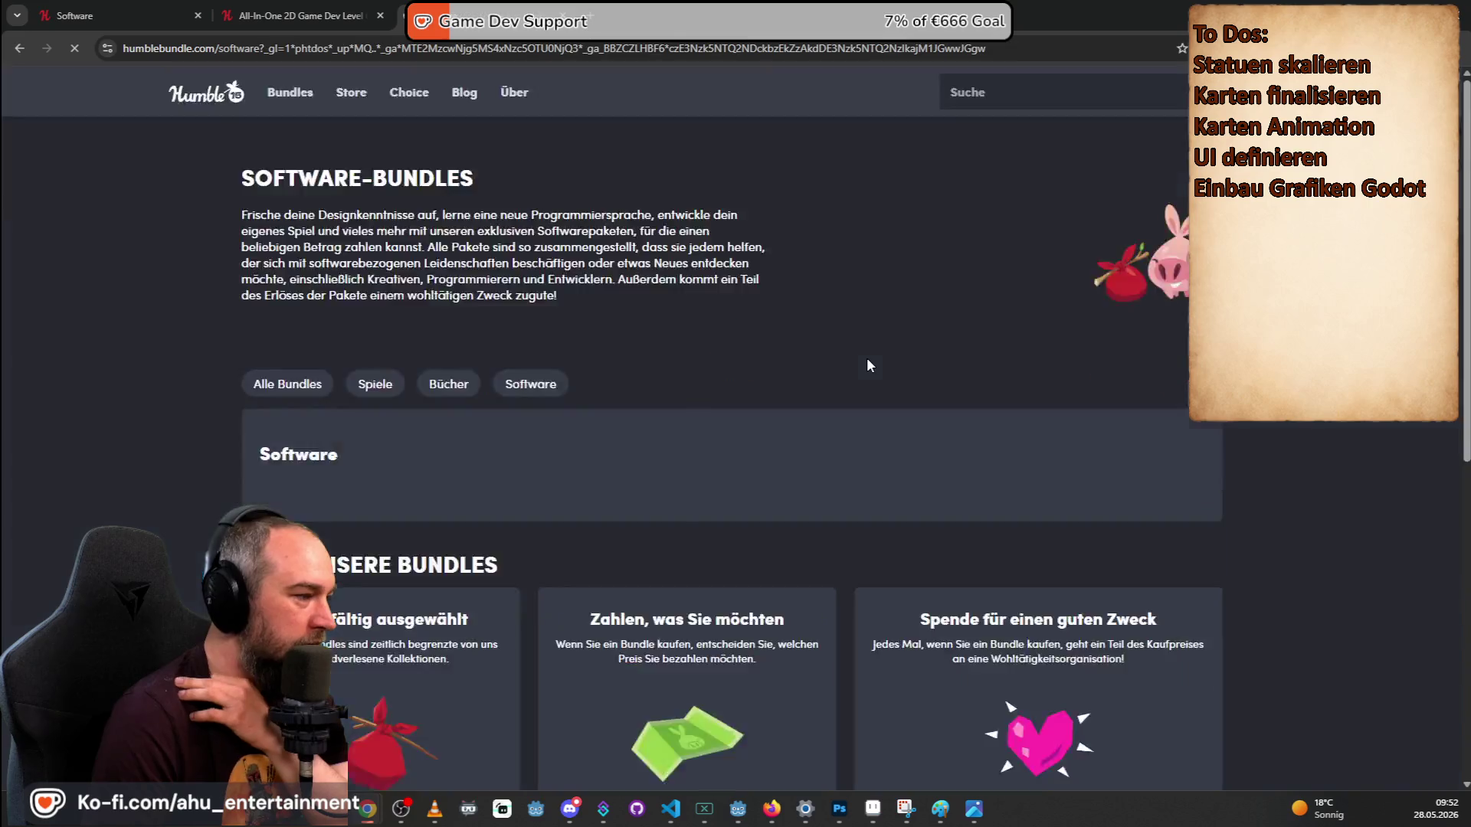
scroll(887, 349, down, 3)
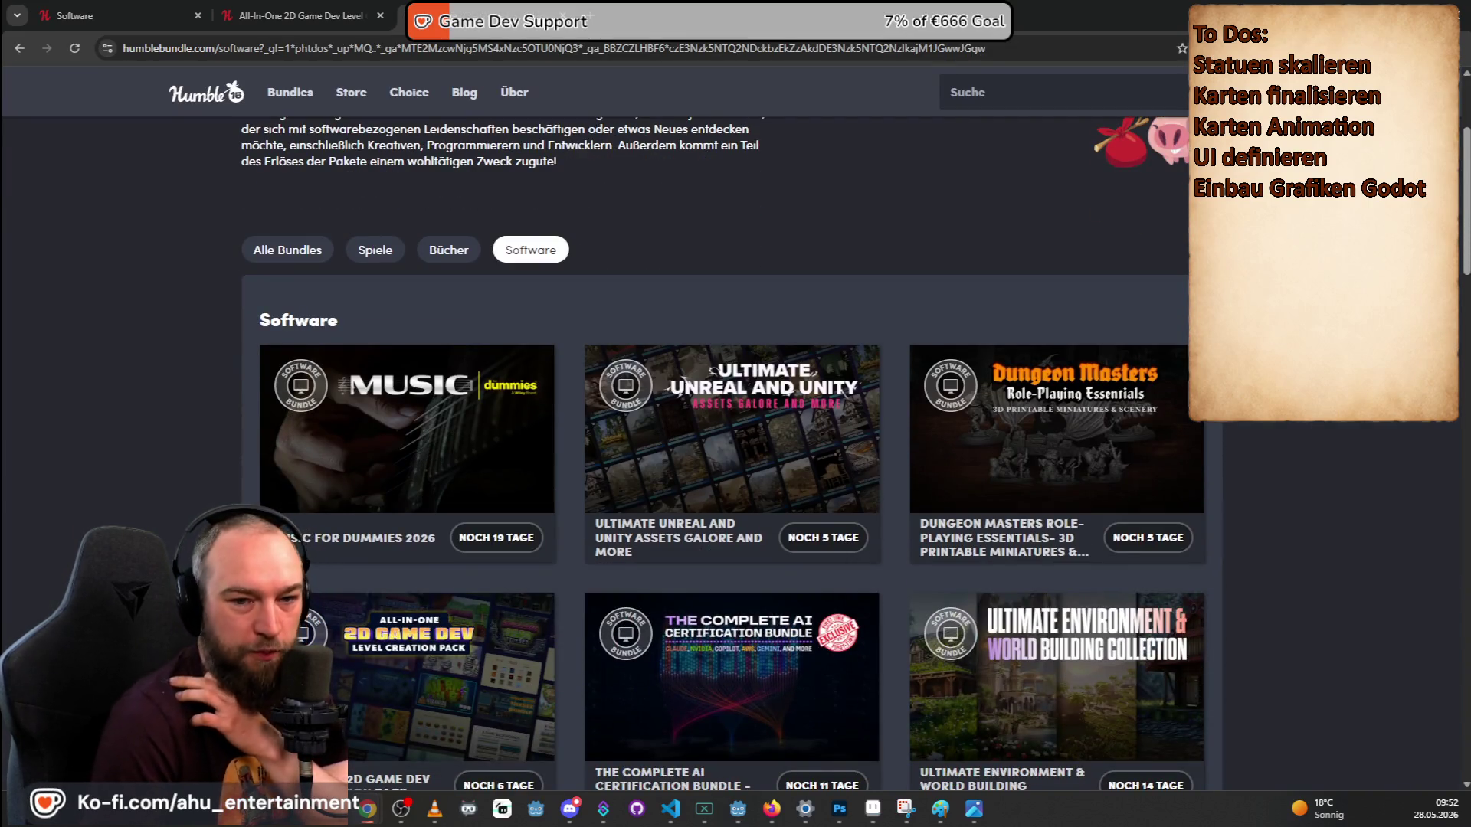
scroll(887, 349, down, 2)
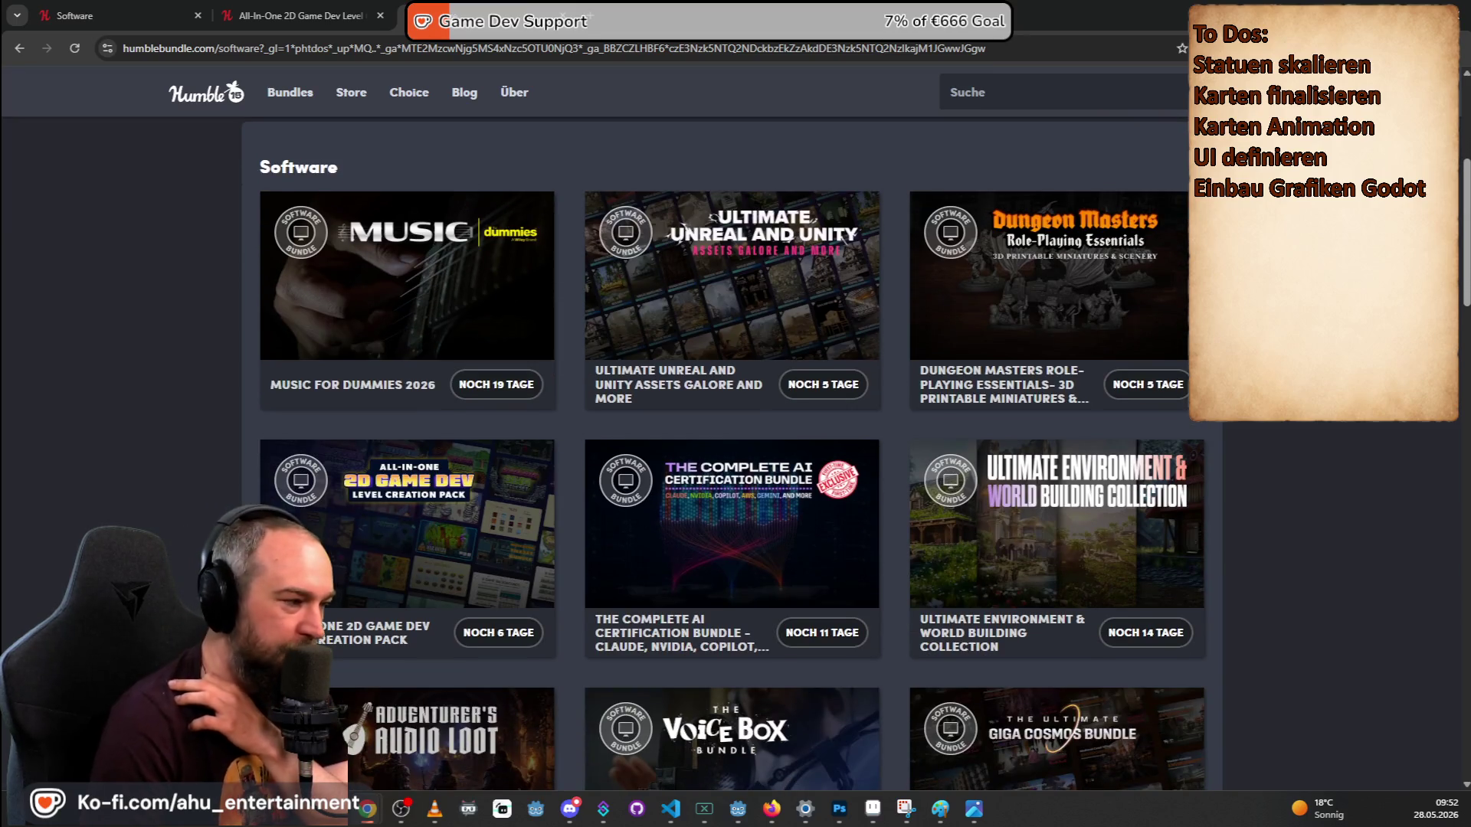
scroll(1289, 438, down, 4)
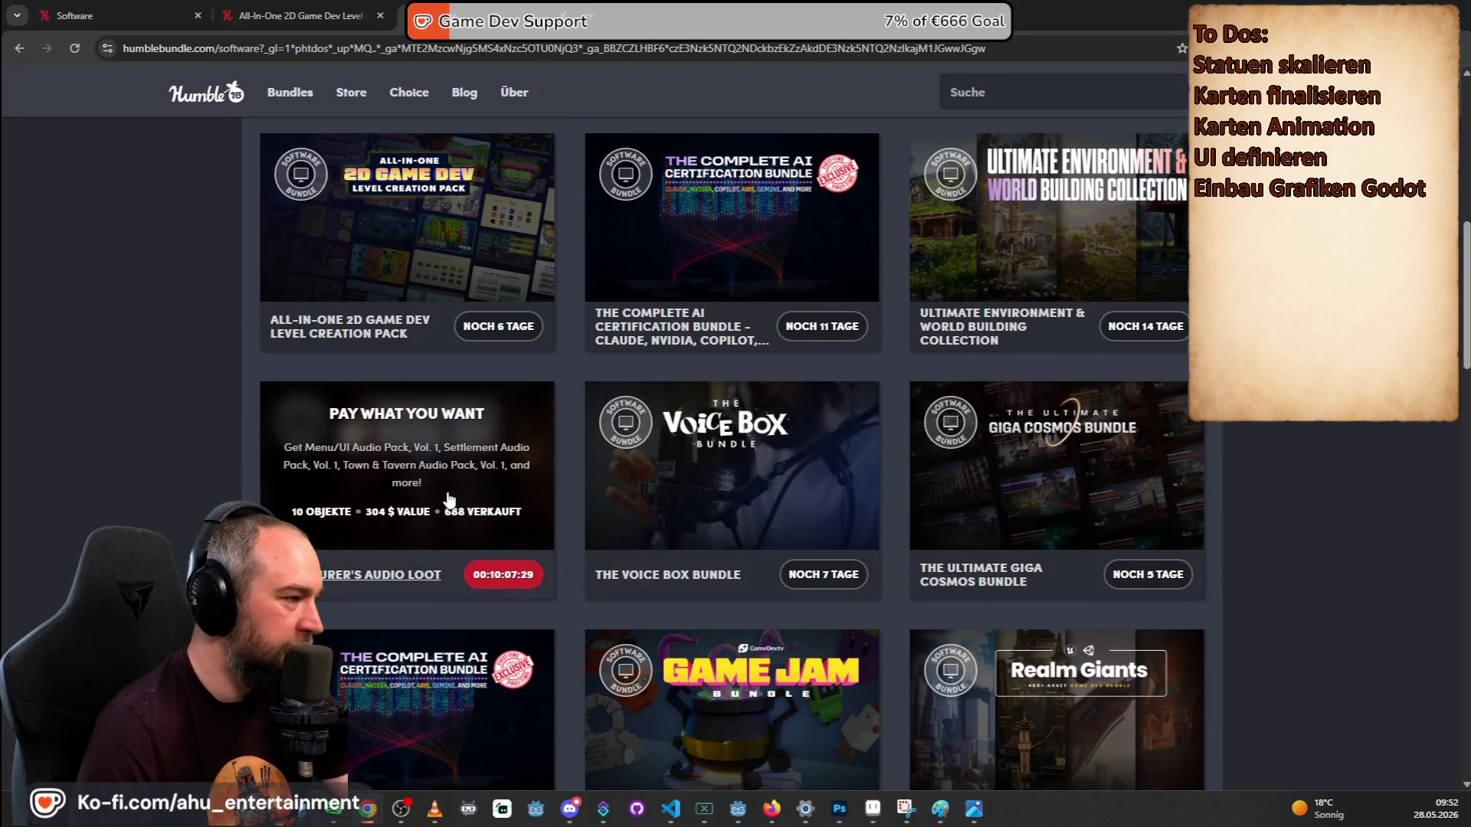
Open the Adventurer's Audio Loot bundle and look through its ten audio packs.
click(450, 486)
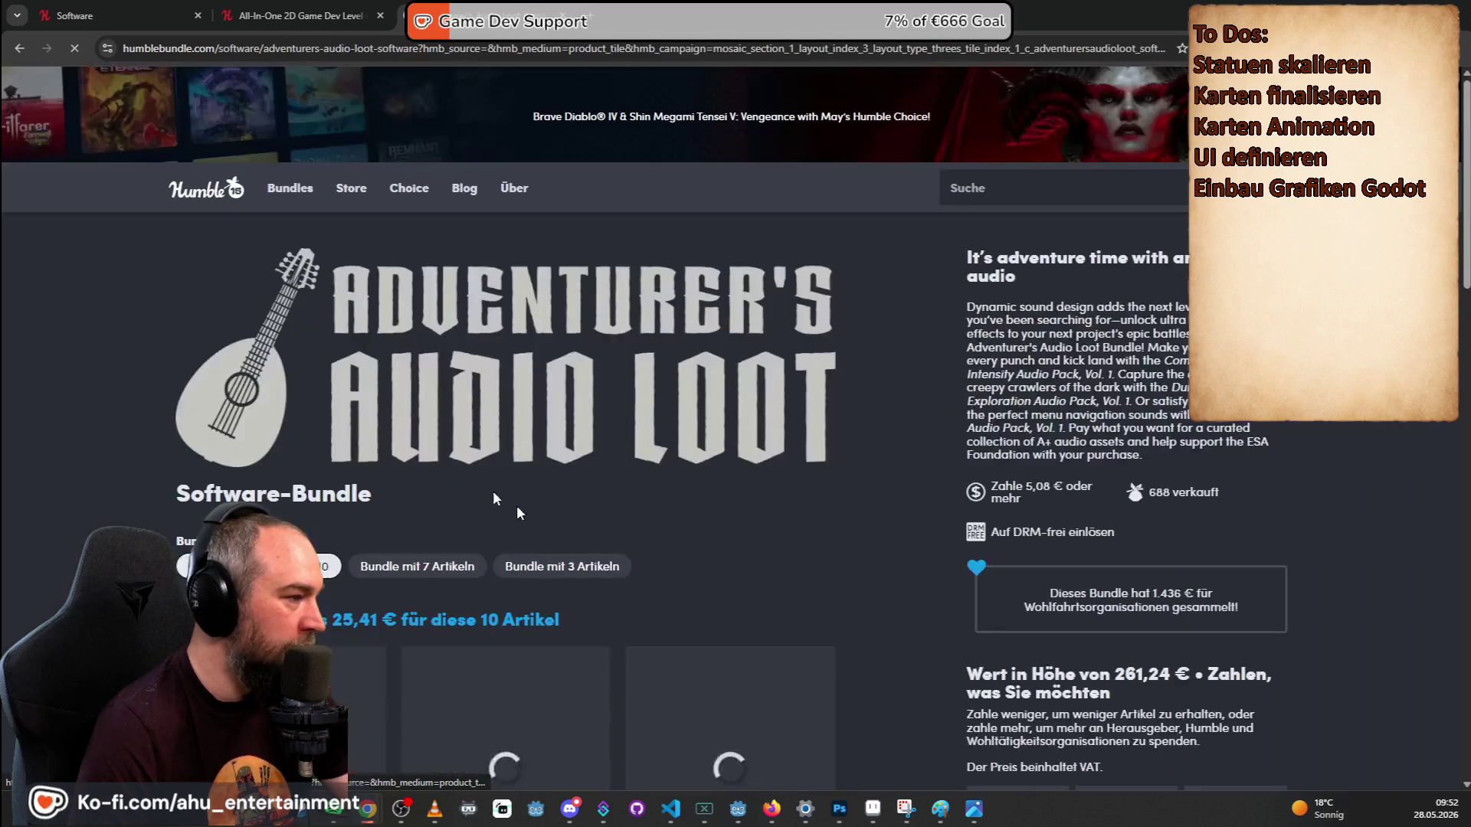
scroll(306, 459, down, 3)
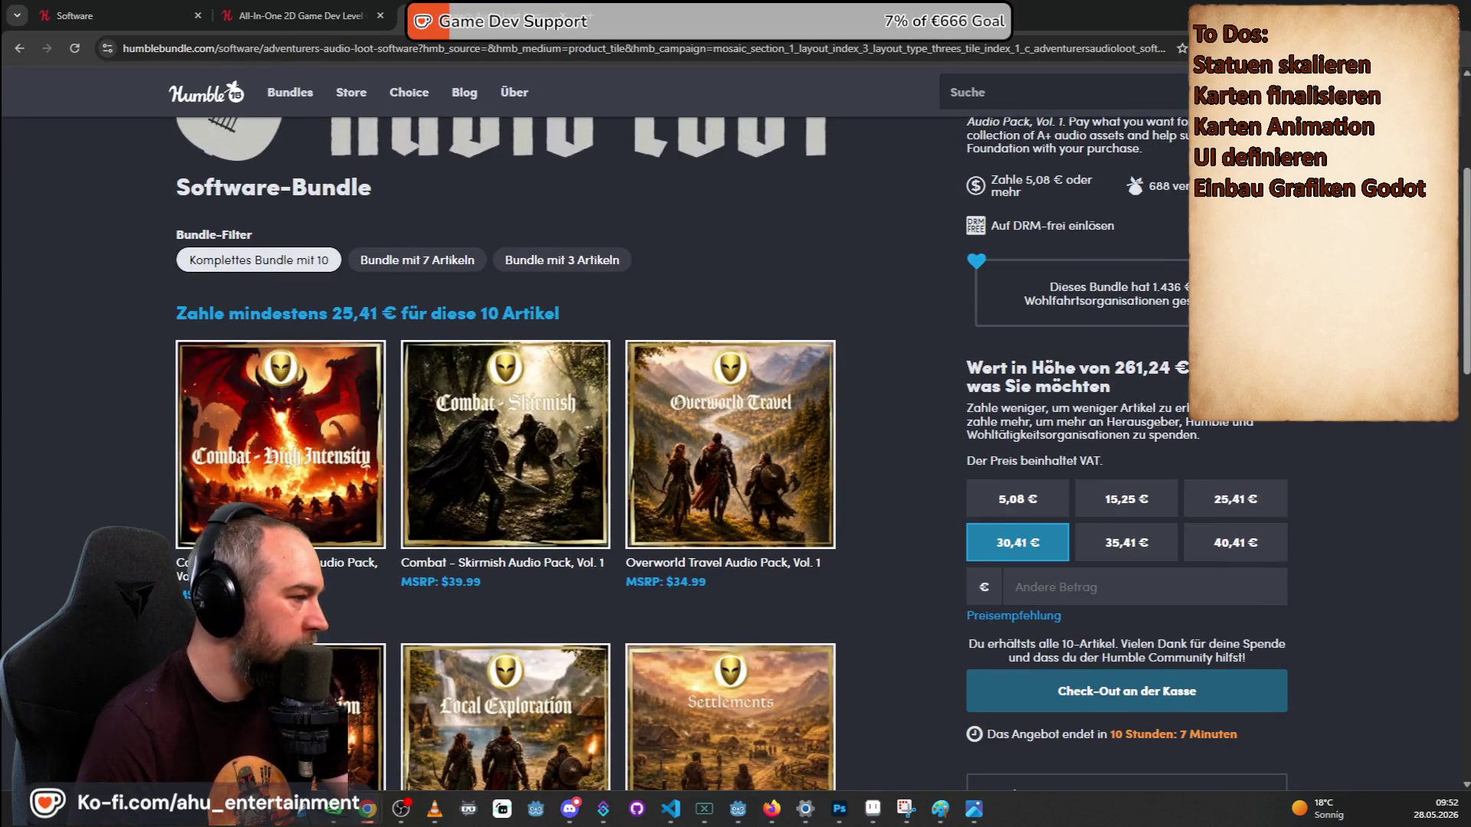
scroll(826, 368, down, 6)
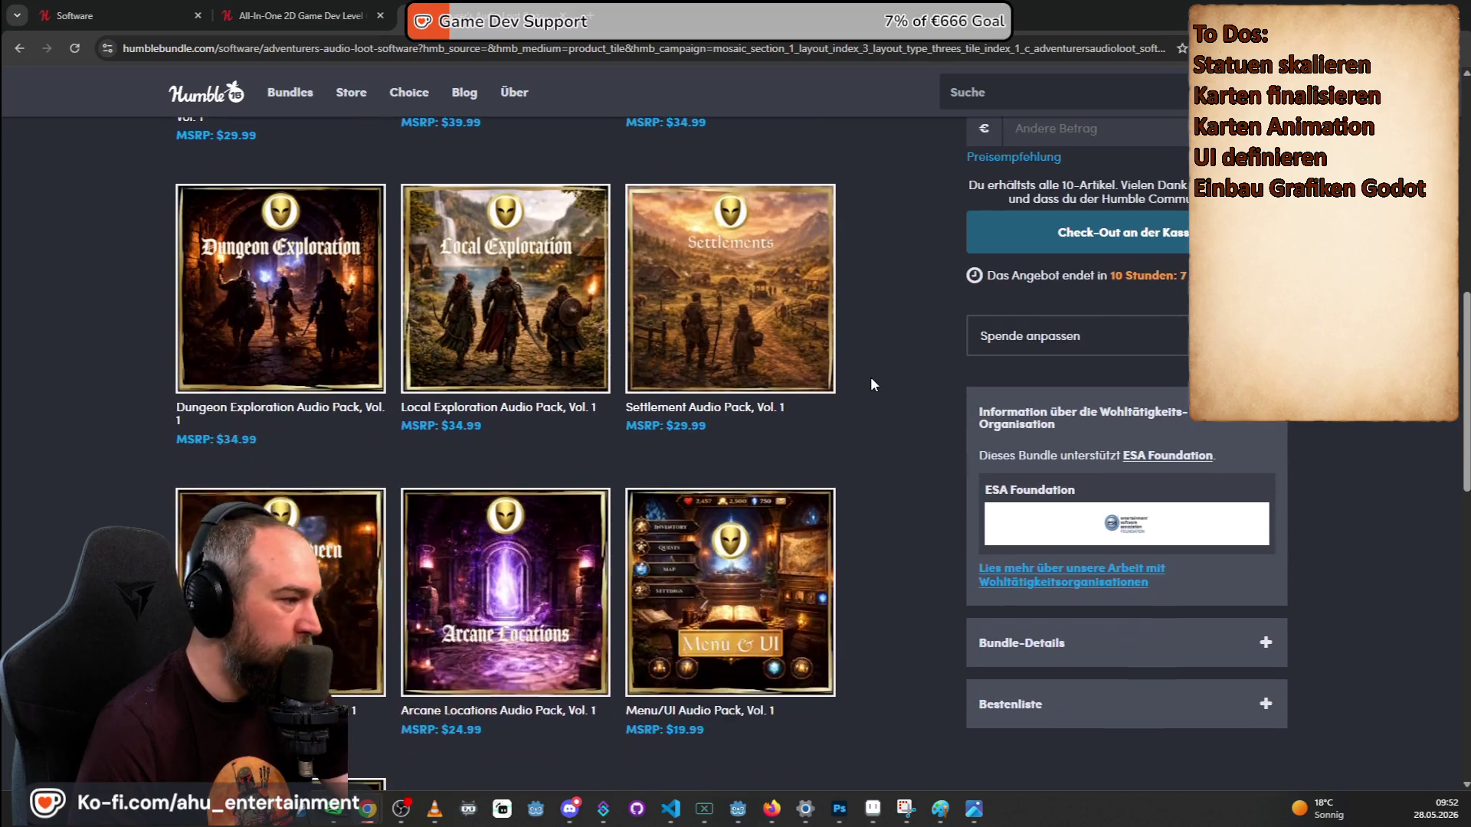
scroll(906, 393, down, 3)
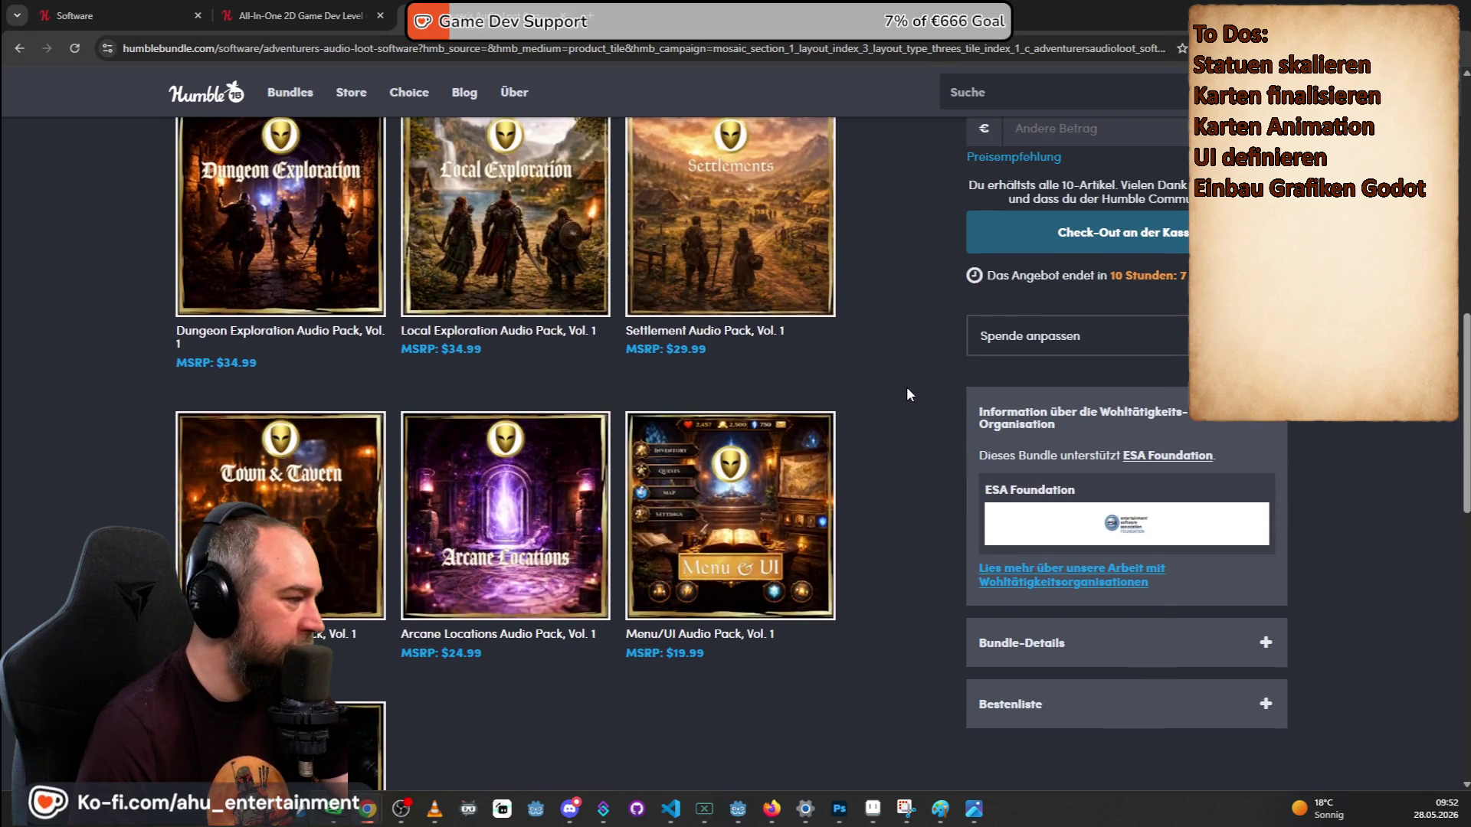
scroll(907, 394, down, 2)
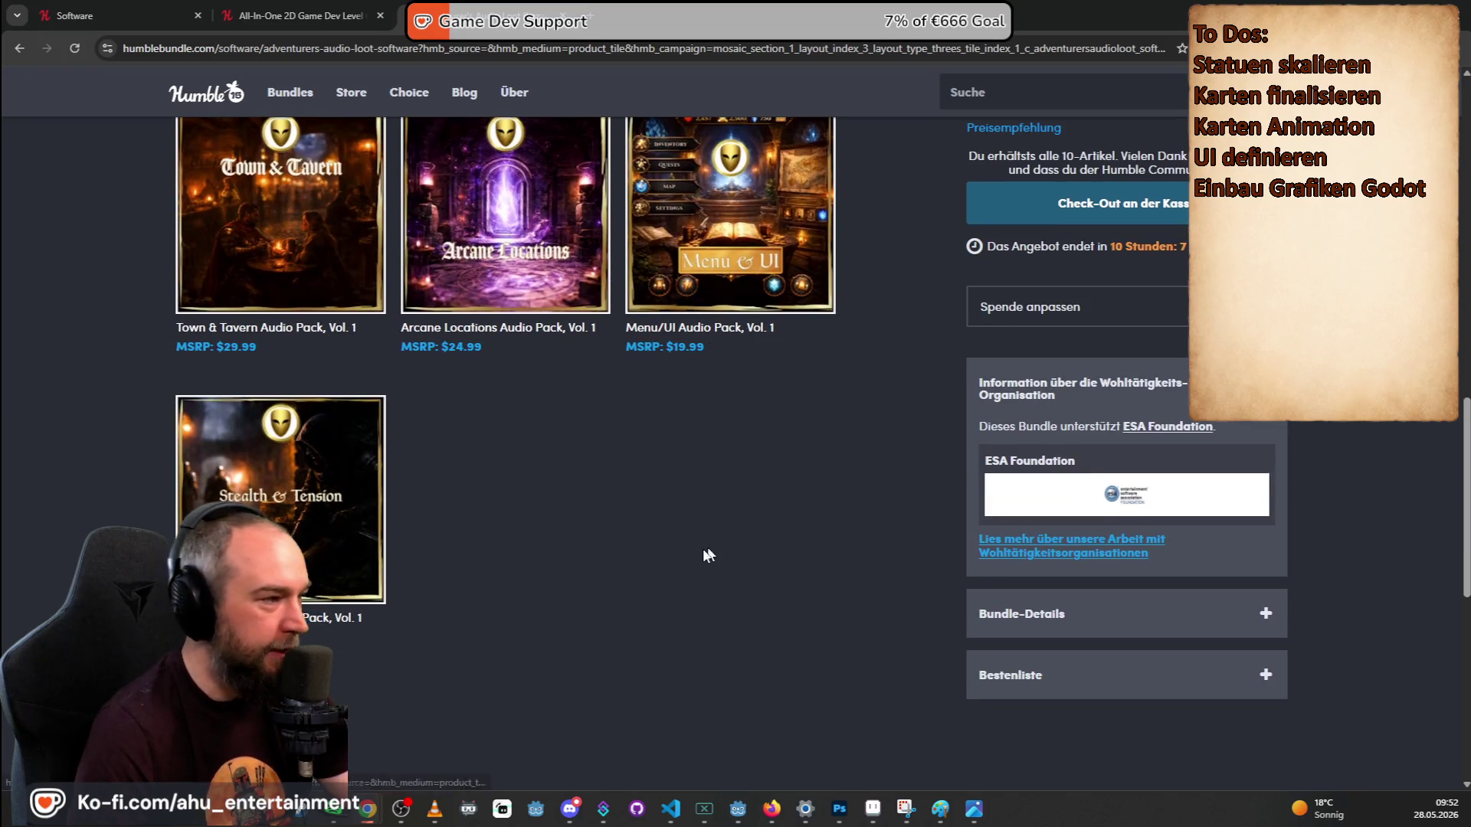
scroll(692, 586, up, 10)
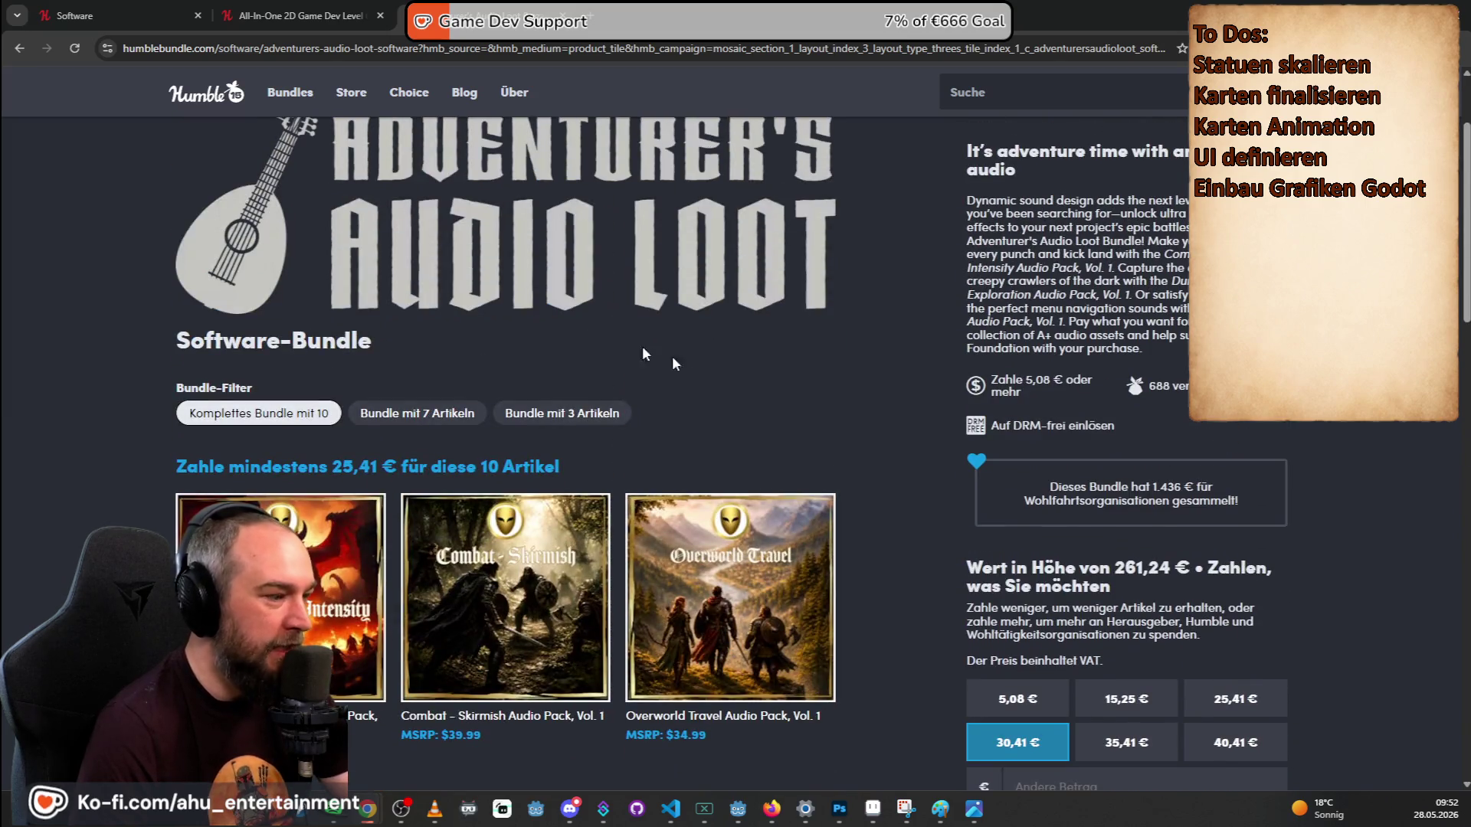
scroll(811, 436, down, 6)
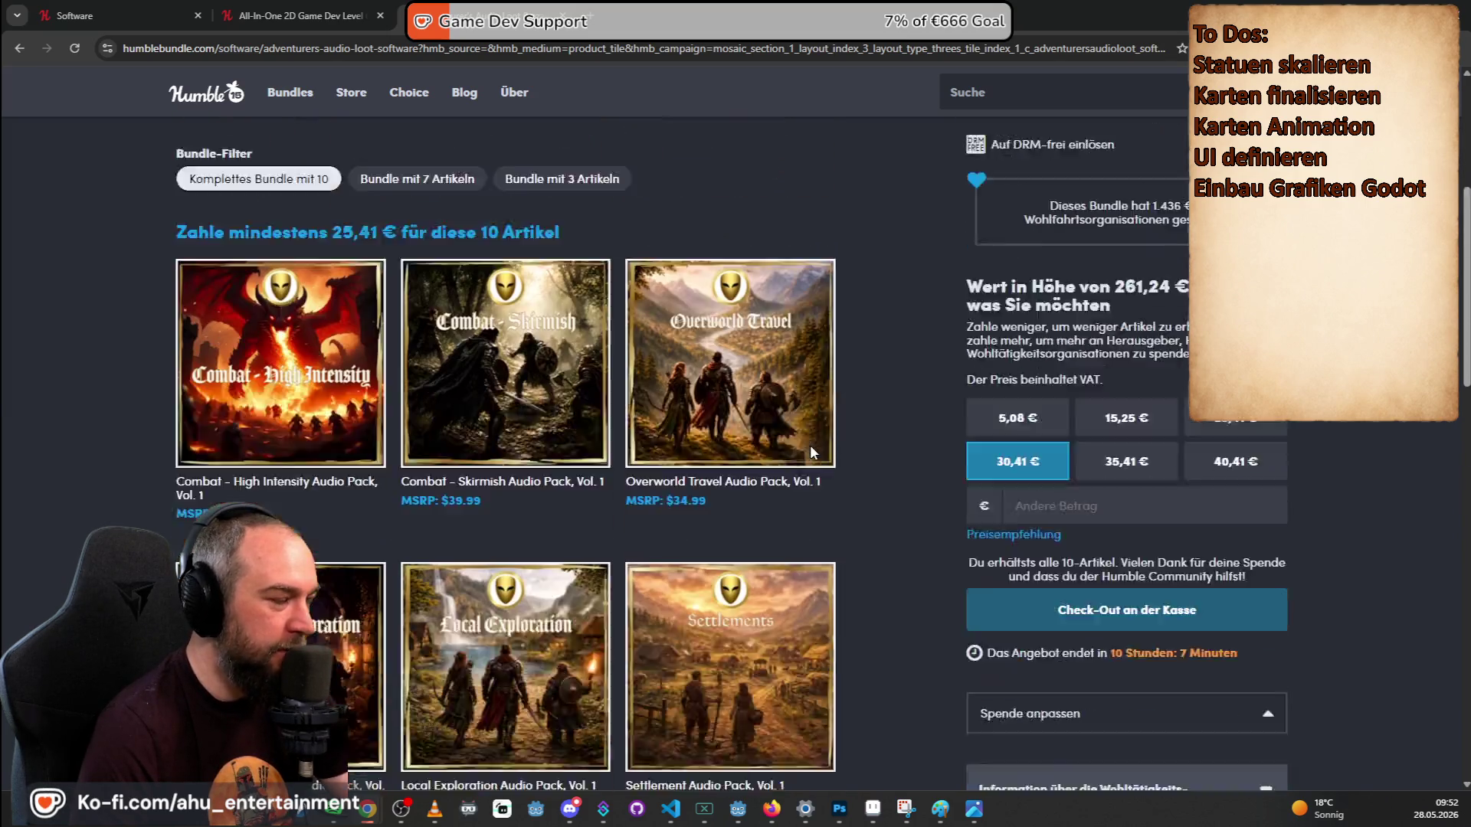
scroll(291, 372, up, 5)
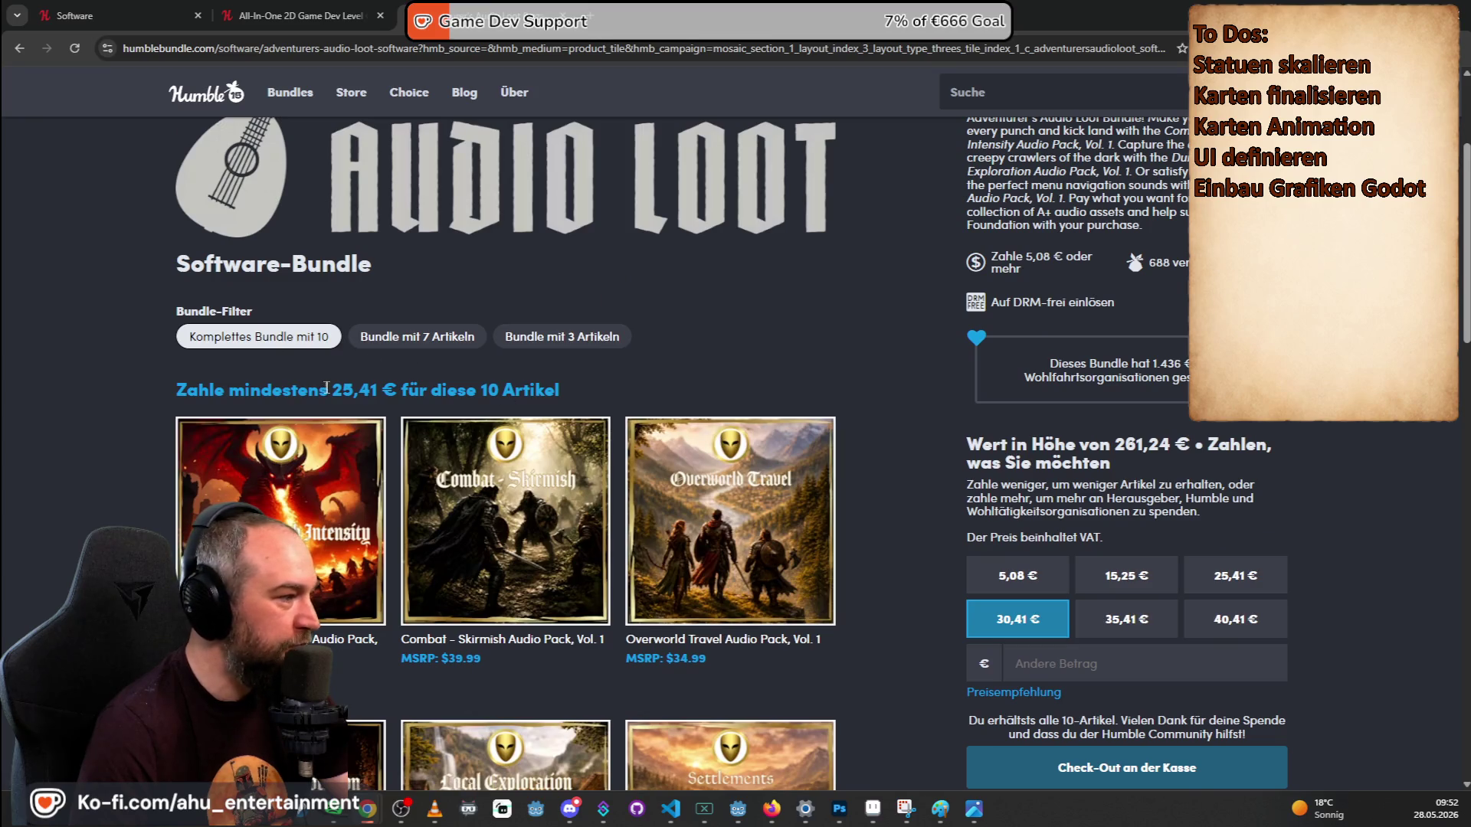
Highlight the 25,41 € minimum price, then open a new browser tab.
drag(330, 390, 371, 389)
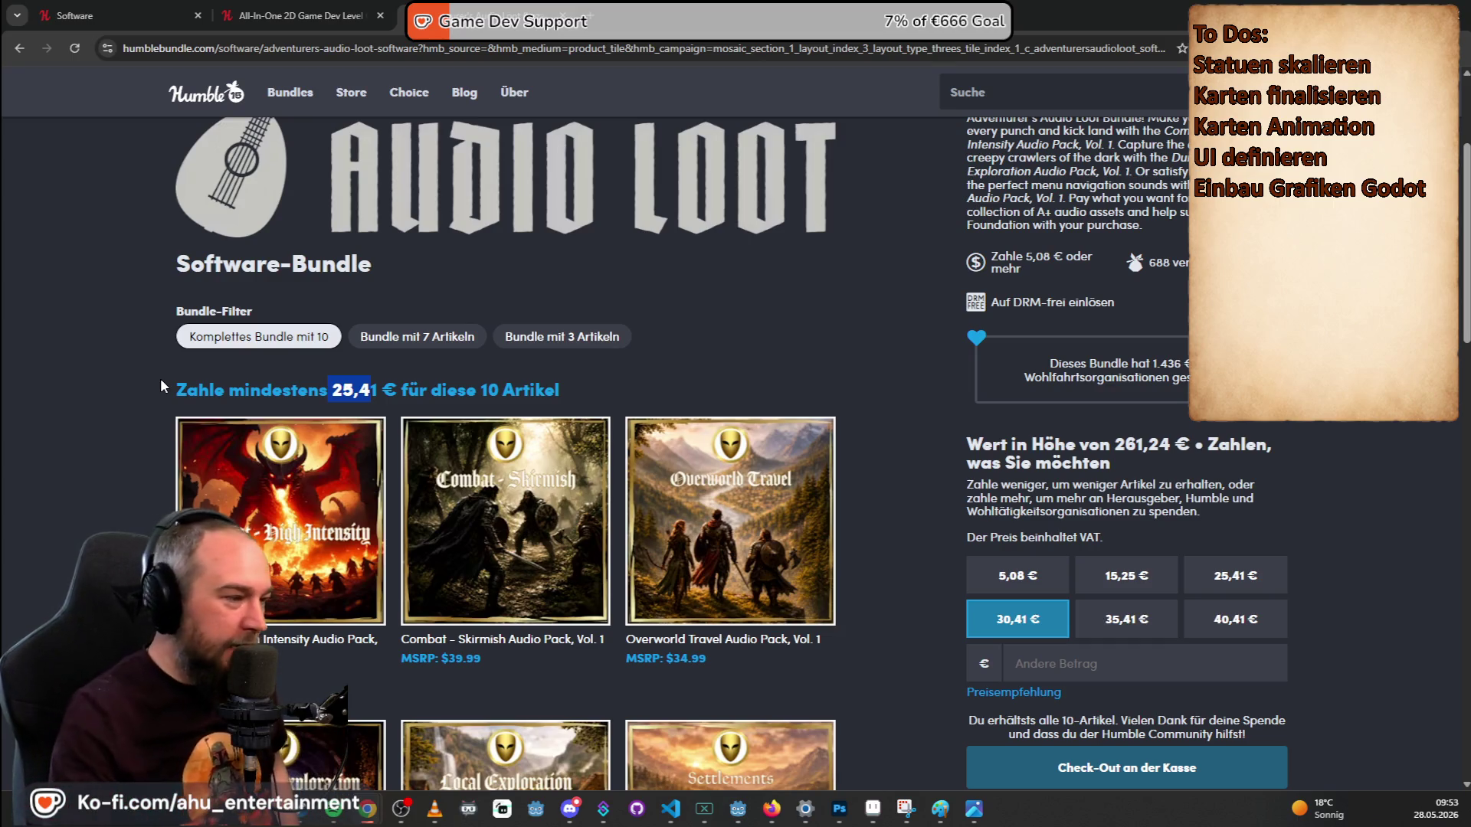
mouse_move(301, 101)
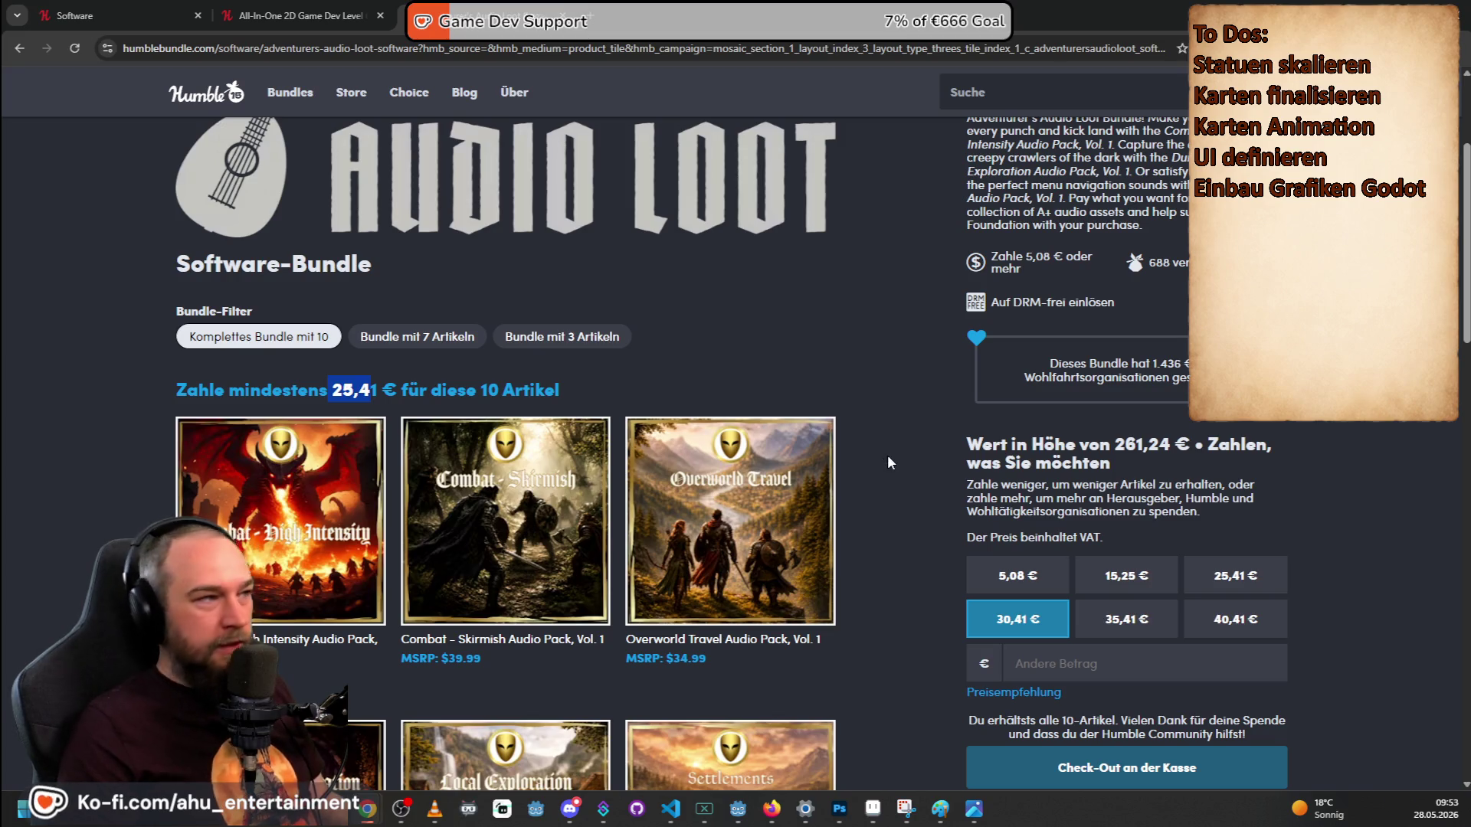
click(588, 17)
Load the Suno website, then open chat.openai.com in another new tab.
text(suno)
key(Return)
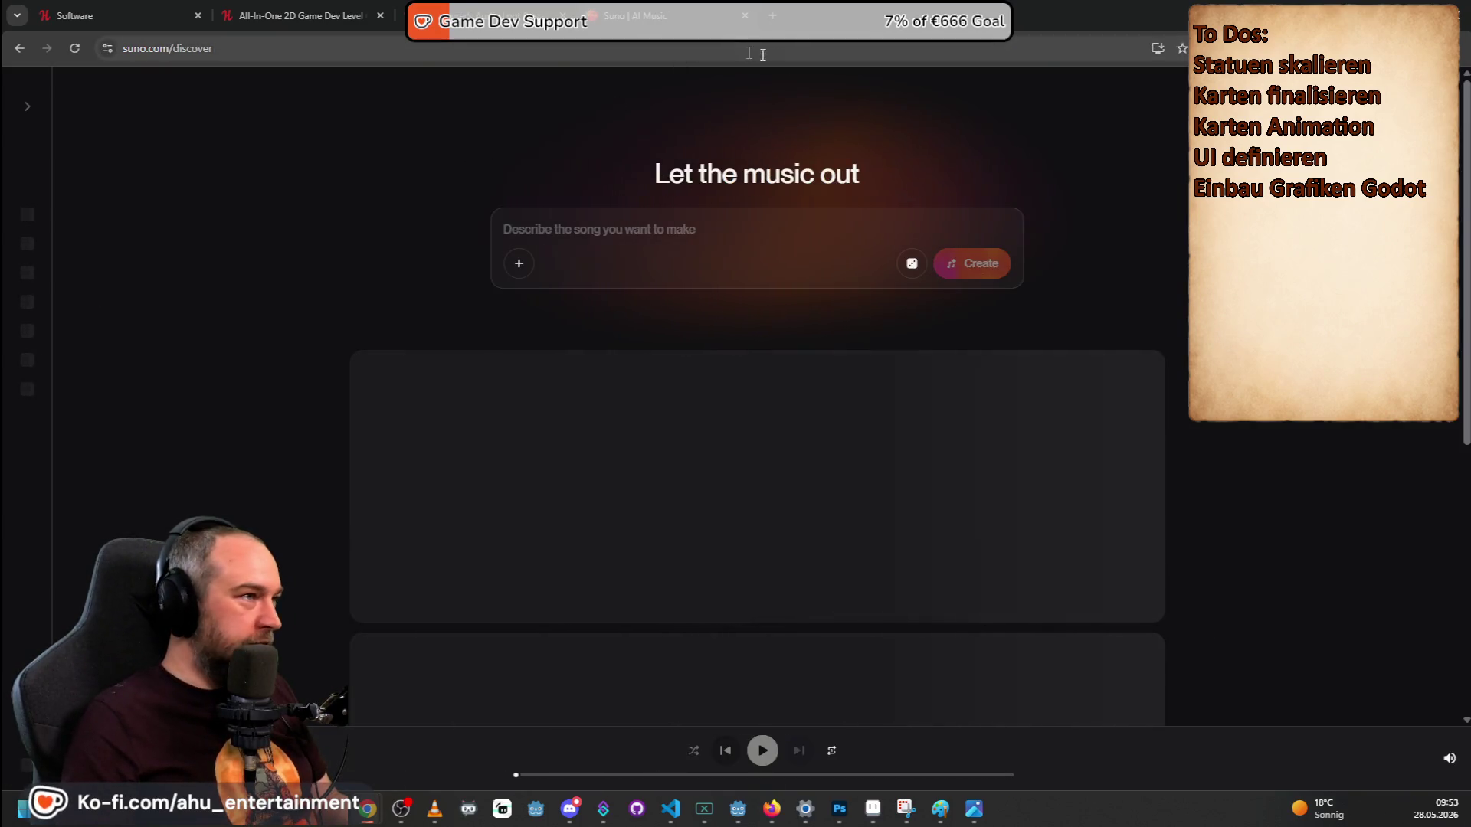
click(775, 15)
text(chat.openai.com)
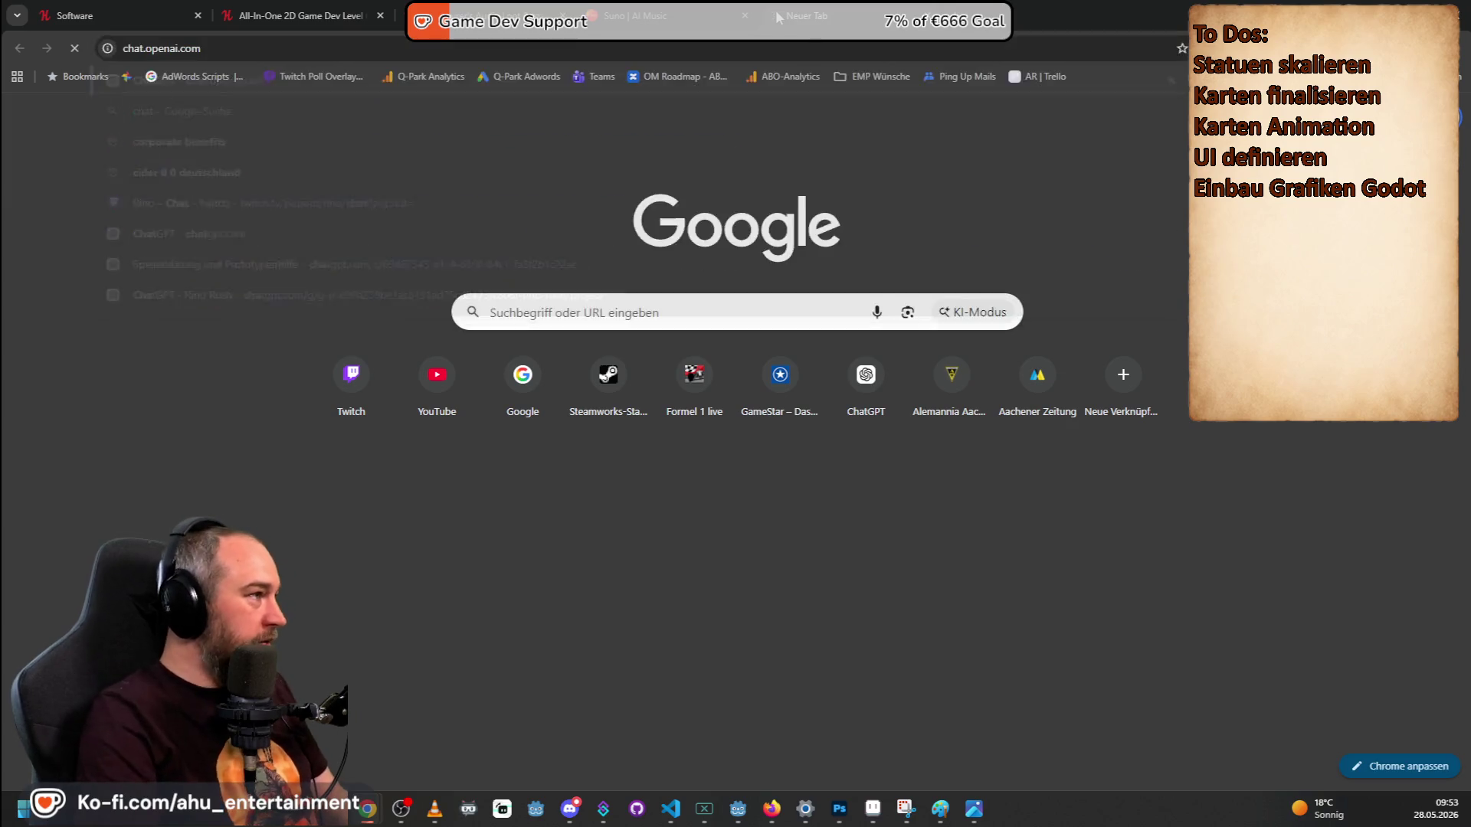
key(Return)
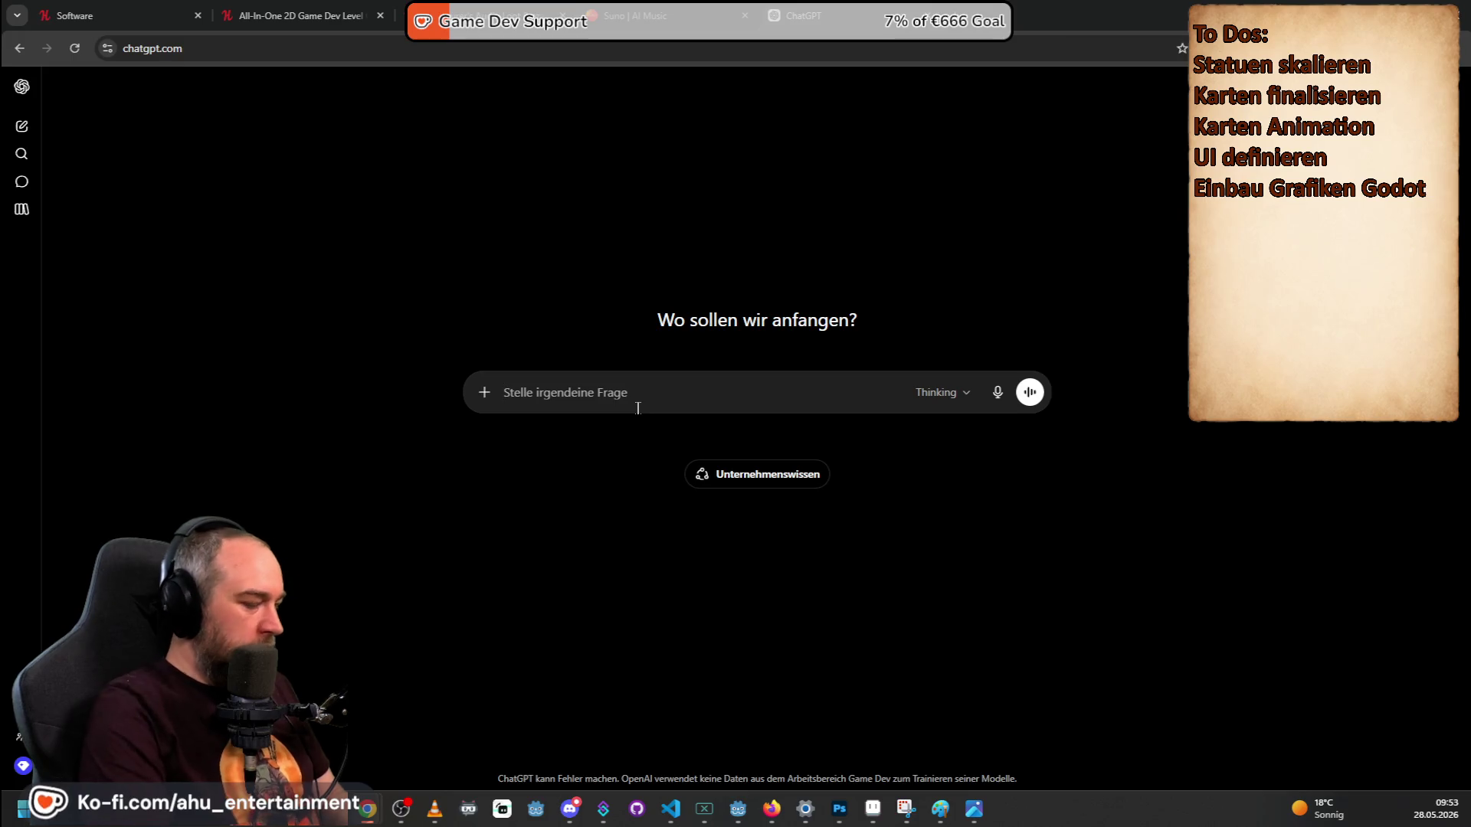
Ask ChatGPT in German for a Suno prompt: unobtrusive Twitch co-working music, indie pixel-art style.
text(Ich brauche einen guten prombt für suno)
key(shift+Return)
text(bin game dev auf twit)
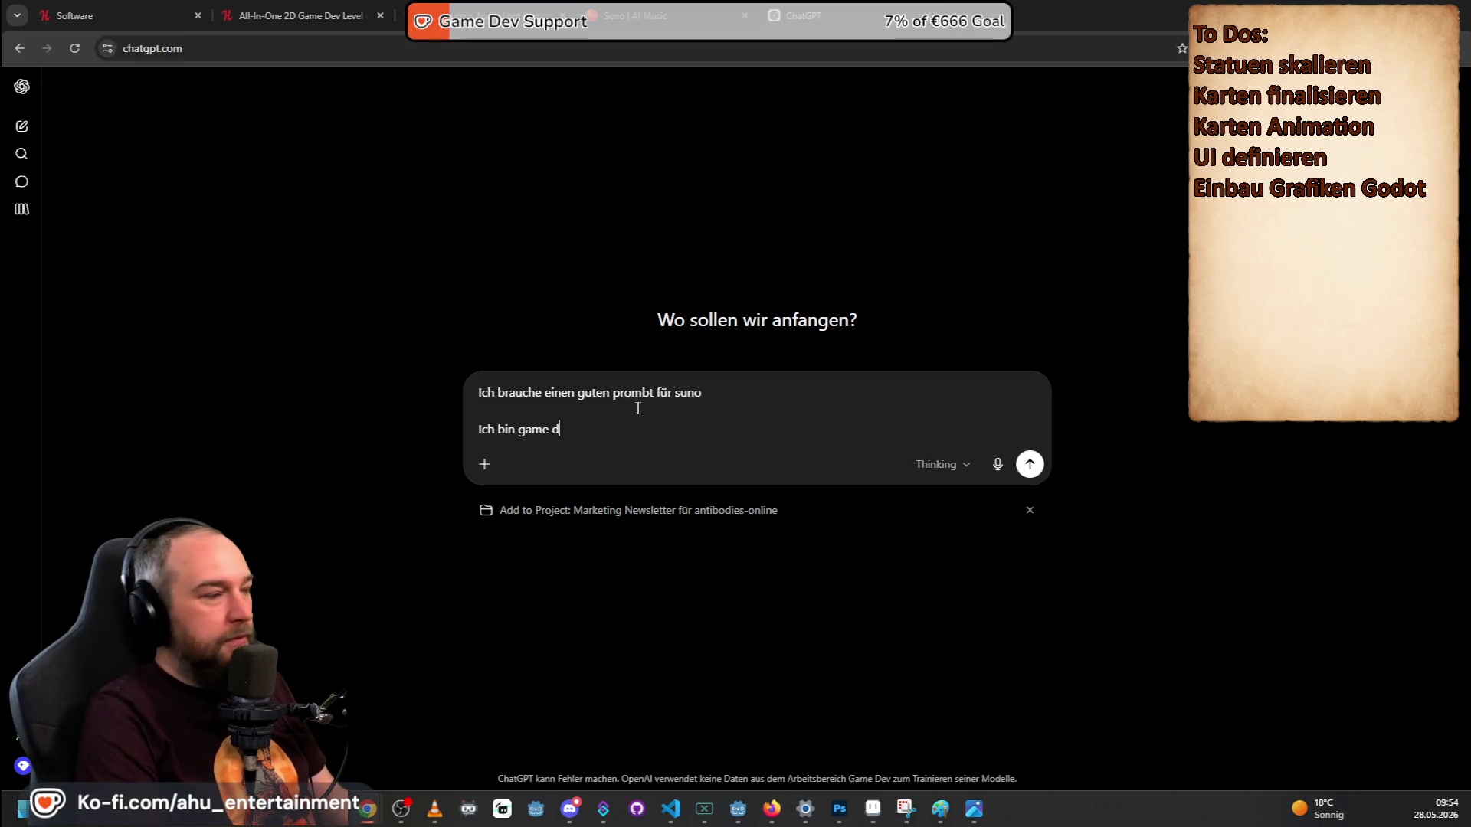
text(ch und möch)
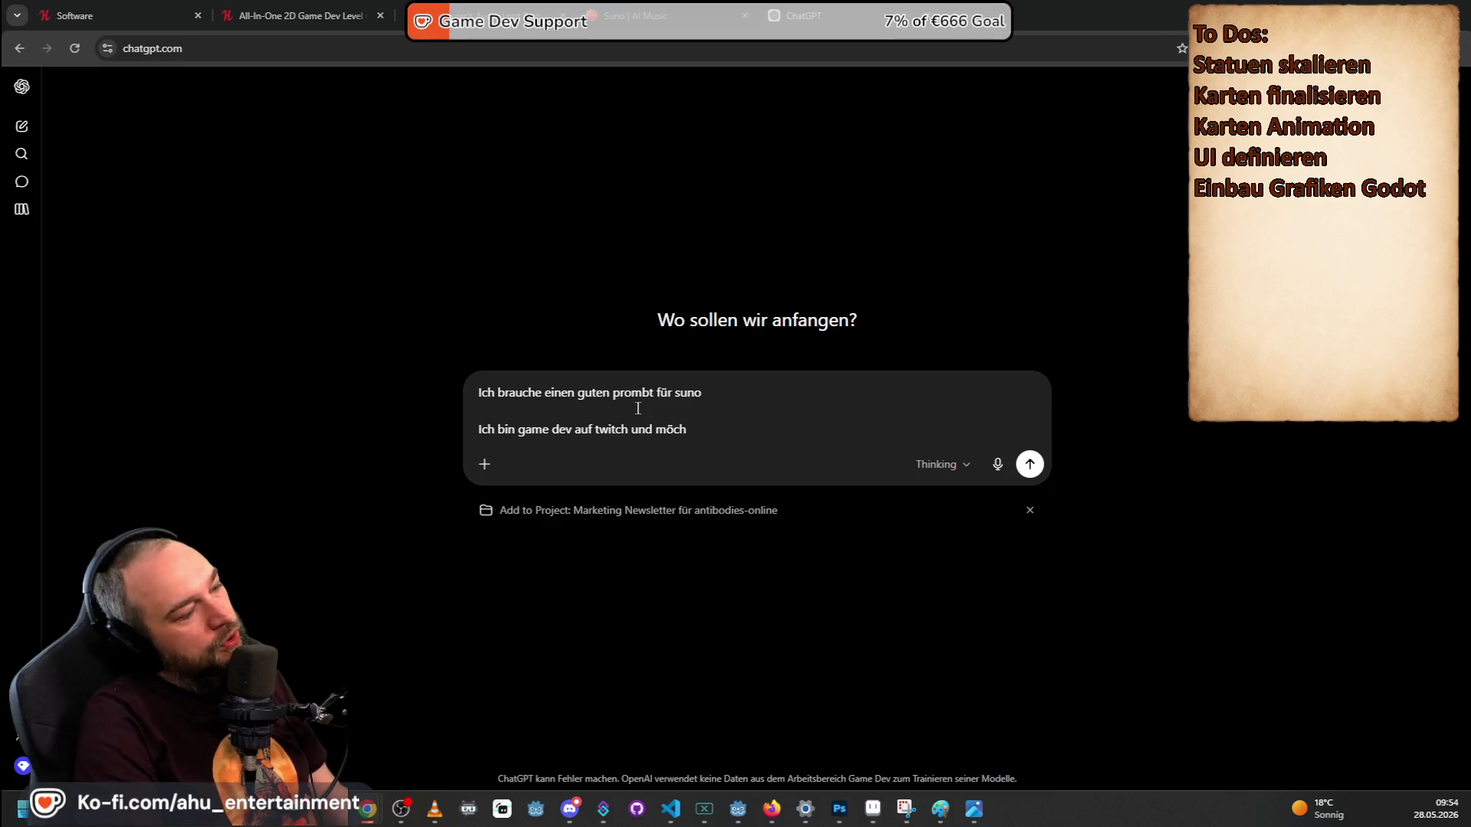
text(te dort co-worken)
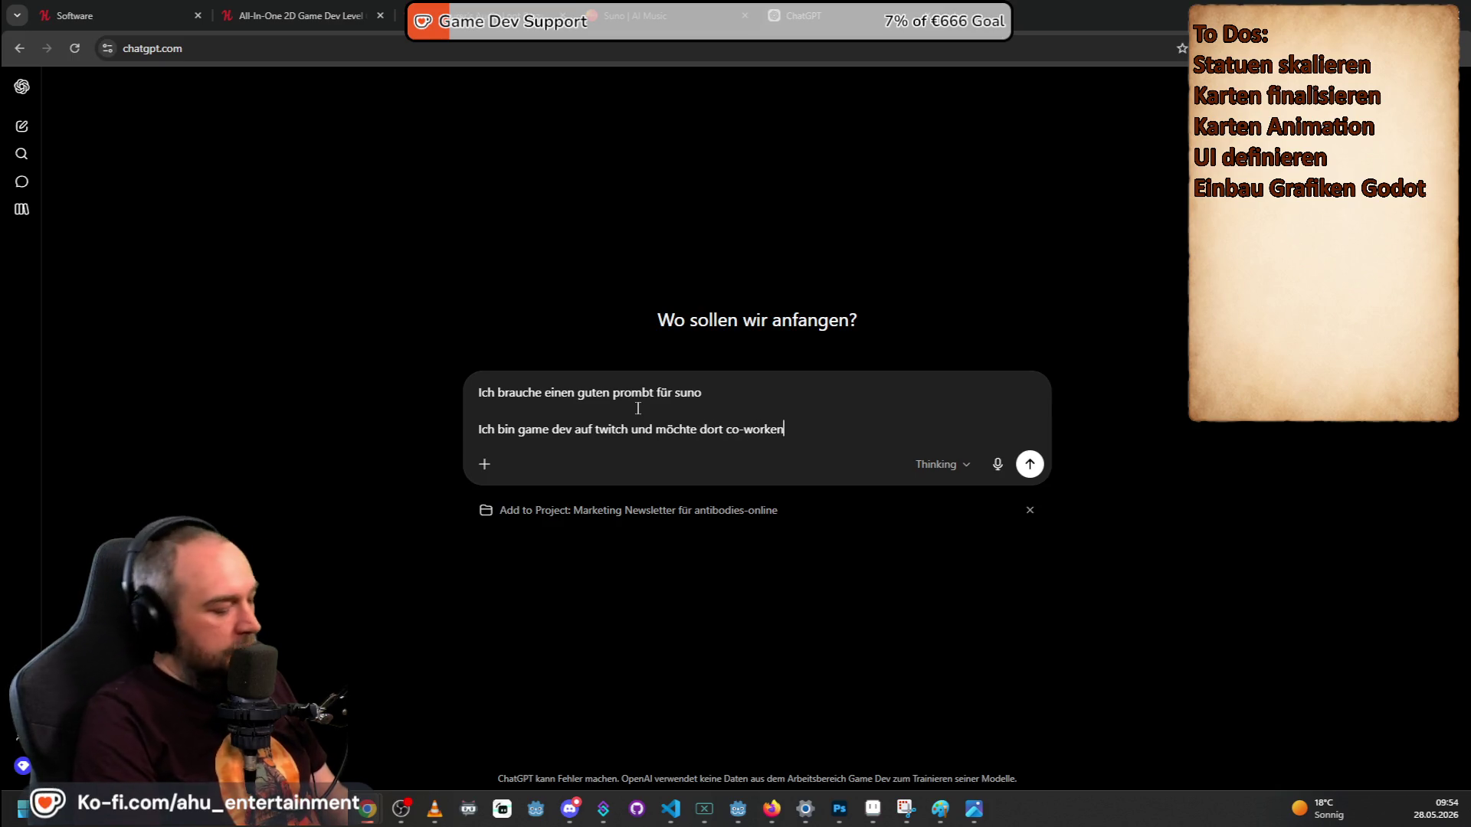
text( und dabei musik im hintergrund laufen lassen. diese sollte nichh)
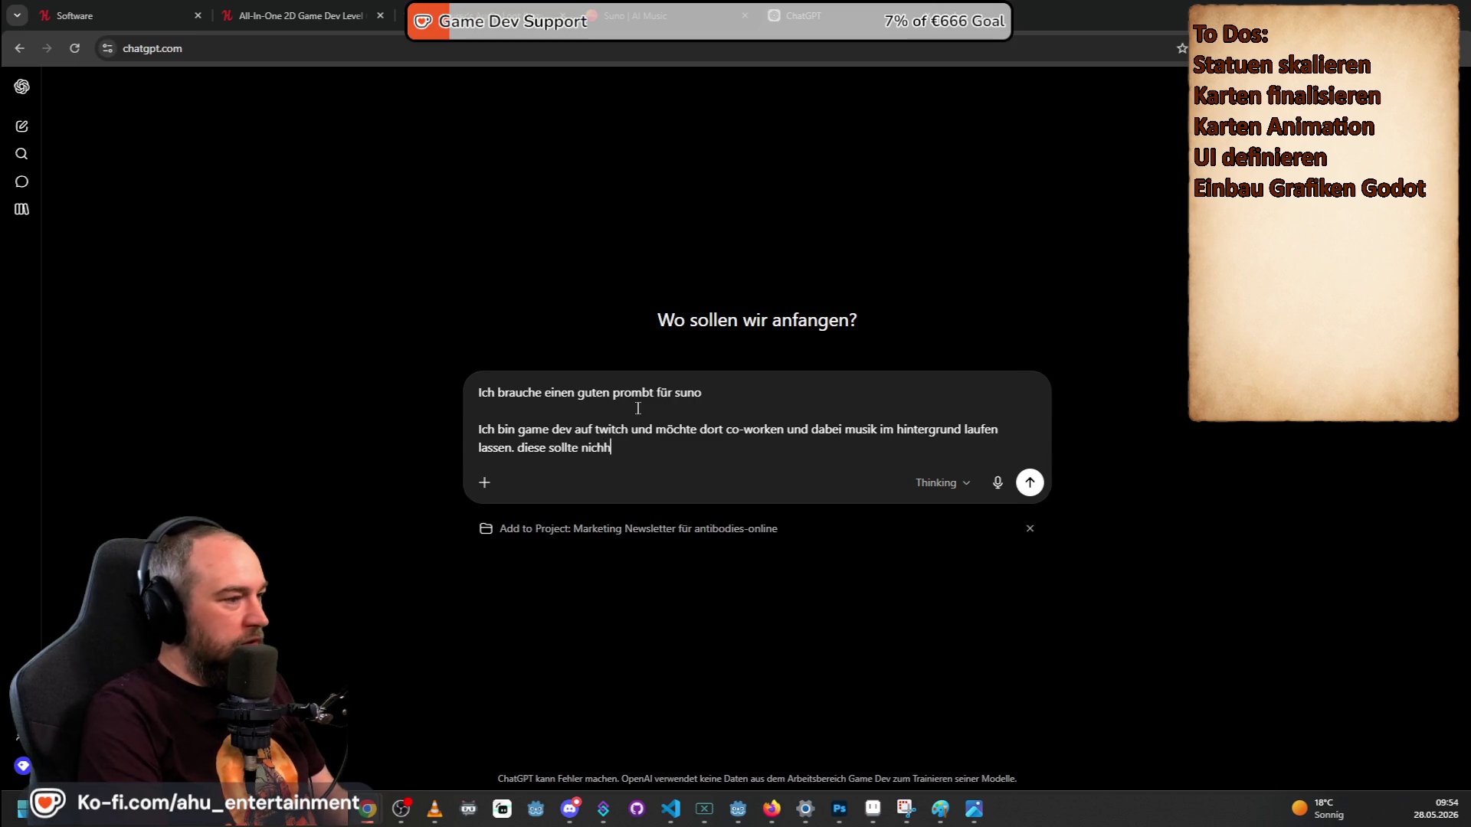
key(BackSpace)
text(t auf)
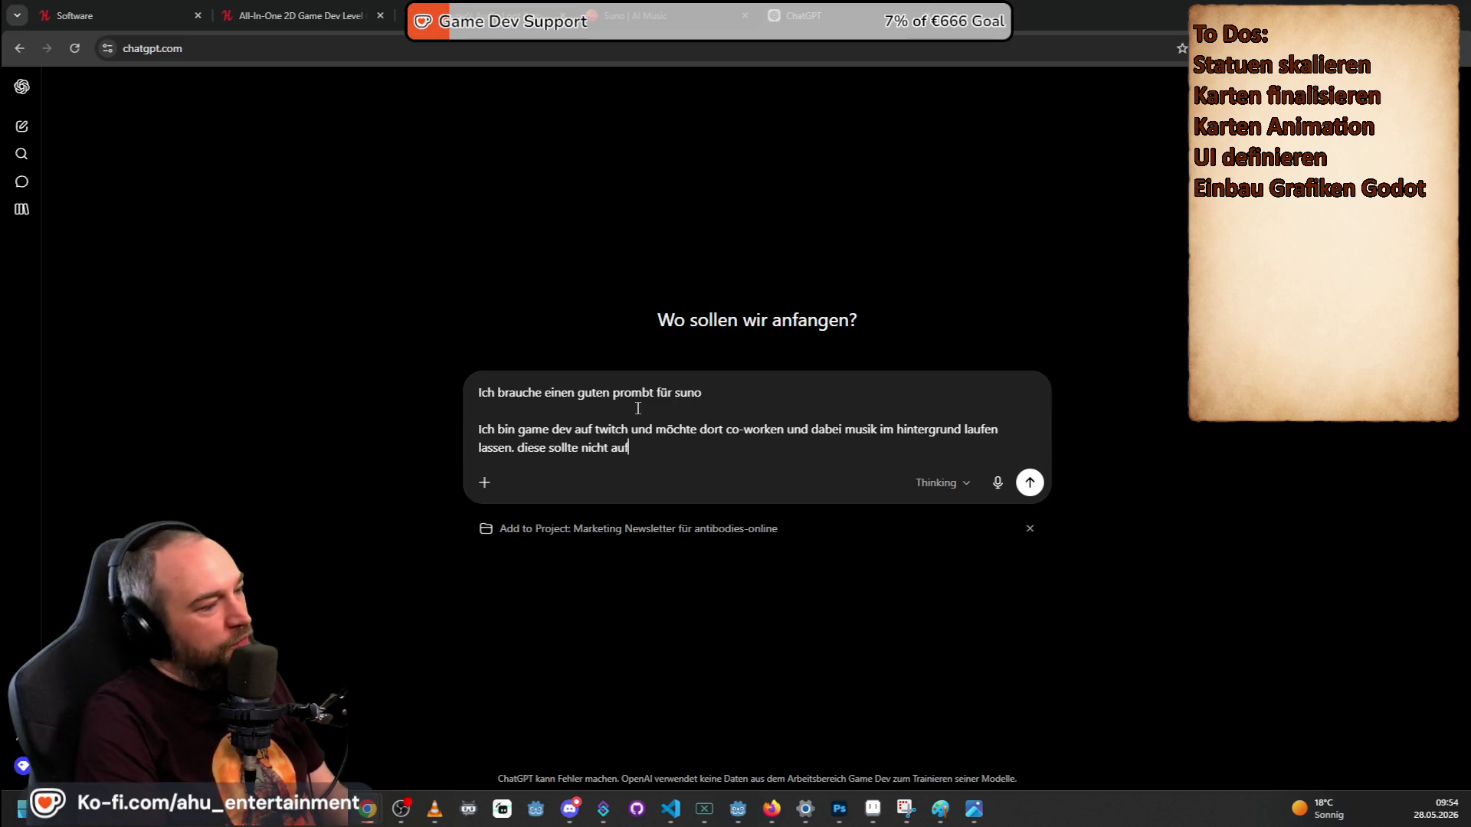
text(dringlich sein)
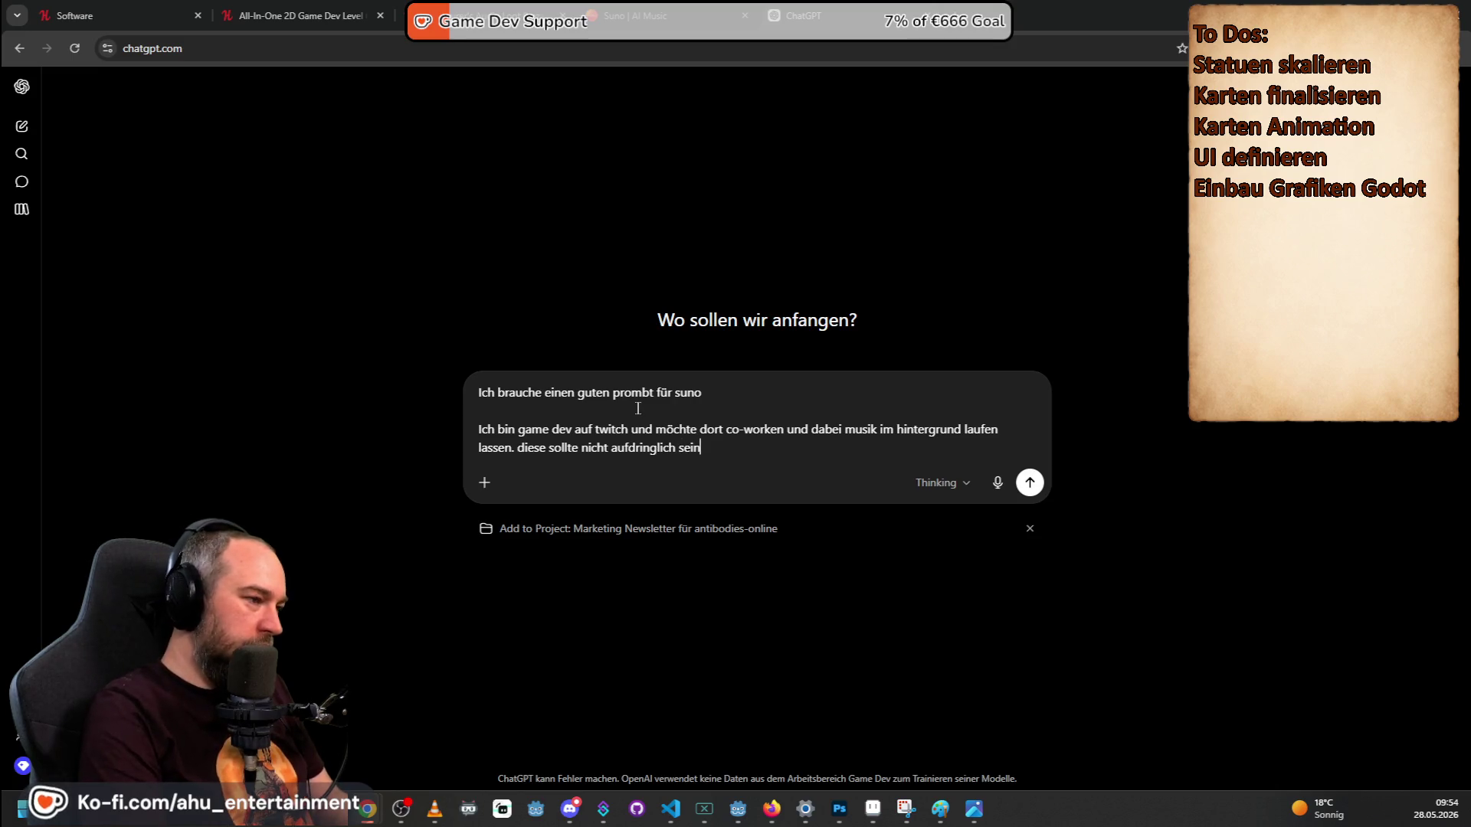
text( und man so)
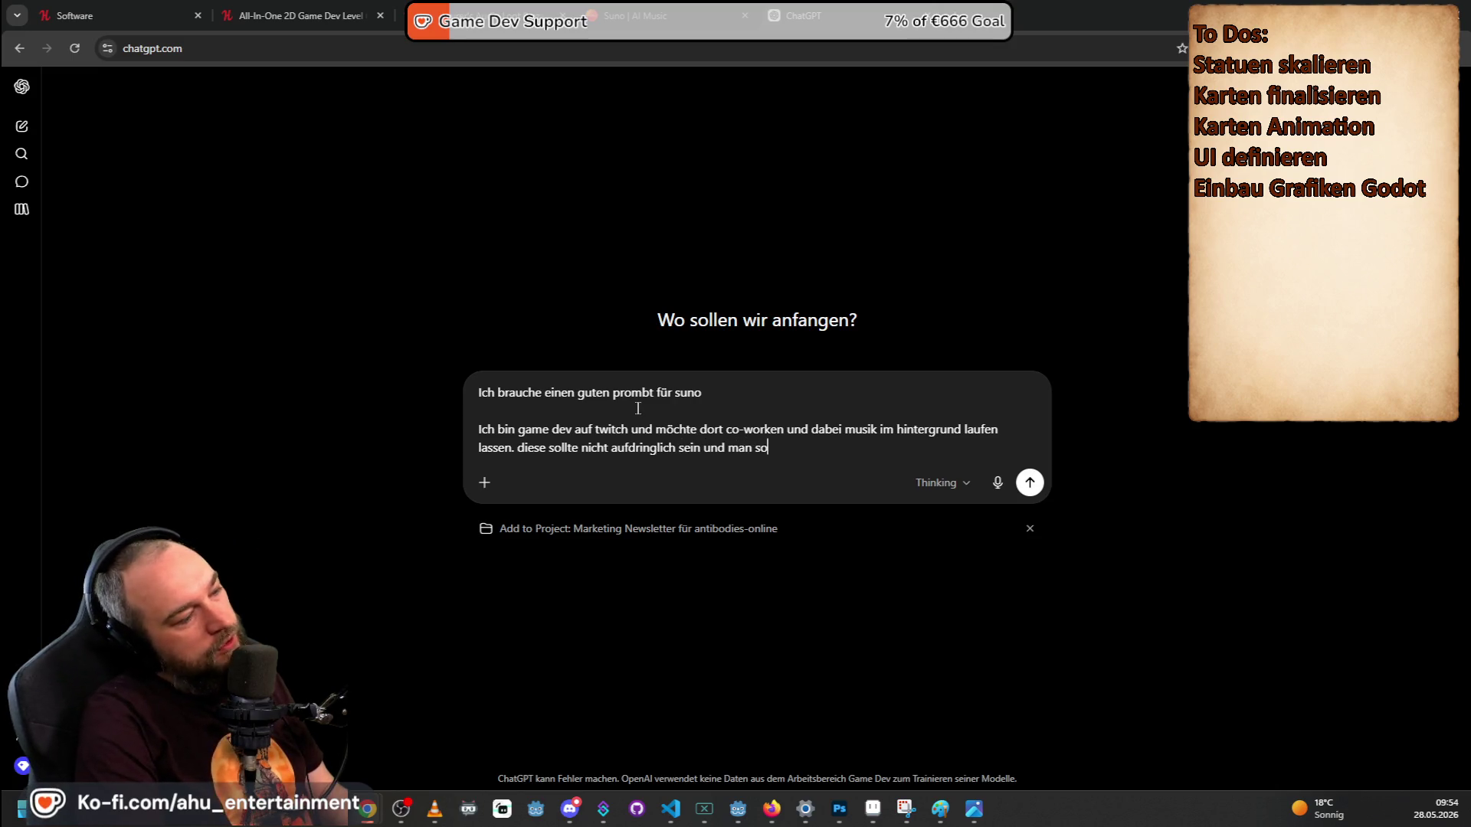
text(llte mit )
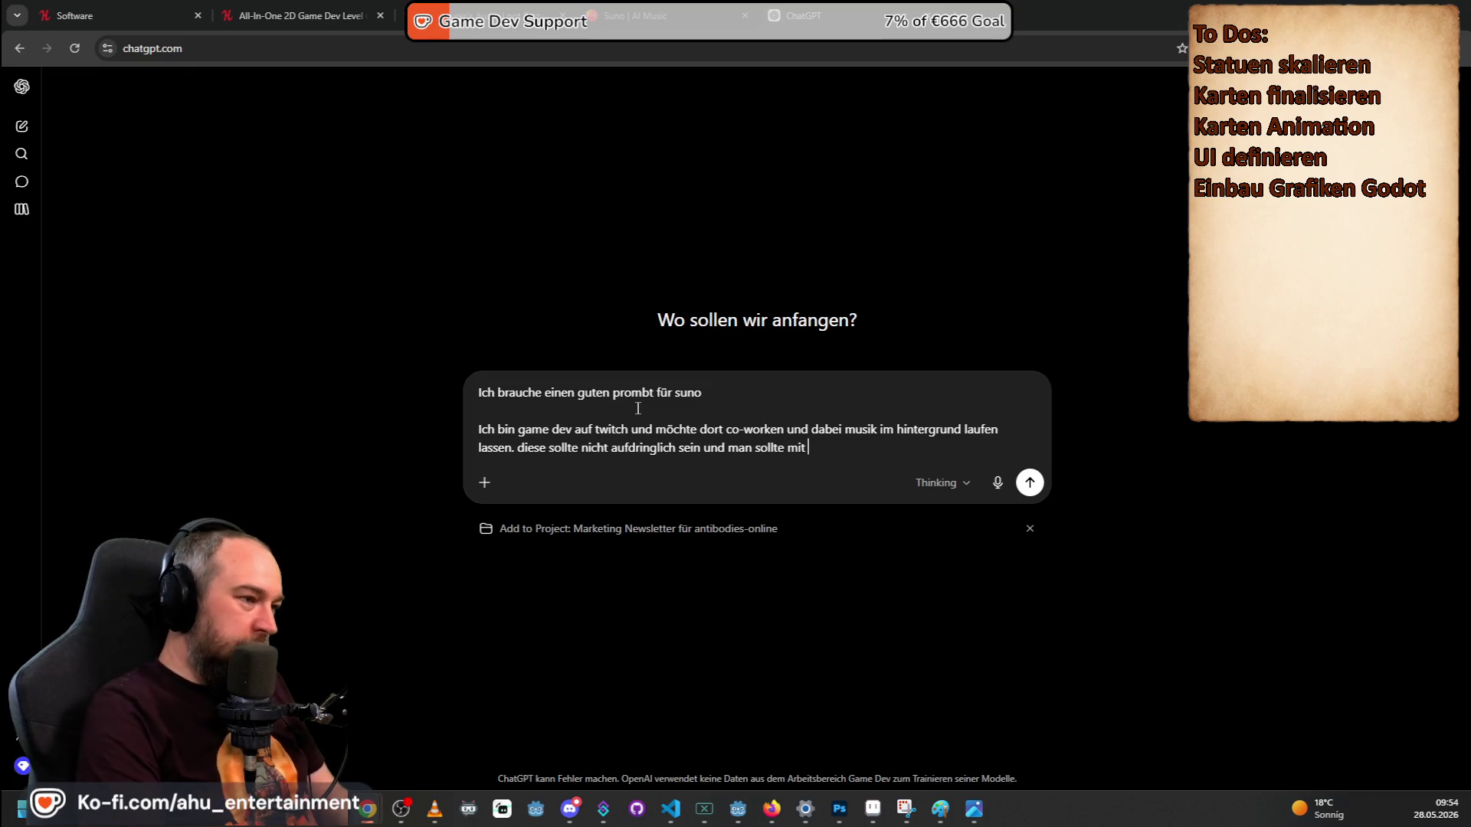
text(der stimme guzt d)
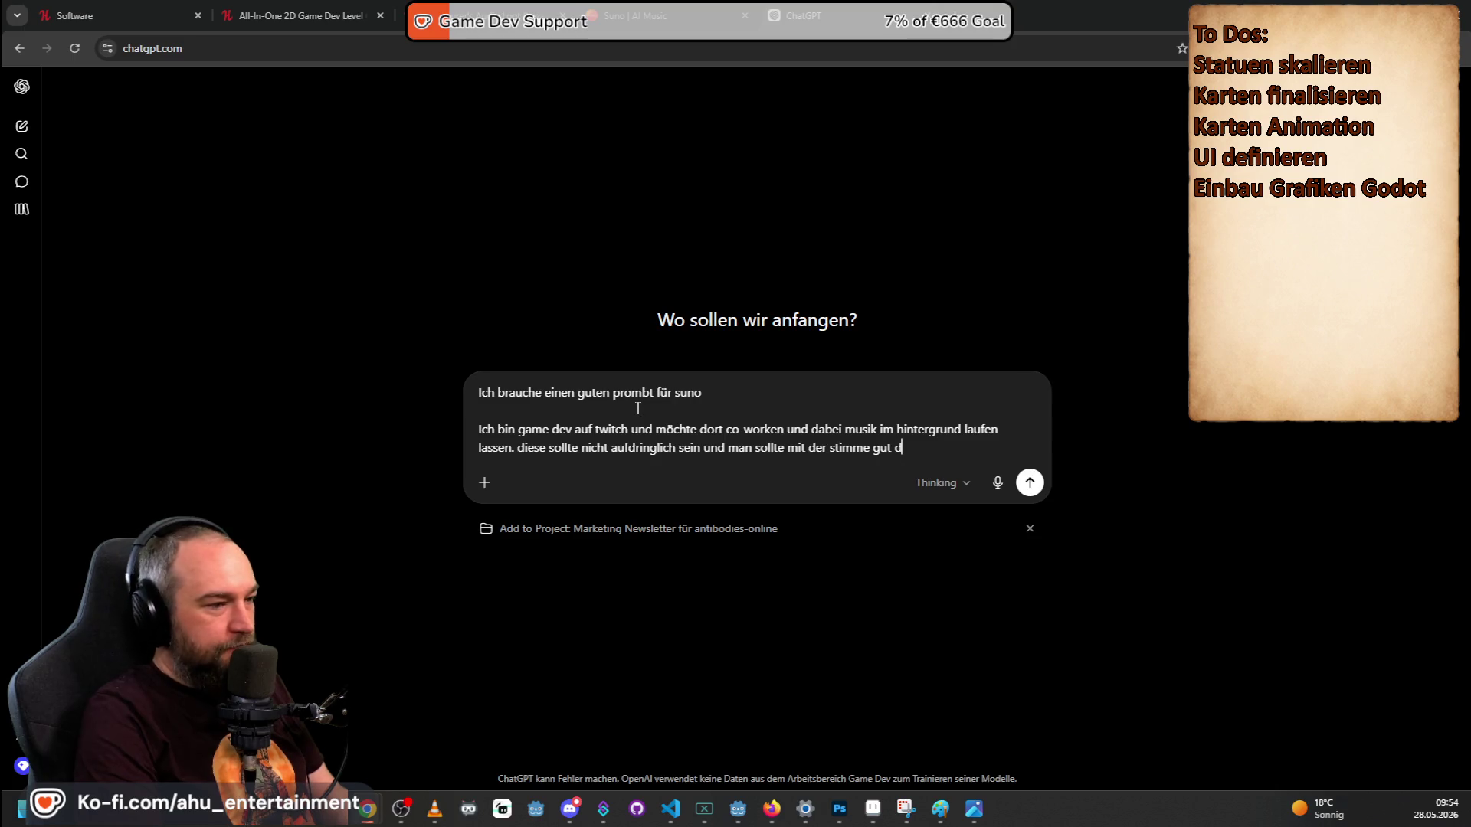
text(arüber sprechen können.)
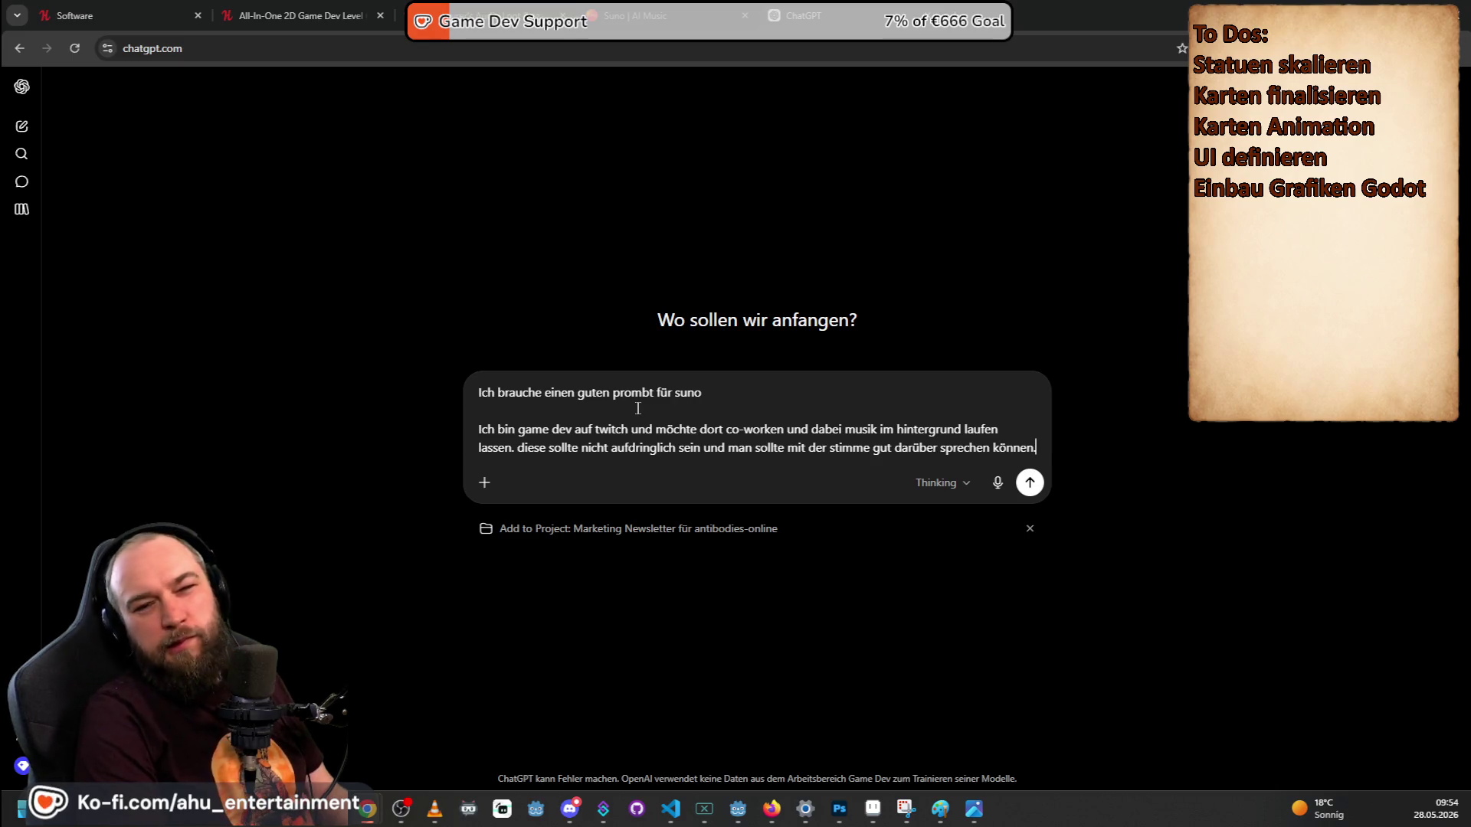
key(shift+Return)
text(Meine)
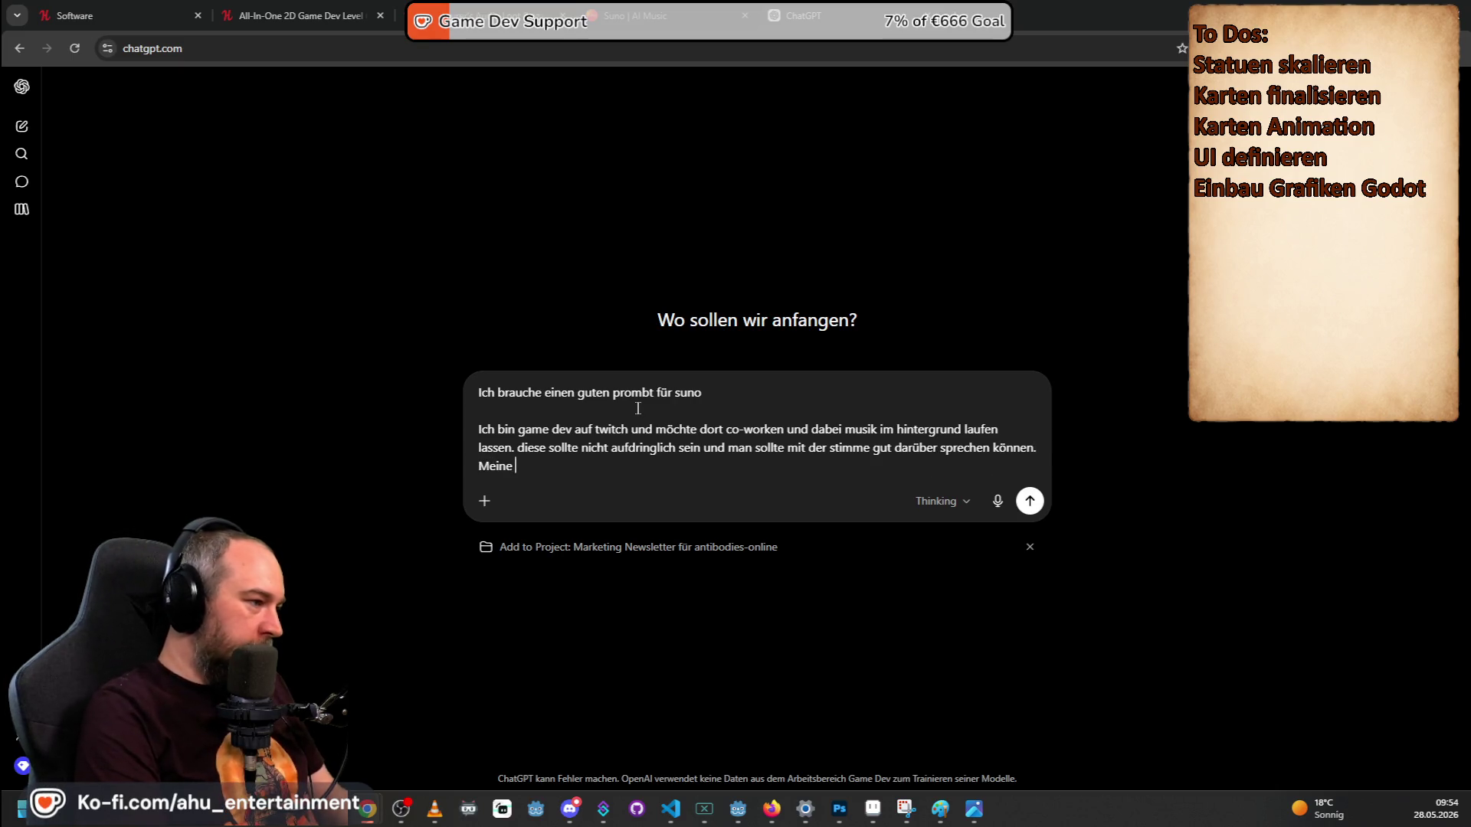
text( stre)
key(BackSpace)
key(BackSpace)
key(BackSpace)
key(BackSpace)
text(das spiel was ich dabei generiere)
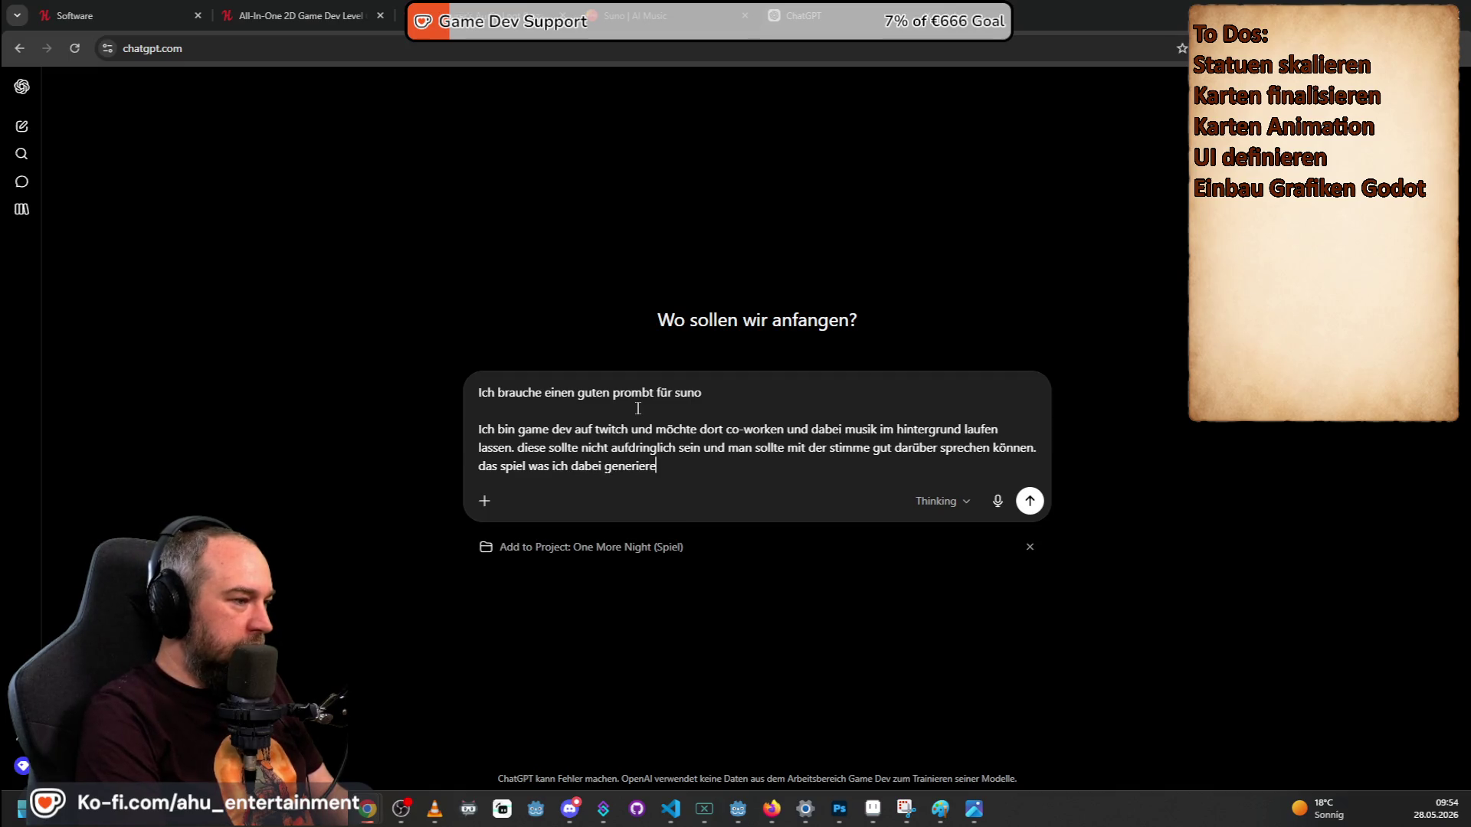
text( ist im indie style pixel art)
key(Return)
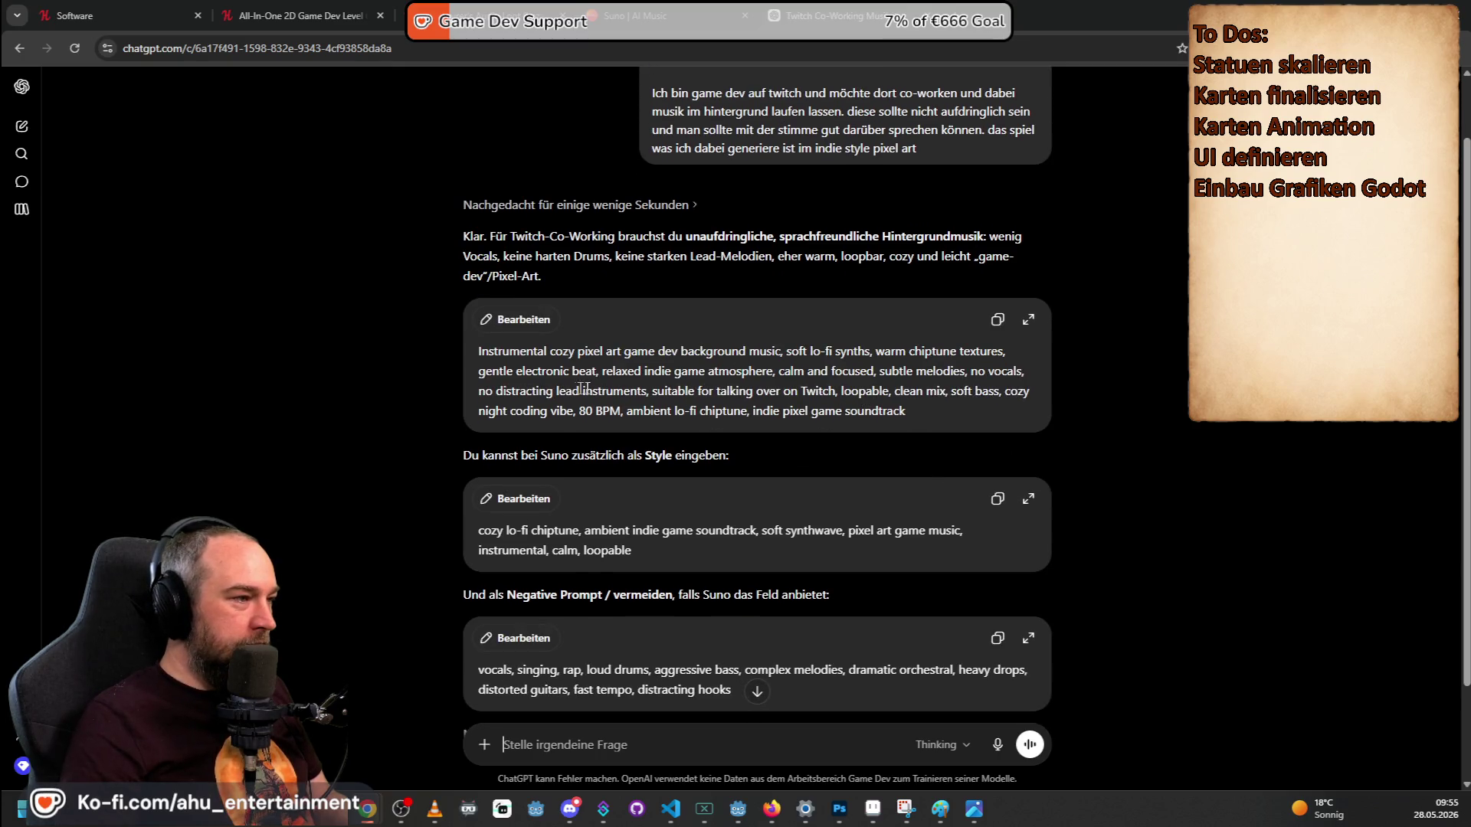
Copy the suggested cozy pixel-art lo-fi prompt and switch to the Suno tab.
mouse_move(910, 412)
mouse_down()
mouse_move(471, 385)
mouse_move(482, 358)
mouse_up()
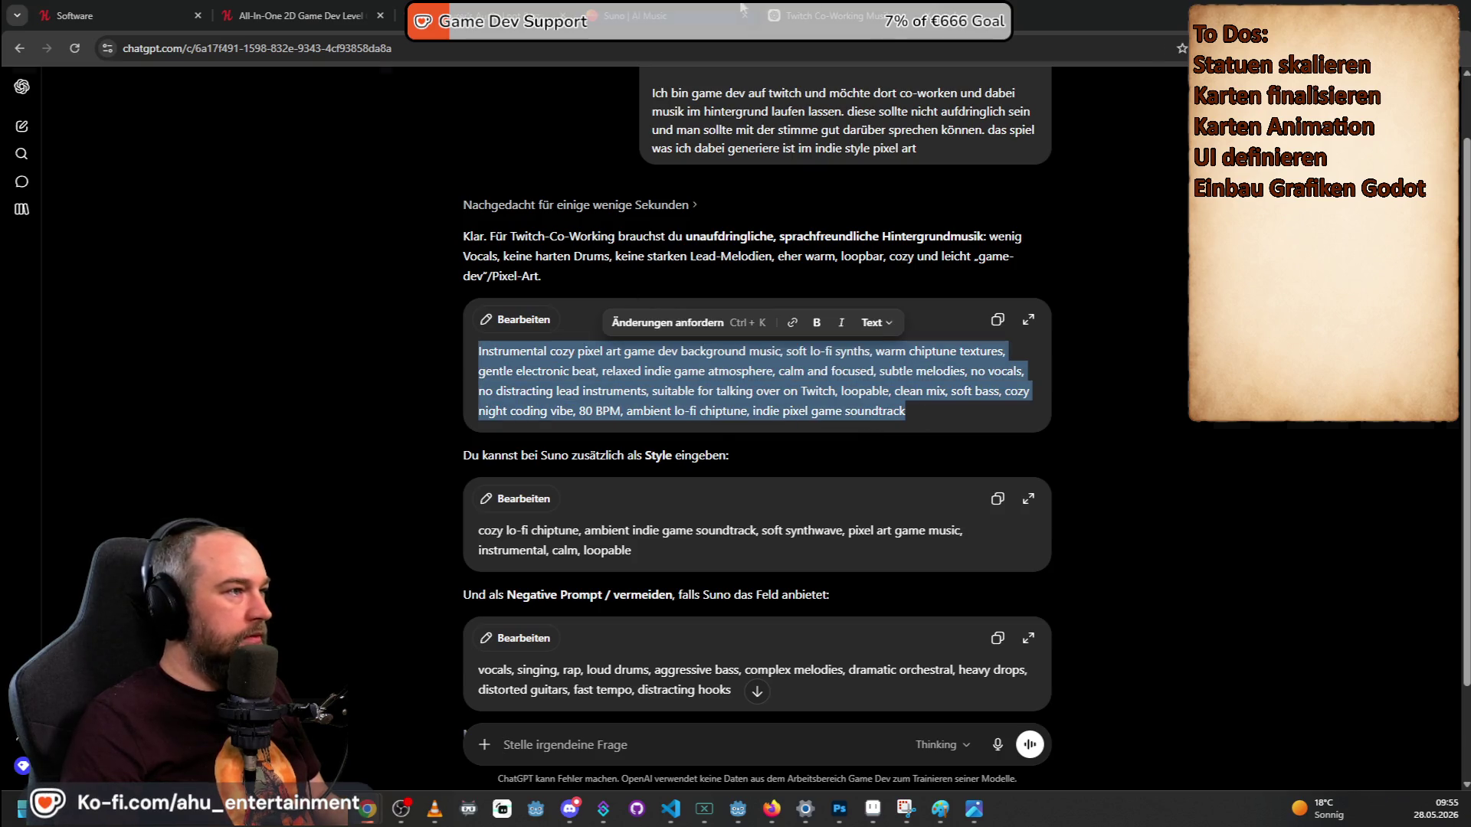
click(740, 9)
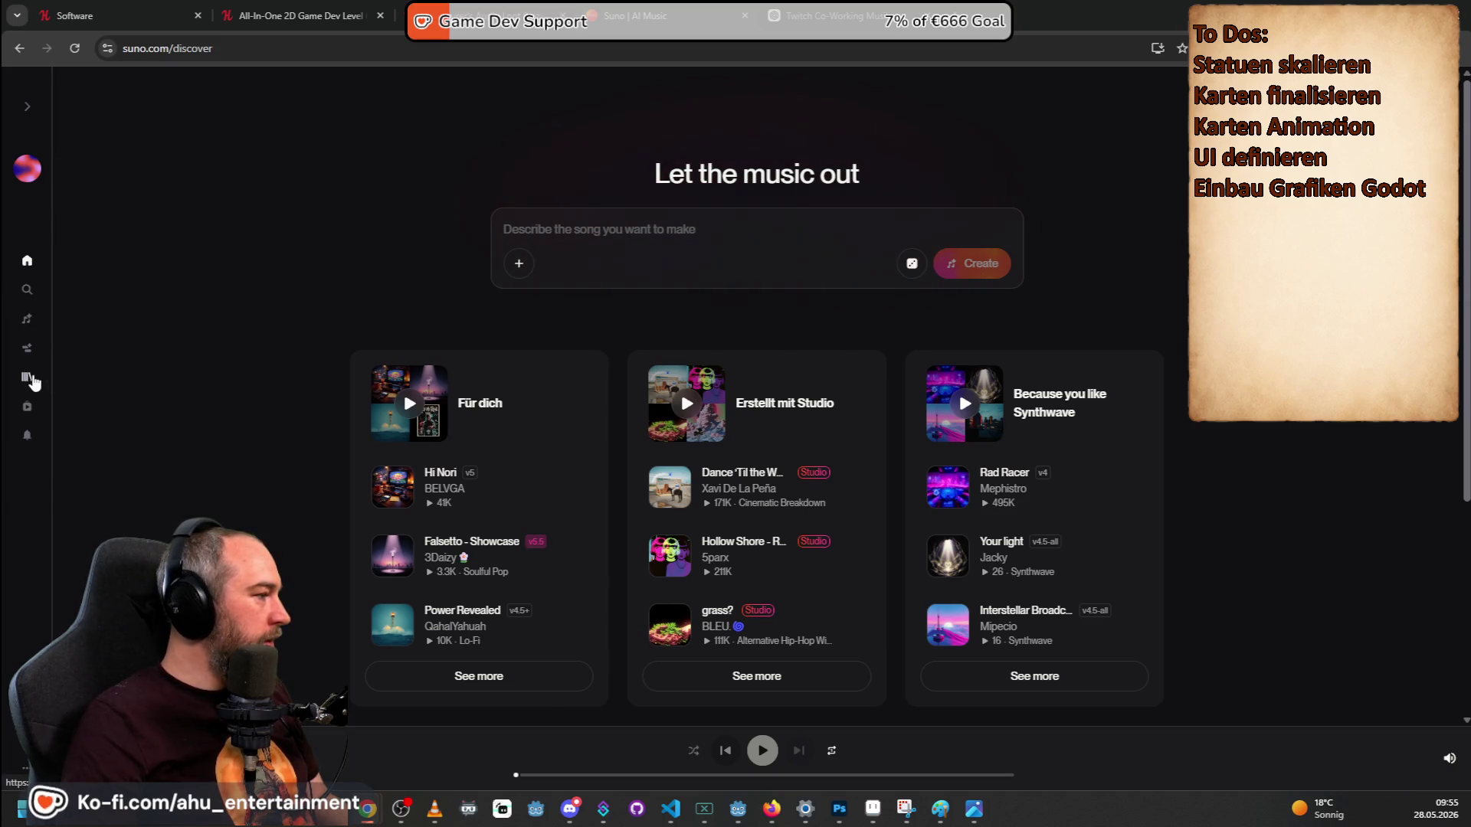
Open the Game Dev Stream workspace from the Suno library.
click(28, 376)
click(205, 142)
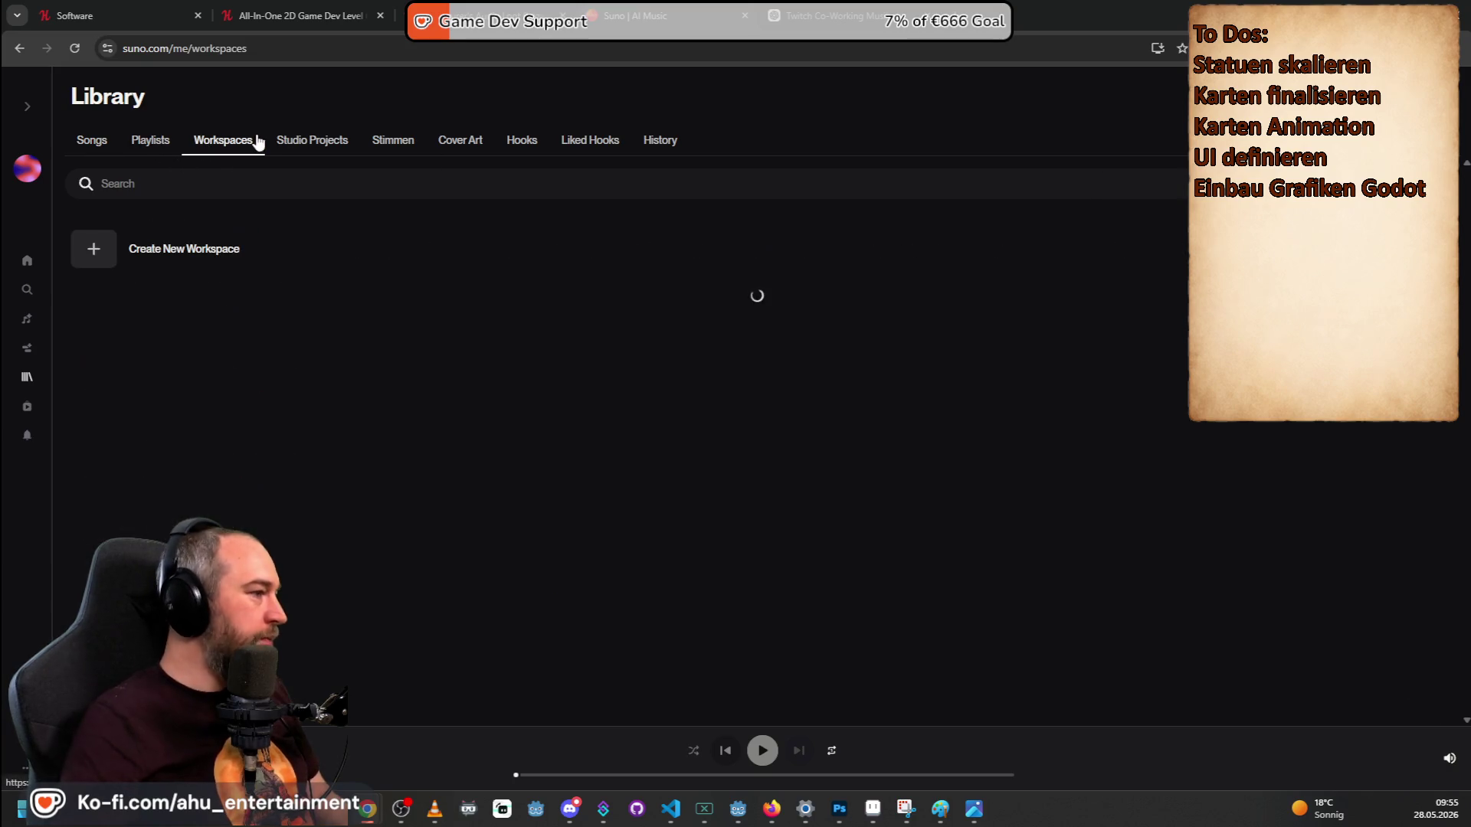
click(246, 422)
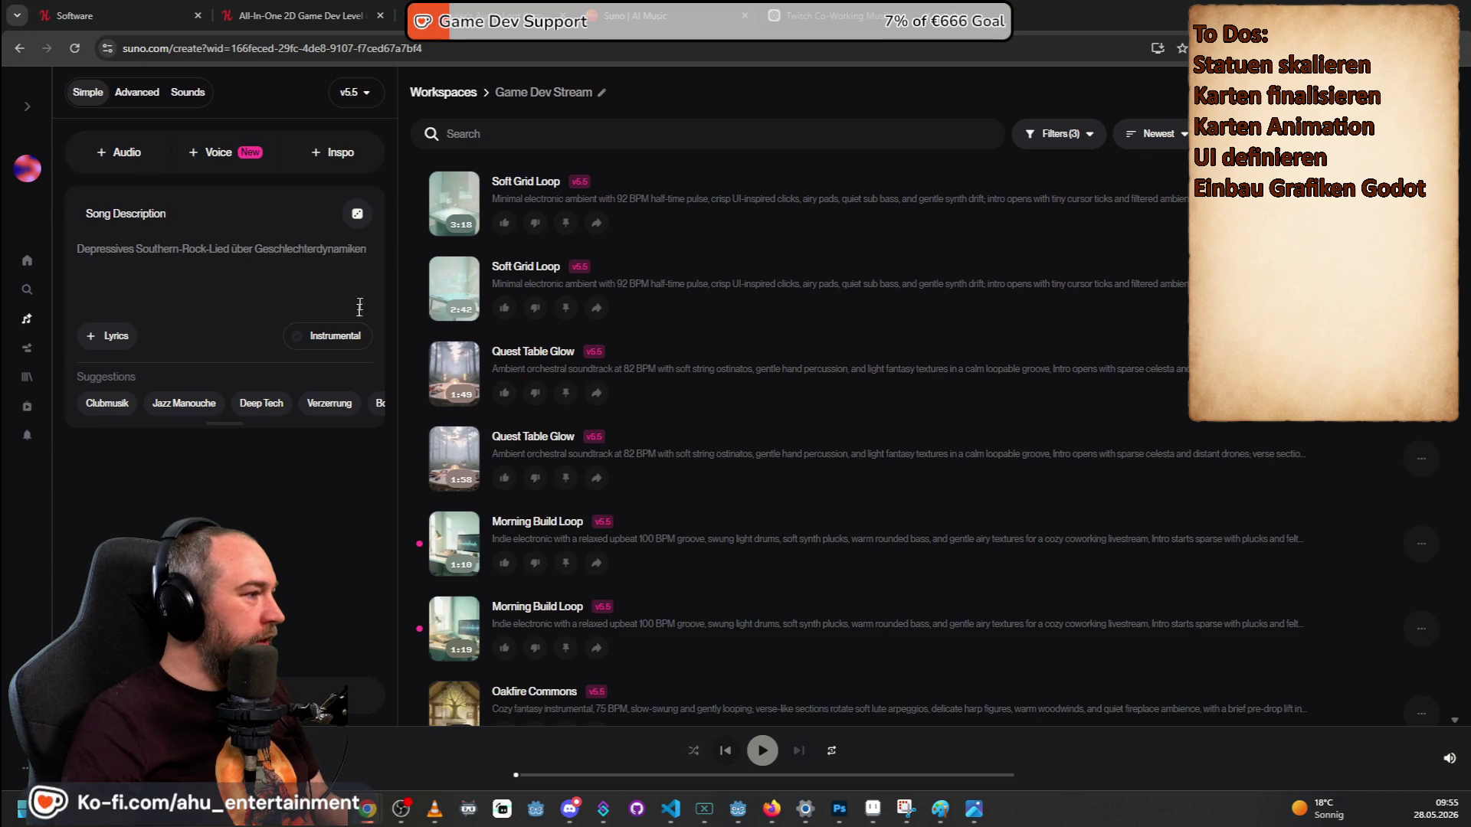
Paste the ChatGPT prompt as an instrumental song description, then play the second Pixel Moss Loop.
click(329, 336)
click(257, 271)
text(relaxed indie game atmosphere, calm and focused, subtle melodies, no vocals, no distracting lead instruments, suitable for talking over on Twitch, loopable, clean mix, soft bass, cozy night coding vibe, 80 BPM, ambient lo-fi chiptune, indie pixel game soundtrack)
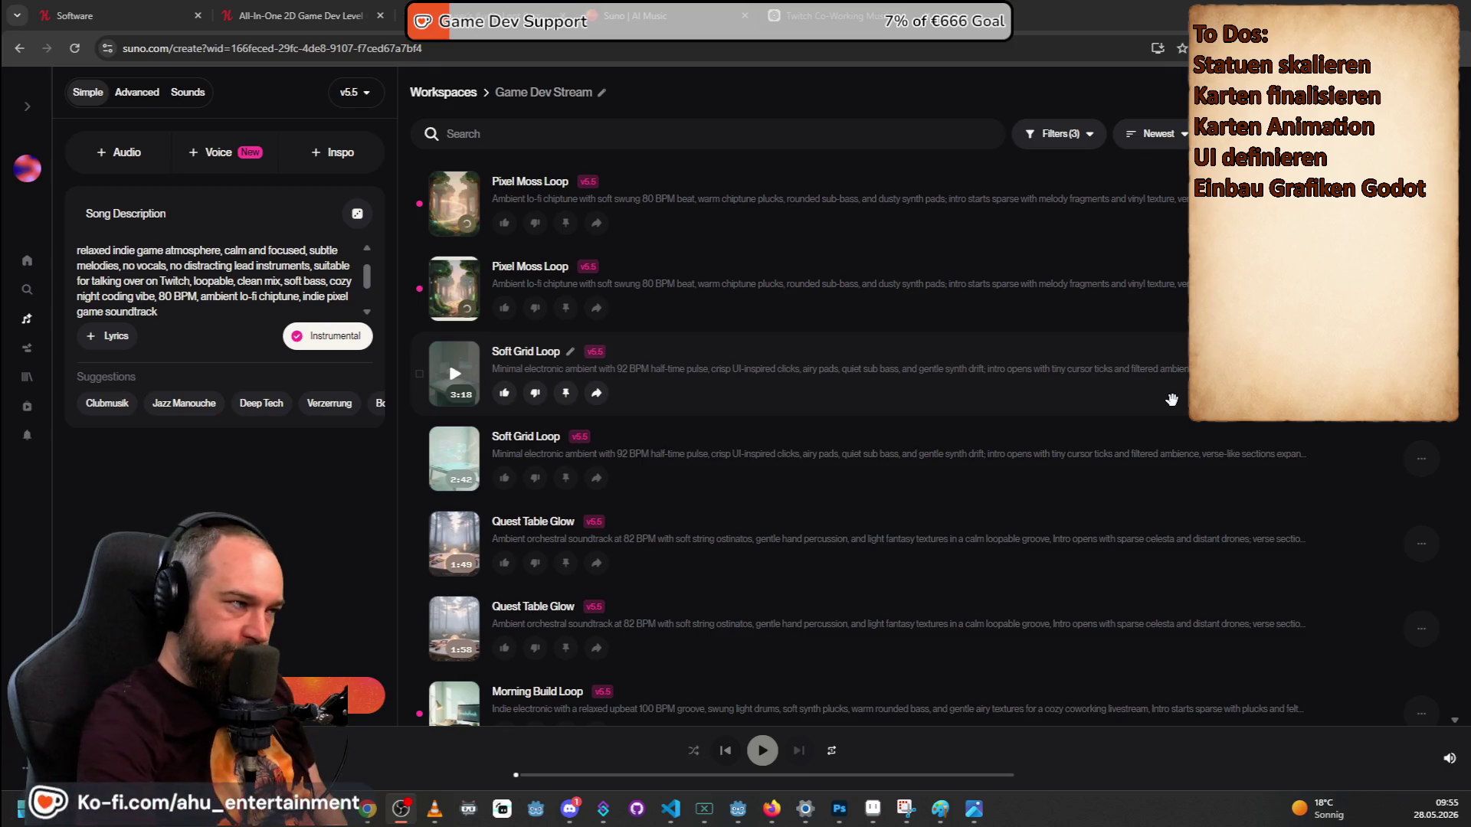
click(455, 289)
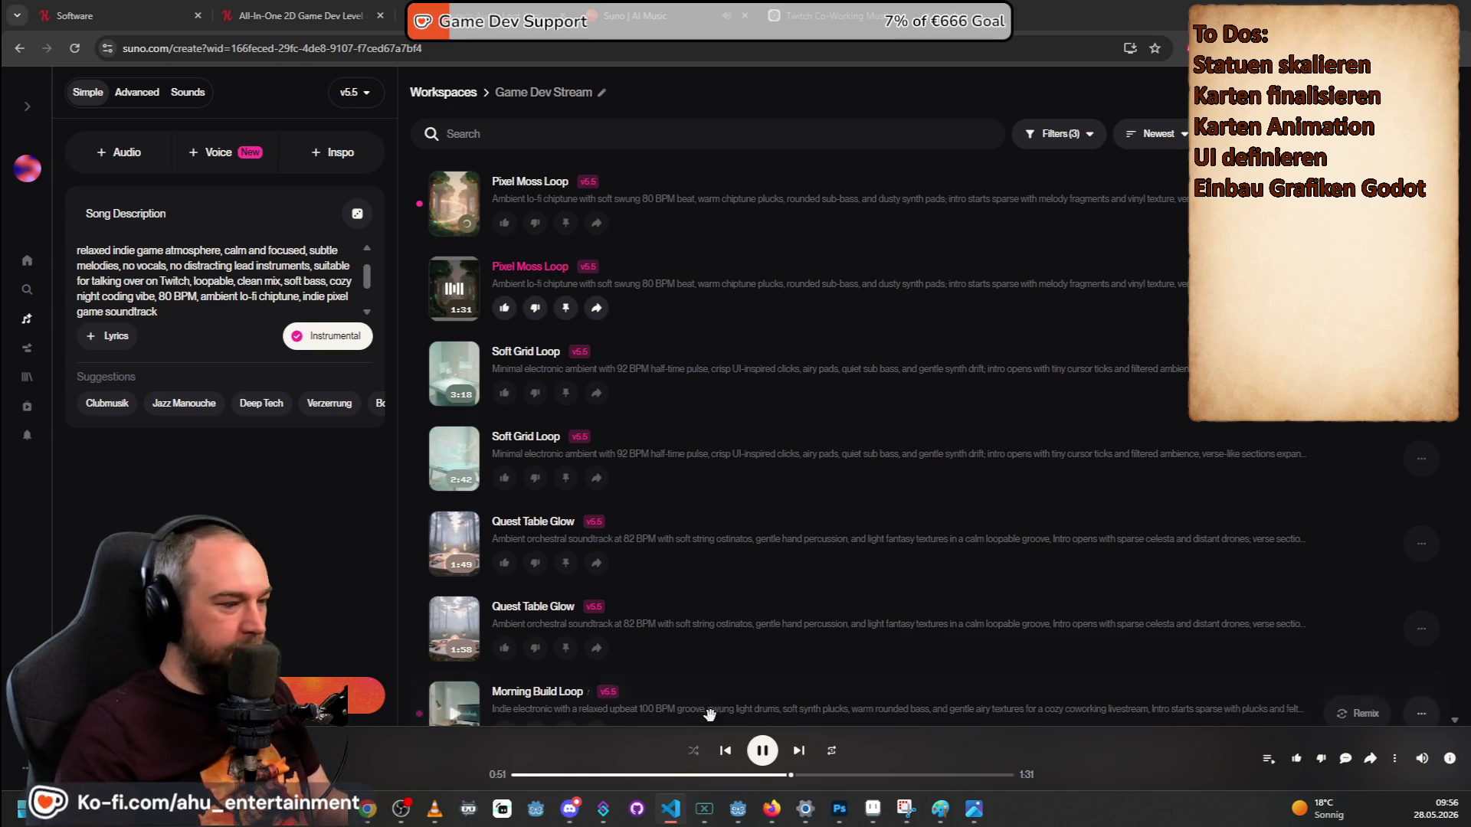
Pause the Pixel Moss Loop track after listening, then bring up system search.
click(762, 751)
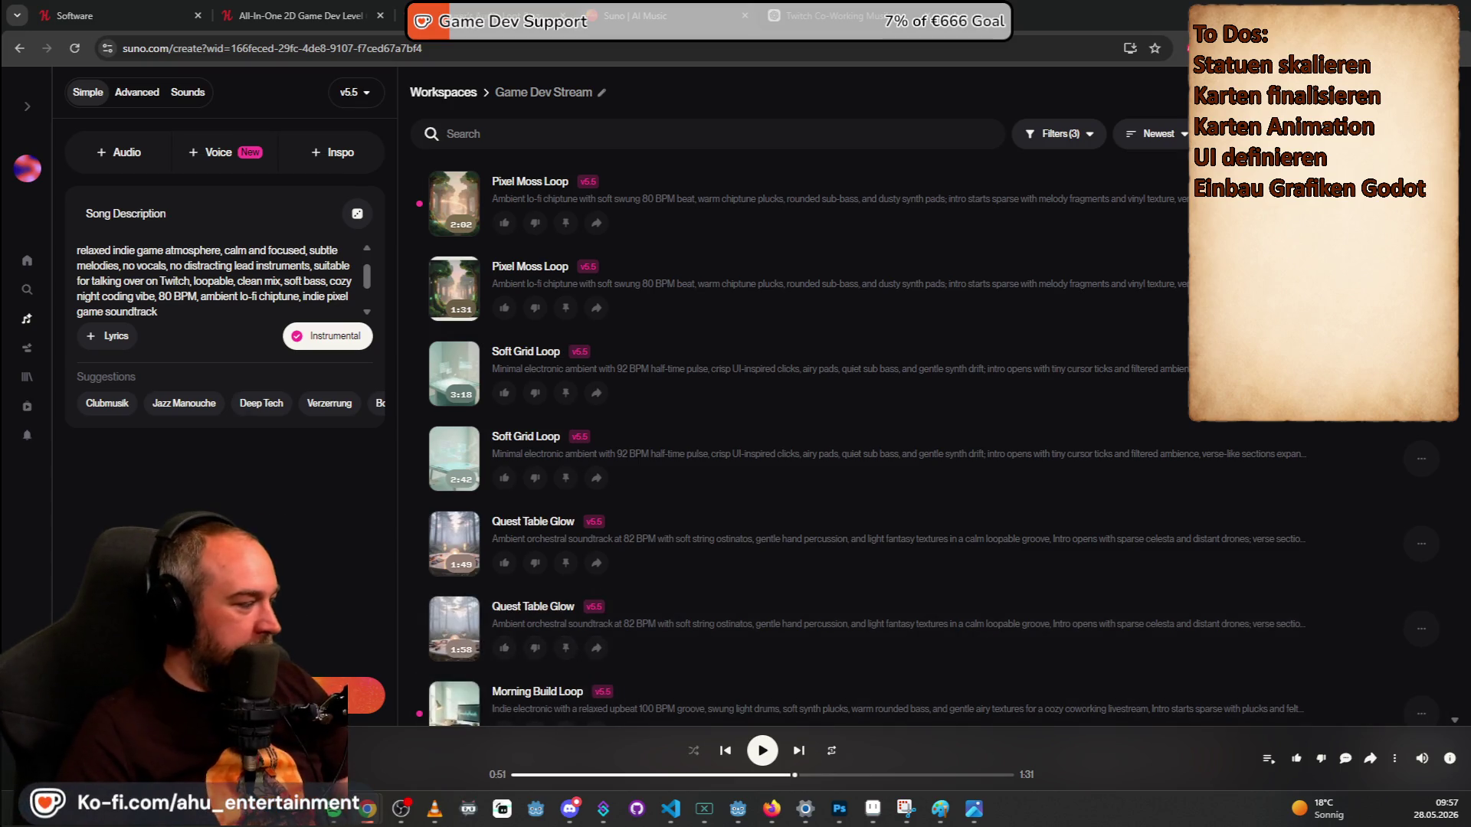
key(slash)
Search for the editor, close the search results tab and bring Visual Studio Code forward.
text(edipt)
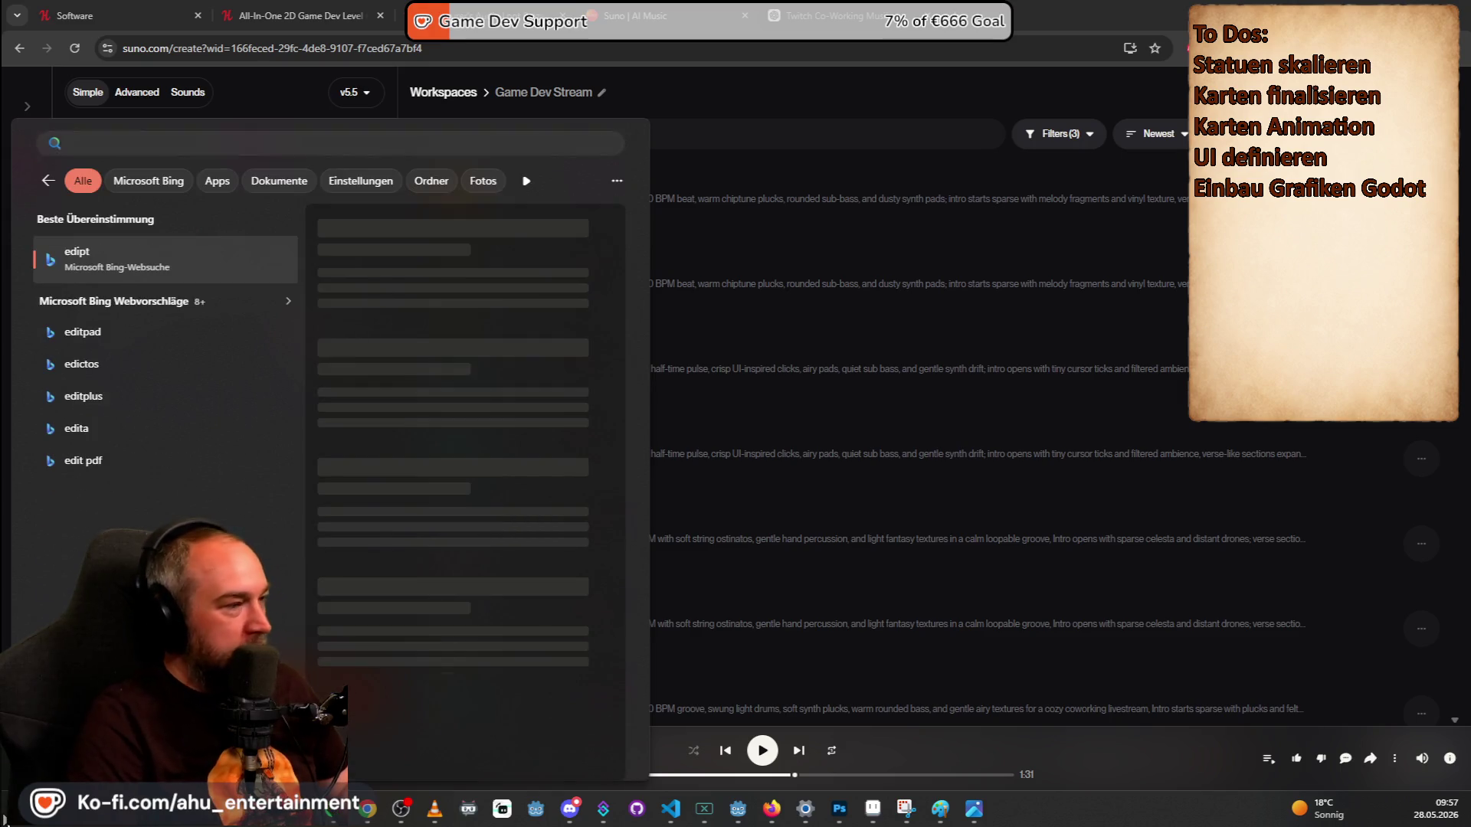
key(Return)
key(ctrl+w)
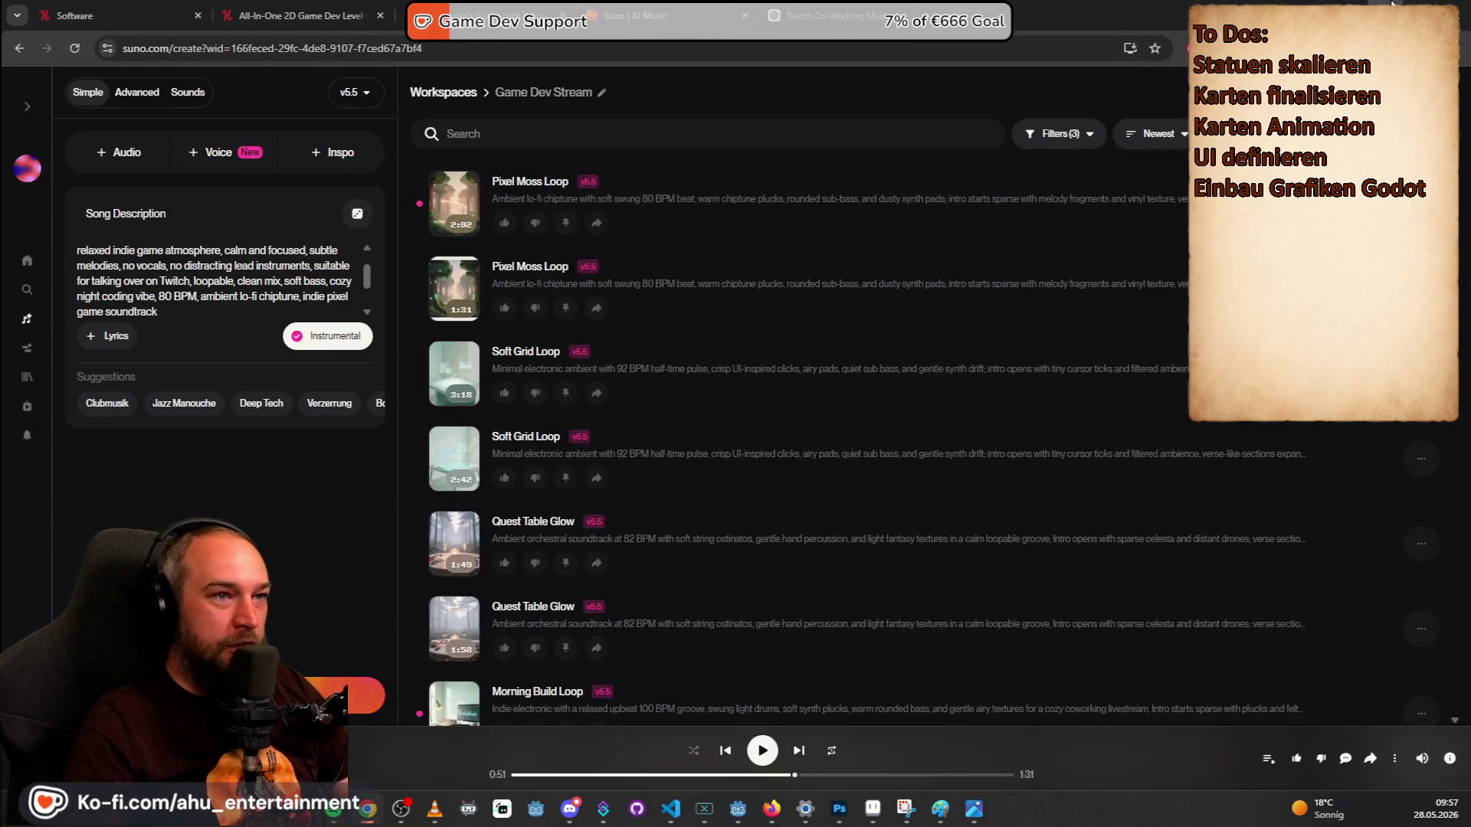
key(alt+Tab)
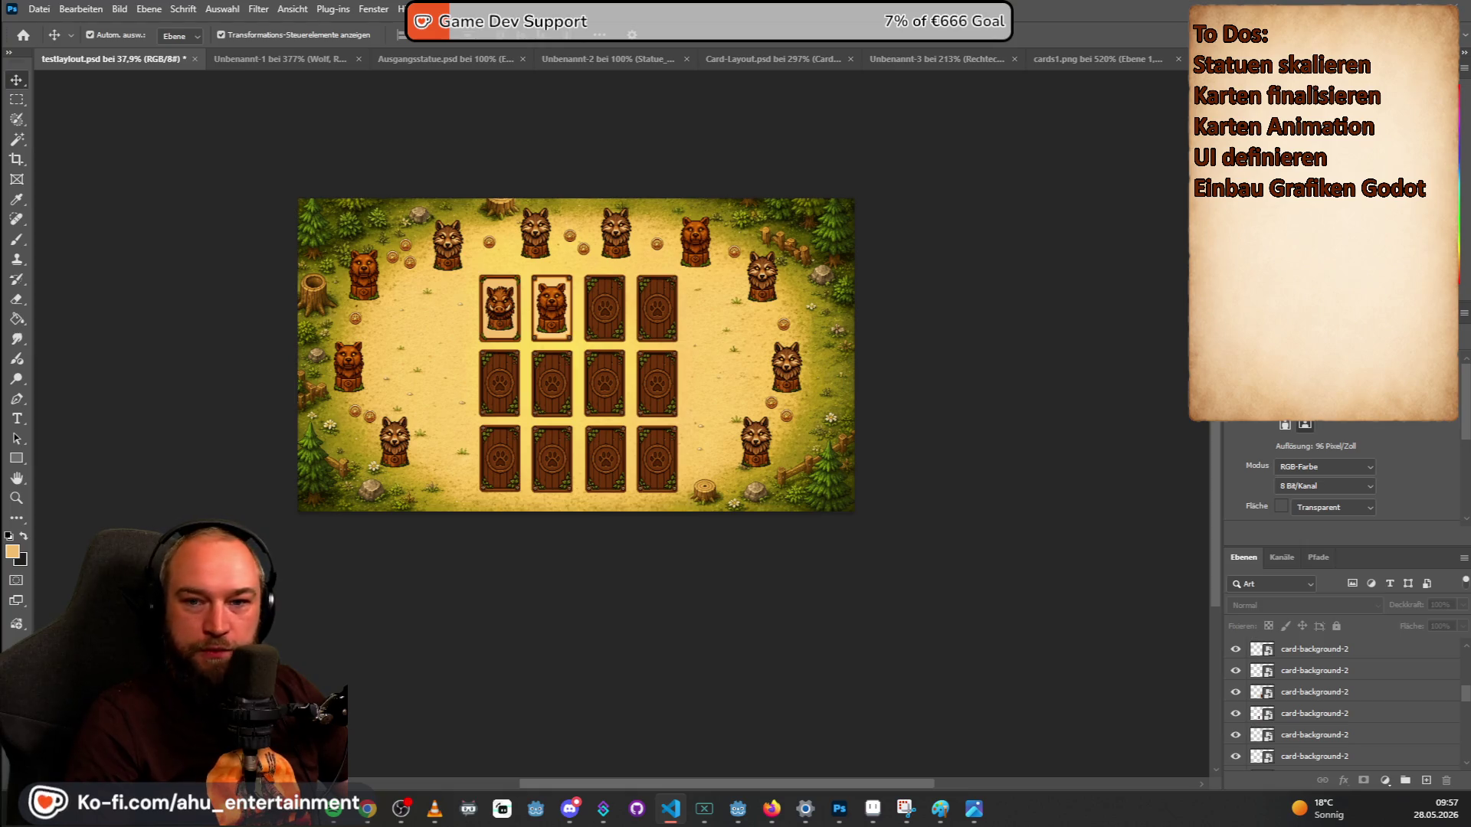
click(670, 808)
Open the RinoRush folder from the GitHub directory via File > Open Folder.
click(196, 209)
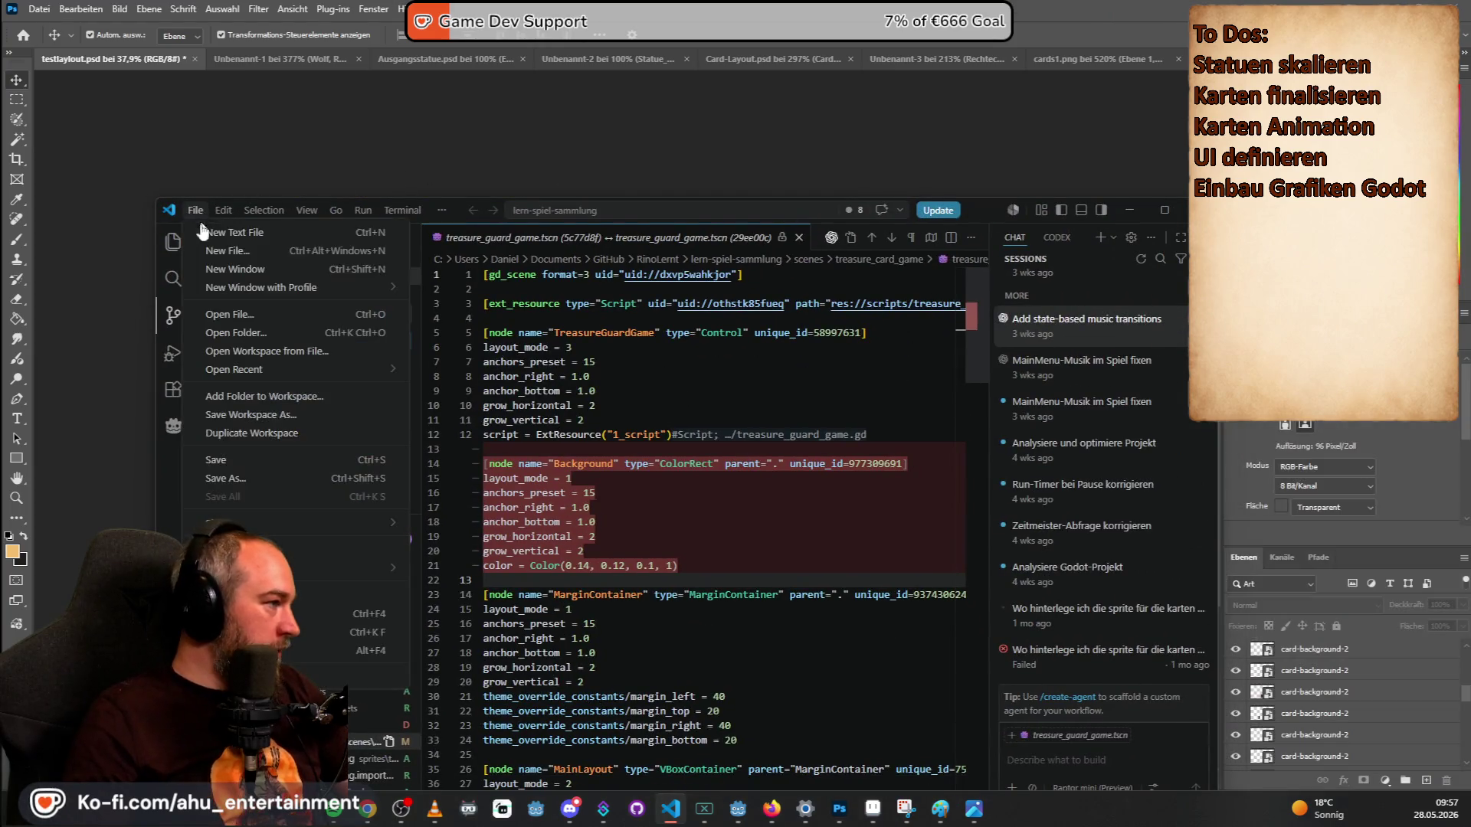
click(230, 333)
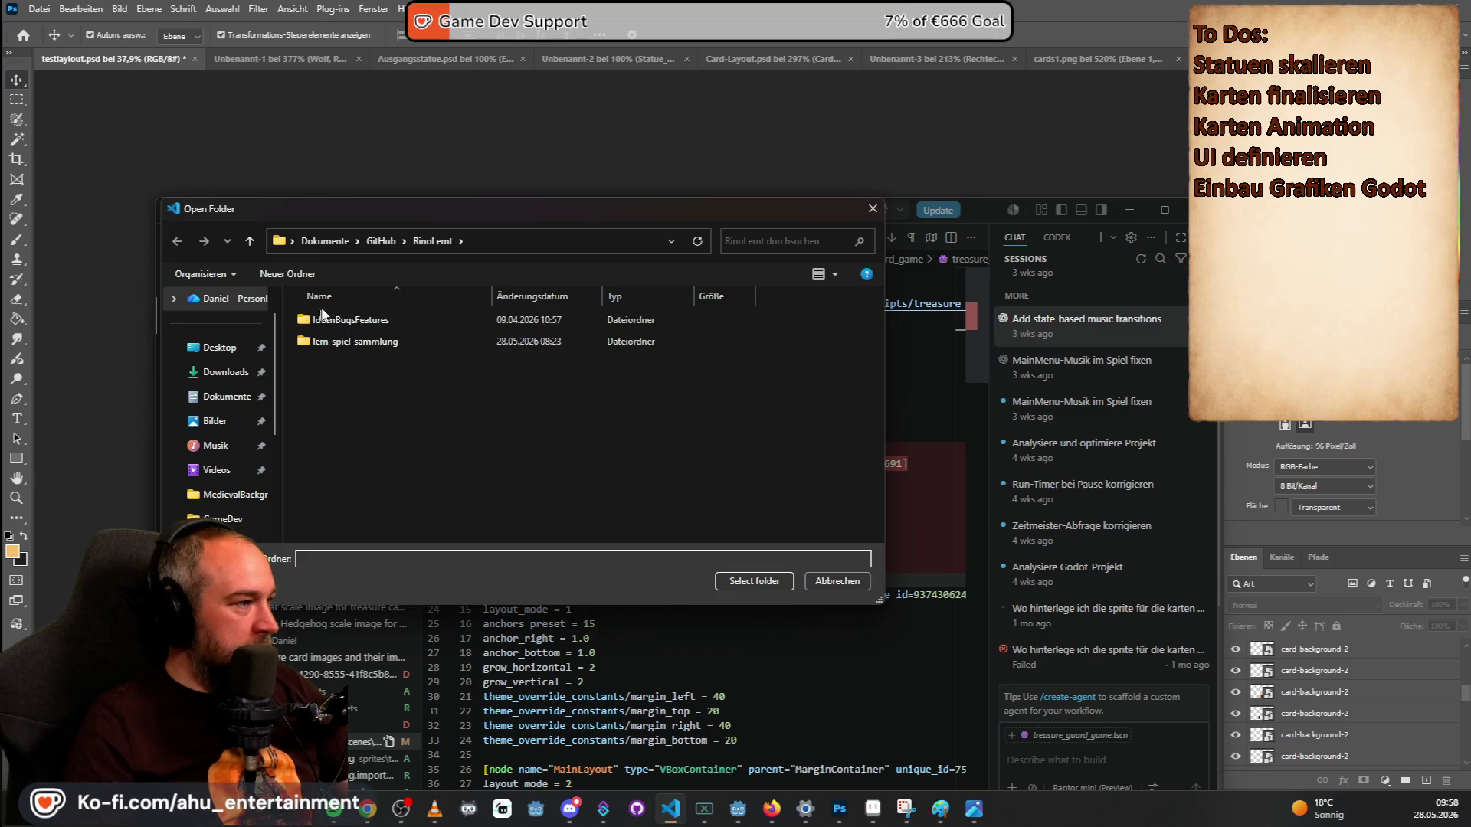
click(381, 241)
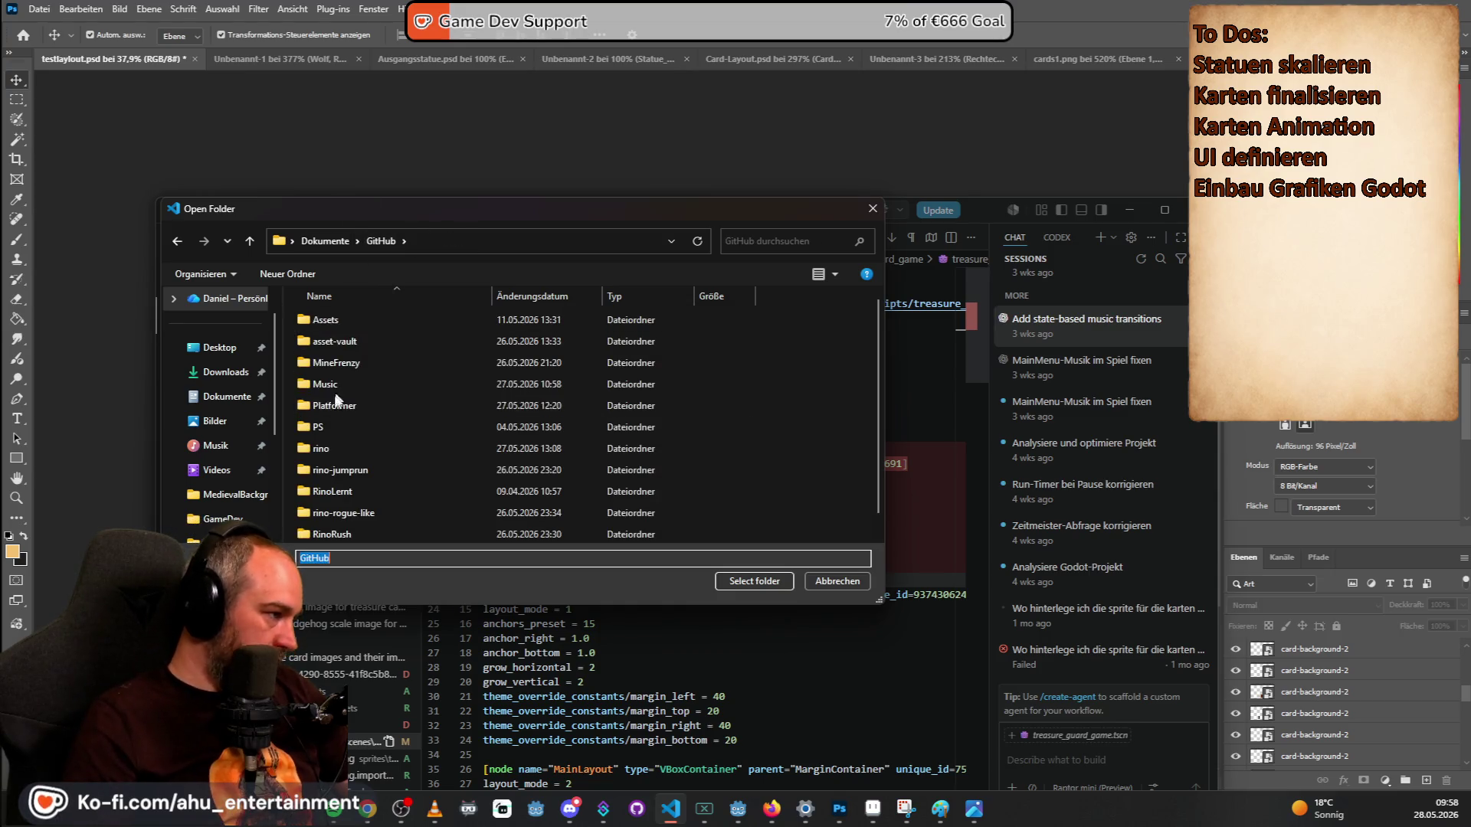
double_click(332, 534)
click(739, 576)
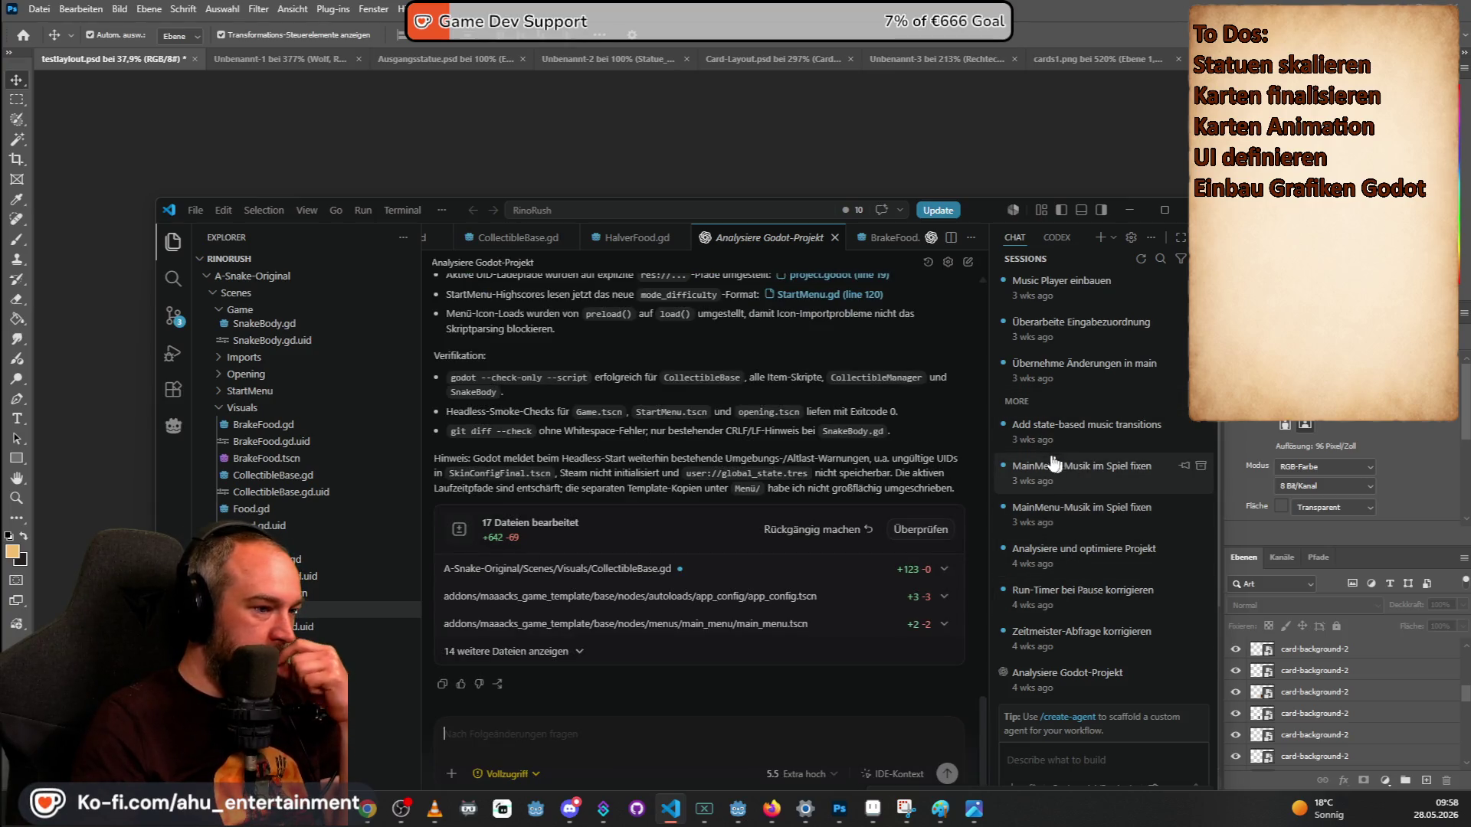
click(1073, 557)
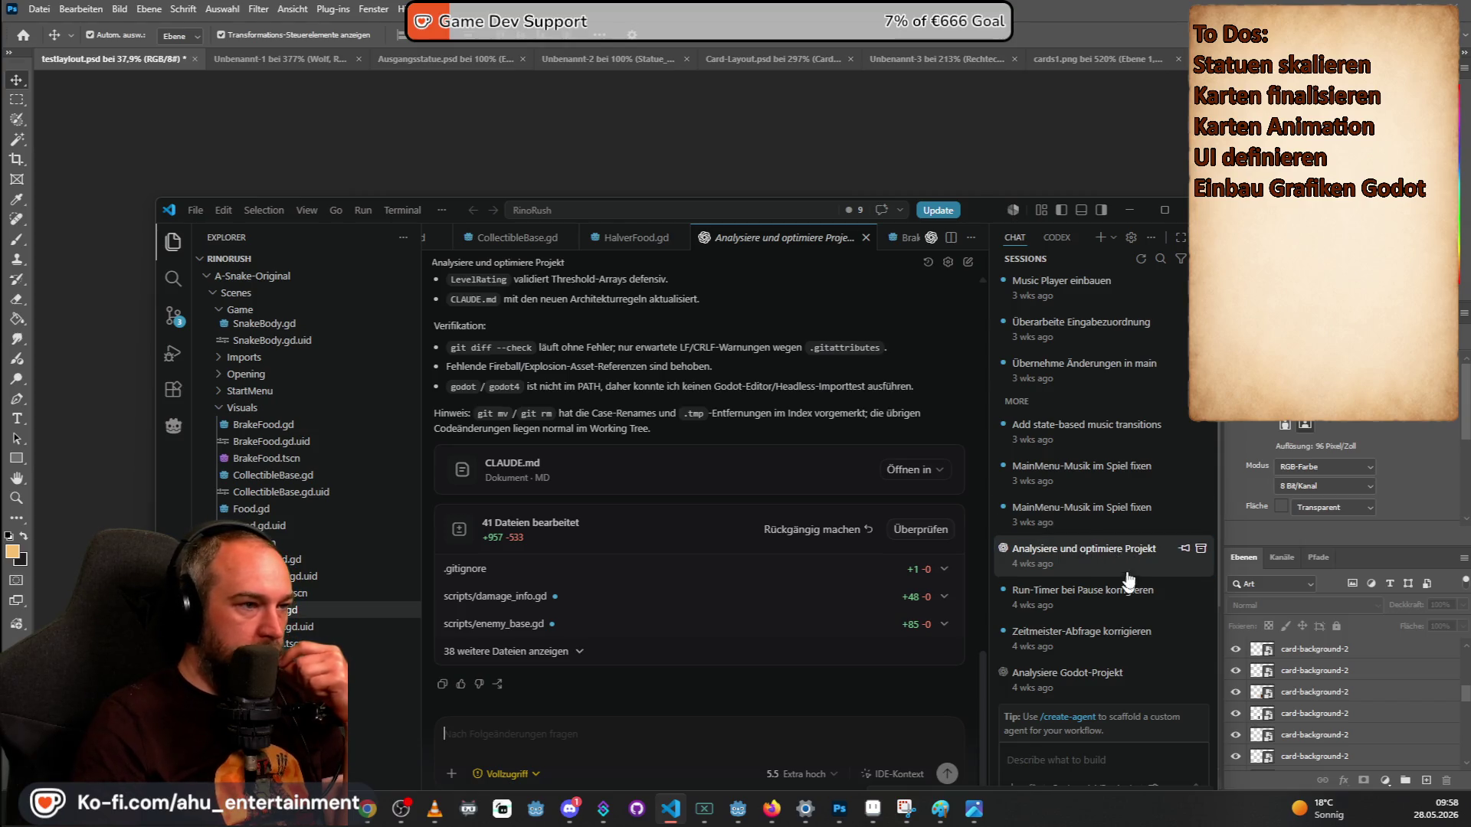
scroll(1103, 559, down, 5)
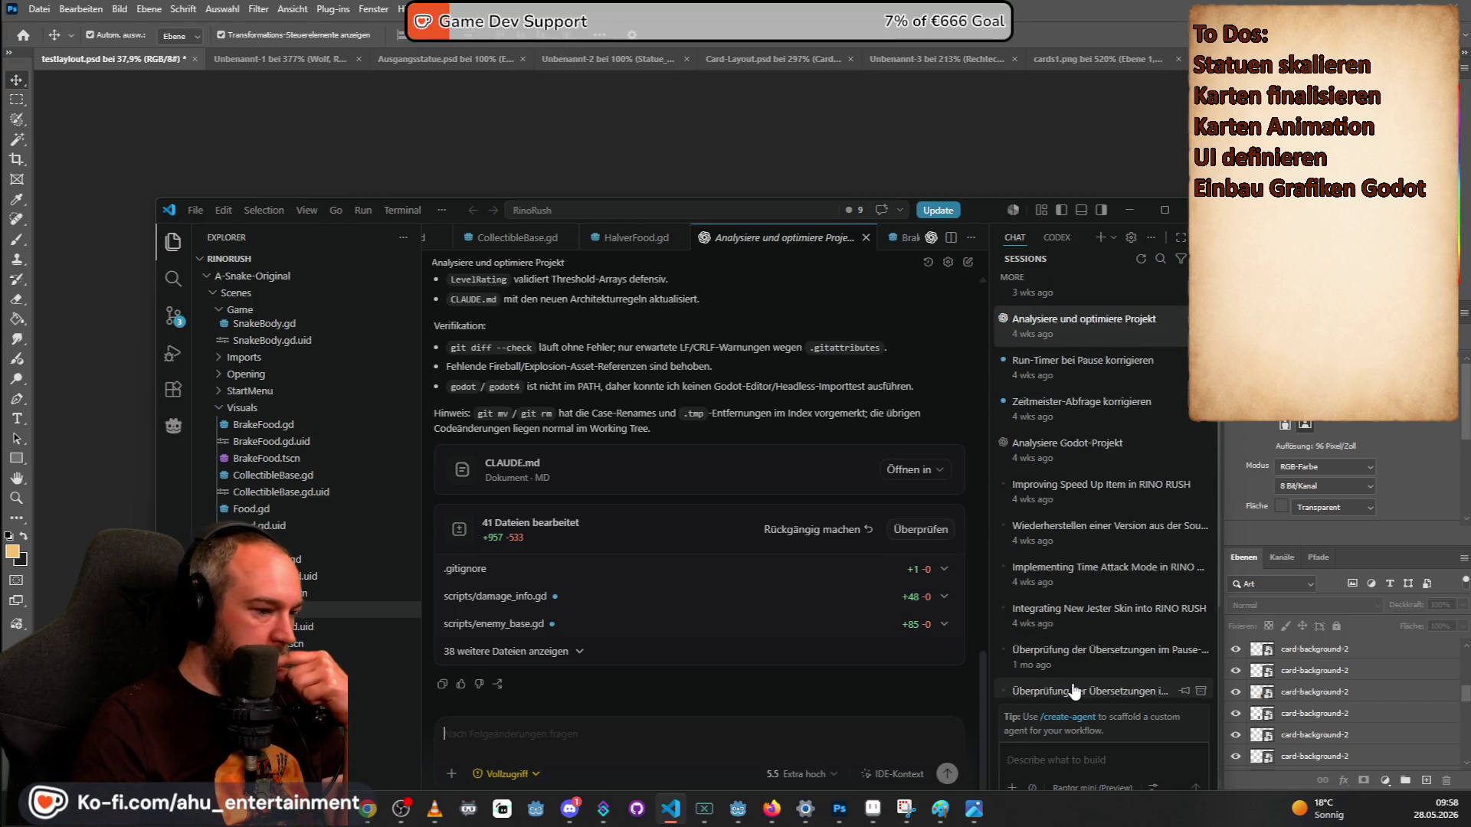
scroll(1075, 692, up, 2)
drag(992, 212, 976, 152)
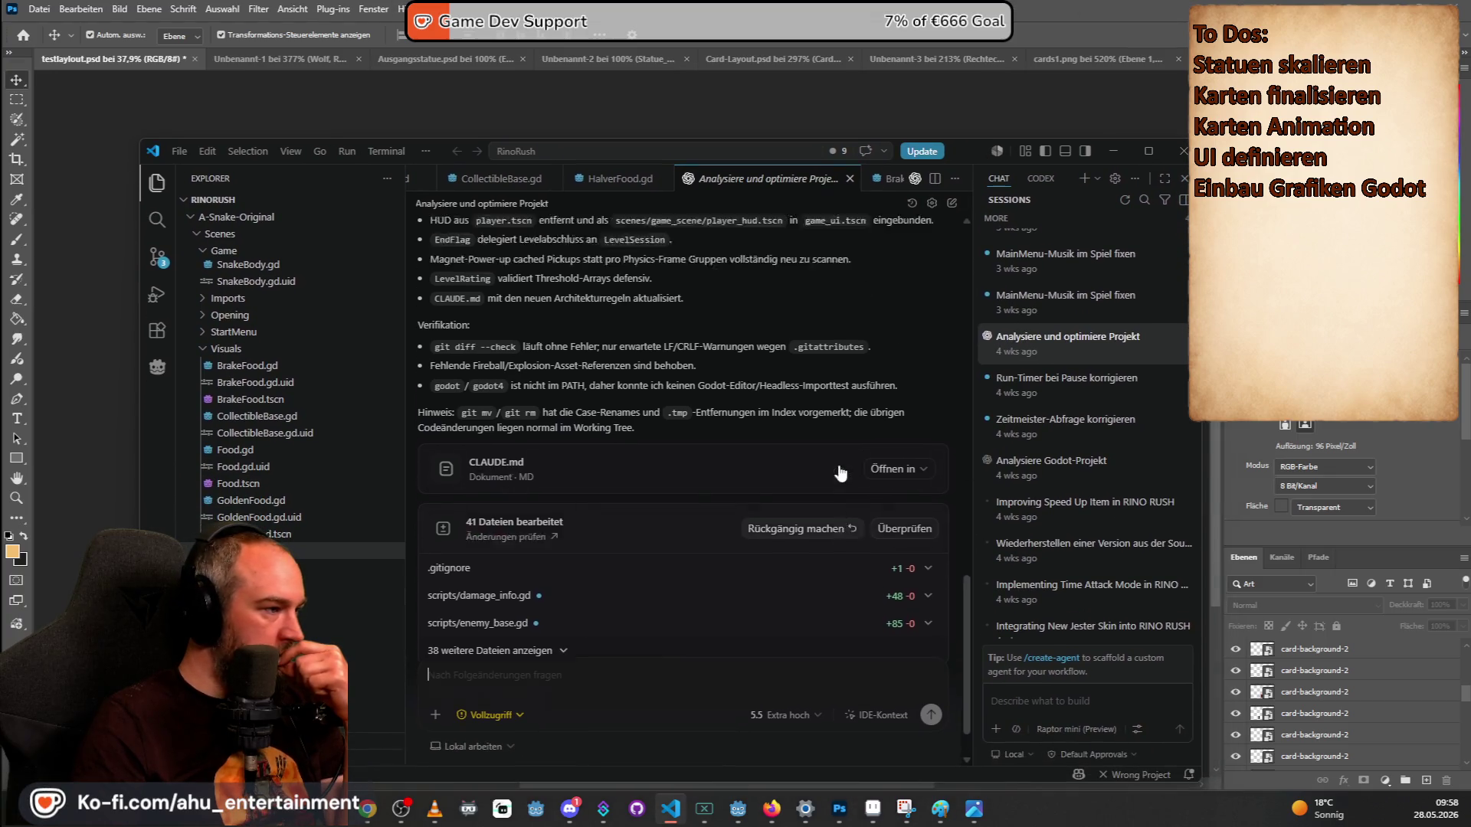
scroll(840, 473, up, 10)
scroll(851, 509, up, 5)
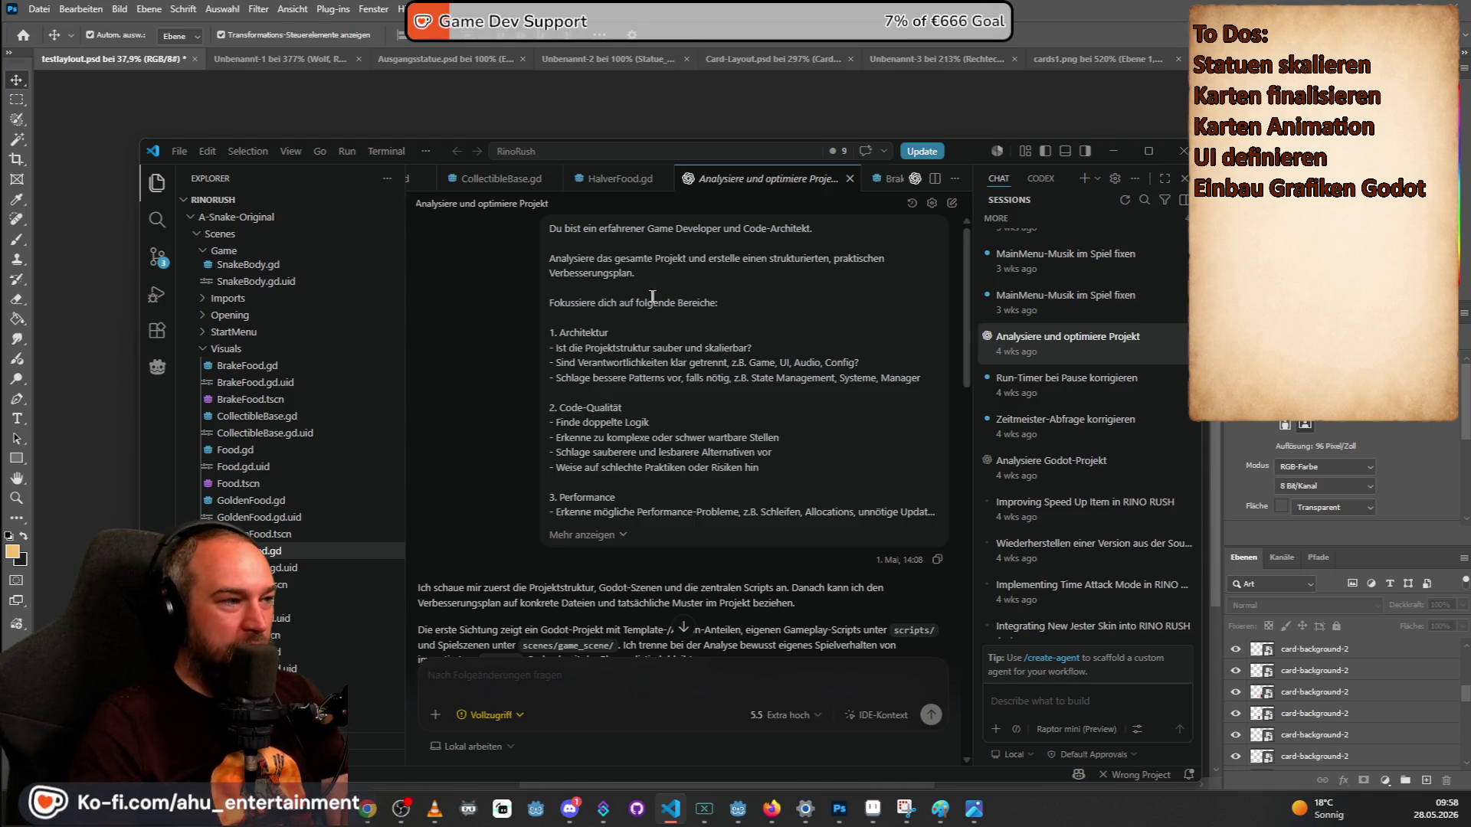
scroll(660, 352, down, 2)
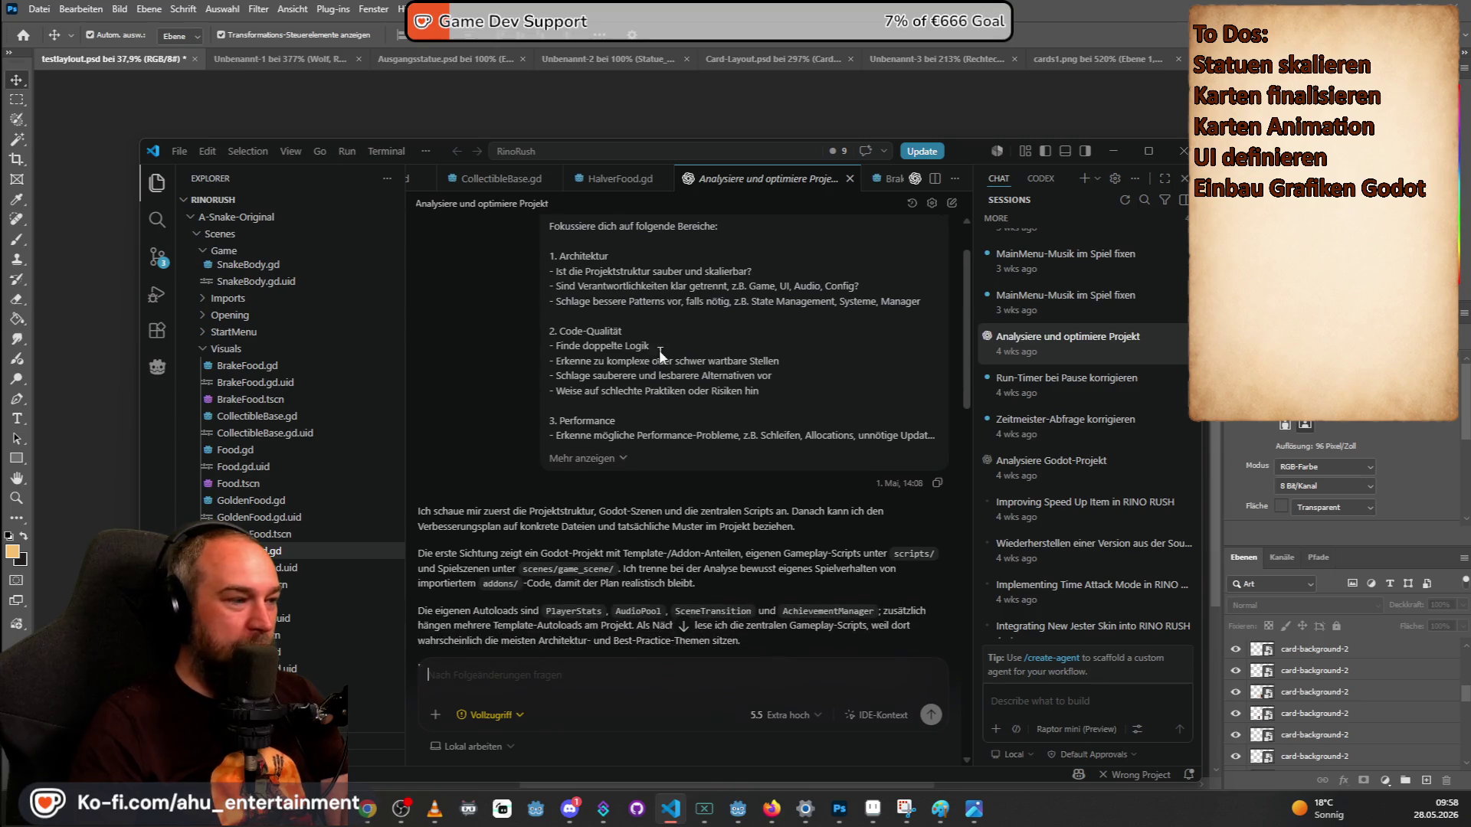
click(599, 459)
scroll(627, 471, down, 5)
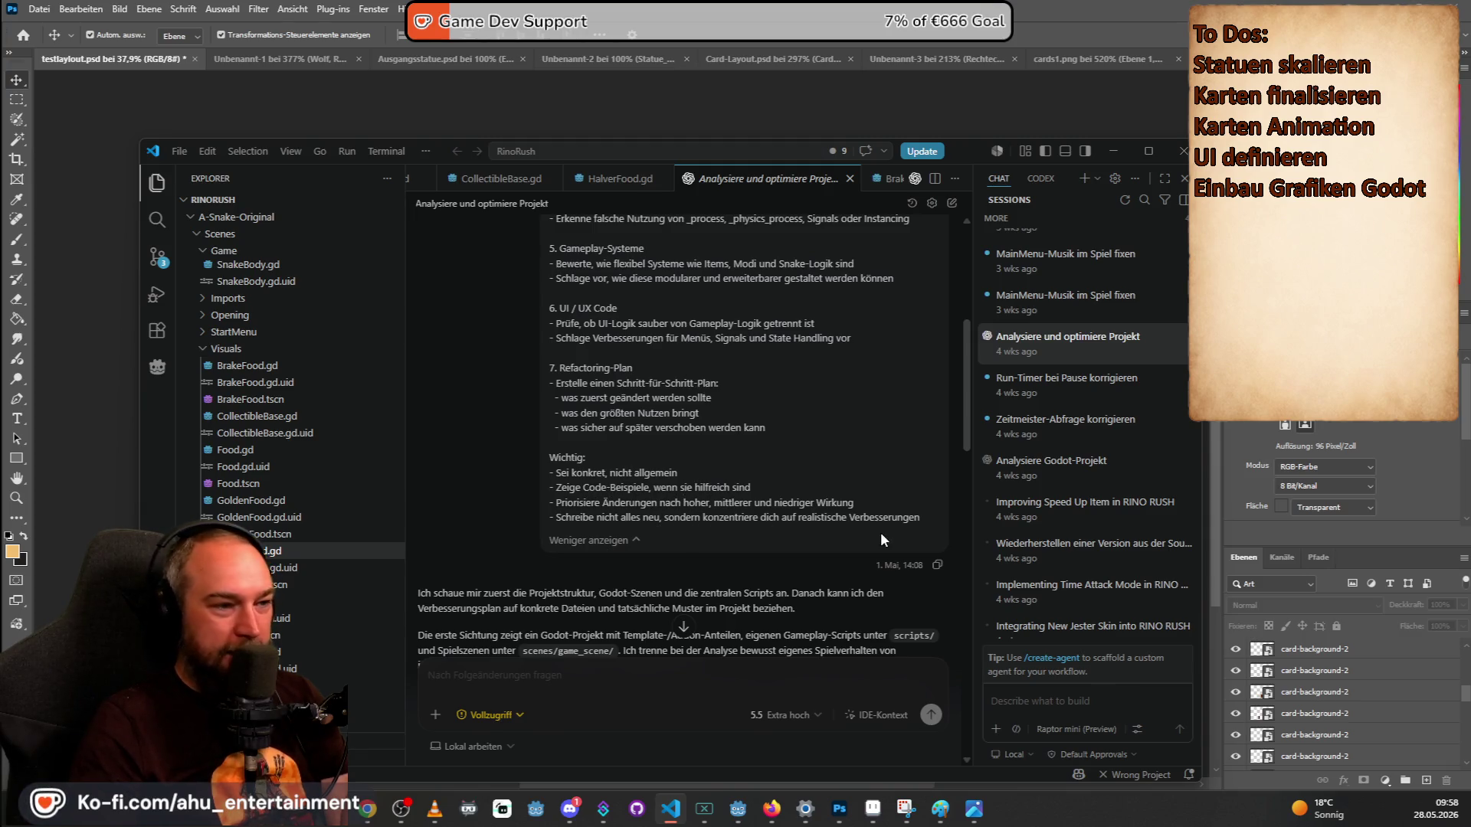
scroll(770, 448, up, 5)
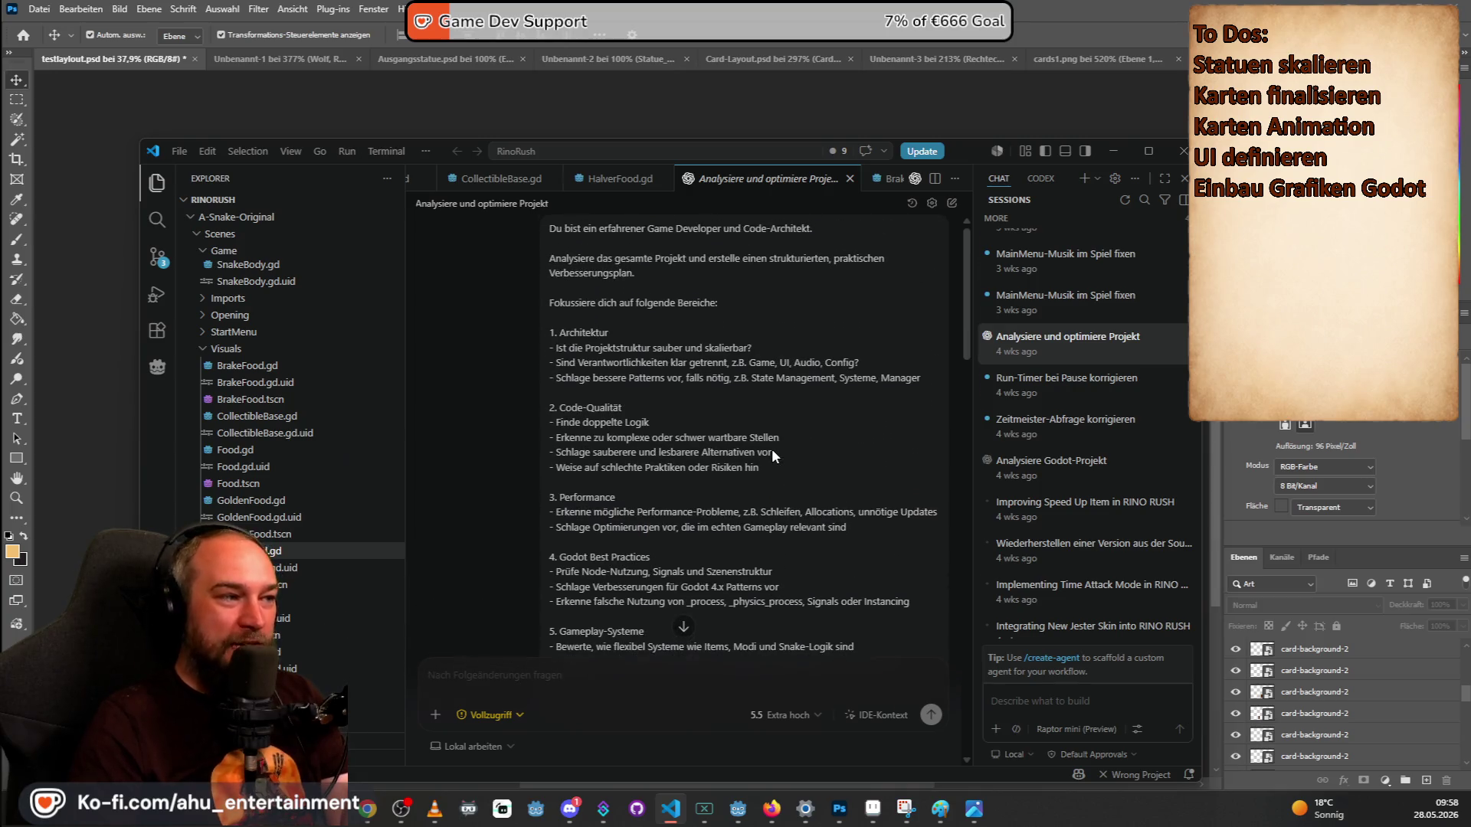
click(1095, 588)
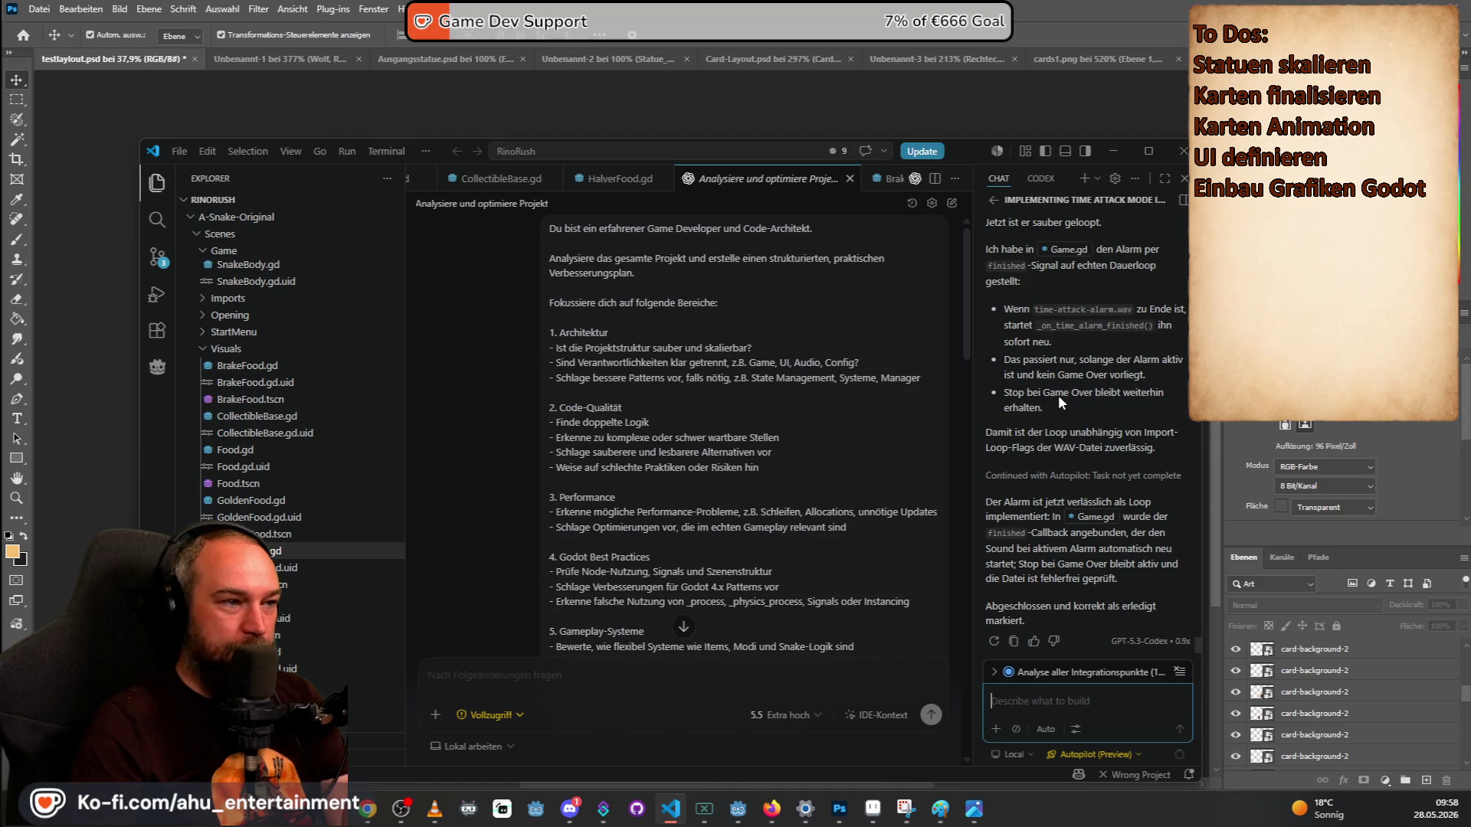
scroll(1054, 489, up, 5)
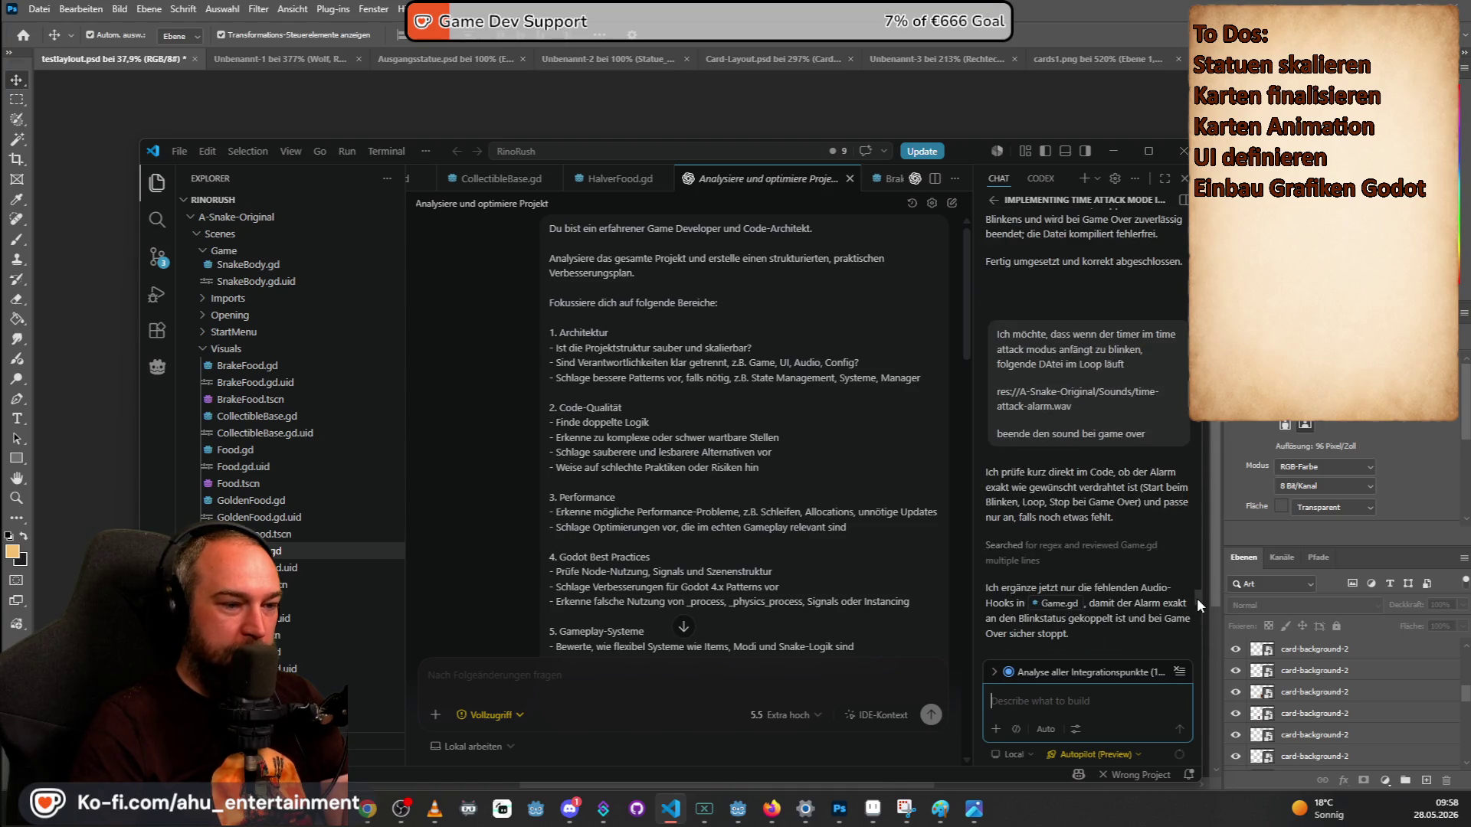
scroll(1196, 598, up, 10)
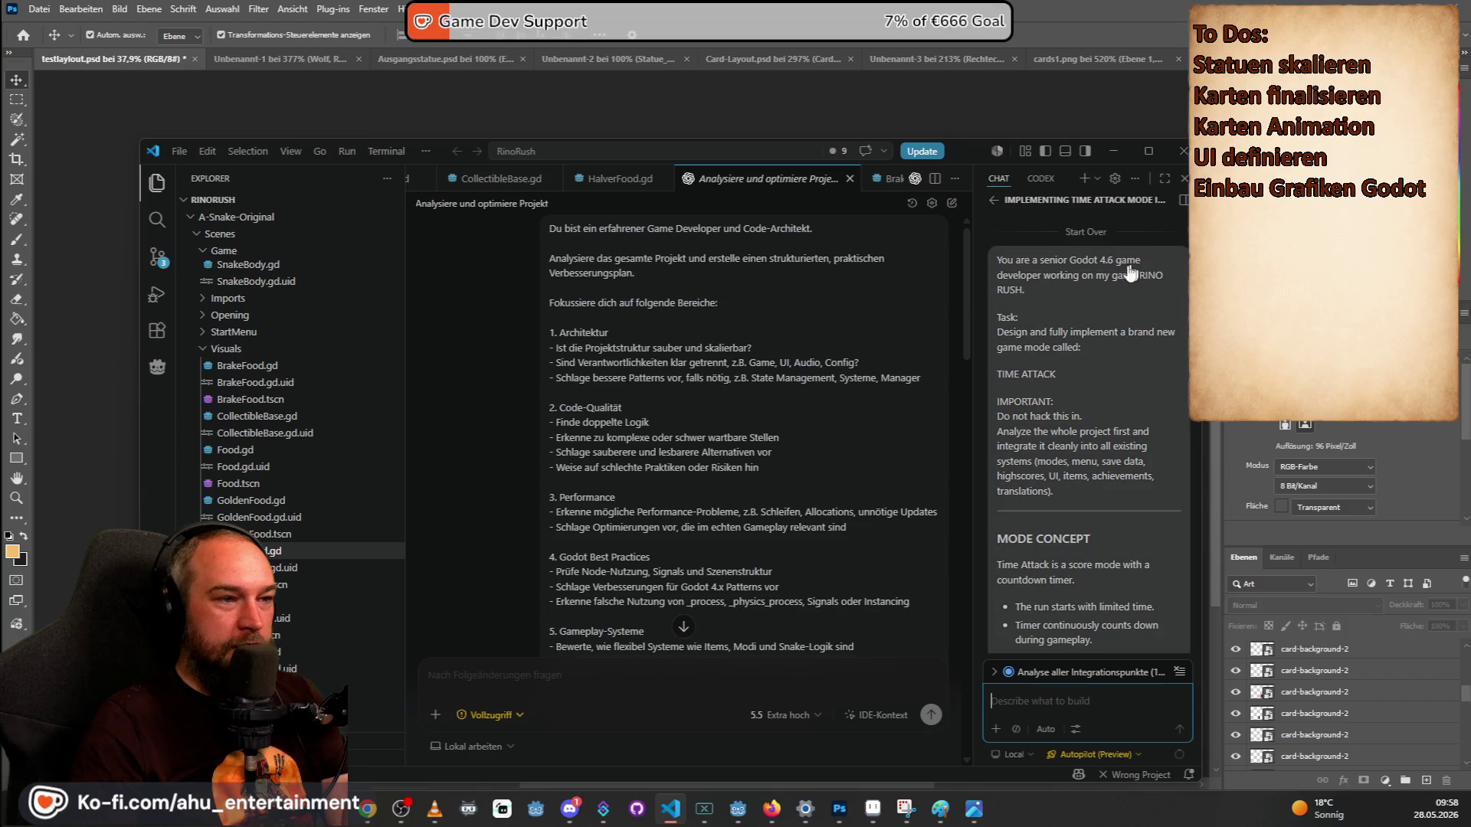
scroll(1126, 261, down, 4)
scroll(1114, 230, up, 5)
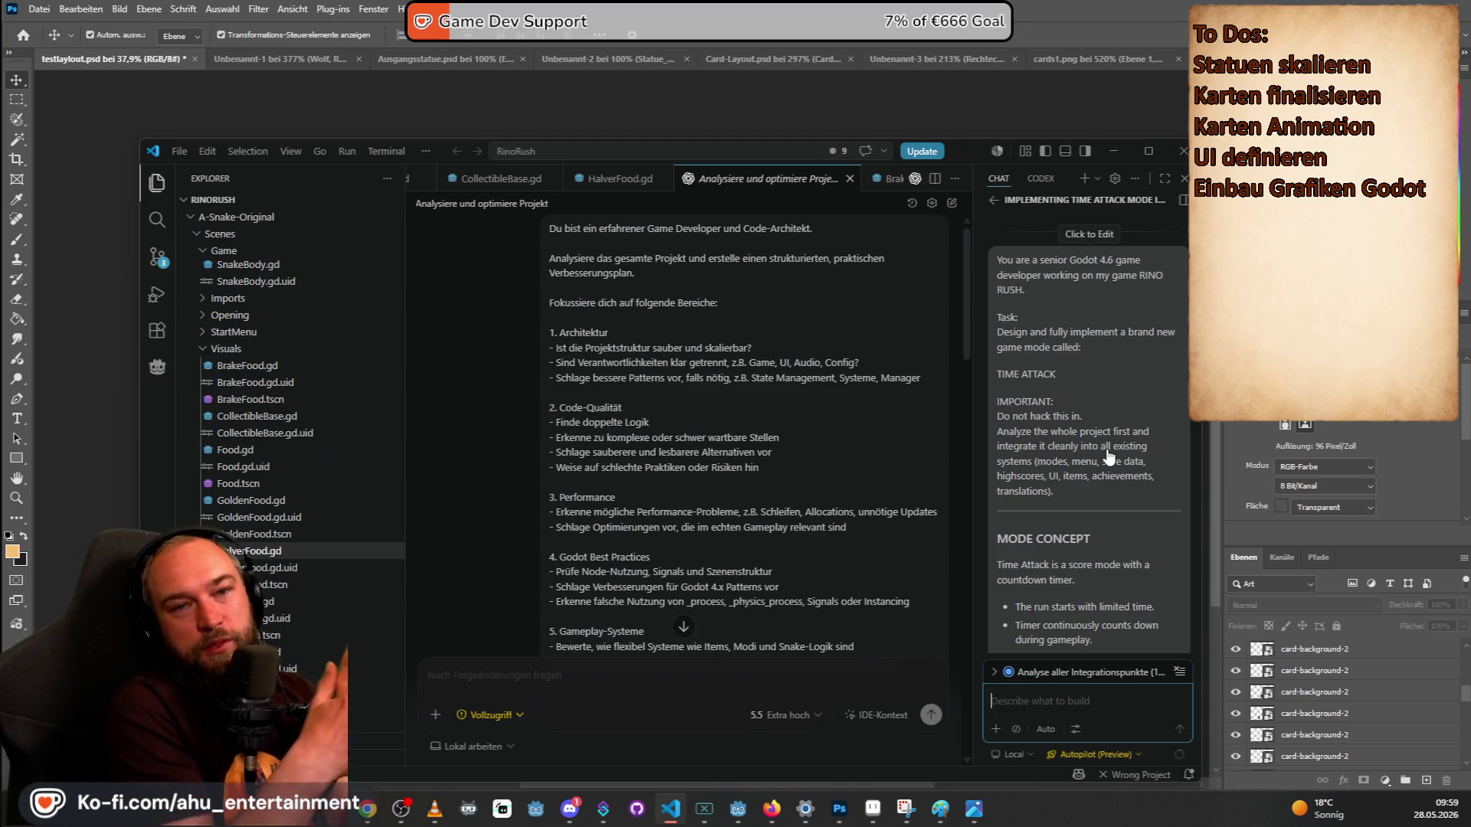
scroll(1109, 457, down, 3)
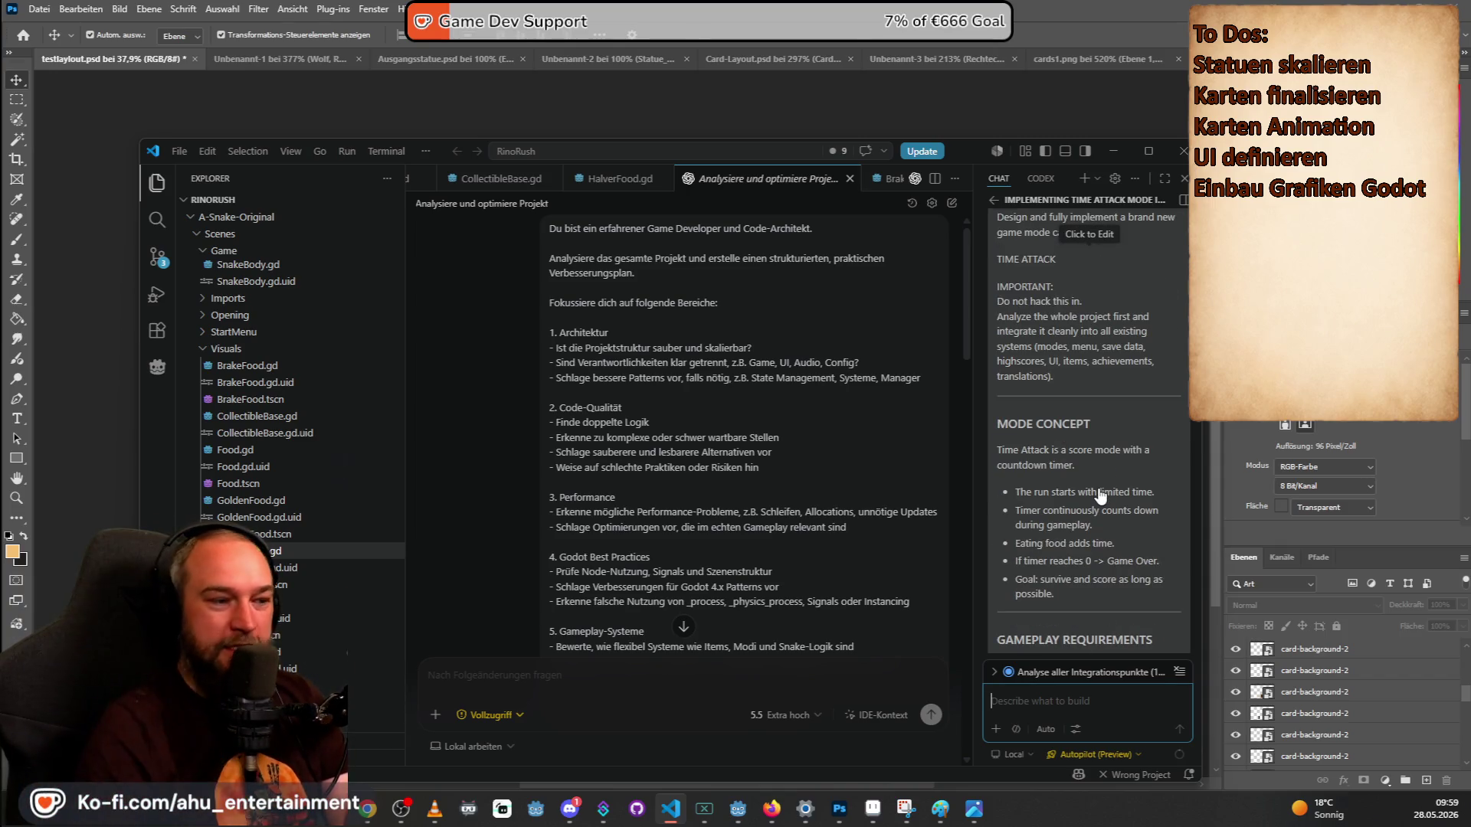
scroll(1101, 496, down, 10)
scroll(1110, 427, down, 5)
scroll(1103, 427, down, 5)
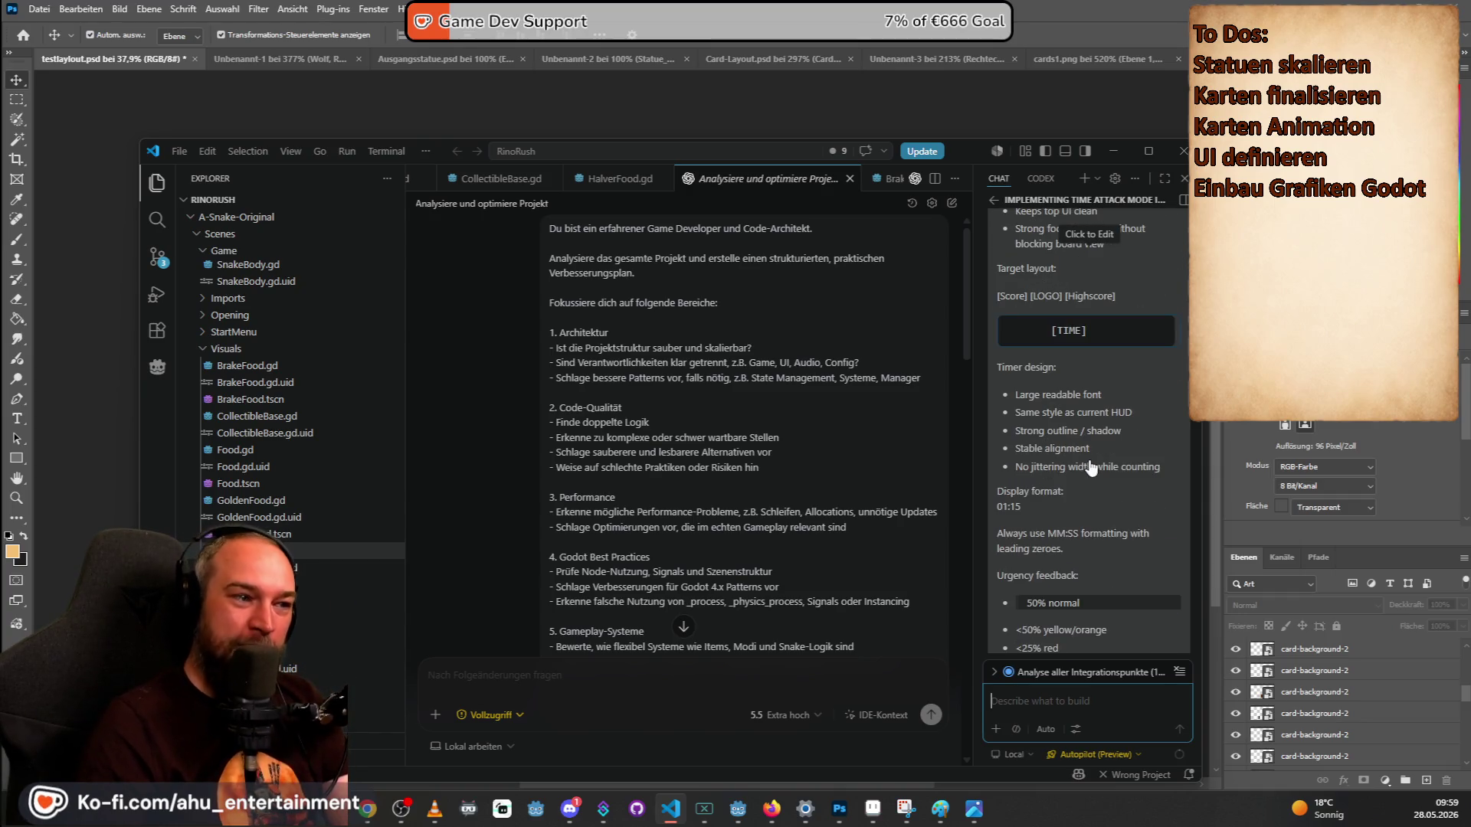
scroll(1088, 525, down, 3)
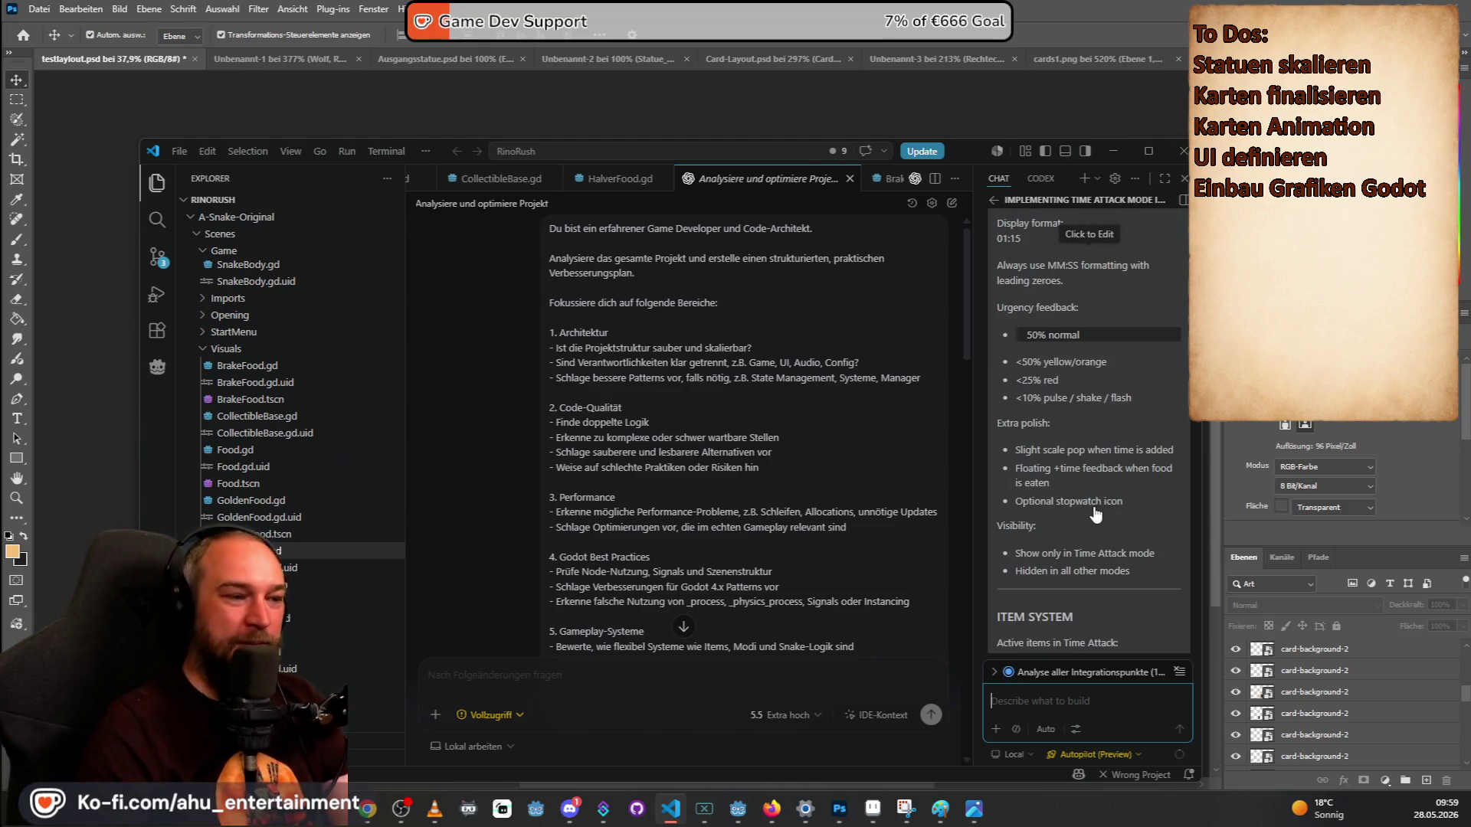
scroll(1112, 469, down, 20)
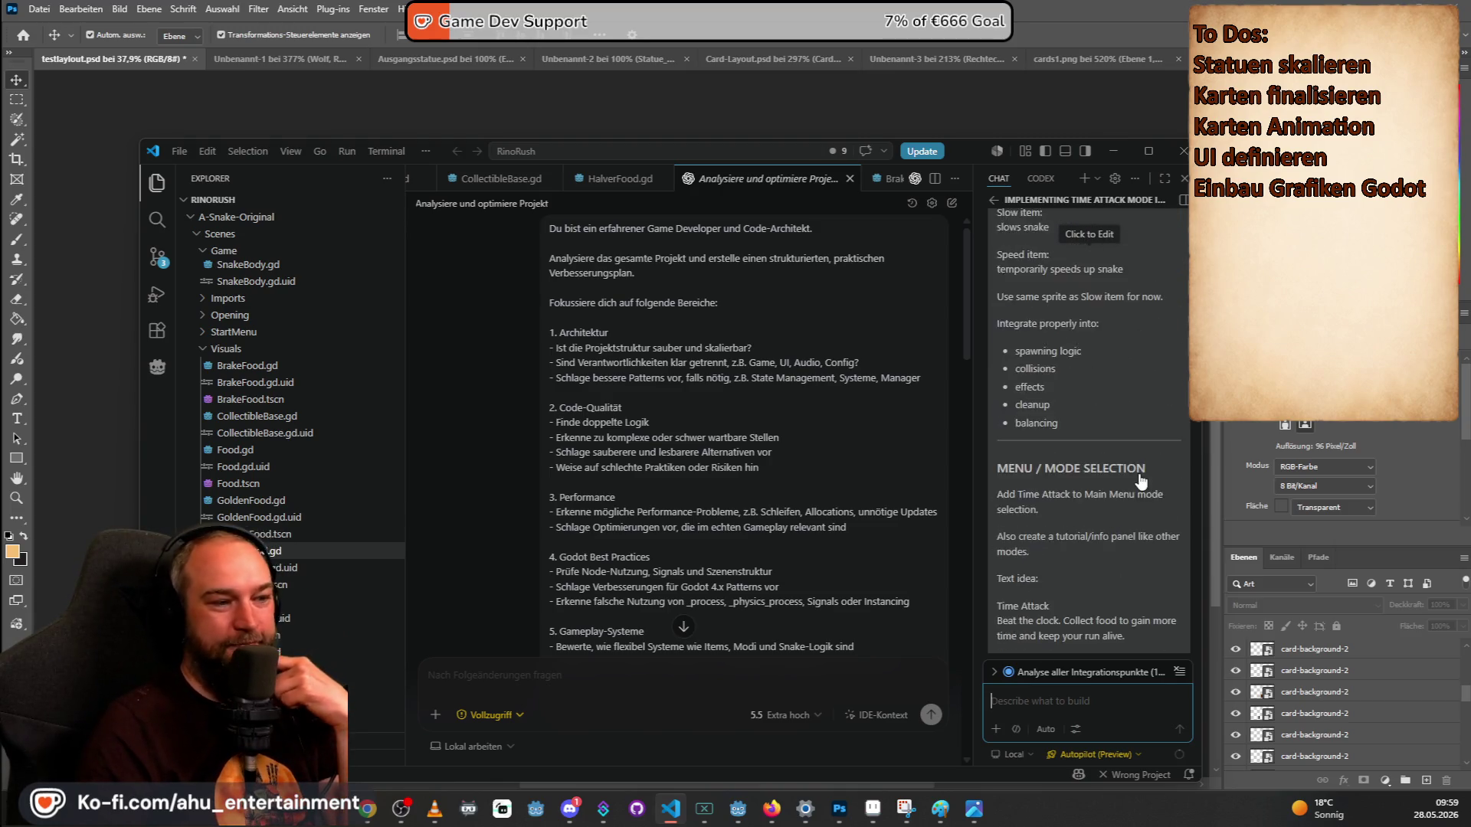
scroll(1141, 480, down, 15)
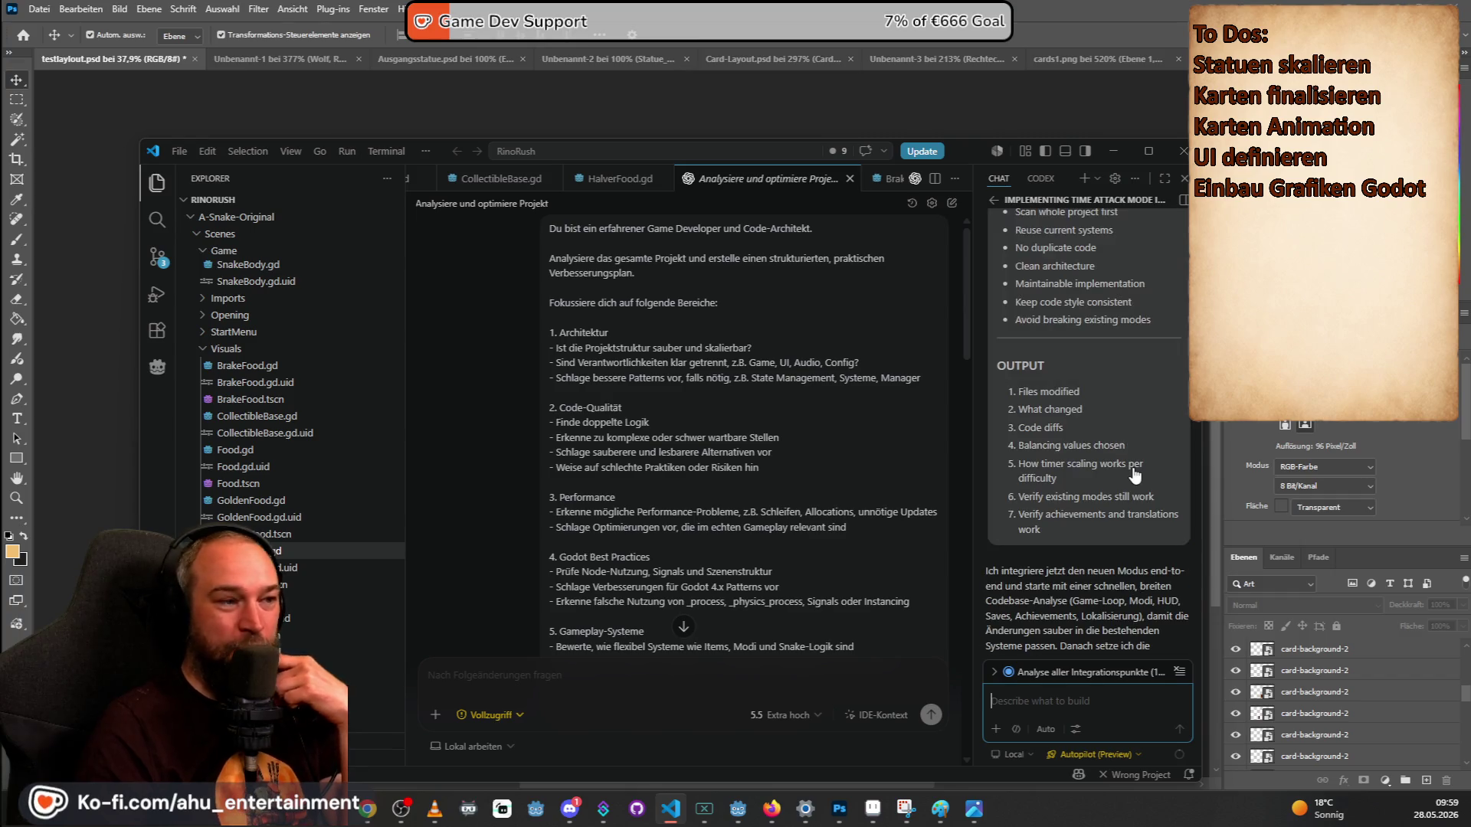
scroll(1173, 475, down, 15)
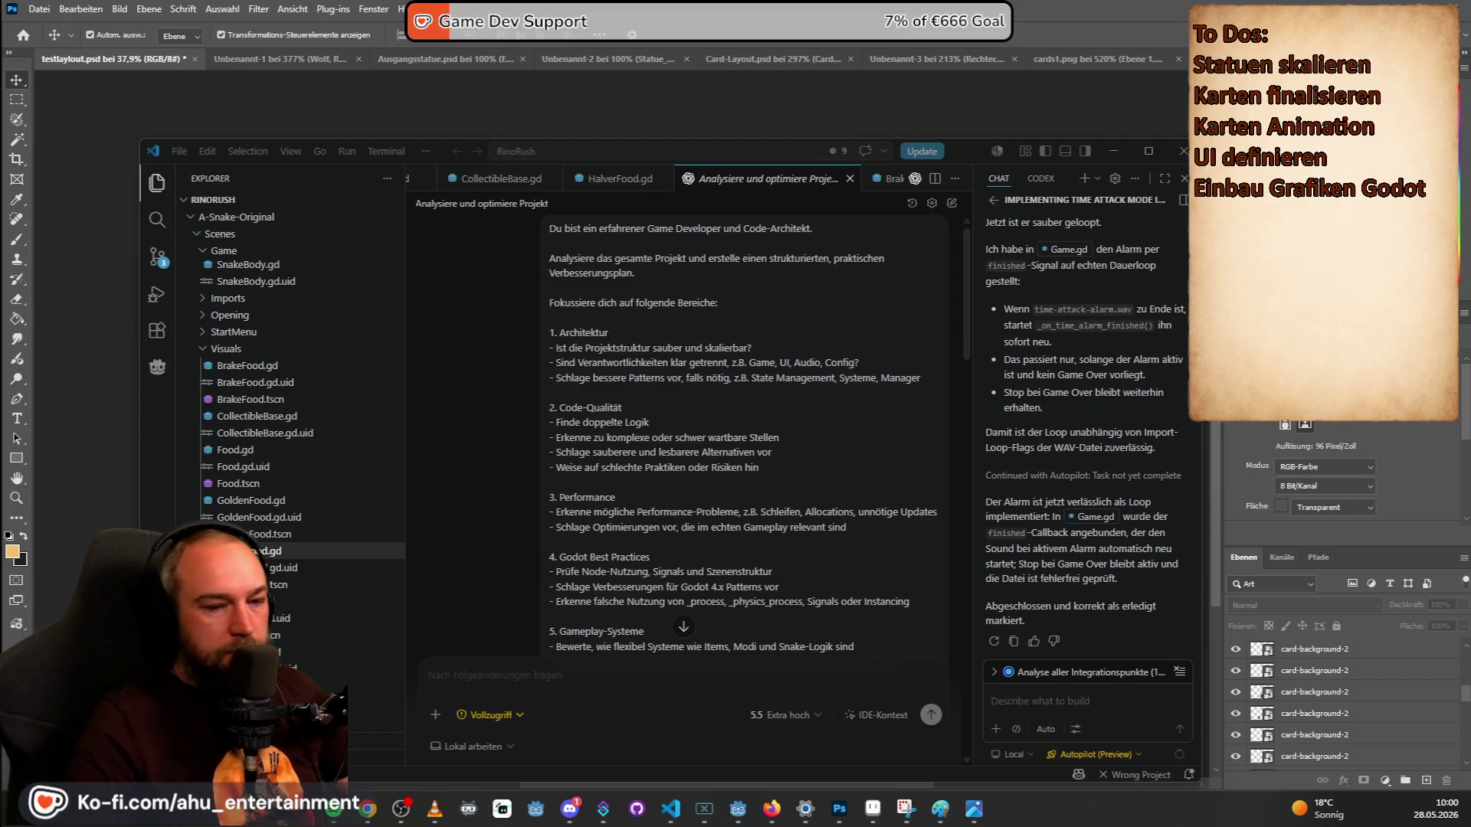
In Card-Layout, drag in the badger statue image and hide the Bear_scale layer.
click(841, 8)
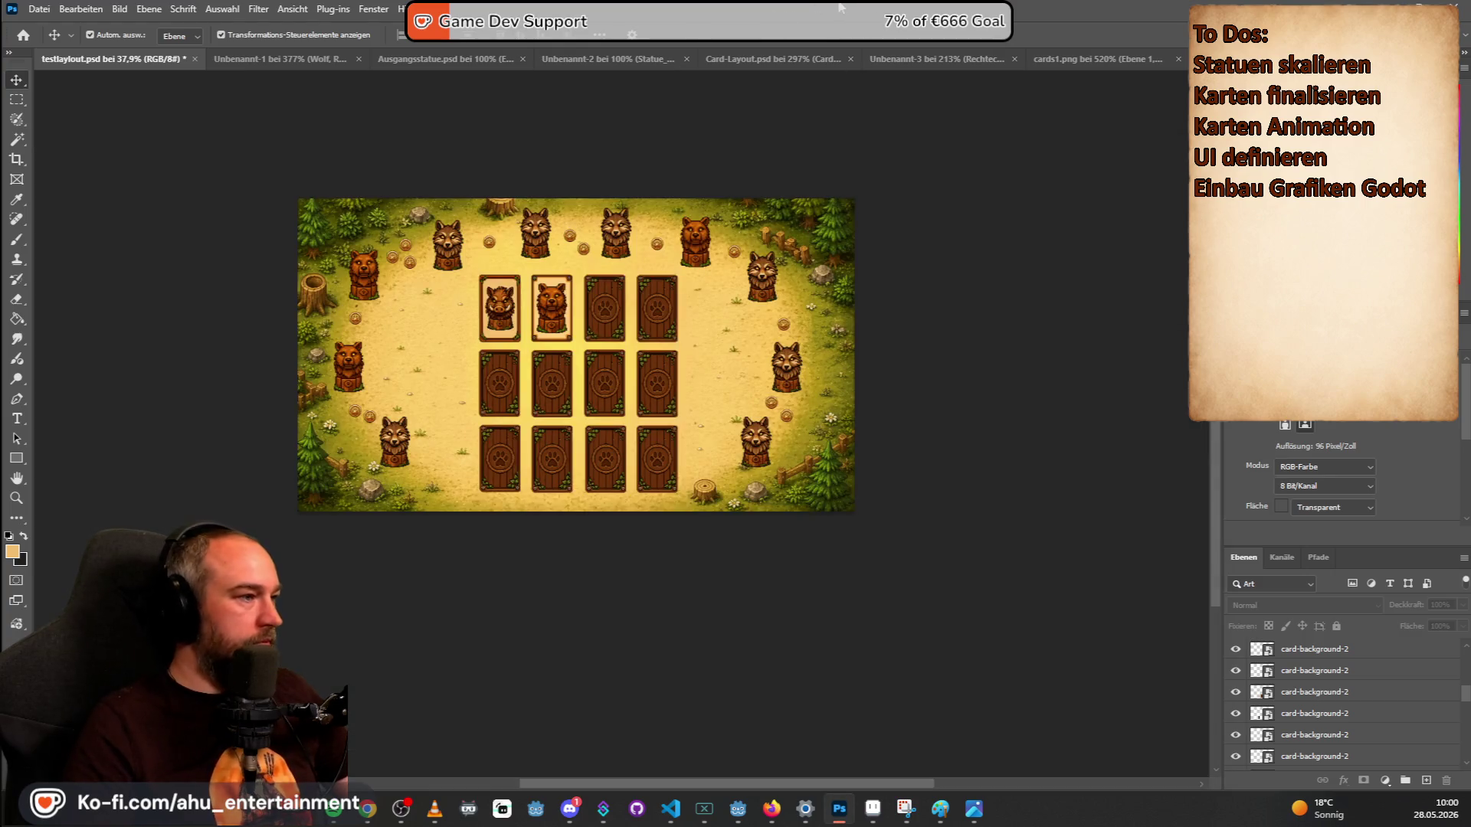
click(903, 61)
click(733, 57)
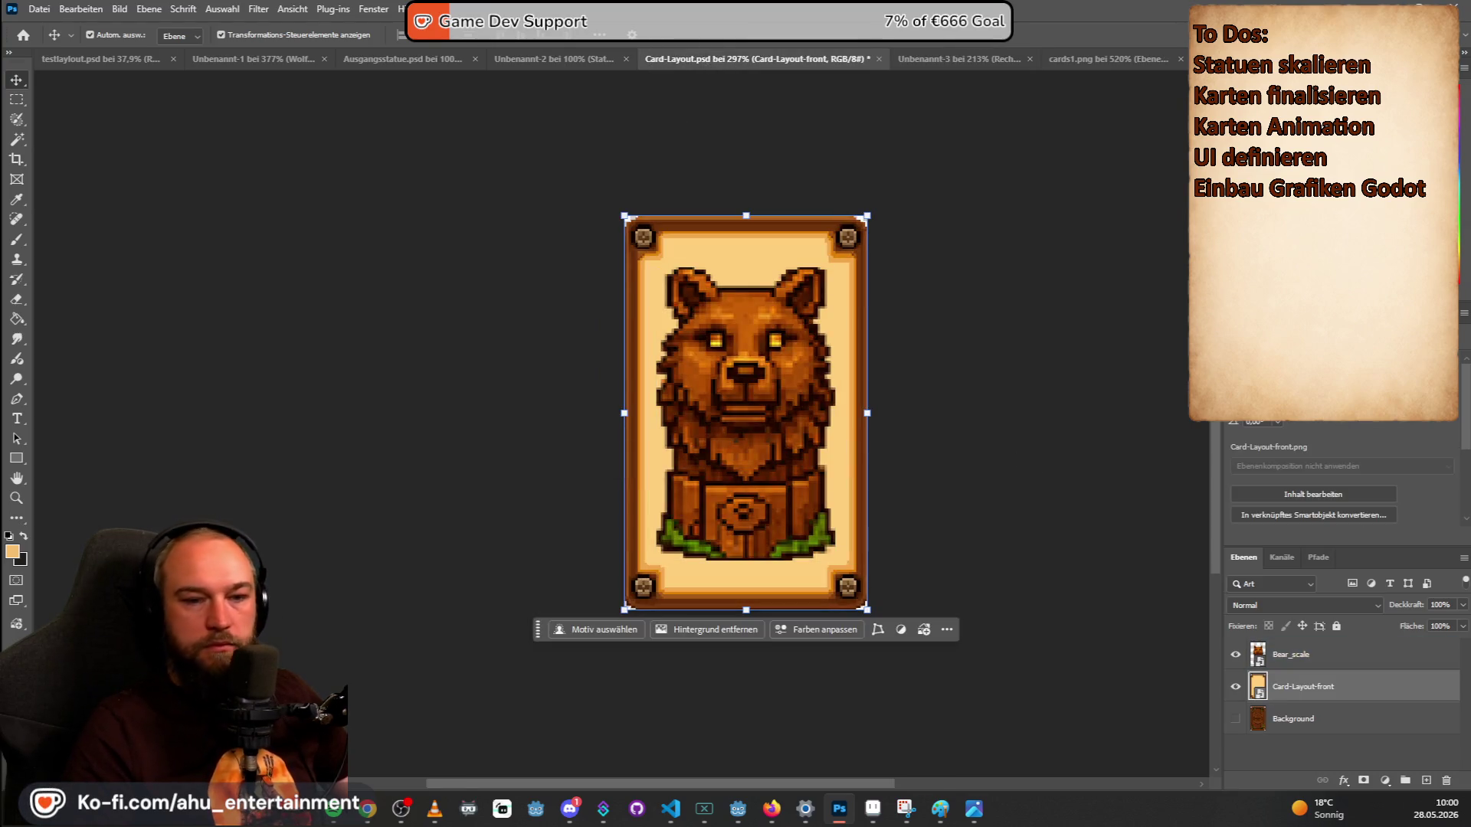
drag(1195, 398, 839, 403)
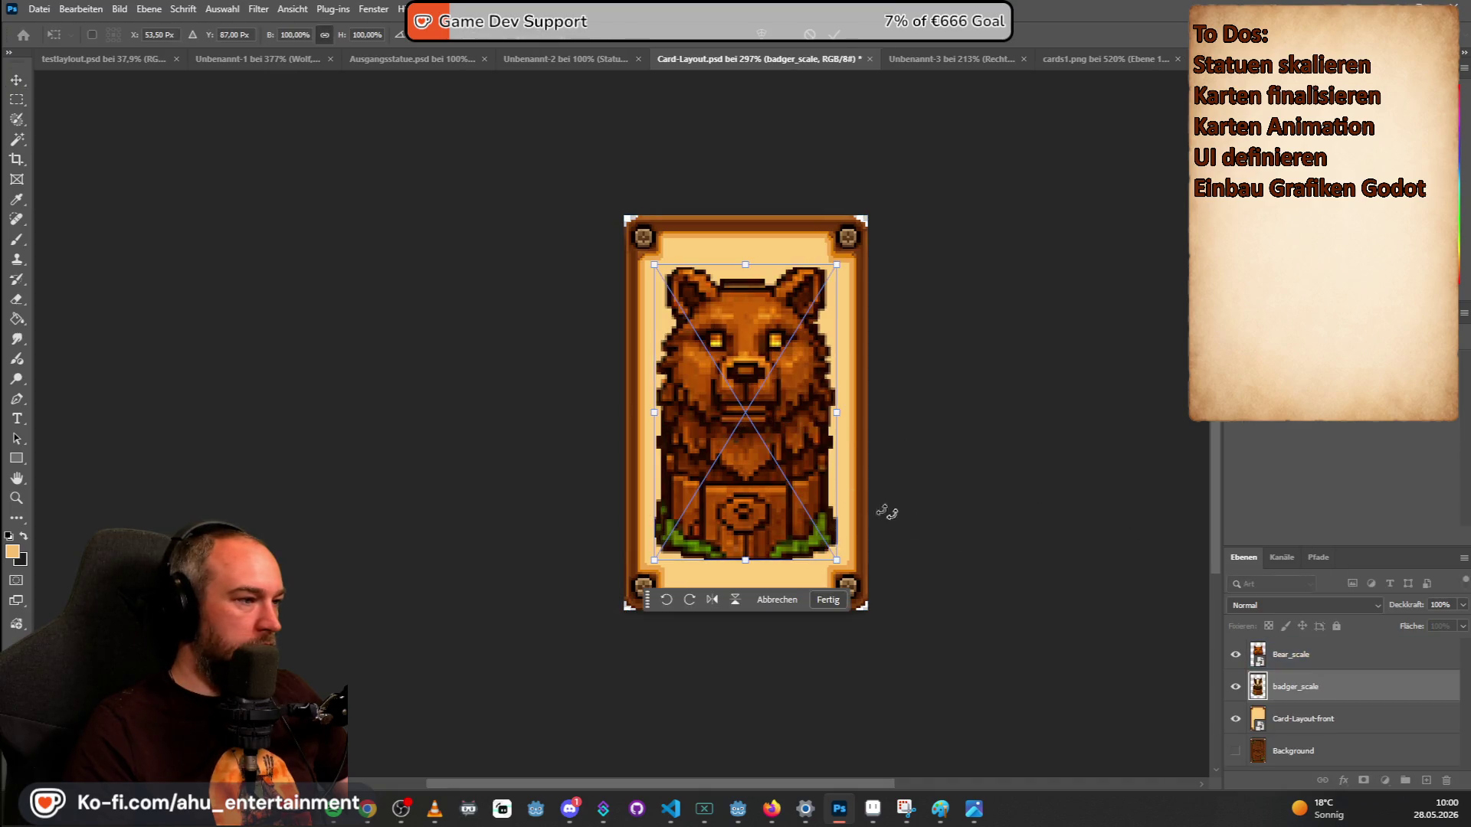
click(1234, 654)
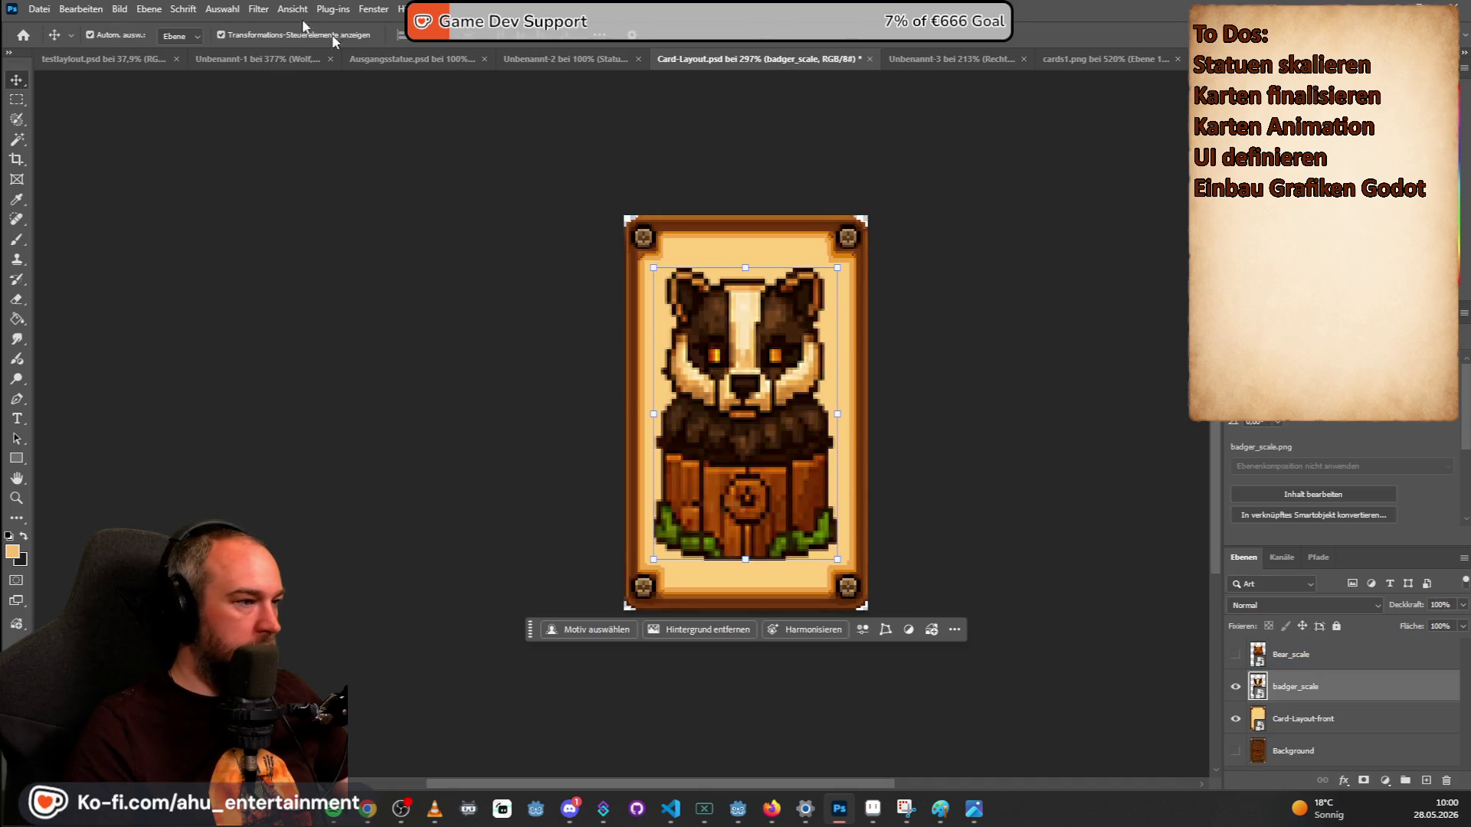
Quick-export the badger card as a PNG named Card-badger.
click(38, 9)
mouse_move(211, 279)
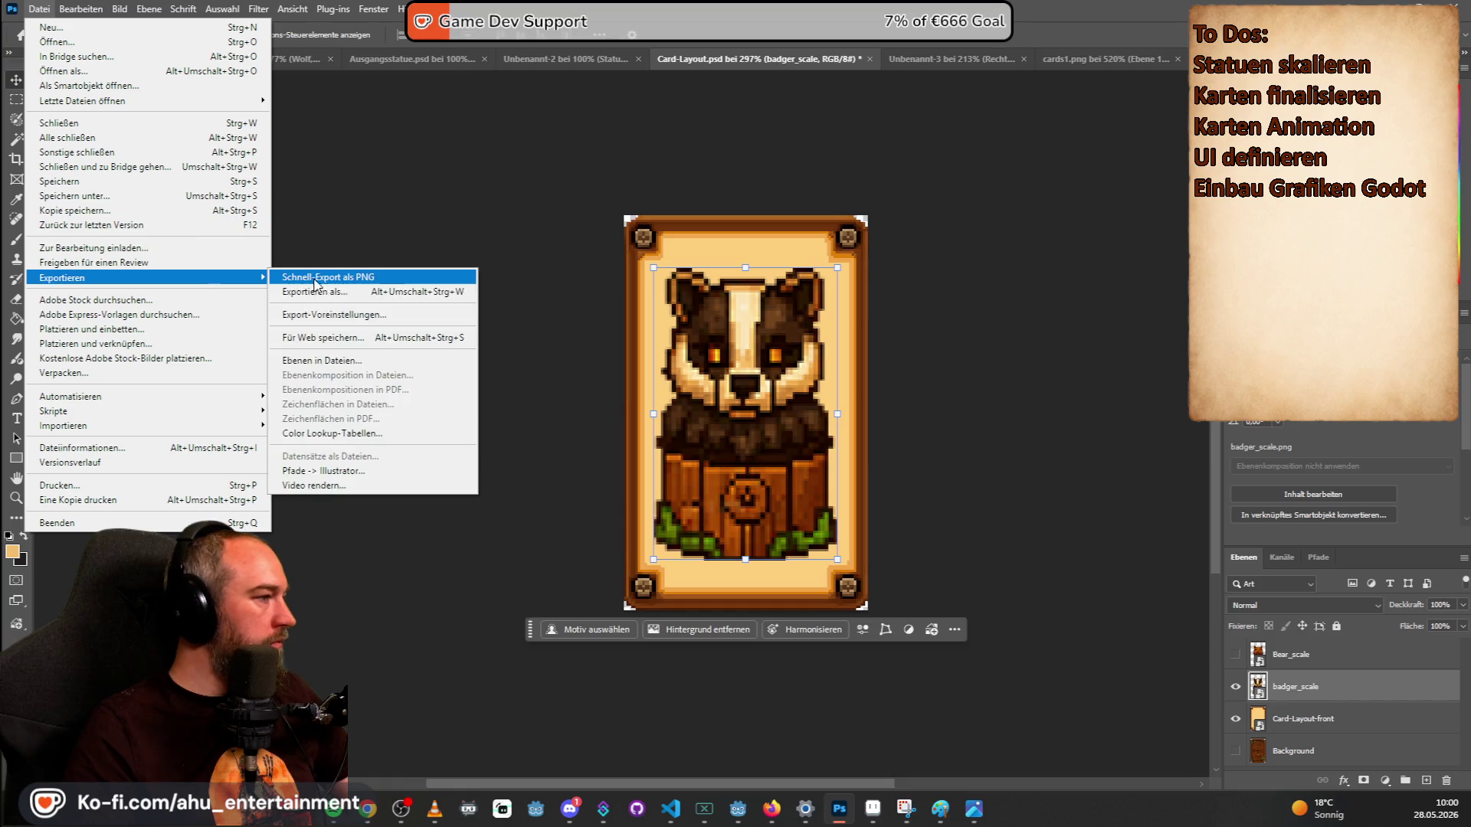
click(324, 276)
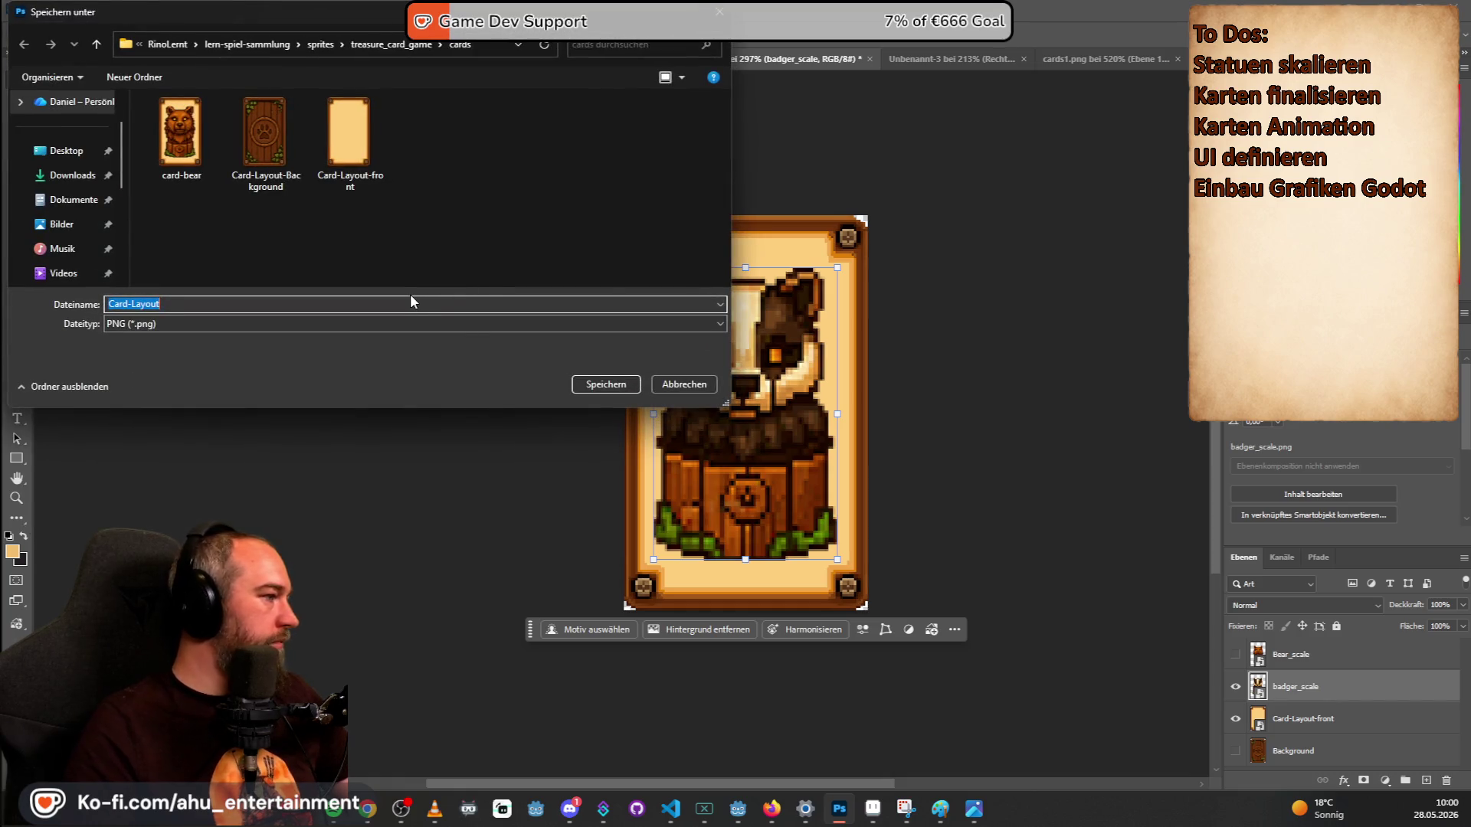
text(Card-L)
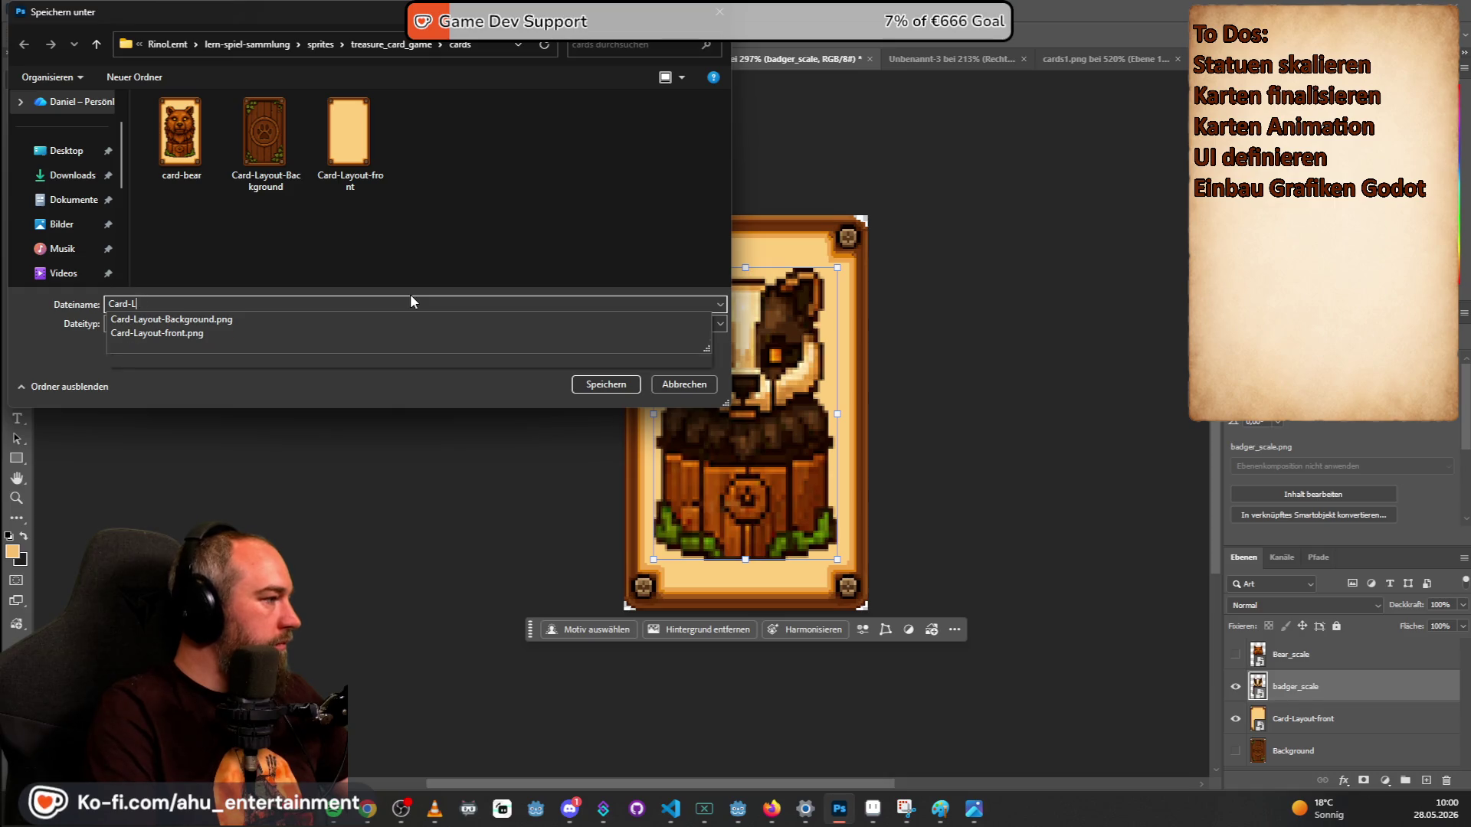
key(BackSpace)
text(badges)
key(Return)
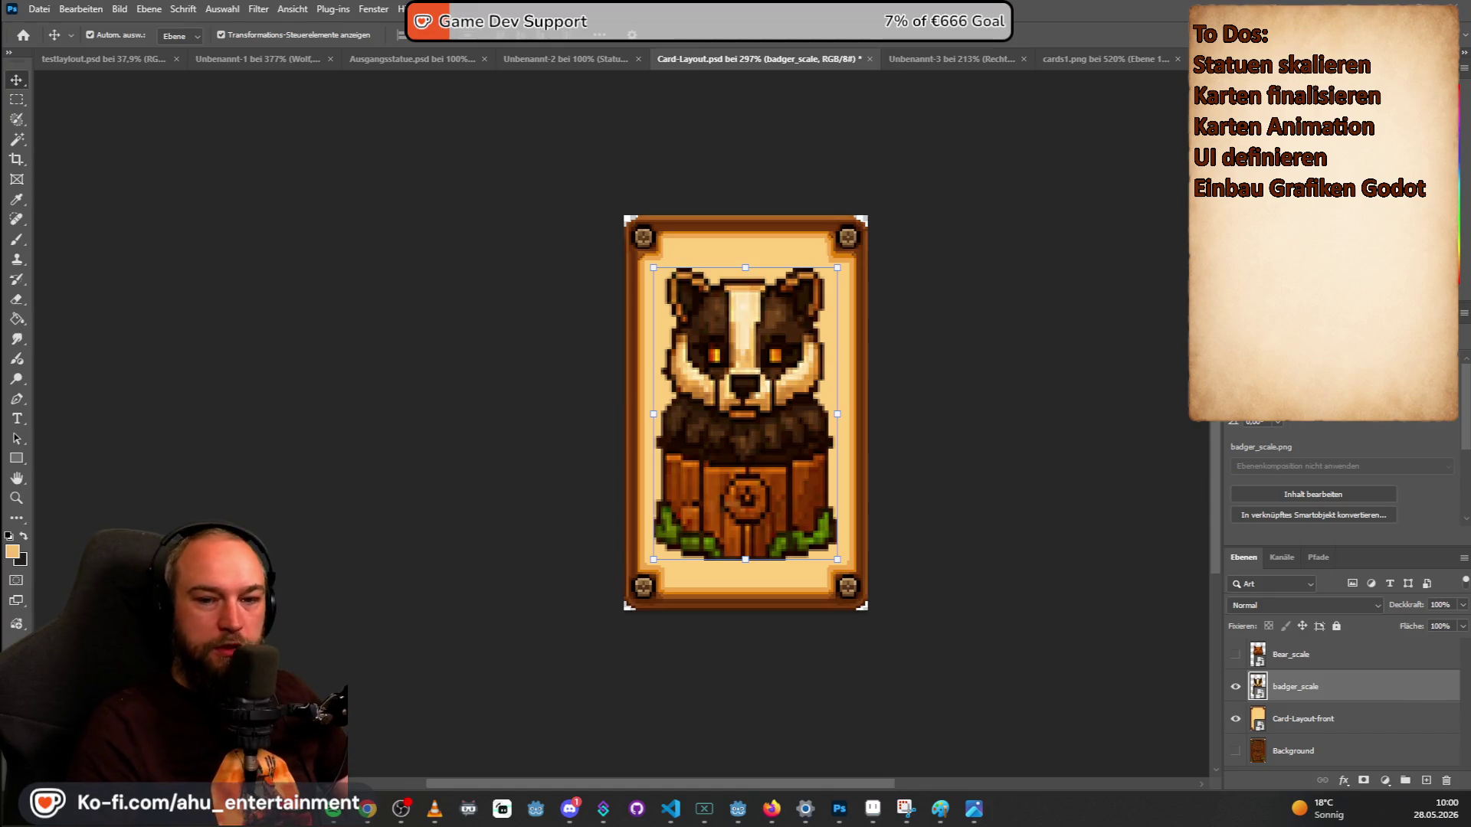
Place boar_scale on the card, hiding badger_scale, and quick-export it as card-boar.png.
drag(1027, 536, 773, 455)
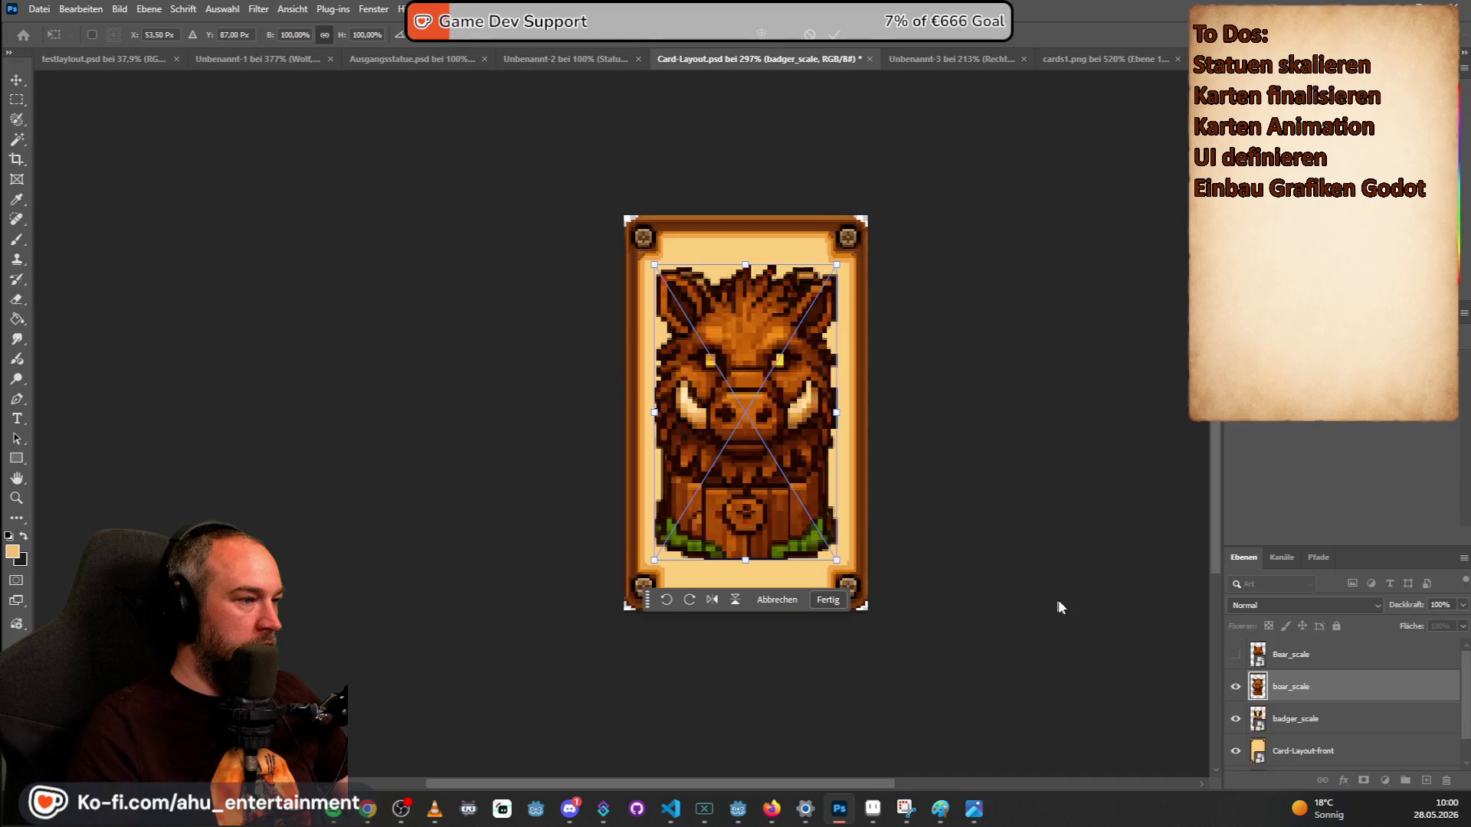
click(1235, 718)
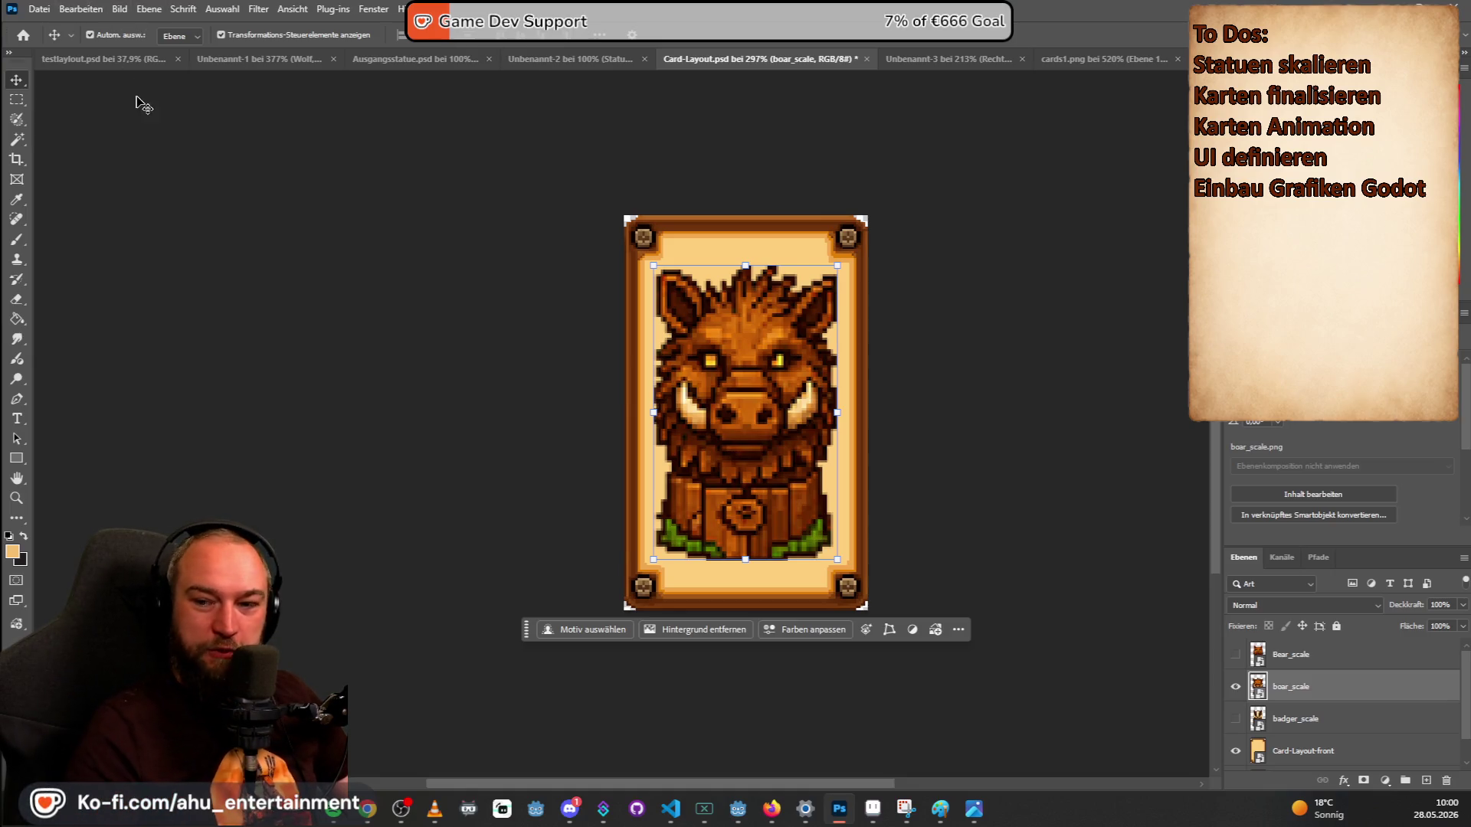
click(39, 8)
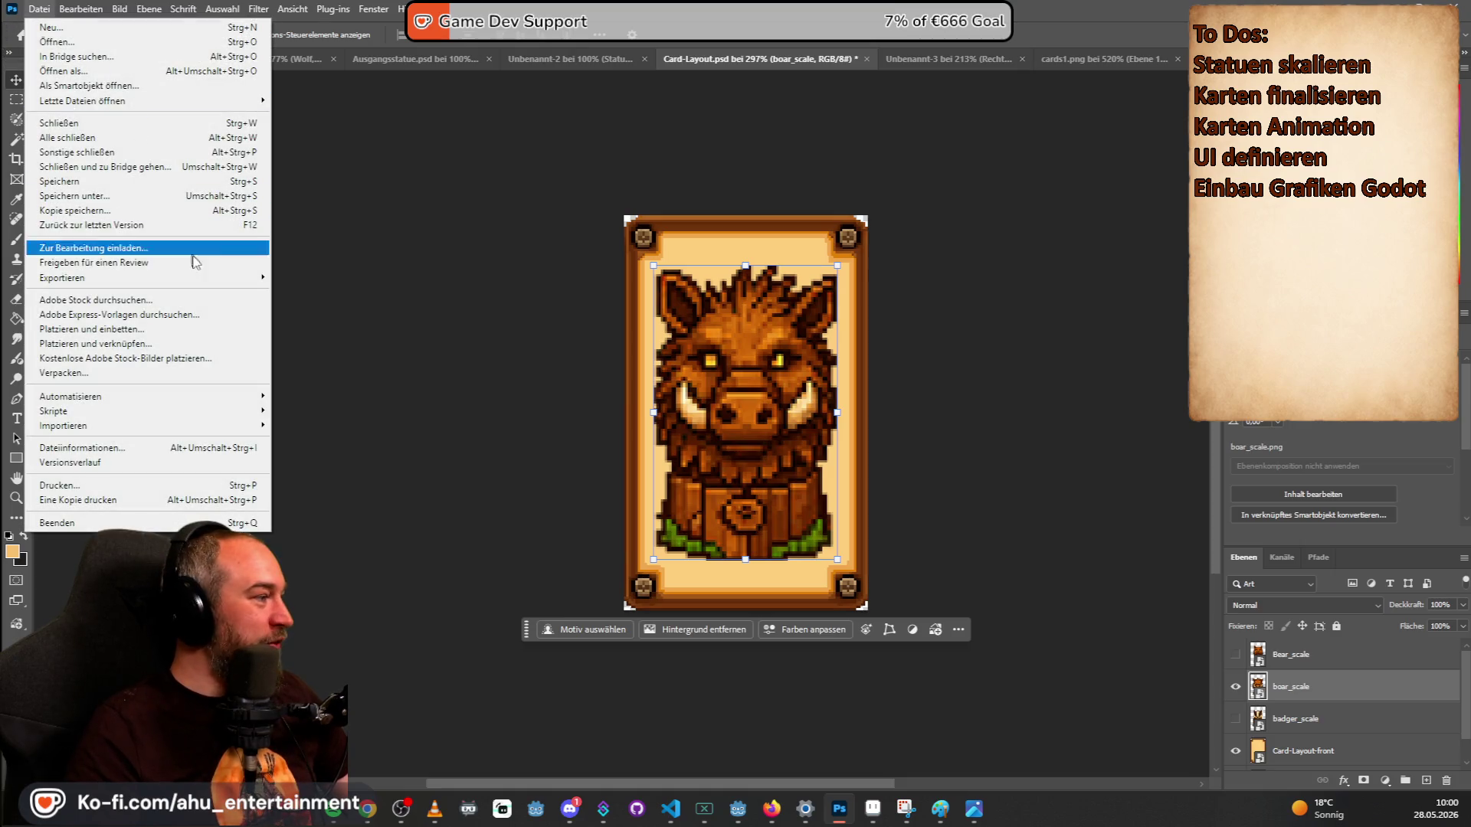
click(289, 276)
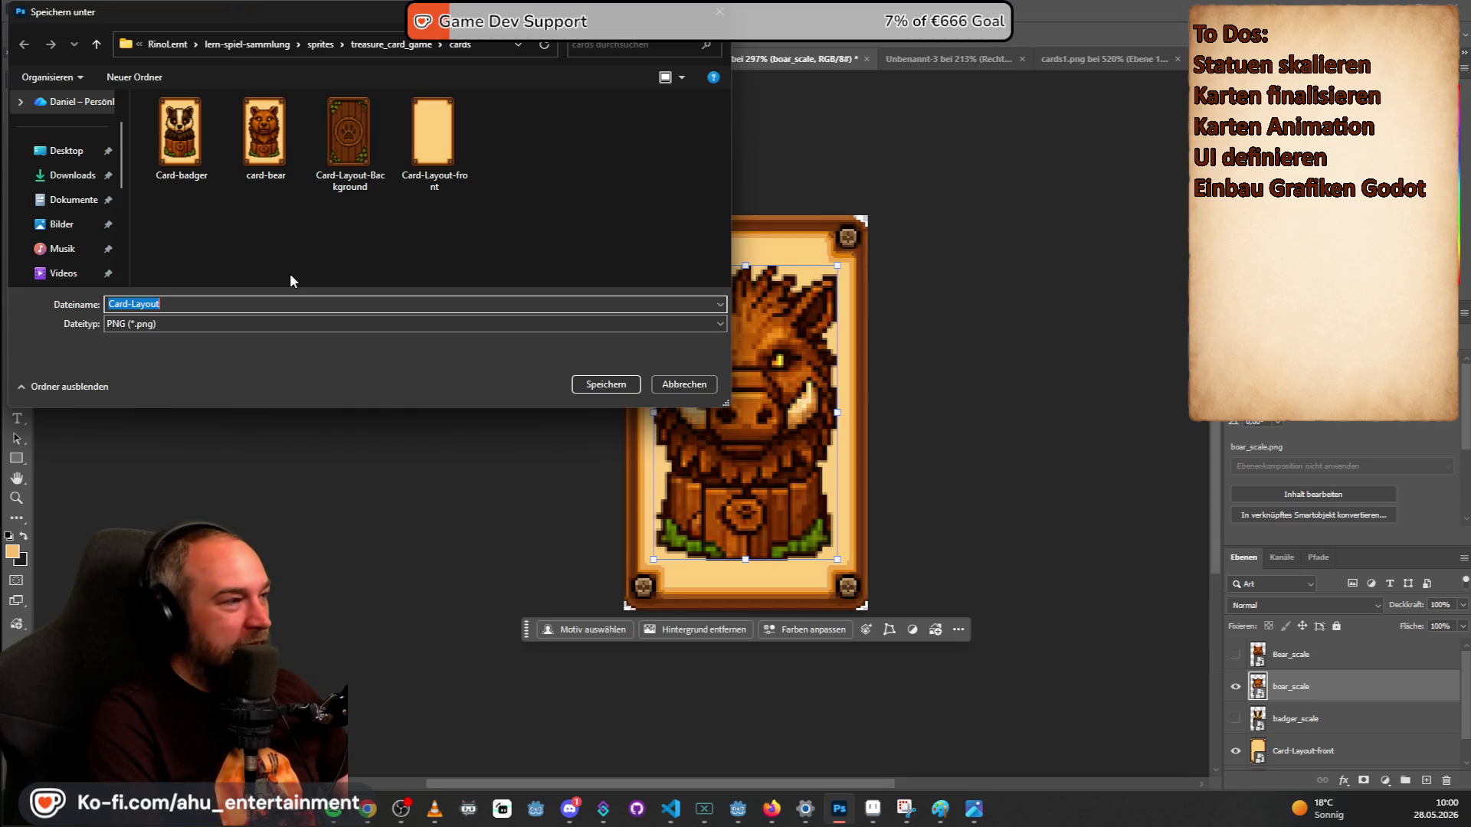
click(265, 134)
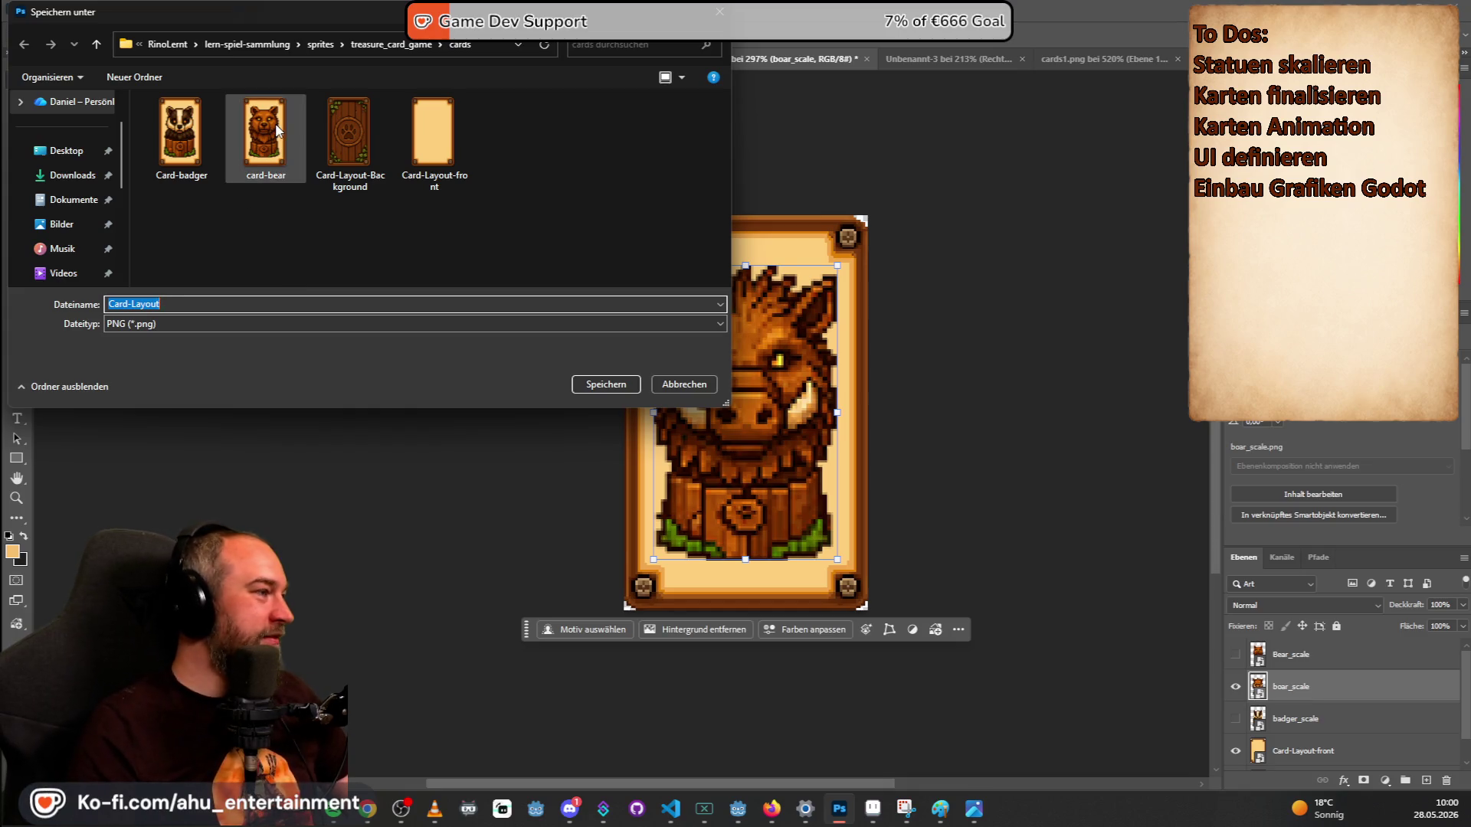
click(141, 304)
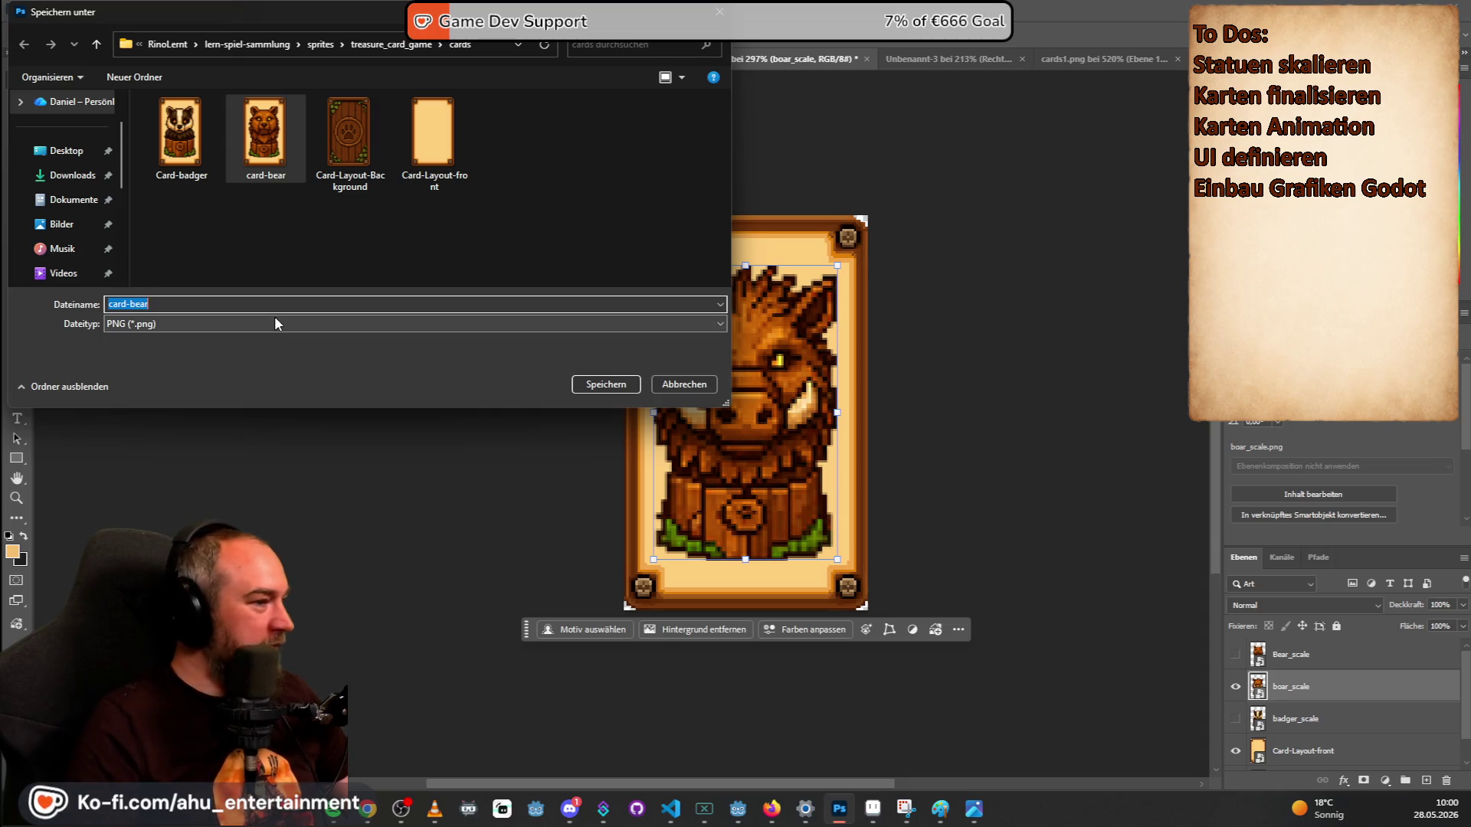
text(card-boar)
key(Return)
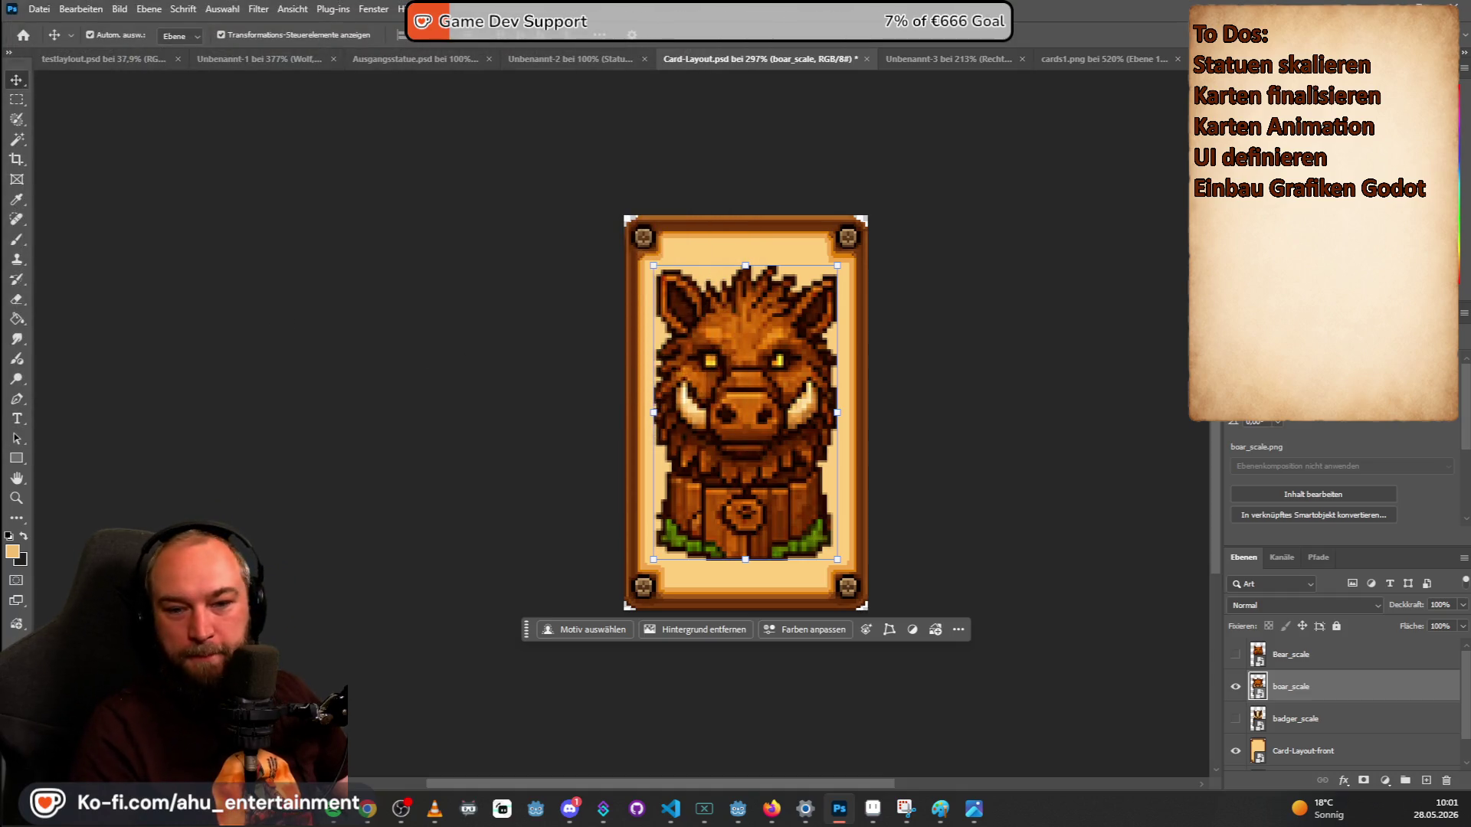